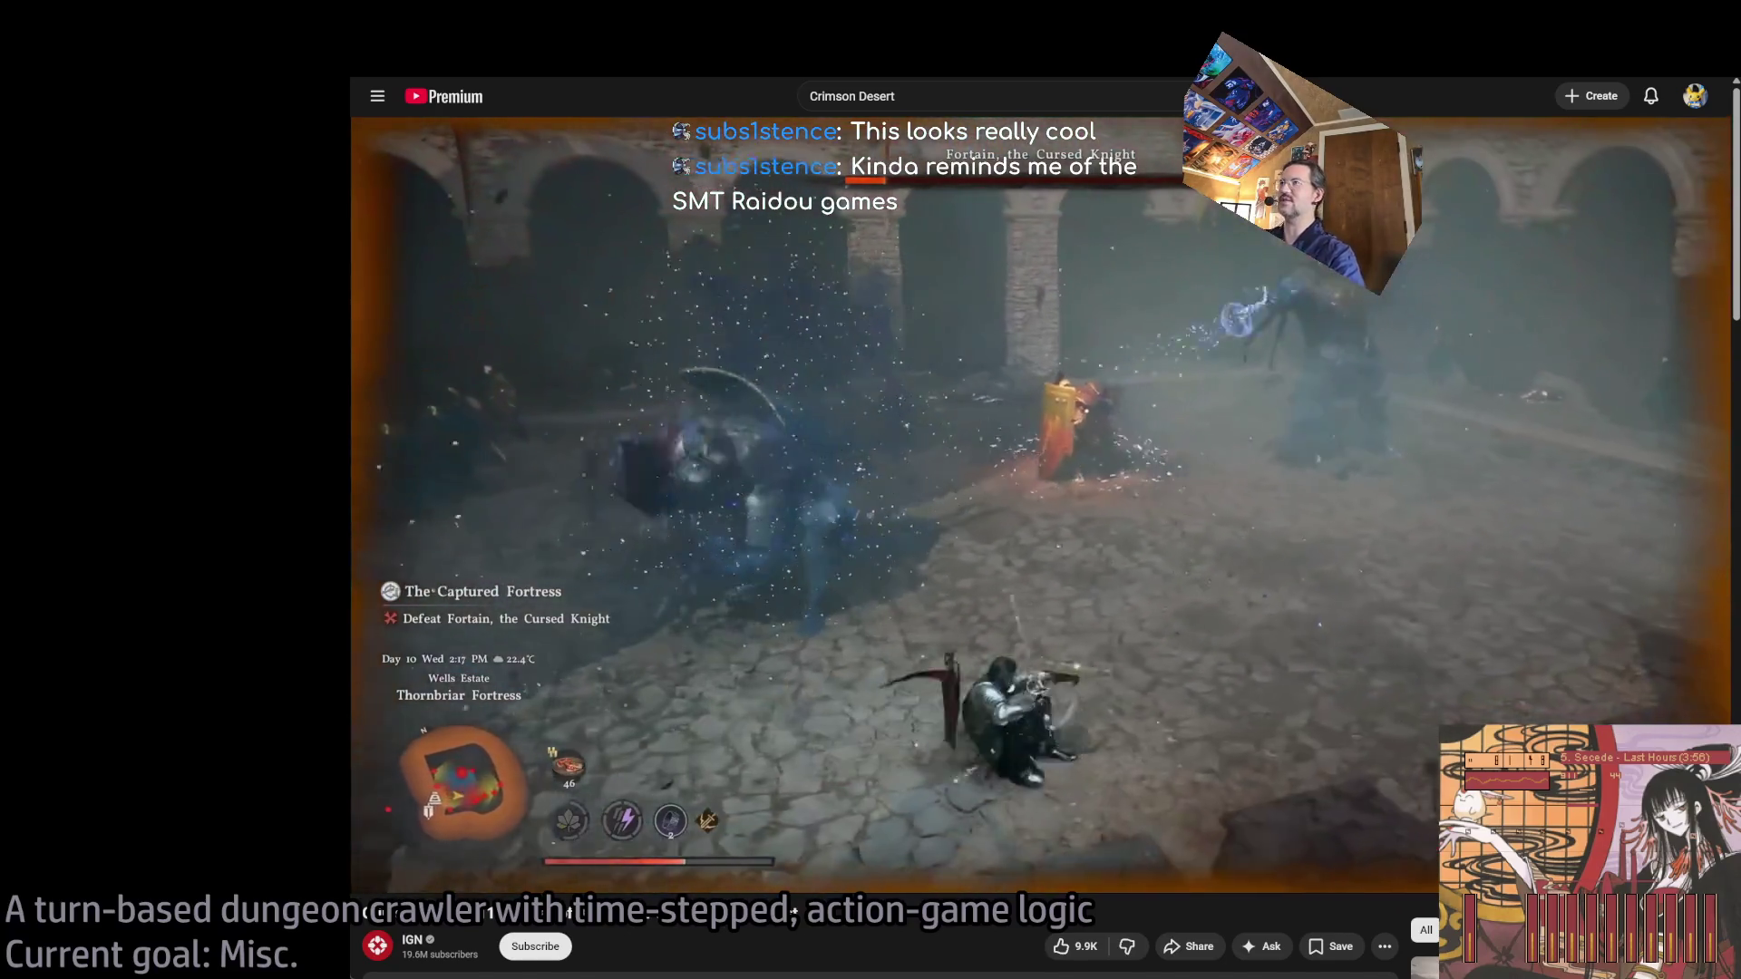
Pause the Crimson Desert gameplay video and start a new browser tab.
key("space")
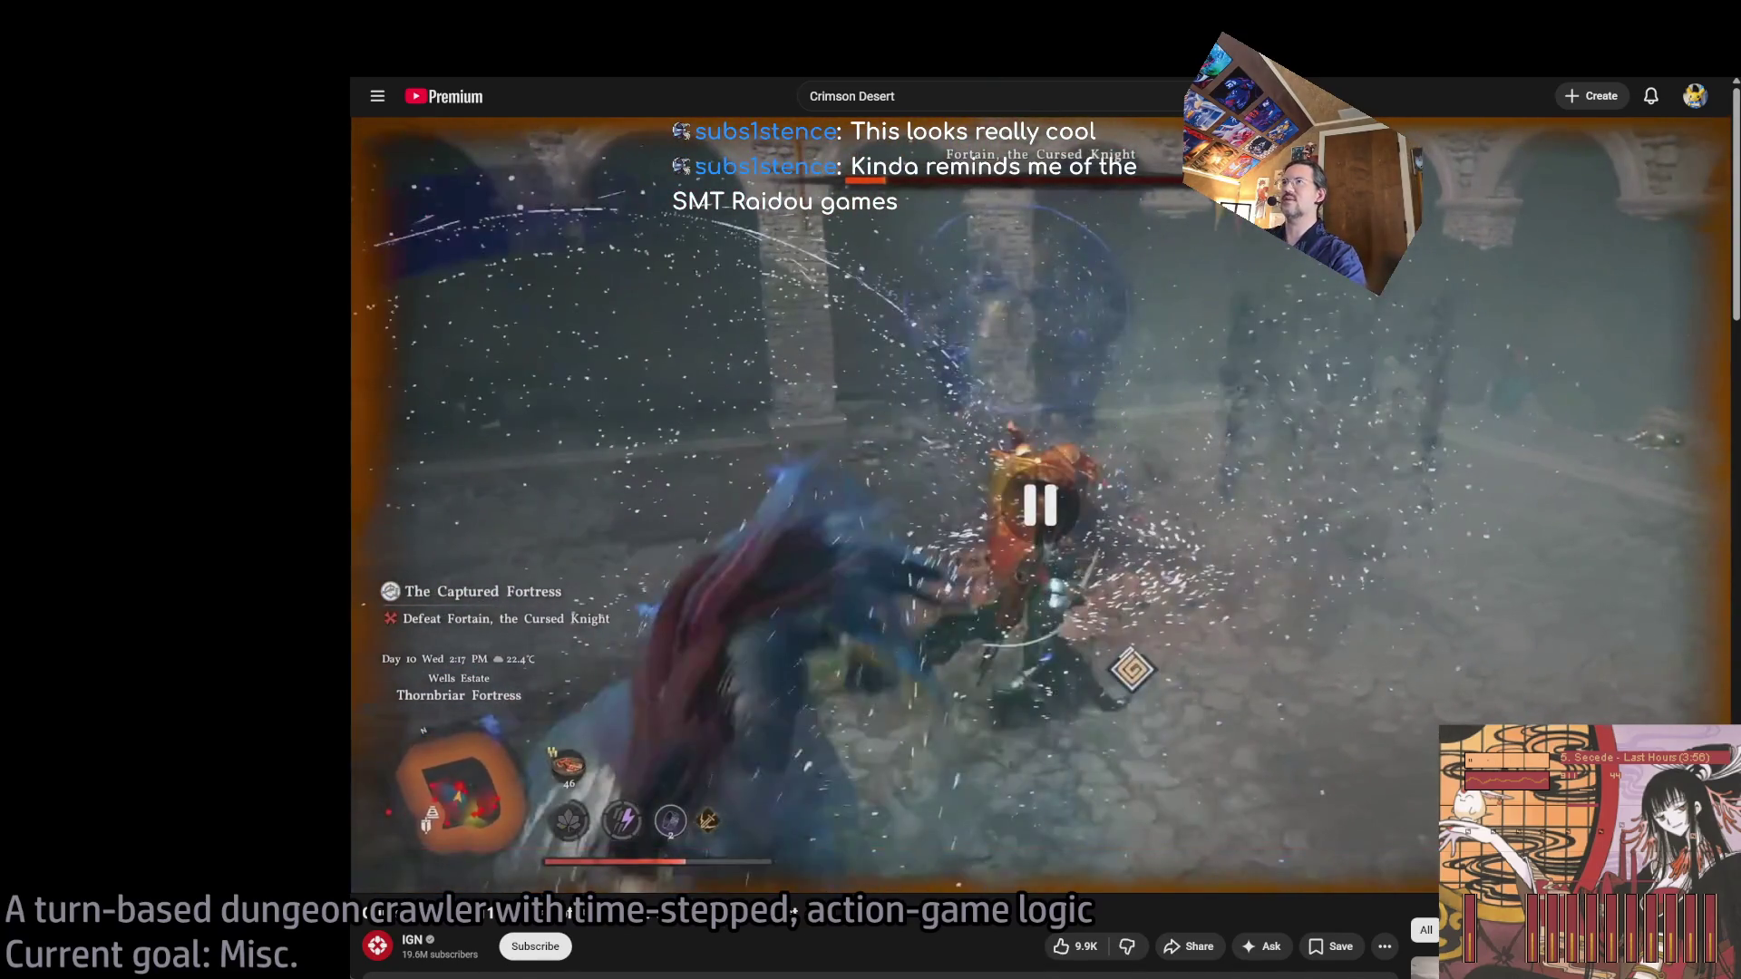
key("ctrl+t")
type("SMT Raidou")
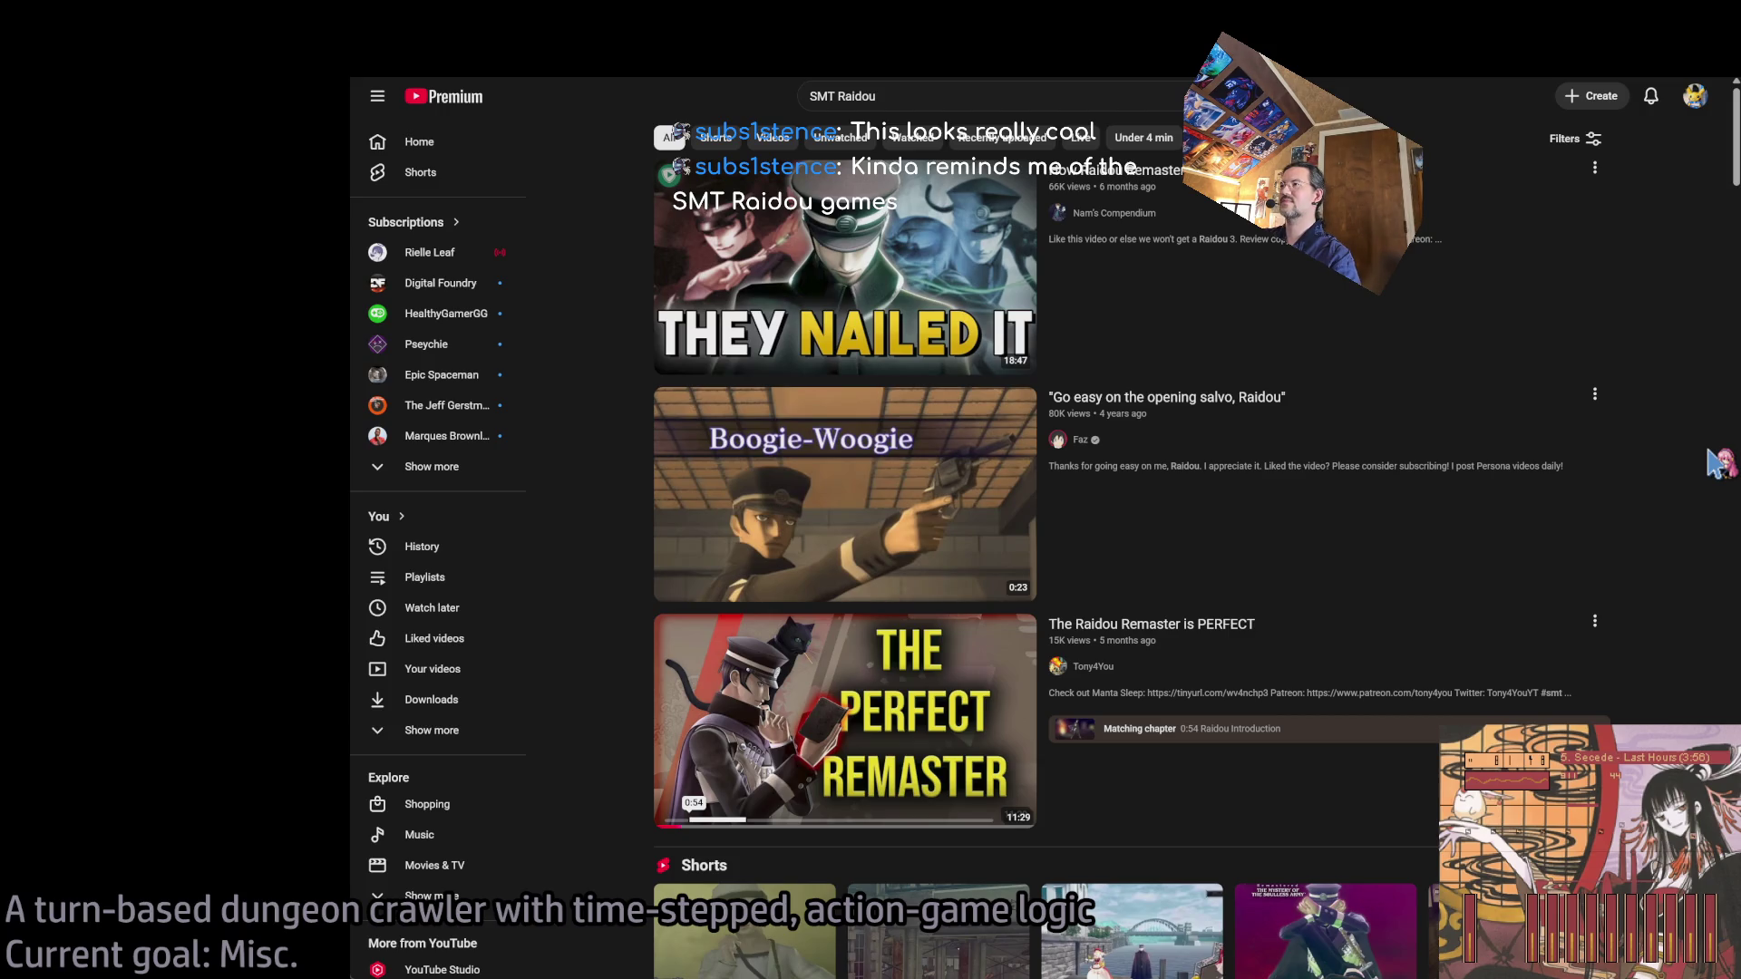
Search YouTube for 'SMT Raidou gameplay'.
left_click(1106, 95)
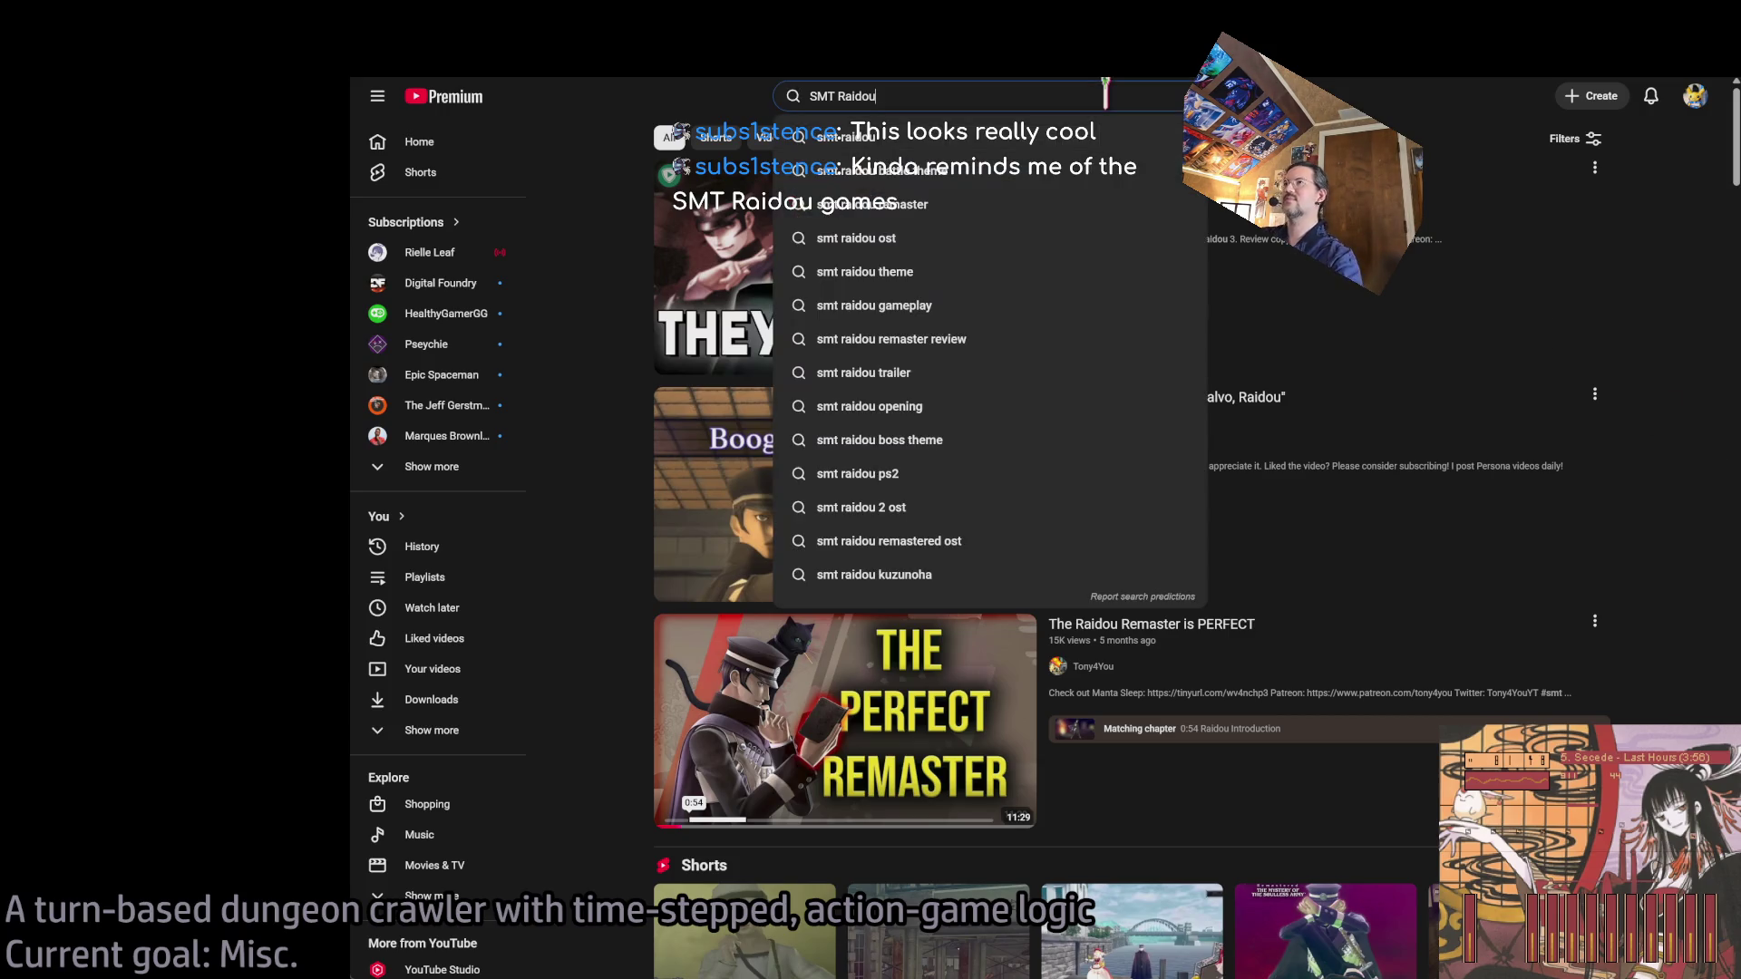
type("gameplay")
key("Return")
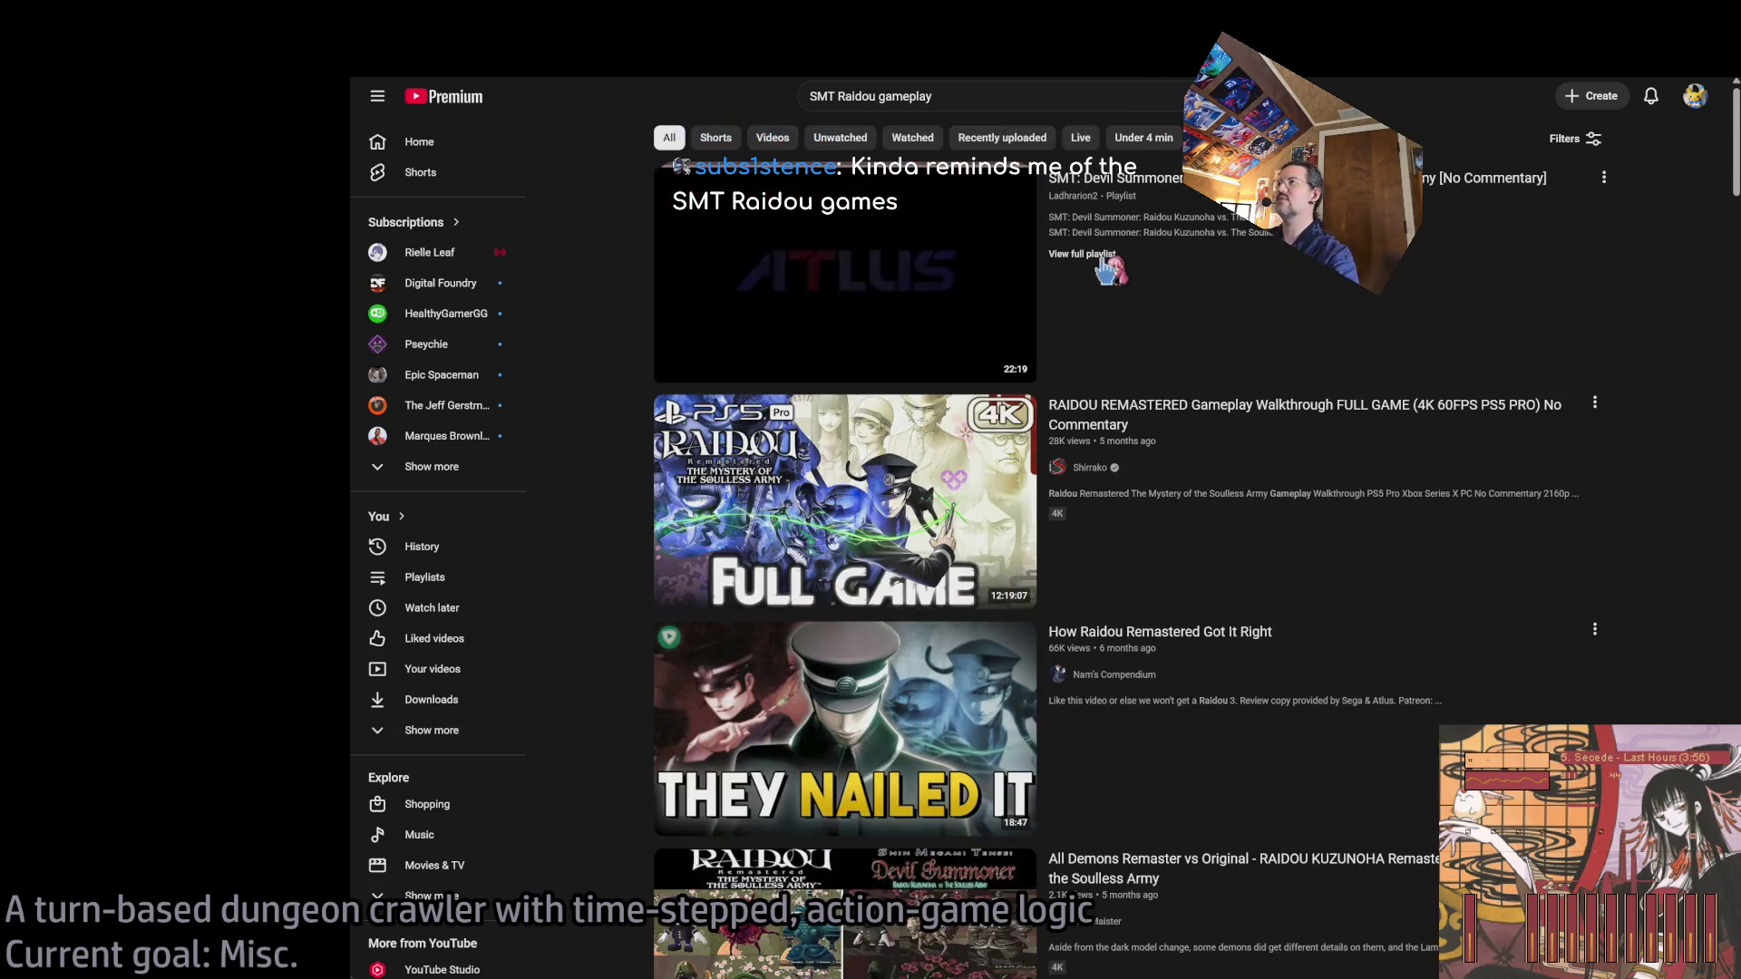
Open the Raidou Kuzunoha vs. The Soulless Army gameplay playlist and play Part 10.
left_click(1163, 307)
scroll(1668, 544, "down", 5)
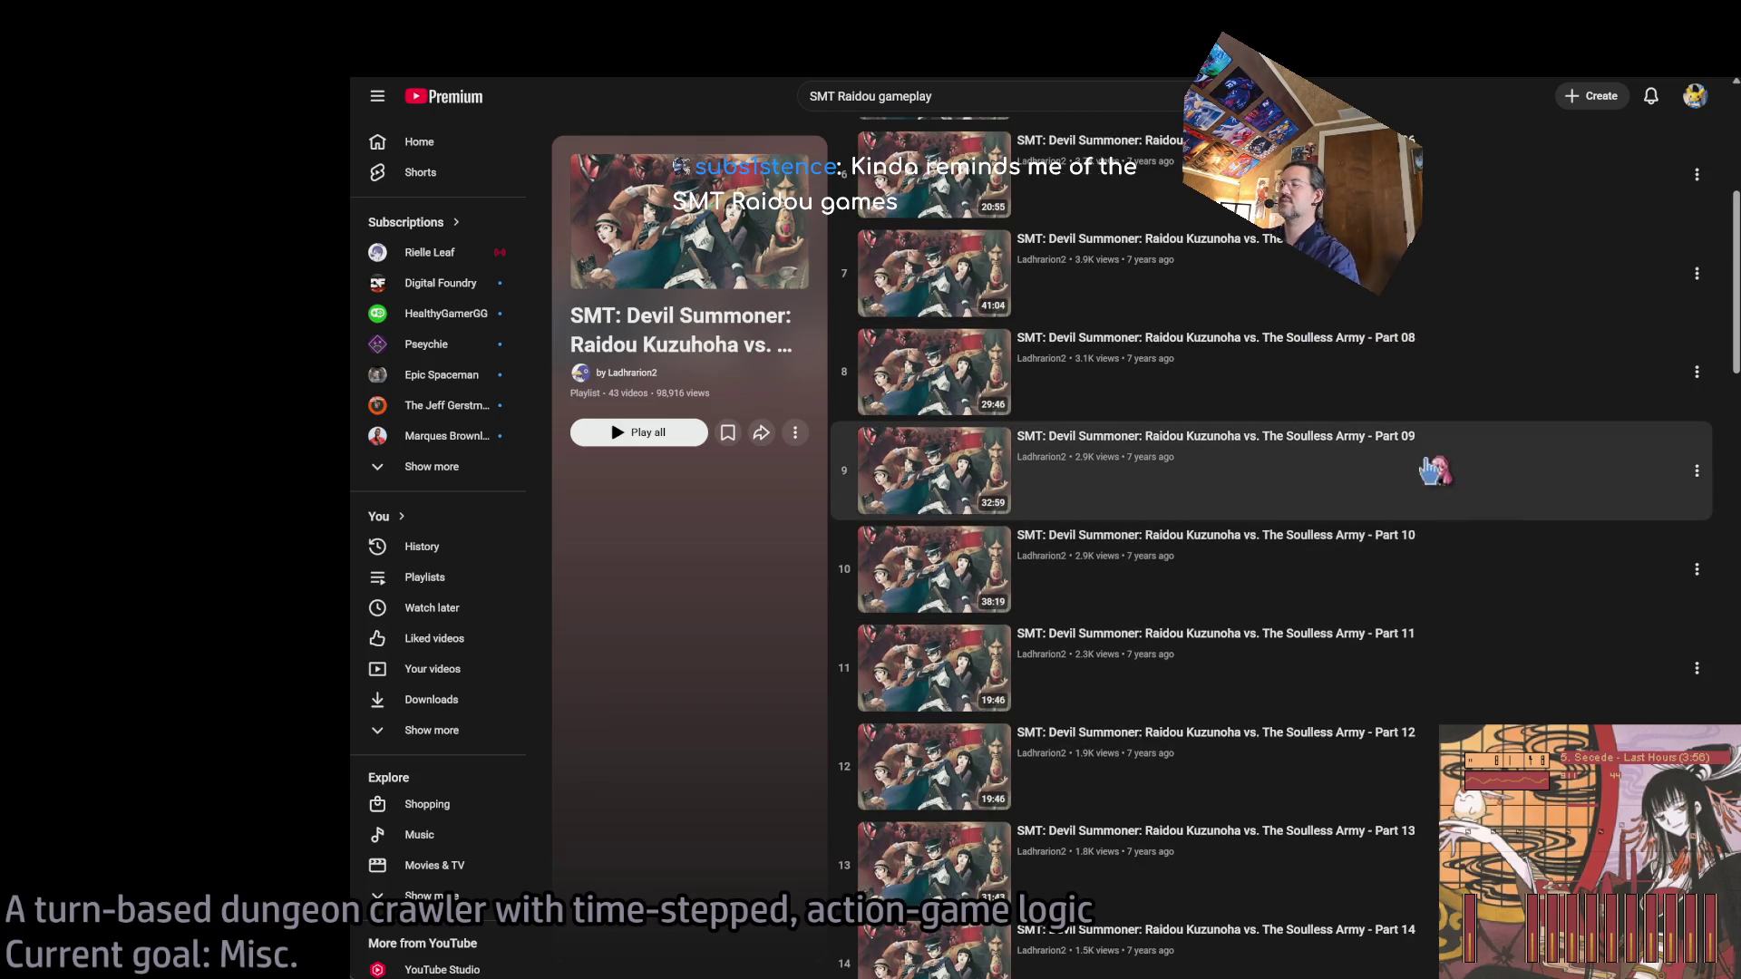
left_click(1299, 548)
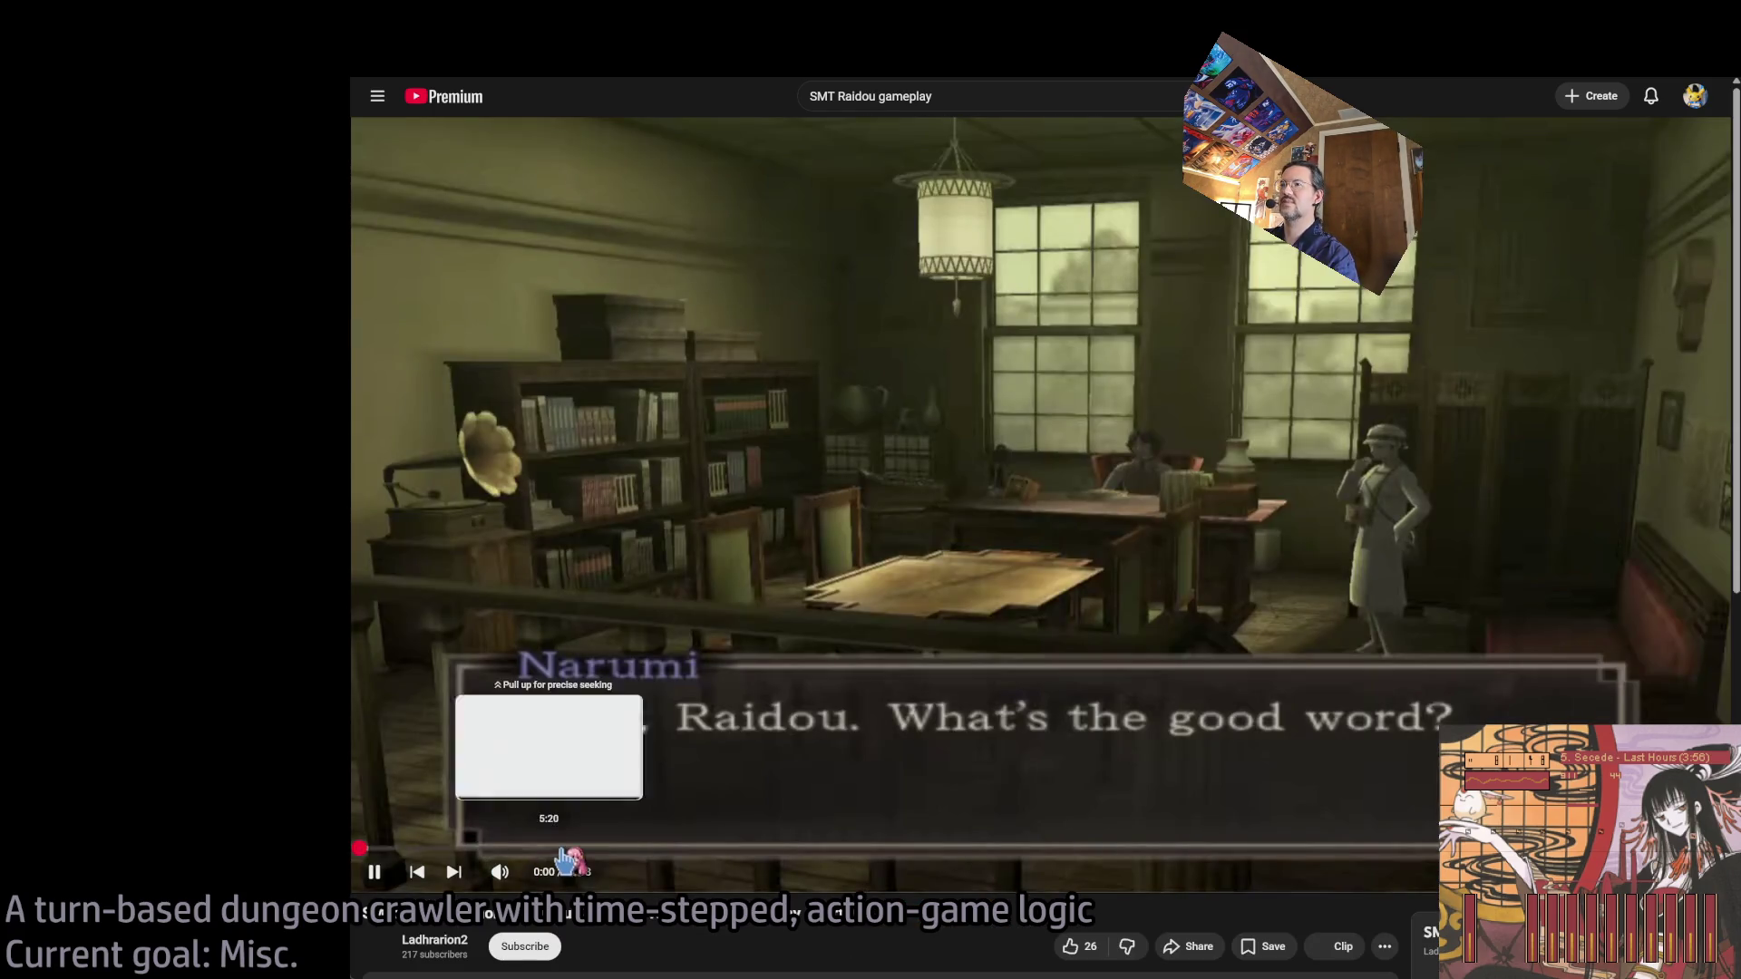
Mute the Raidou Part 10 video and seek to the Frost Azumi battle near 6:59.
left_click(499, 872)
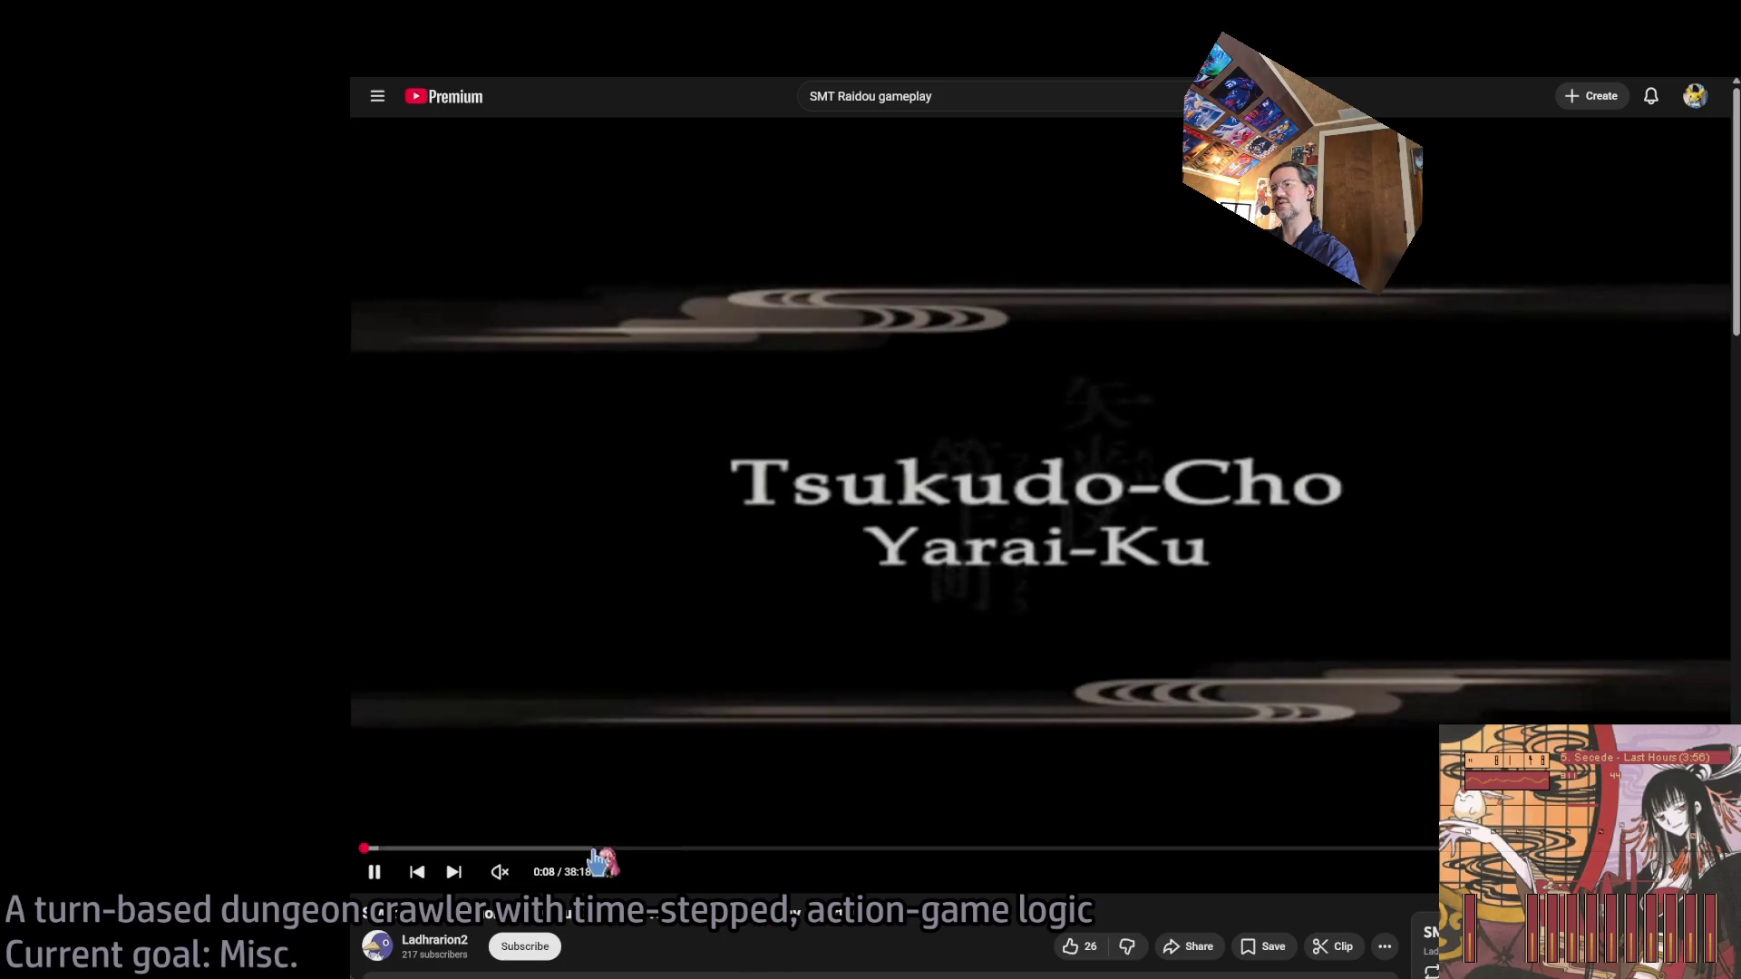
left_click(591, 850)
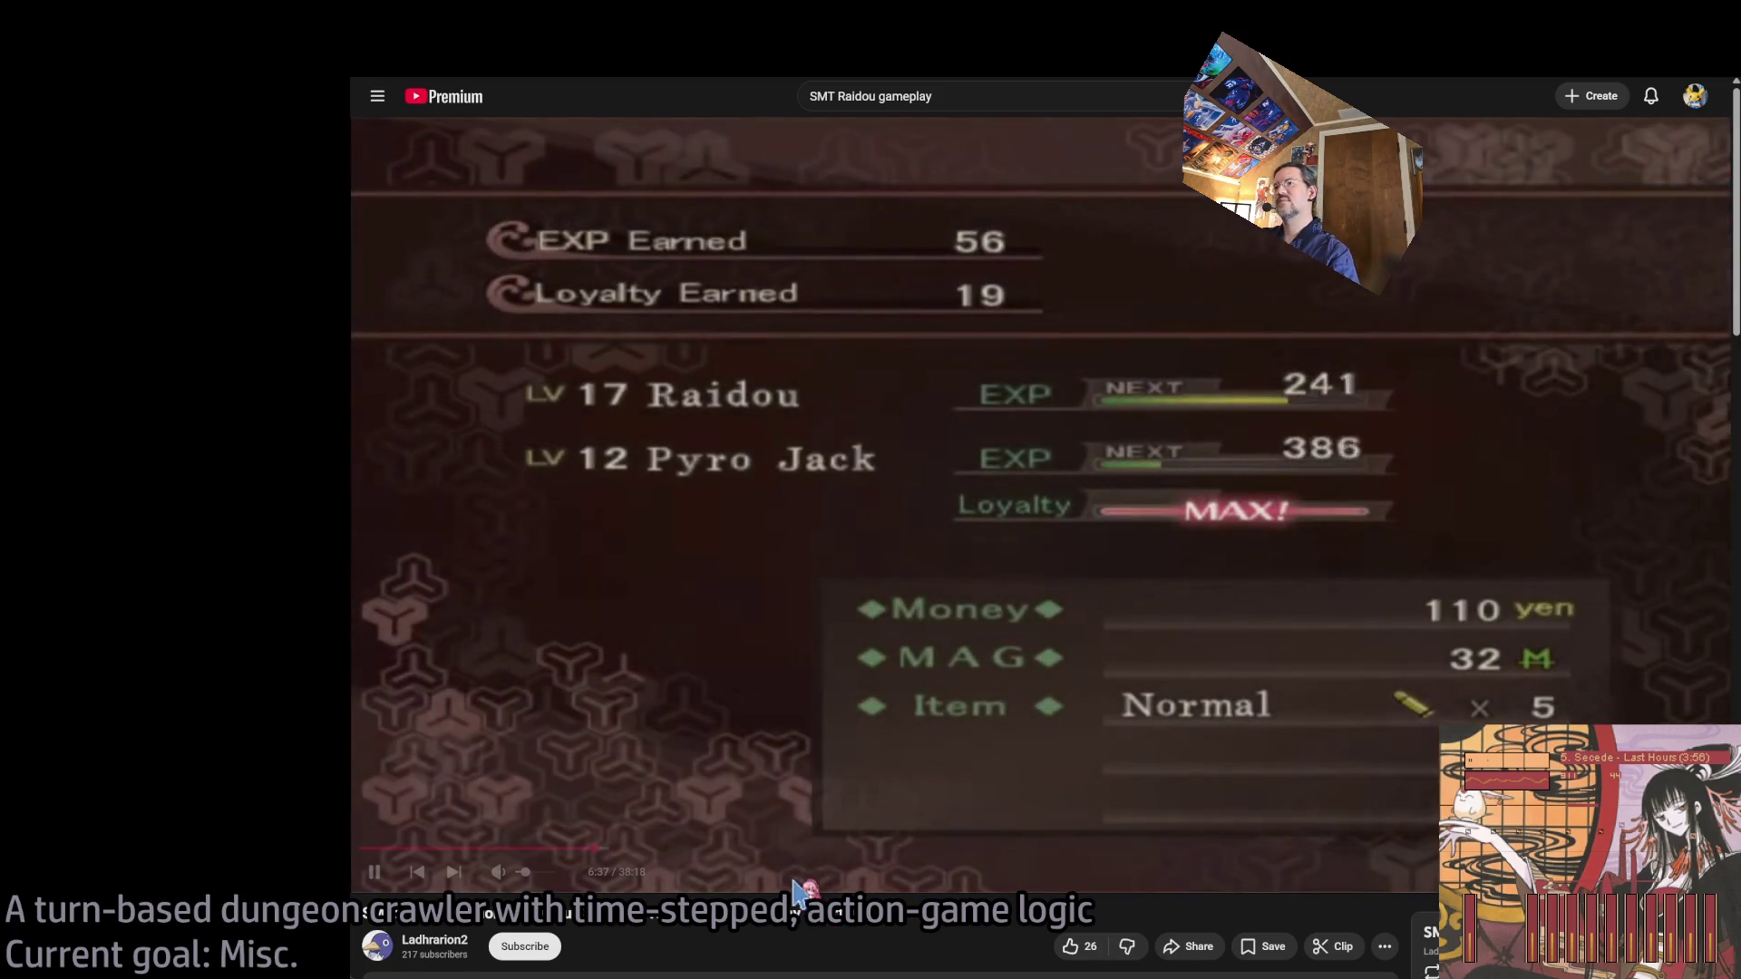
left_click(619, 849)
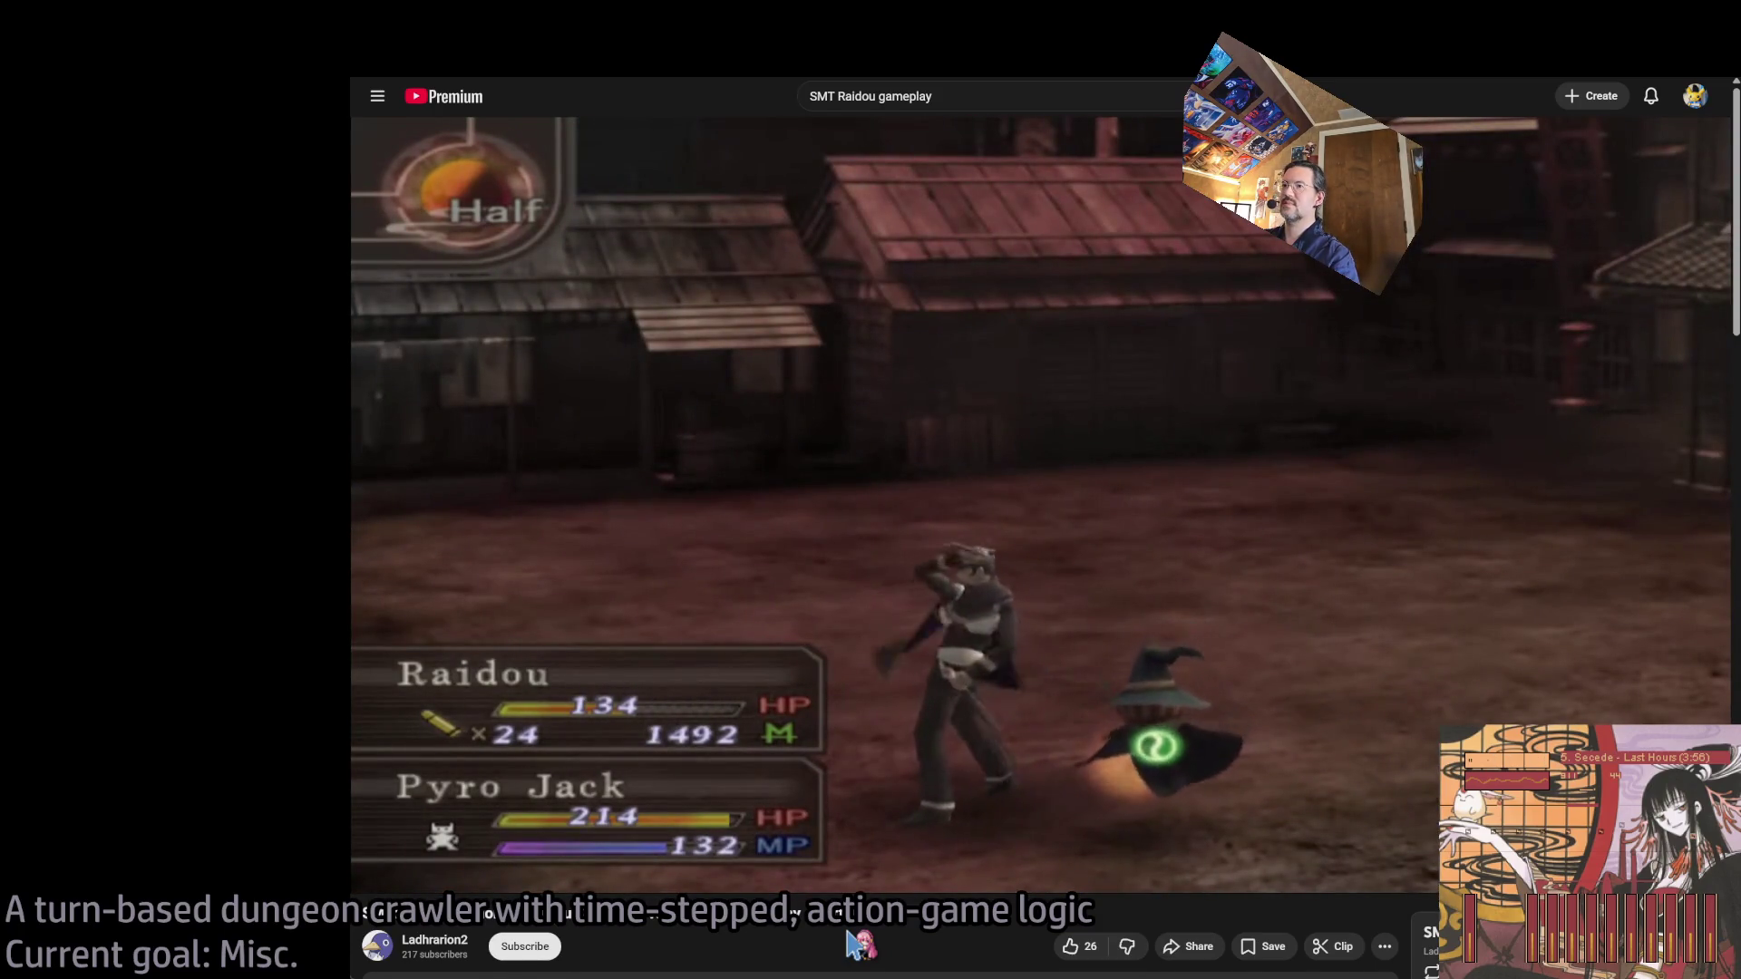
key("Left")
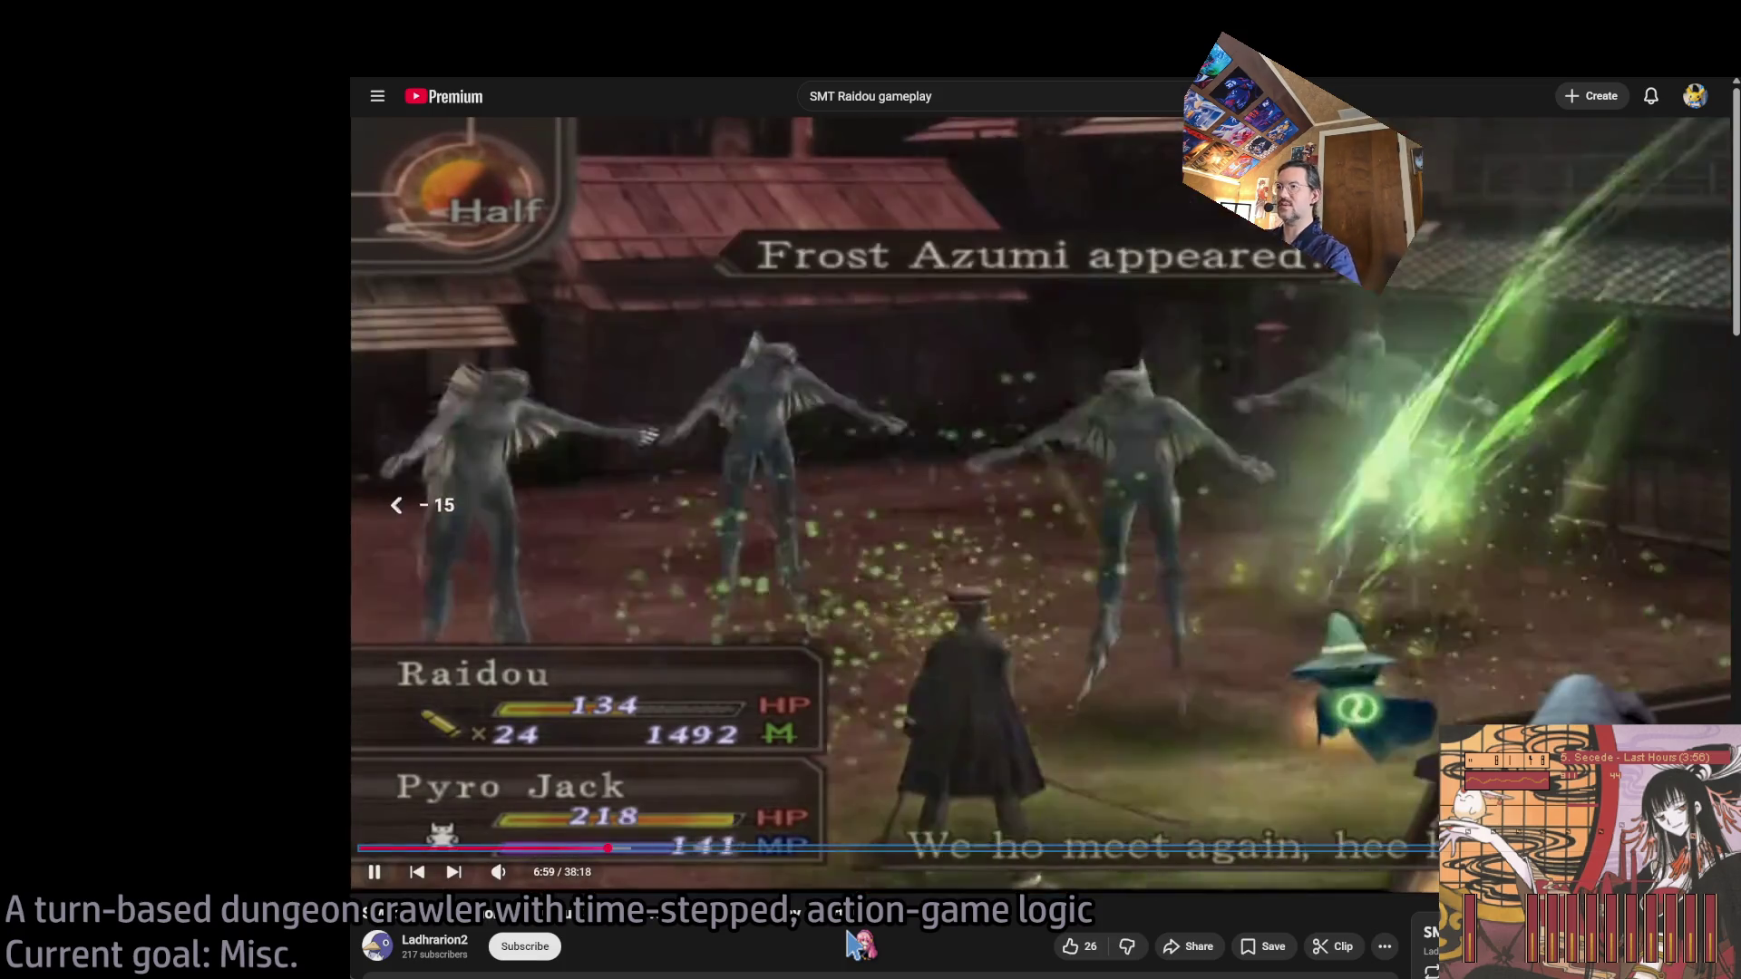
key("Left")
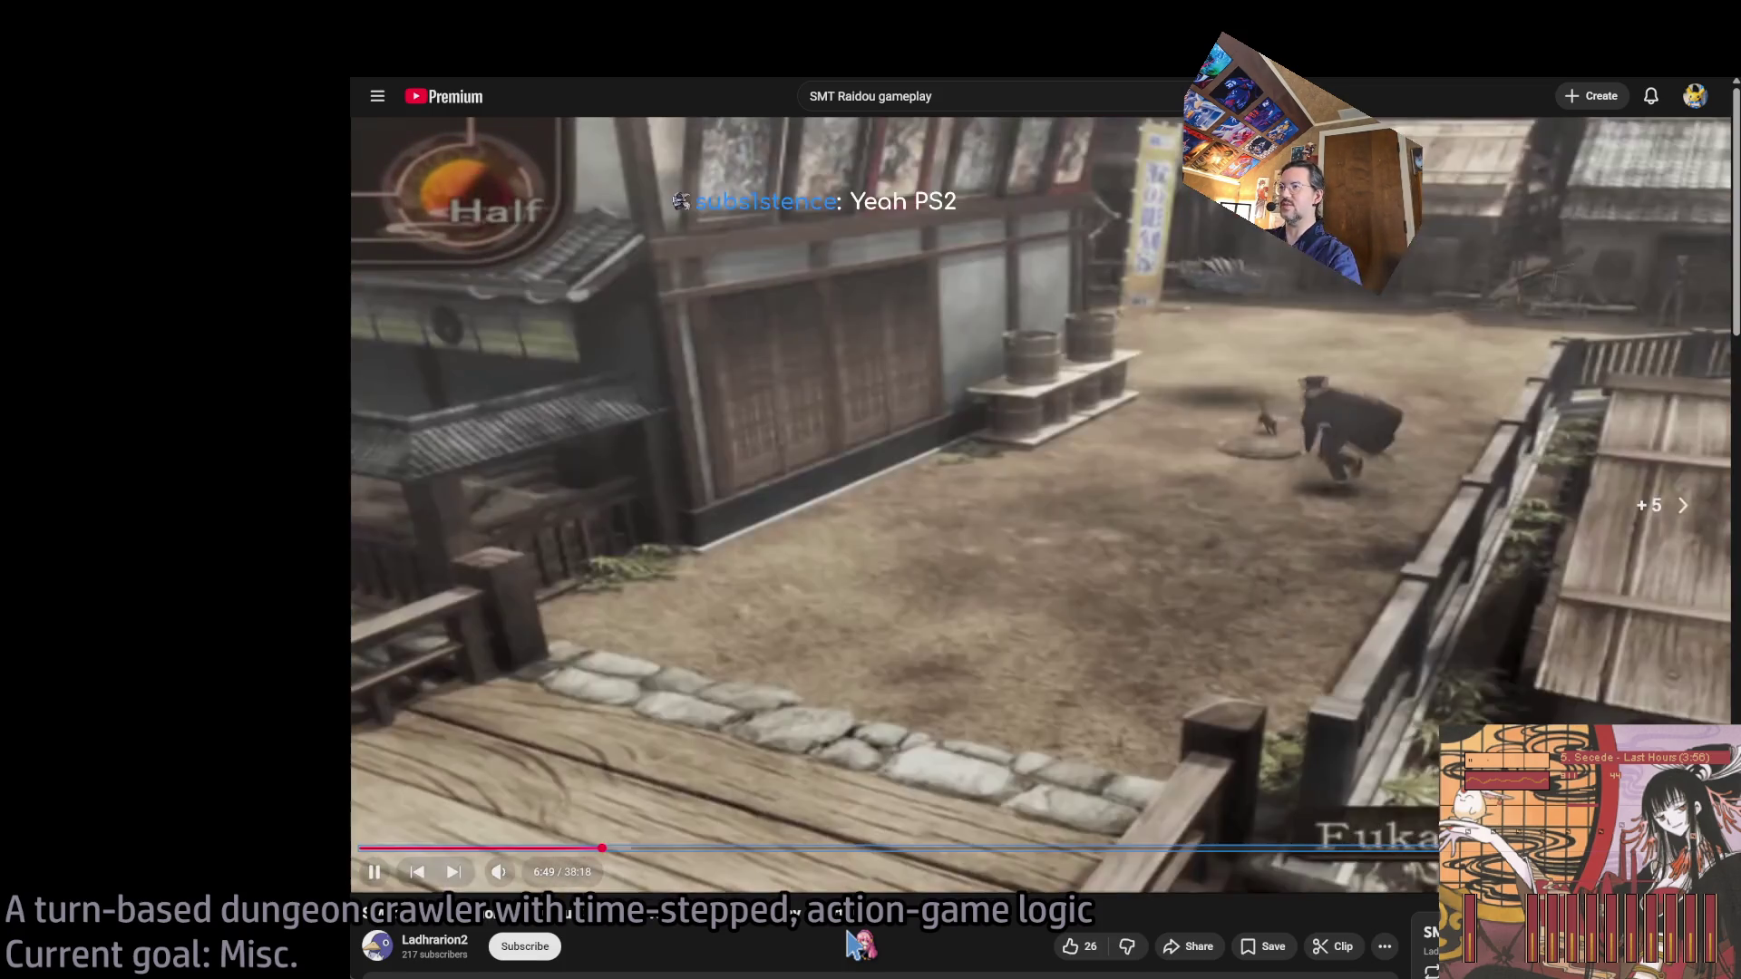
key("Right")
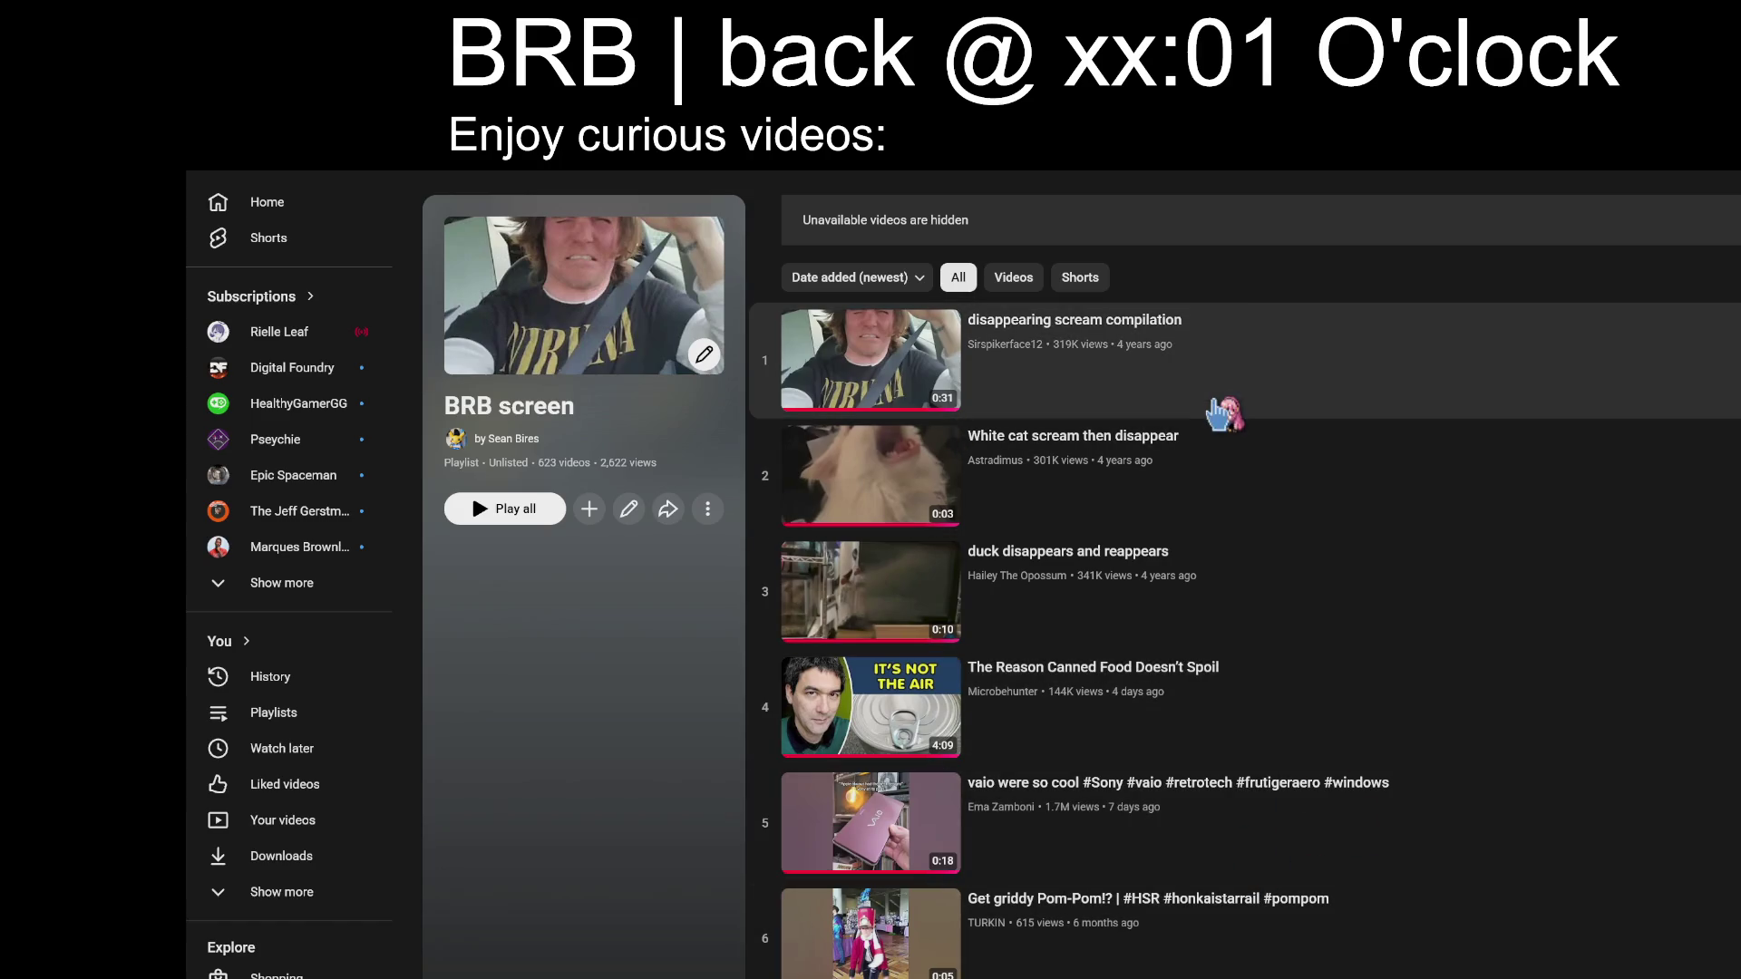
Play 'White cat scream then disappear' with shuffle off, then skip to the next video.
left_click(1364, 489)
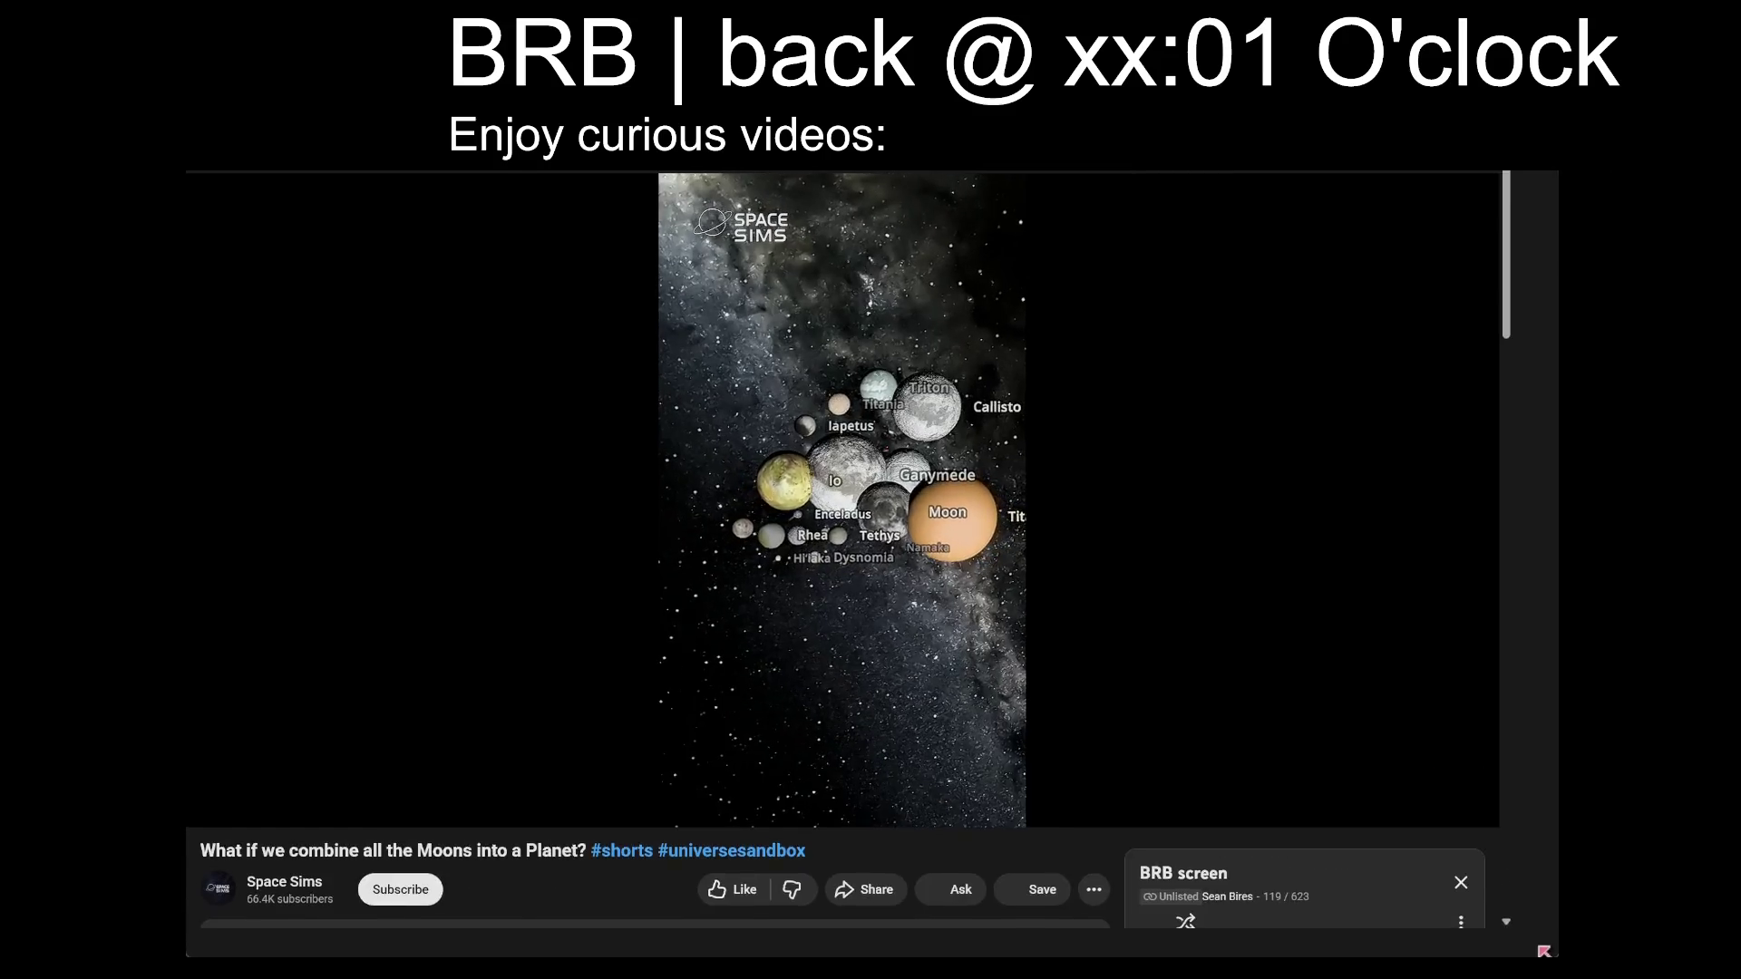
left_click(1254, 951)
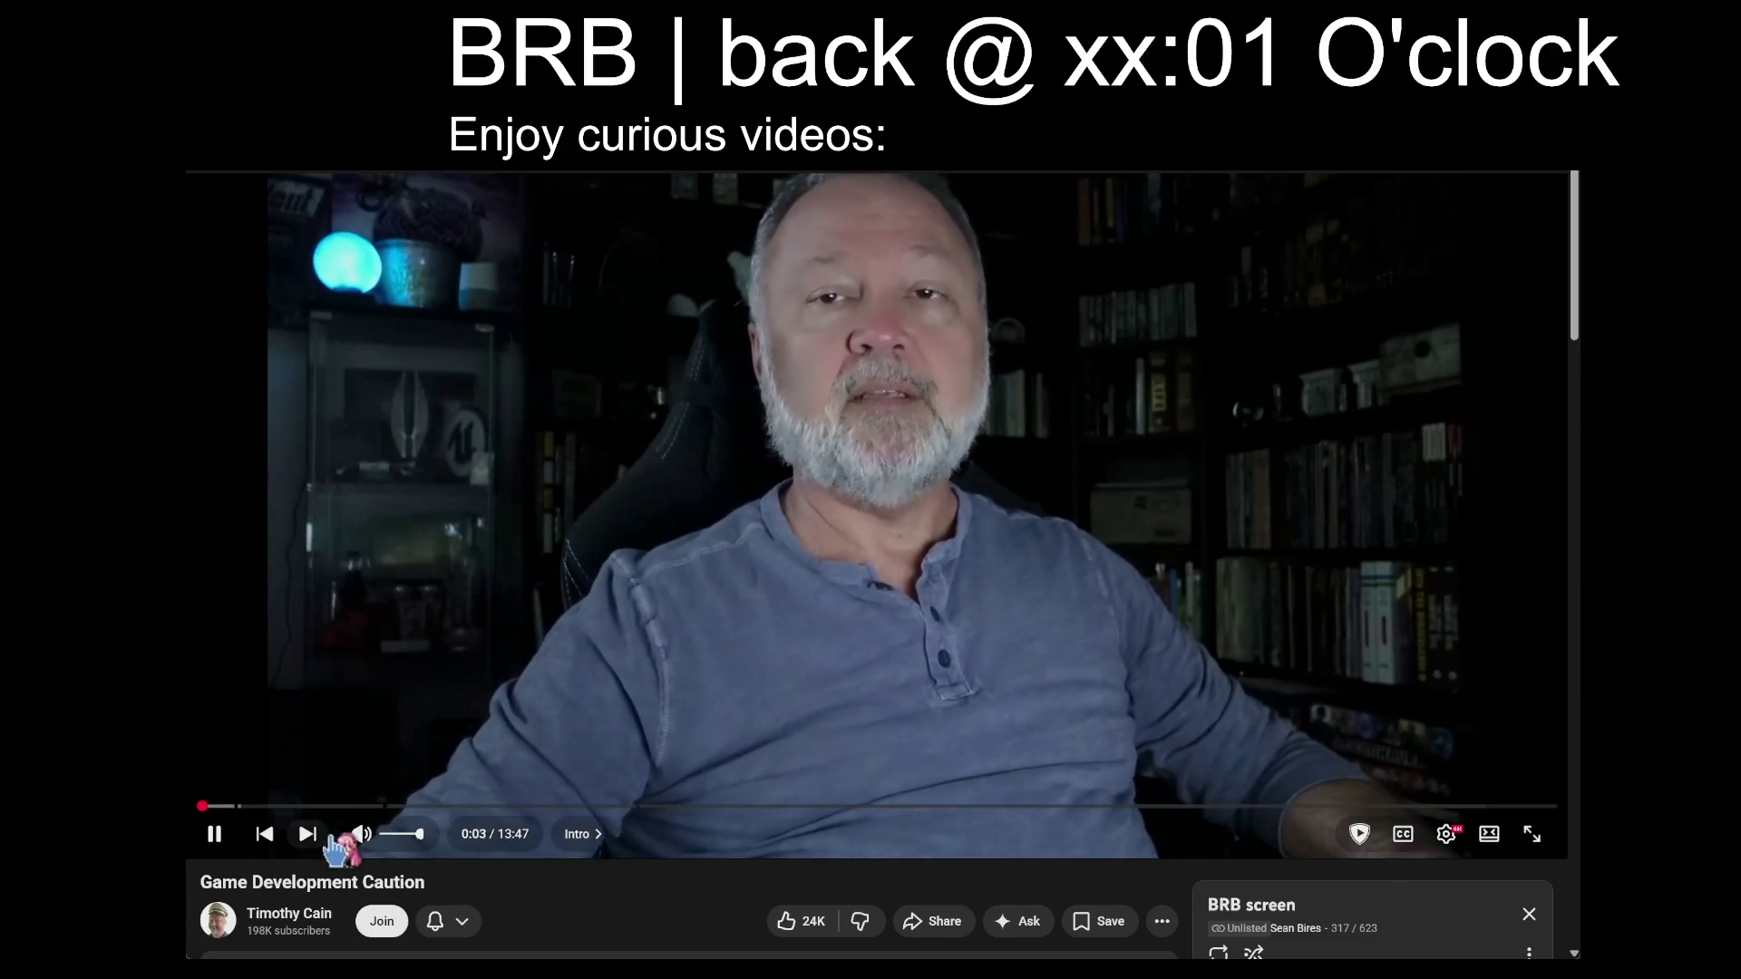
left_click(307, 833)
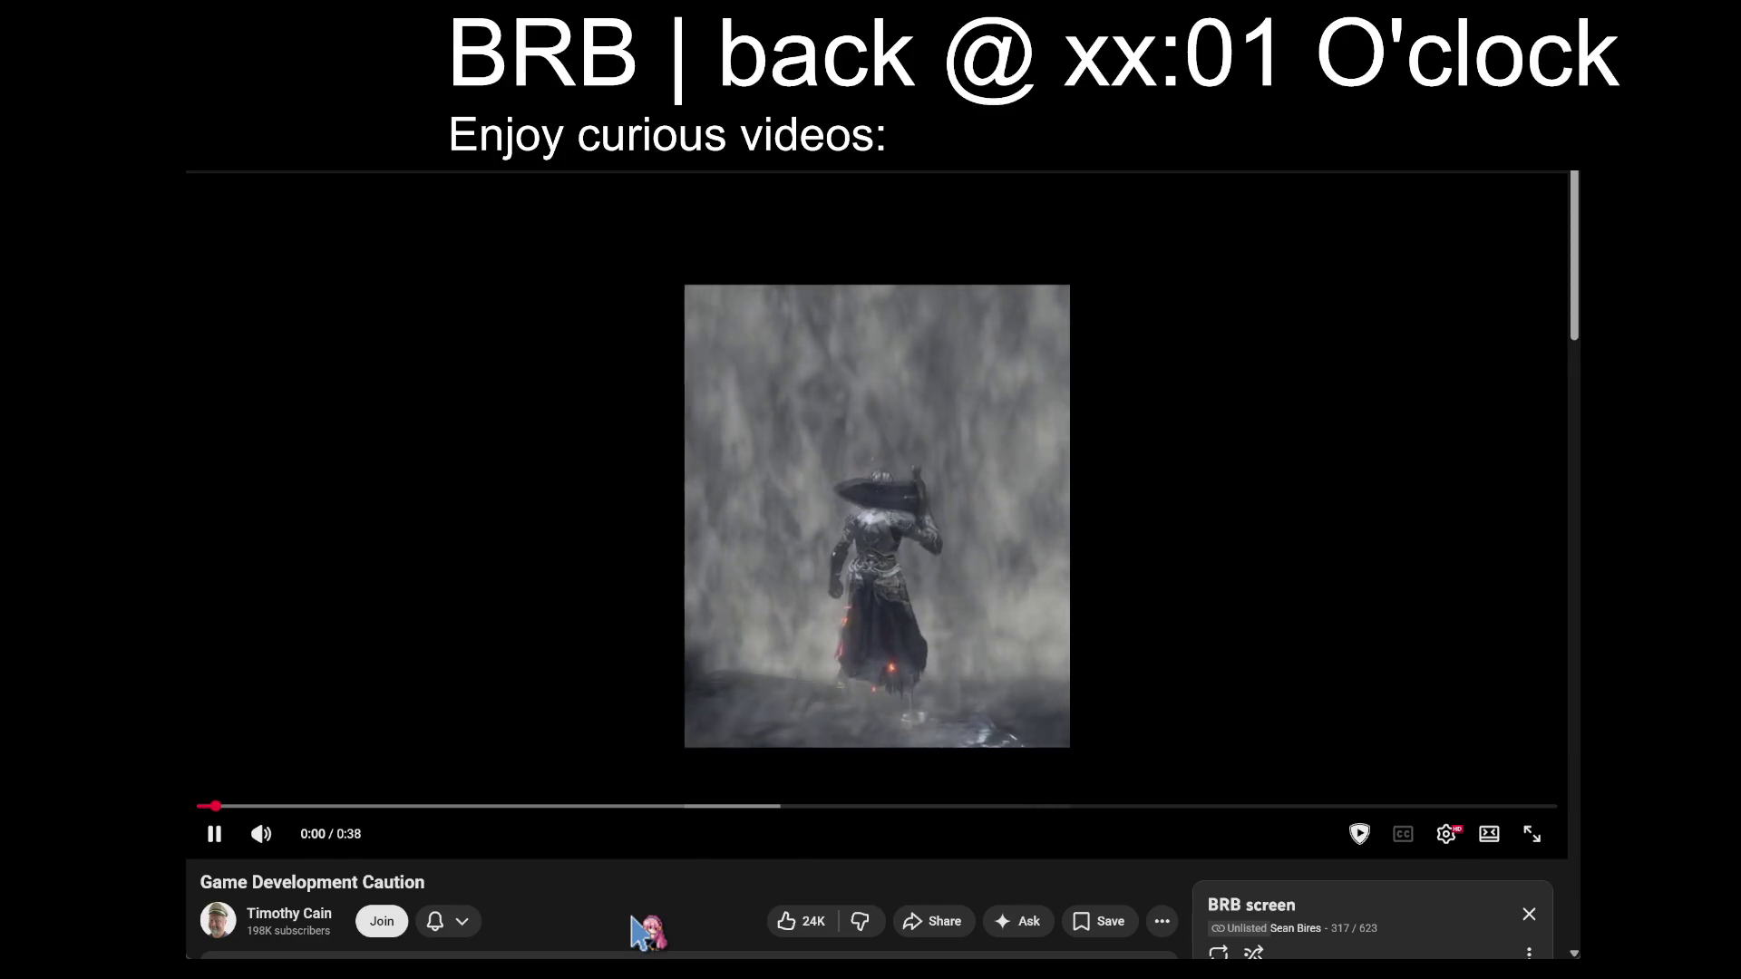
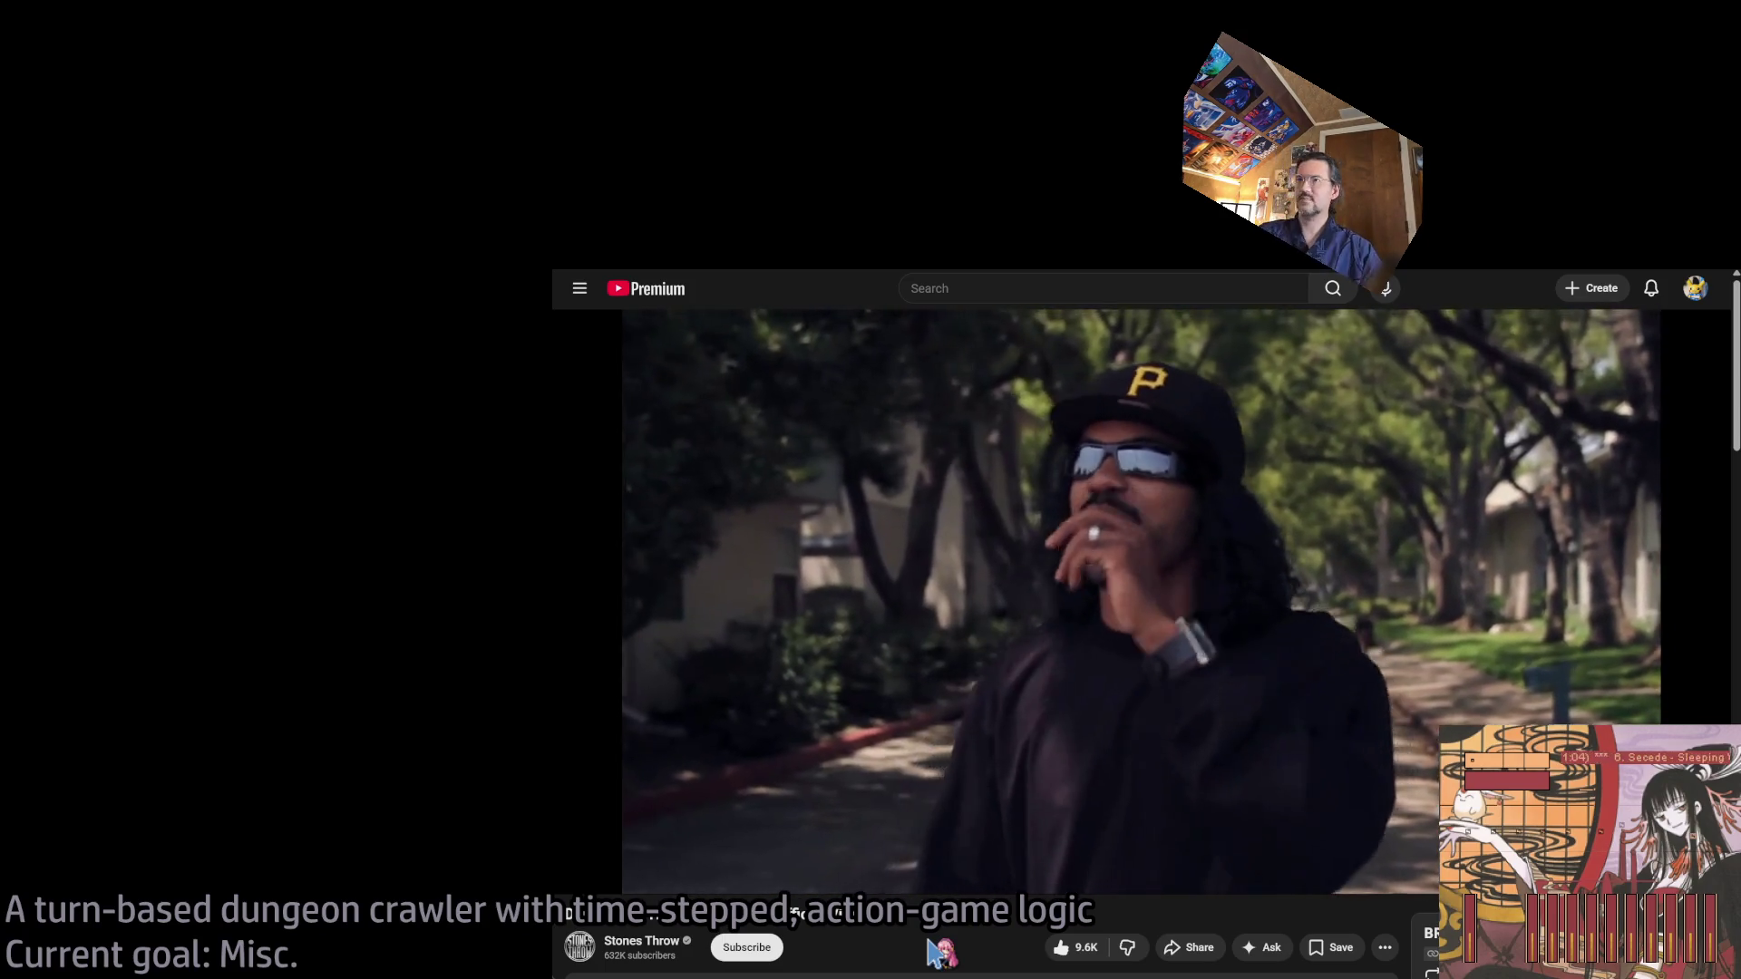
Leave the YouTube music video and go to the Google homepage by entering 'google'.
mouse_move(808, 590)
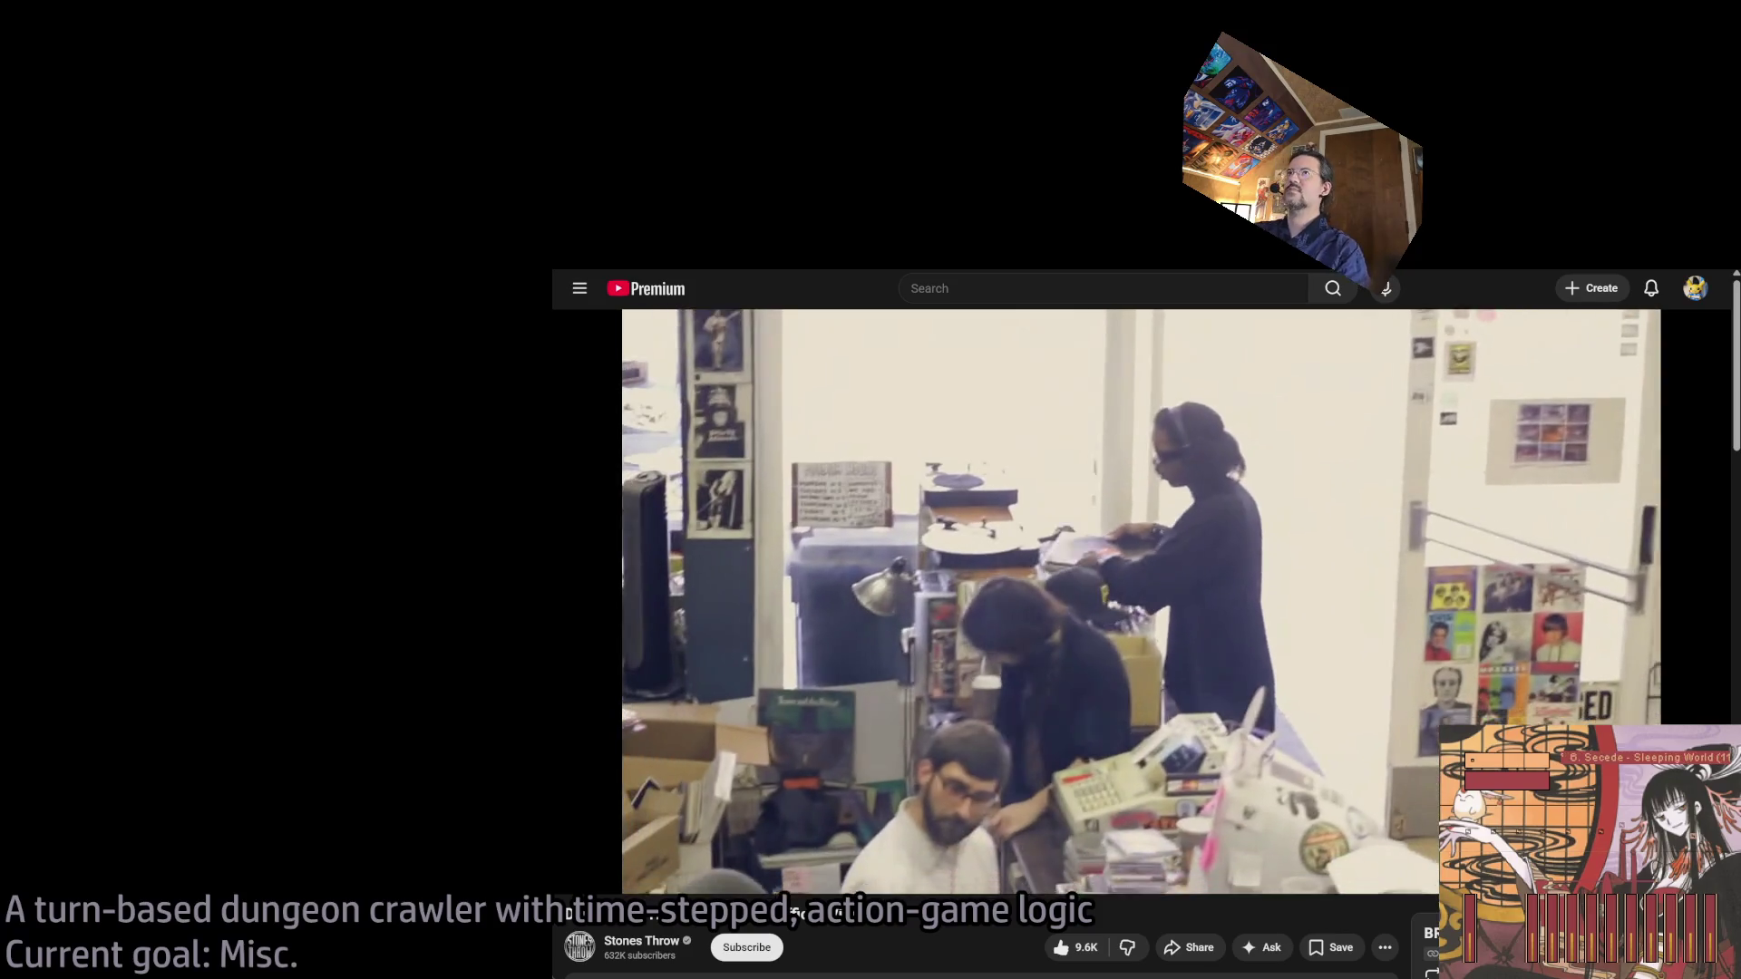
key("slash")
type("google")
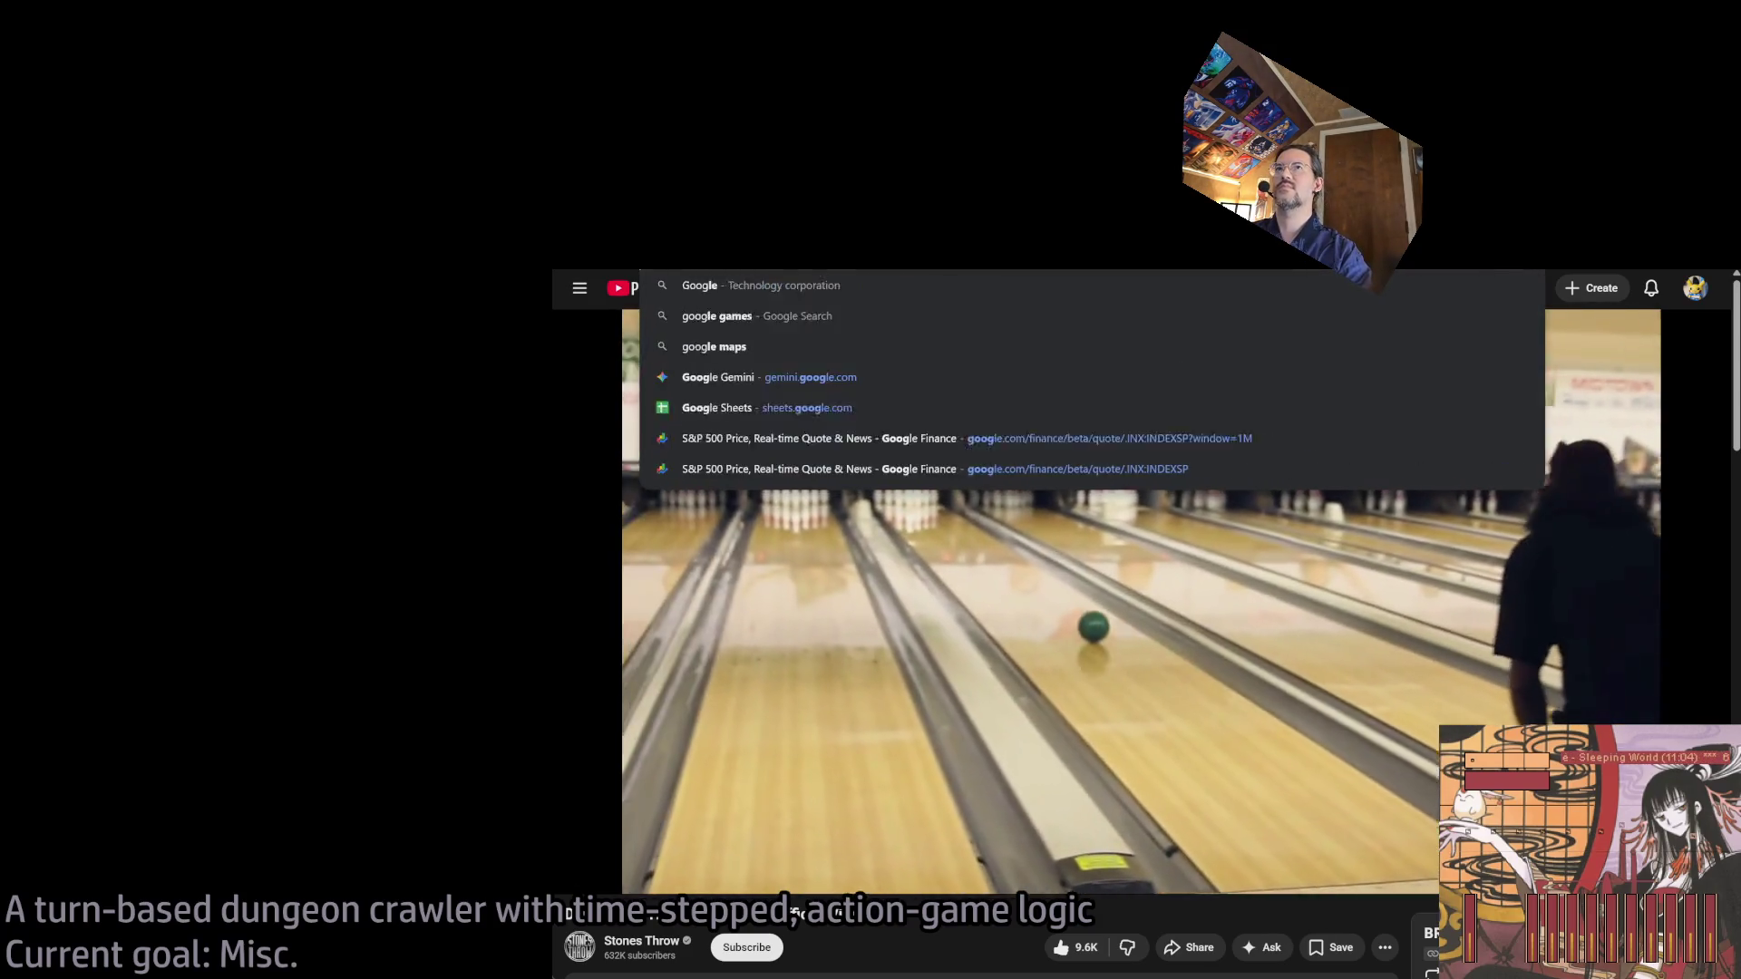
key("Return")
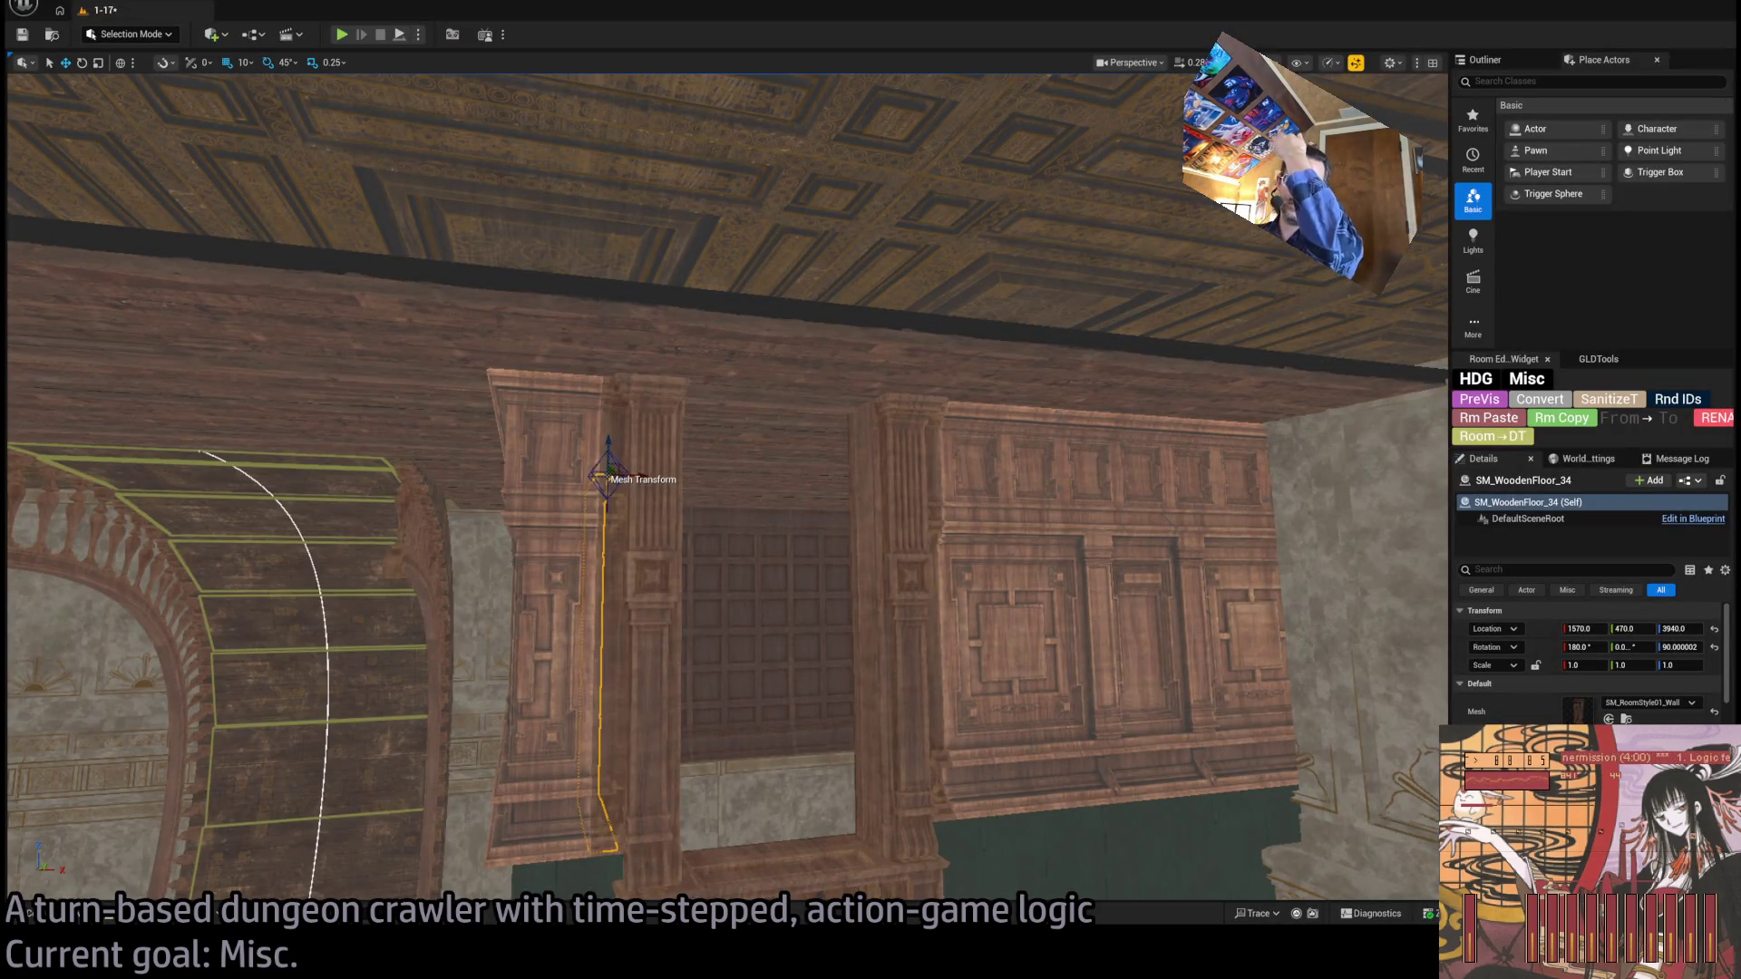
Duplicate the SM_RoomStyle01_Wall panel and slide the copy over the dark doorway.
left_click_drag(917, 495, 843, 480)
left_click_drag(779, 345, 726, 372)
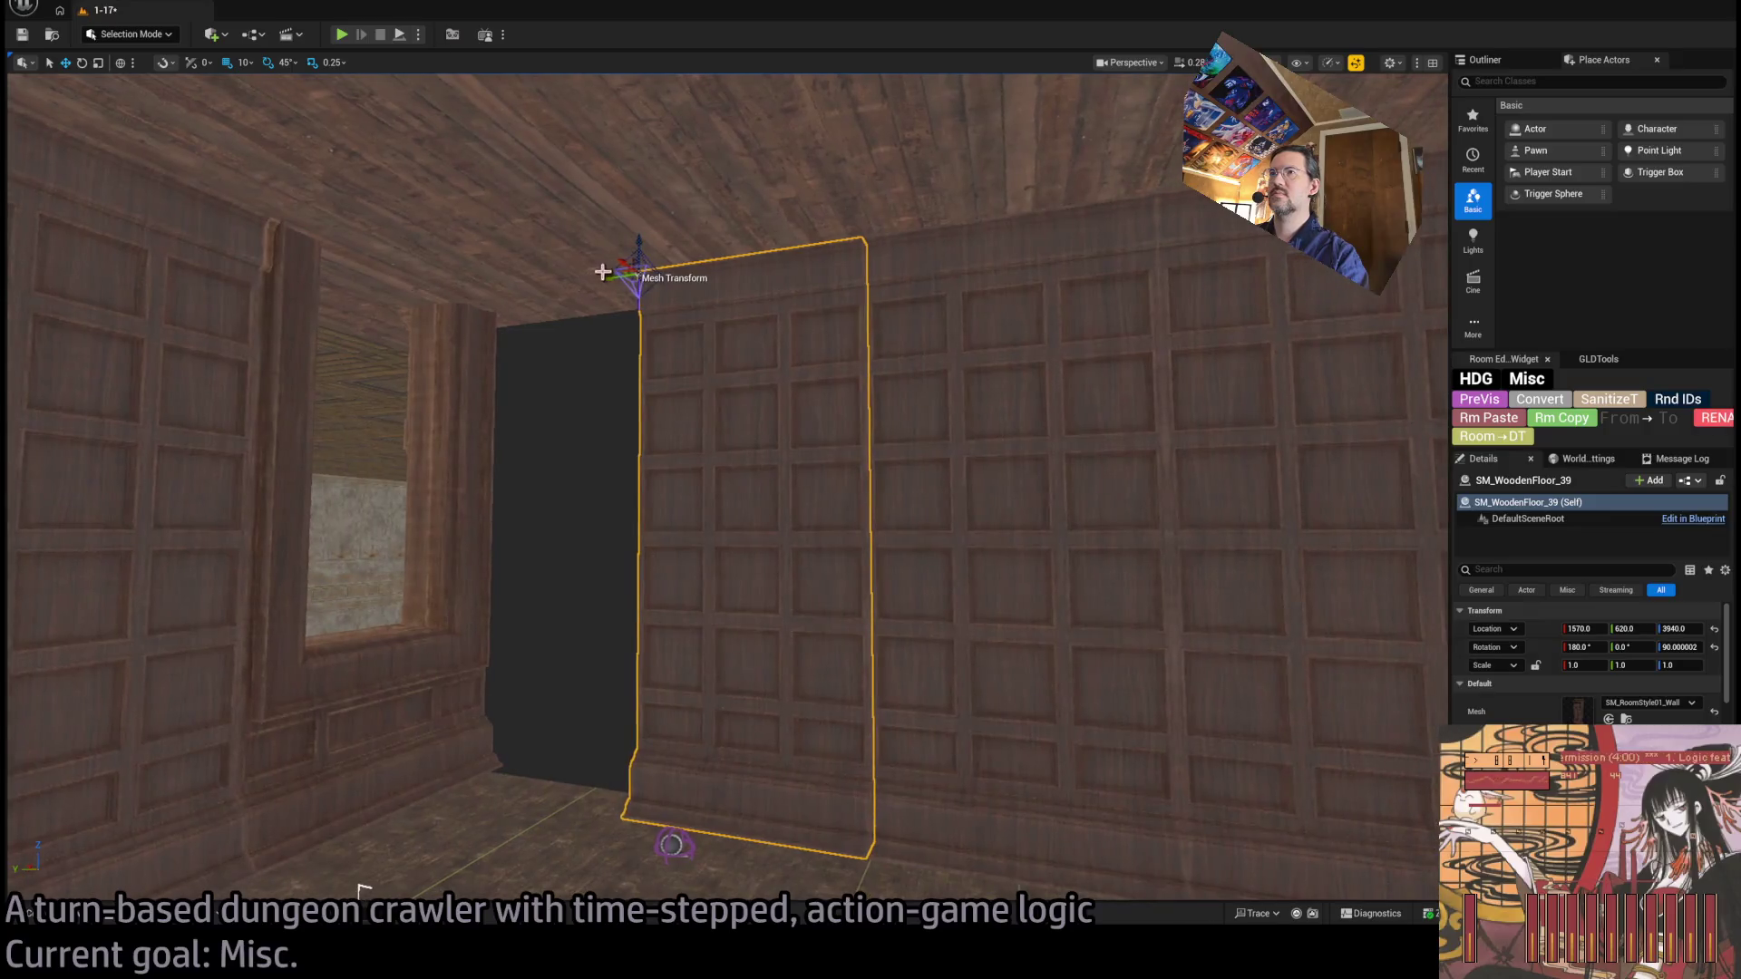
left_click_drag(624, 317, 438, 321)
mouse_move(677, 447)
left_mouse_down()
mouse_move(990, 490)
mouse_move(683, 478)
left_mouse_up()
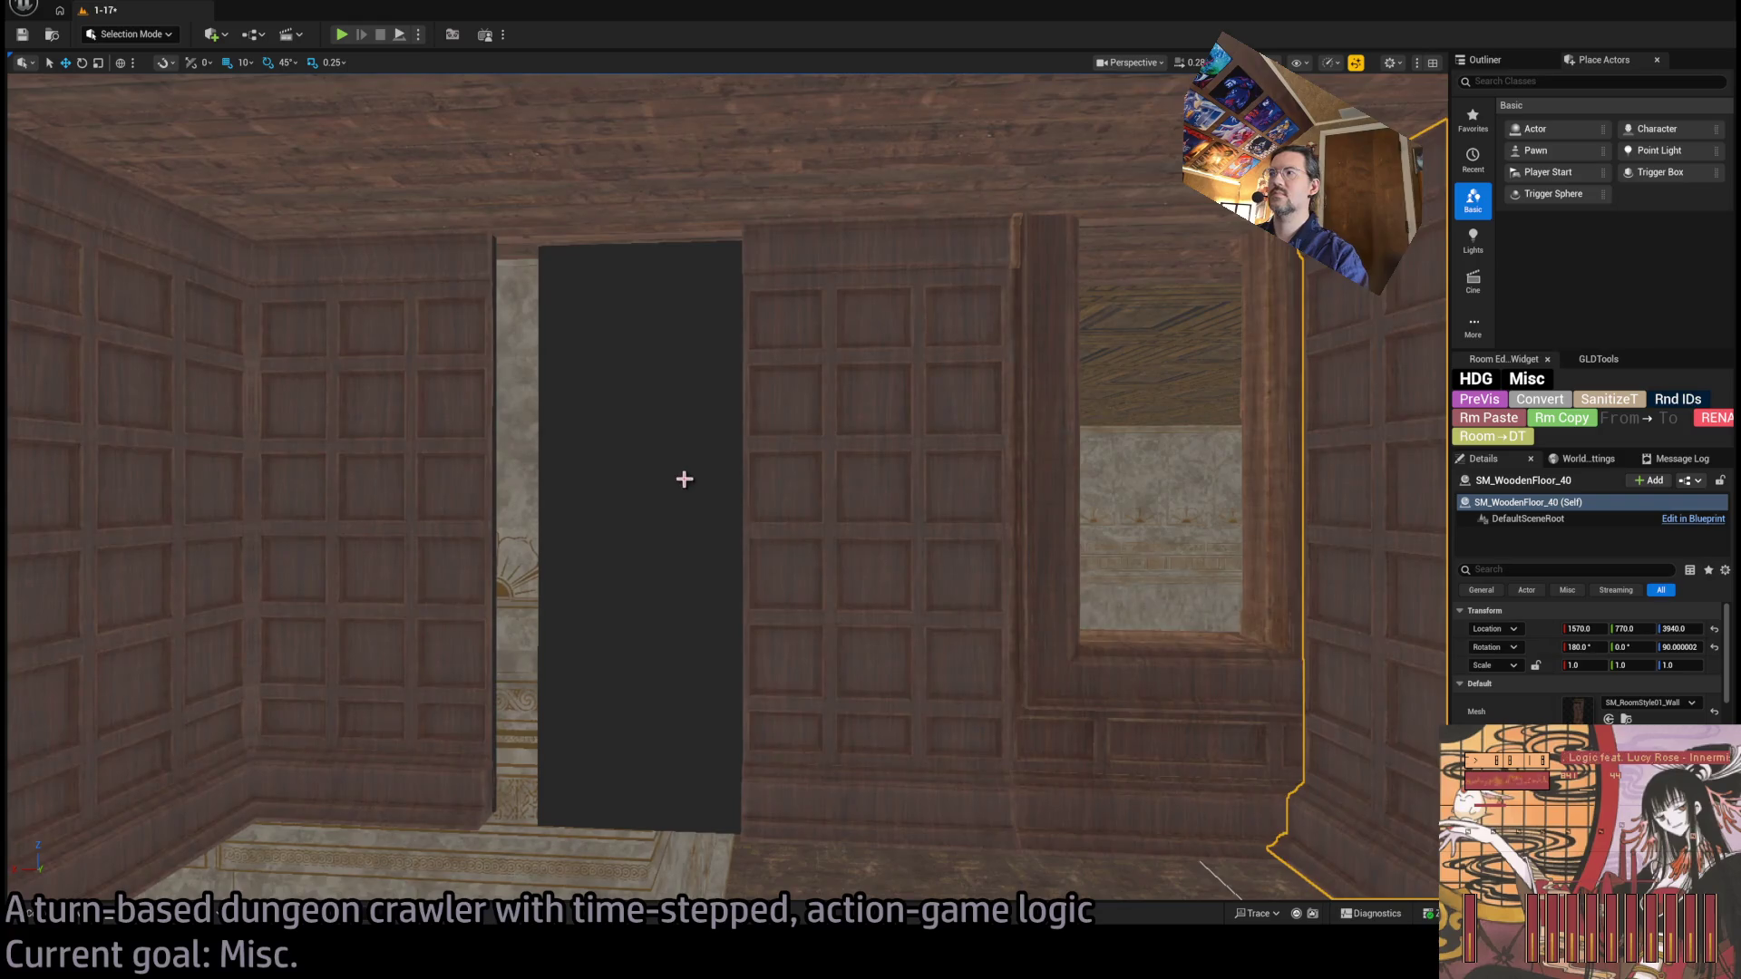
key("ctrl+v")
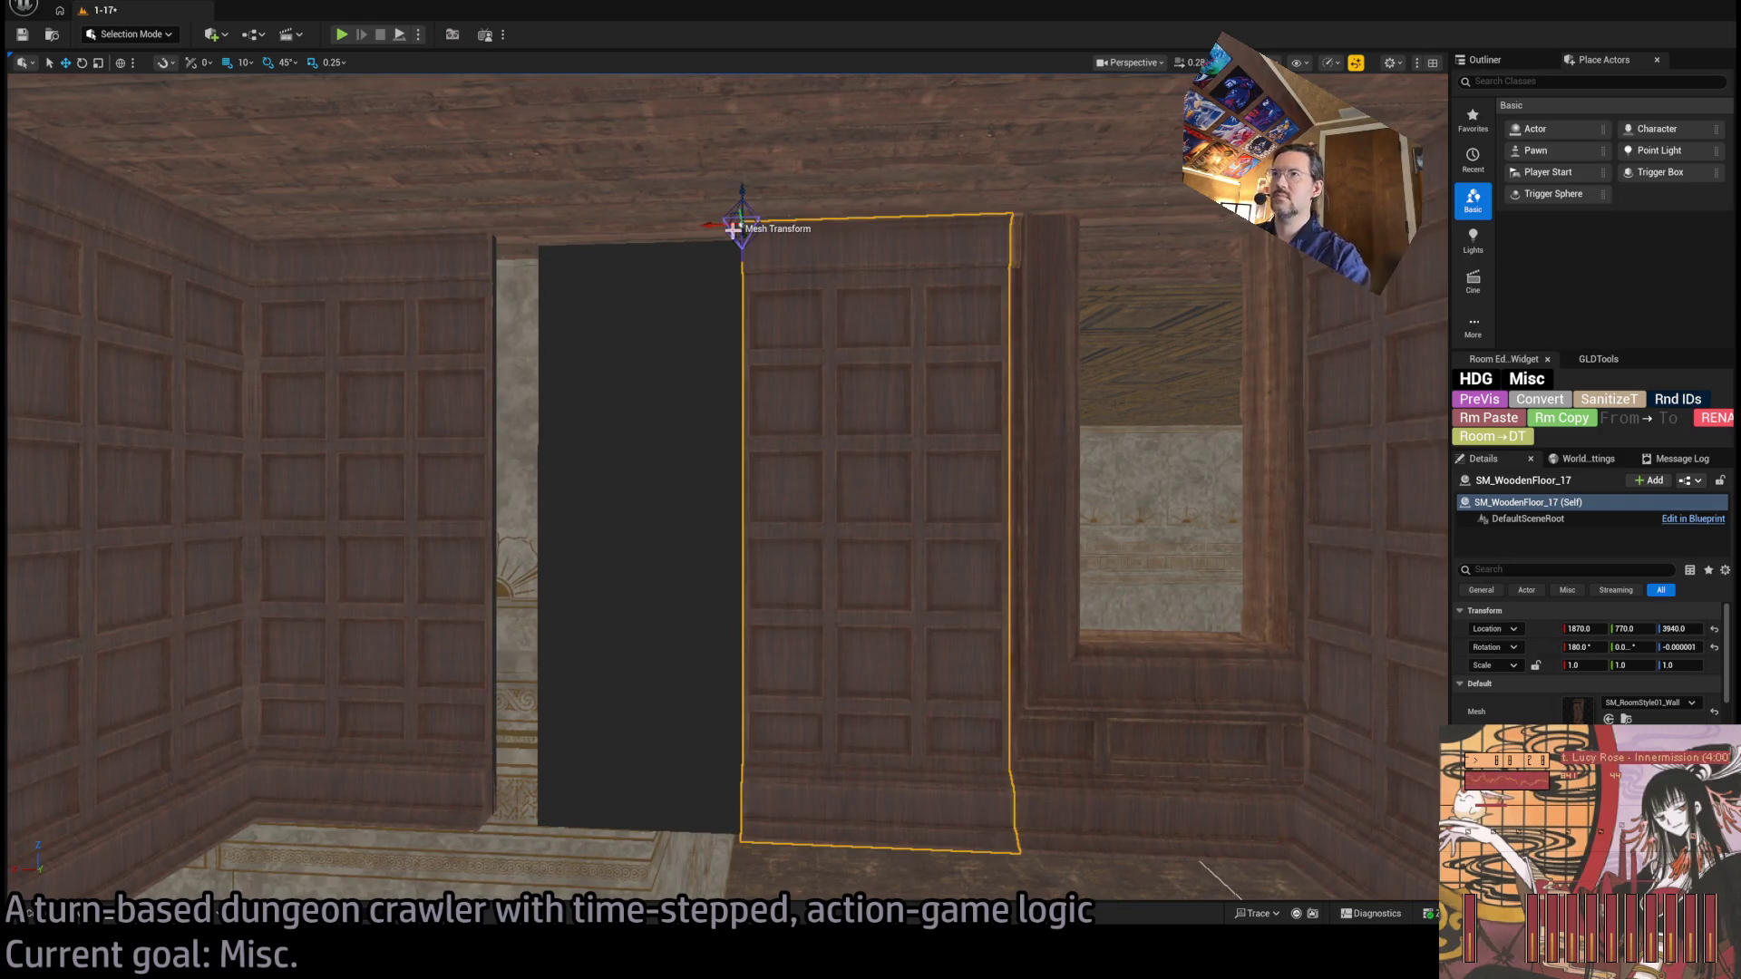
mouse_move(711, 222)
left_mouse_down()
mouse_move(461, 265)
mouse_move(838, 496)
left_mouse_up()
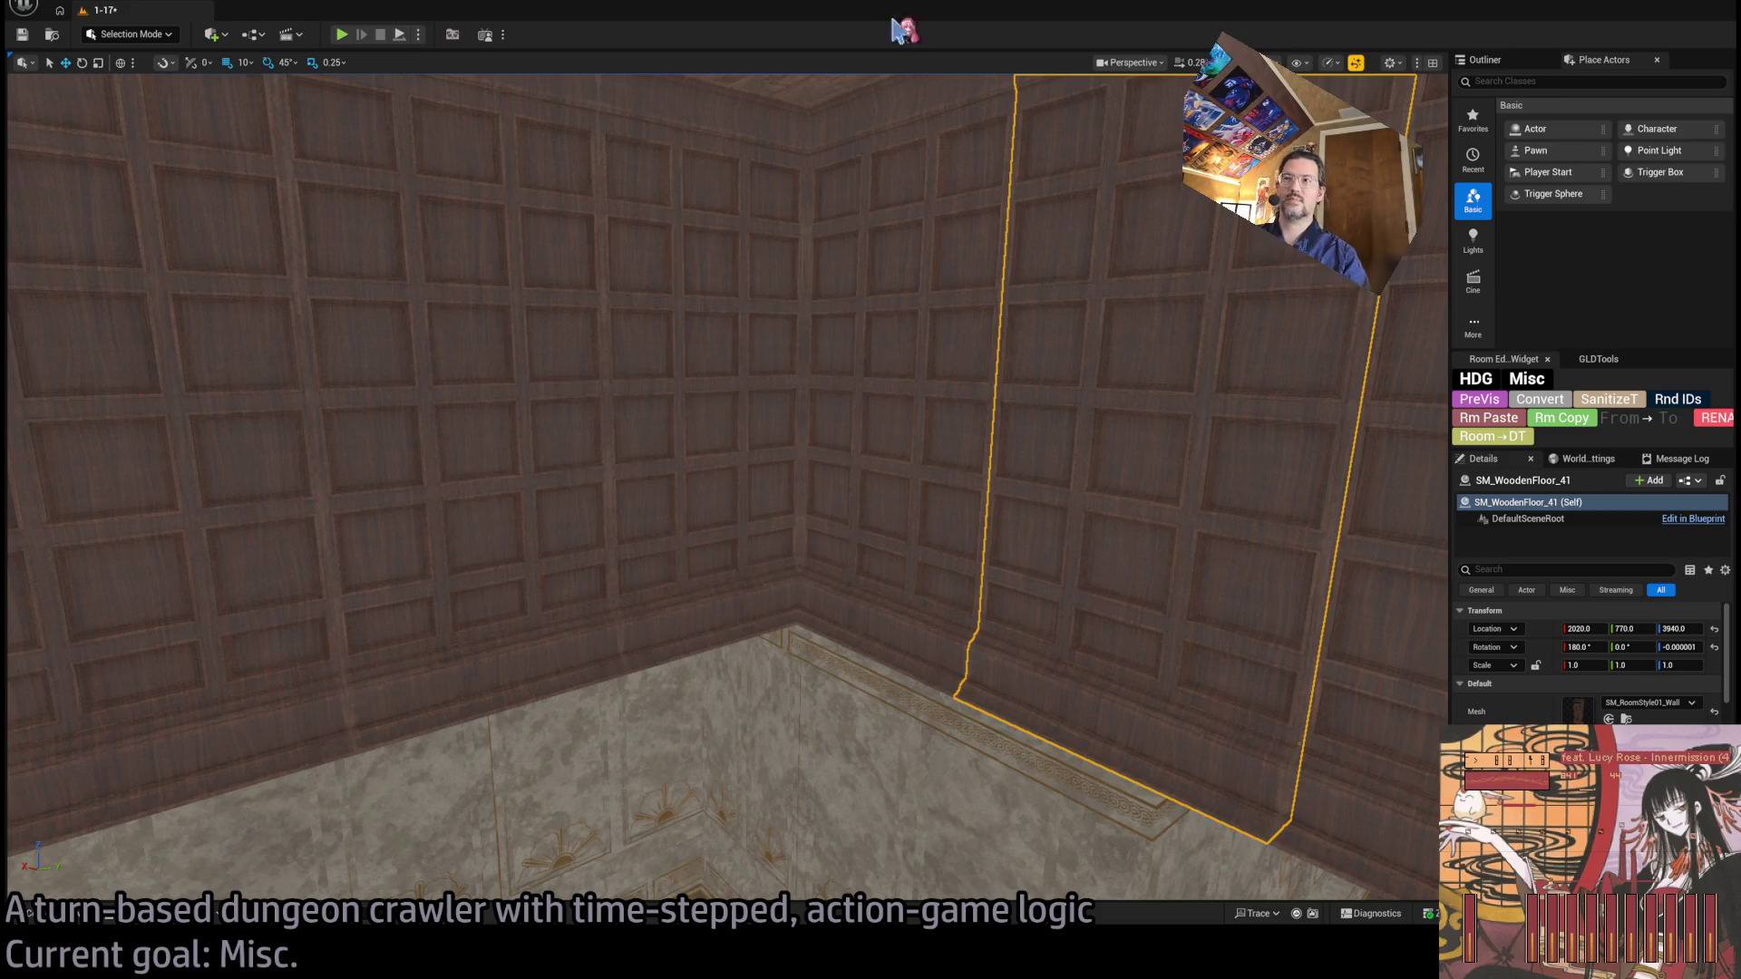
key("f")
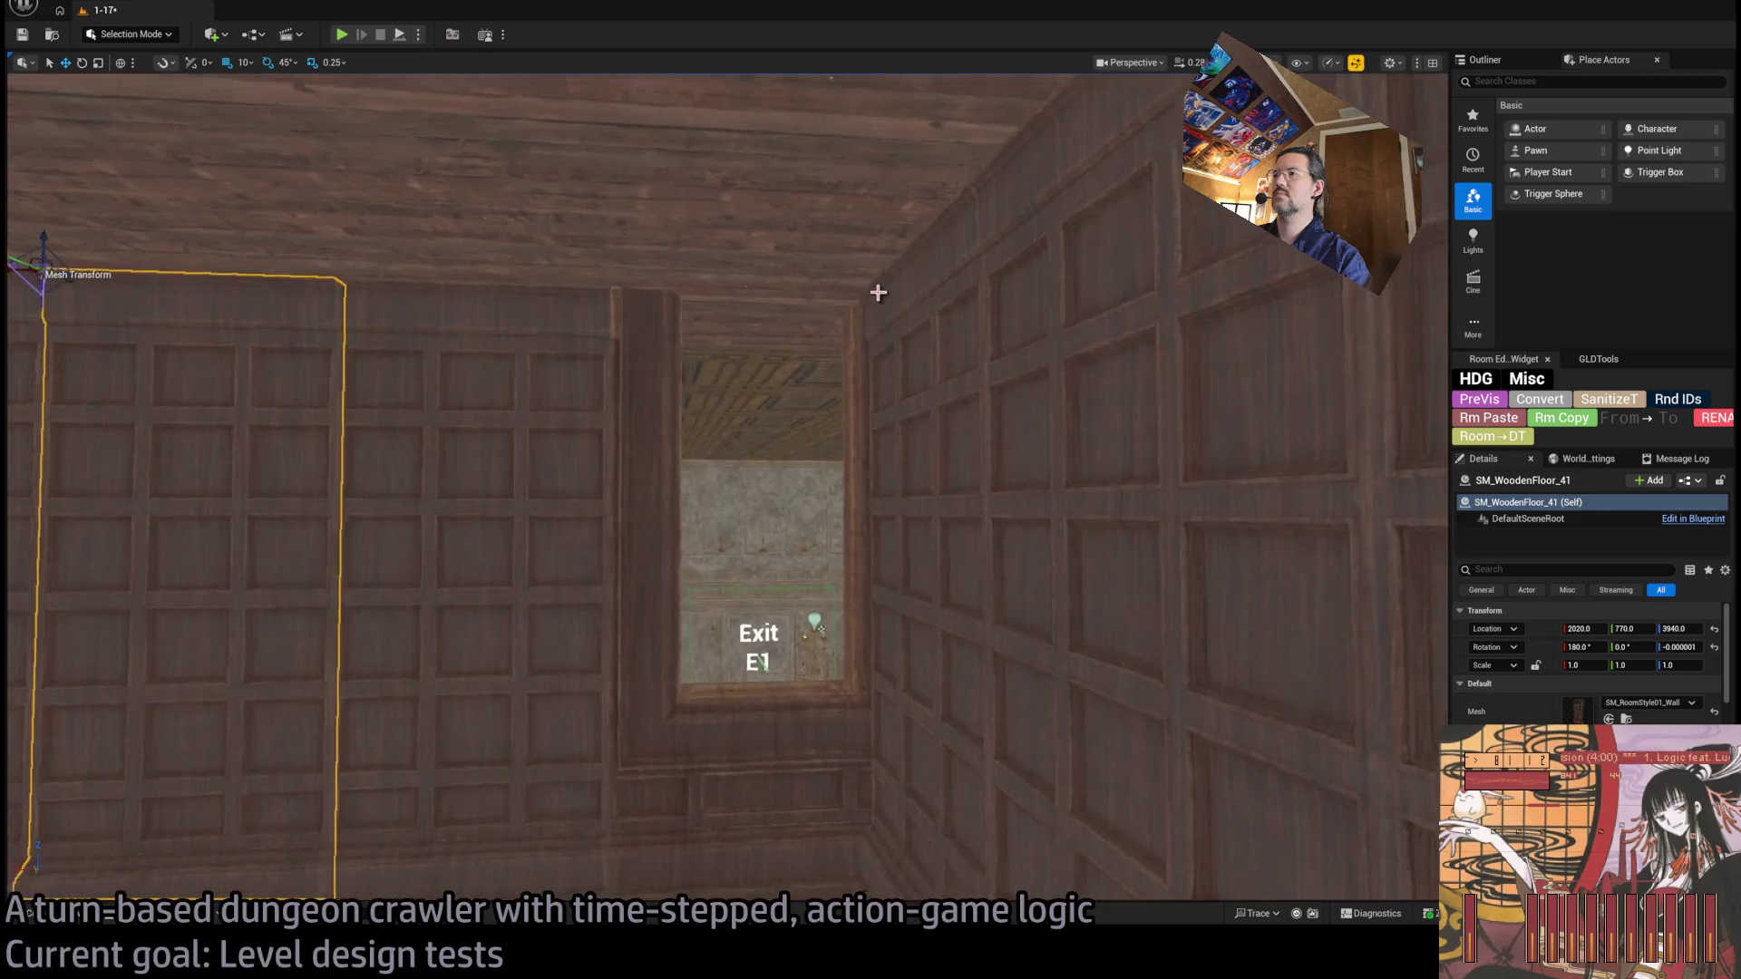
left_click(849, 646)
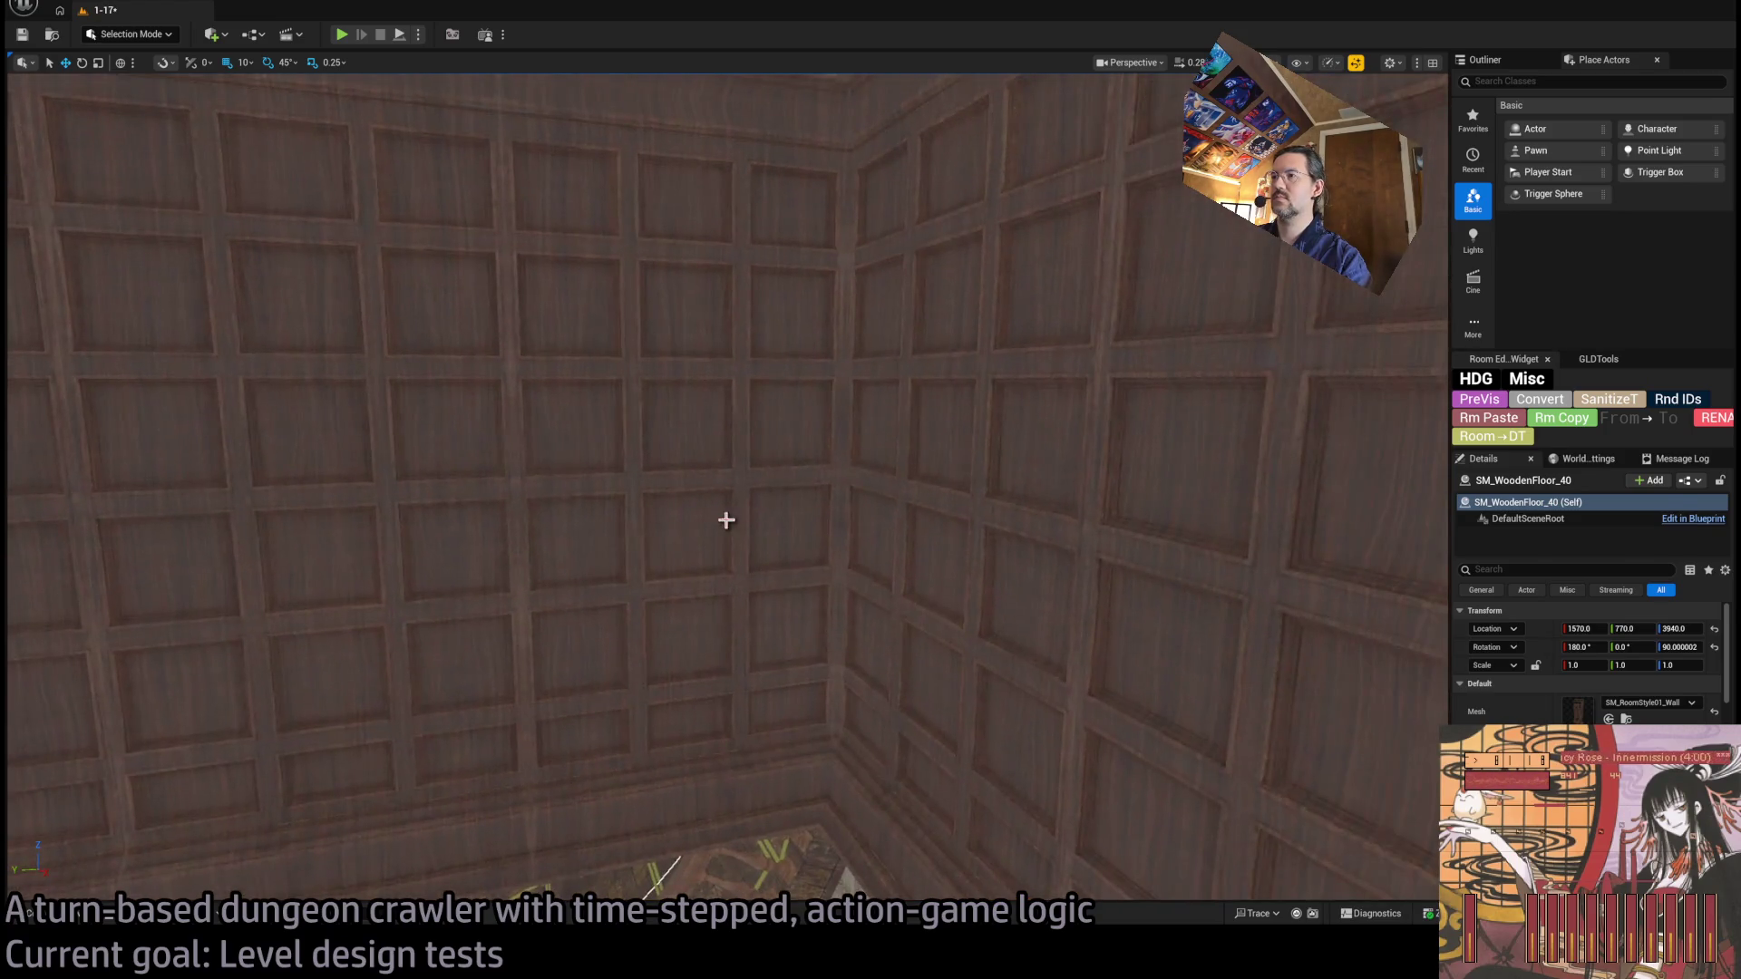
Fly toward the Exit E1 window and select the corner wall panel.
key("ctrl+z")
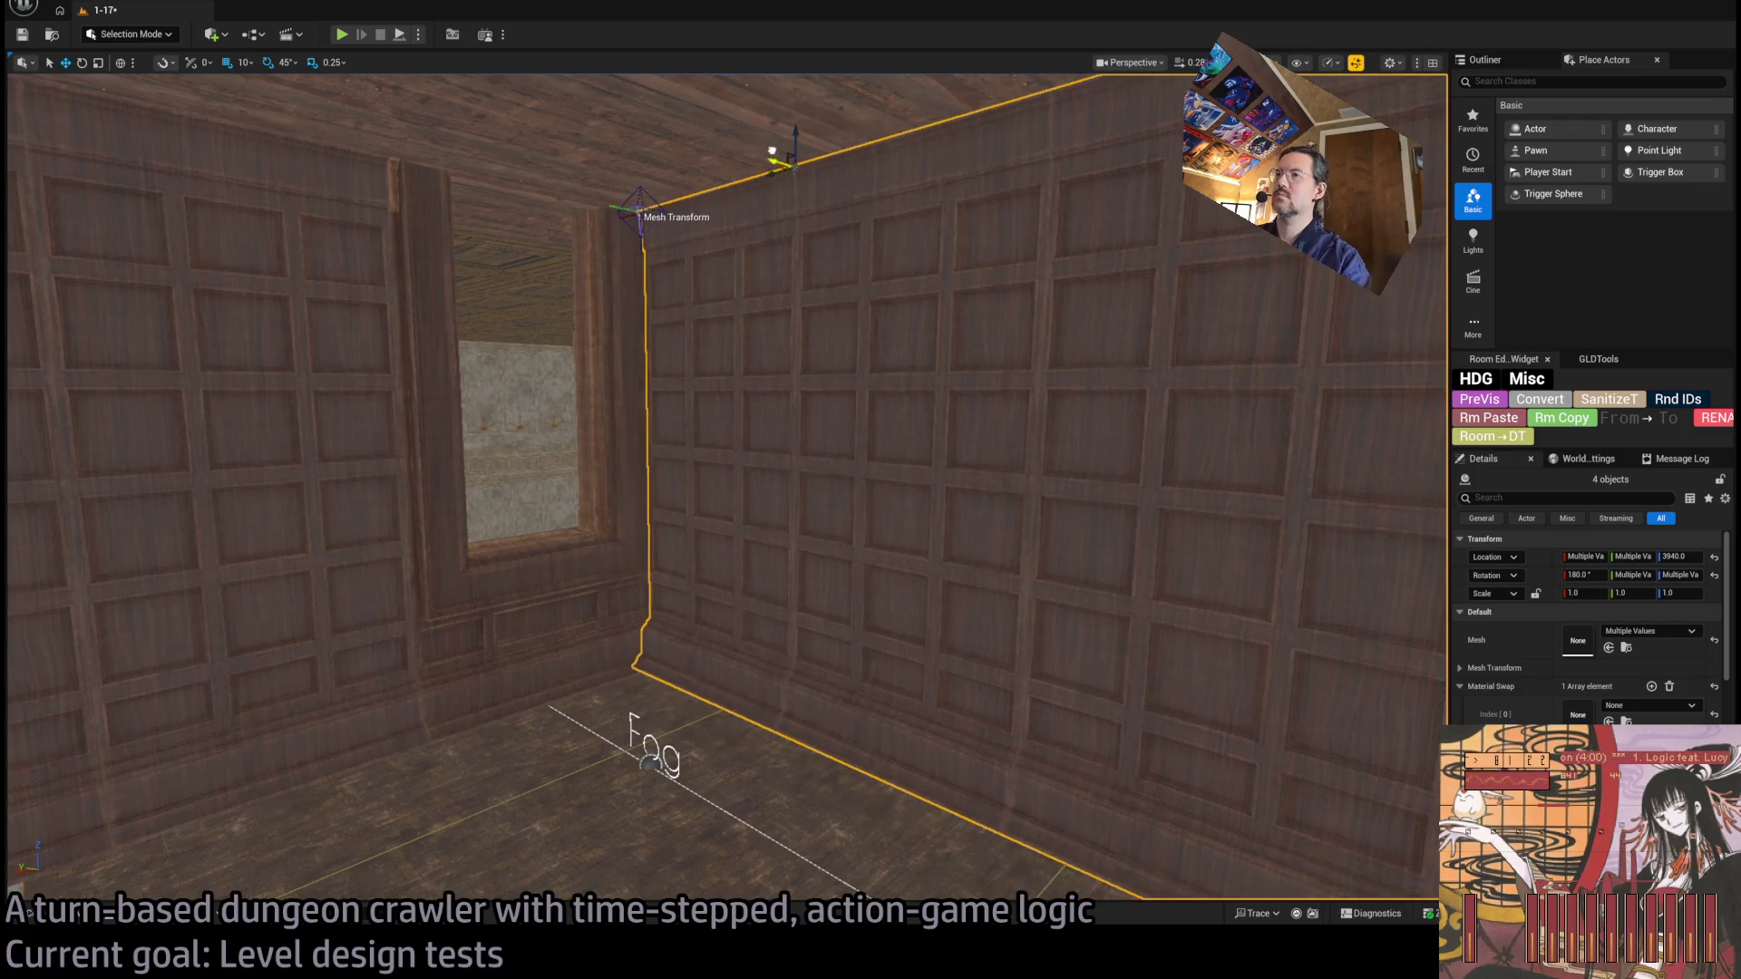
scroll(725, 490, "up", 2)
left_click_drag(677, 208, 937, 156)
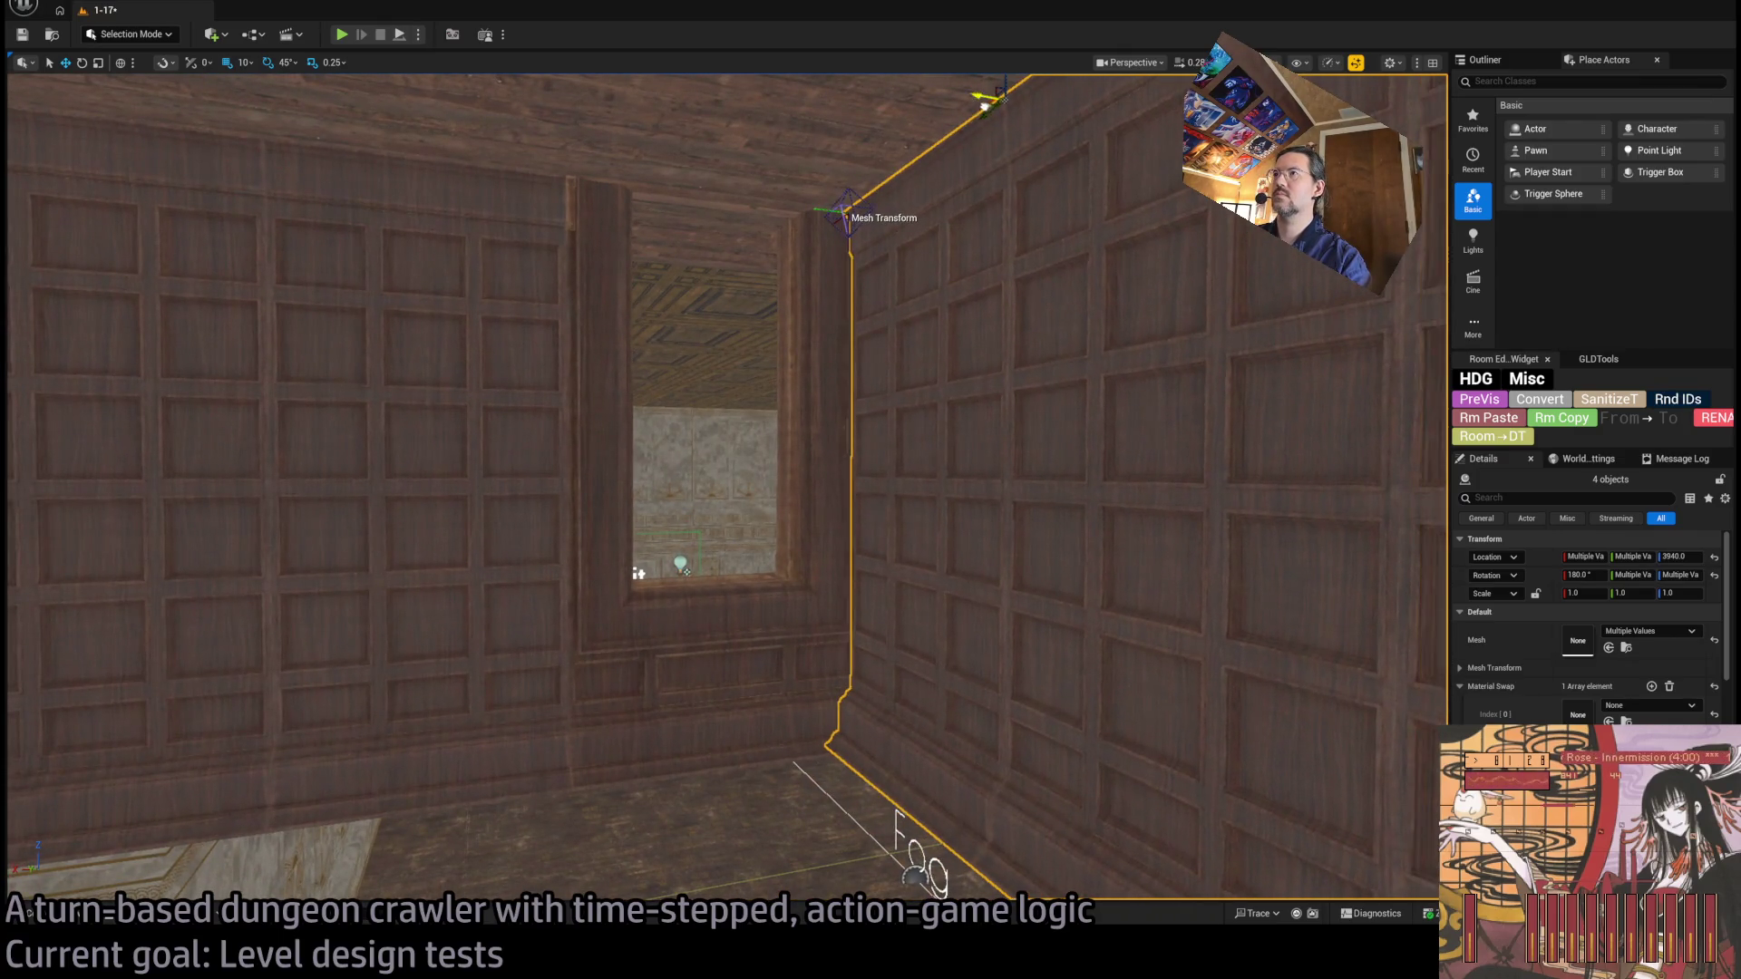
left_click_drag(980, 95, 979, 96)
left_click_drag(653, 533, 653, 532)
left_click(568, 547)
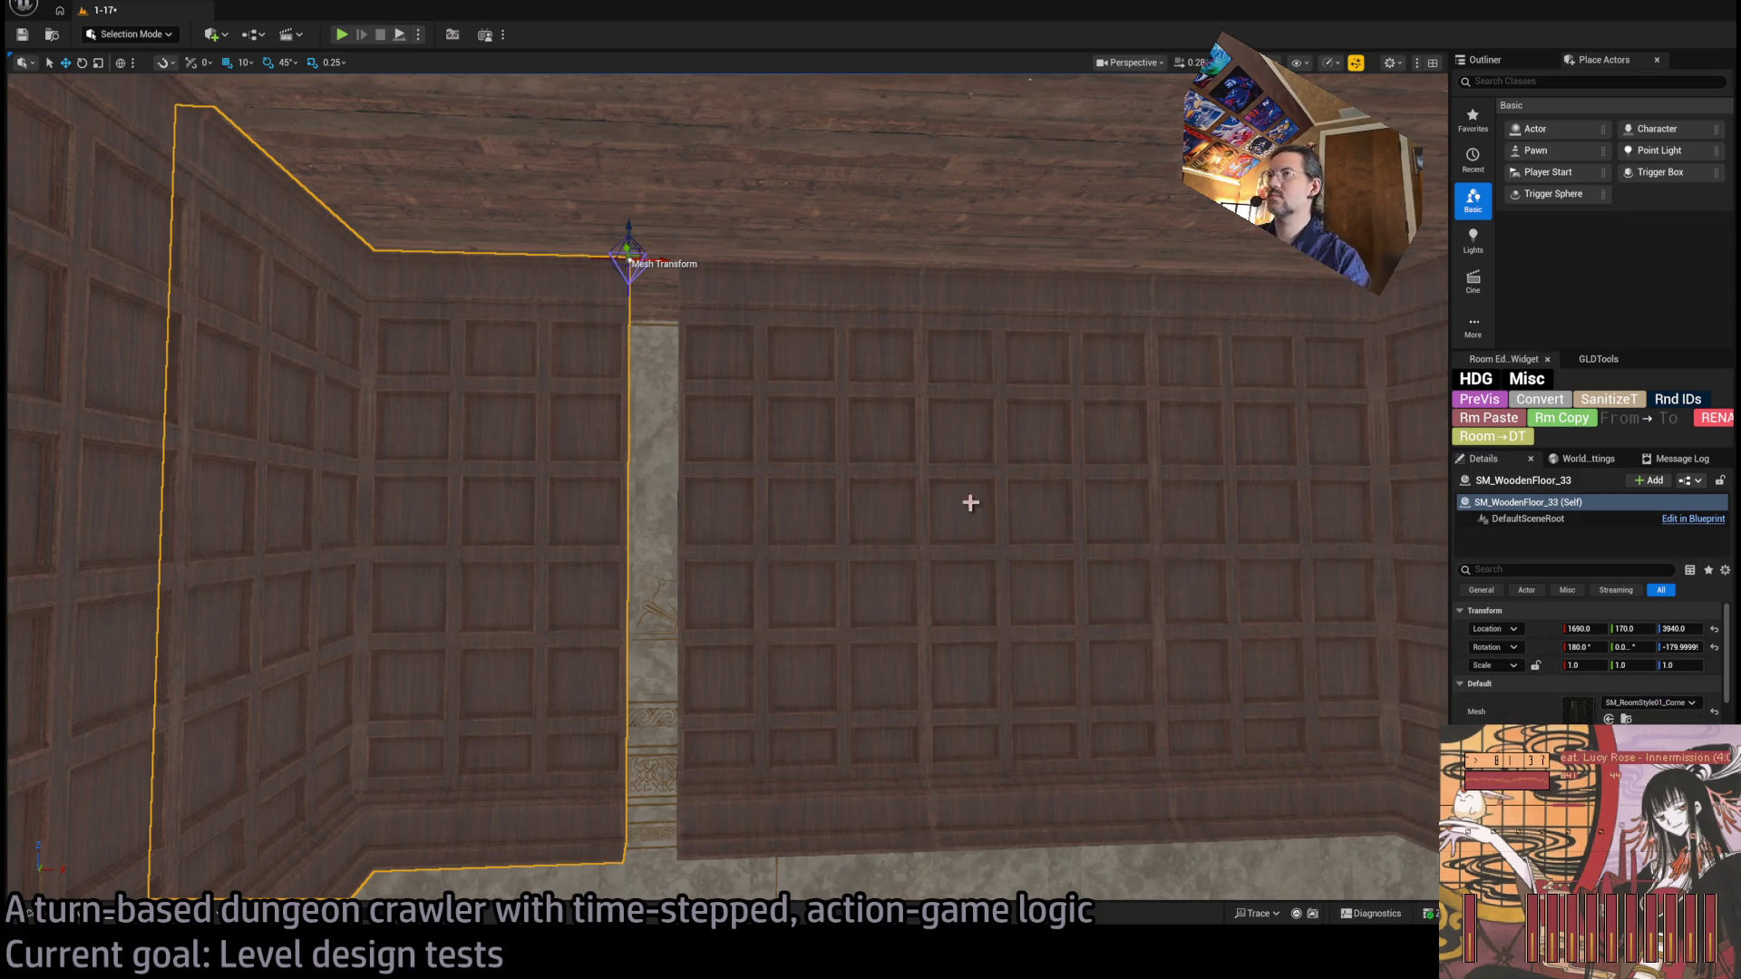
Test moving and deleting the corner wall, undo the changes, and browse to its mesh.
left_click_drag(660, 258, 708, 259)
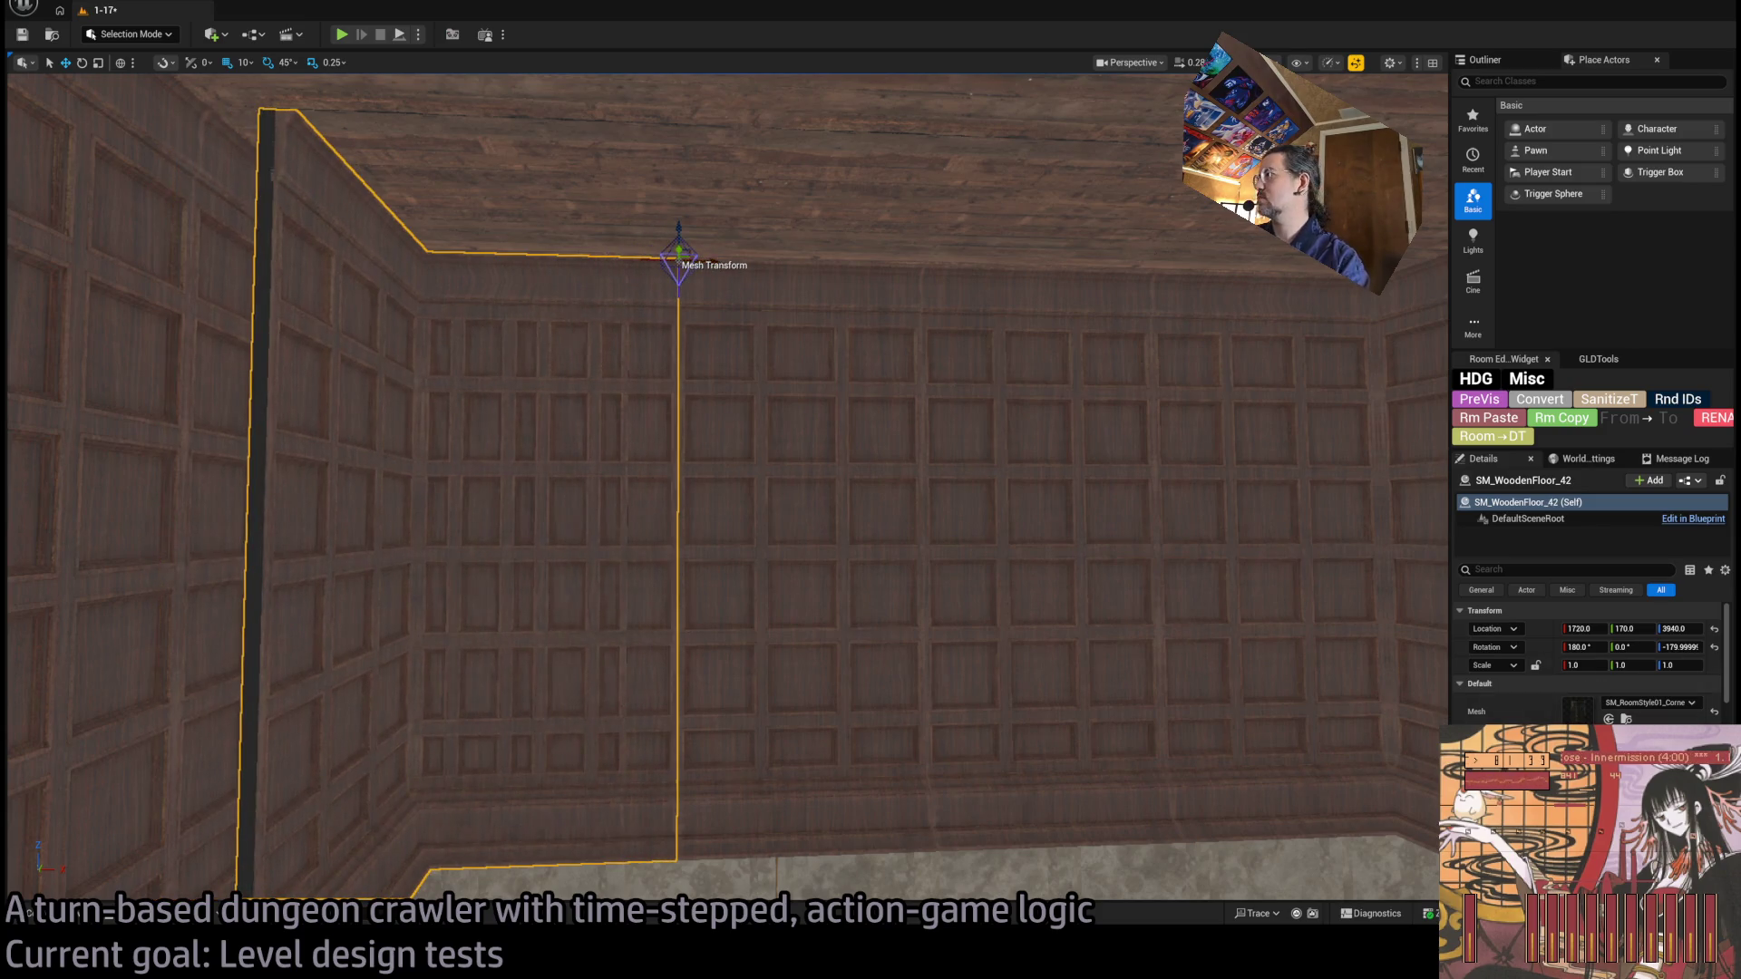
key("Delete")
left_click(729, 310)
key("ctrl+z")
key("ctrl+z")
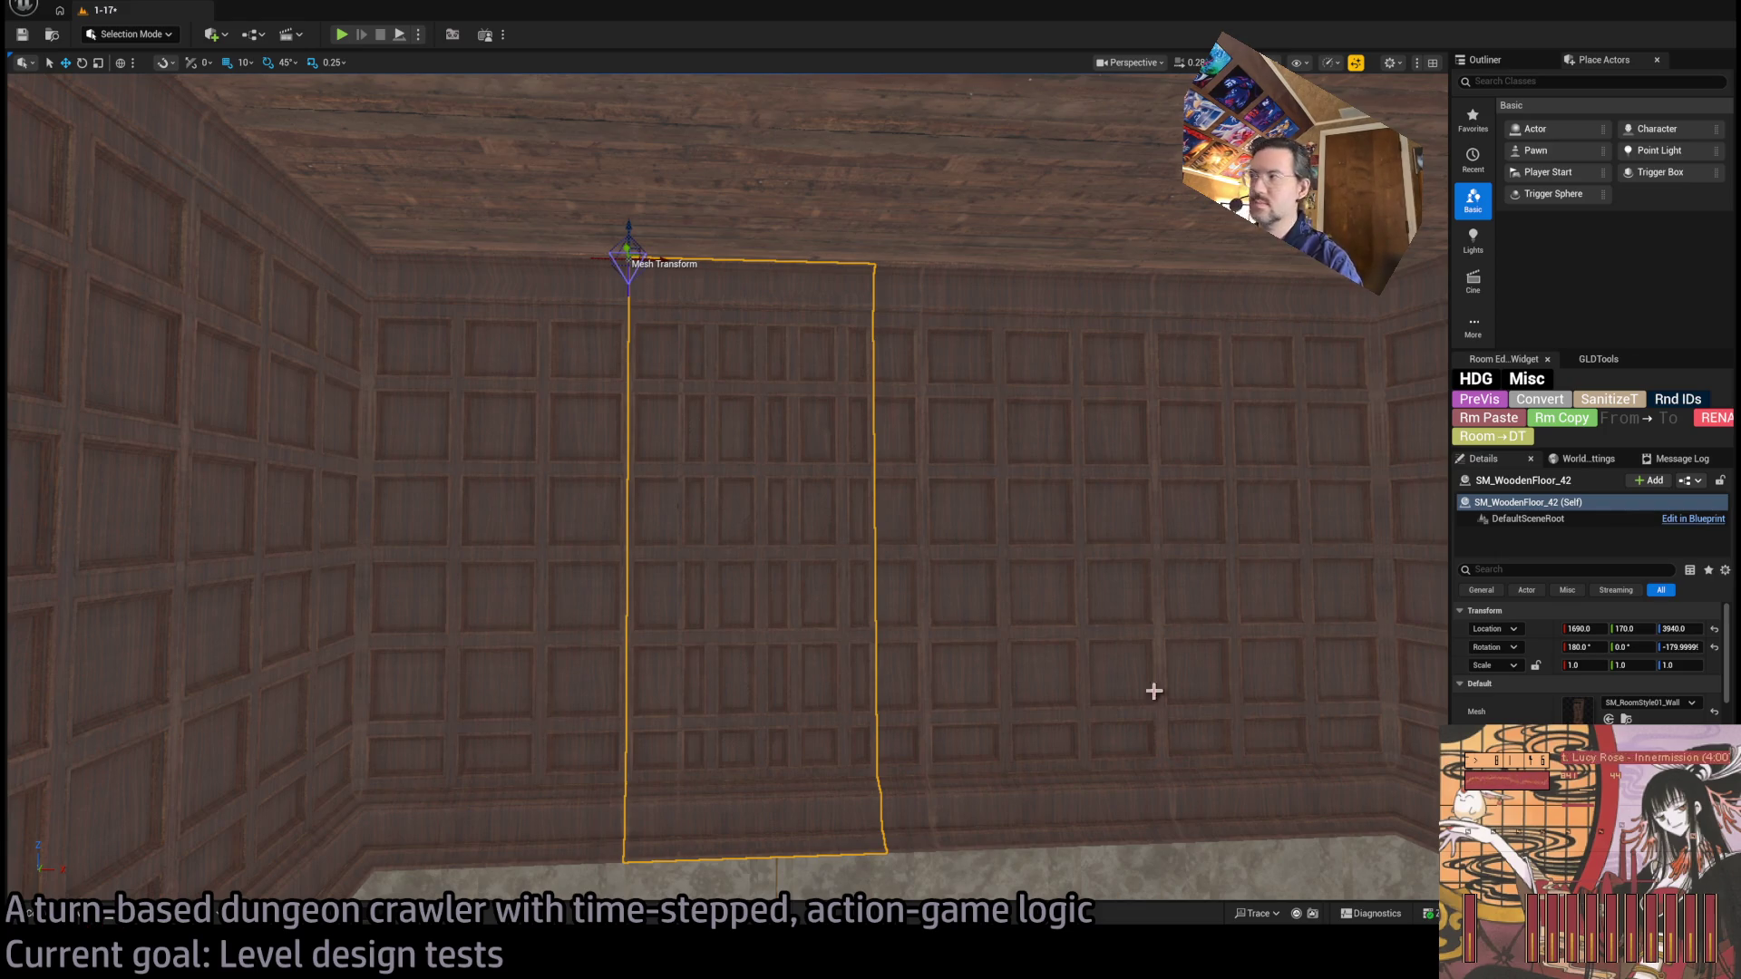
key("ctrl+z")
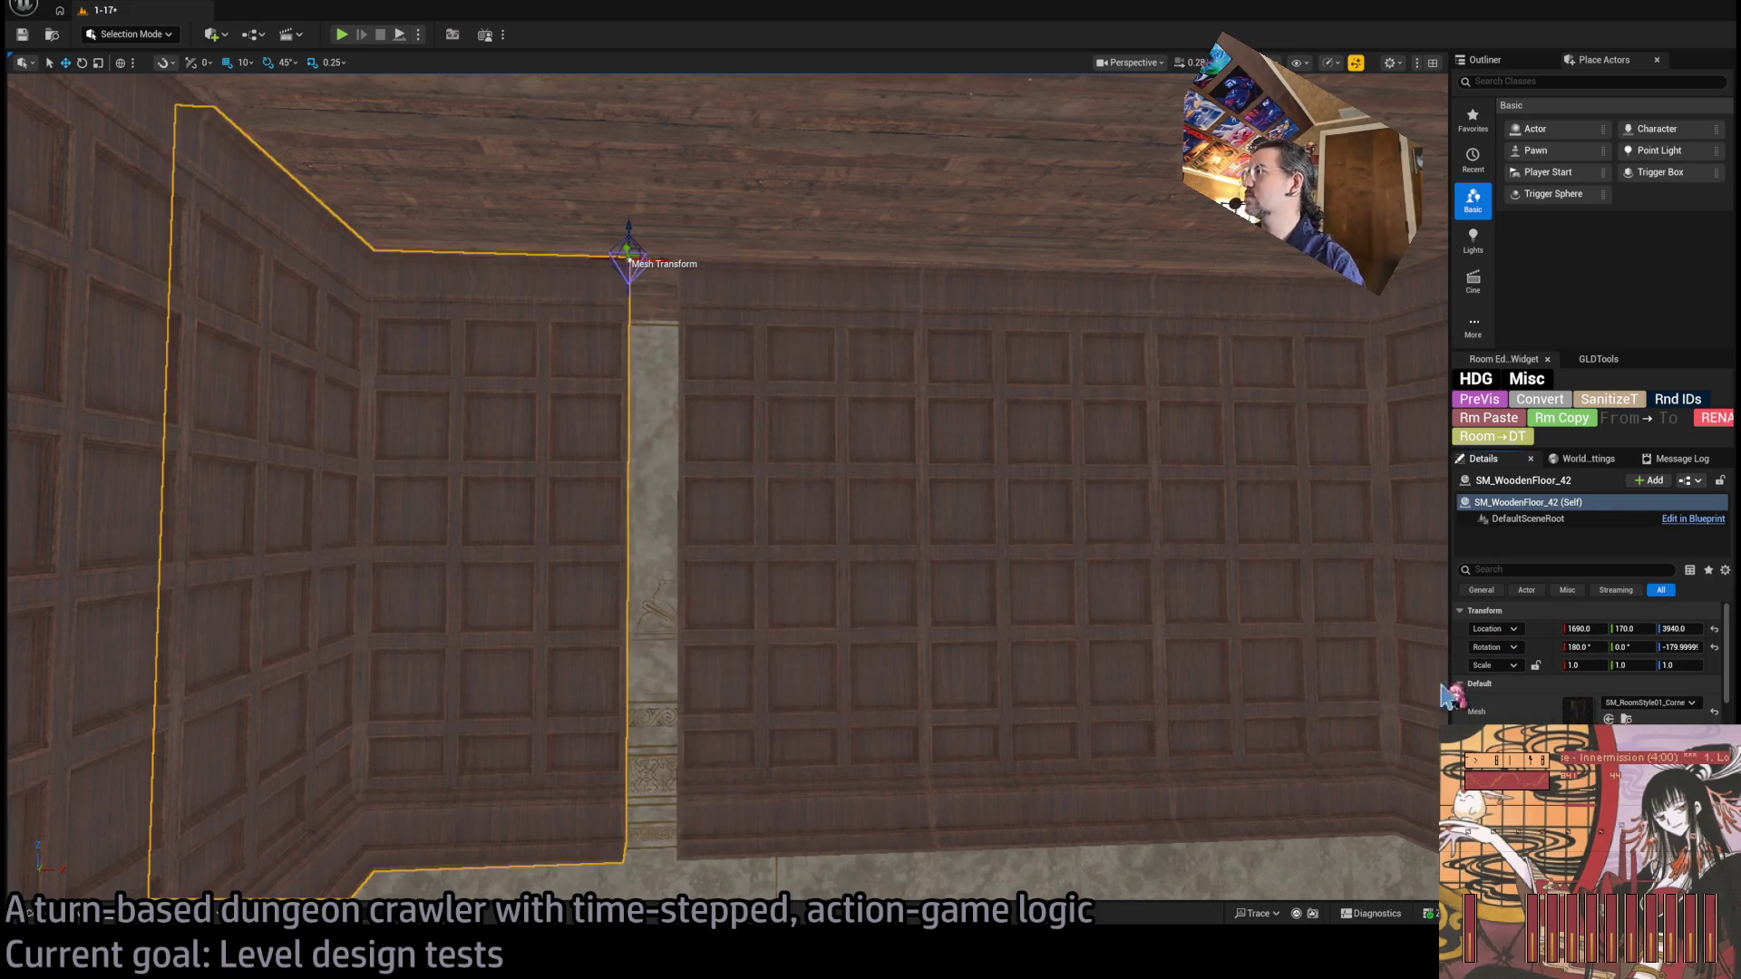
key("ctrl+y")
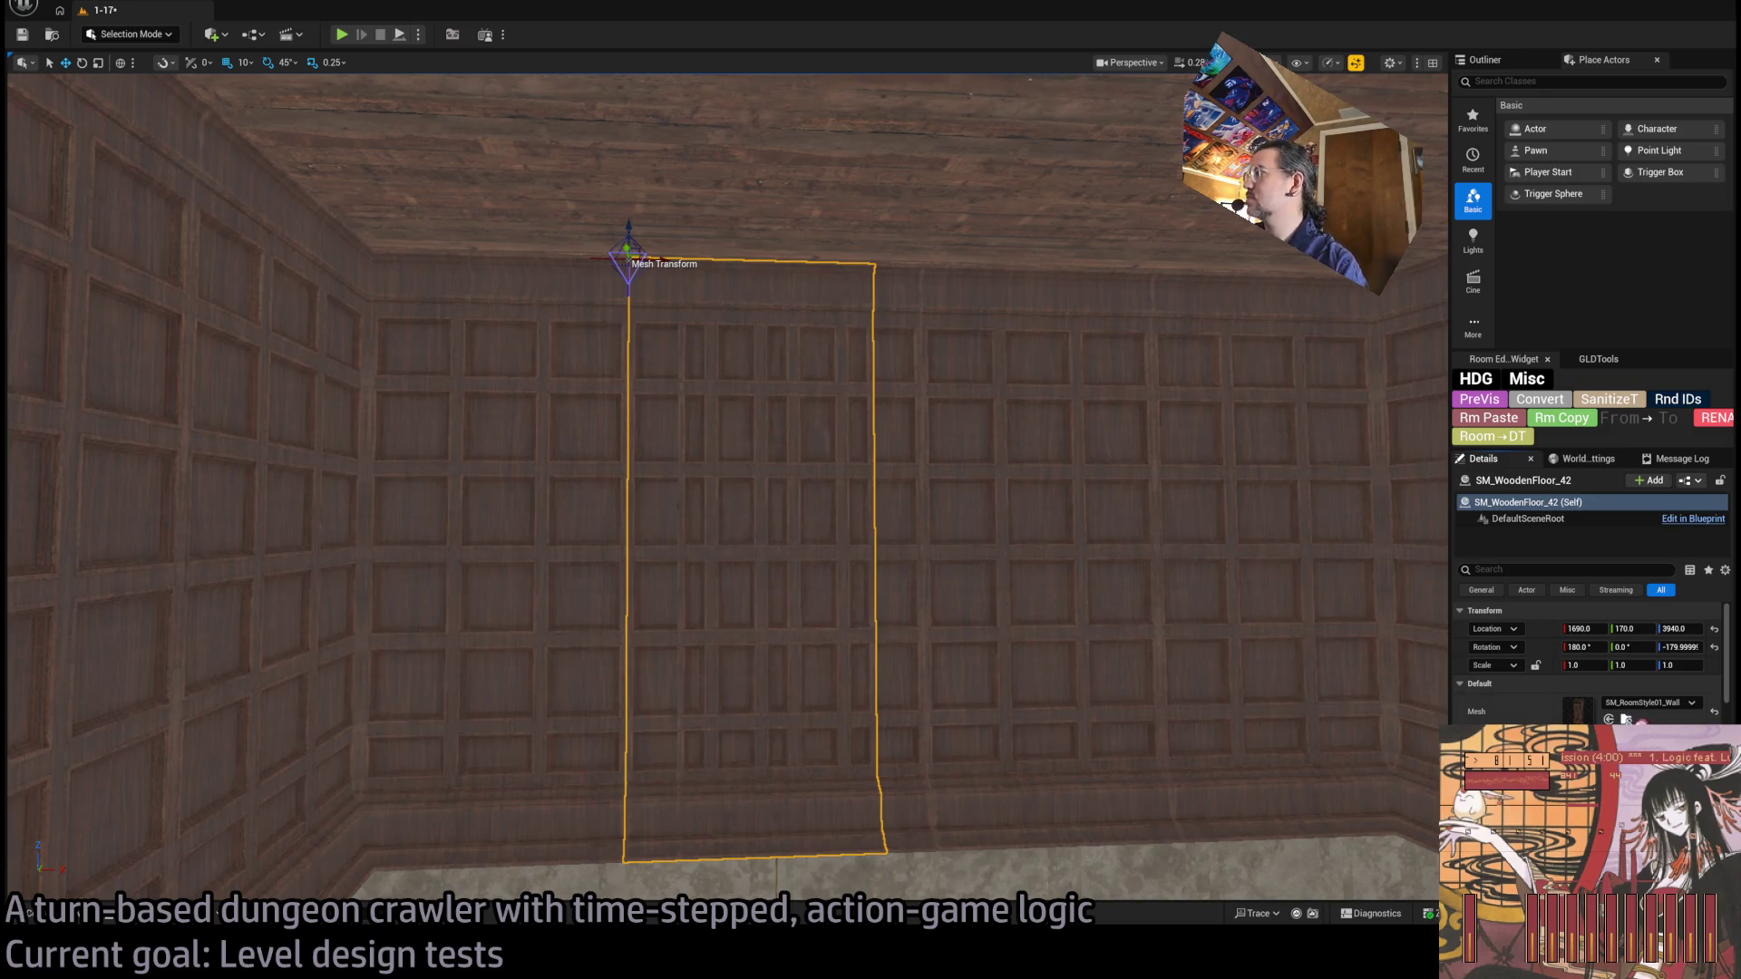
key("ctrl+b")
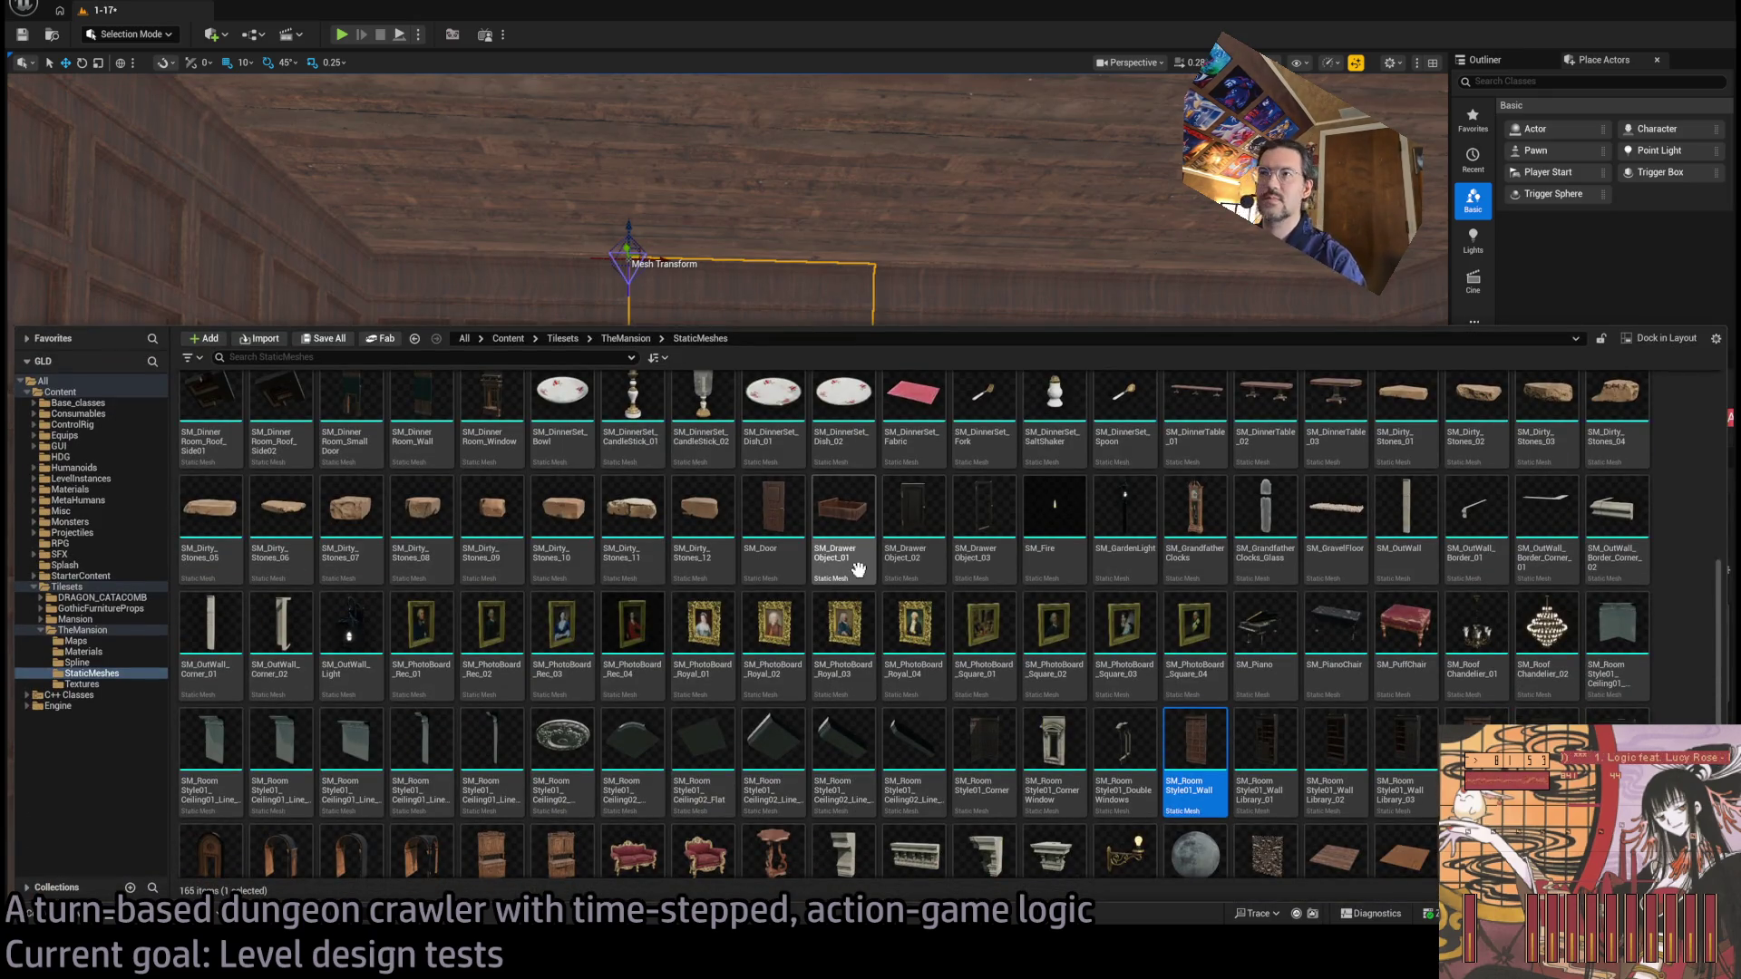
Frame the selected wall and delete the outlined wall panel.
scroll(1213, 585, "down", 1)
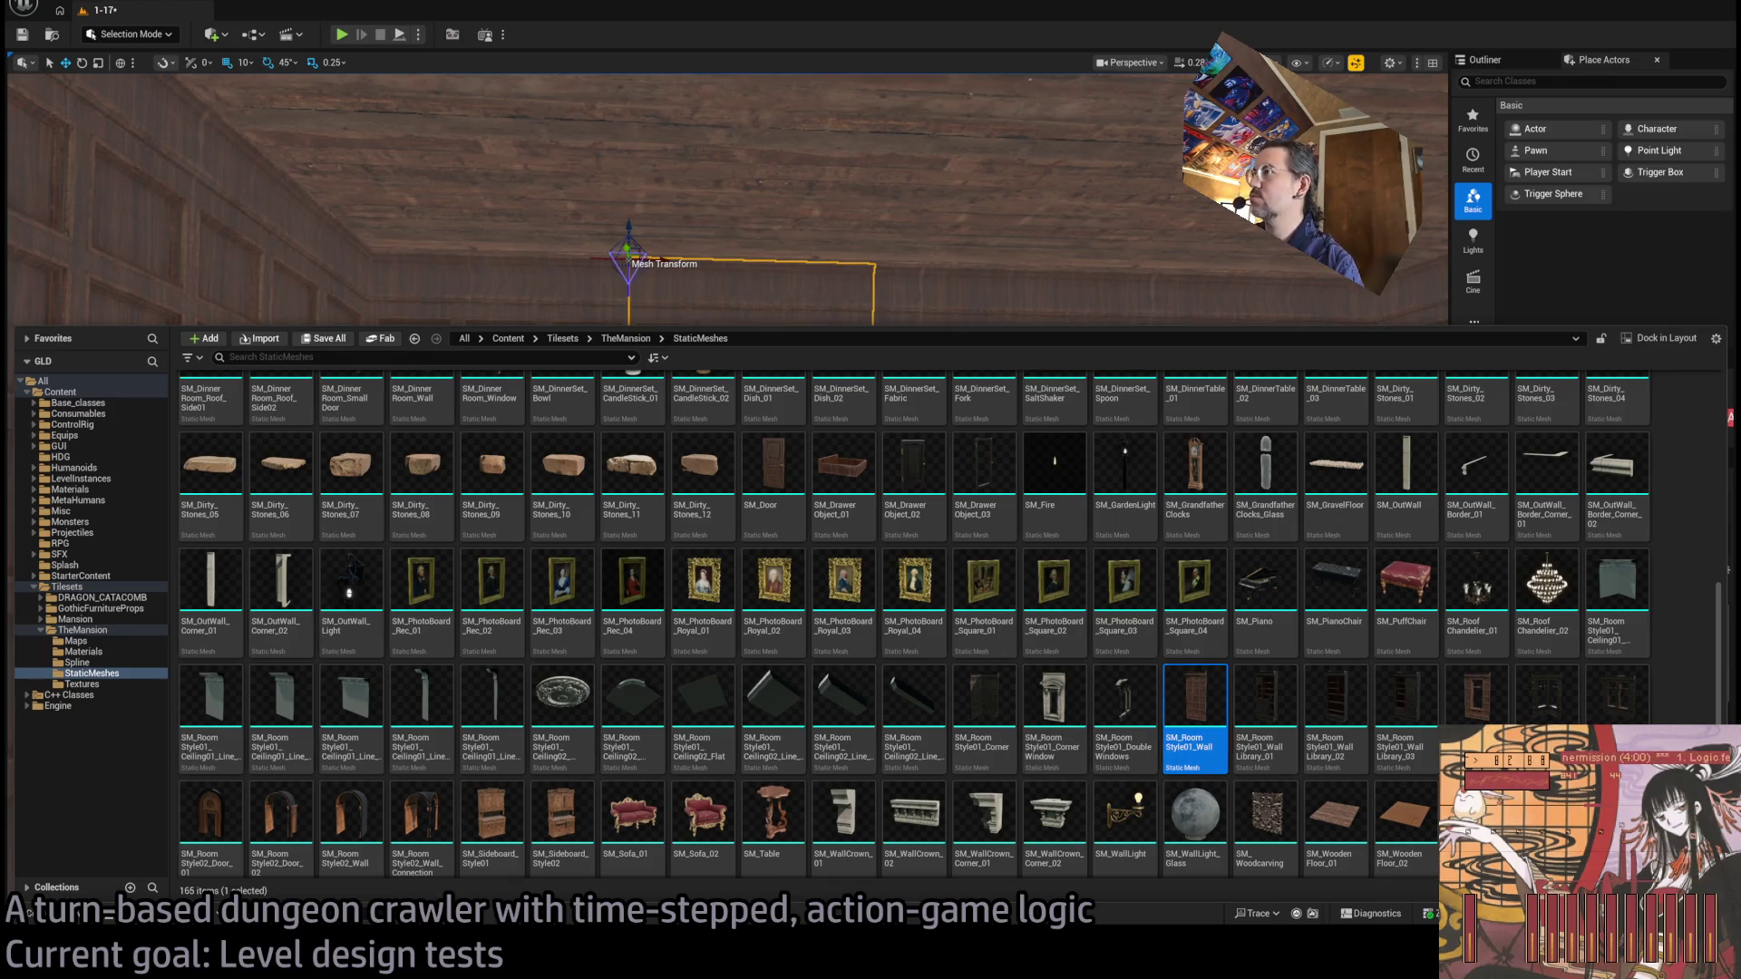
scroll(508, 664, "up", 5)
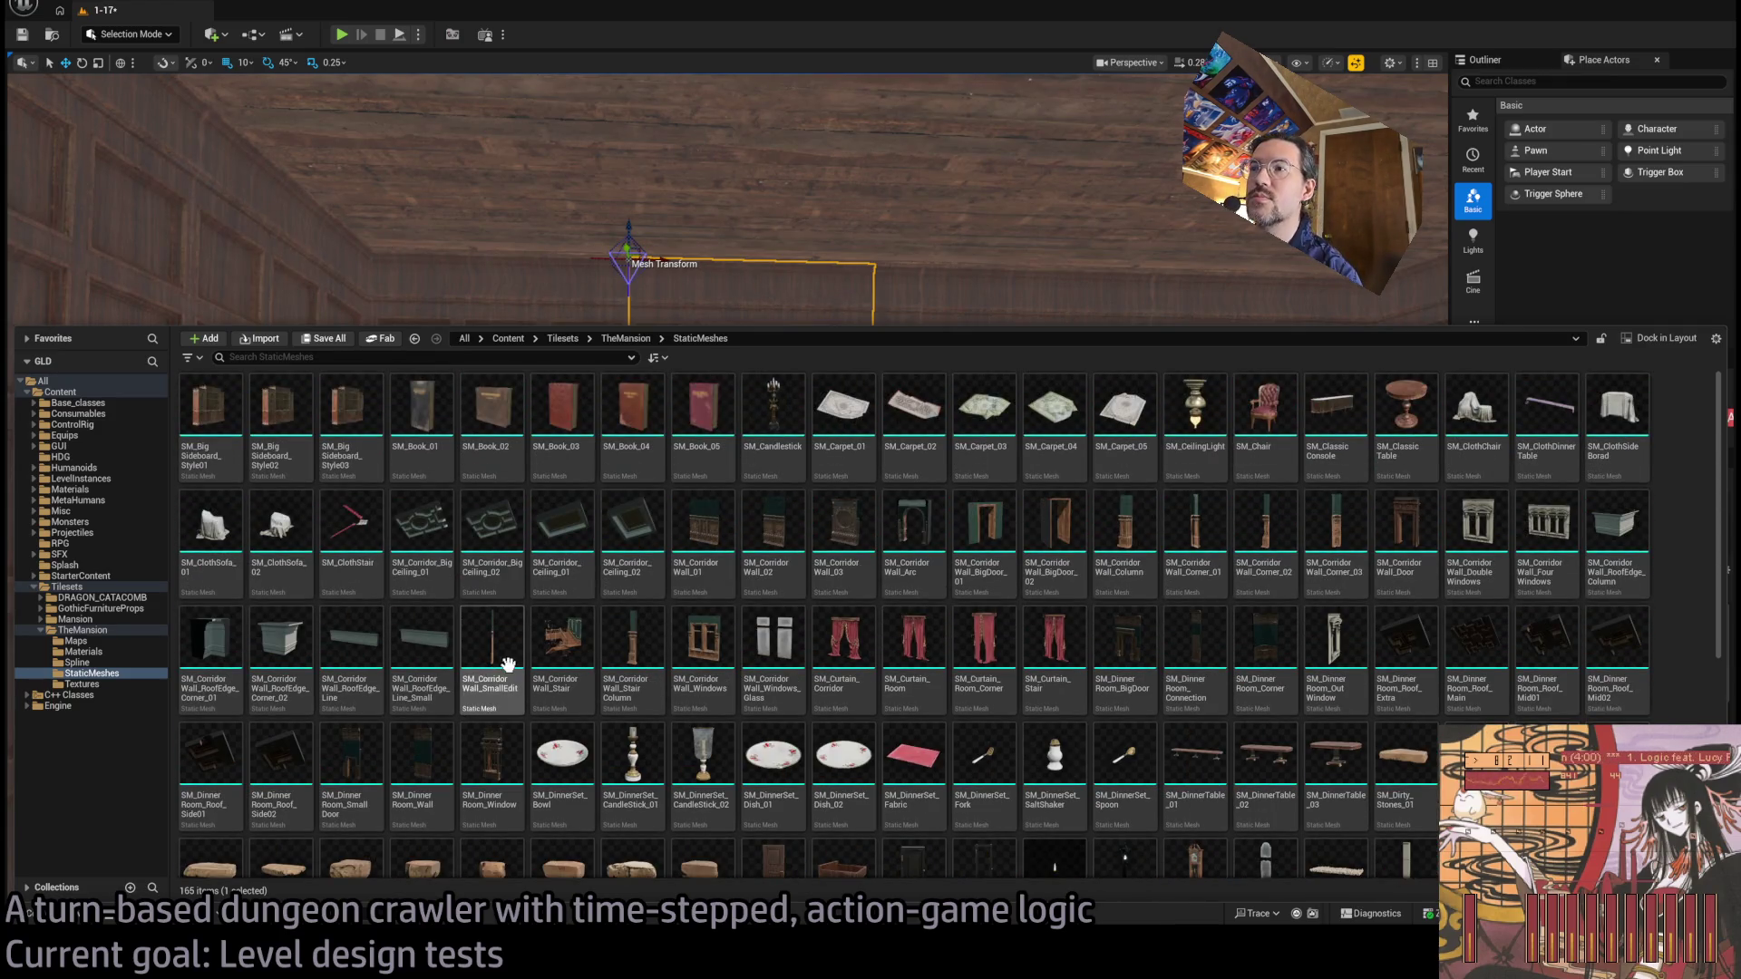
scroll(762, 704, "down", 5)
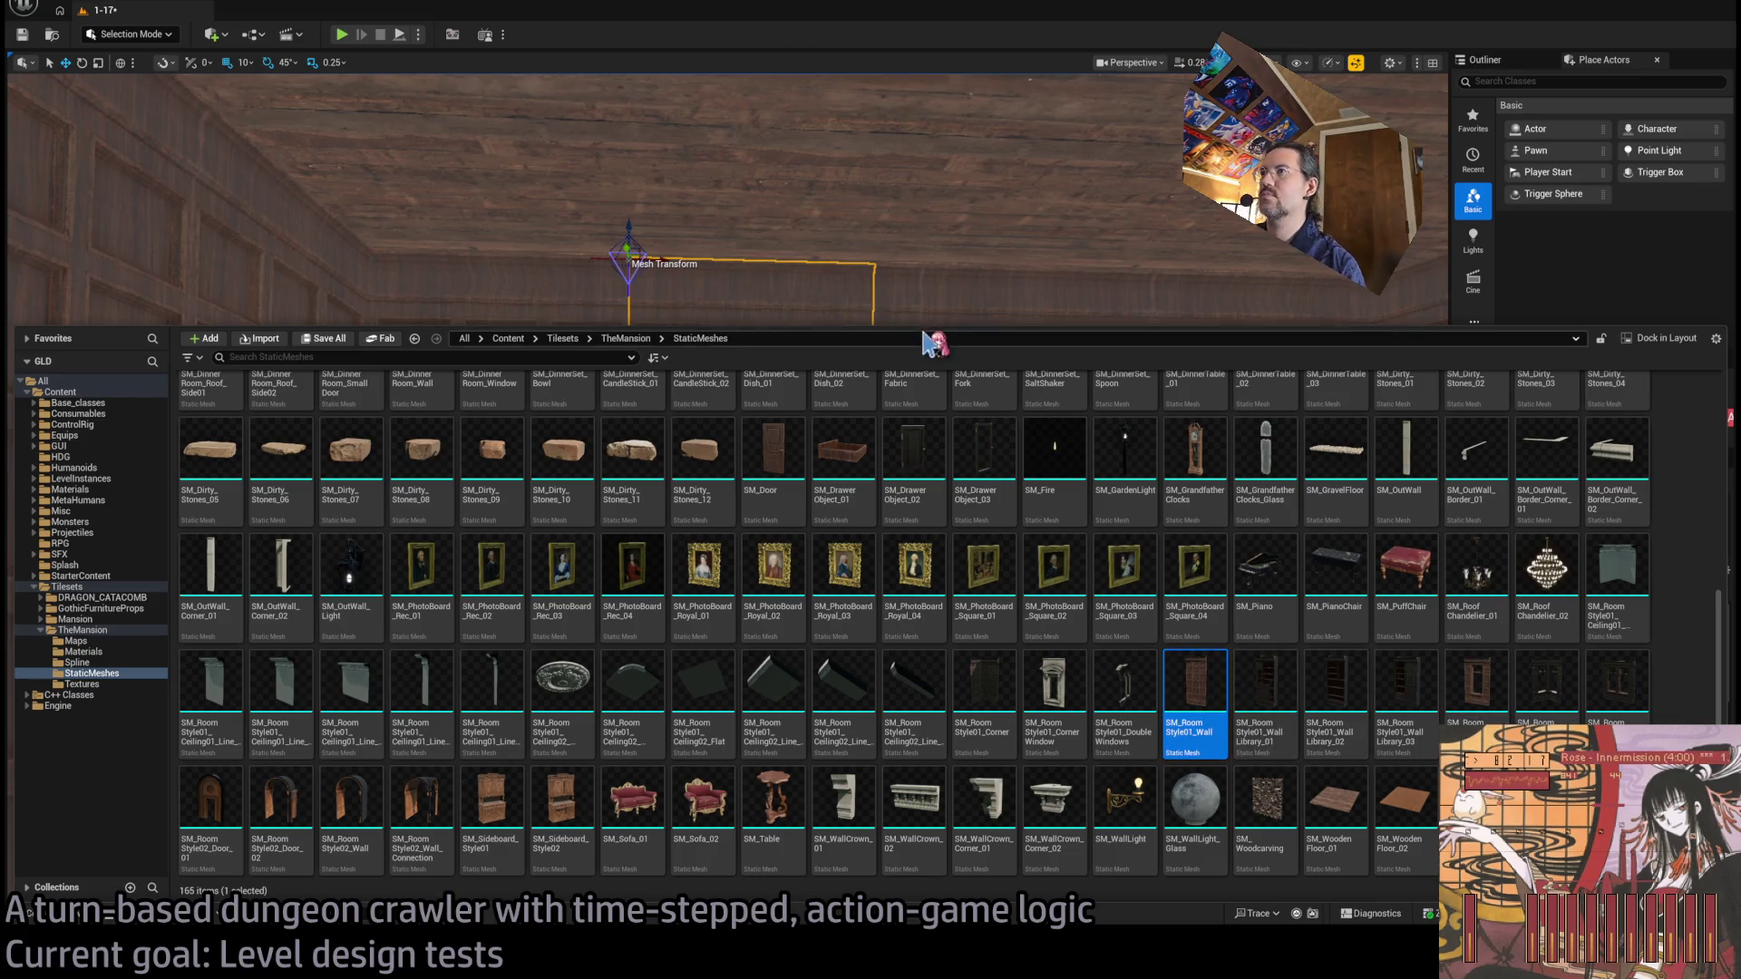
key("ctrl+space")
key("f")
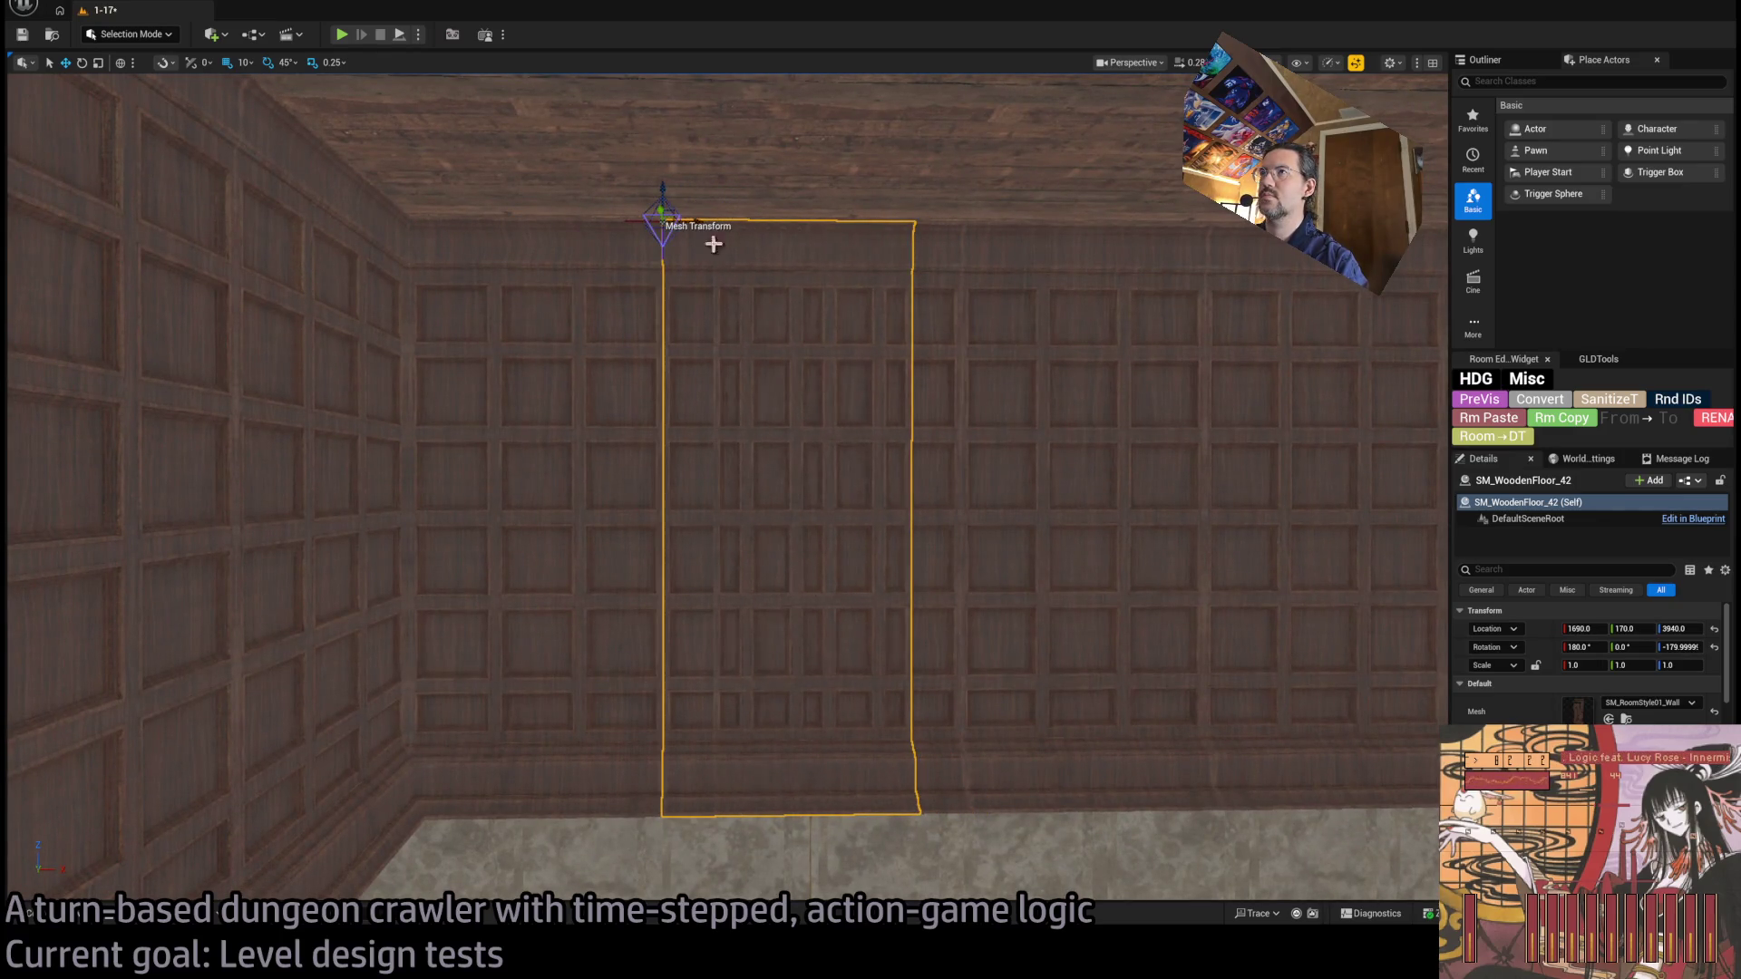
mouse_move(714, 244)
left_mouse_down()
mouse_move(639, 218)
mouse_move(466, 533)
left_mouse_up()
key("ctrl+space")
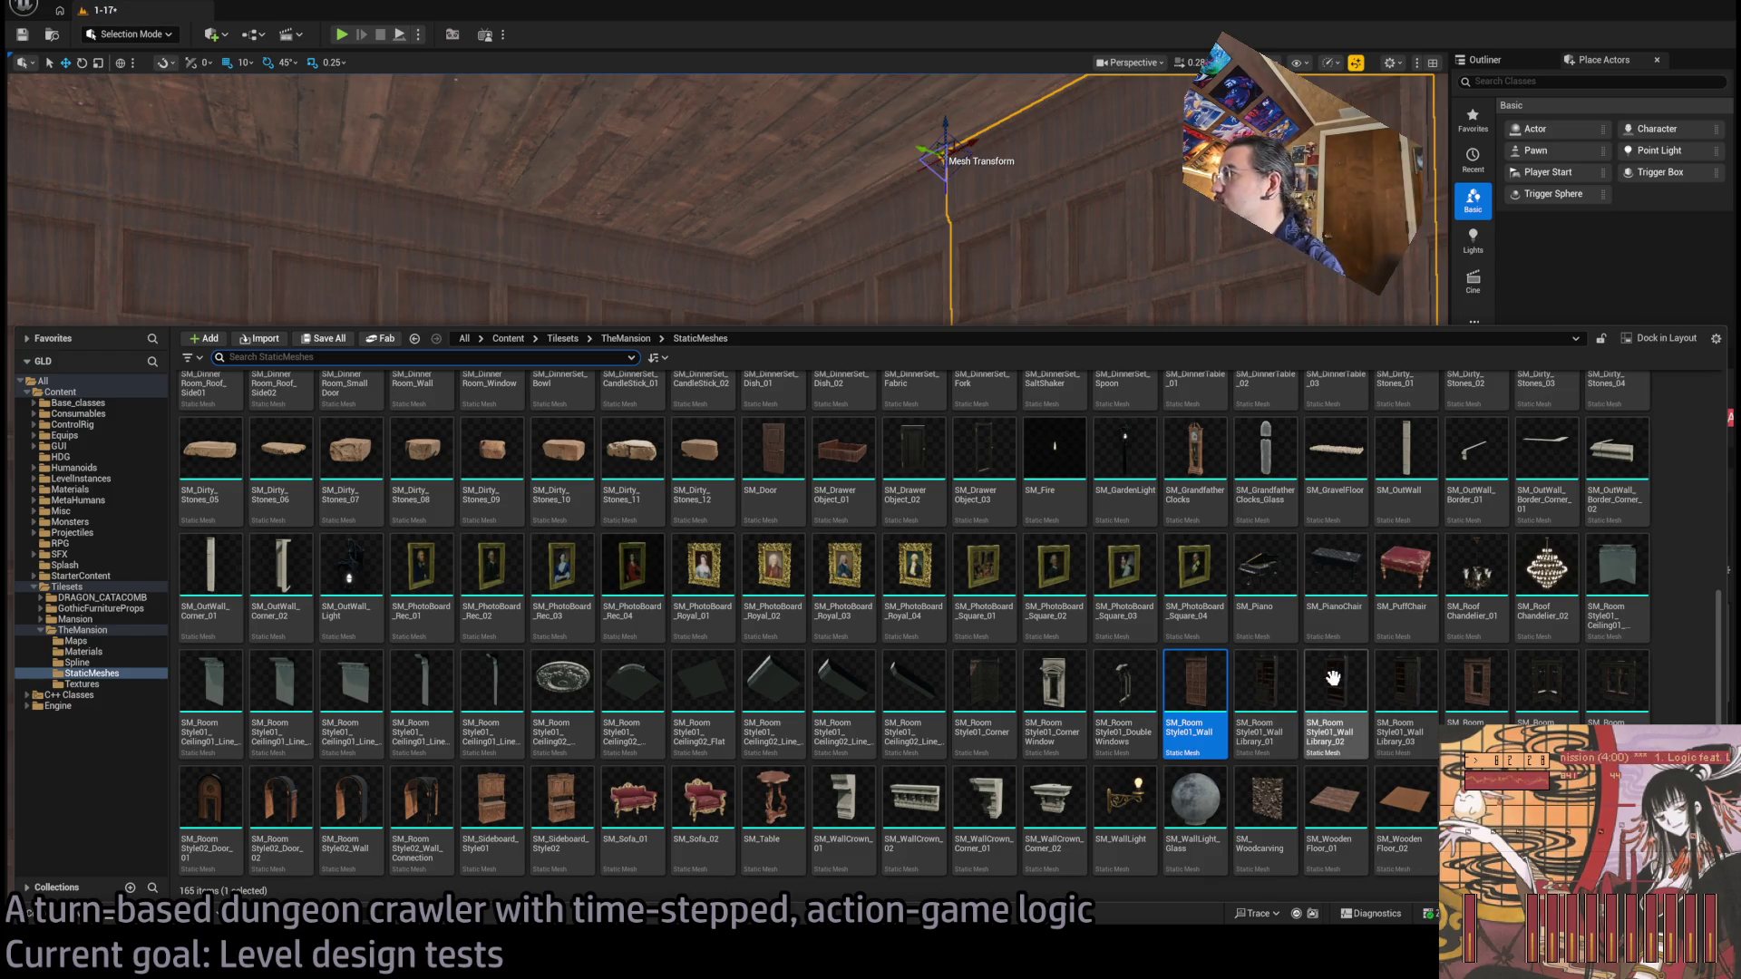
left_click_drag(968, 272, 953, 256)
key("Delete")
Assign the SM_RoomStyle01_WallLibrary_01 bookshelf mesh to the wall panel beside the gap.
left_click(815, 758)
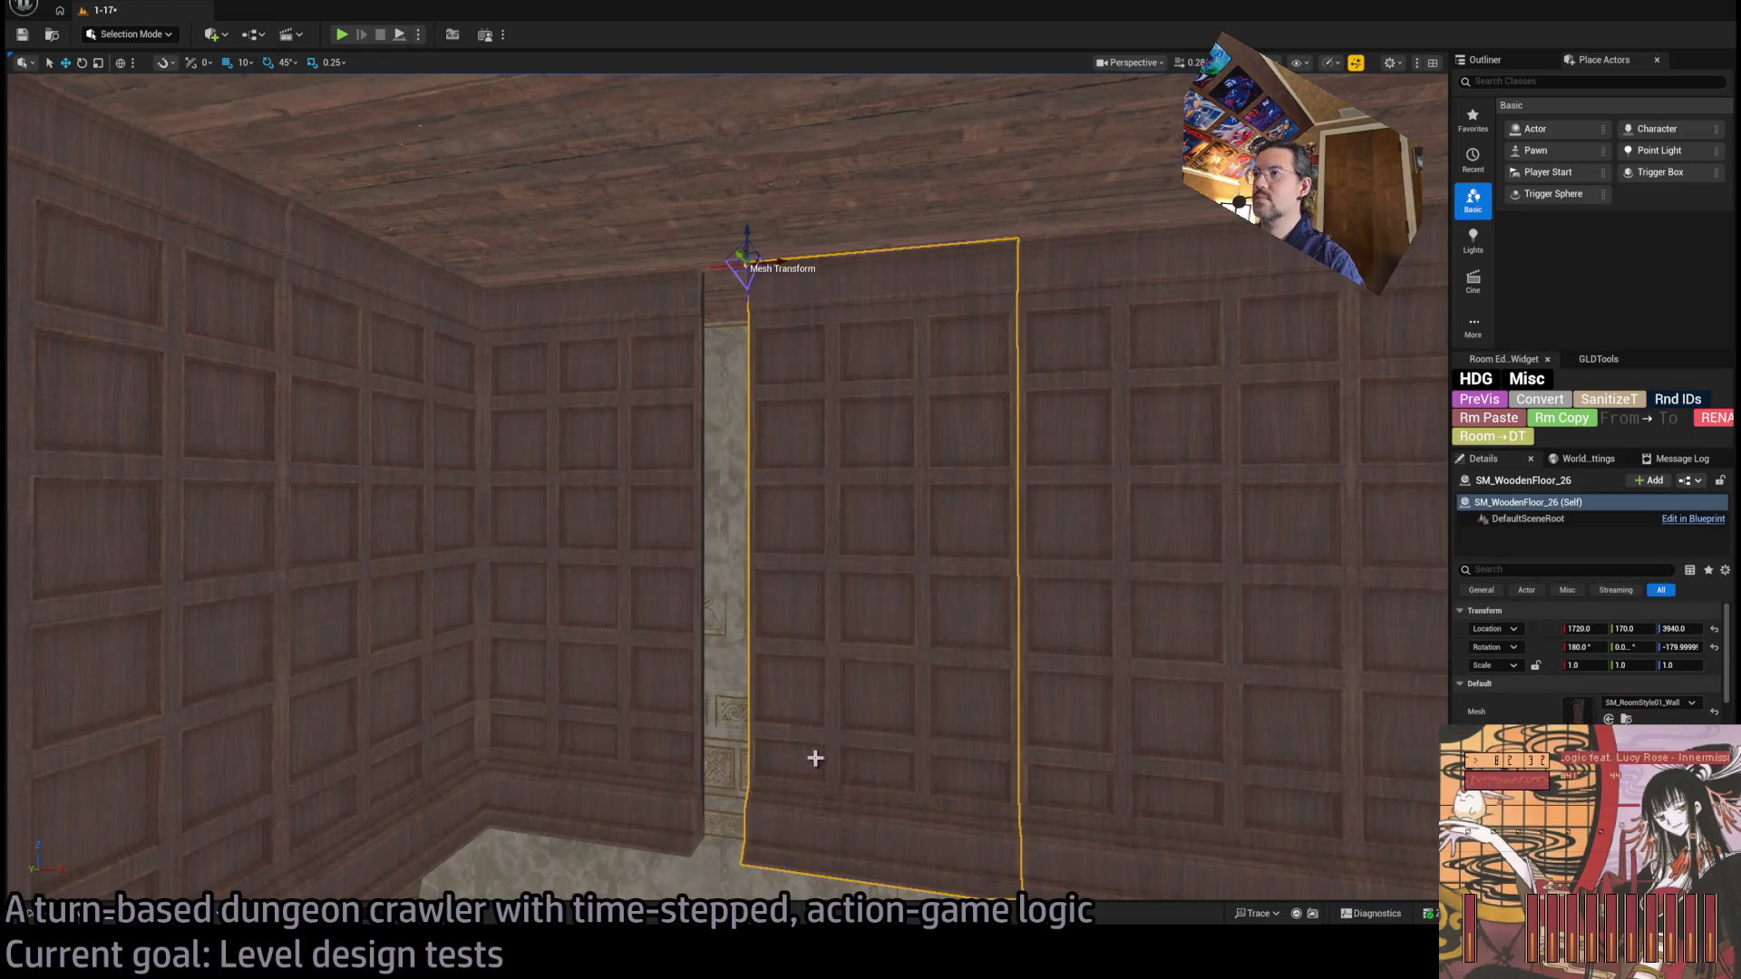
left_click(54, 914)
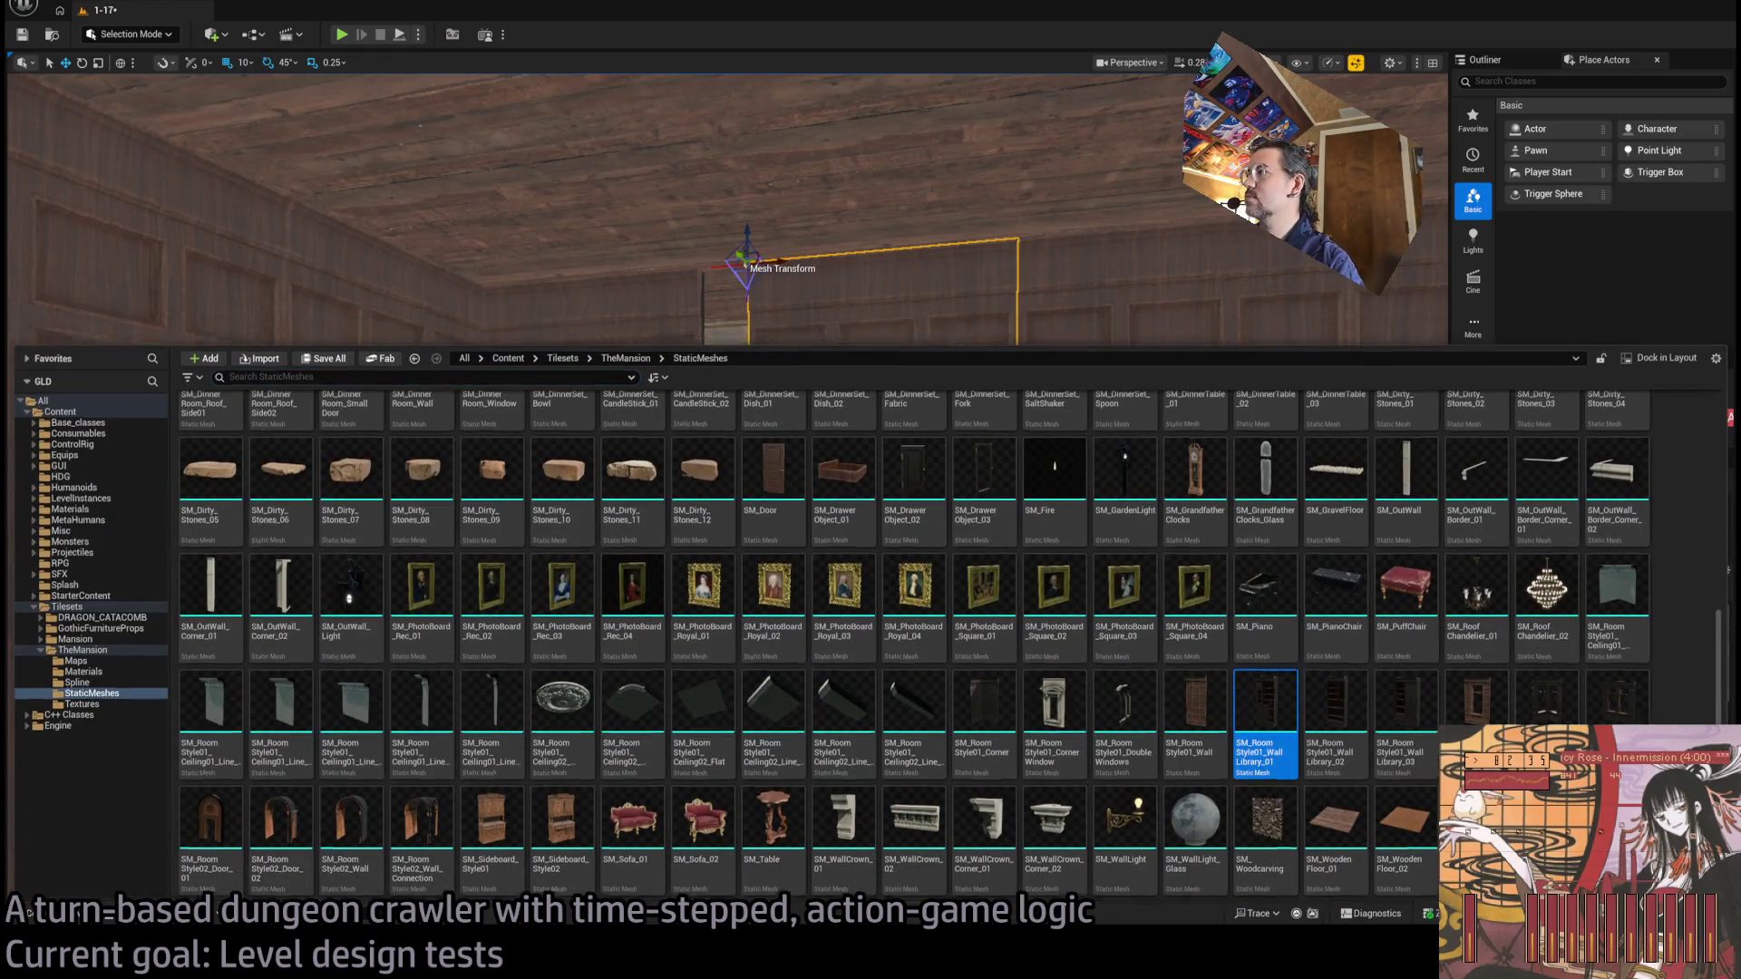
left_click(1095, 291)
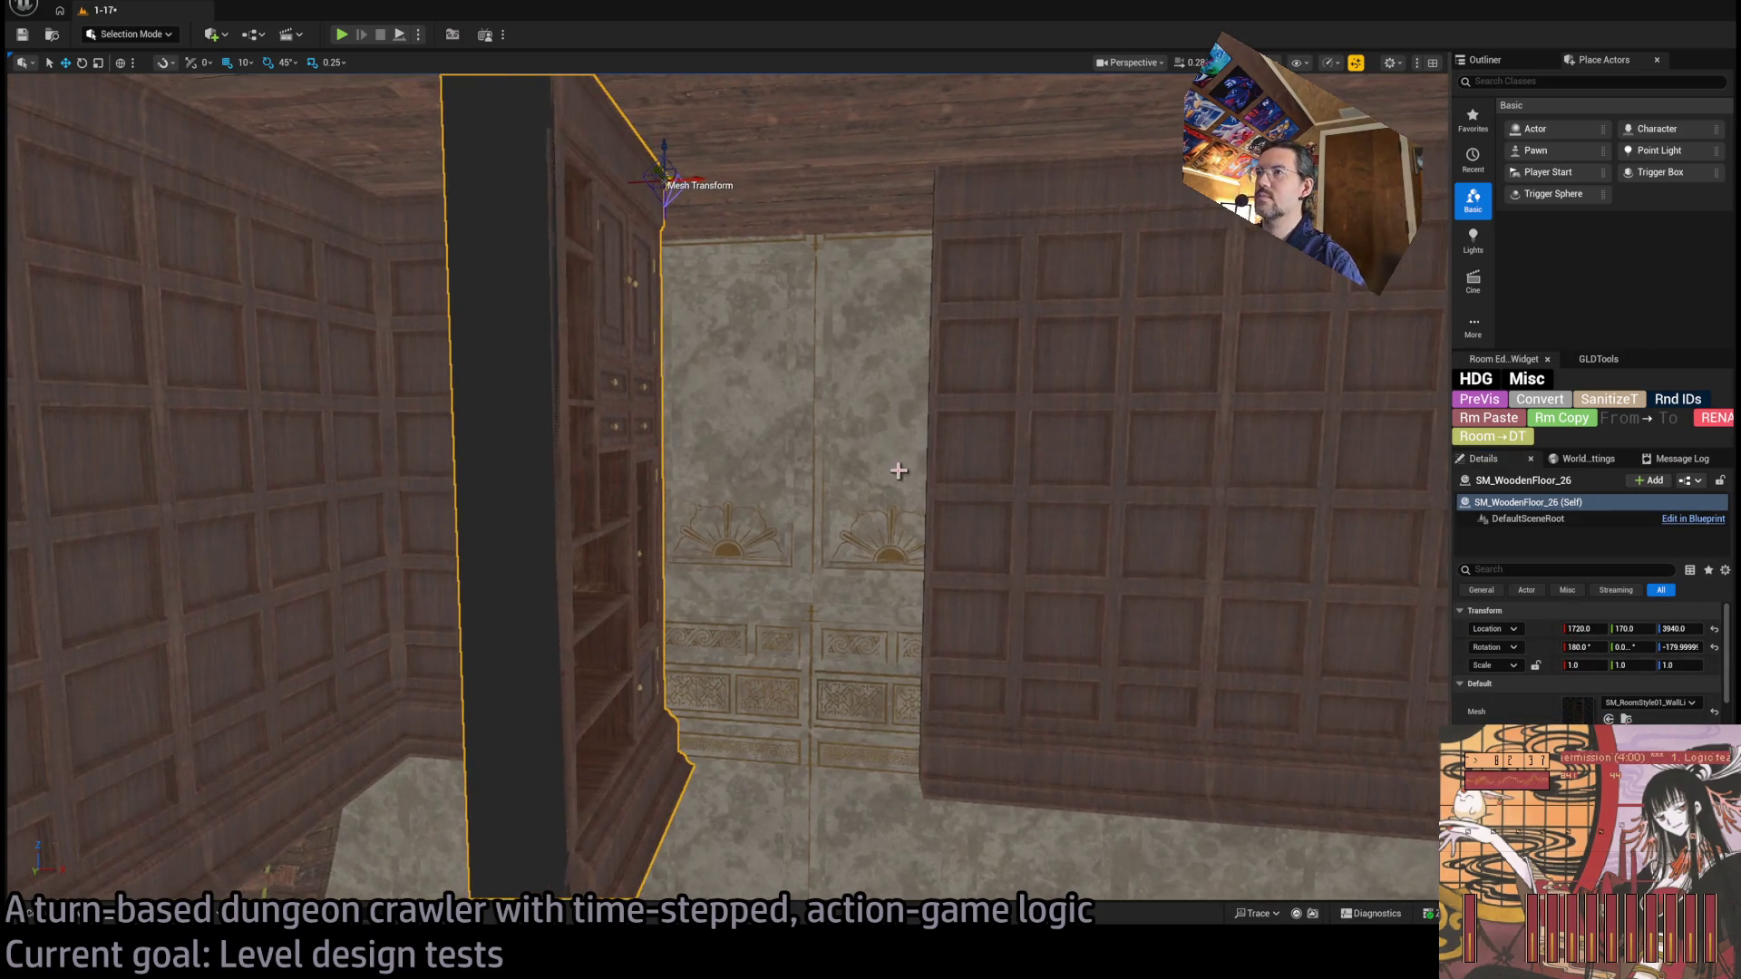
mouse_move(932, 486)
left_mouse_down()
mouse_move(689, 177)
mouse_move(721, 196)
mouse_move(907, 209)
left_mouse_up()
scroll(911, 218, "down", 5)
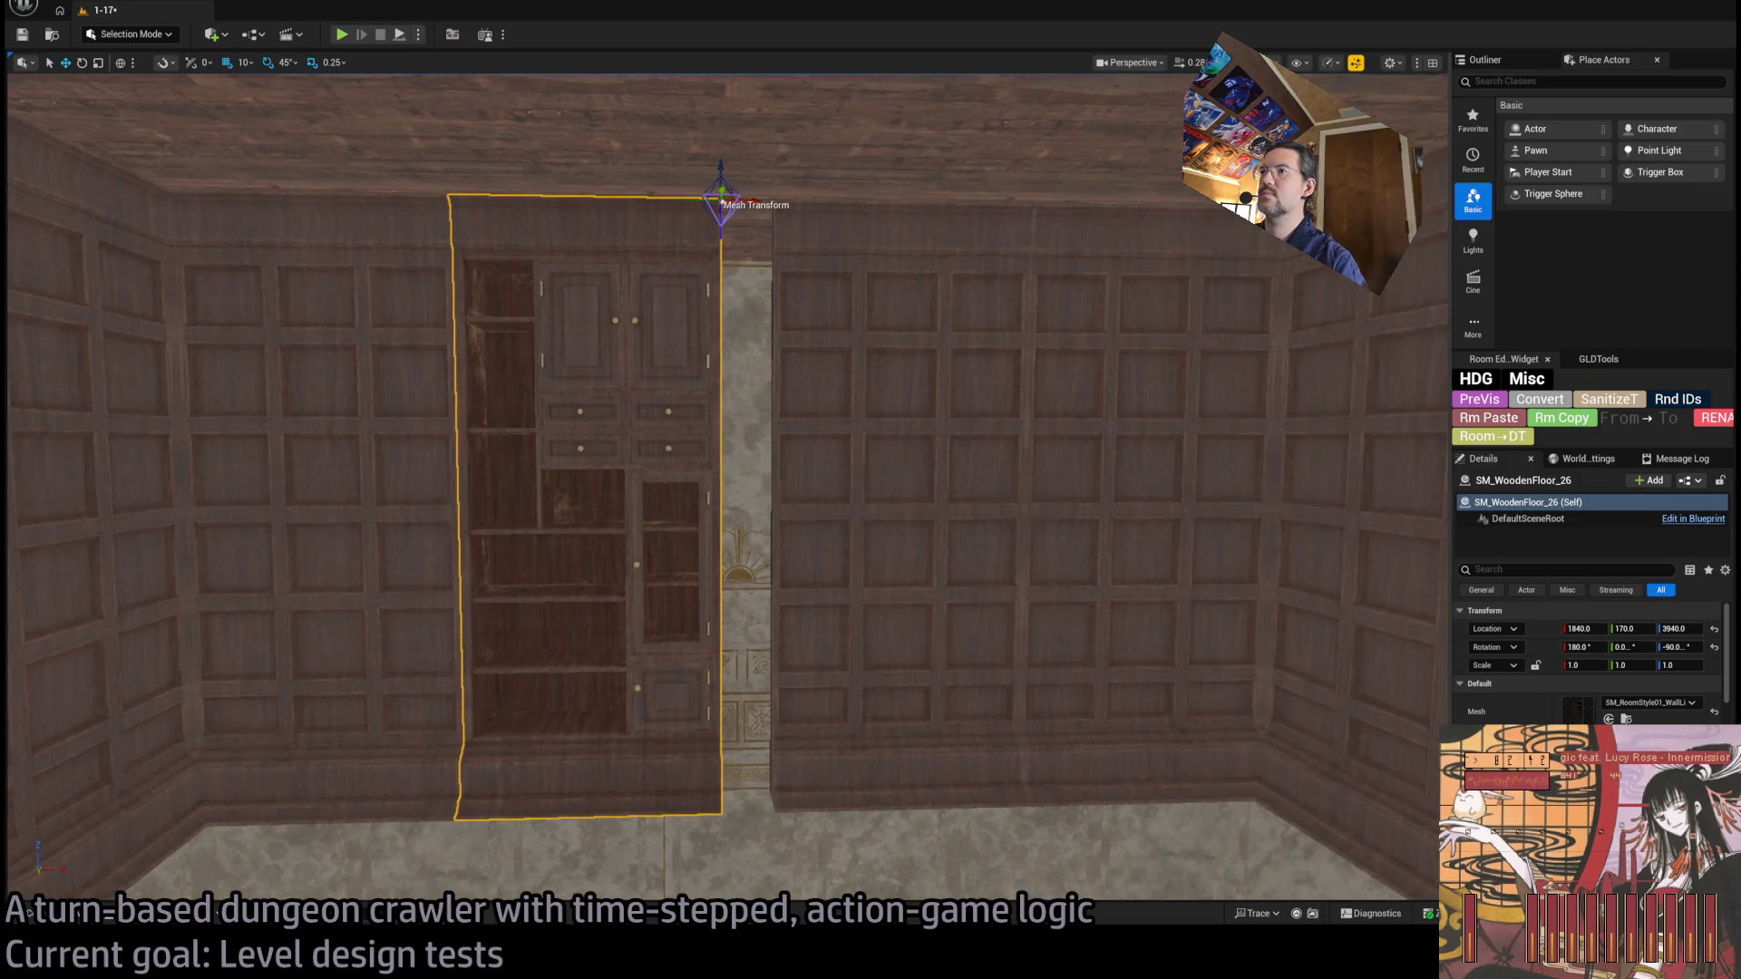
Duplicate the bookshelf wall and shift the copy to the right of the original.
scroll(726, 490, "up", 3)
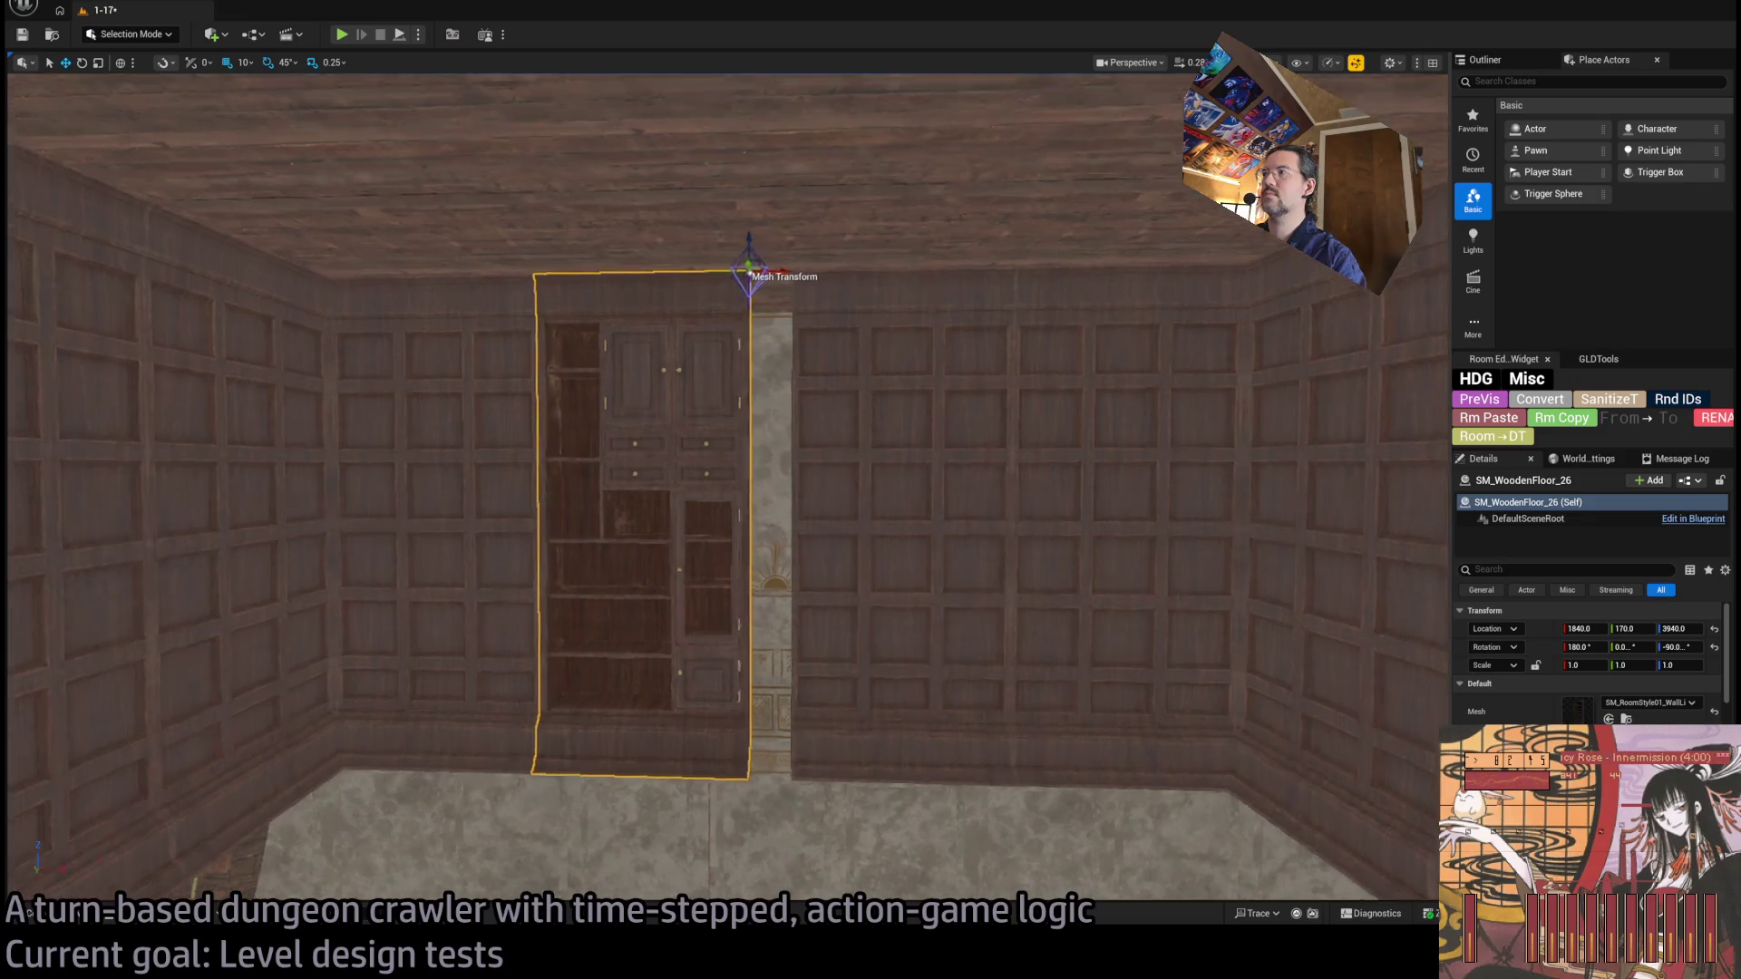
scroll(865, 370, "up", 1)
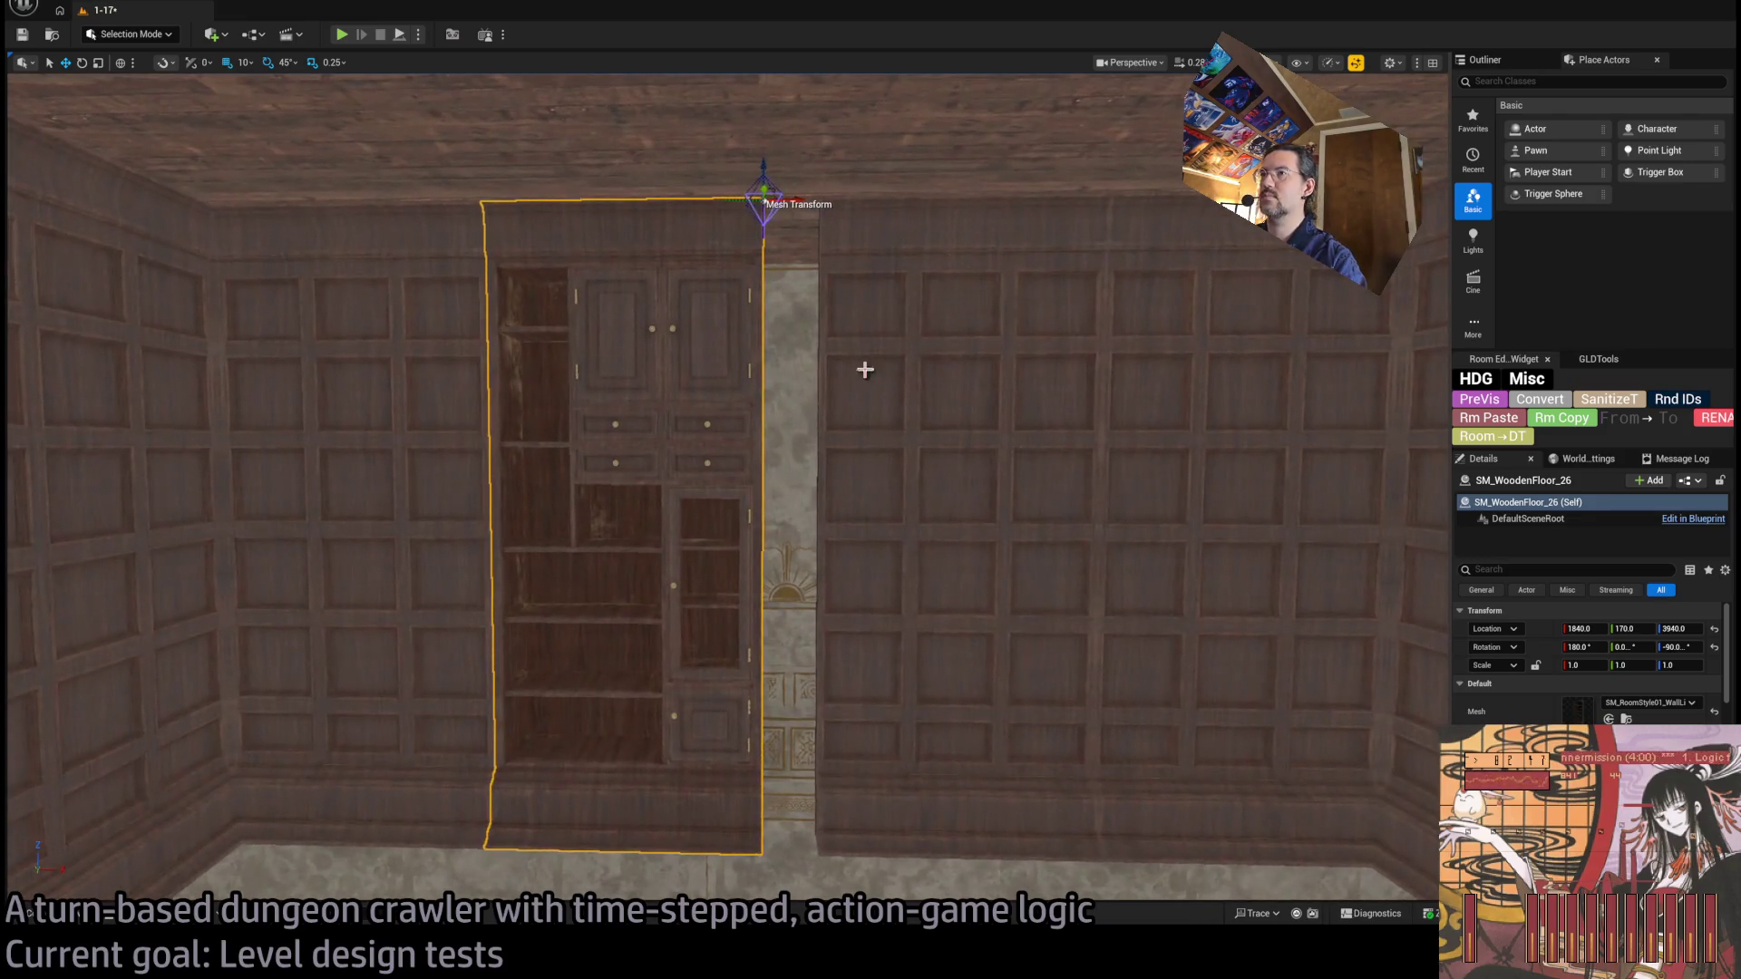
left_click(890, 363)
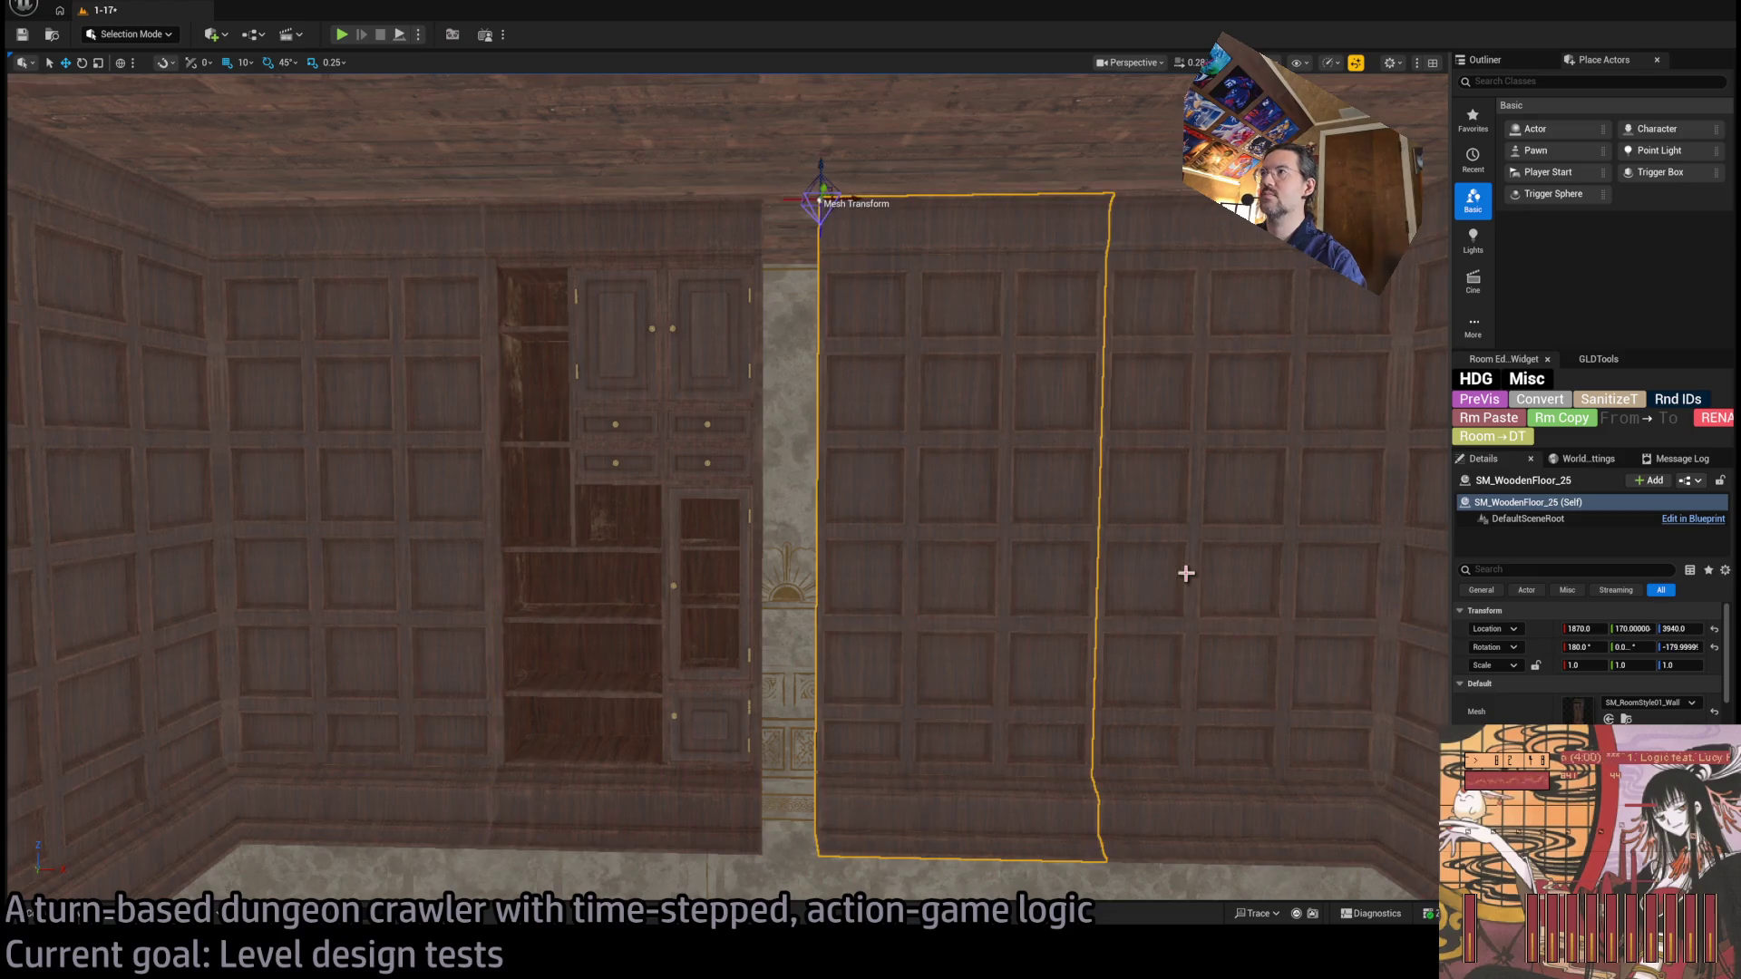
left_click(622, 496)
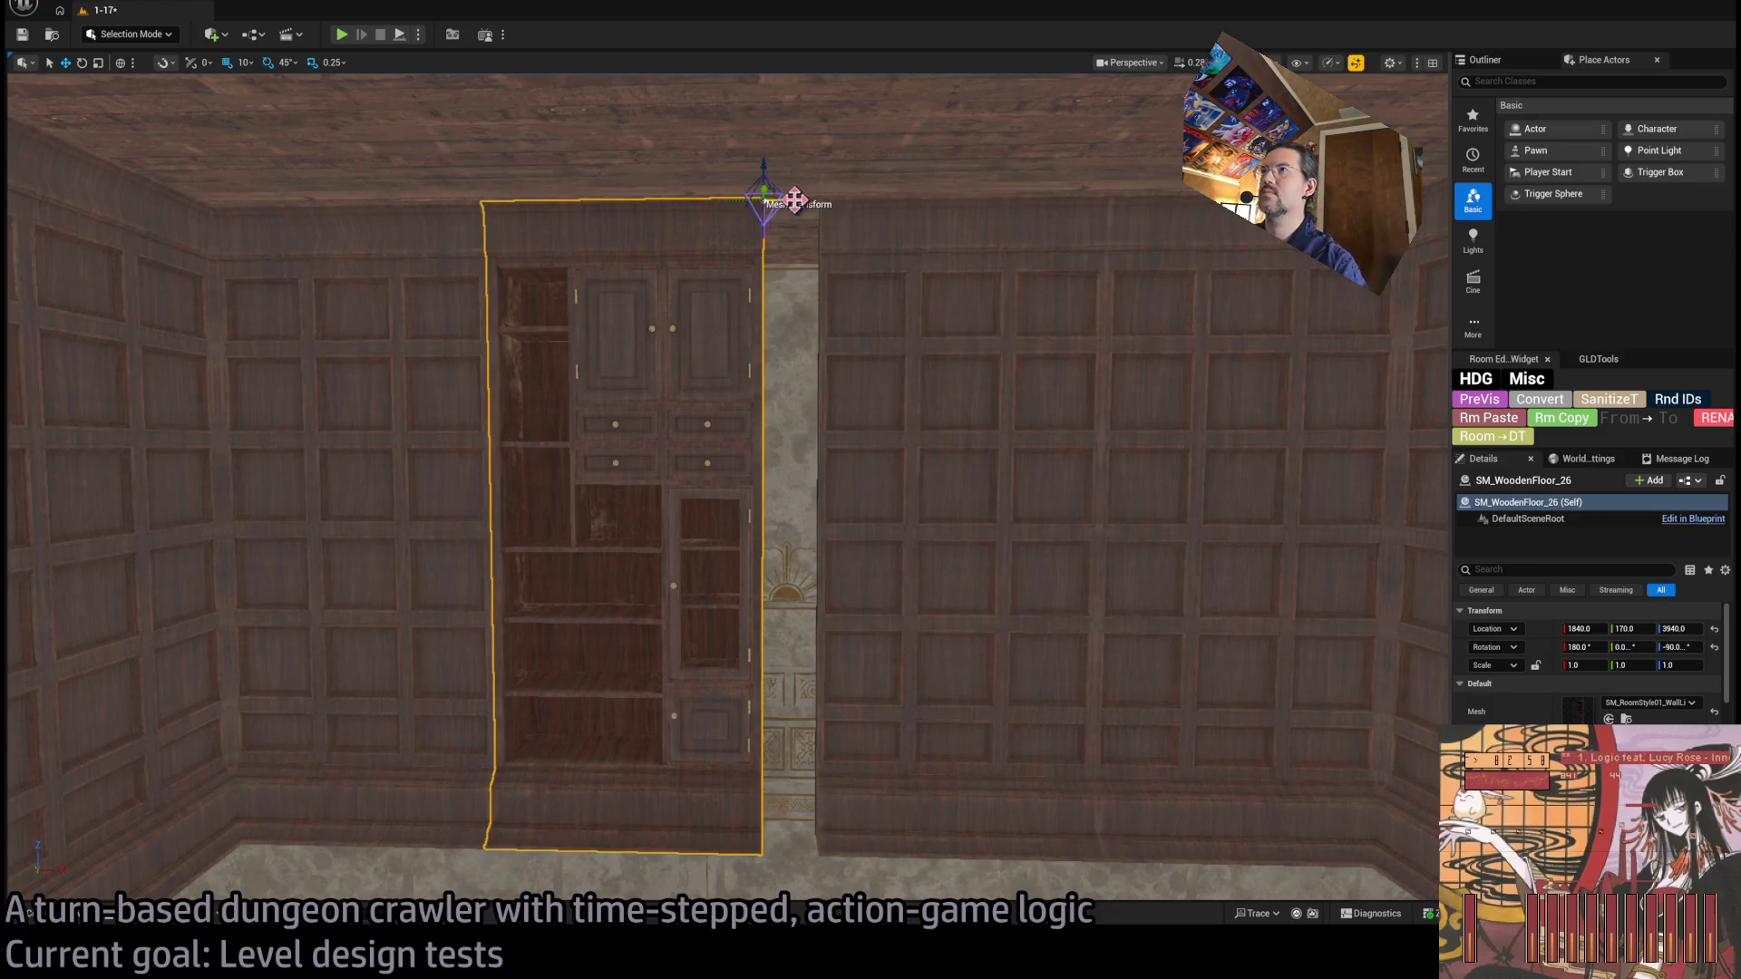
left_click_drag(796, 200, 852, 200)
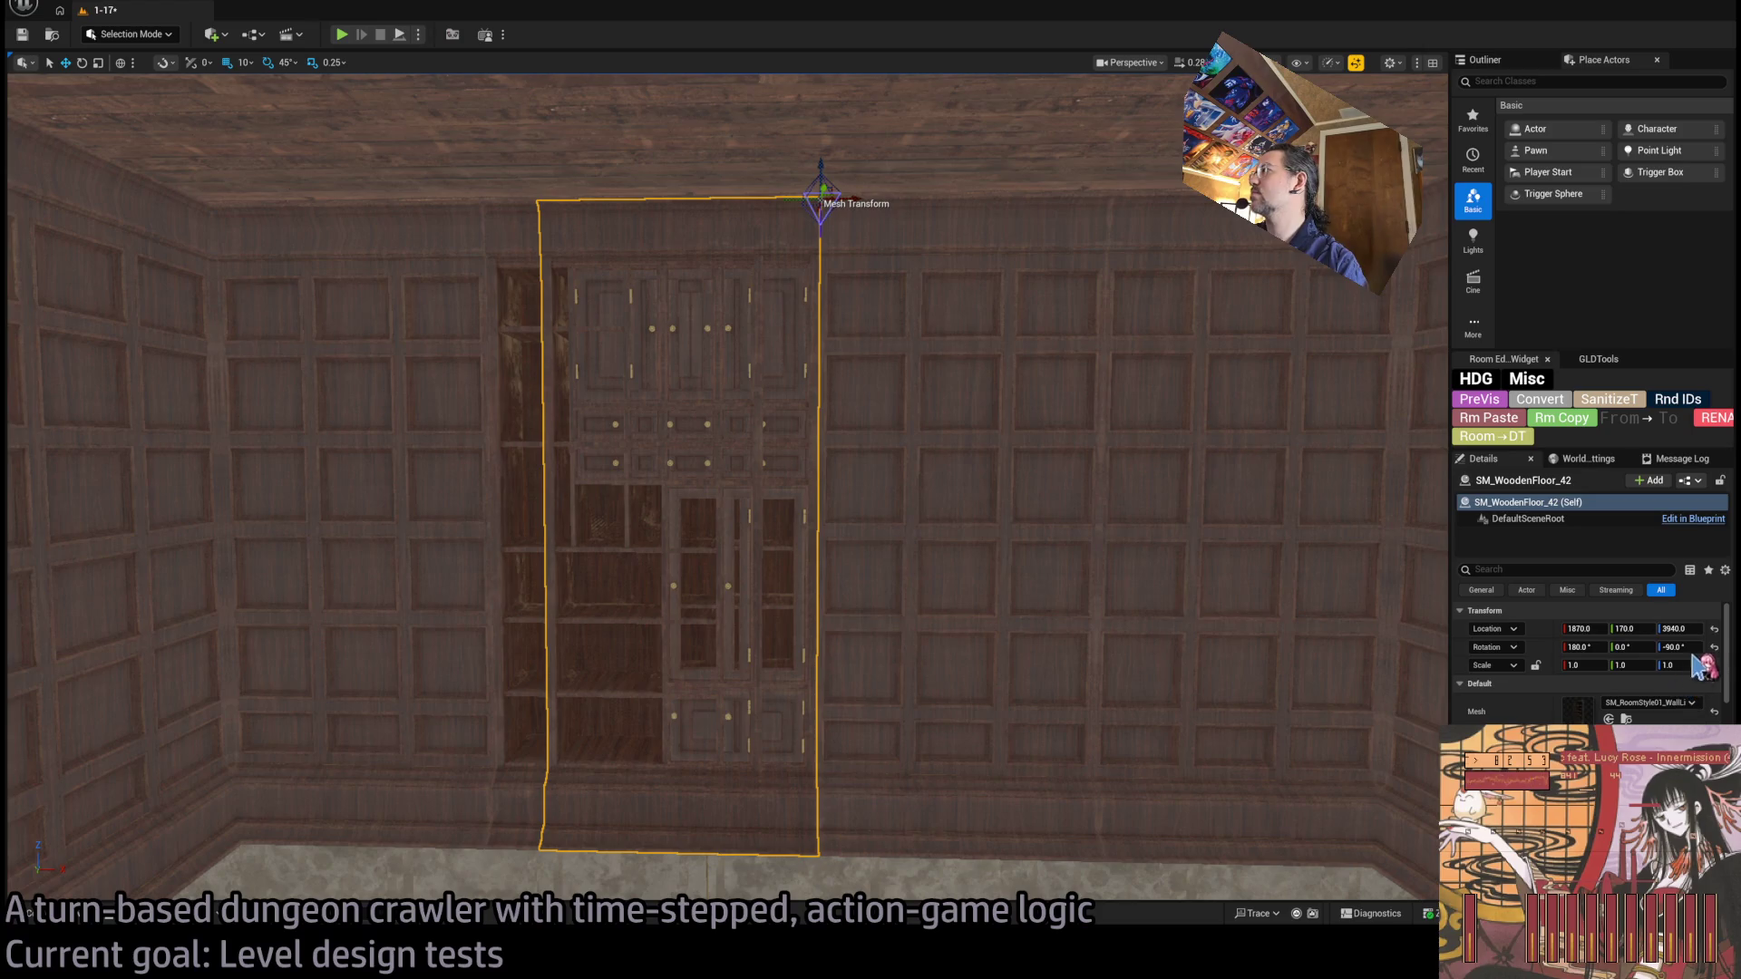
left_click_drag(852, 203, 872, 204)
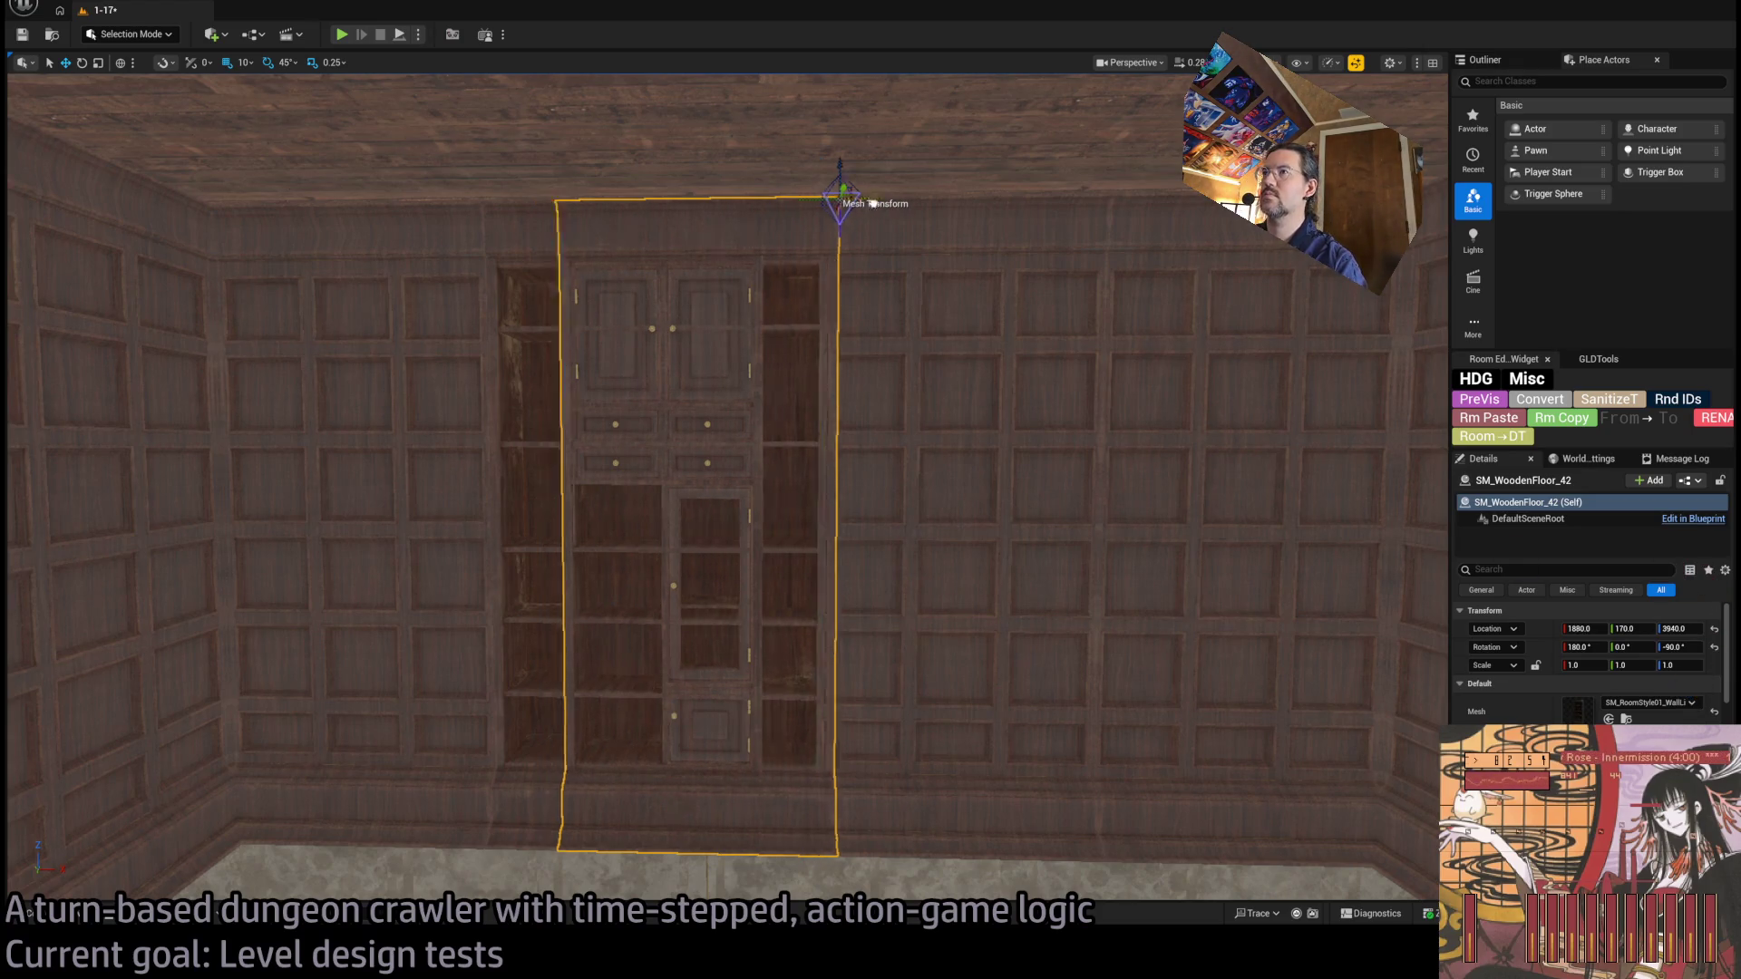
key("ctrl+z")
key("ctrl+z")
key("ctrl+z")
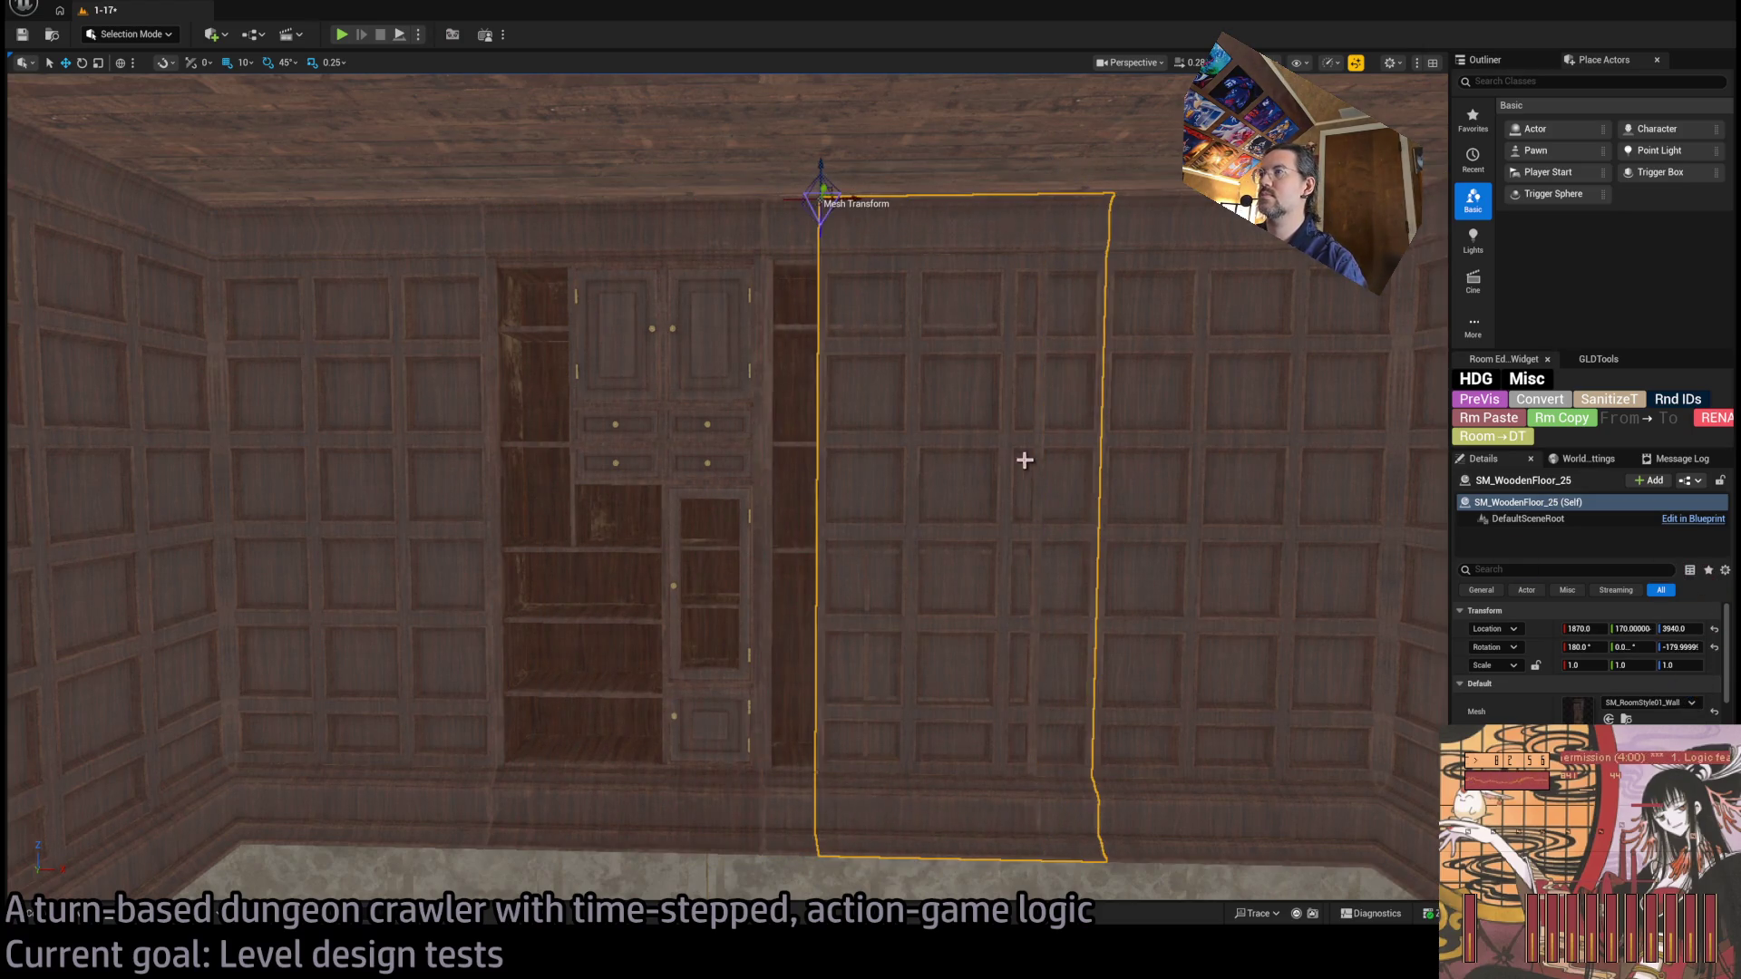
key("ctrl+y")
left_click(1043, 417)
scroll(1043, 417, "down", 3)
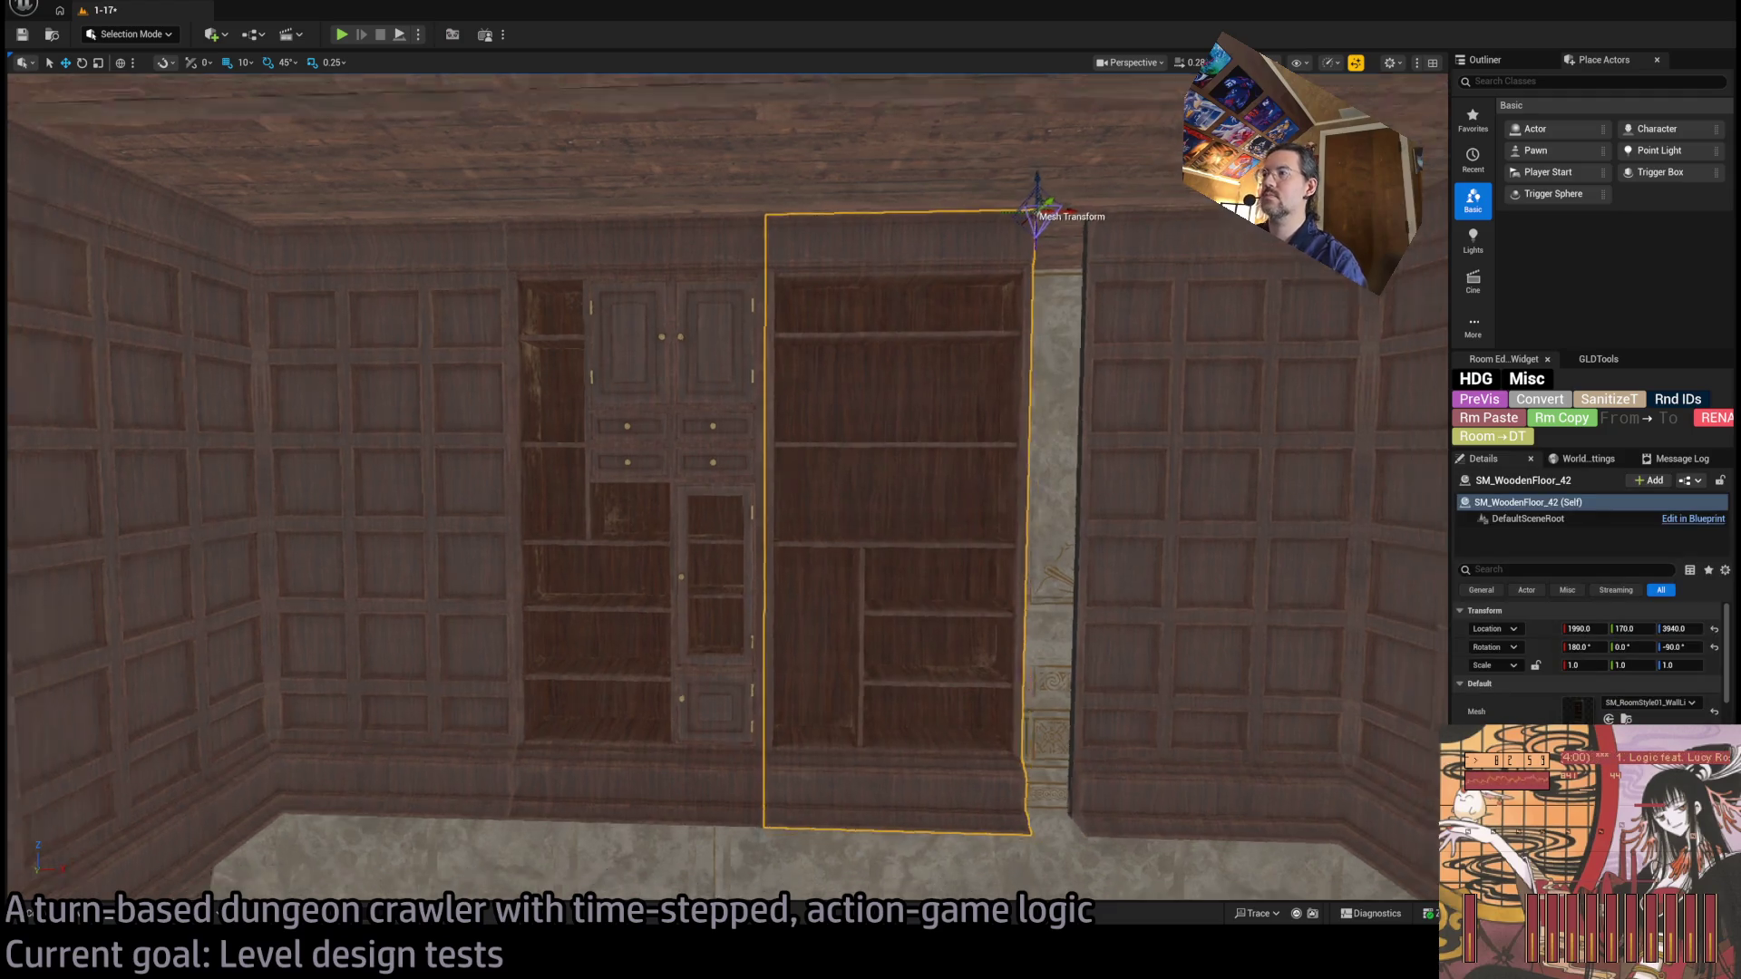
scroll(916, 289, "up", 3)
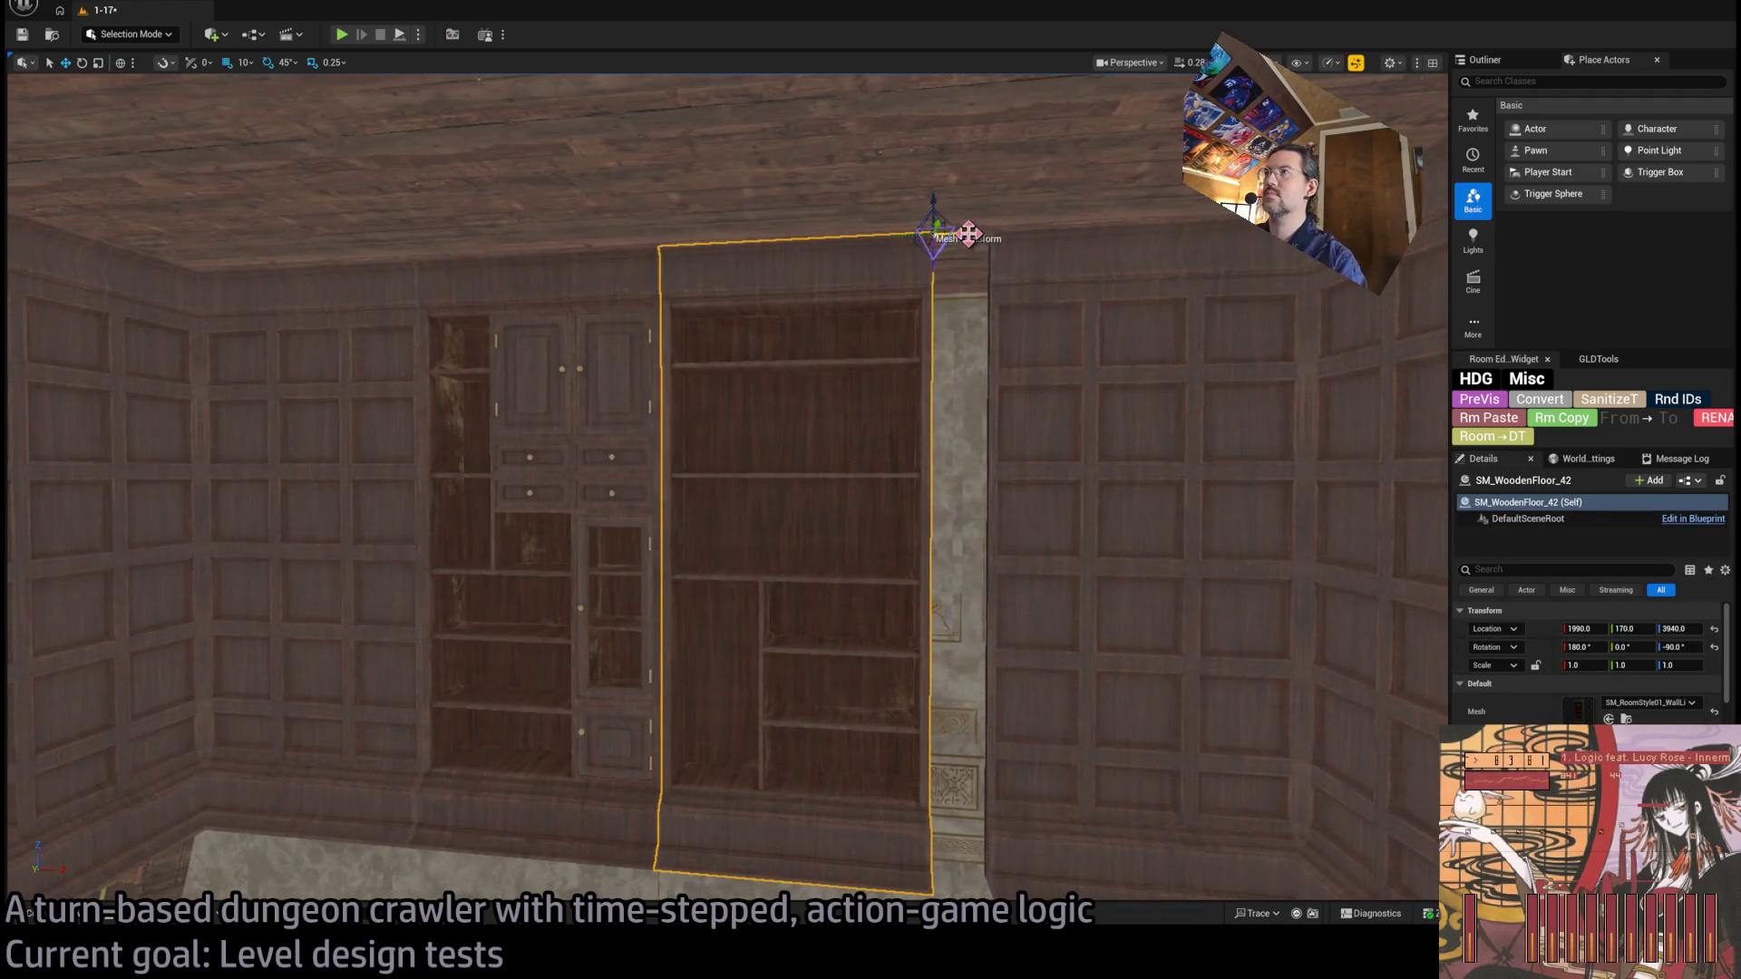
Move the bookshelf copy to X 2020, set its Y scale to 1.2, and save.
mouse_move(943, 238)
left_mouse_down()
mouse_move(1025, 236)
mouse_move(970, 235)
left_mouse_up()
key("space")
key("space")
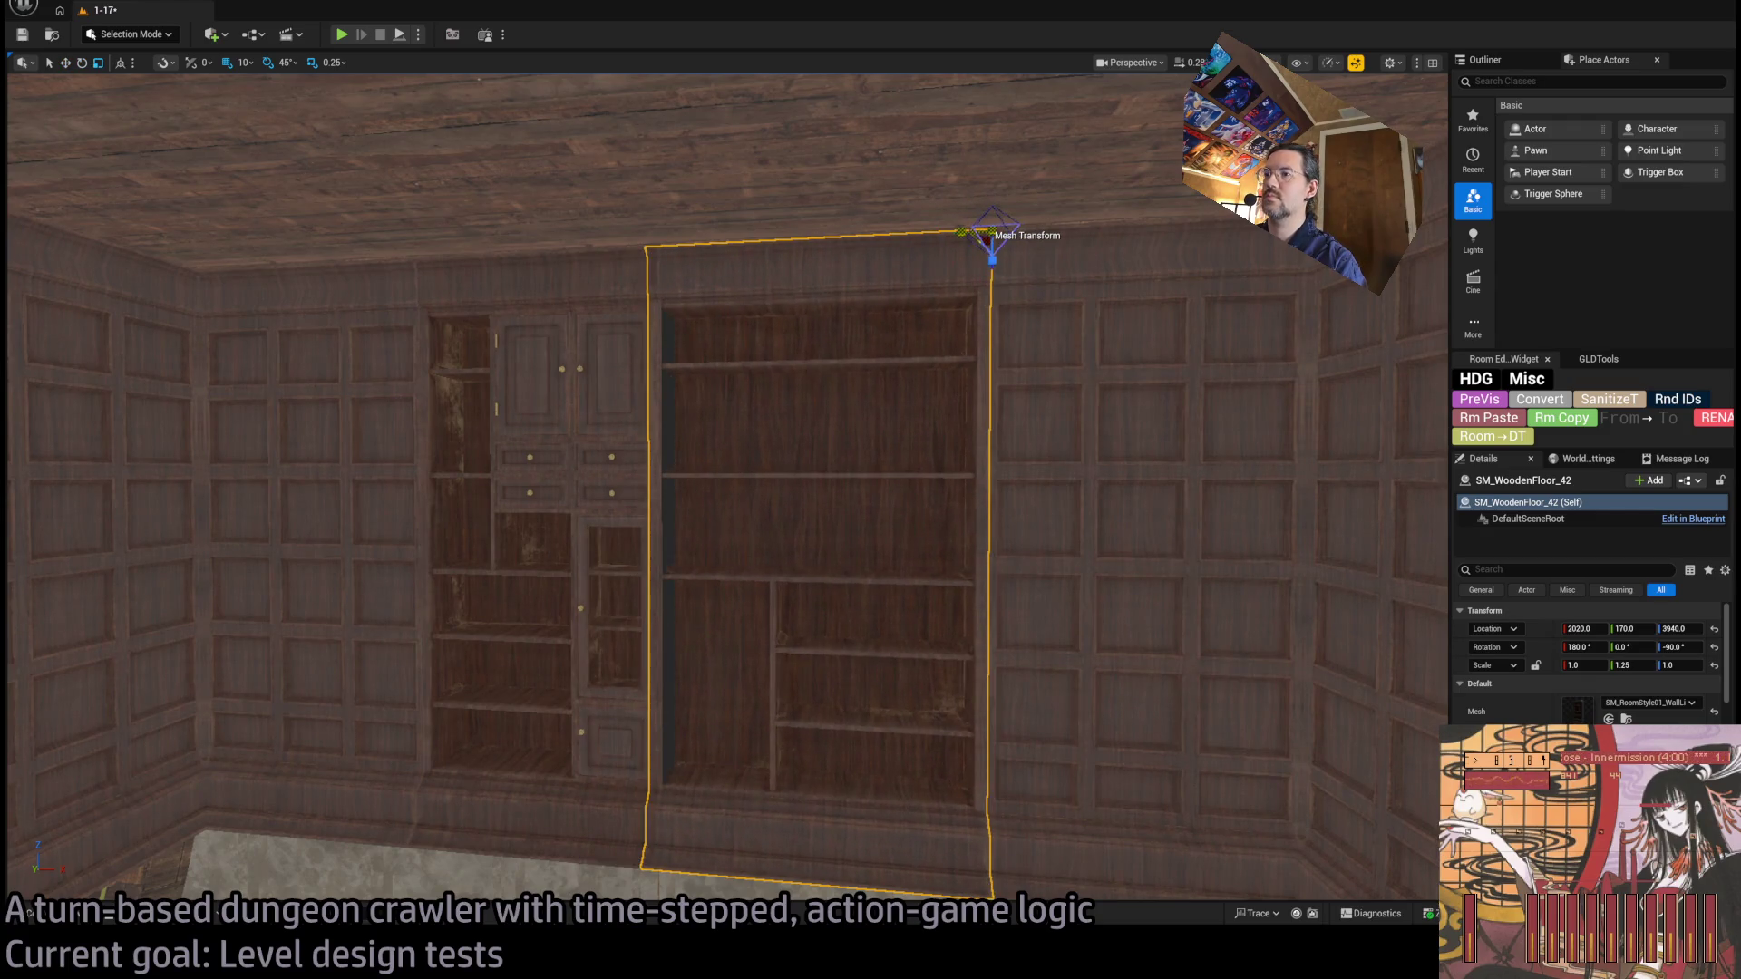
scroll(862, 404, "up", 4)
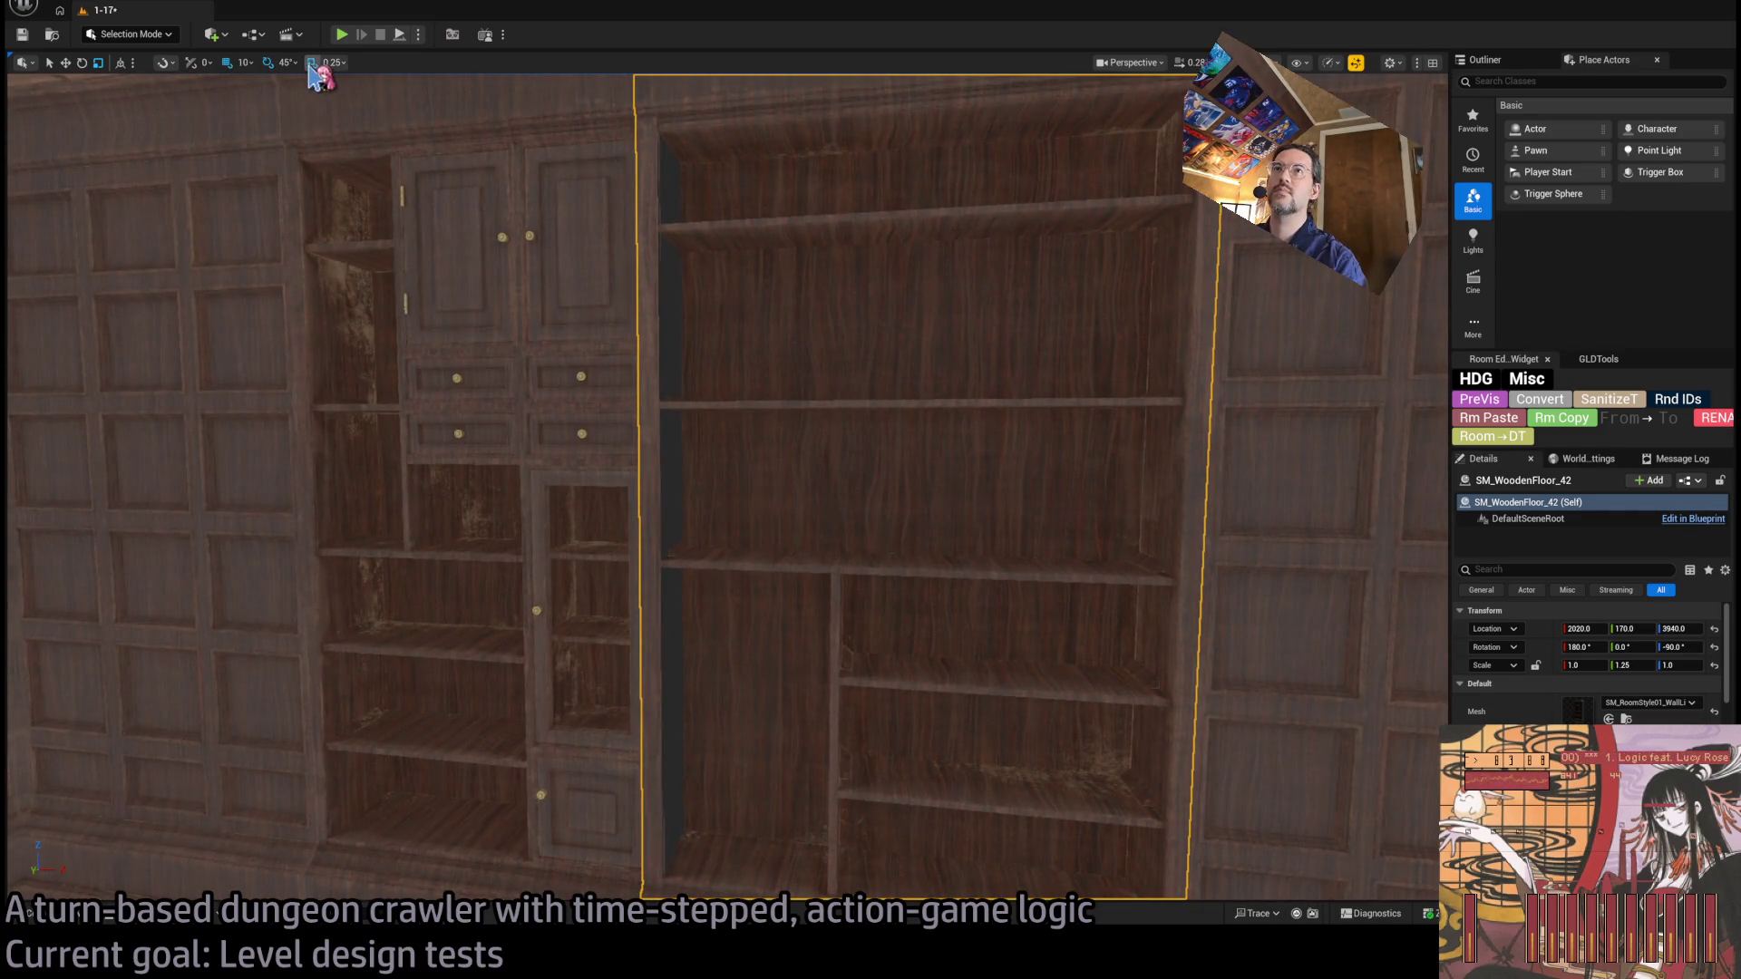
left_click(312, 62)
scroll(1022, 194, "down", 4)
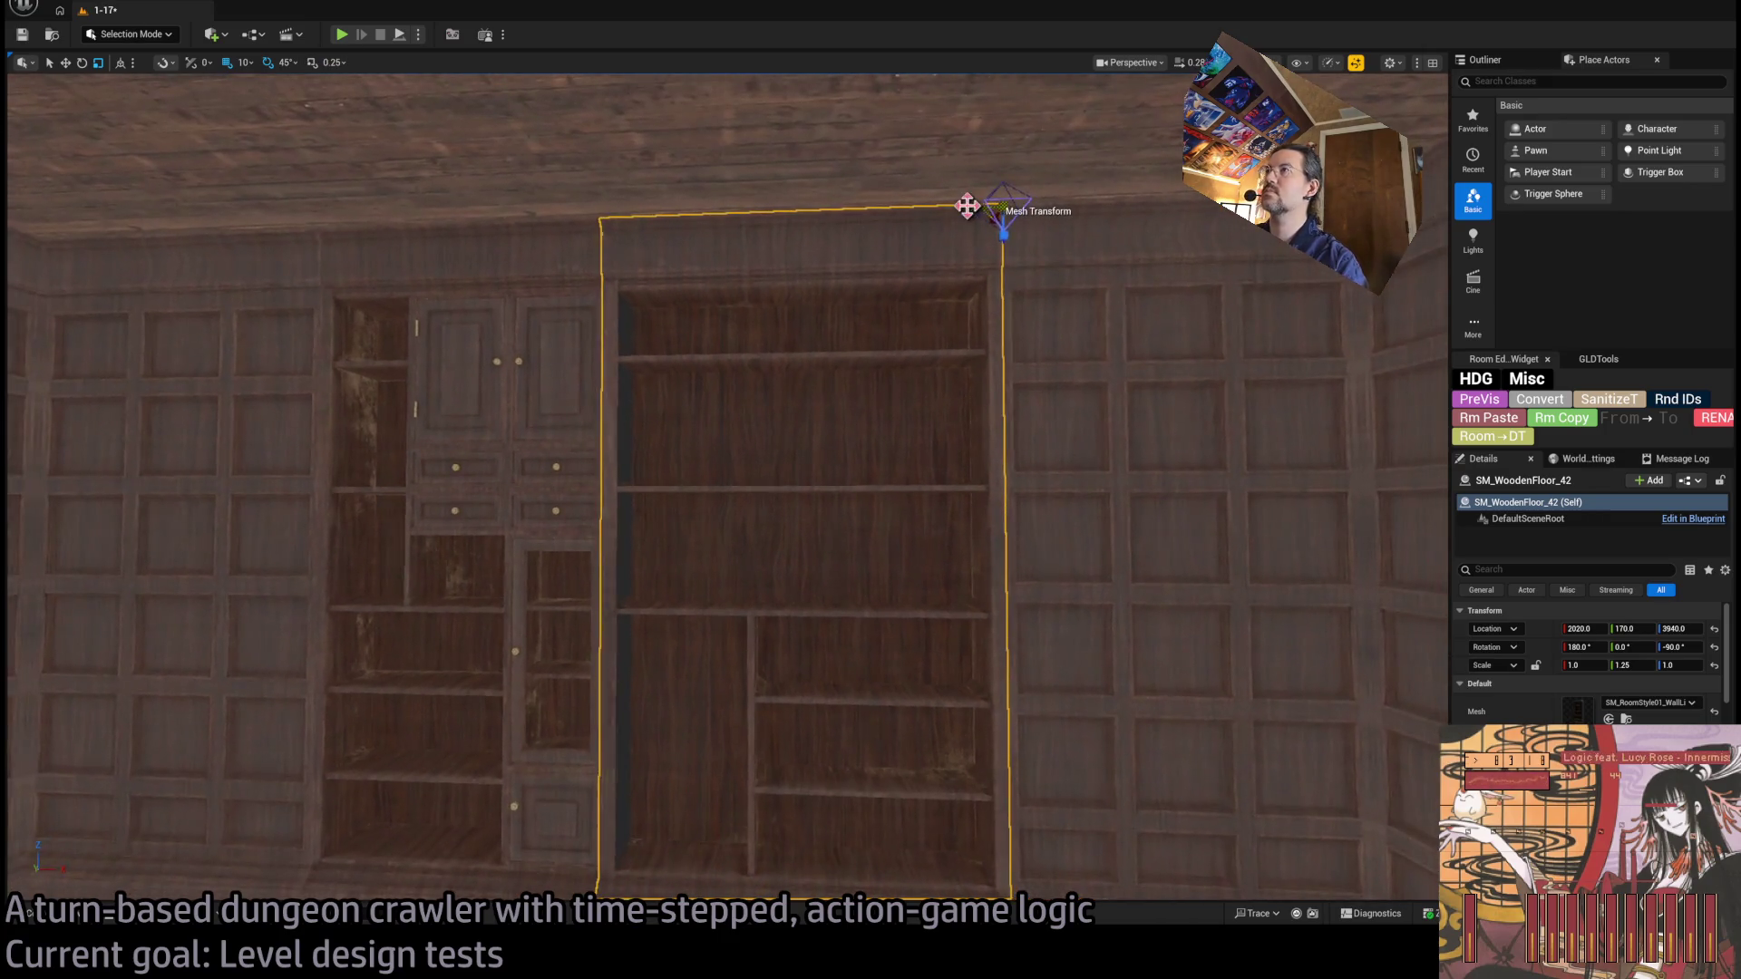
mouse_move(972, 204)
left_mouse_down()
mouse_move(998, 206)
mouse_move(974, 206)
left_mouse_up()
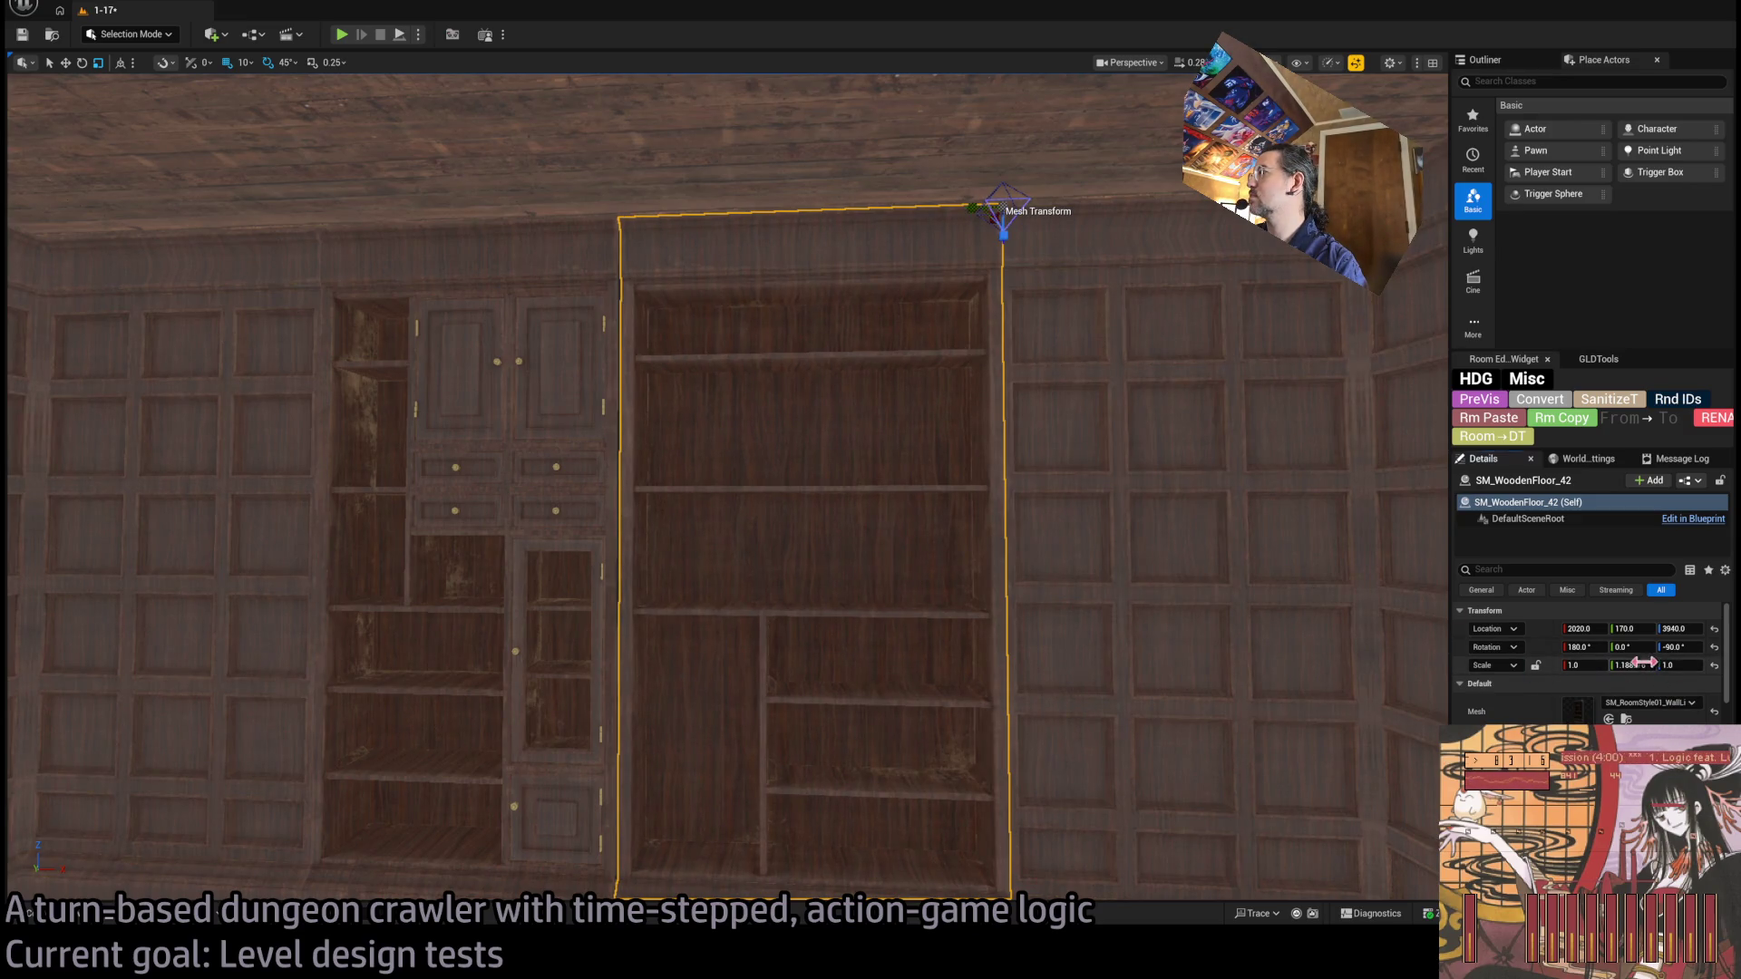
left_click(1643, 663)
type("1.2")
key("Return")
mouse_move(1043, 408)
left_mouse_down()
mouse_move(1050, 500)
mouse_move(1002, 563)
left_mouse_up()
left_click(1020, 532)
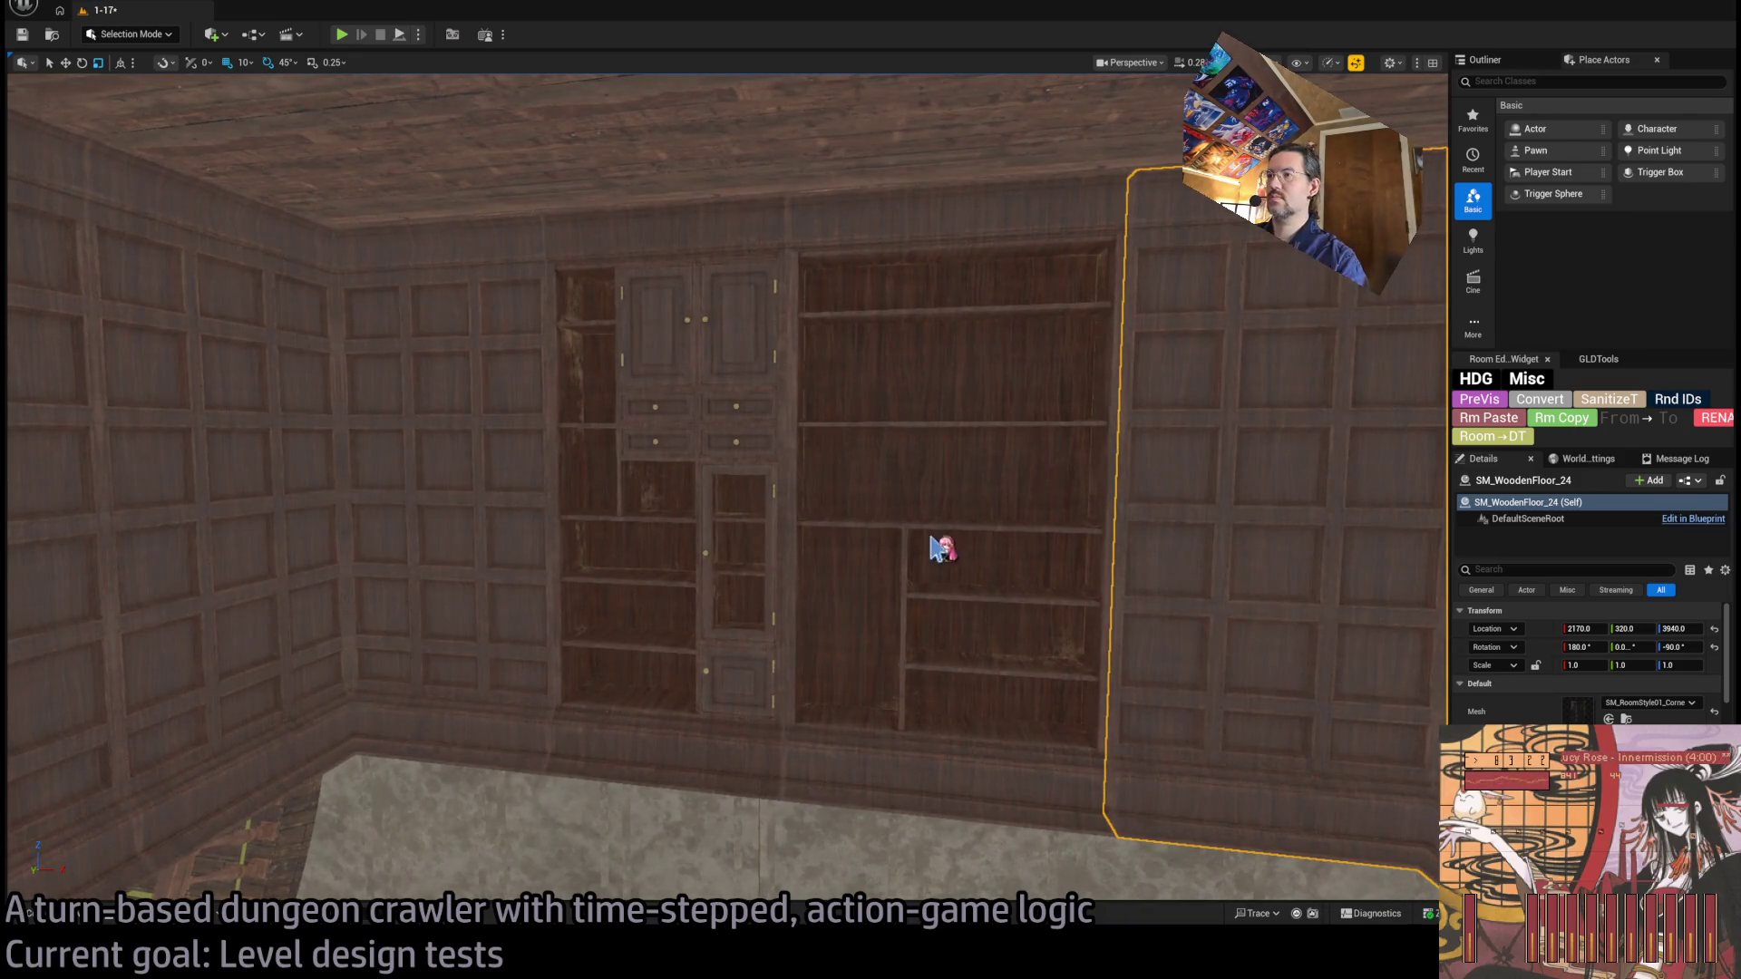
key("ctrl+s")
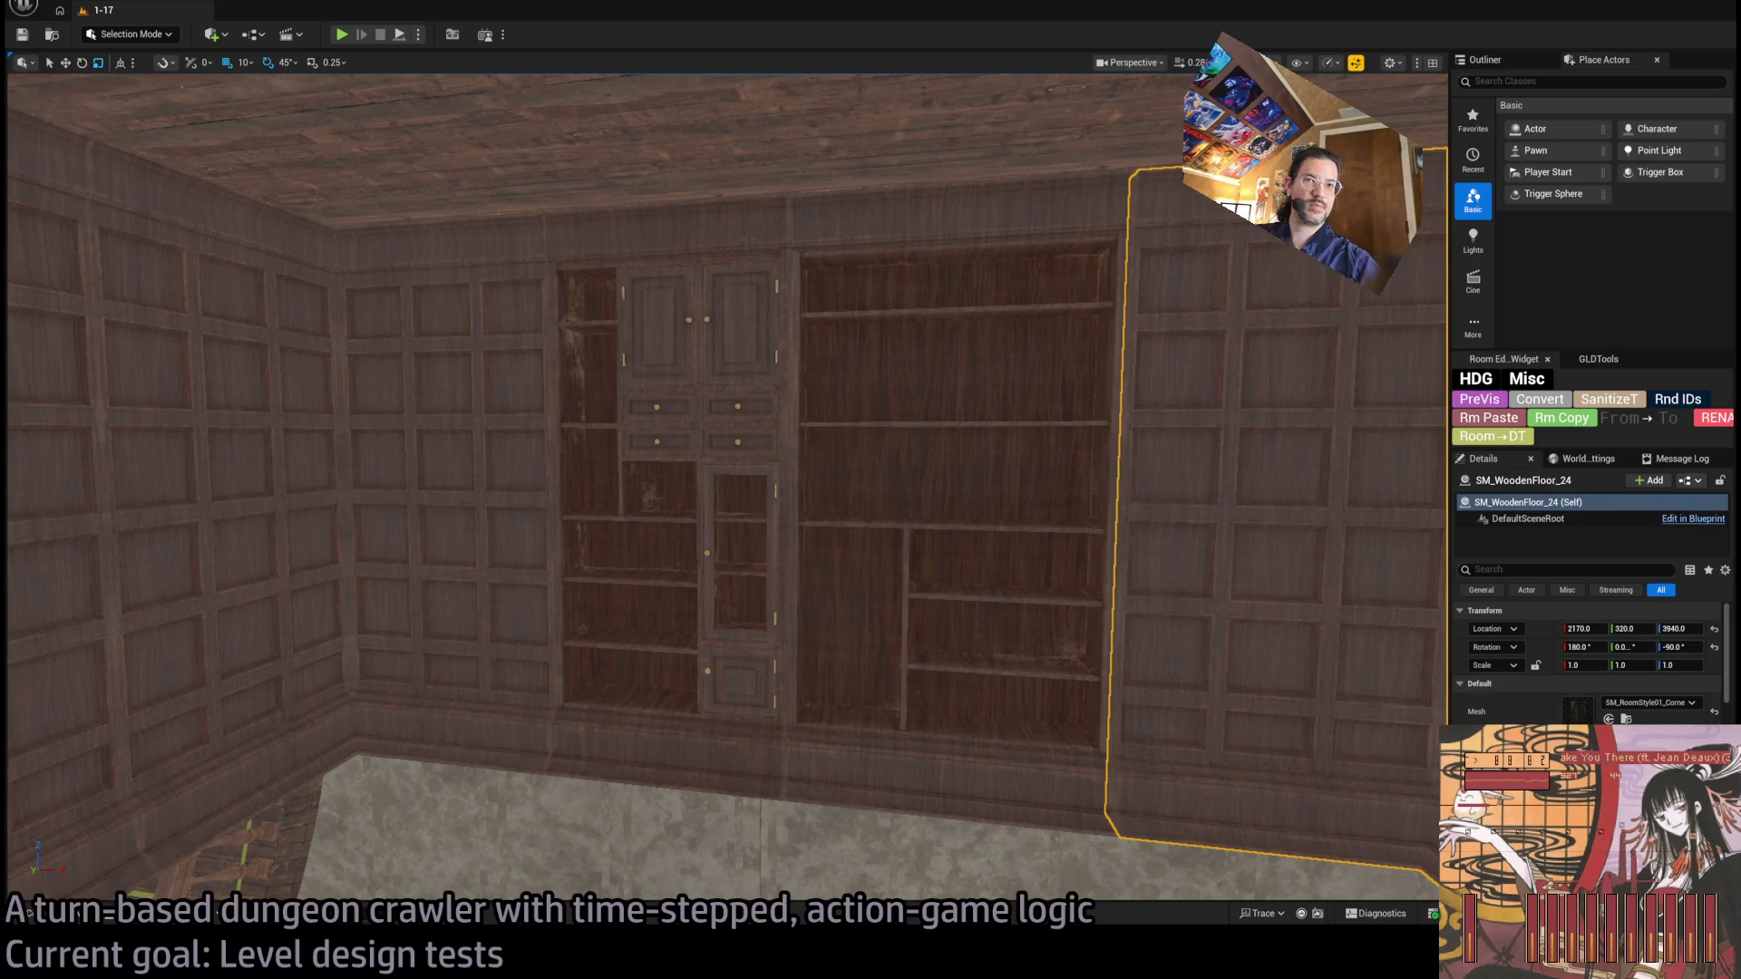
Duplicate the left bookcase on the far wall and drop the copy lower down.
mouse_move(1001, 305)
left_mouse_down()
mouse_move(1016, 306)
mouse_move(979, 306)
mouse_move(1007, 313)
mouse_move(1006, 295)
left_mouse_up()
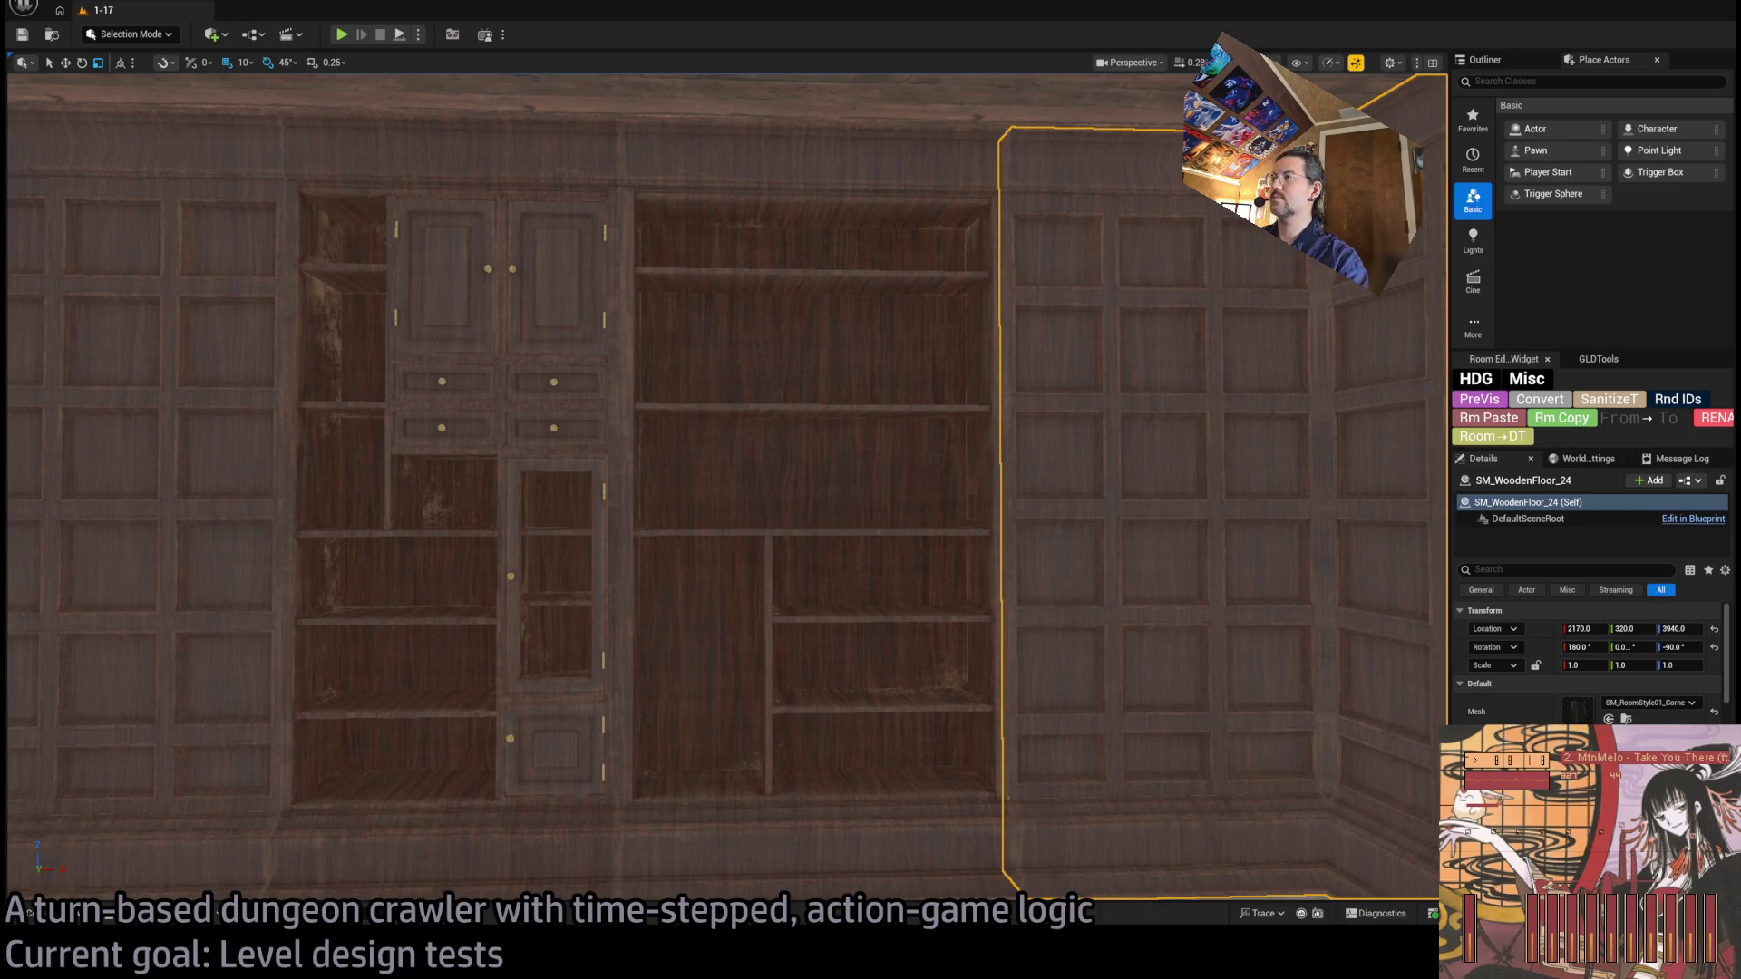
left_click_drag(1006, 295, 1007, 294)
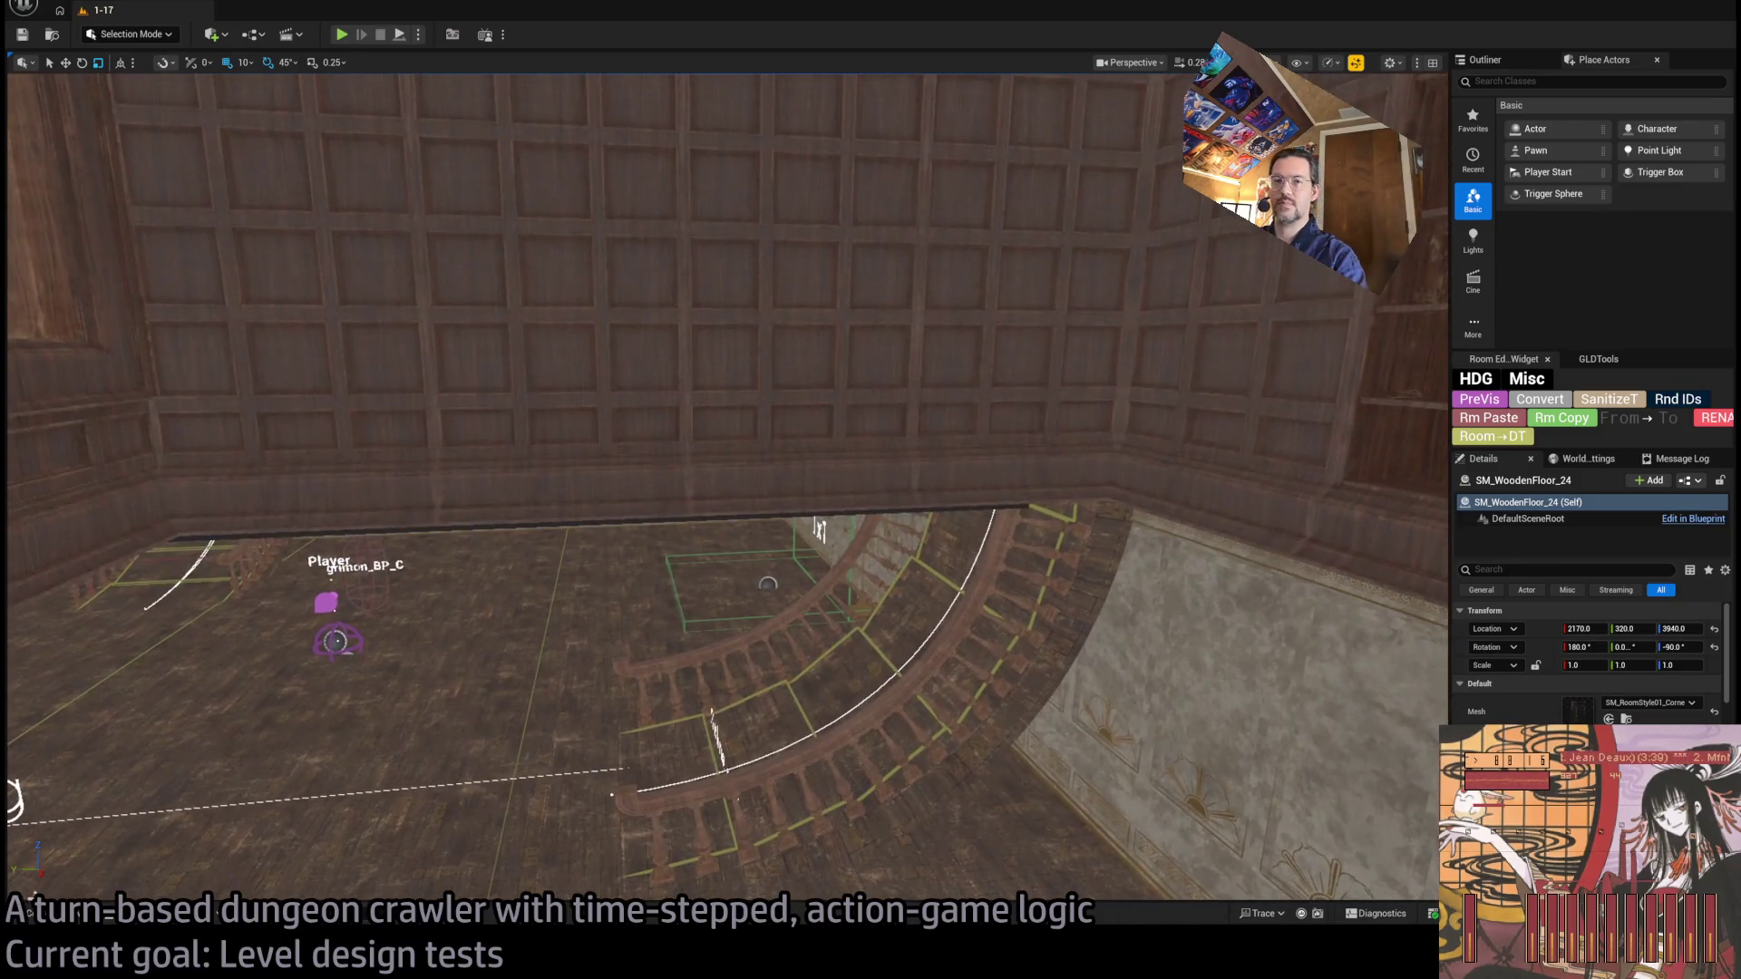
left_click_drag(430, 599, 429, 599)
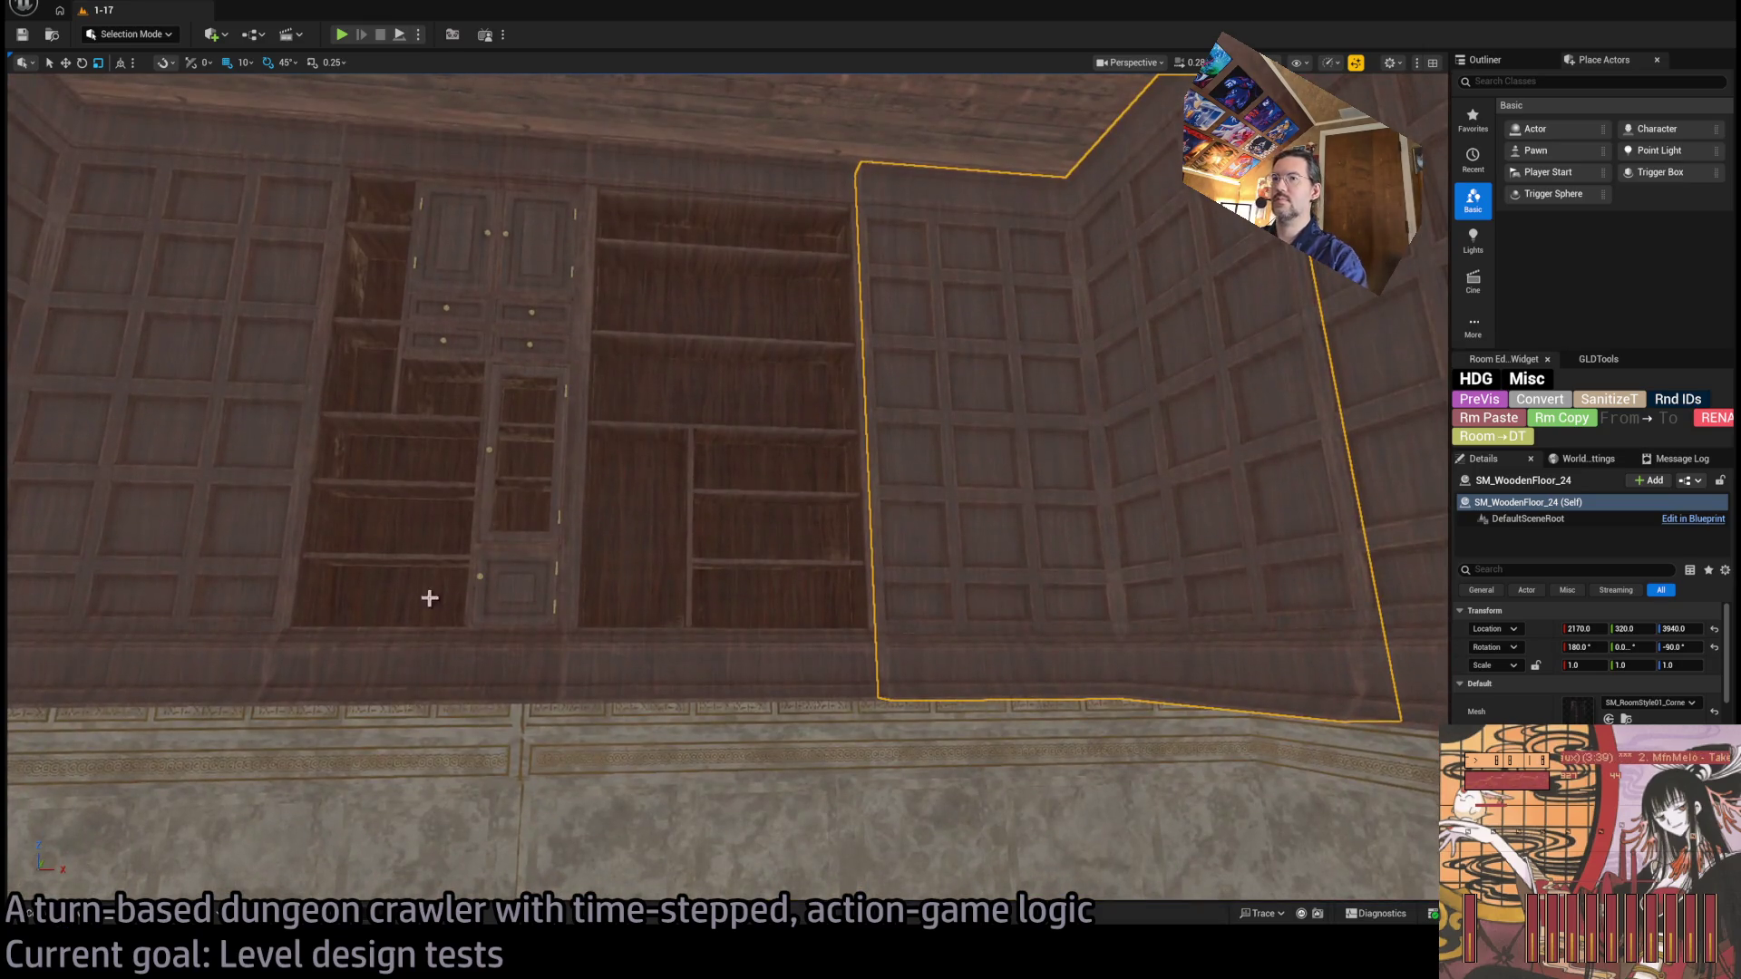
left_click(537, 585)
key("w")
left_click_drag(591, 124, 591, 124)
left_click_drag(803, 237, 828, 760)
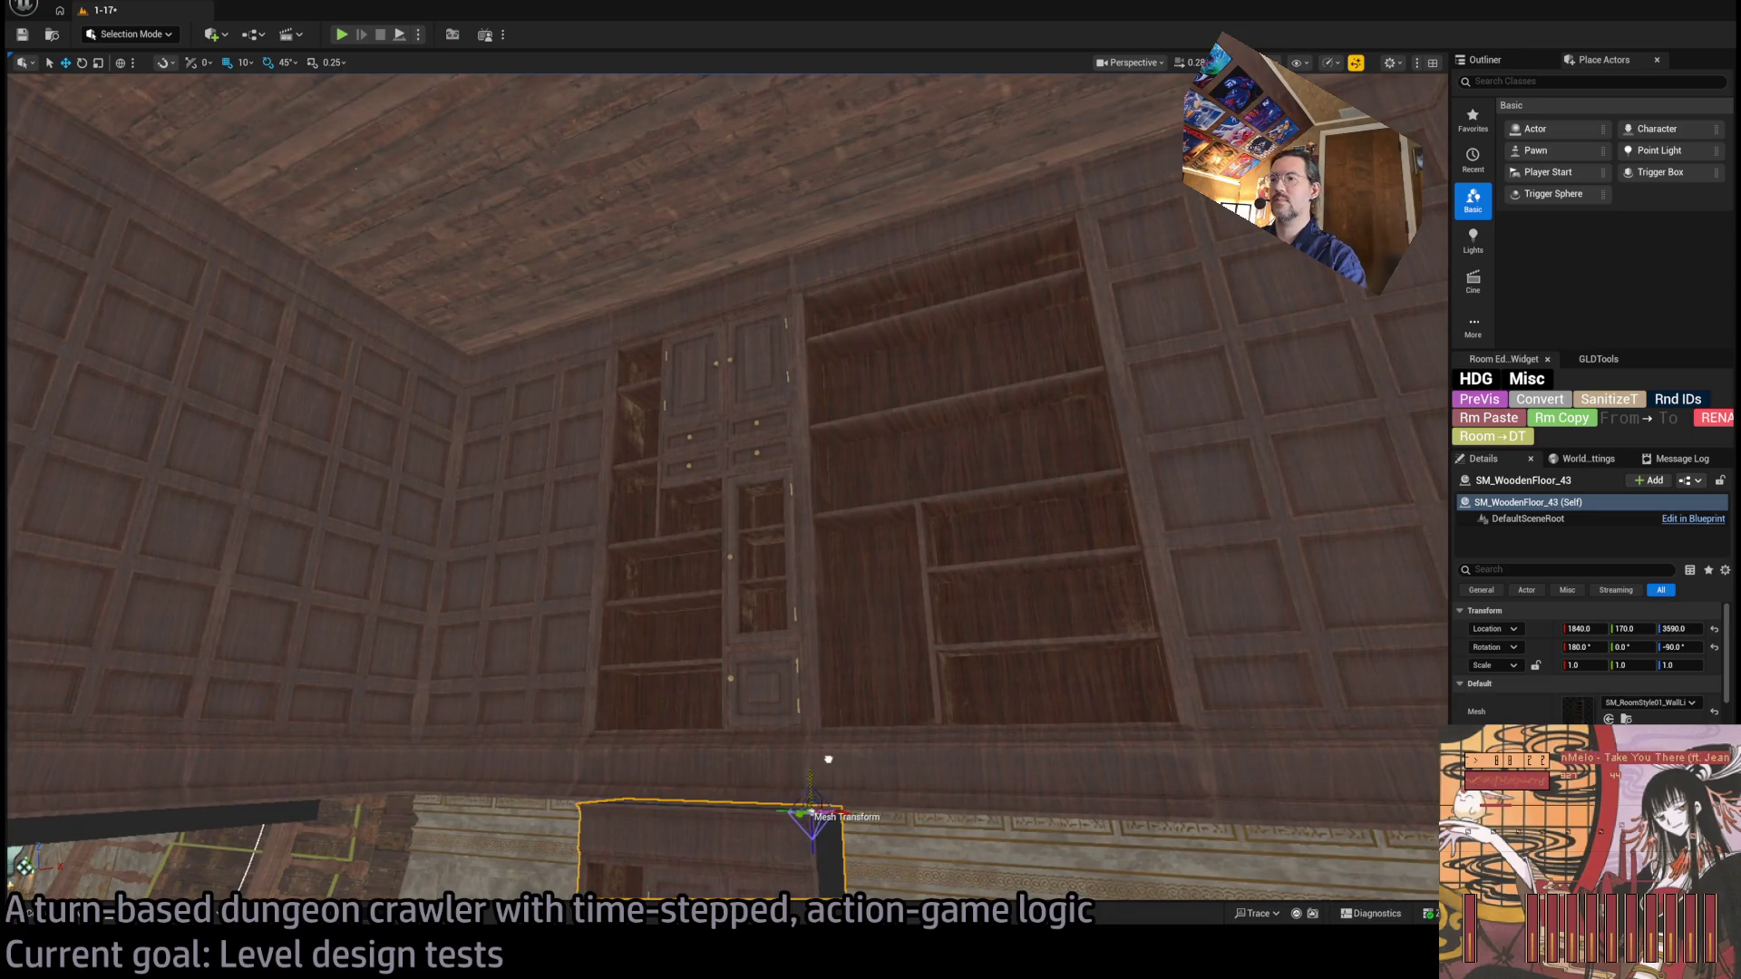
Swap the lowered bookcase copy's mesh to SM_Room_Style01_Ceiling01_Line.
key("f")
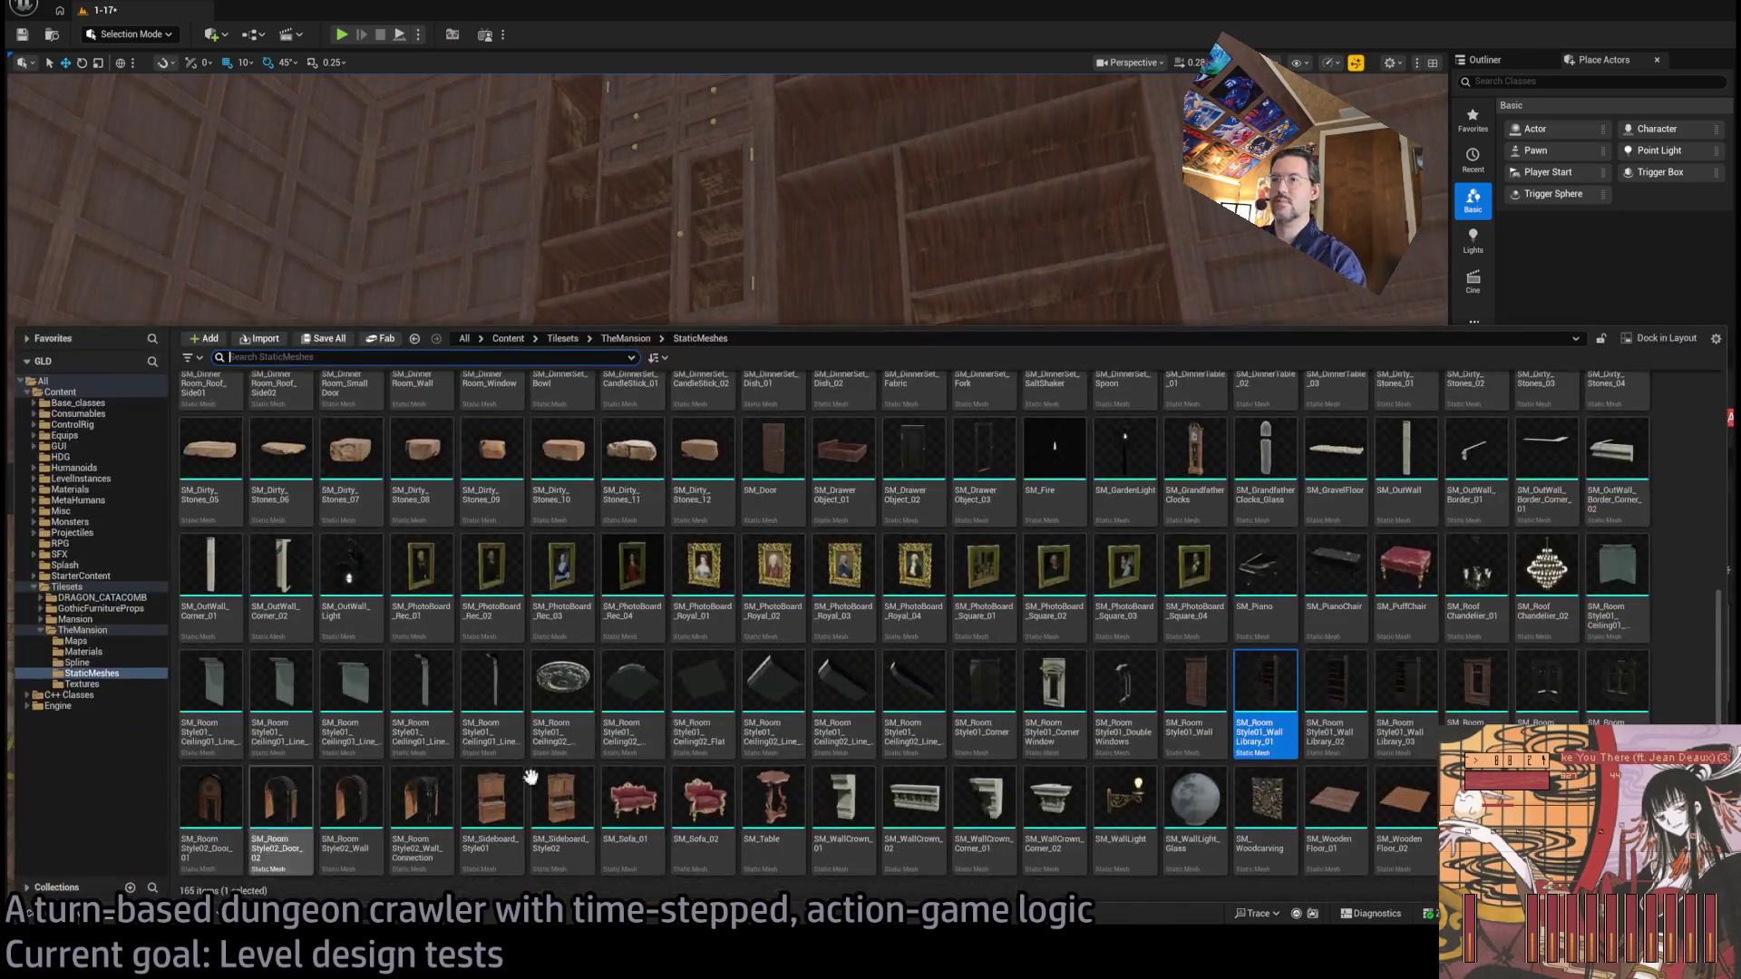
key("ctrl+space")
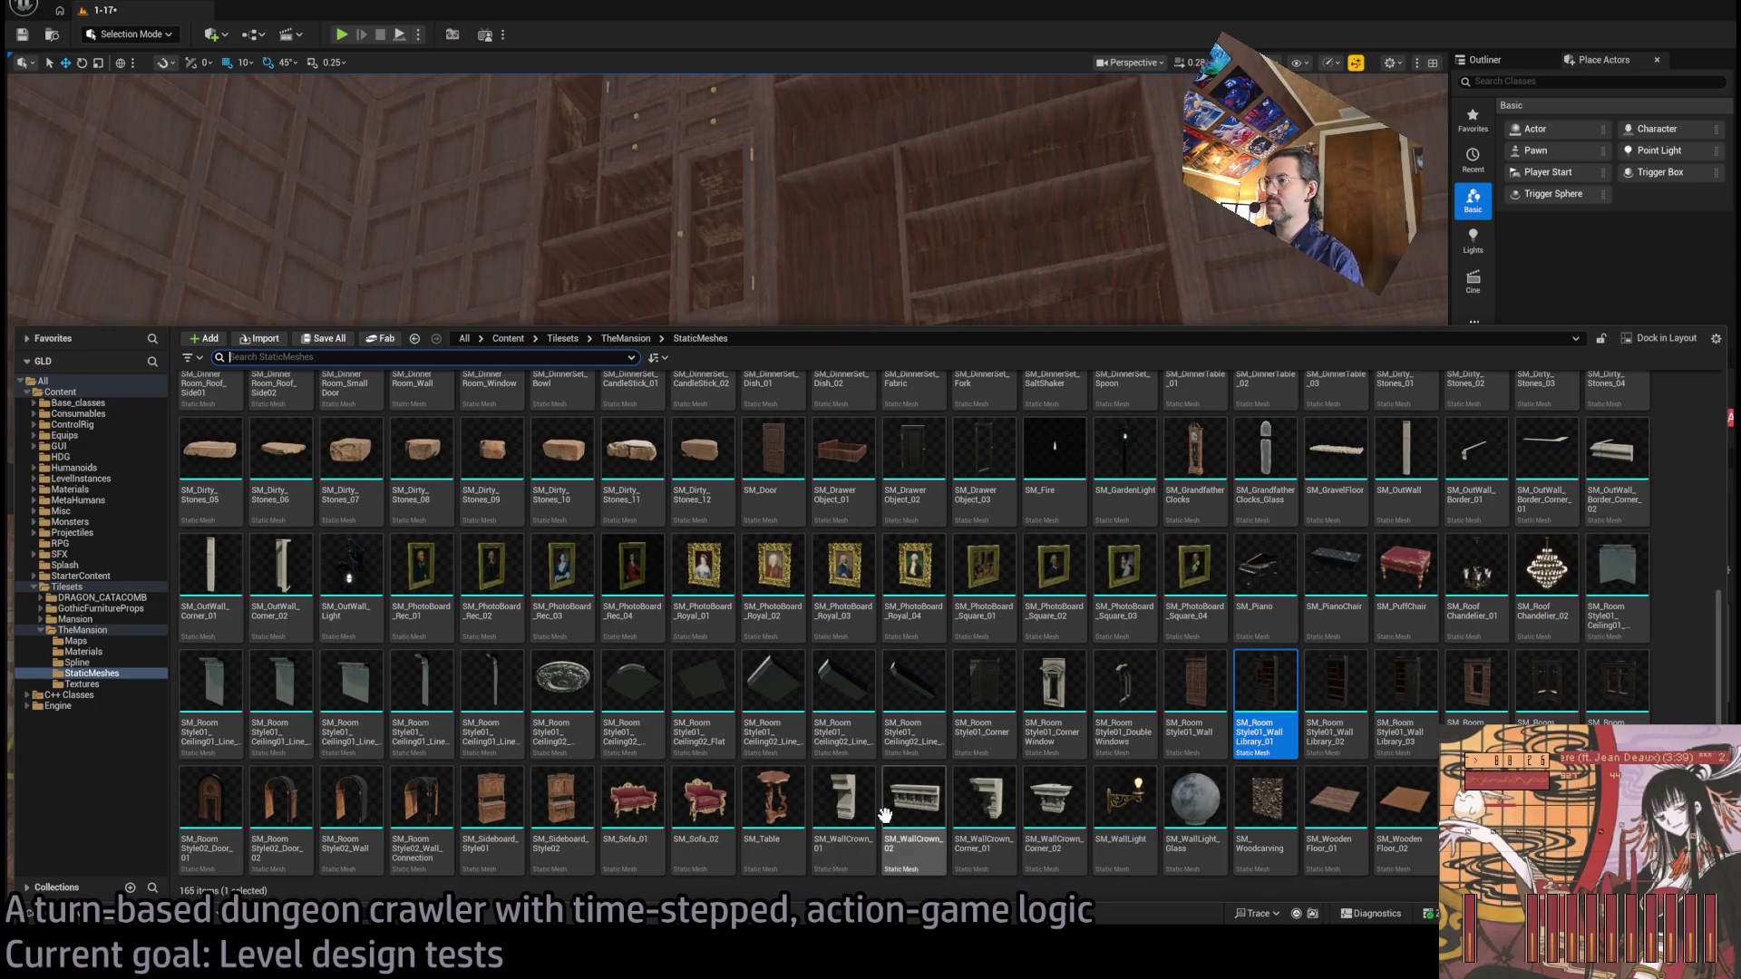
left_click(341, 706)
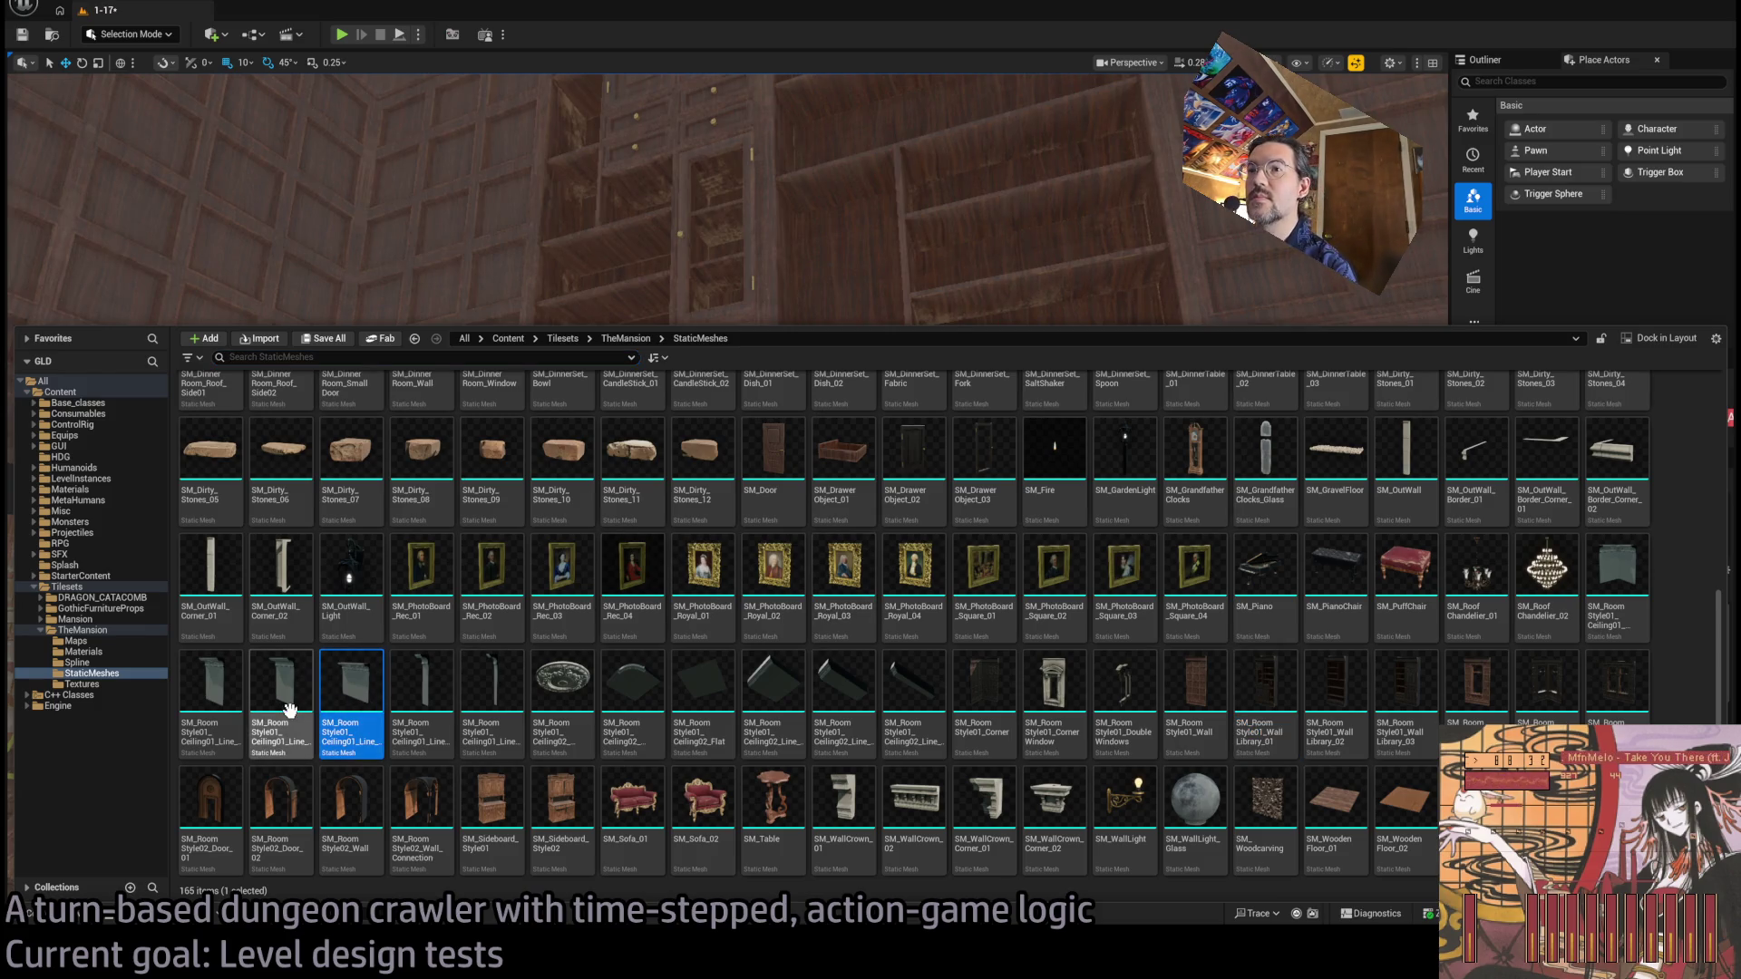
left_click(217, 709)
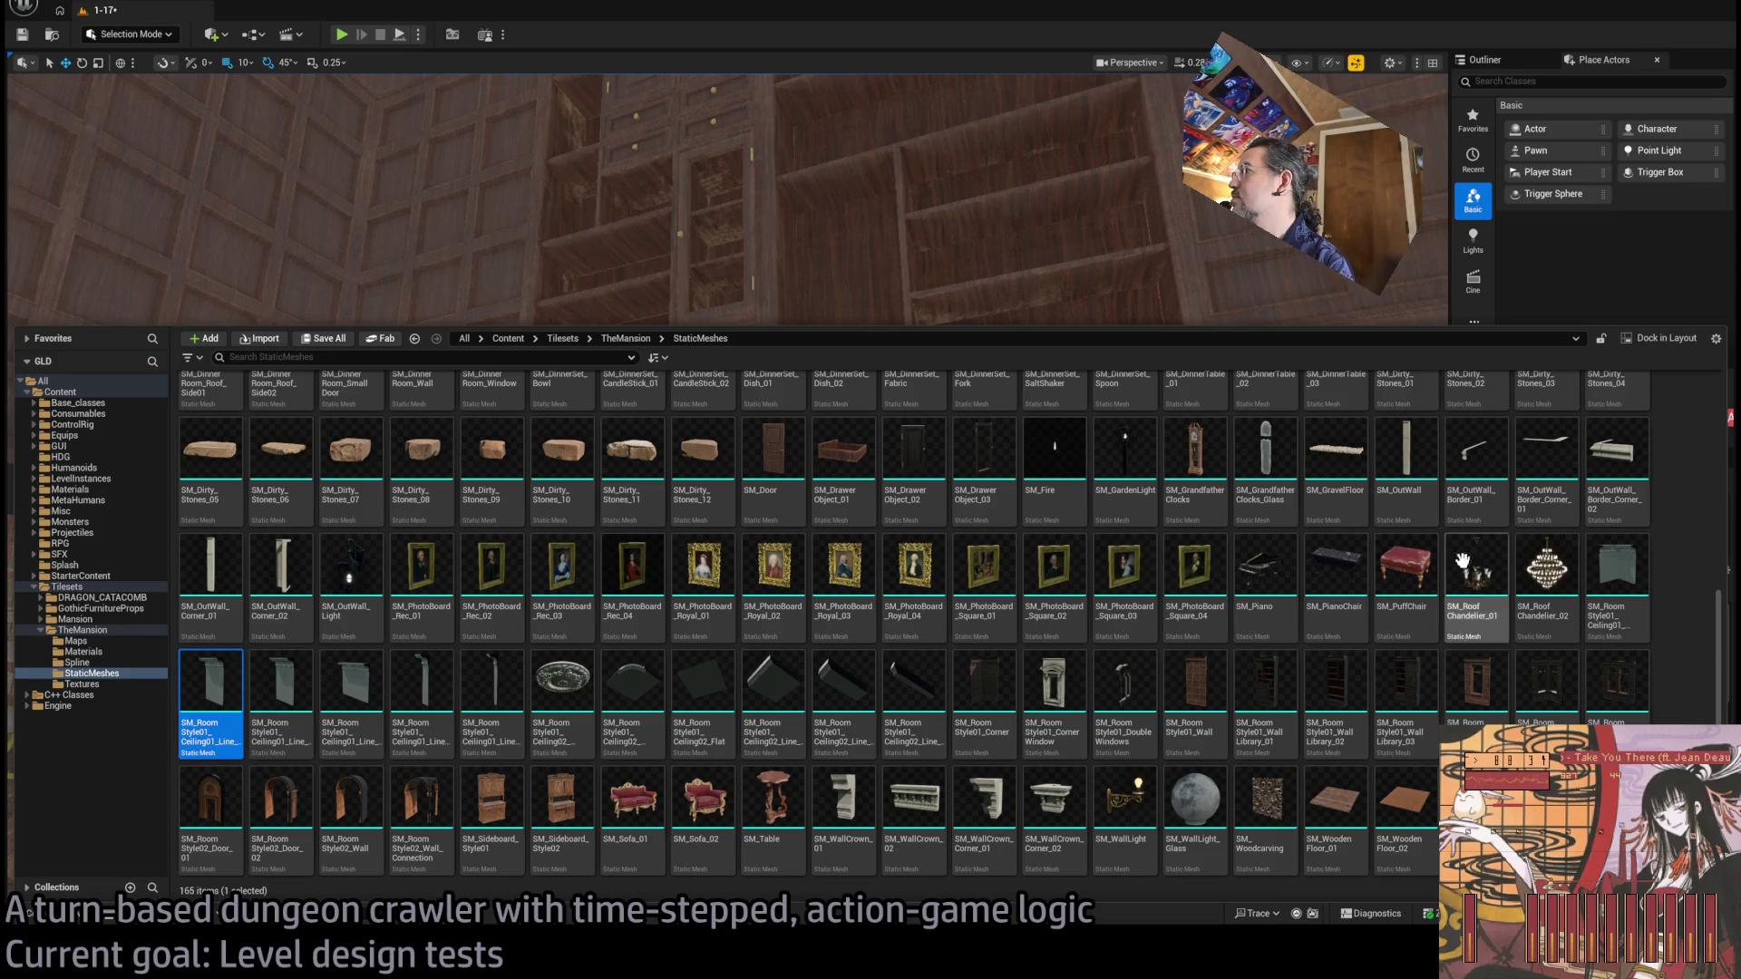
left_click(1096, 152)
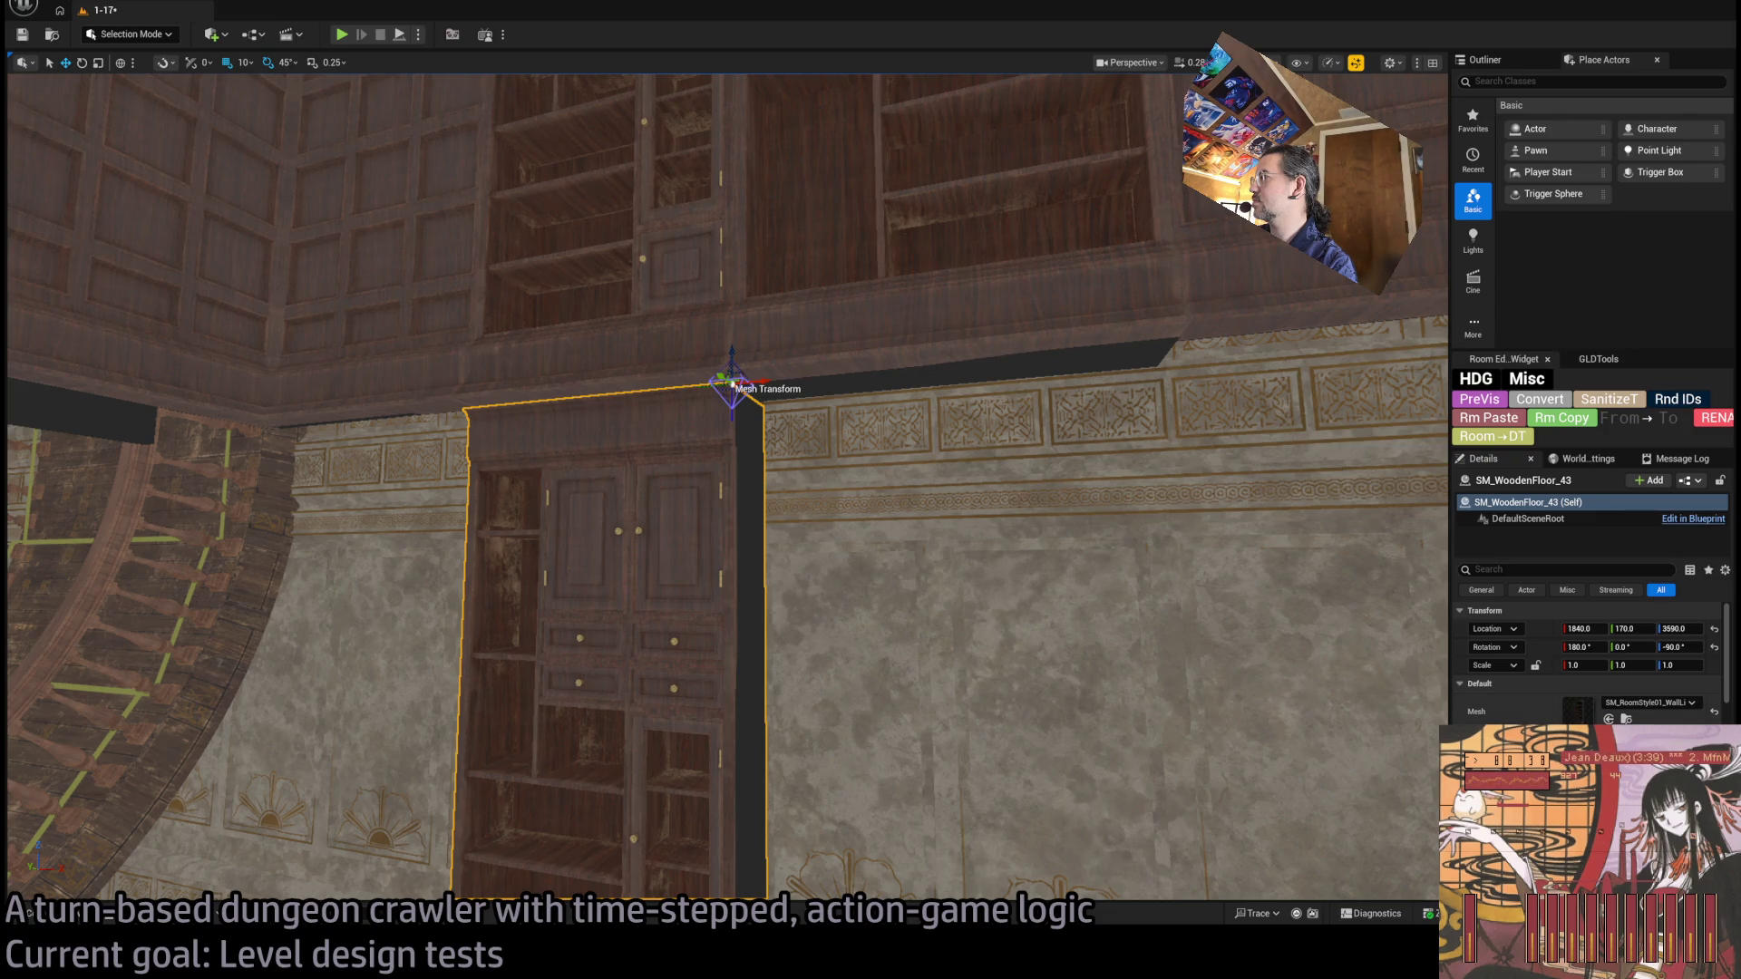
left_click(1609, 718)
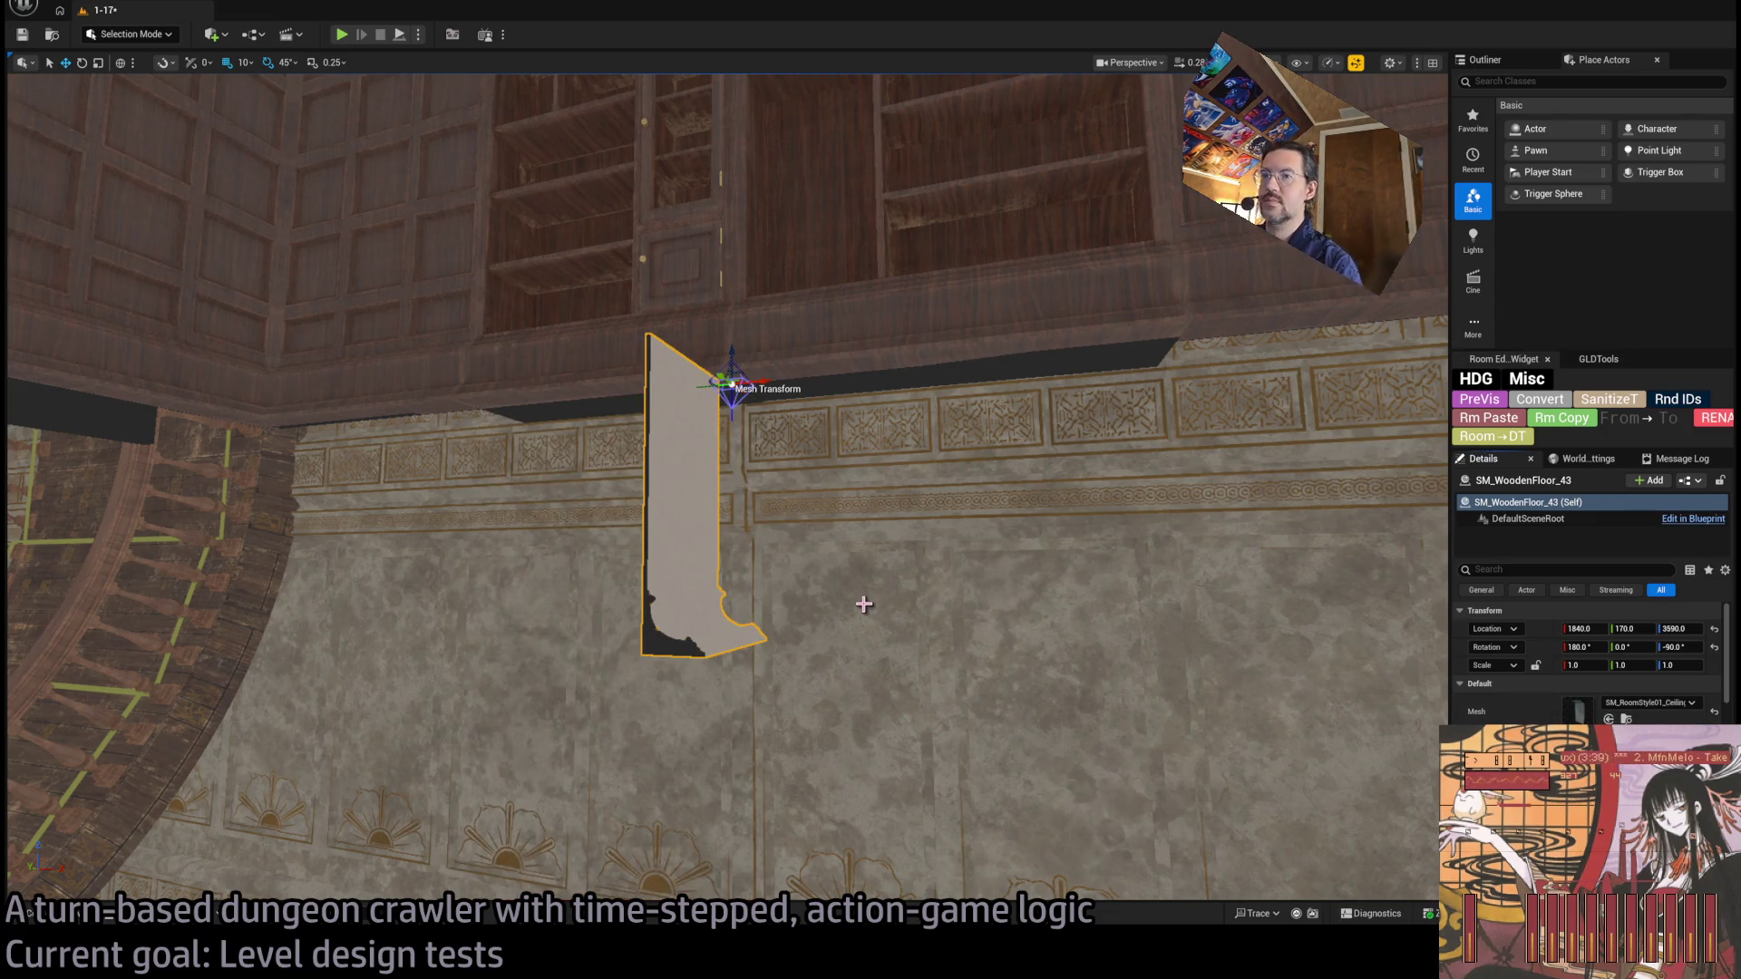
Rotate the ceiling line piece 90 degrees and save the level.
key("e")
left_click_drag(757, 371, 771, 399)
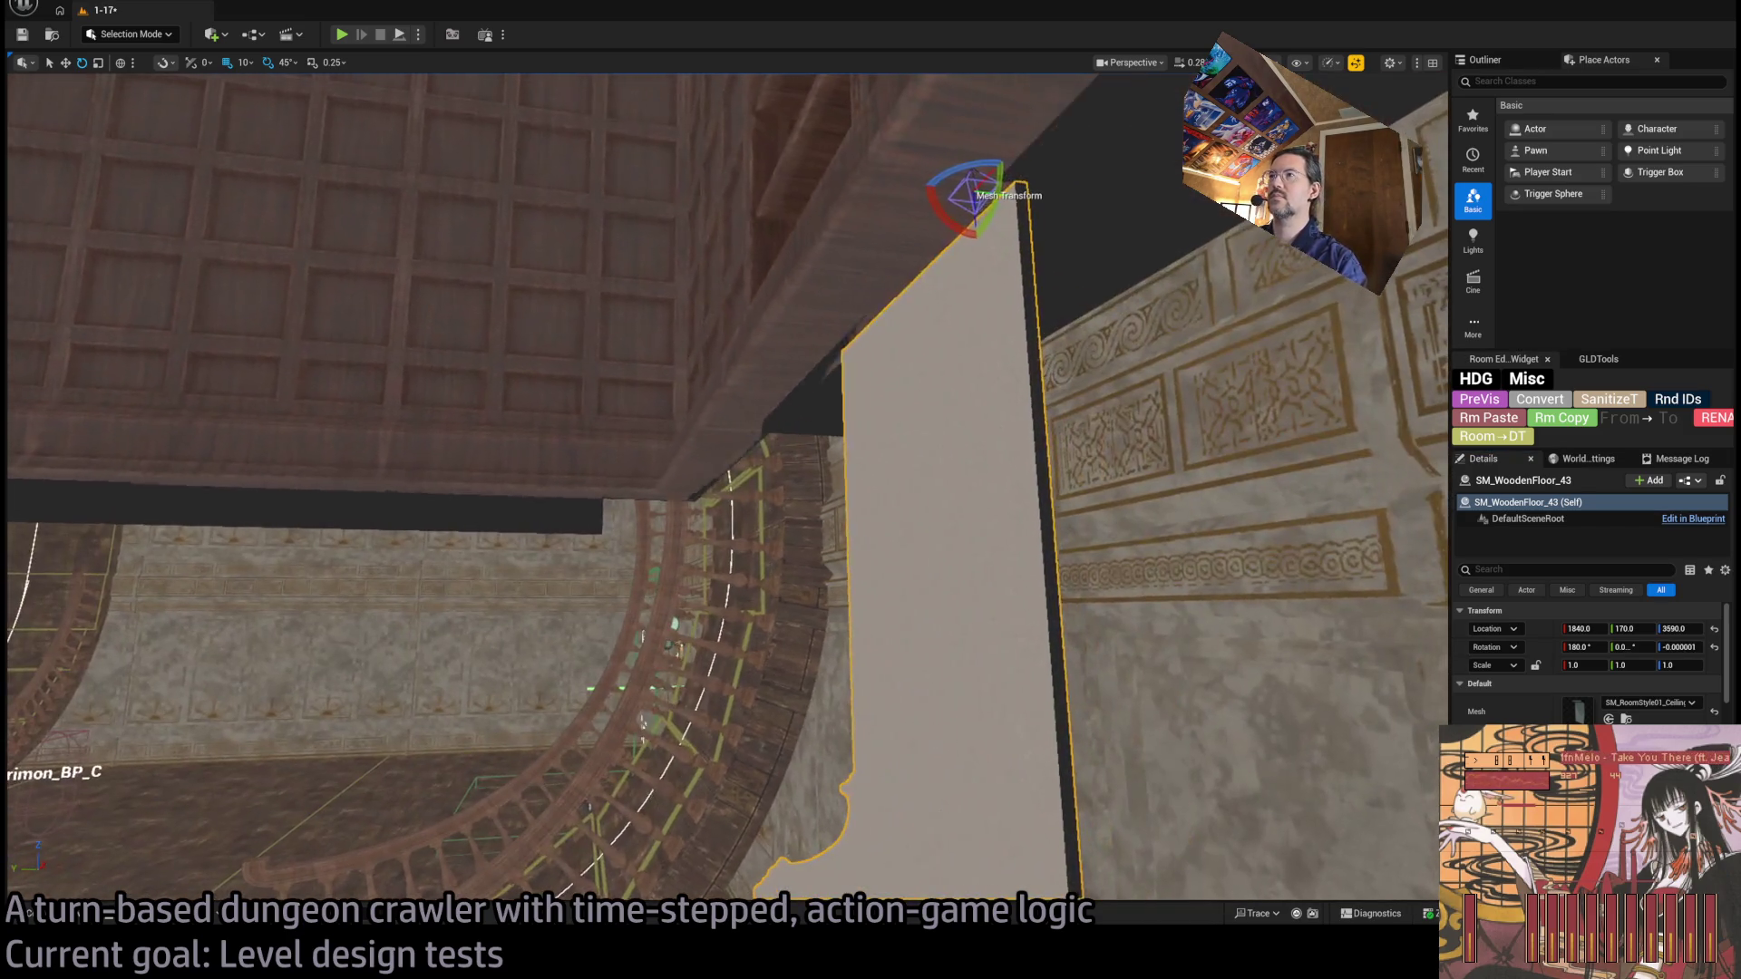
left_click_drag(725, 490, 680, 427)
left_click_drag(765, 541, 765, 542)
key("w")
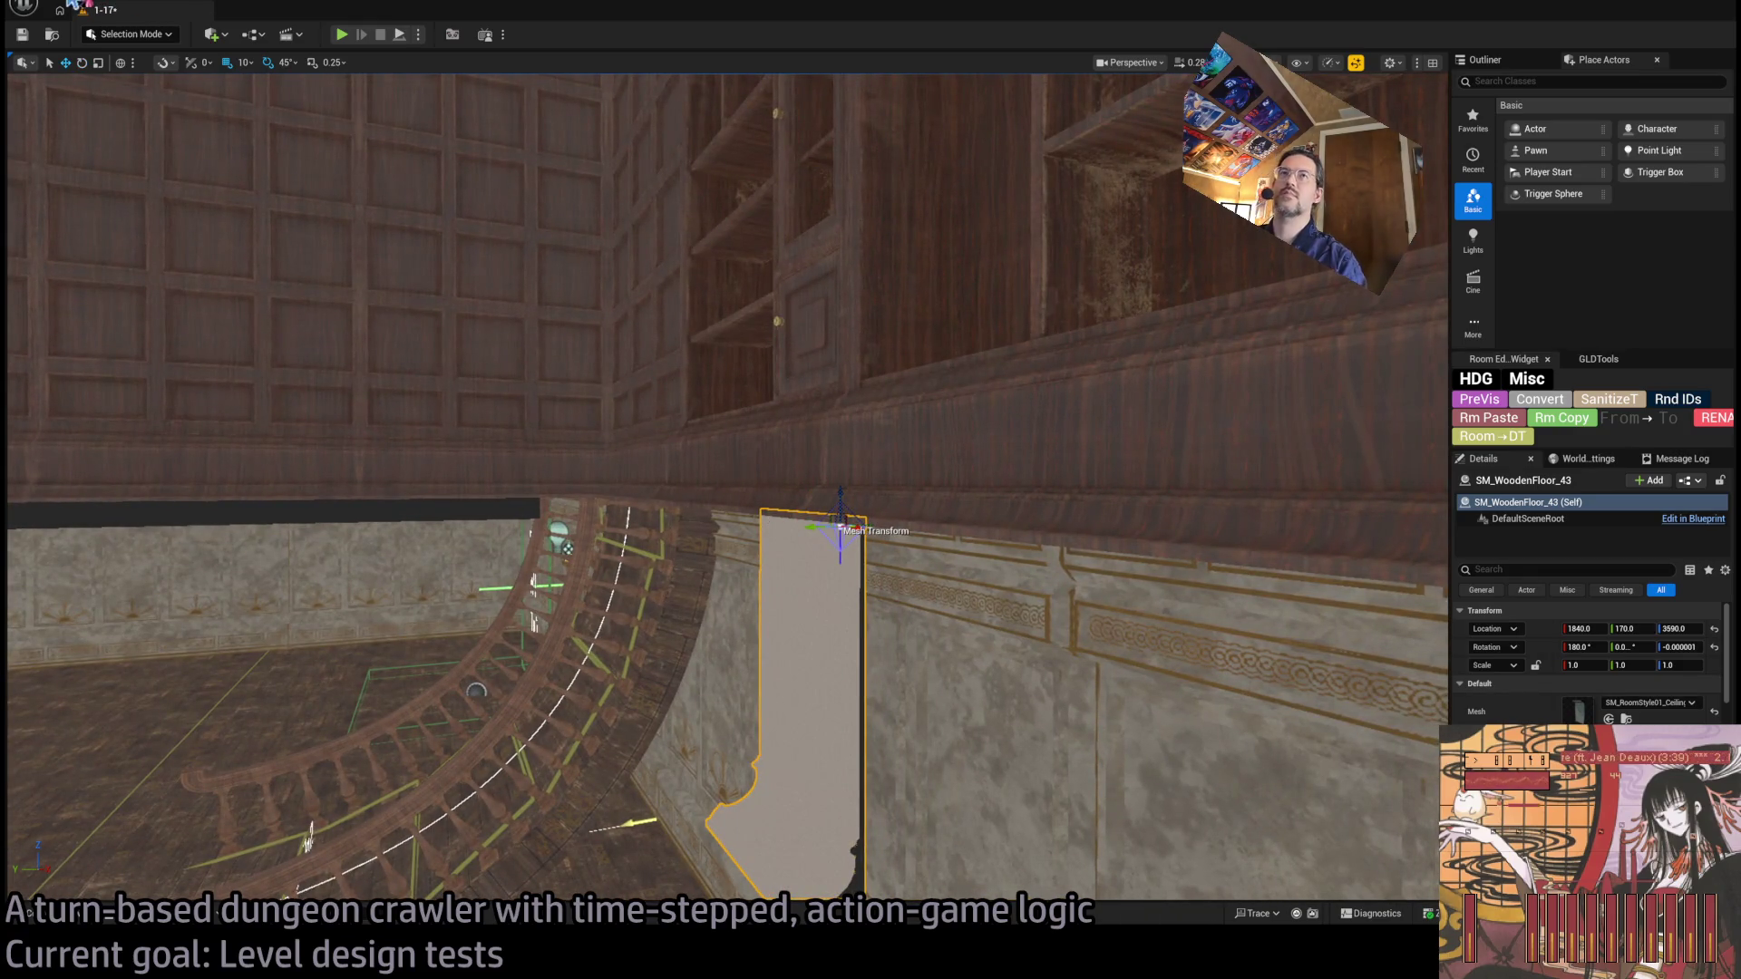
key("ctrl+s")
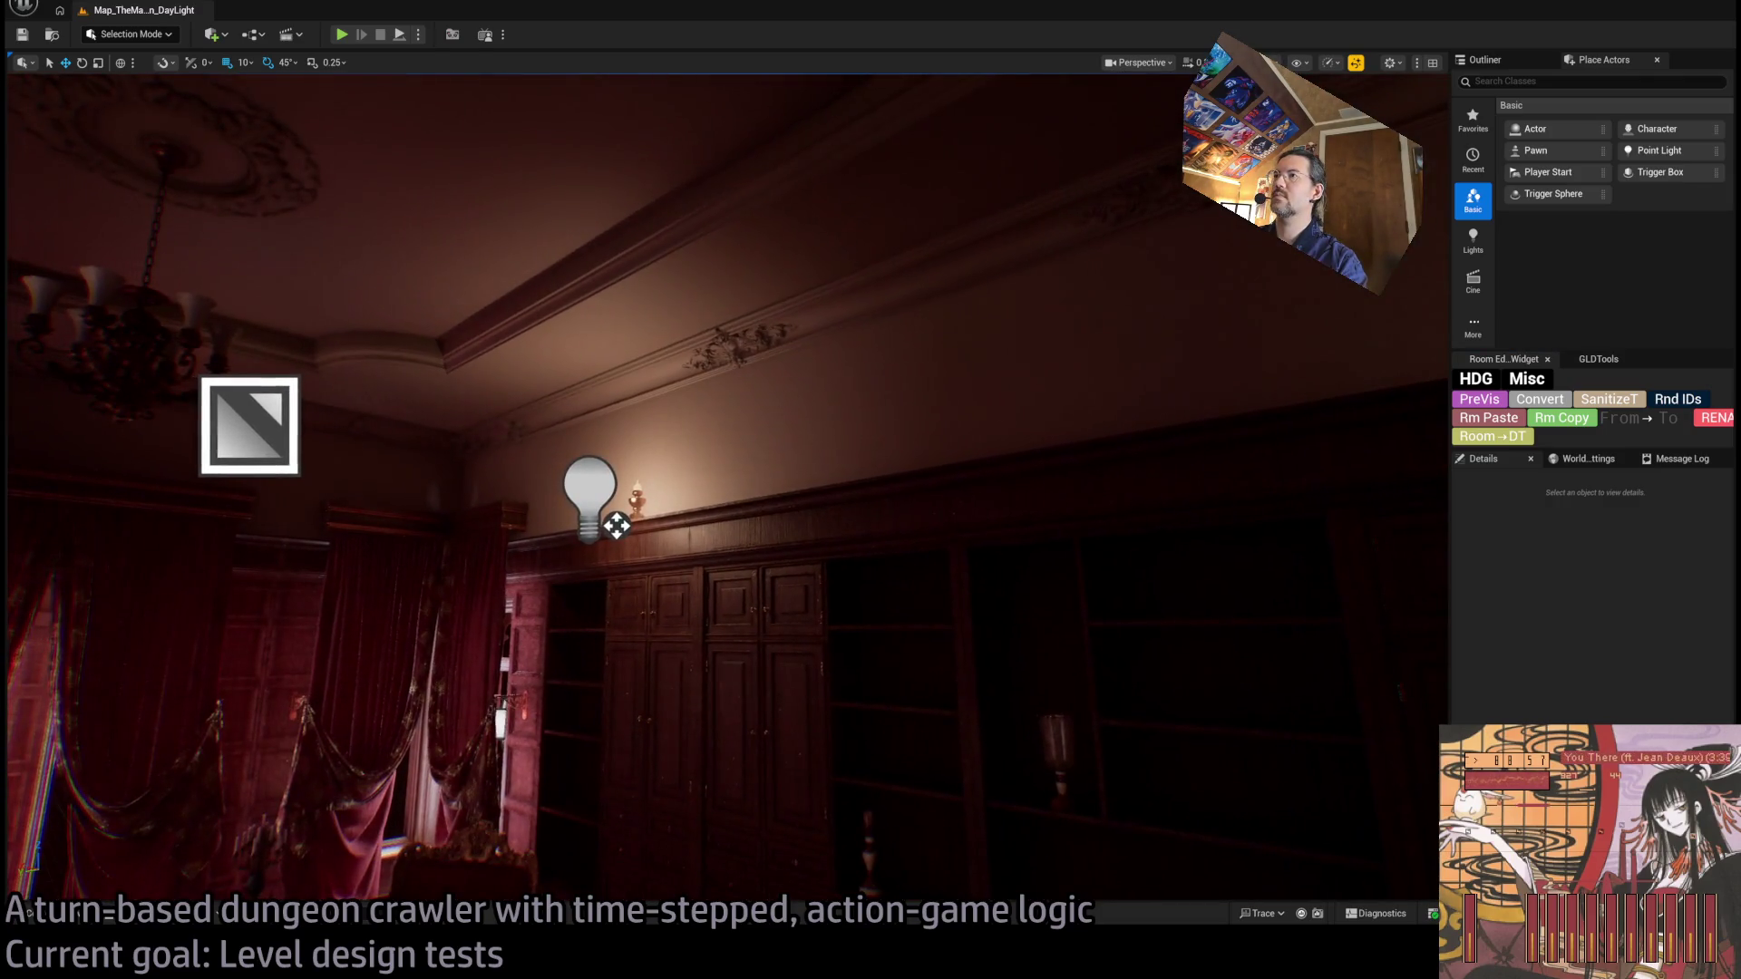
Select a ceiling panel above the cupboards and frame it in view.
left_click(728, 494)
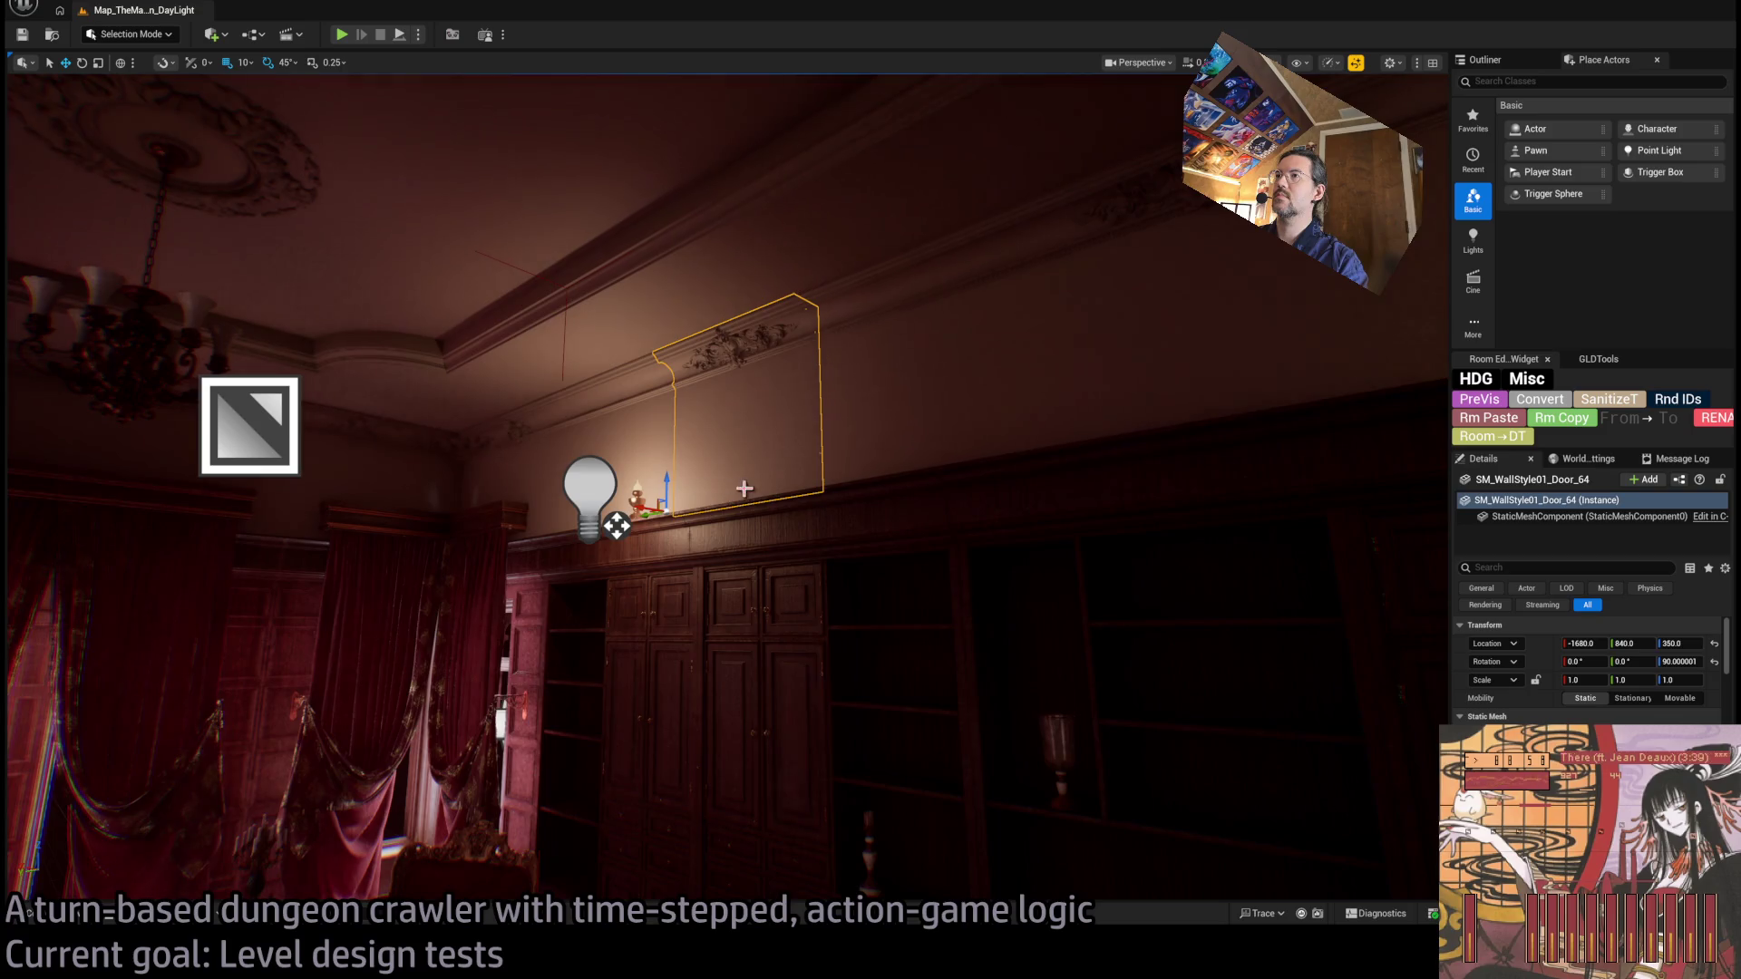
left_click(743, 489)
key("f")
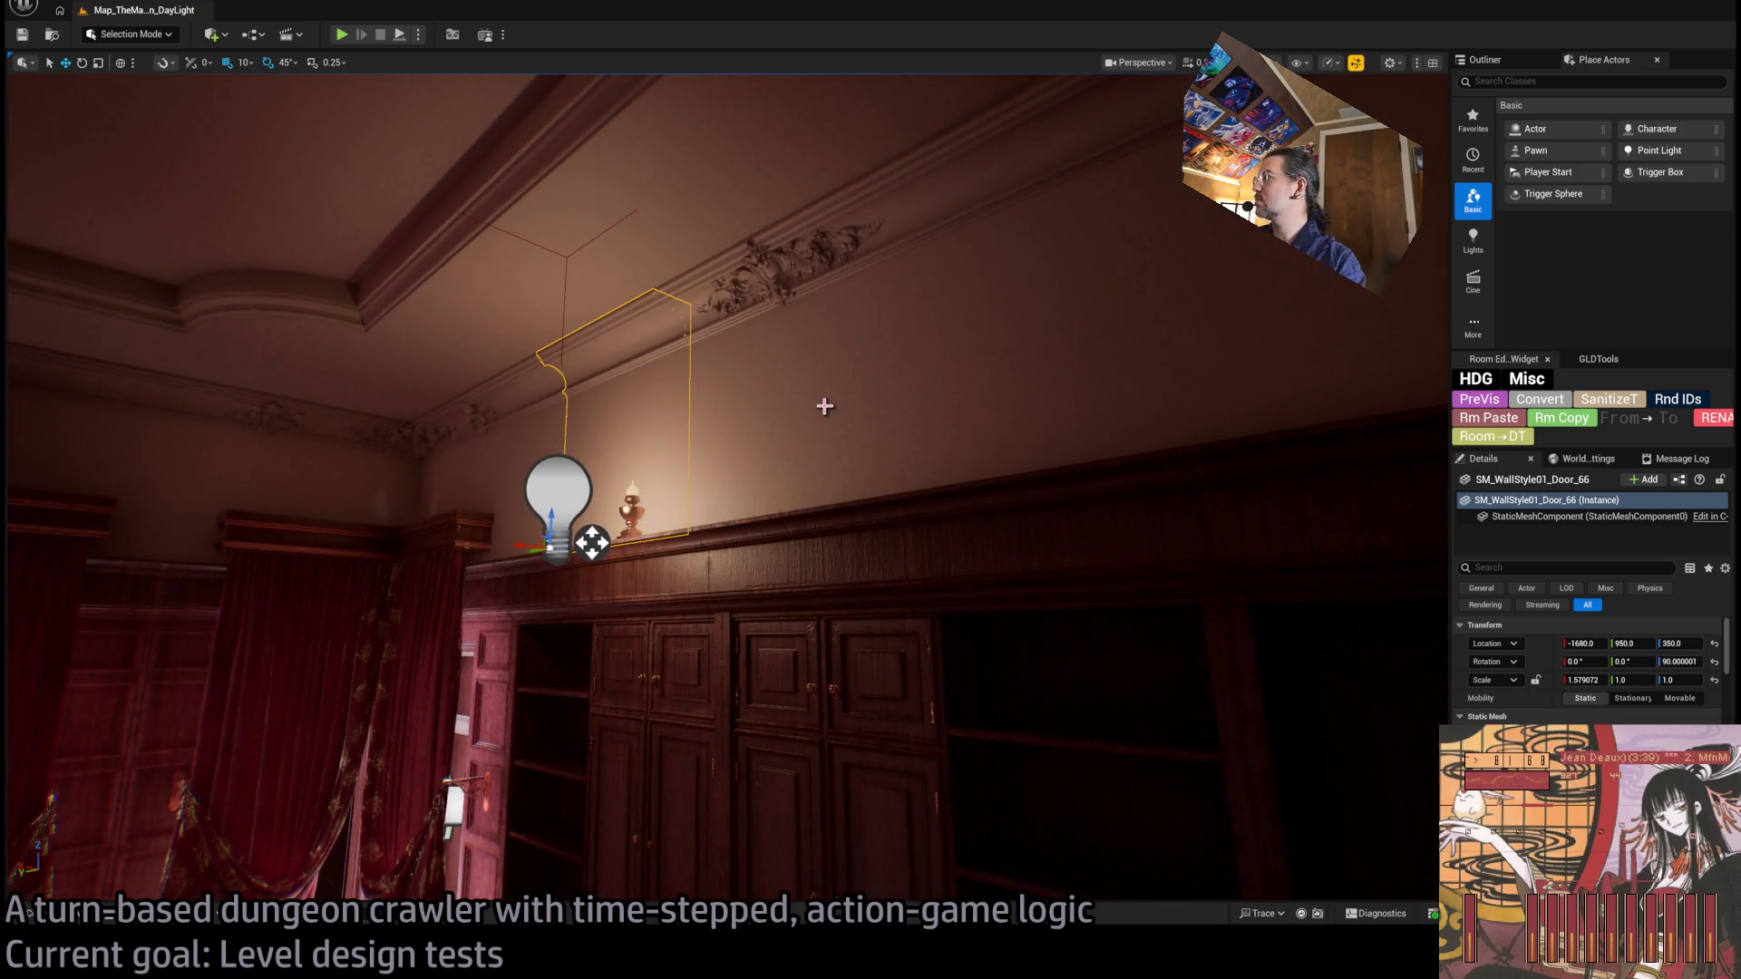
left_click(824, 406)
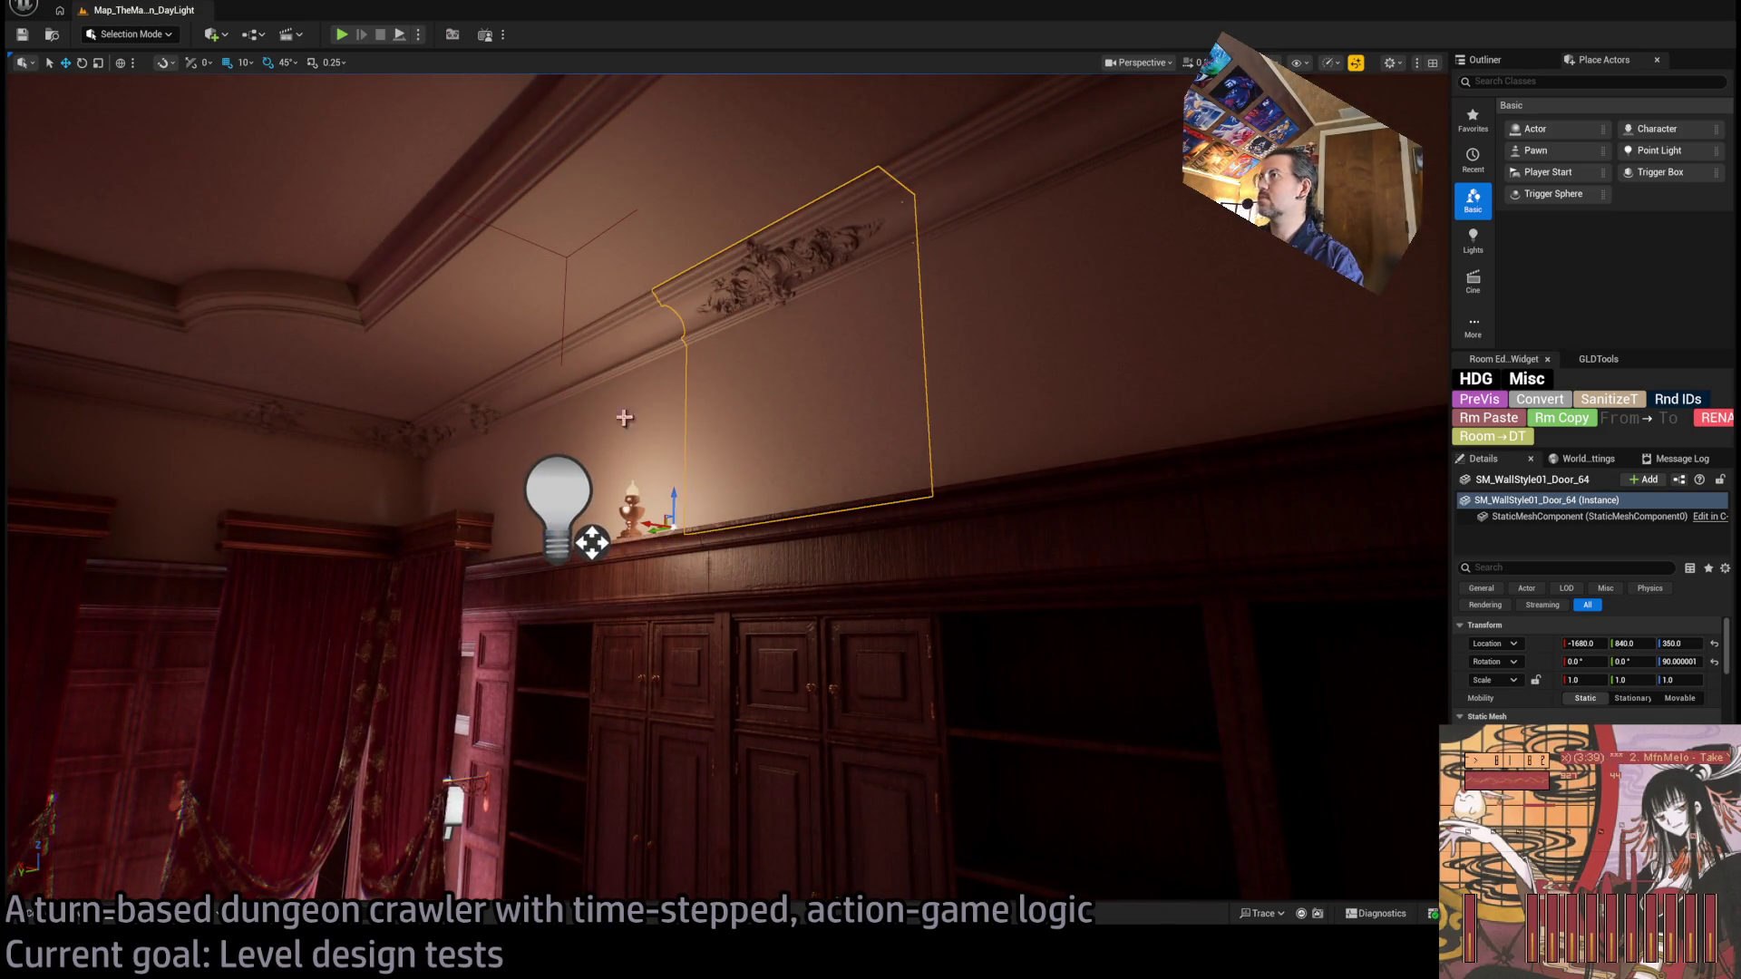
left_click(622, 285)
key("f")
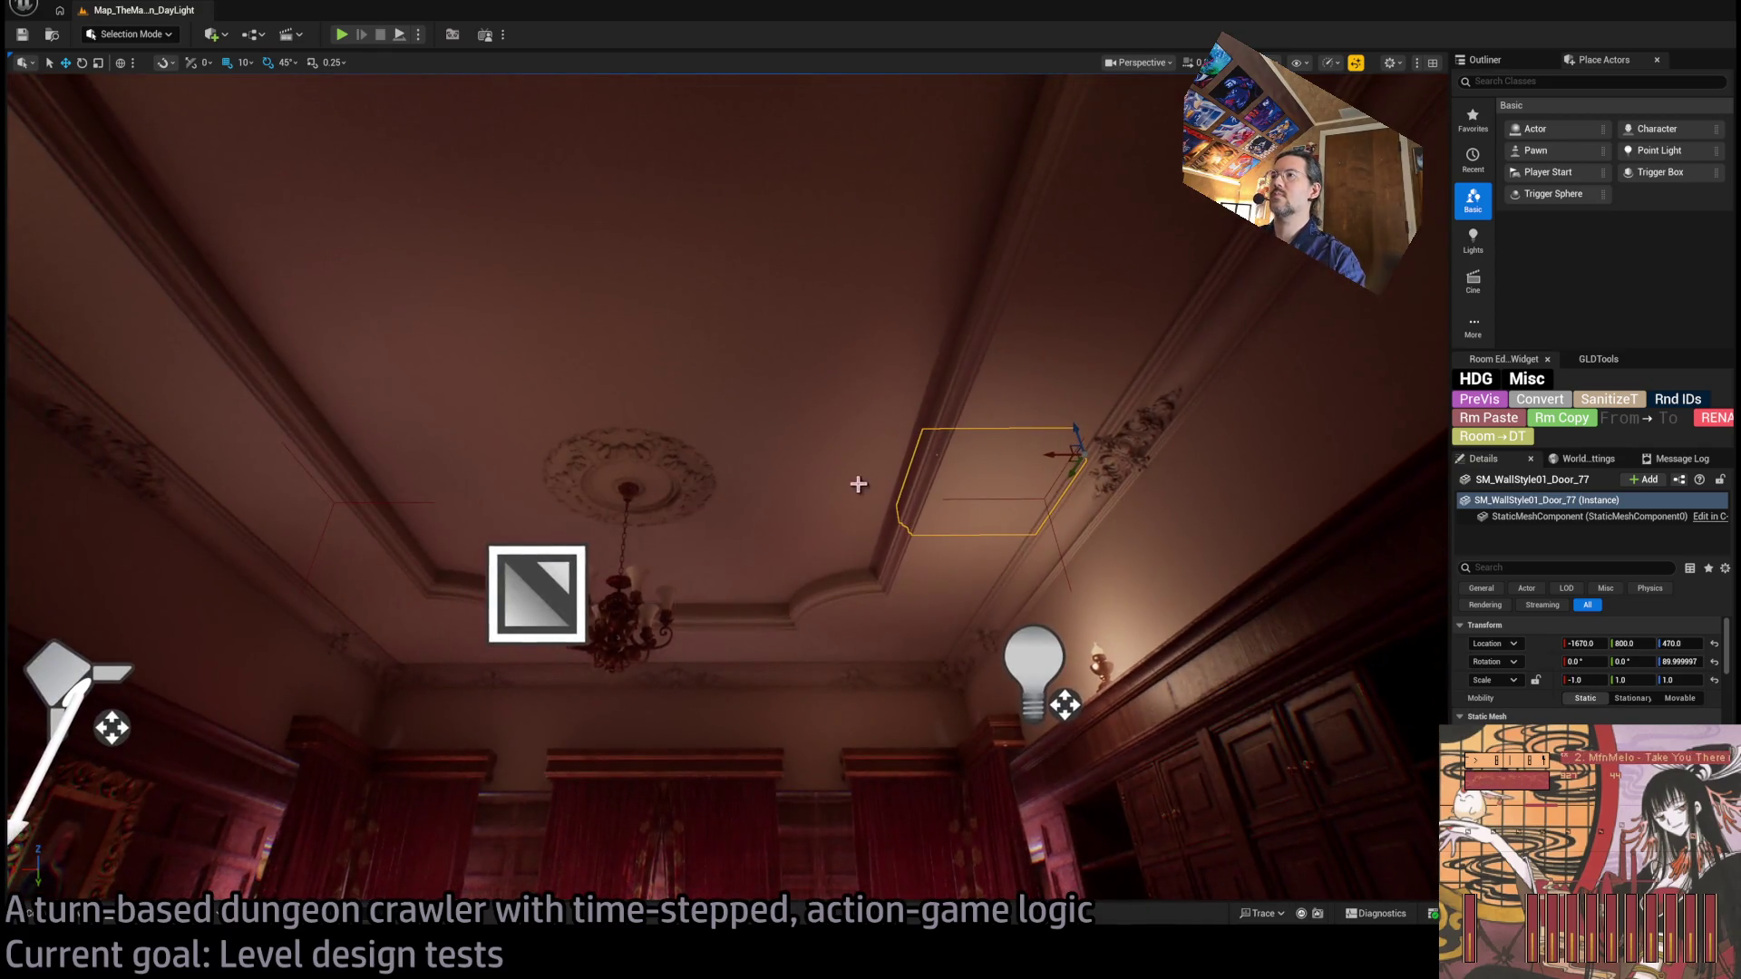
Add the other ceiling pieces, rosette and chandelier to the selection, then paste the set into level 1-17.
left_click(859, 484, "ctrl")
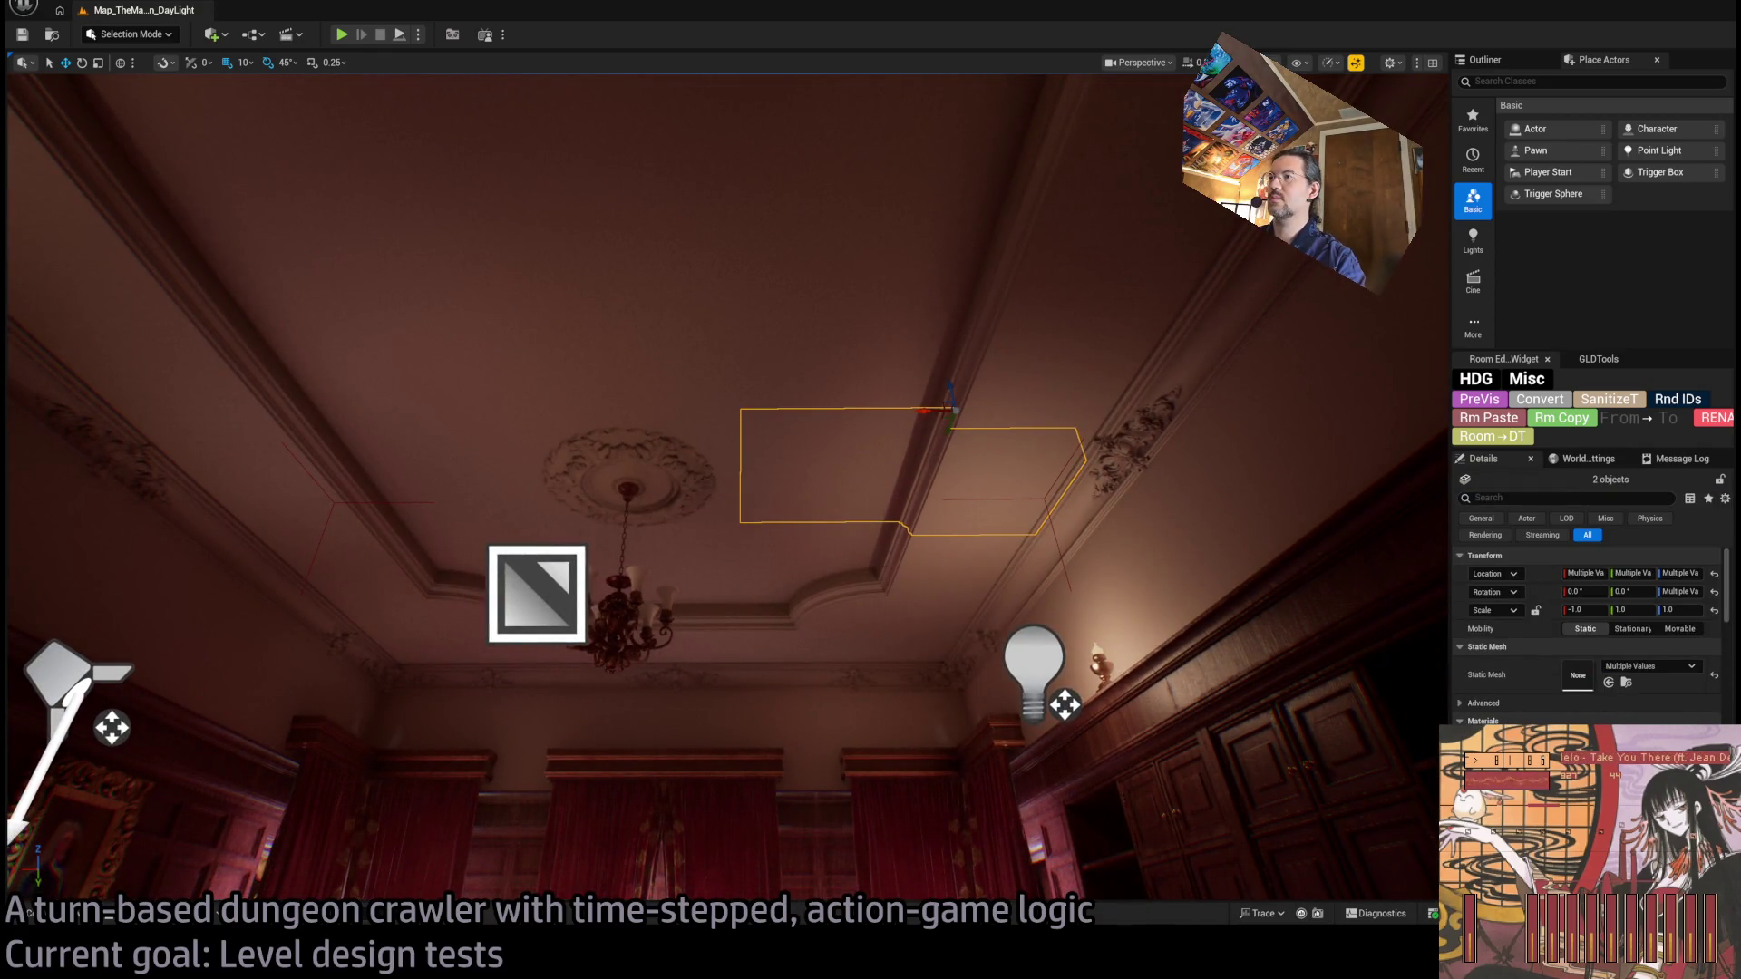
left_click(925, 642, "ctrl")
left_click(757, 629, "ctrl")
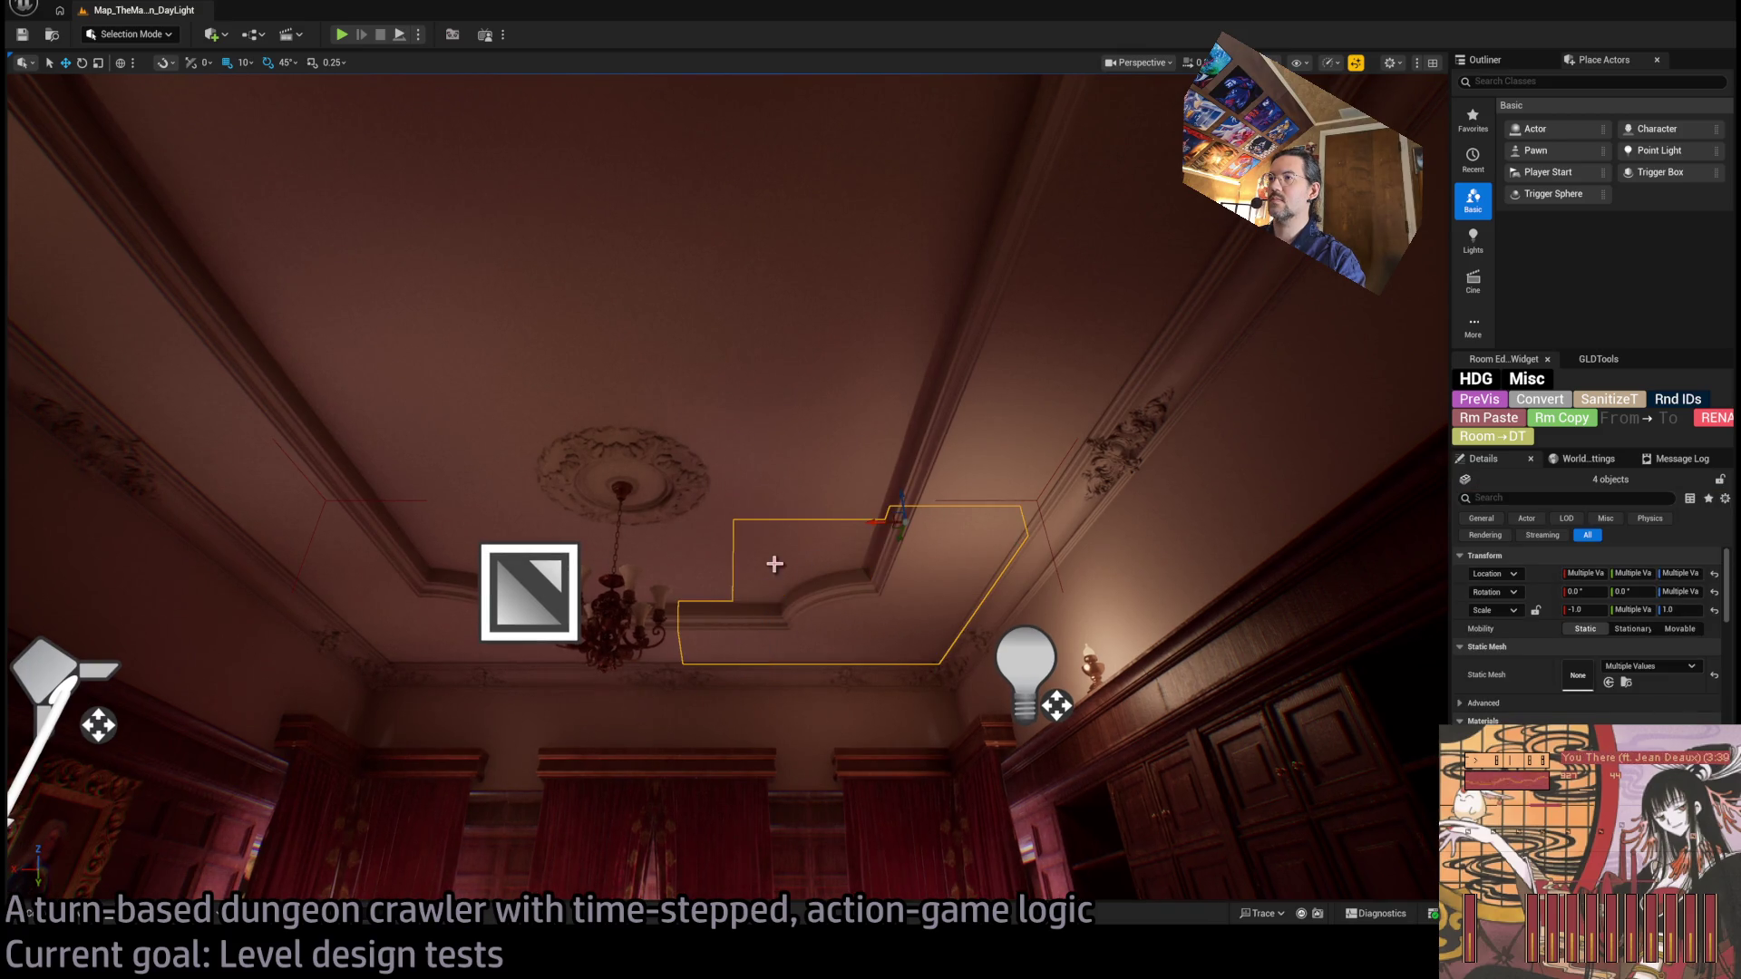
left_click(708, 567, "ctrl")
left_click(789, 467, "ctrl")
left_click(686, 499, "ctrl")
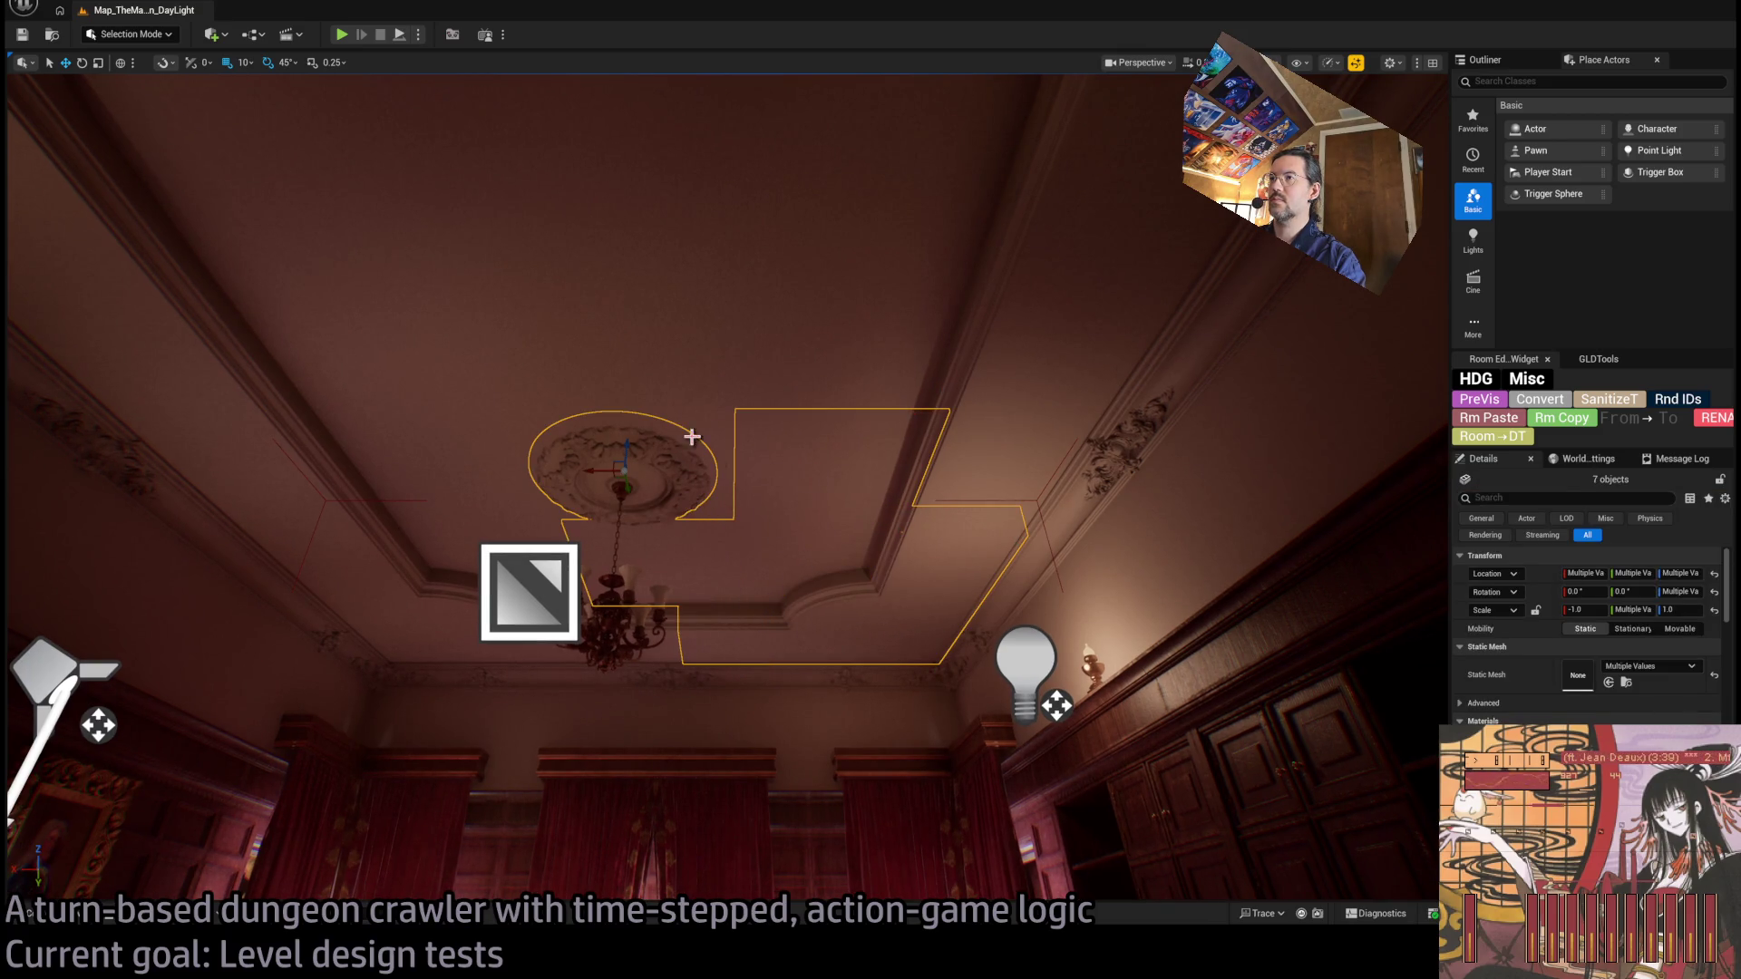
left_click(708, 442, "ctrl")
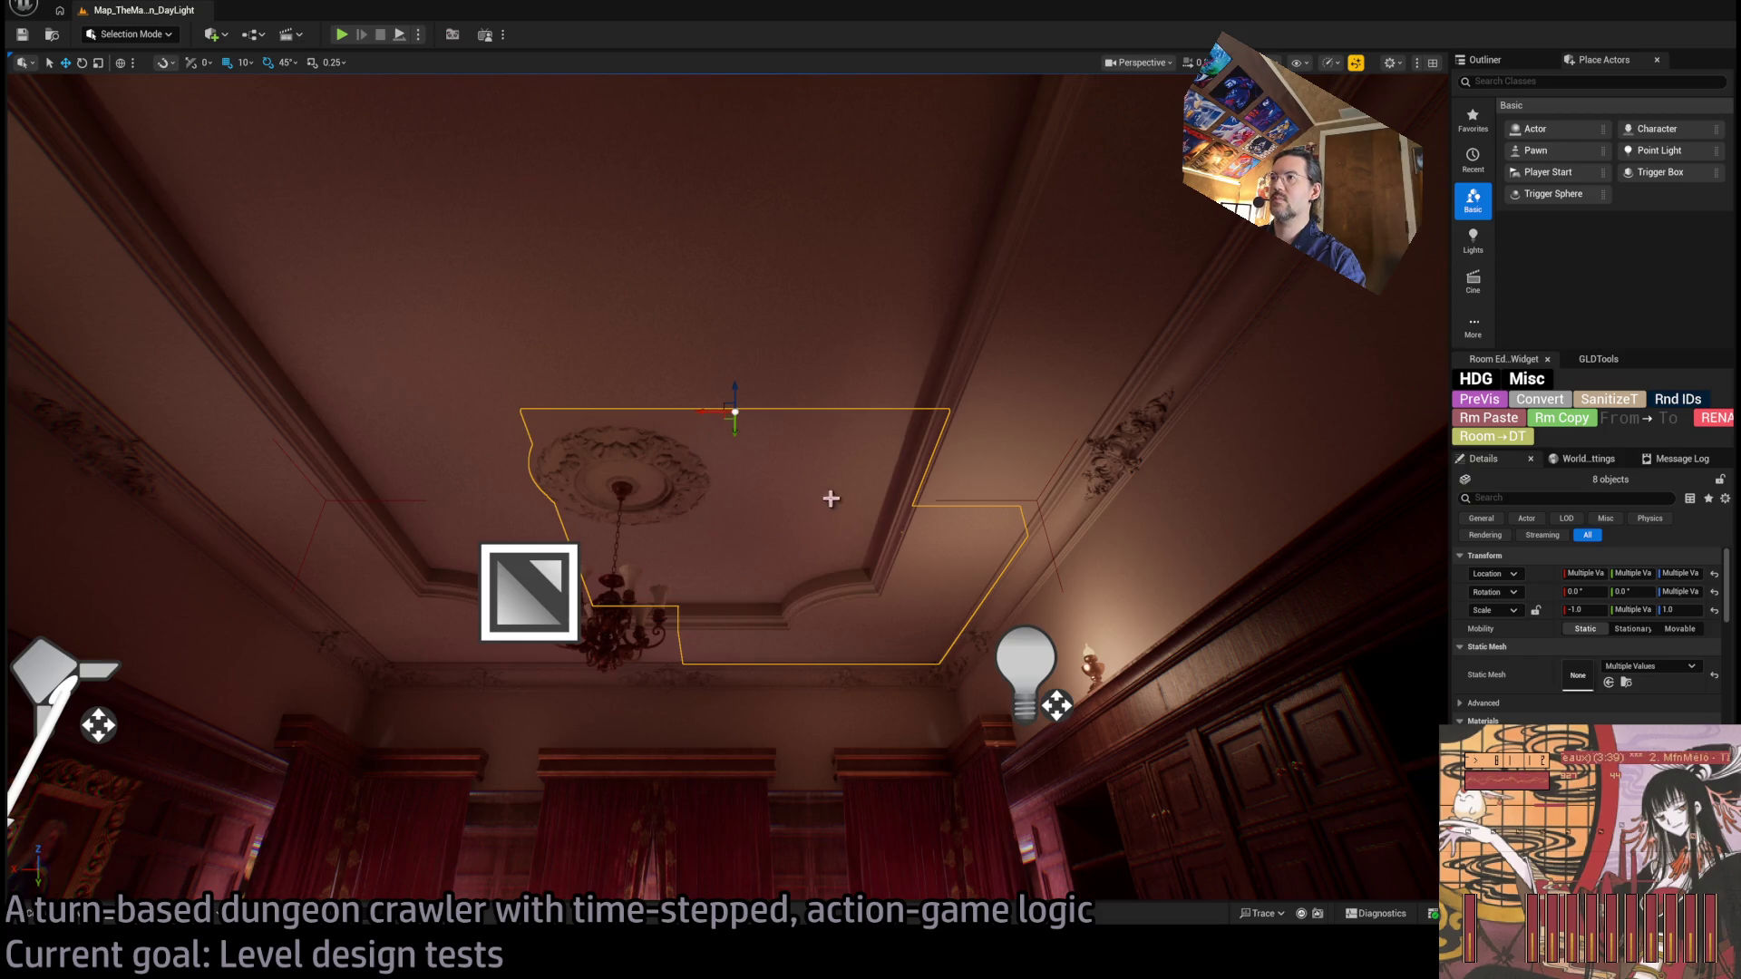
left_click(626, 492, "ctrl")
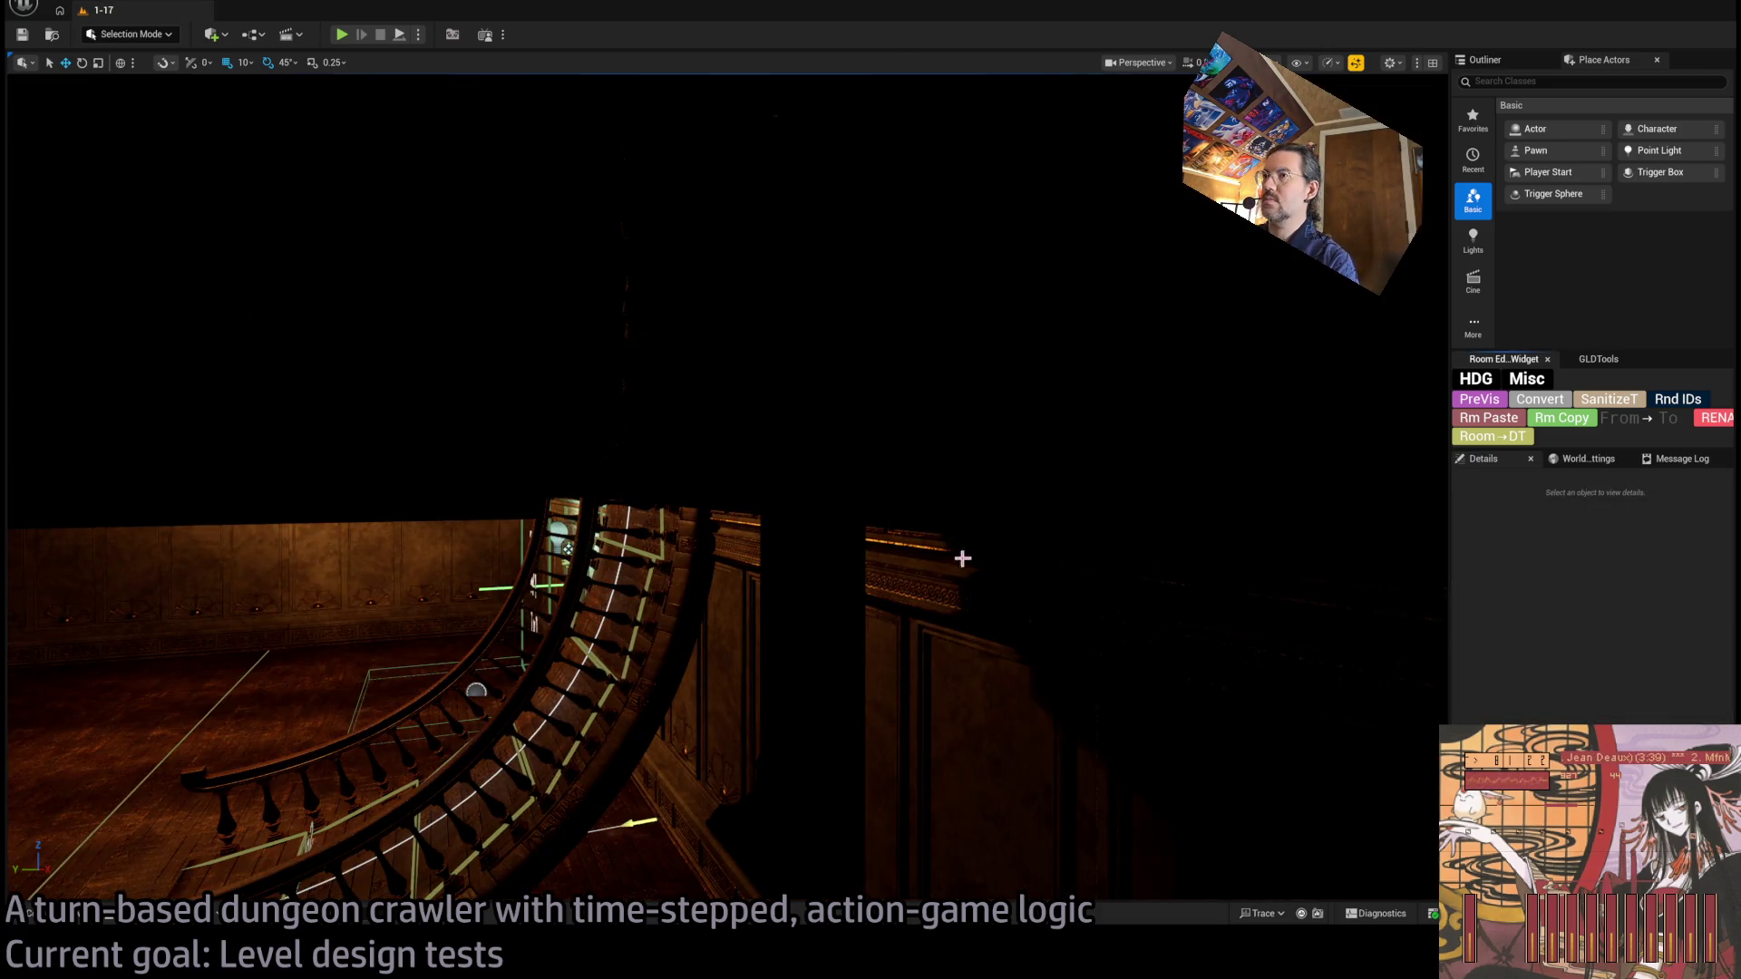
mouse_move(962, 558)
left_mouse_down()
mouse_move(893, 476)
mouse_move(893, 535)
mouse_move(785, 595)
mouse_move(726, 163)
mouse_move(396, 486)
mouse_move(441, 477)
left_mouse_up()
left_click(775, 591)
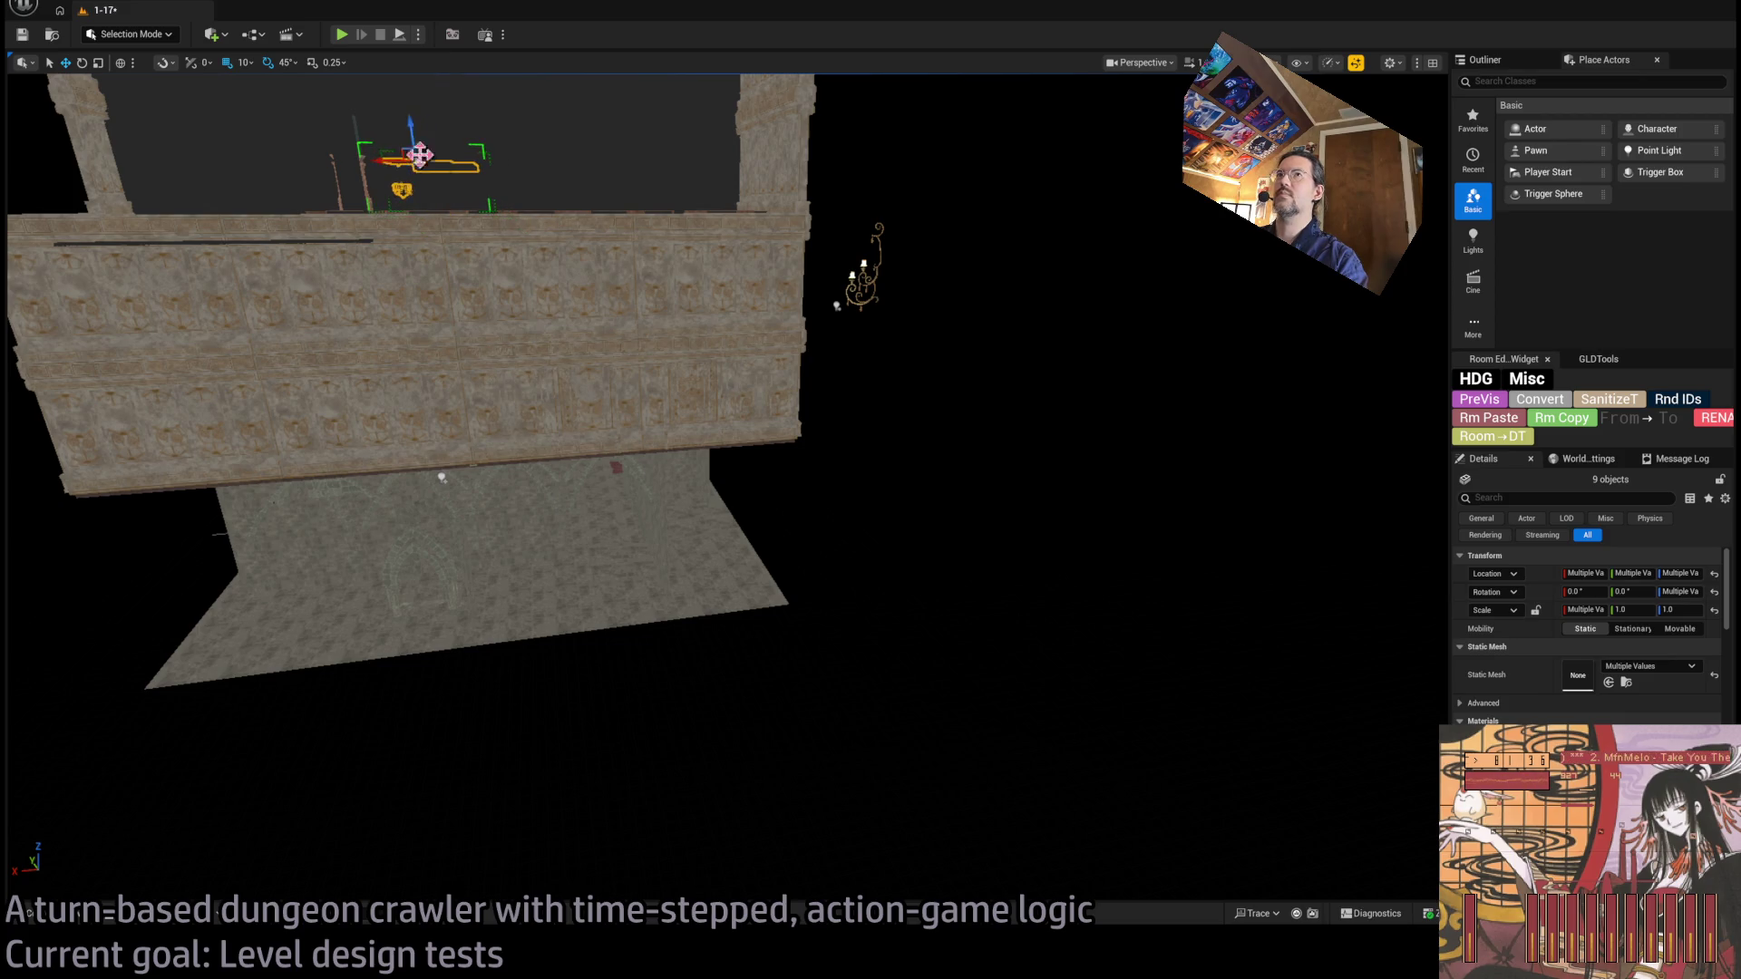
Rotate the ceiling slab and chandelier 180 degrees.
mouse_move(441, 477)
left_mouse_down()
mouse_move(595, 280)
mouse_move(641, 370)
mouse_move(780, 424)
mouse_move(167, 450)
mouse_move(657, 344)
mouse_move(1097, 309)
mouse_move(1079, 426)
mouse_move(1096, 709)
left_mouse_up()
left_click_drag(933, 529, 1025, 535)
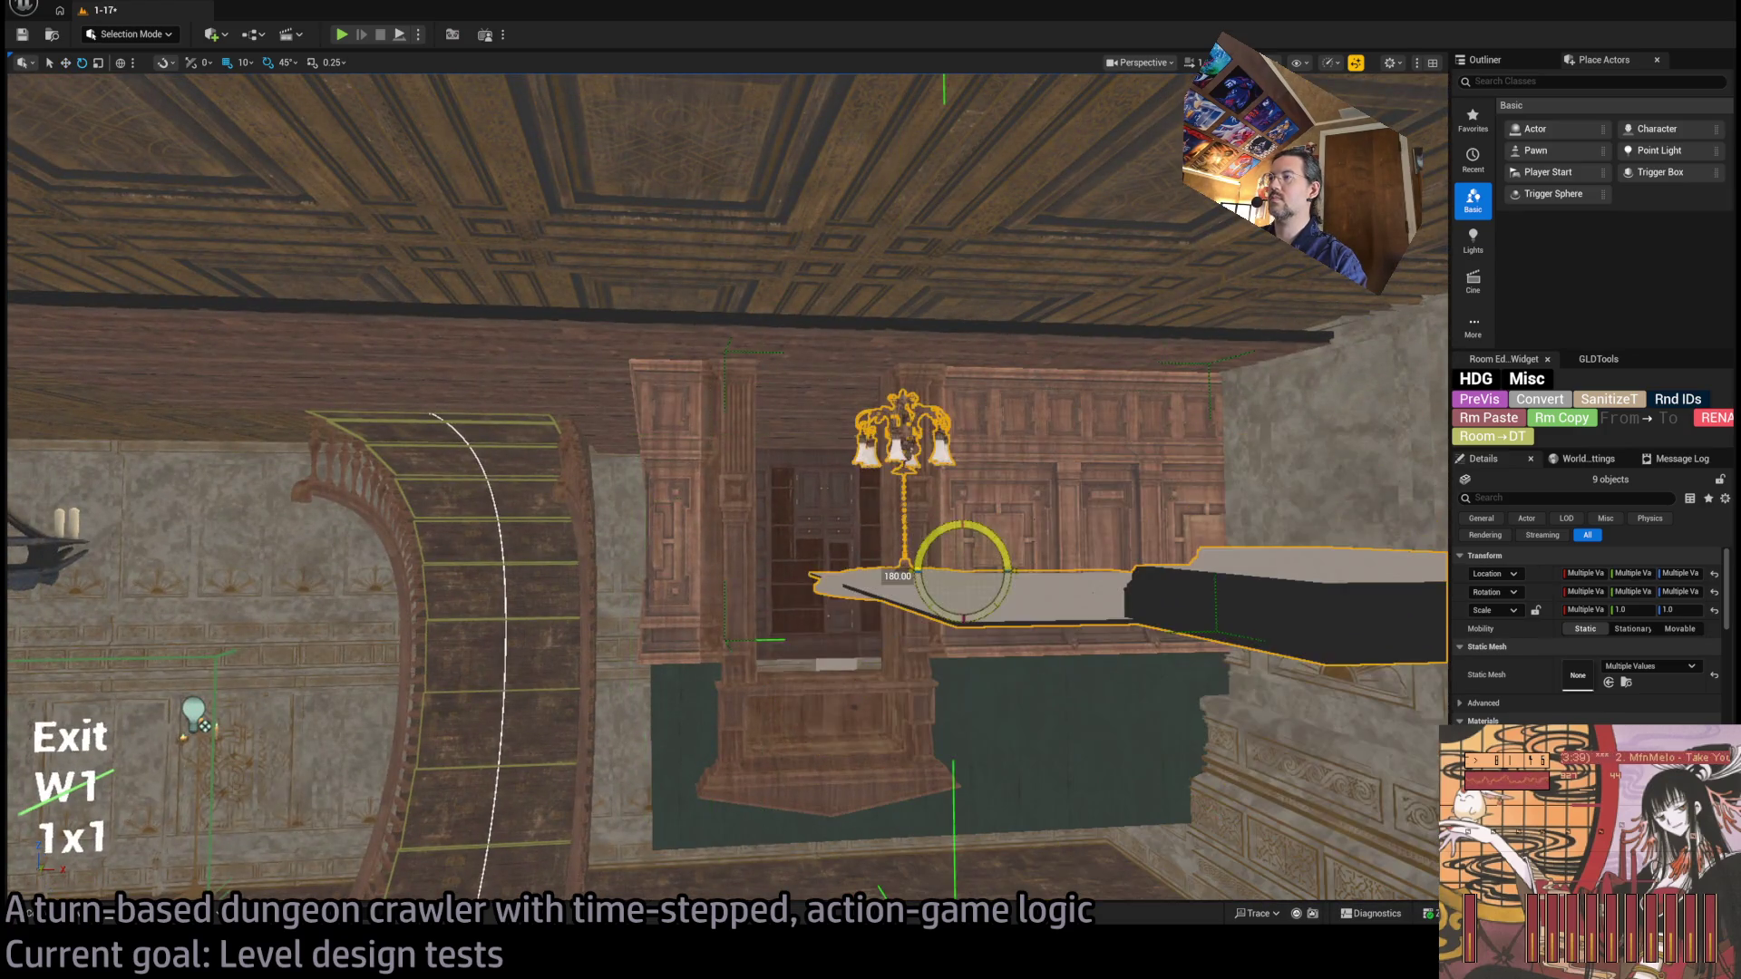
left_click_drag(1145, 432, 1202, 581)
mouse_move(998, 529)
left_mouse_down()
mouse_move(997, 454)
mouse_move(998, 529)
left_mouse_up()
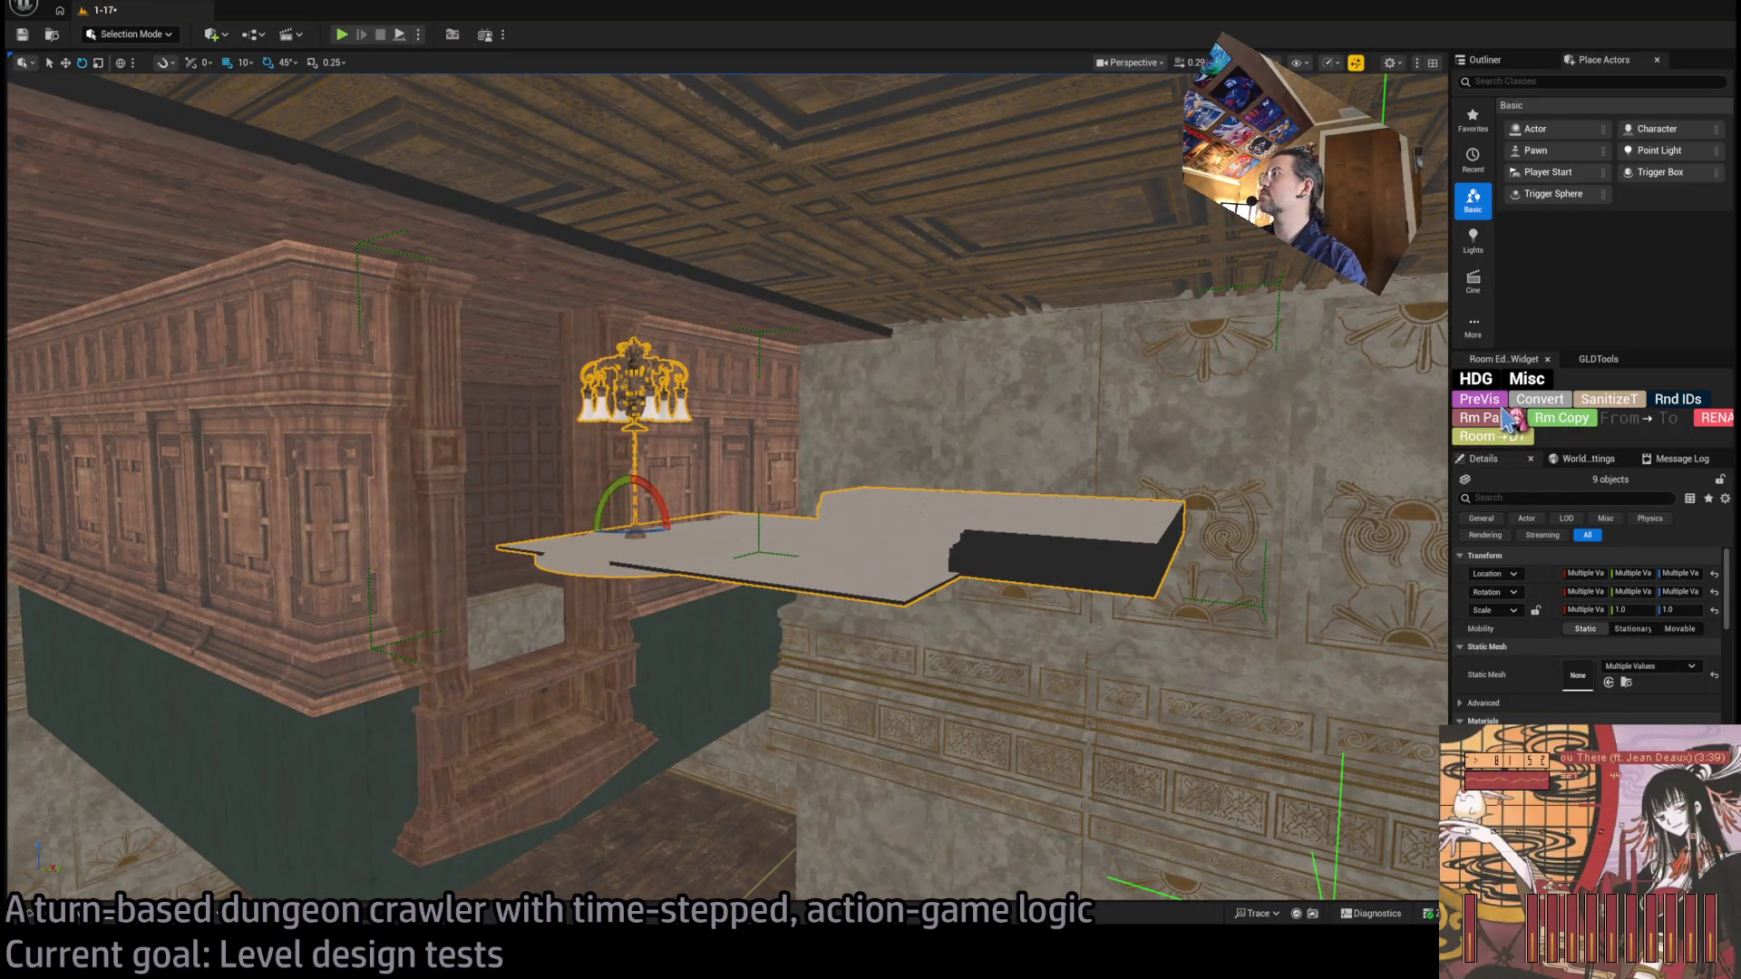
left_click(1588, 405)
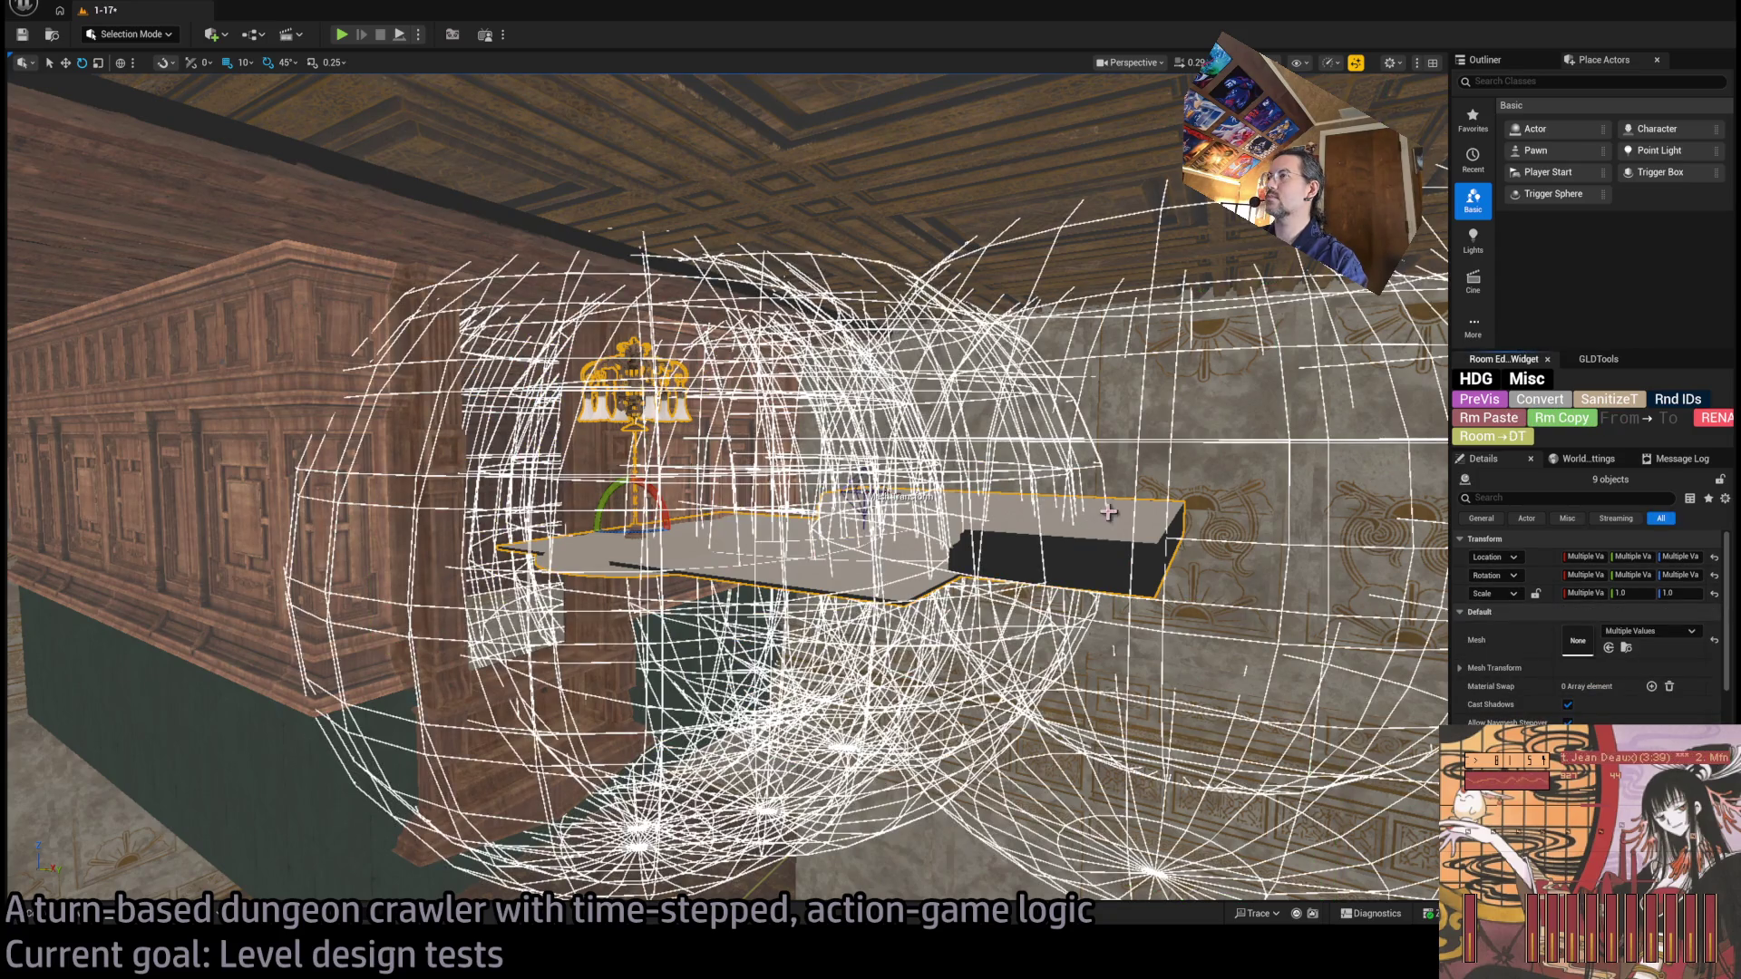
mouse_move(1108, 513)
left_mouse_down()
mouse_move(1034, 512)
mouse_move(1088, 508)
mouse_move(1061, 489)
left_mouse_up()
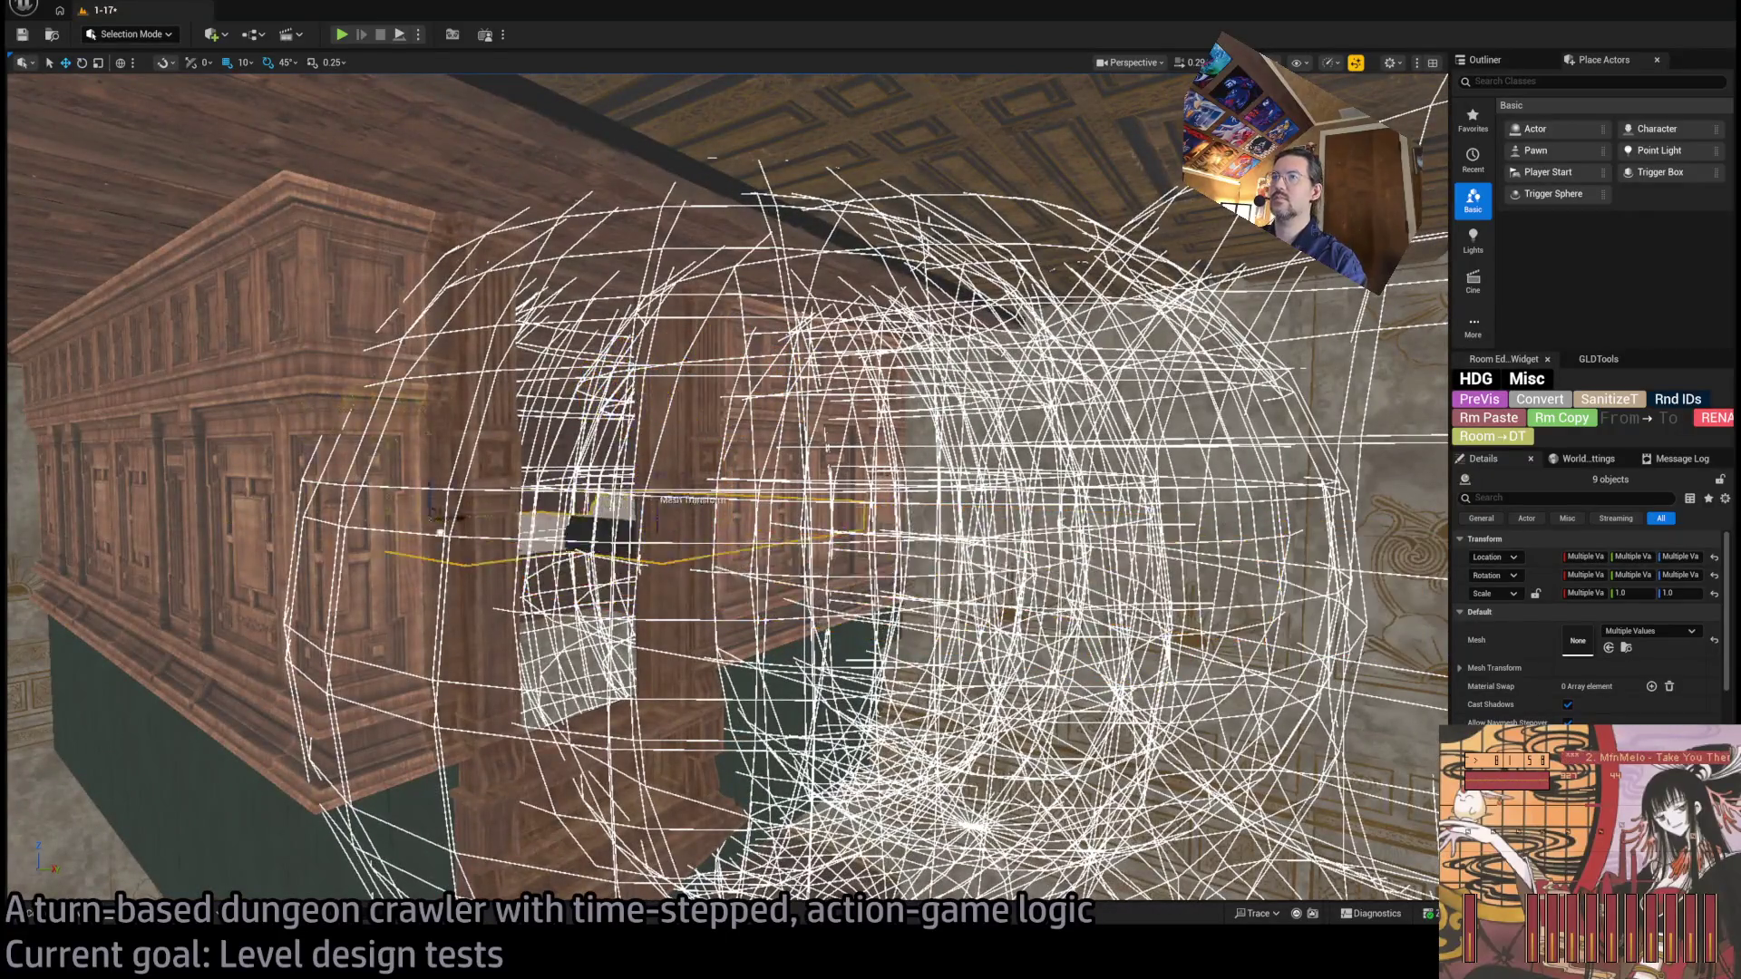
Inspect the slab from above and below, then switch the viewport to Wireframe.
left_click_drag(485, 539, 697, 572)
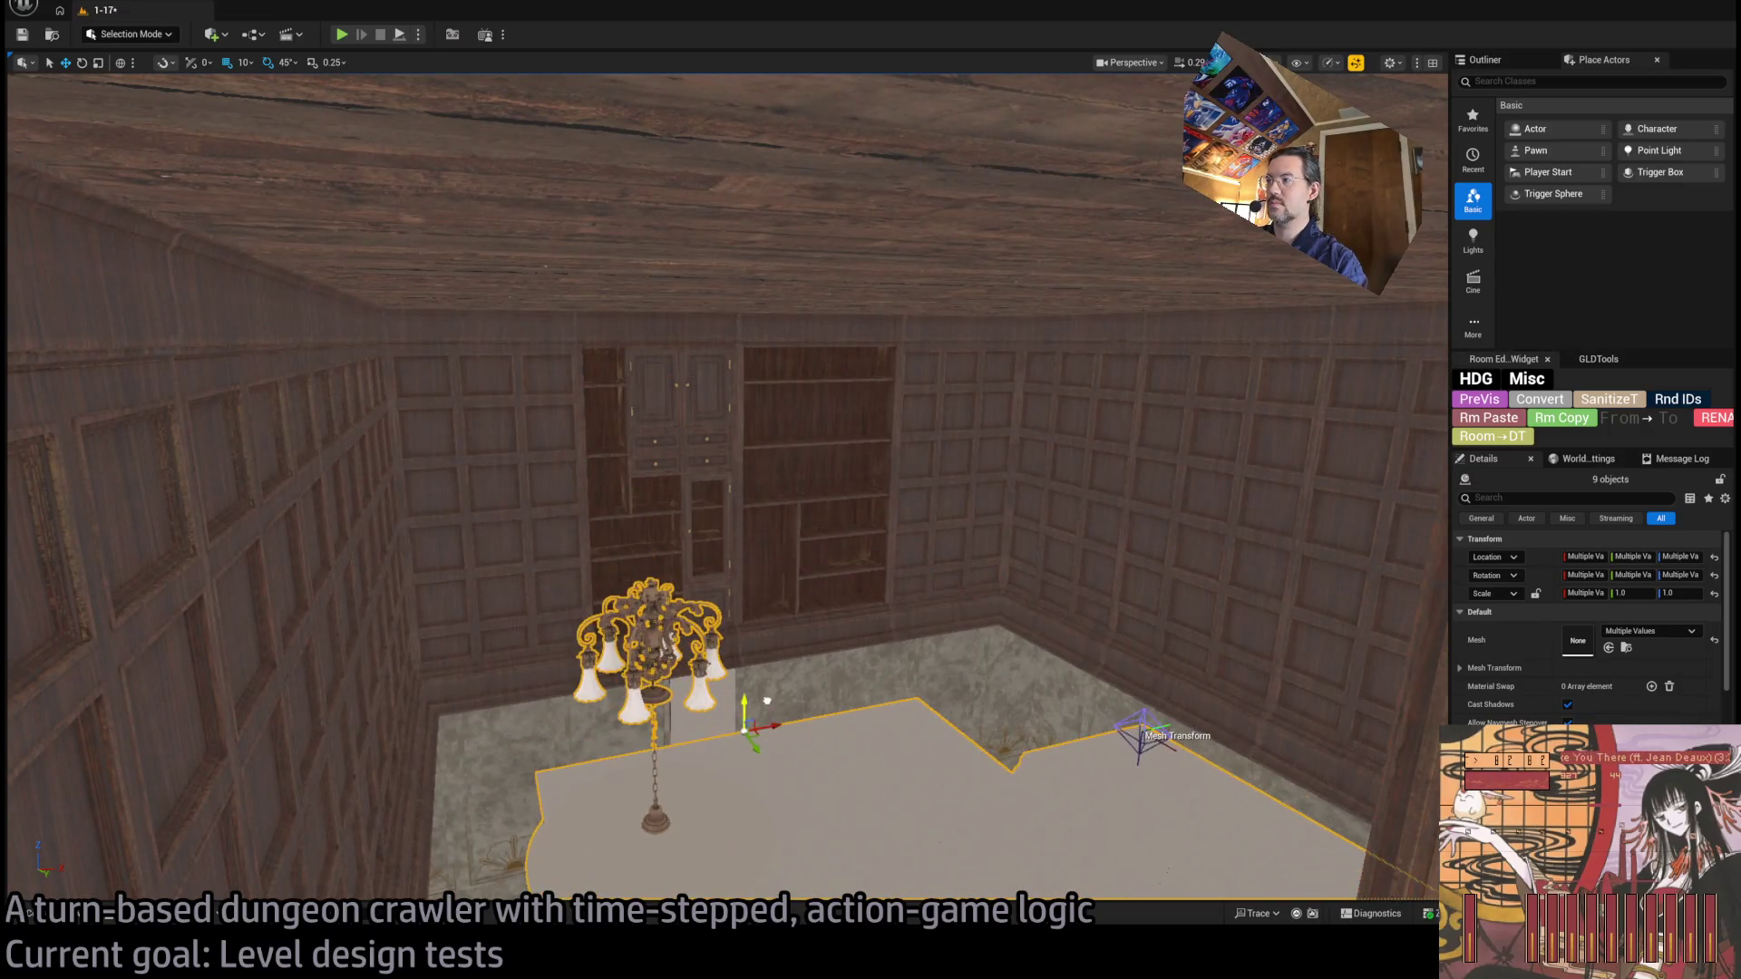
key("w")
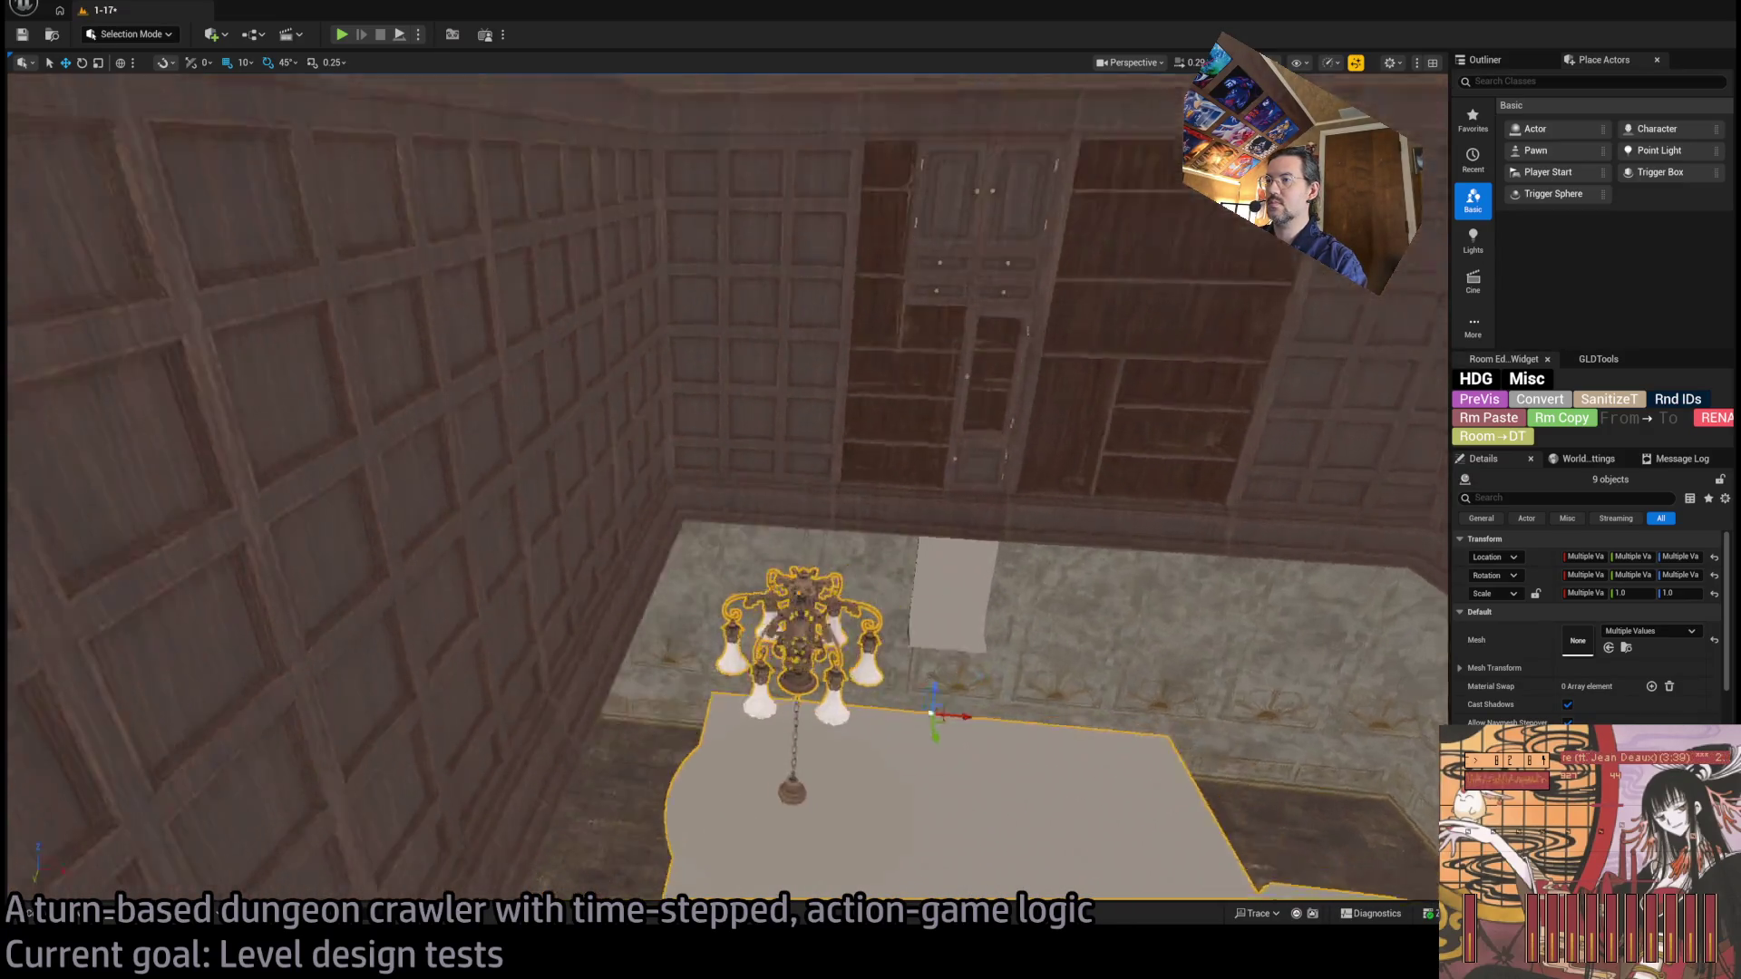
key("s")
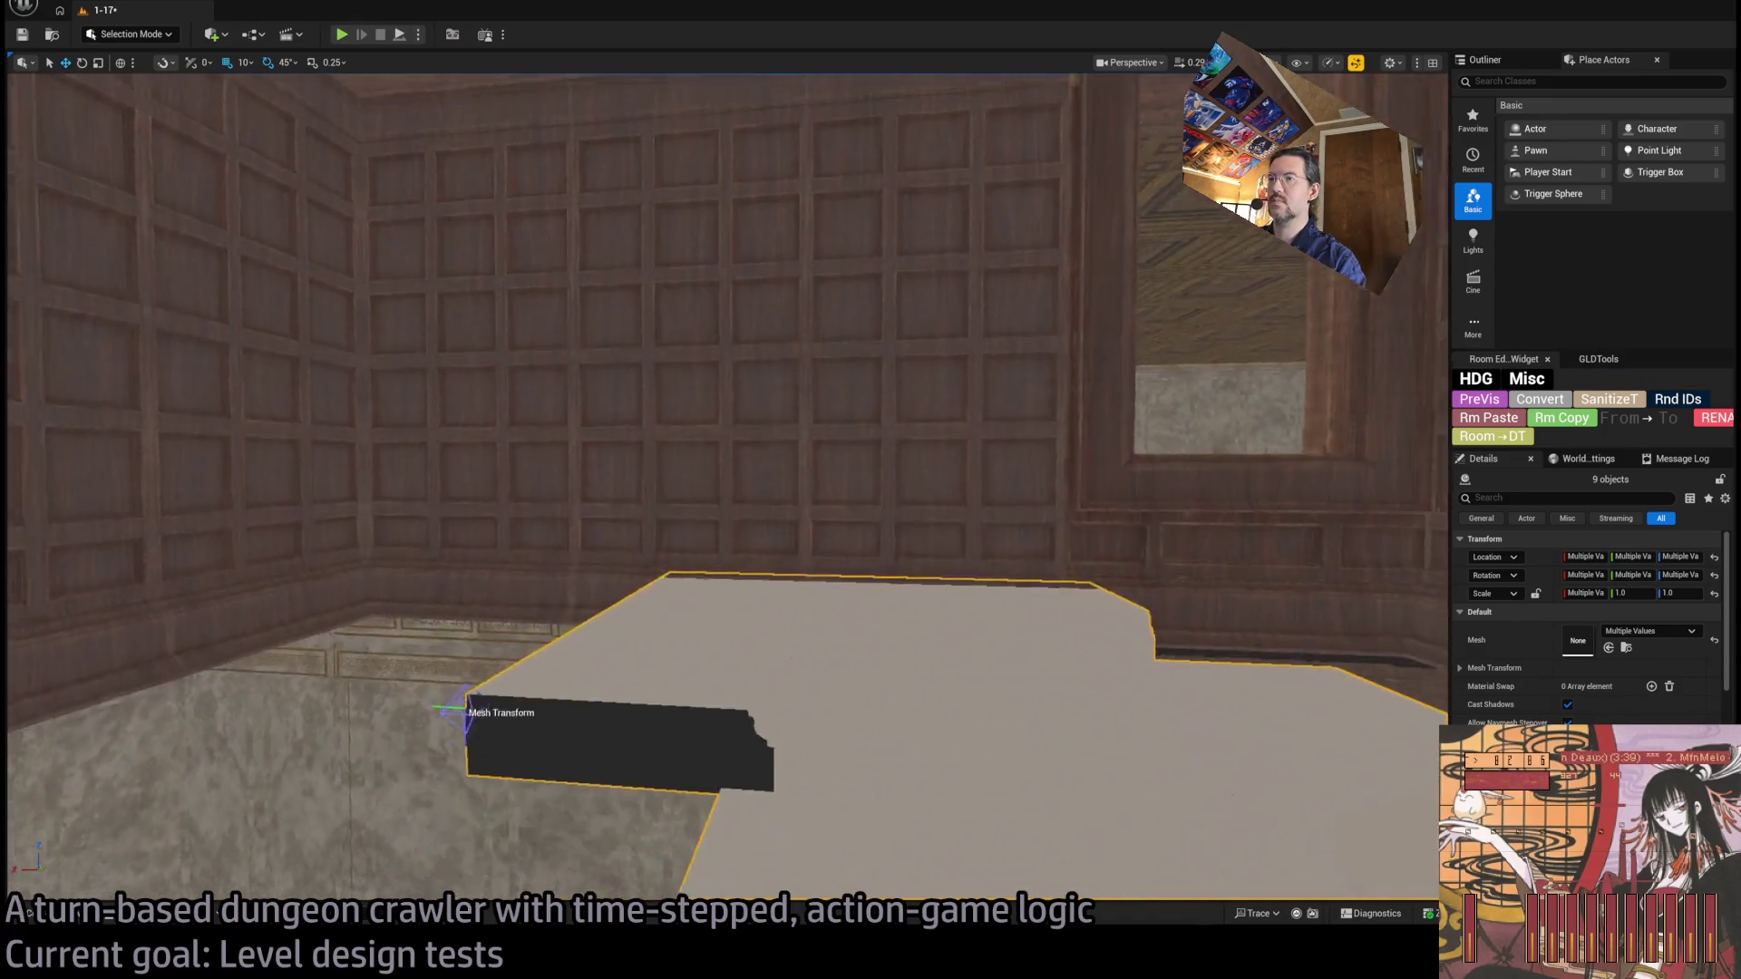
key("e")
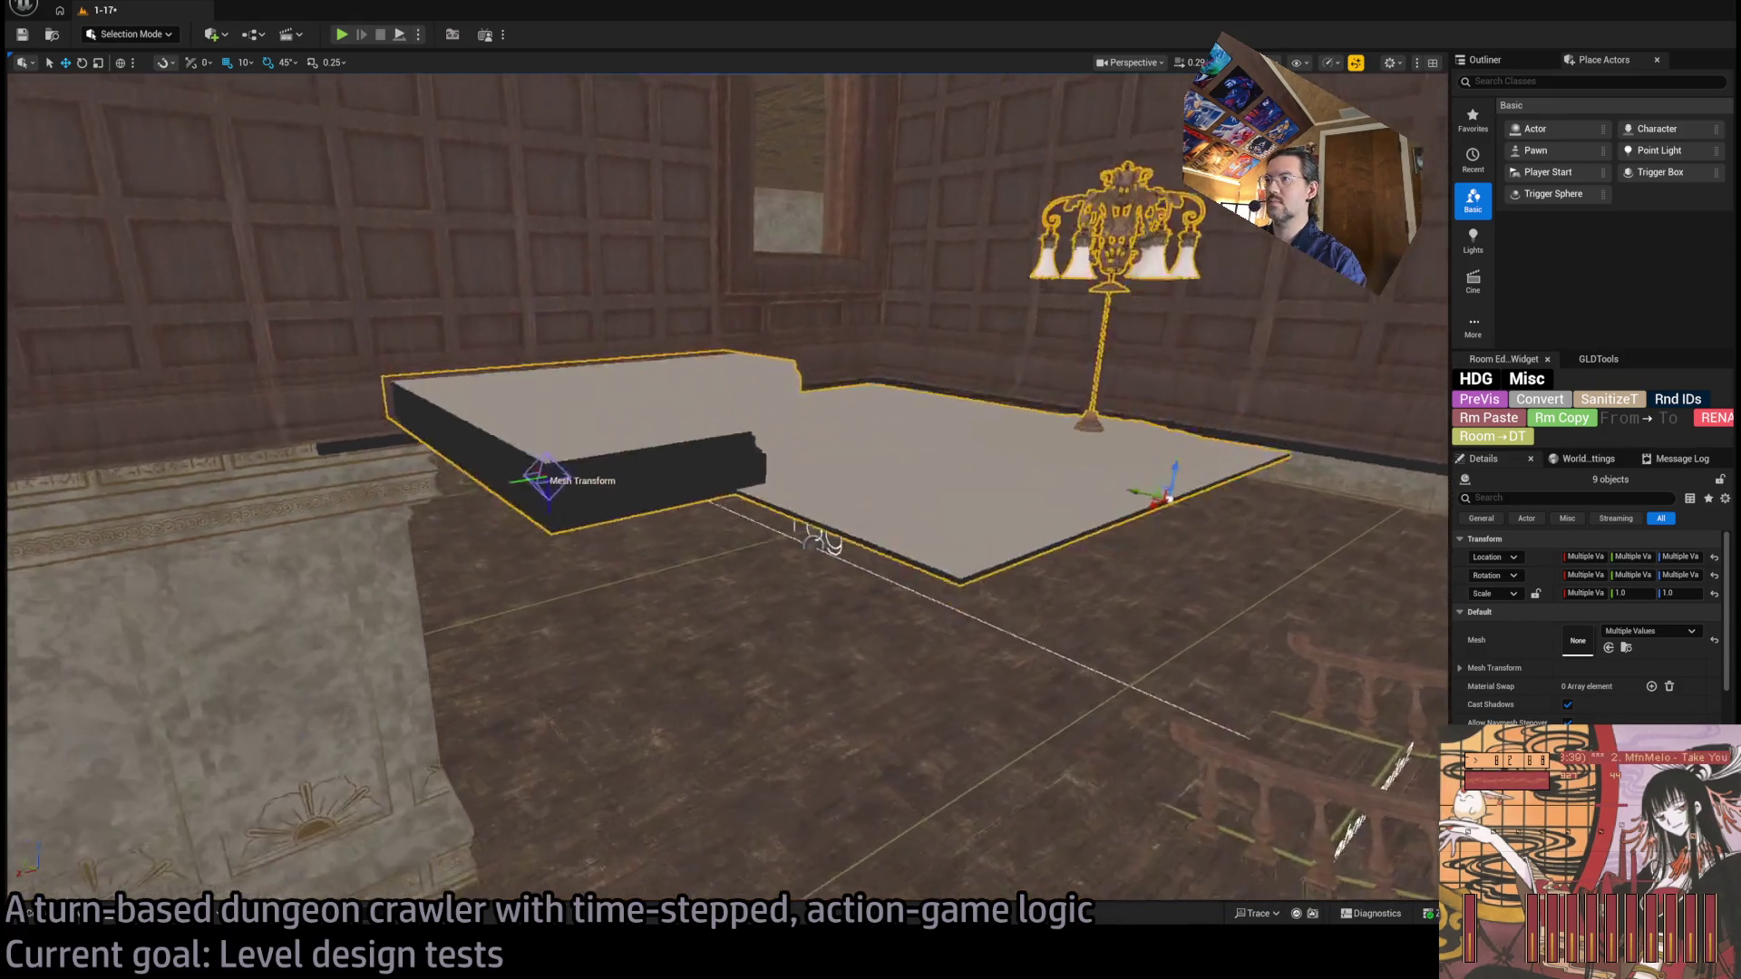
key("s")
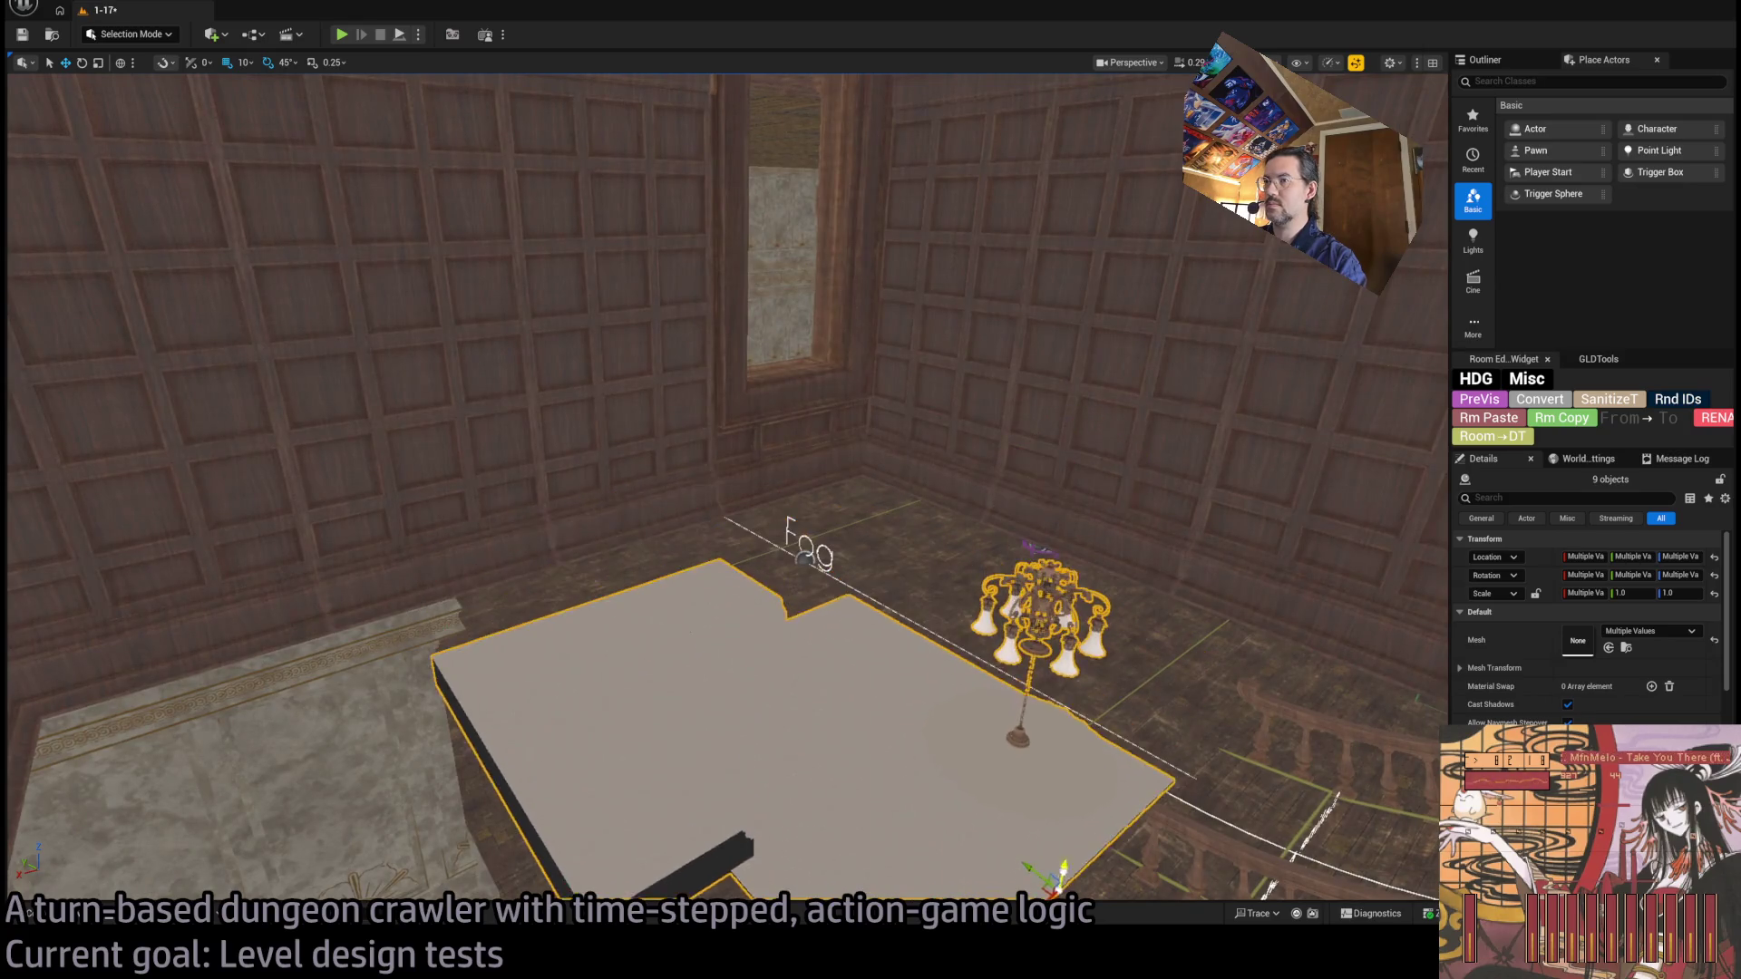
key("e")
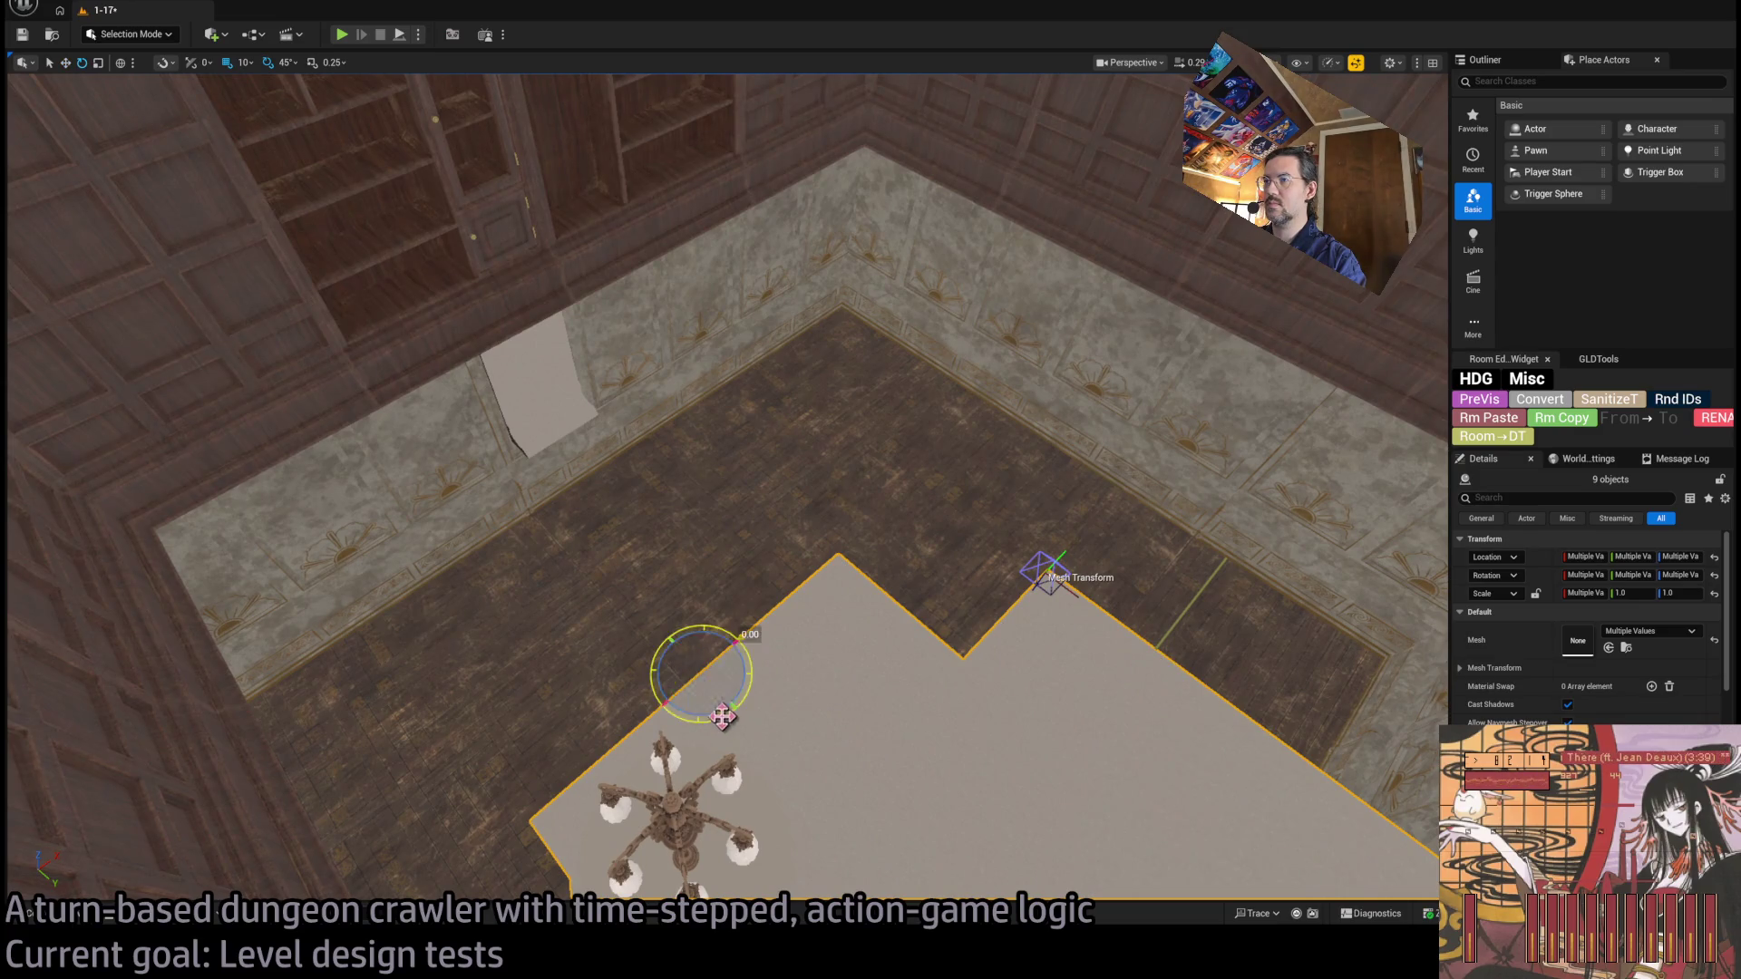
key("q")
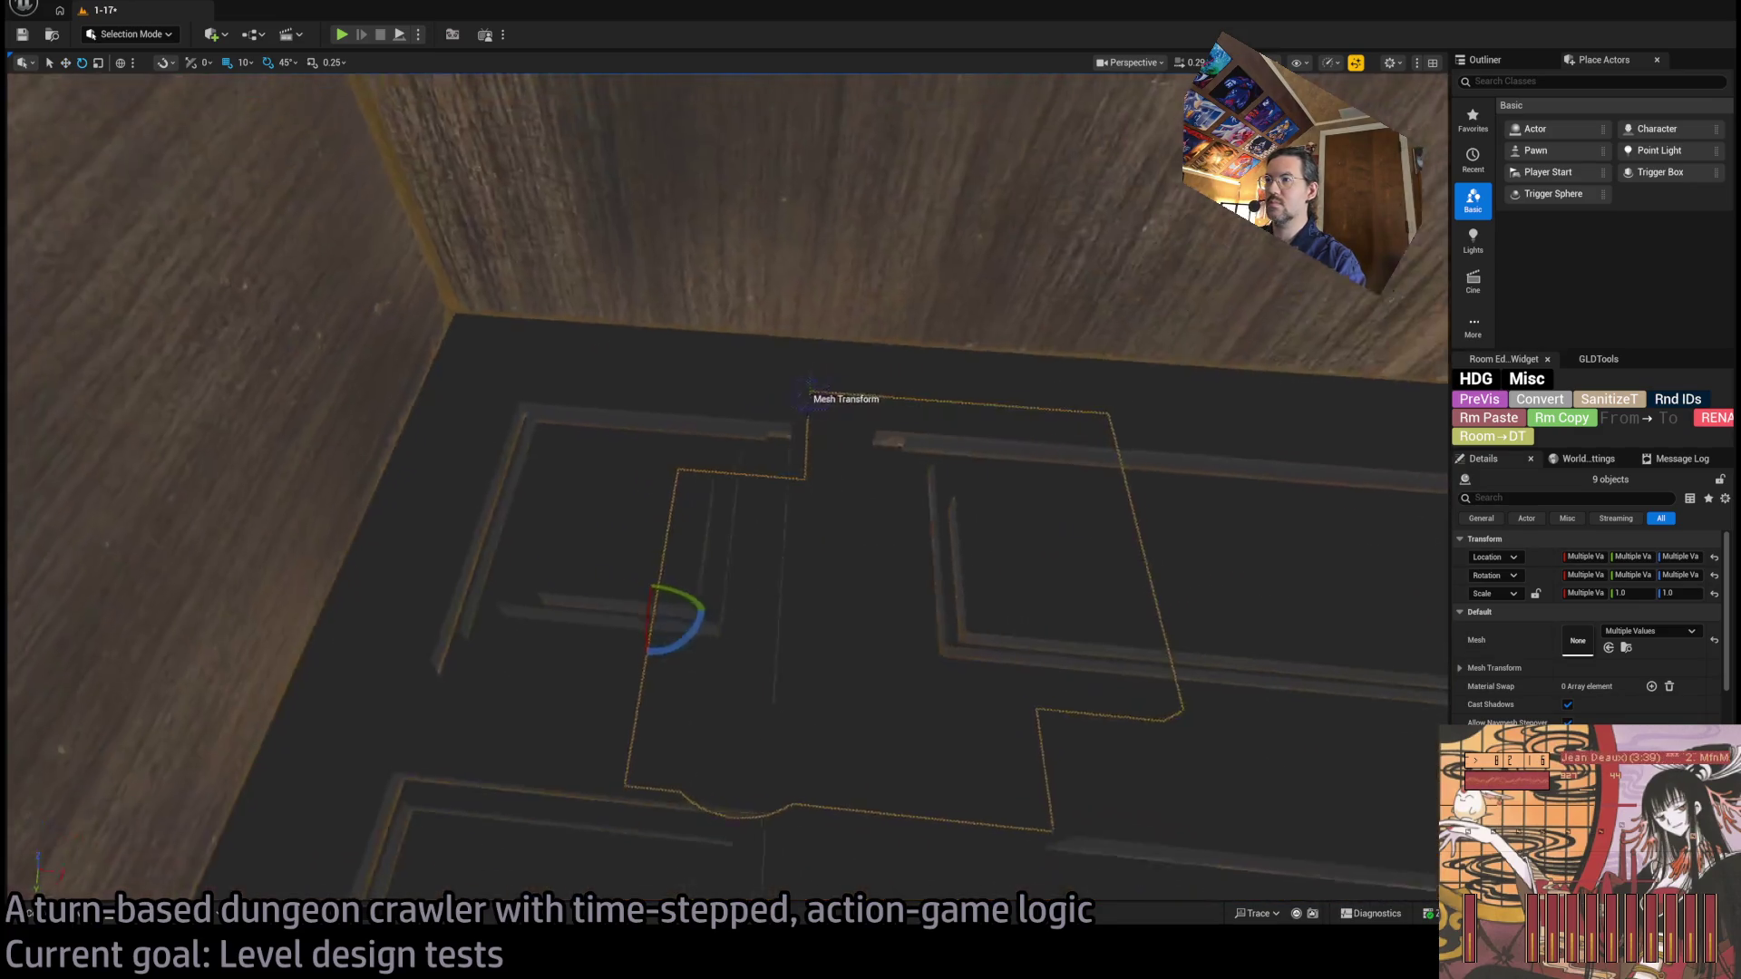
key("e")
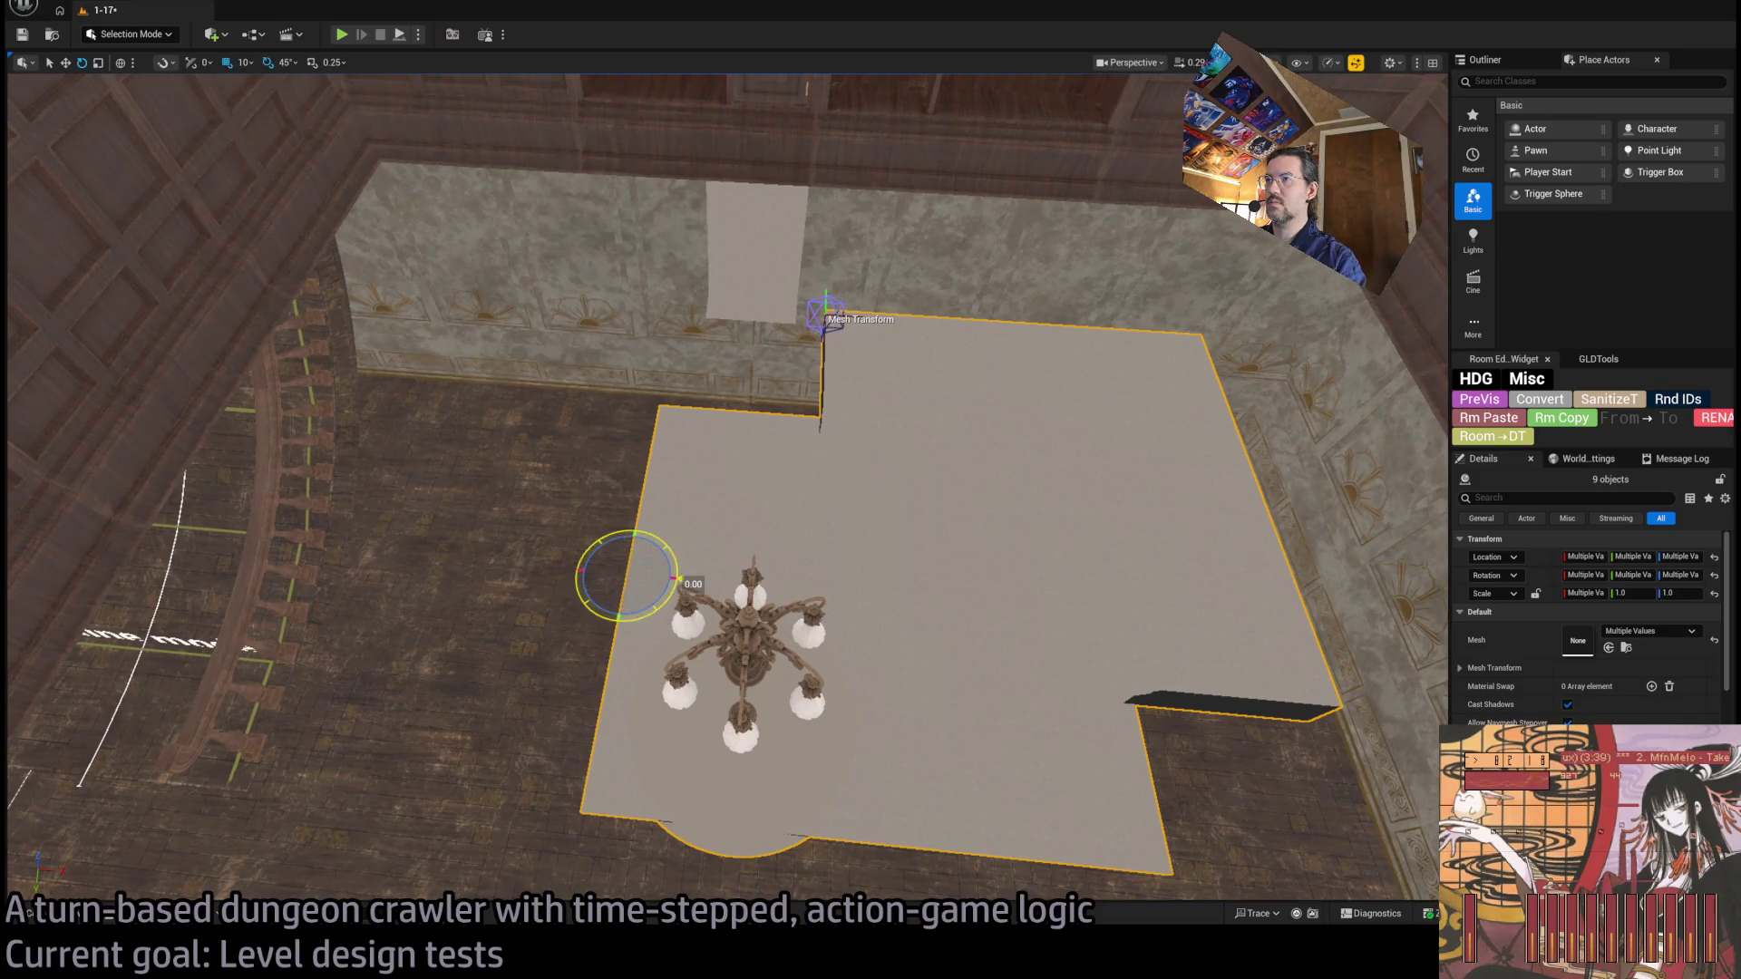
key("e")
key("d")
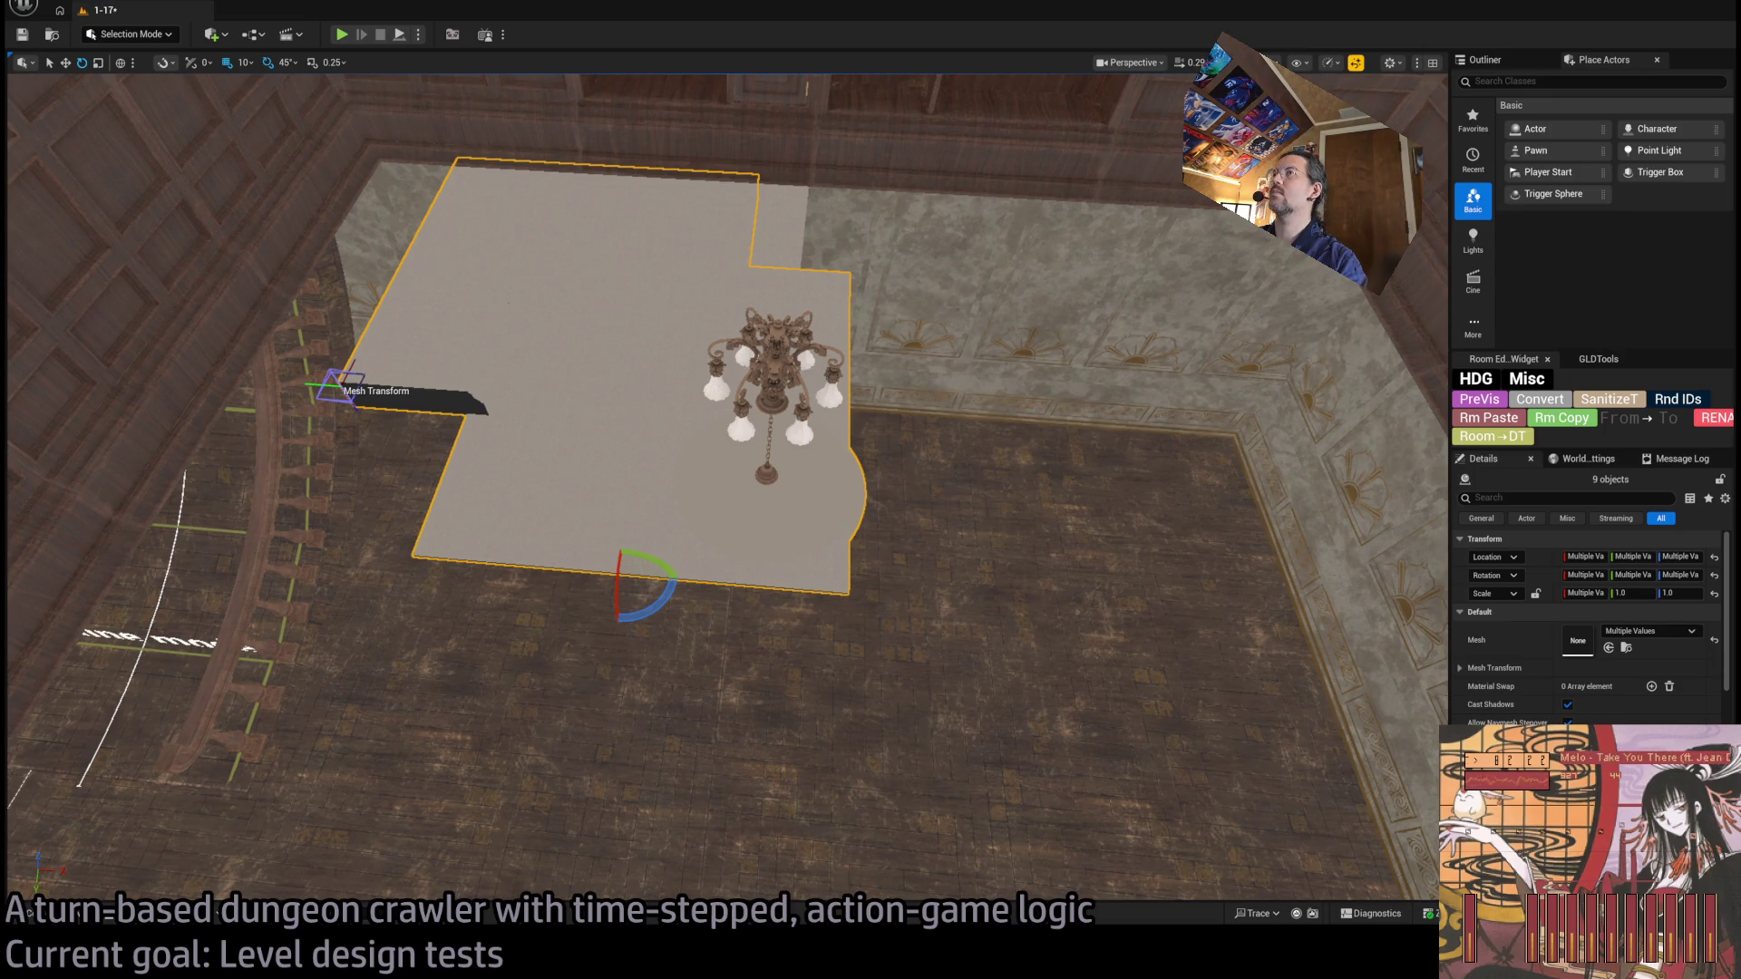
key("alt+2")
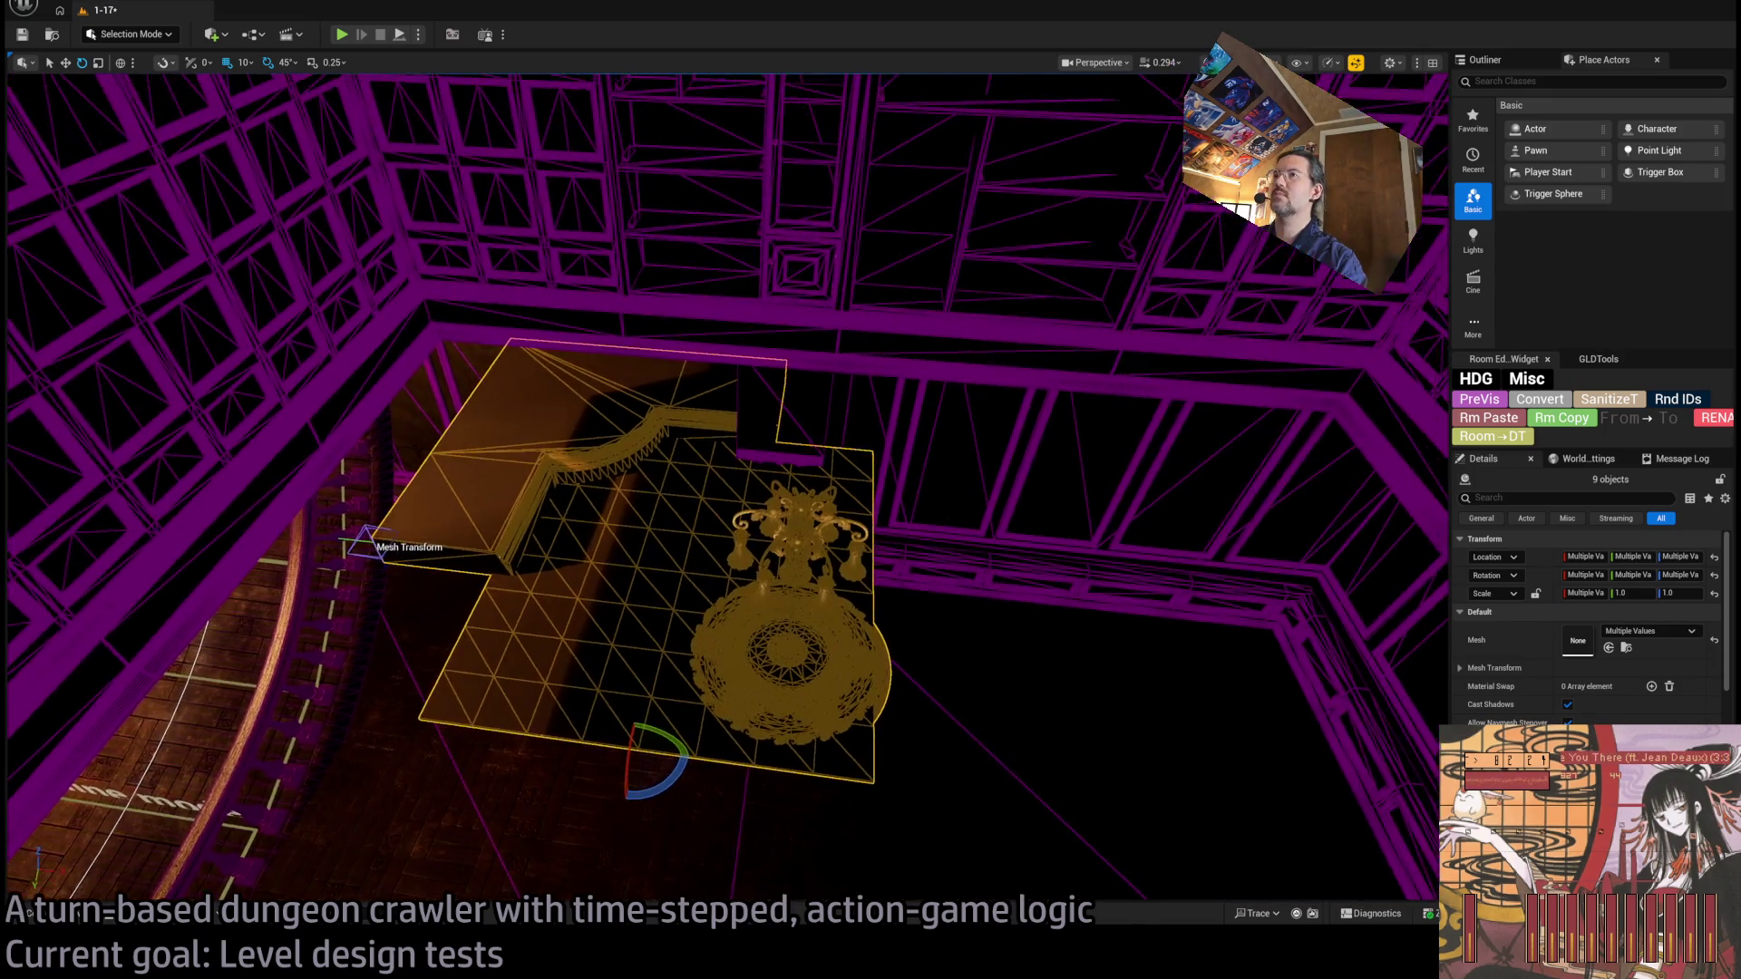
Slide the ceiling slab and chandelier set left into place, then view the slab from a low angle.
scroll(725, 490, "up", 2)
key("w")
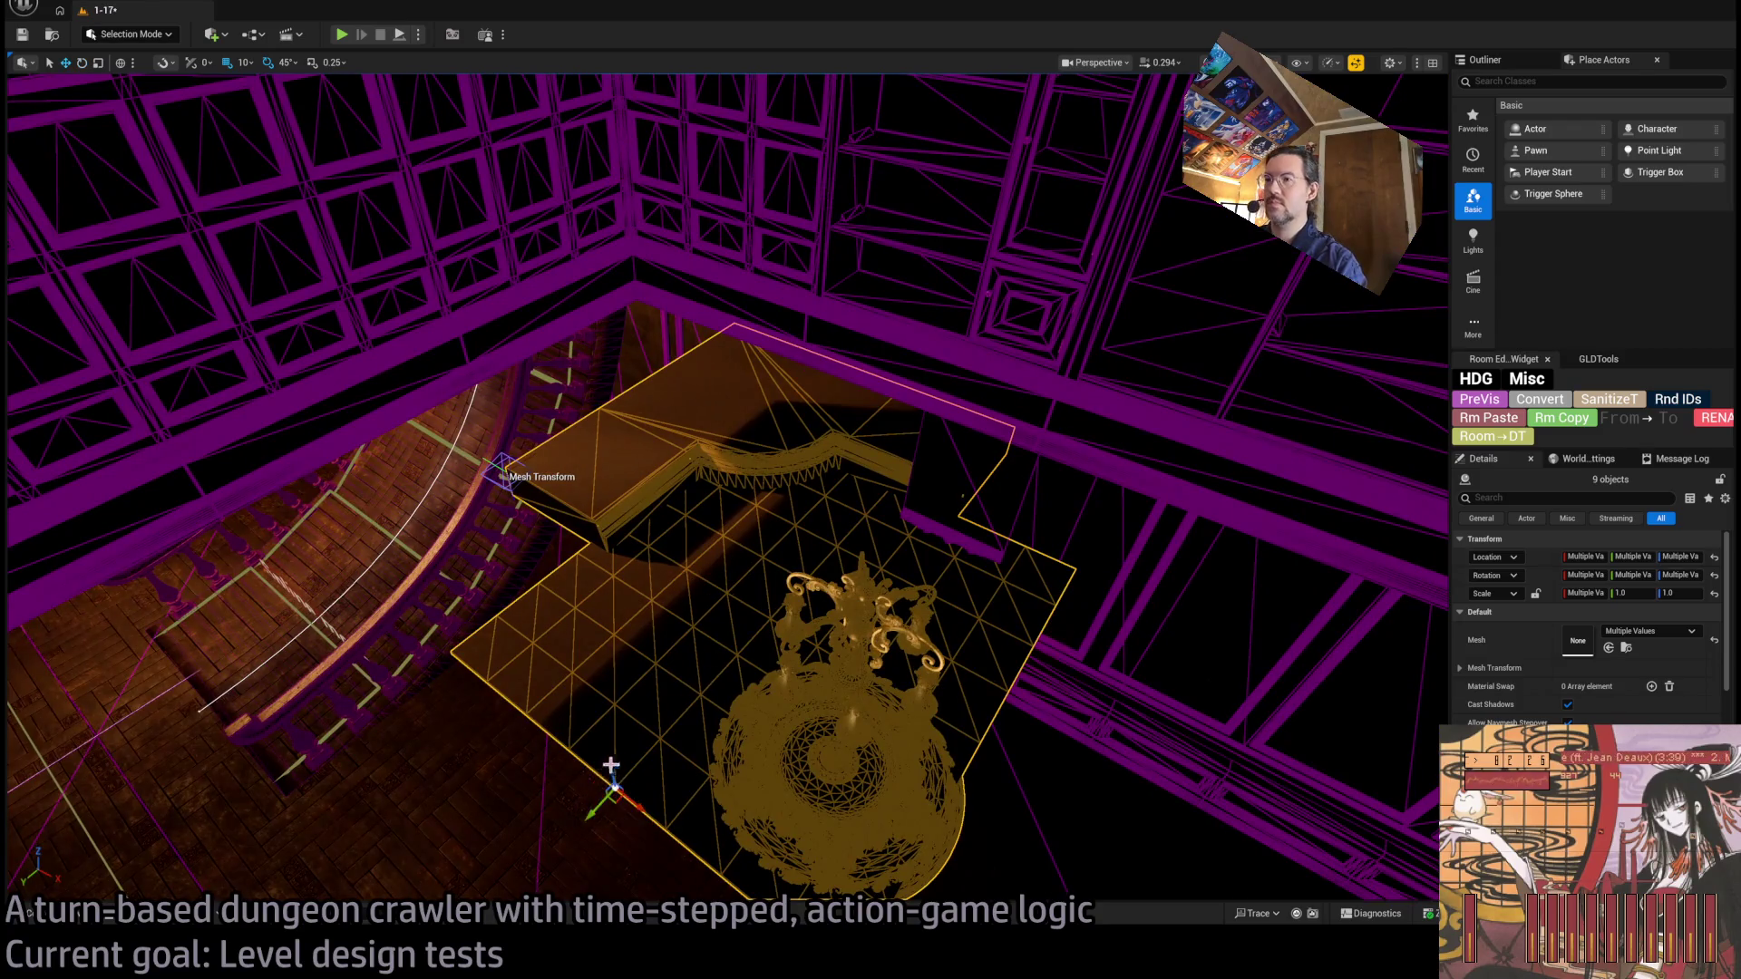
mouse_move(594, 810)
left_mouse_down()
mouse_move(526, 856)
mouse_move(335, 811)
left_mouse_up()
key("f")
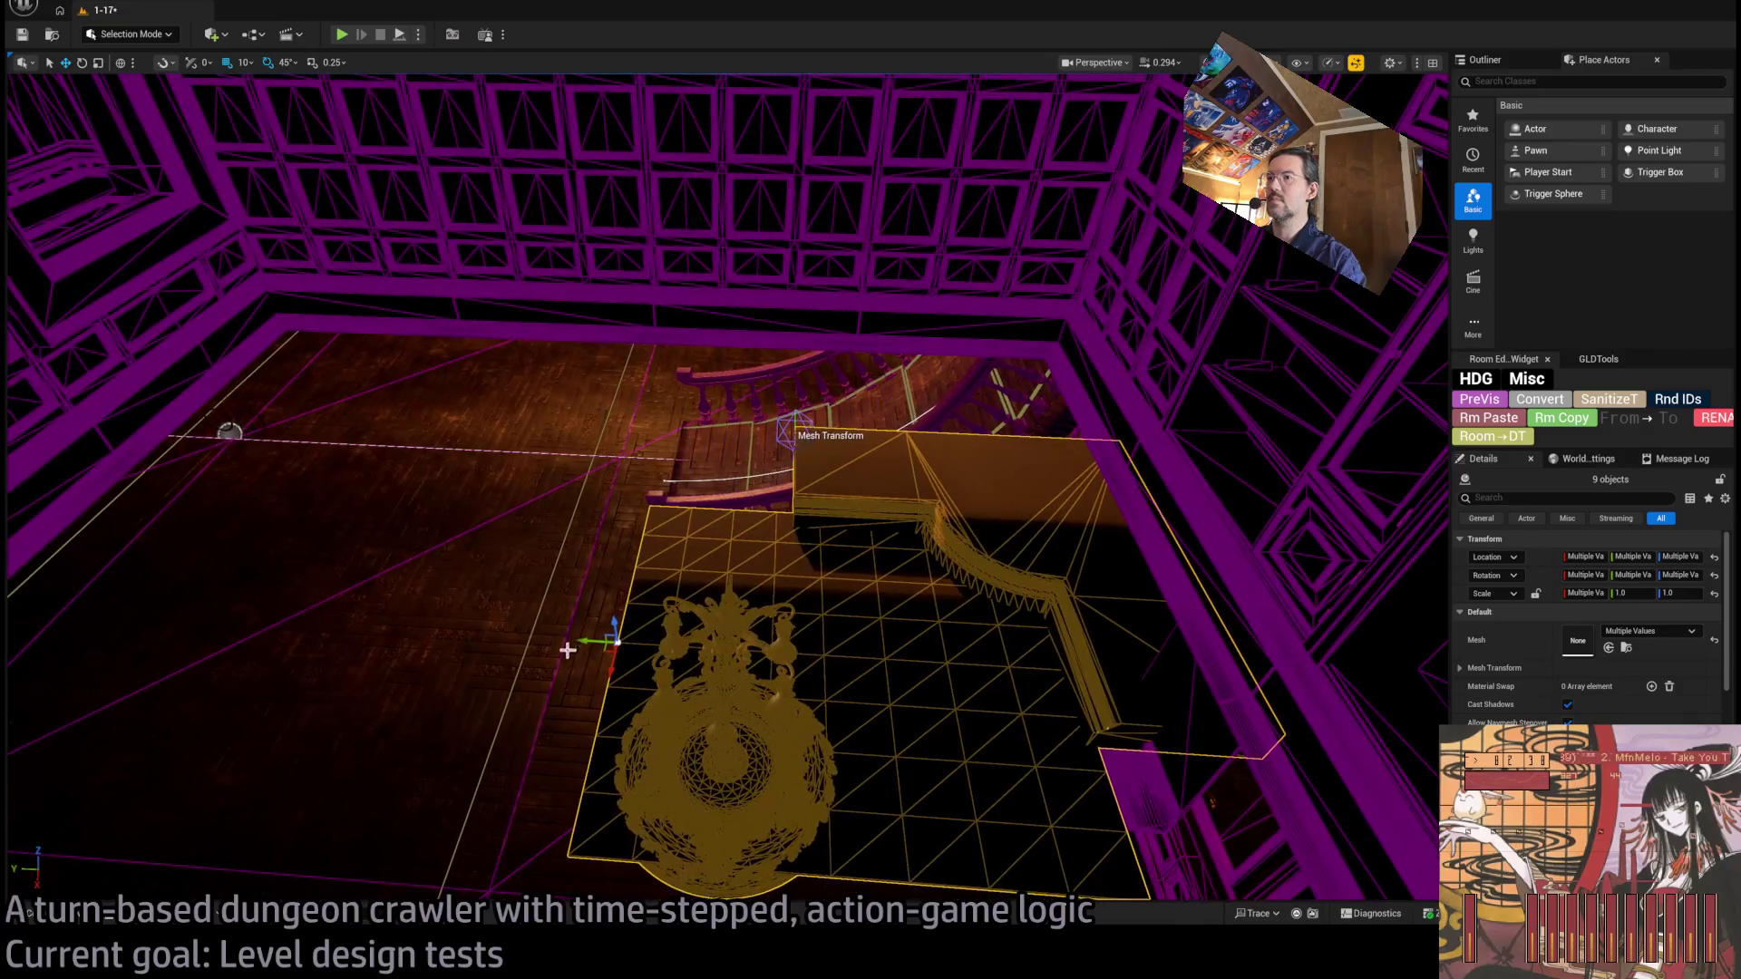
mouse_move(593, 639)
left_mouse_down()
mouse_move(504, 625)
mouse_move(526, 638)
mouse_move(517, 575)
mouse_move(544, 505)
mouse_move(548, 655)
mouse_move(575, 731)
mouse_move(585, 651)
left_mouse_up()
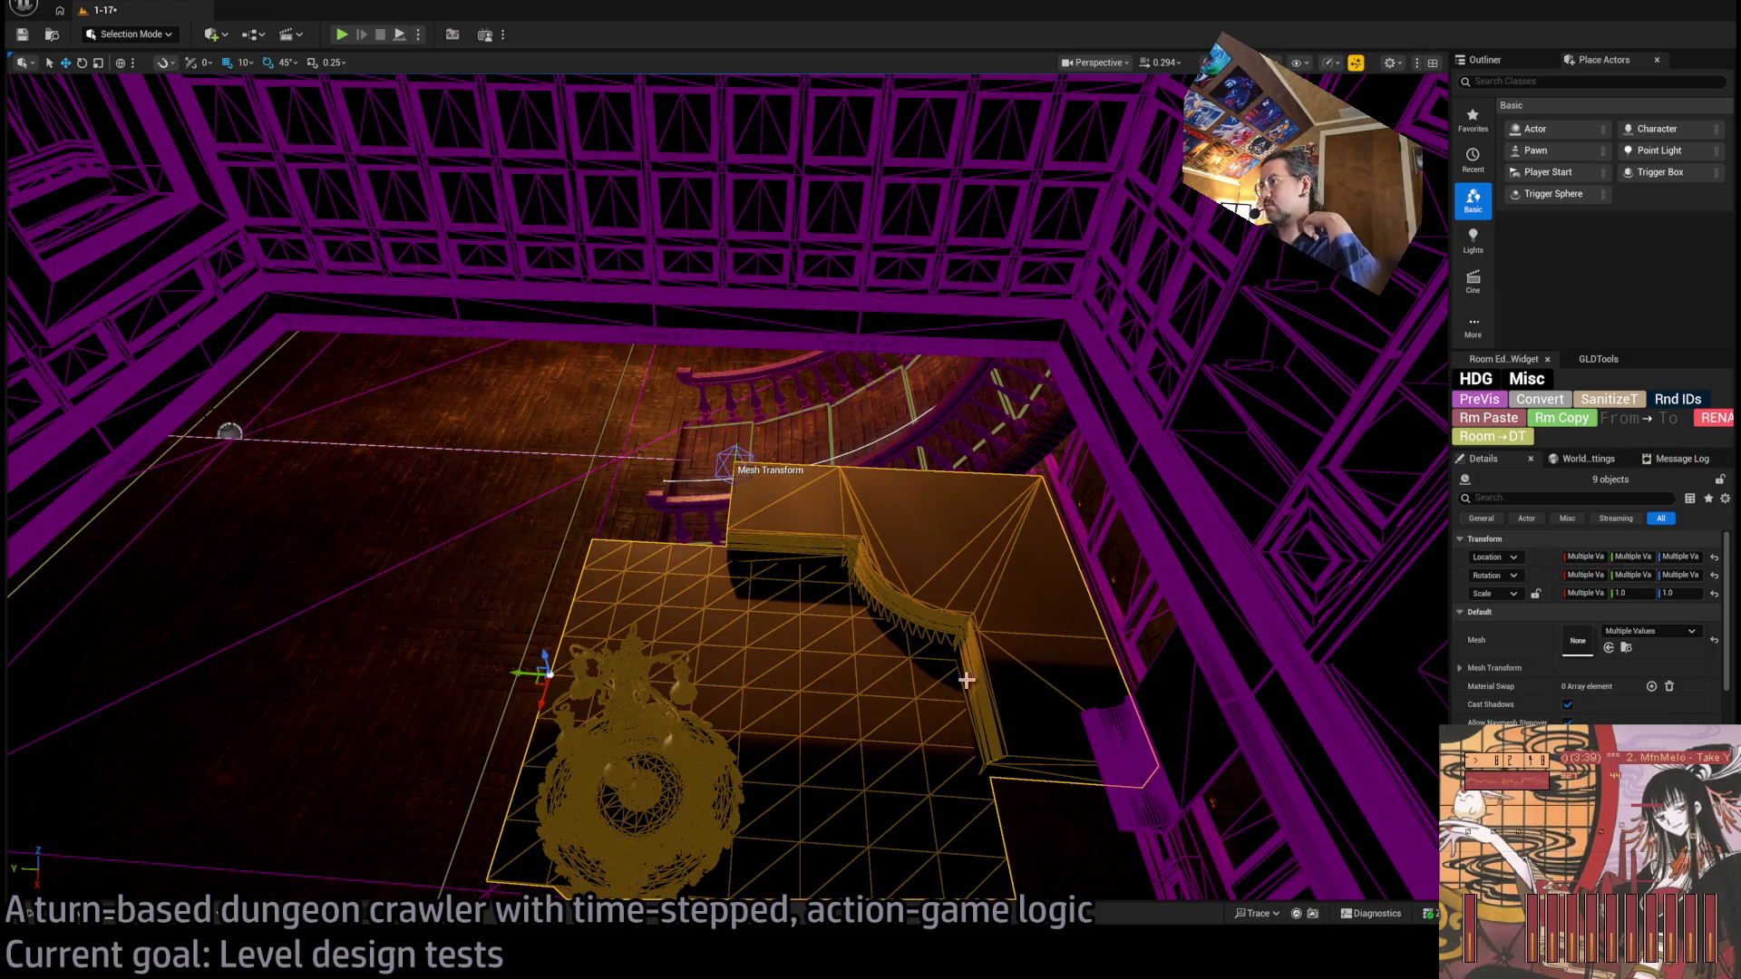
left_click_drag(882, 594, 905, 345)
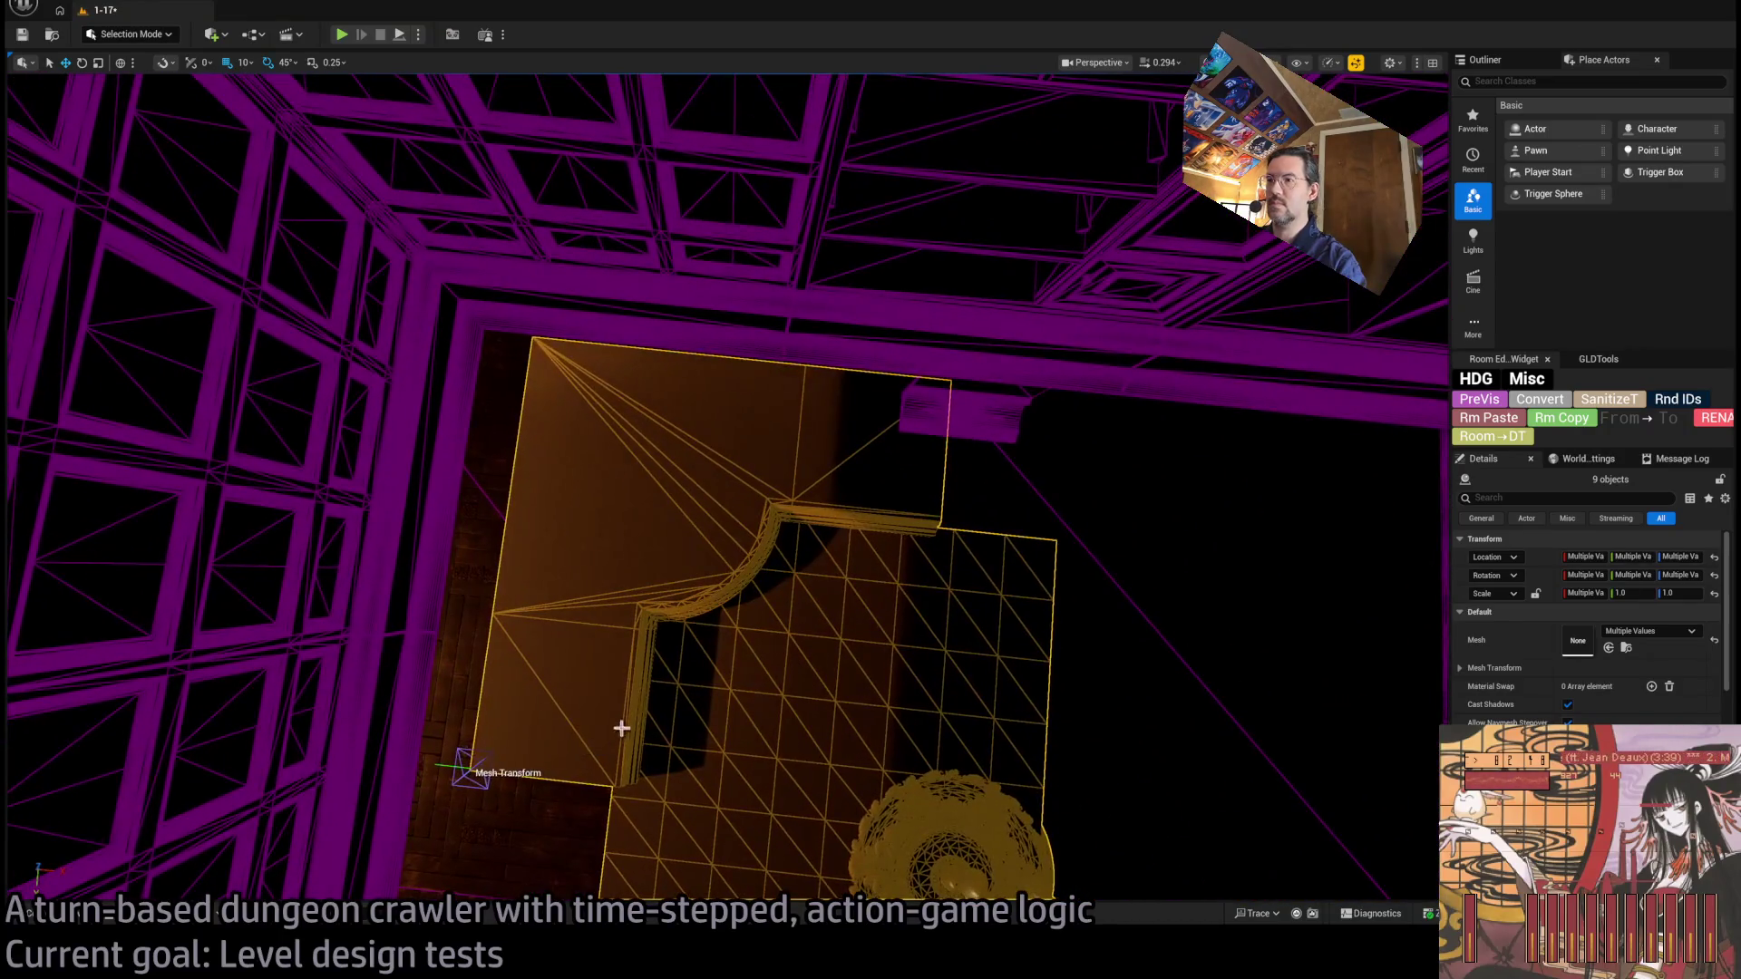
left_click_drag(620, 726, 653, 708)
left_click_drag(371, 591, 402, 594)
mouse_move(465, 513)
left_mouse_down()
mouse_move(435, 480)
mouse_move(463, 508)
mouse_move(472, 494)
left_mouse_up()
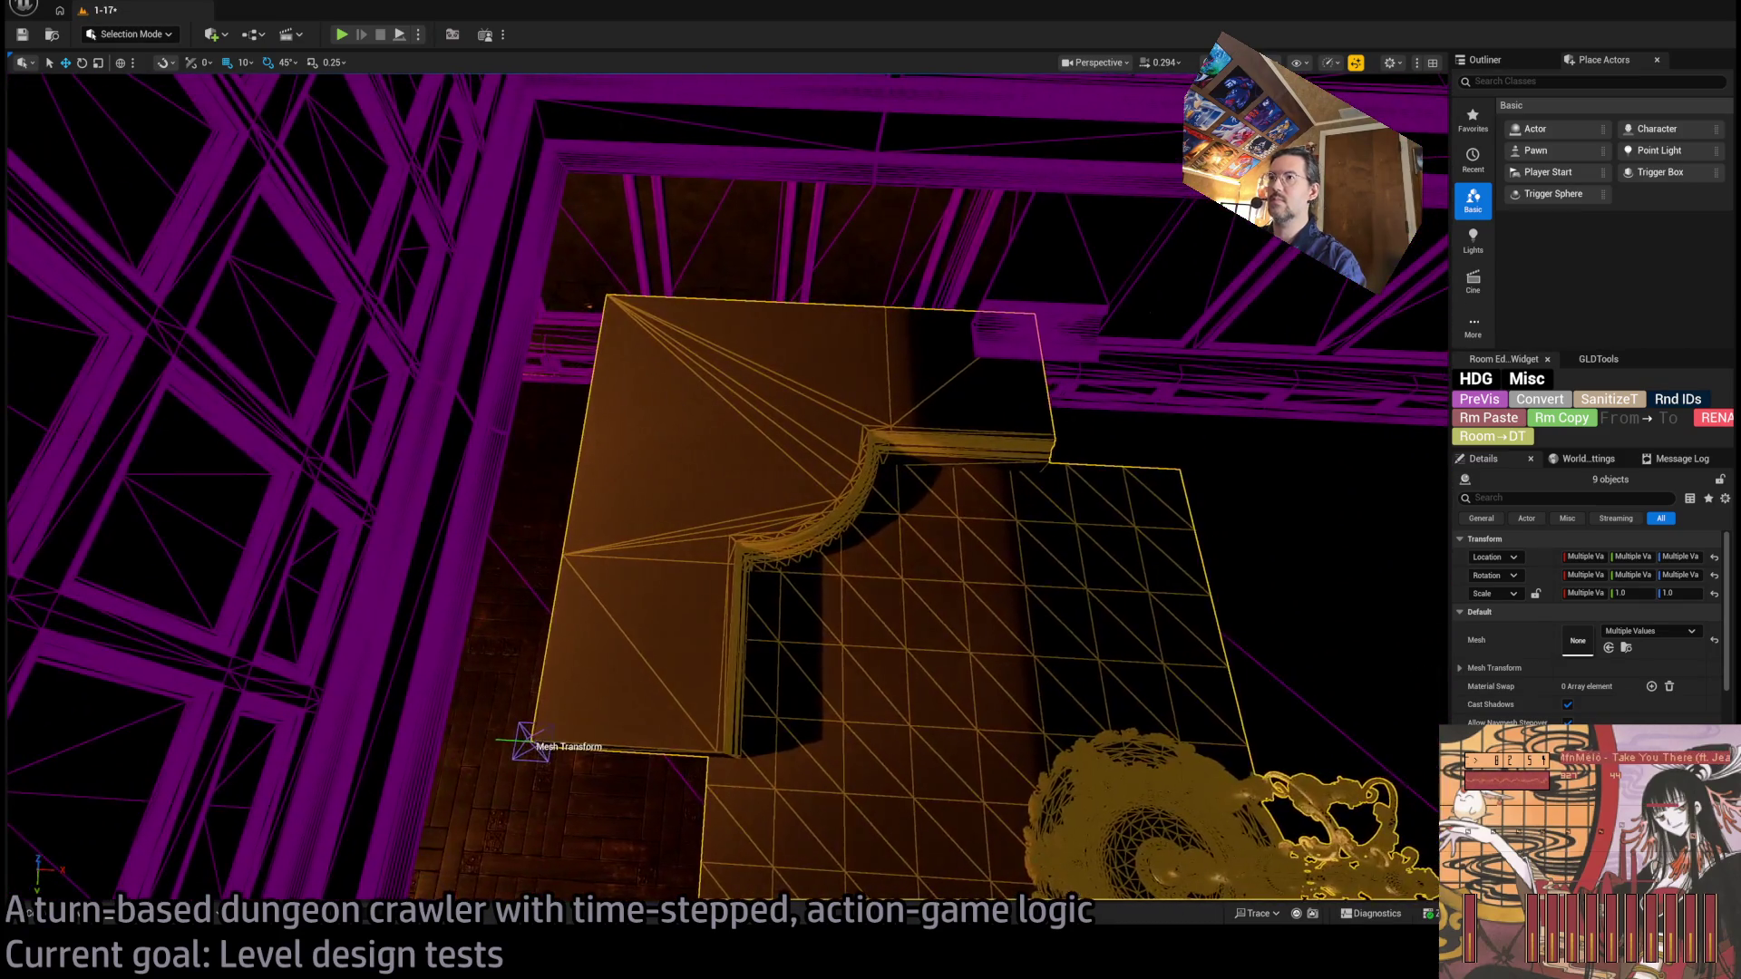
Place the quarter-round ceiling piece at X 1550, Y 150, height 3450.
left_click(766, 416)
left_click(1584, 630)
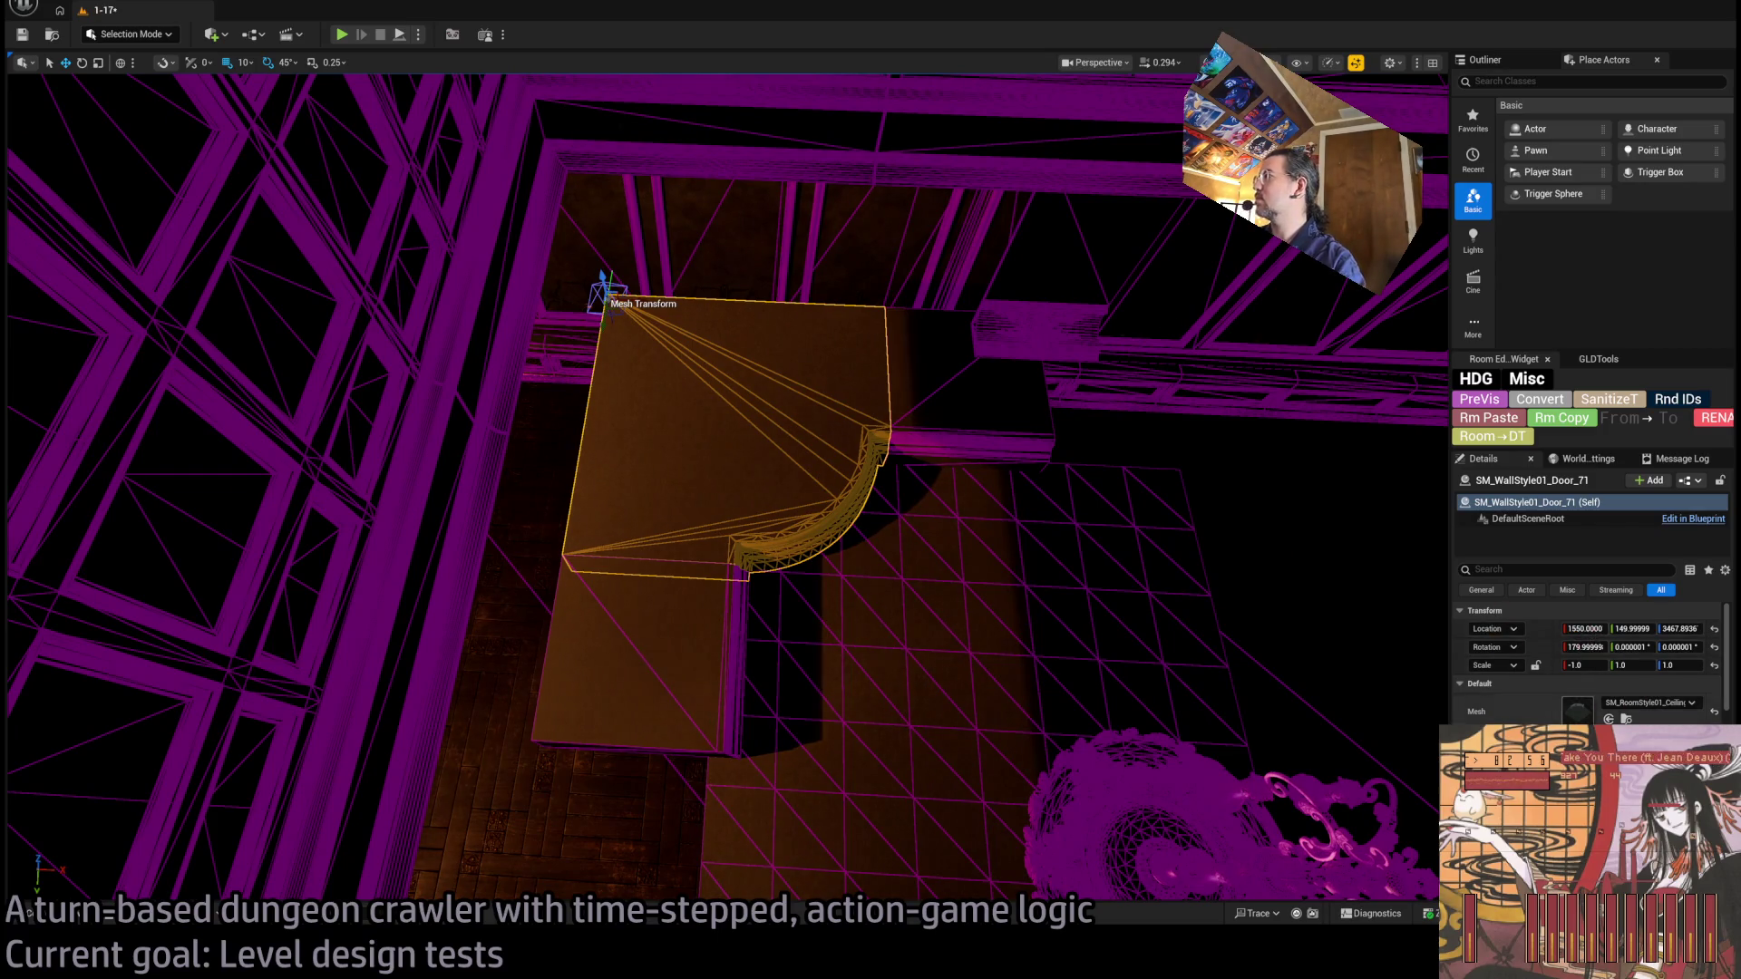
type("1550")
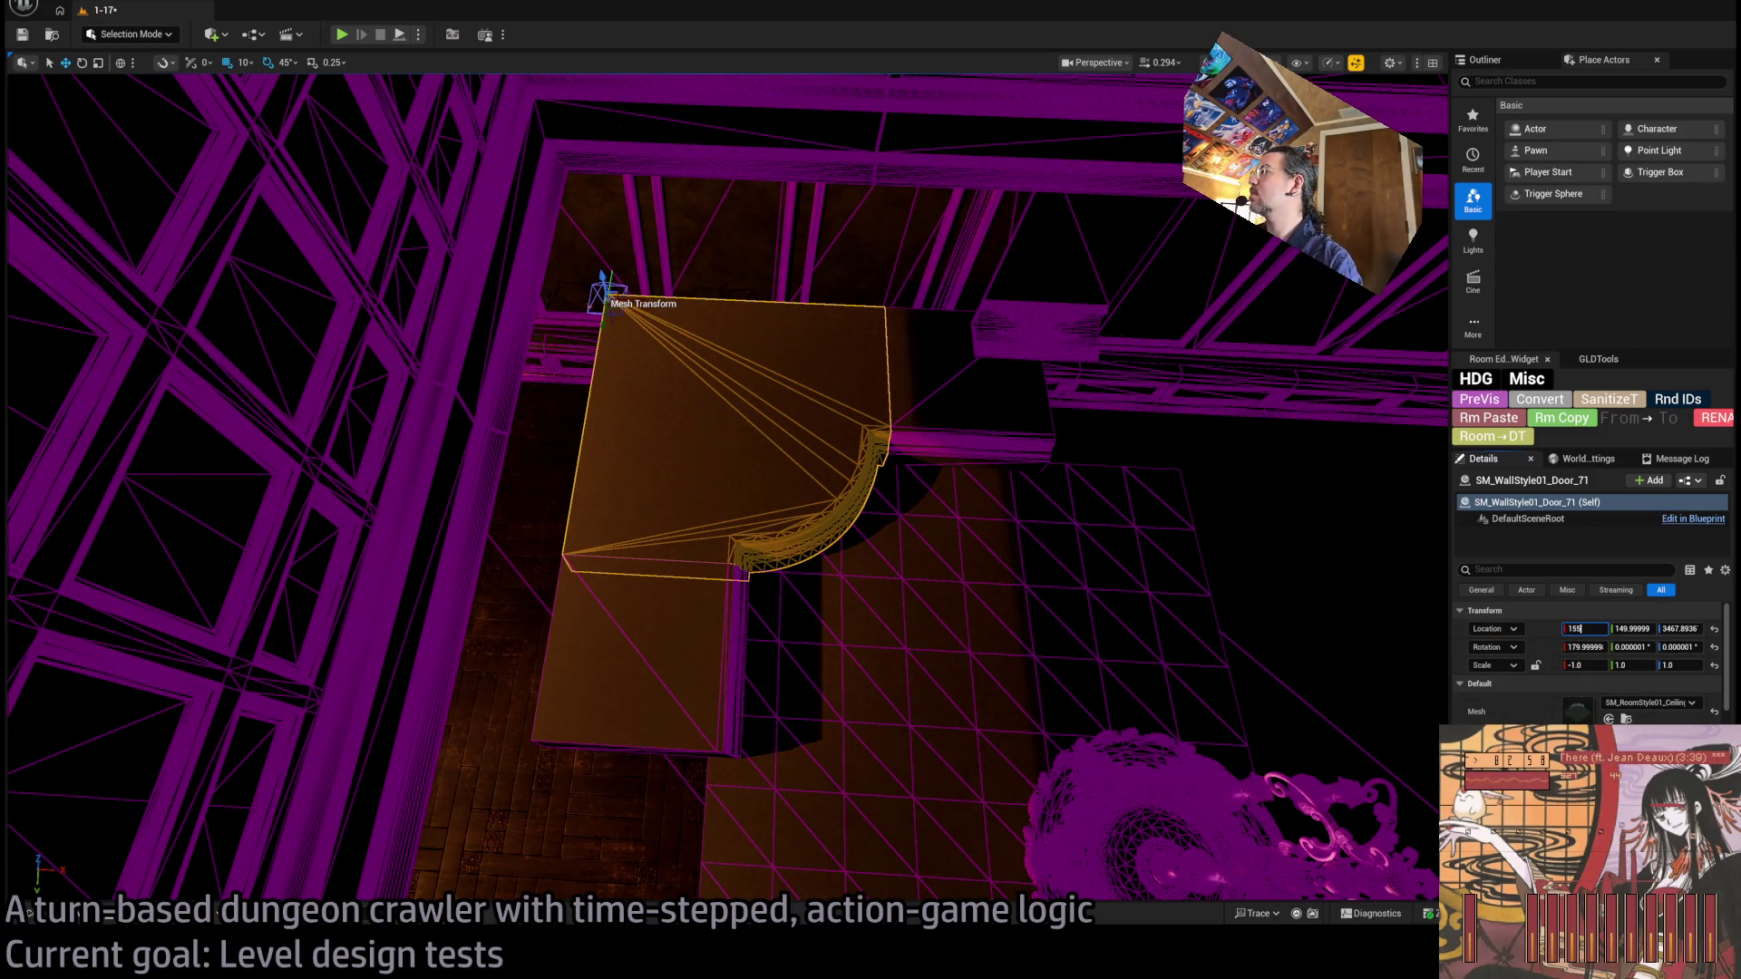
key("Tab")
type("0")
key("Tab")
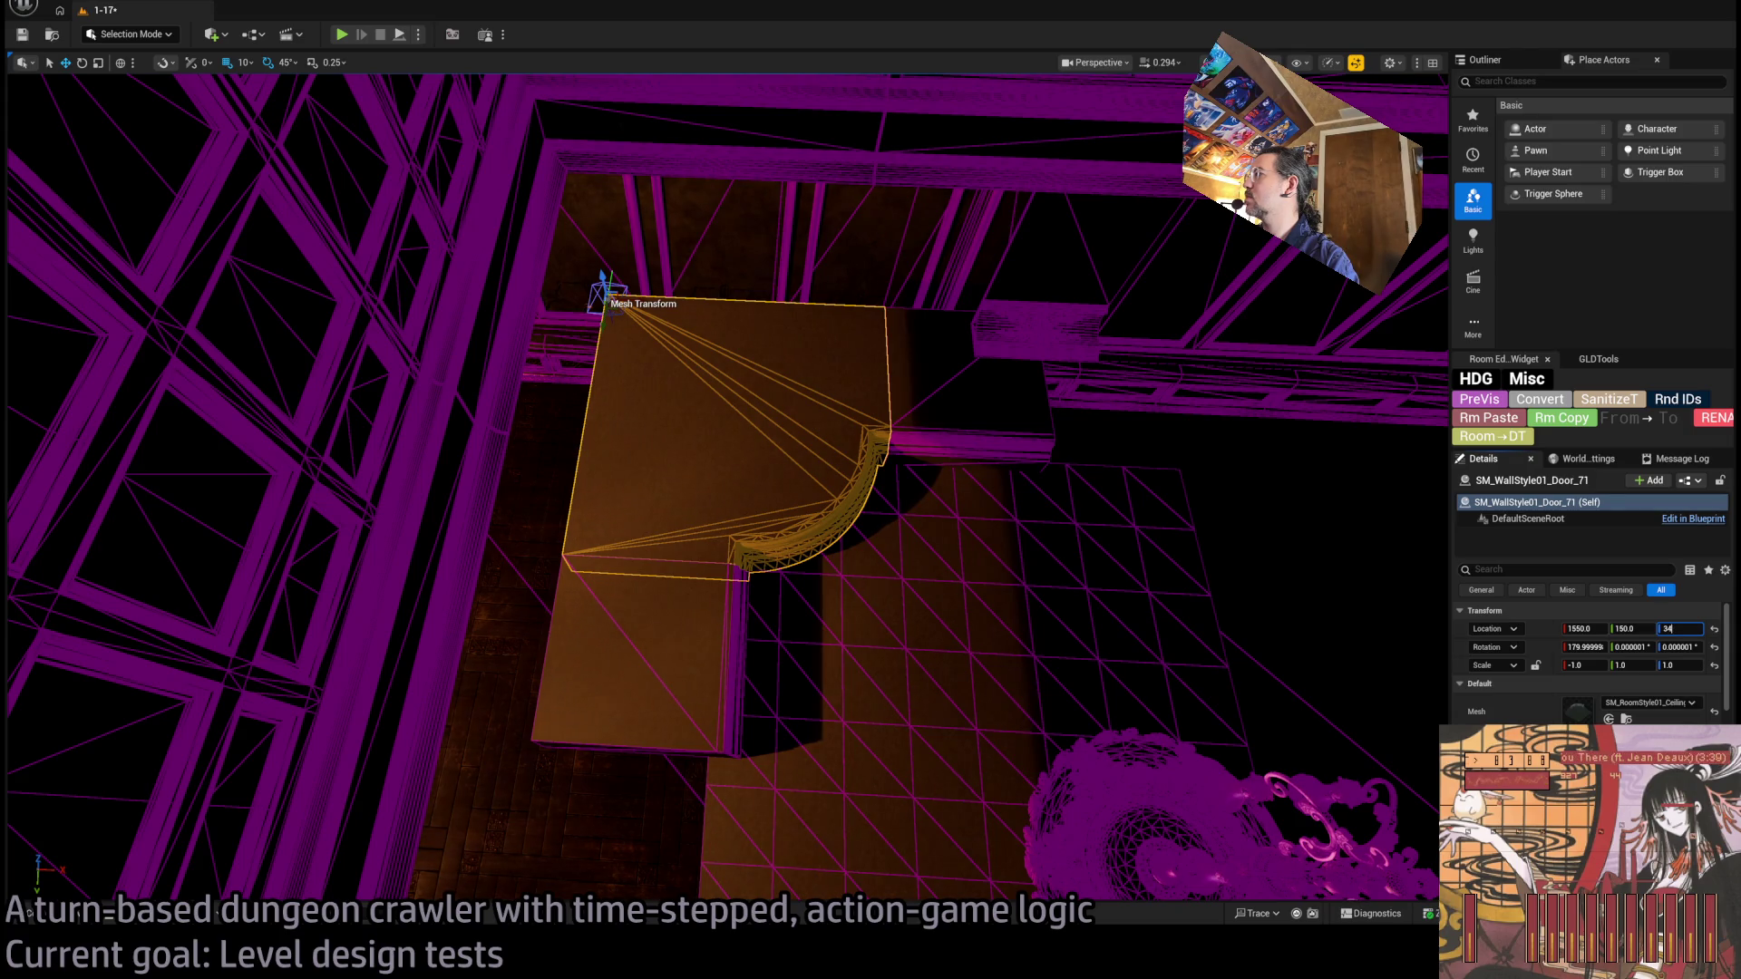
type("00")
key("Return")
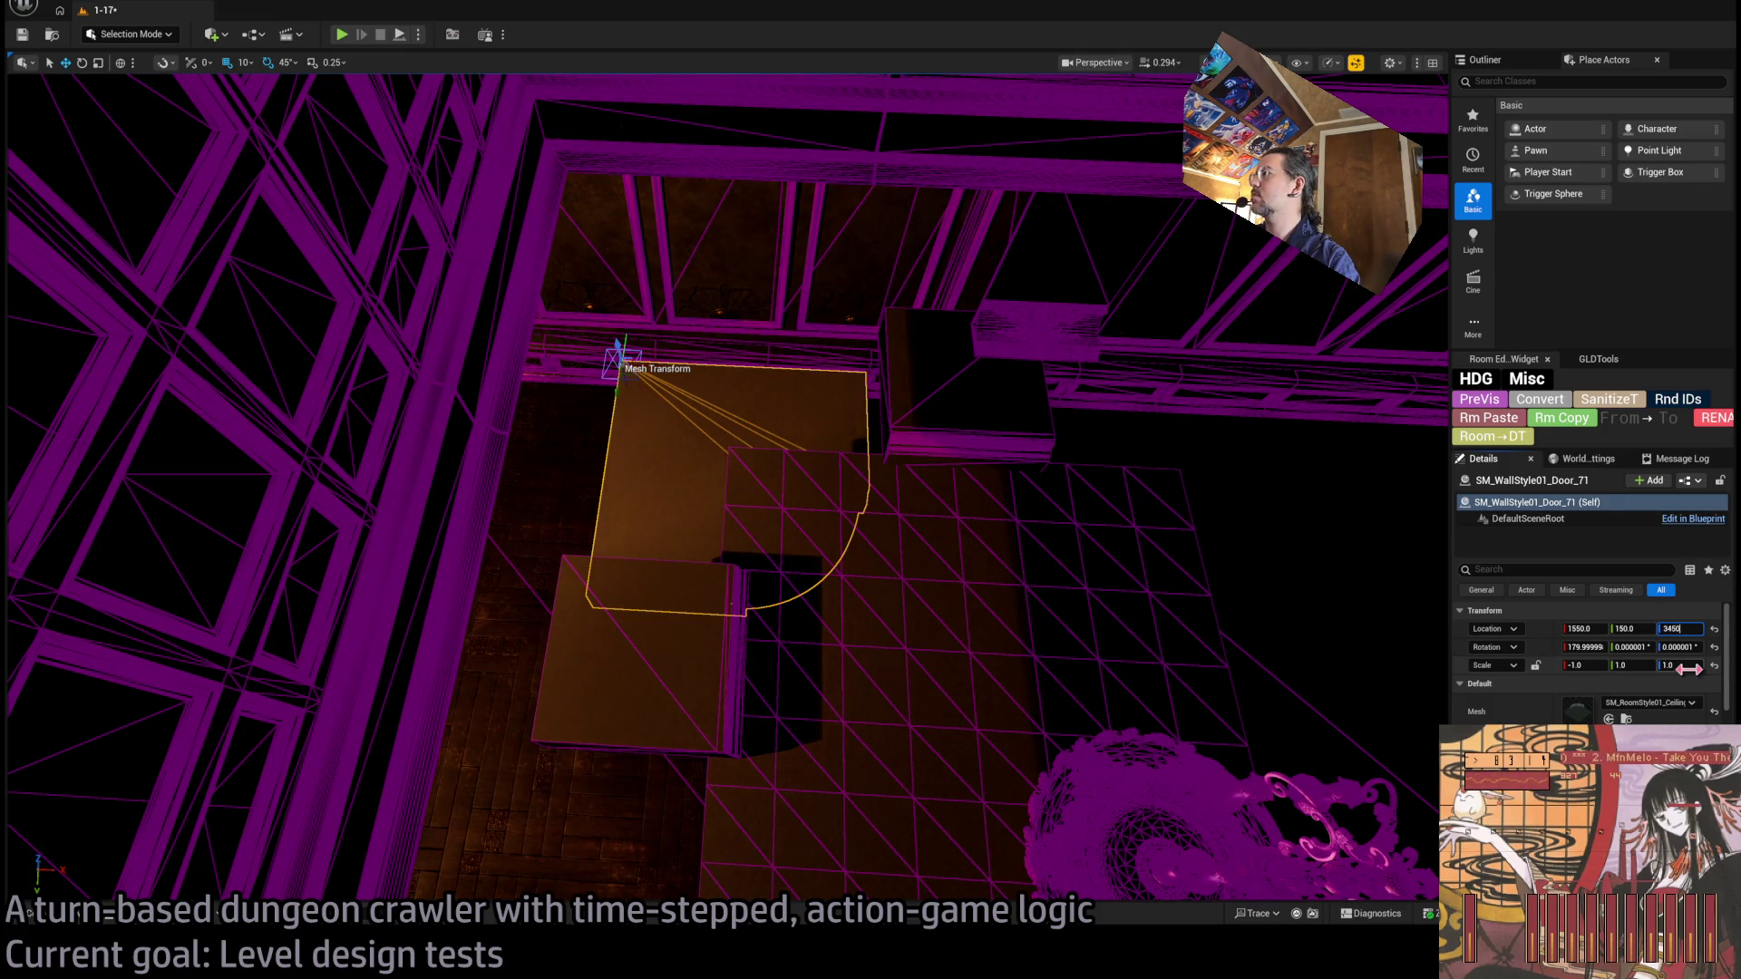
key("Return")
Set the box ceiling piece's height to 3450, undoing stray changes to the quarter-round piece.
left_click(943, 408)
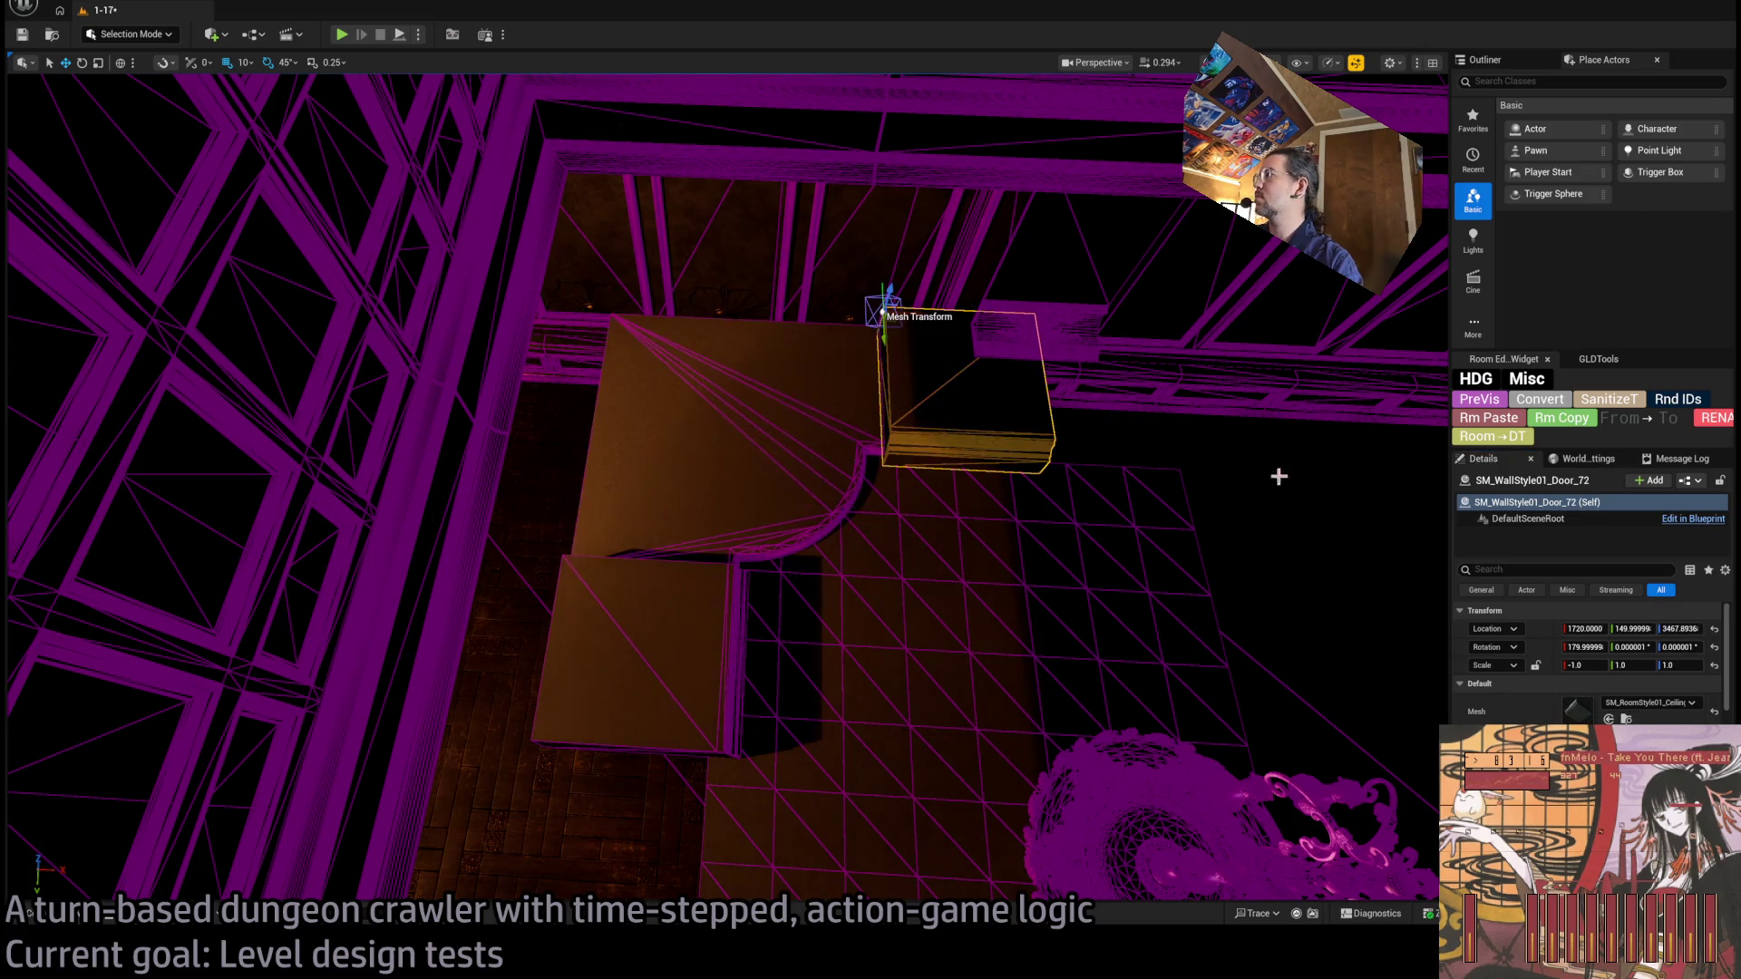
type("0")
key("Return")
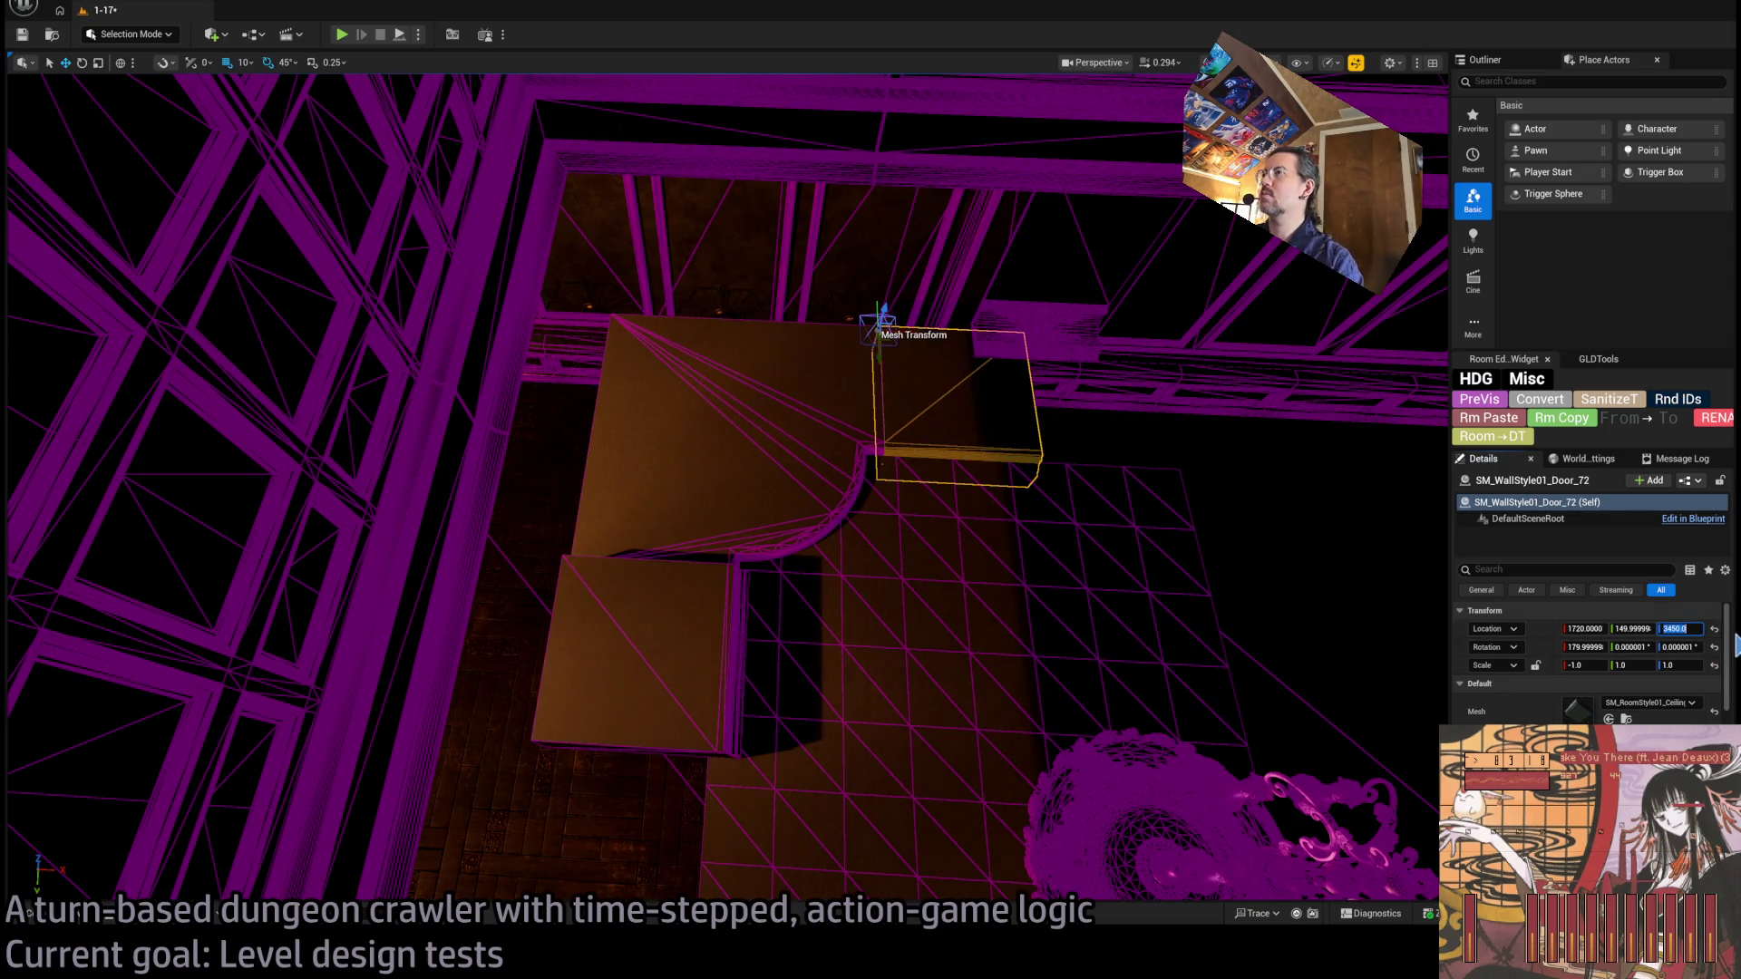
left_click(767, 481)
key("ctrl+z")
key("ctrl+z")
key("ctrl+z")
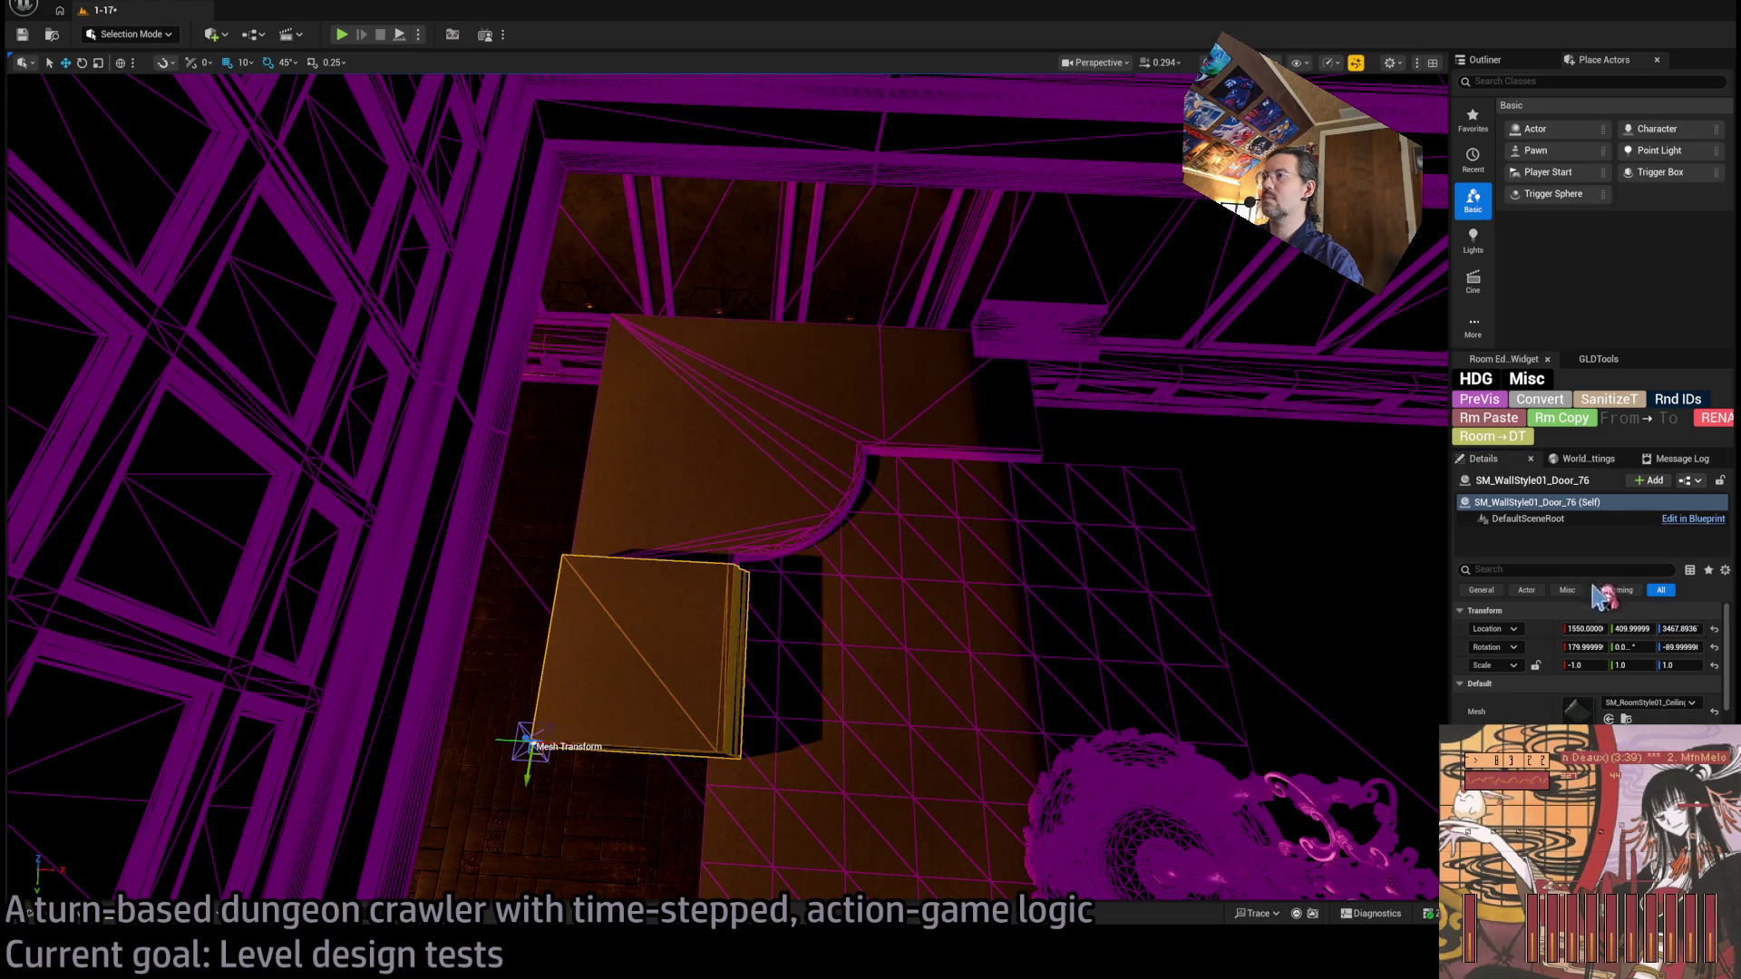
key("ctrl+z")
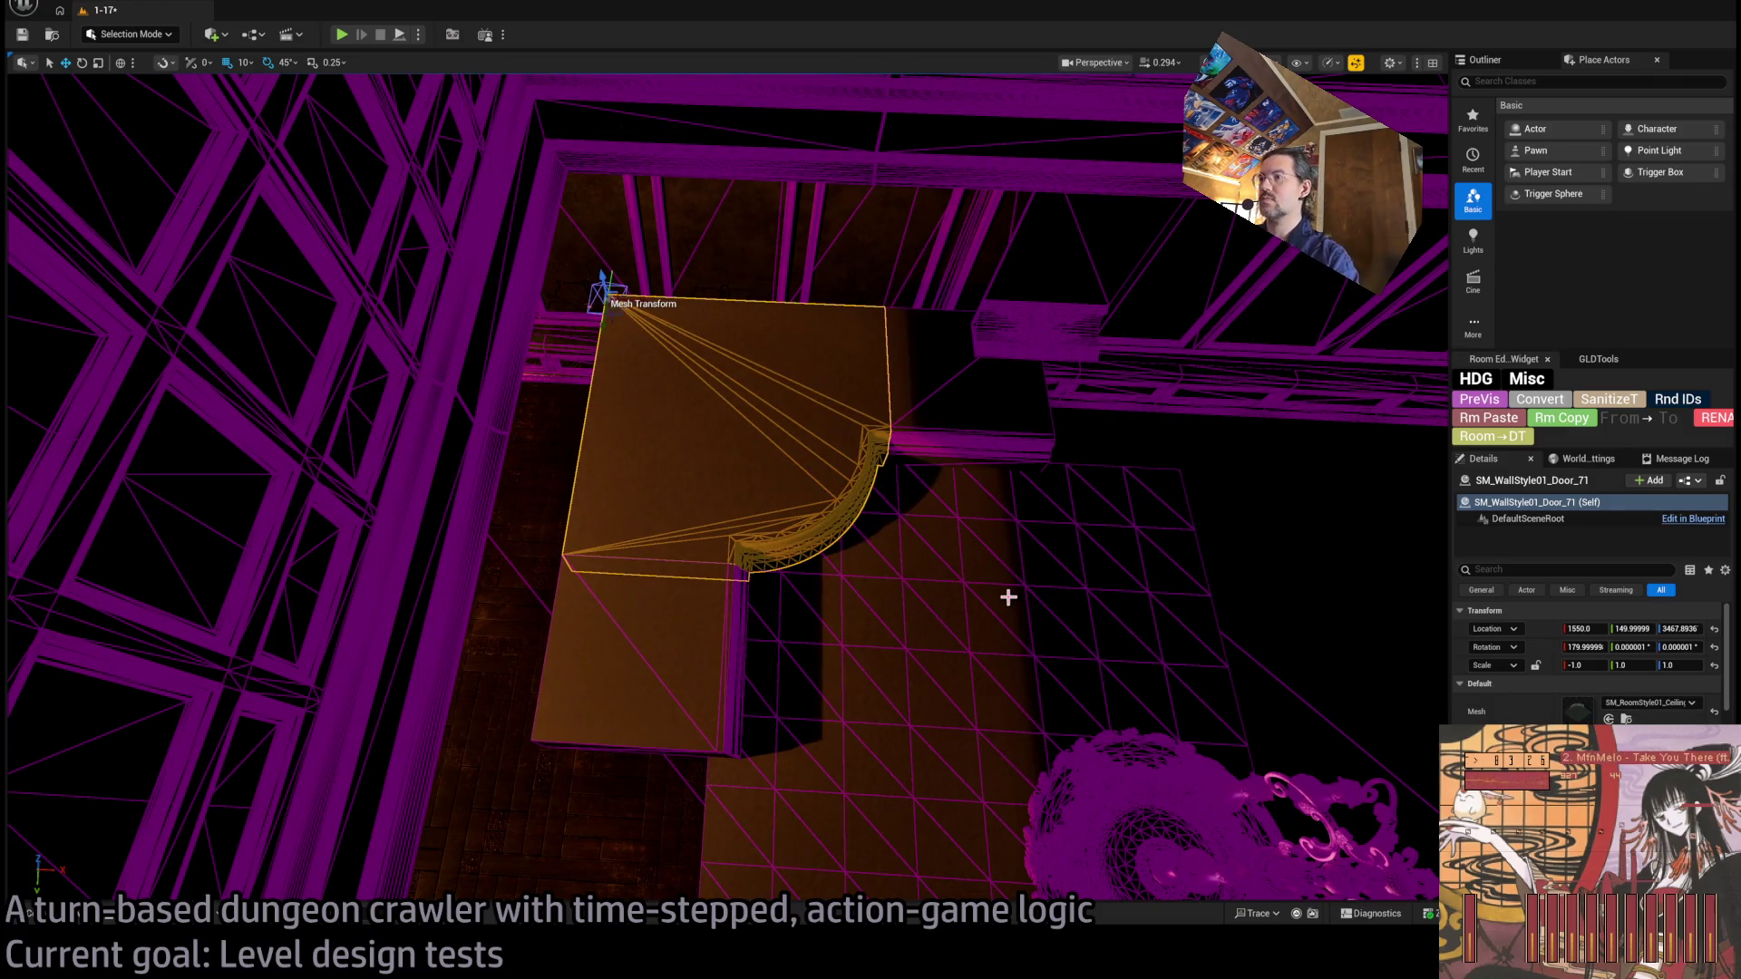
key("ctrl+z")
key("ctrl+z")
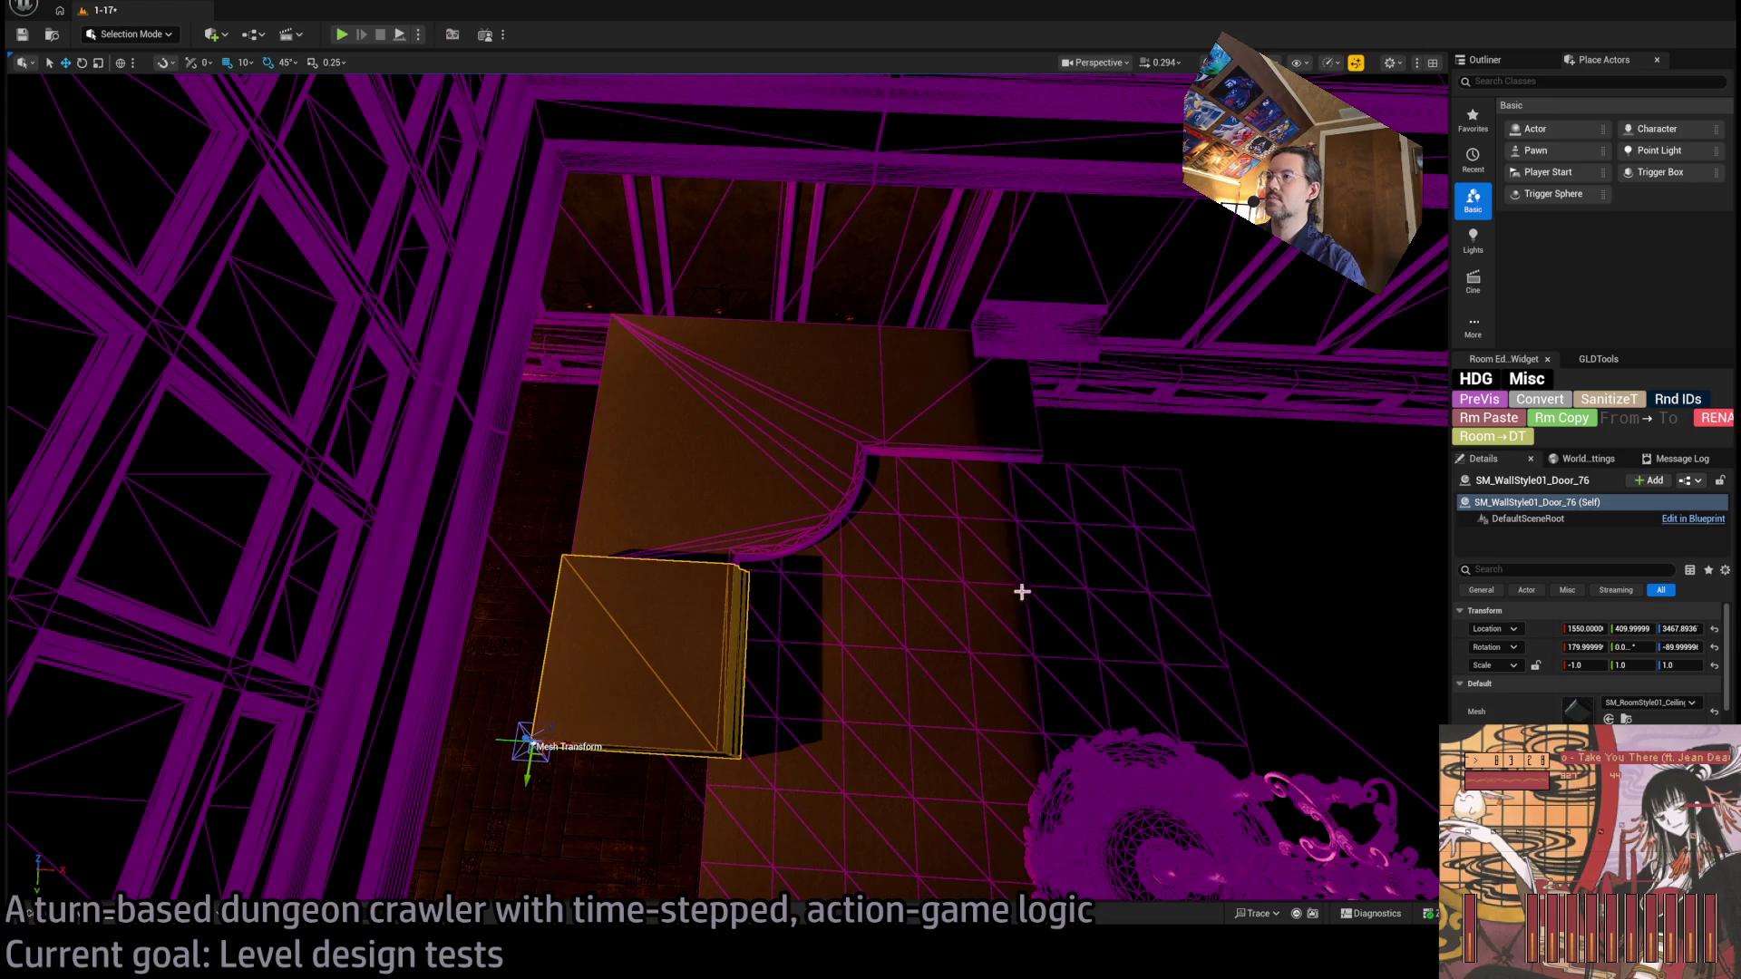
Position the box ceiling piece at X 1550, Y 400, height 3450.
left_click(1585, 629)
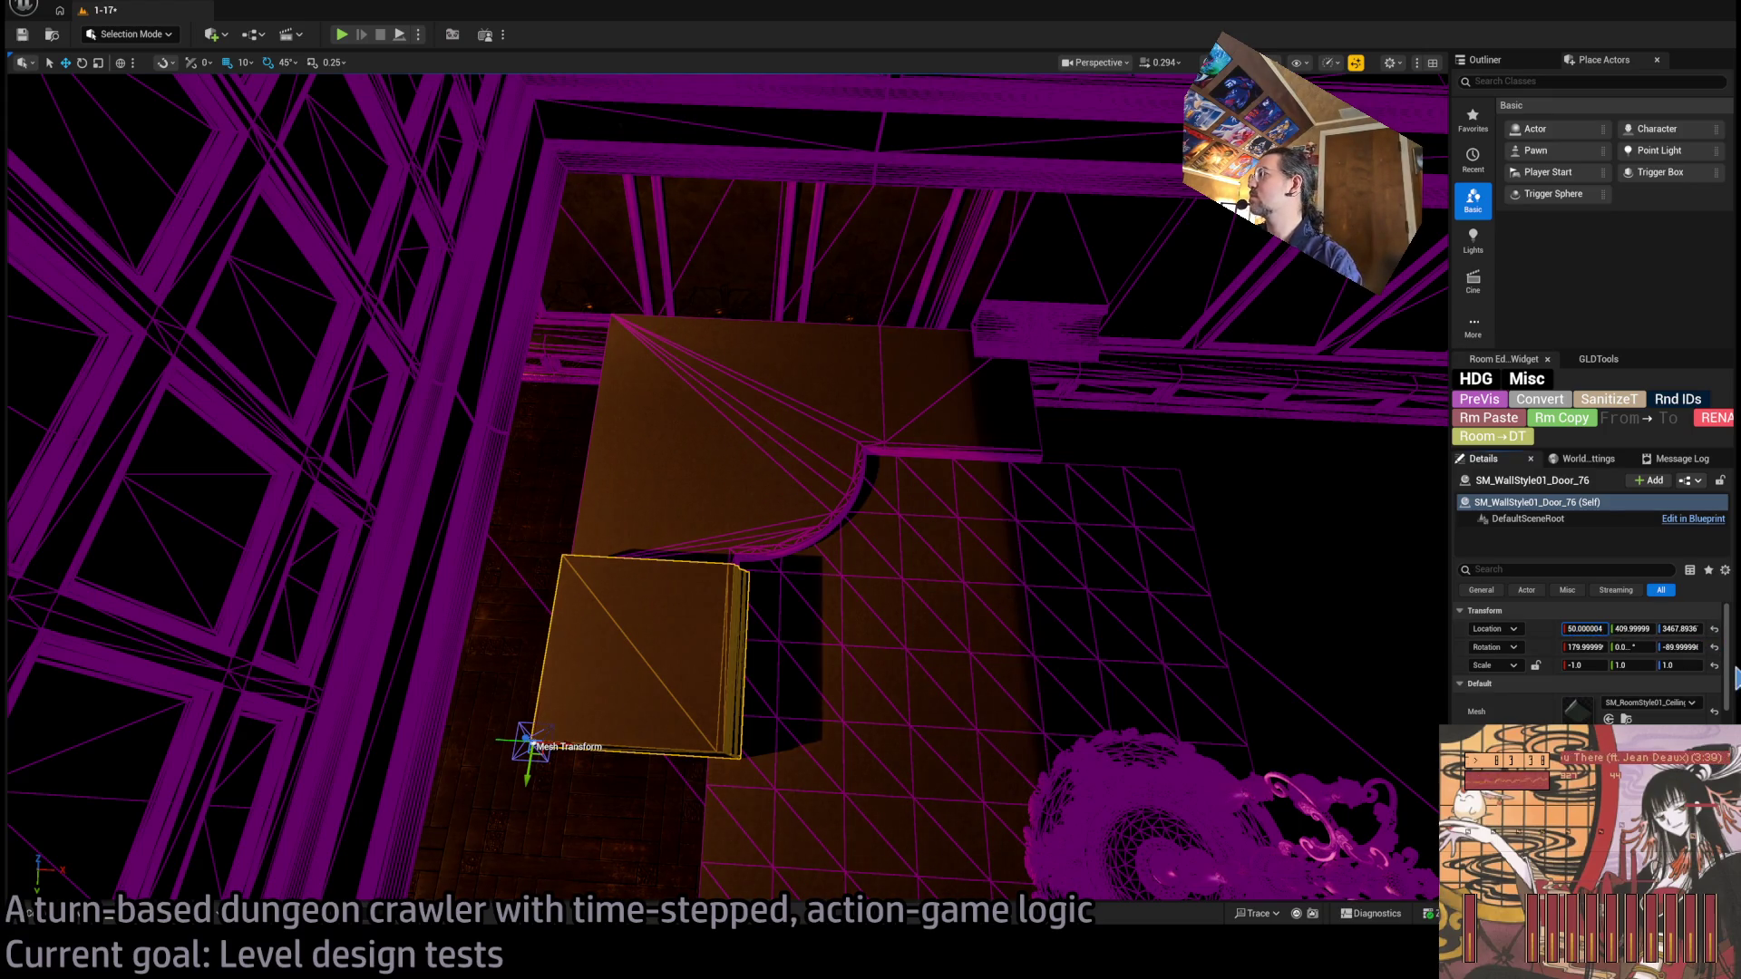
type("1550")
key("Tab")
type("400")
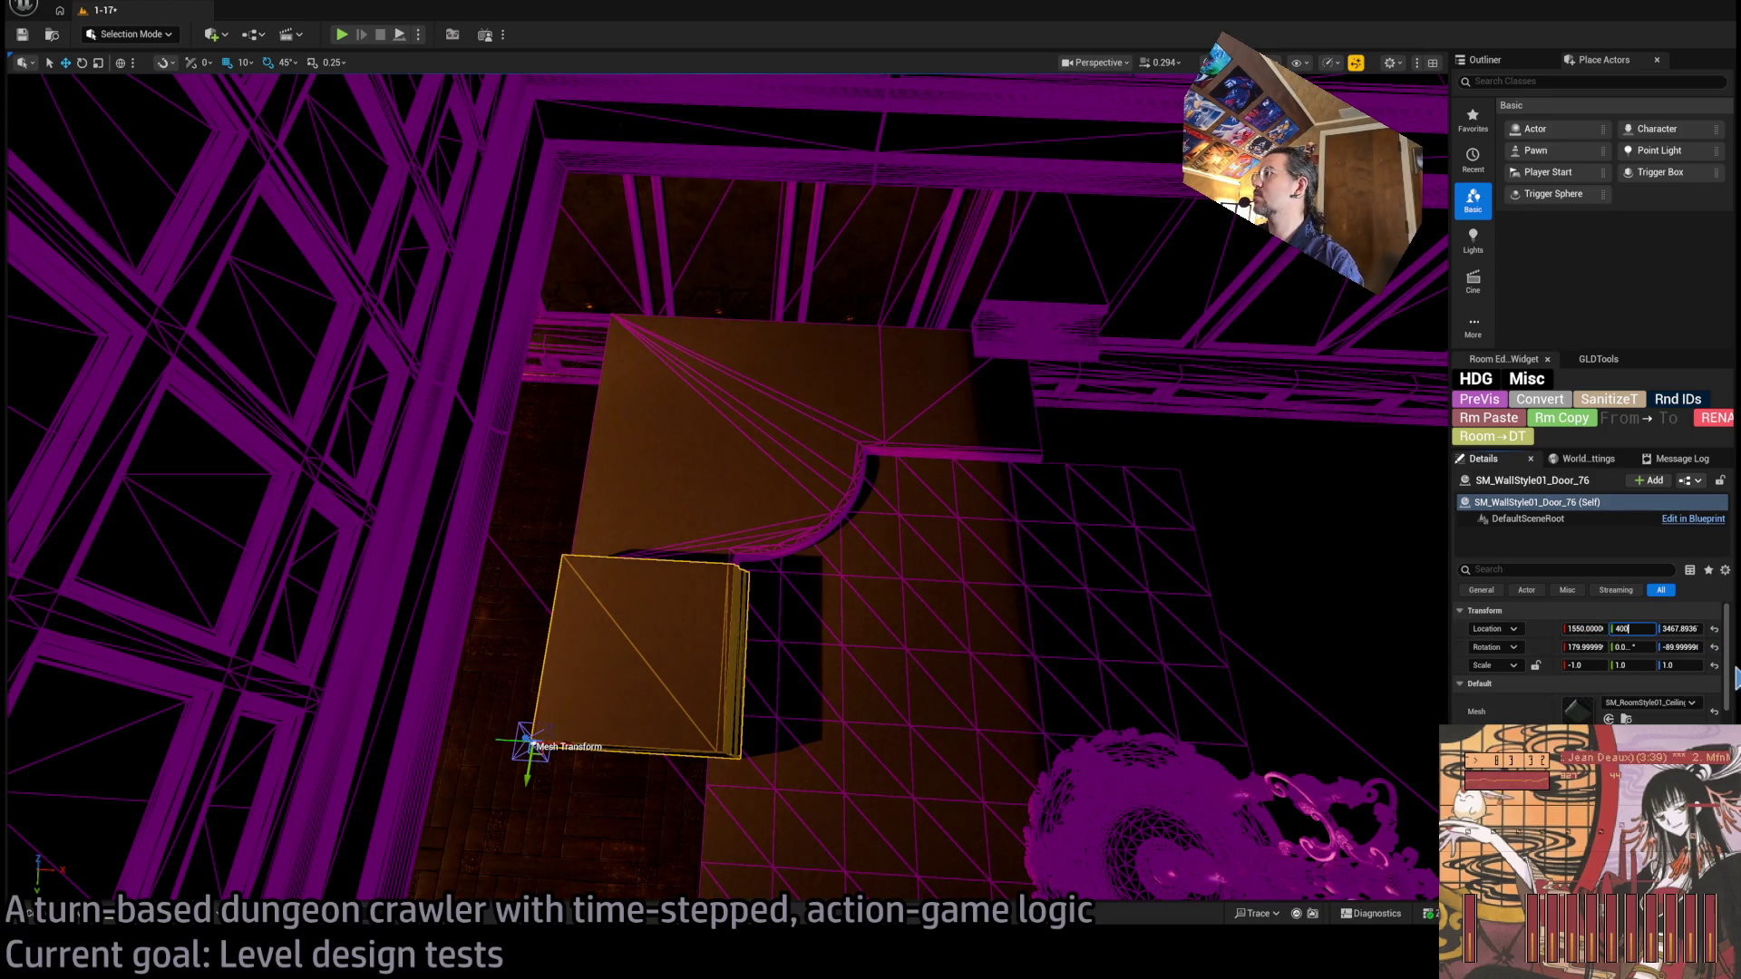
key("Tab")
type("50")
key("Return")
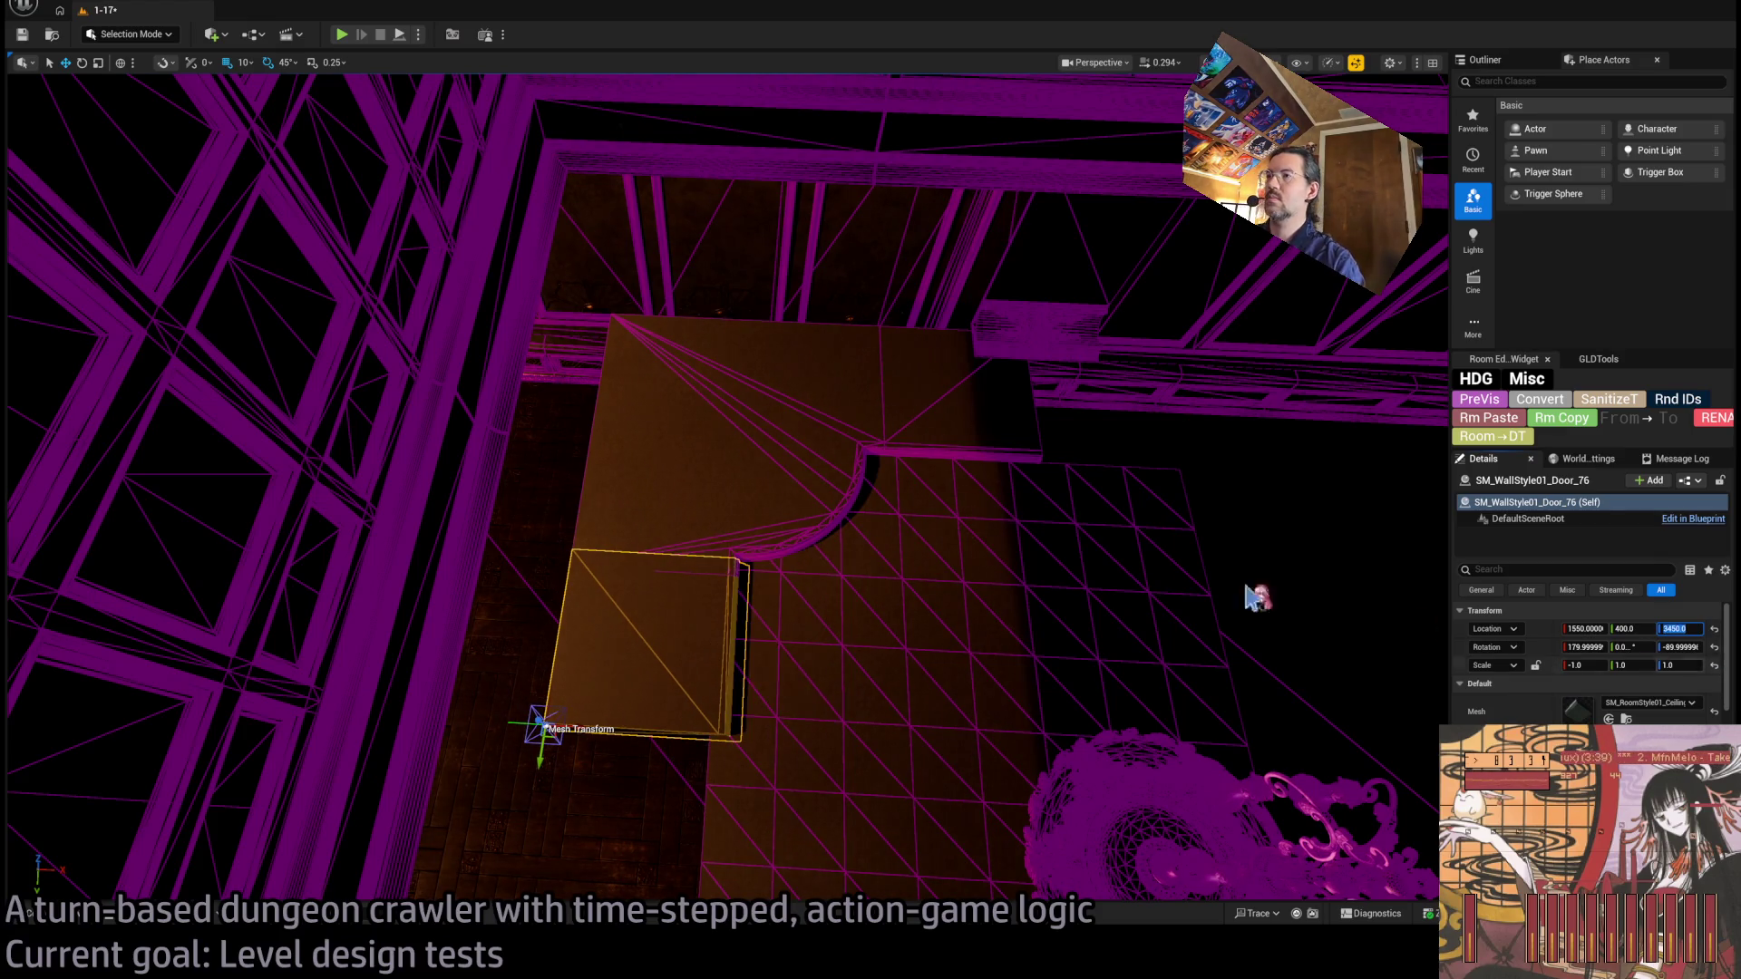
Move the box piece beside the curve to X 1750, then slide it left to about X 1720.
left_click(715, 404)
left_click(1632, 628)
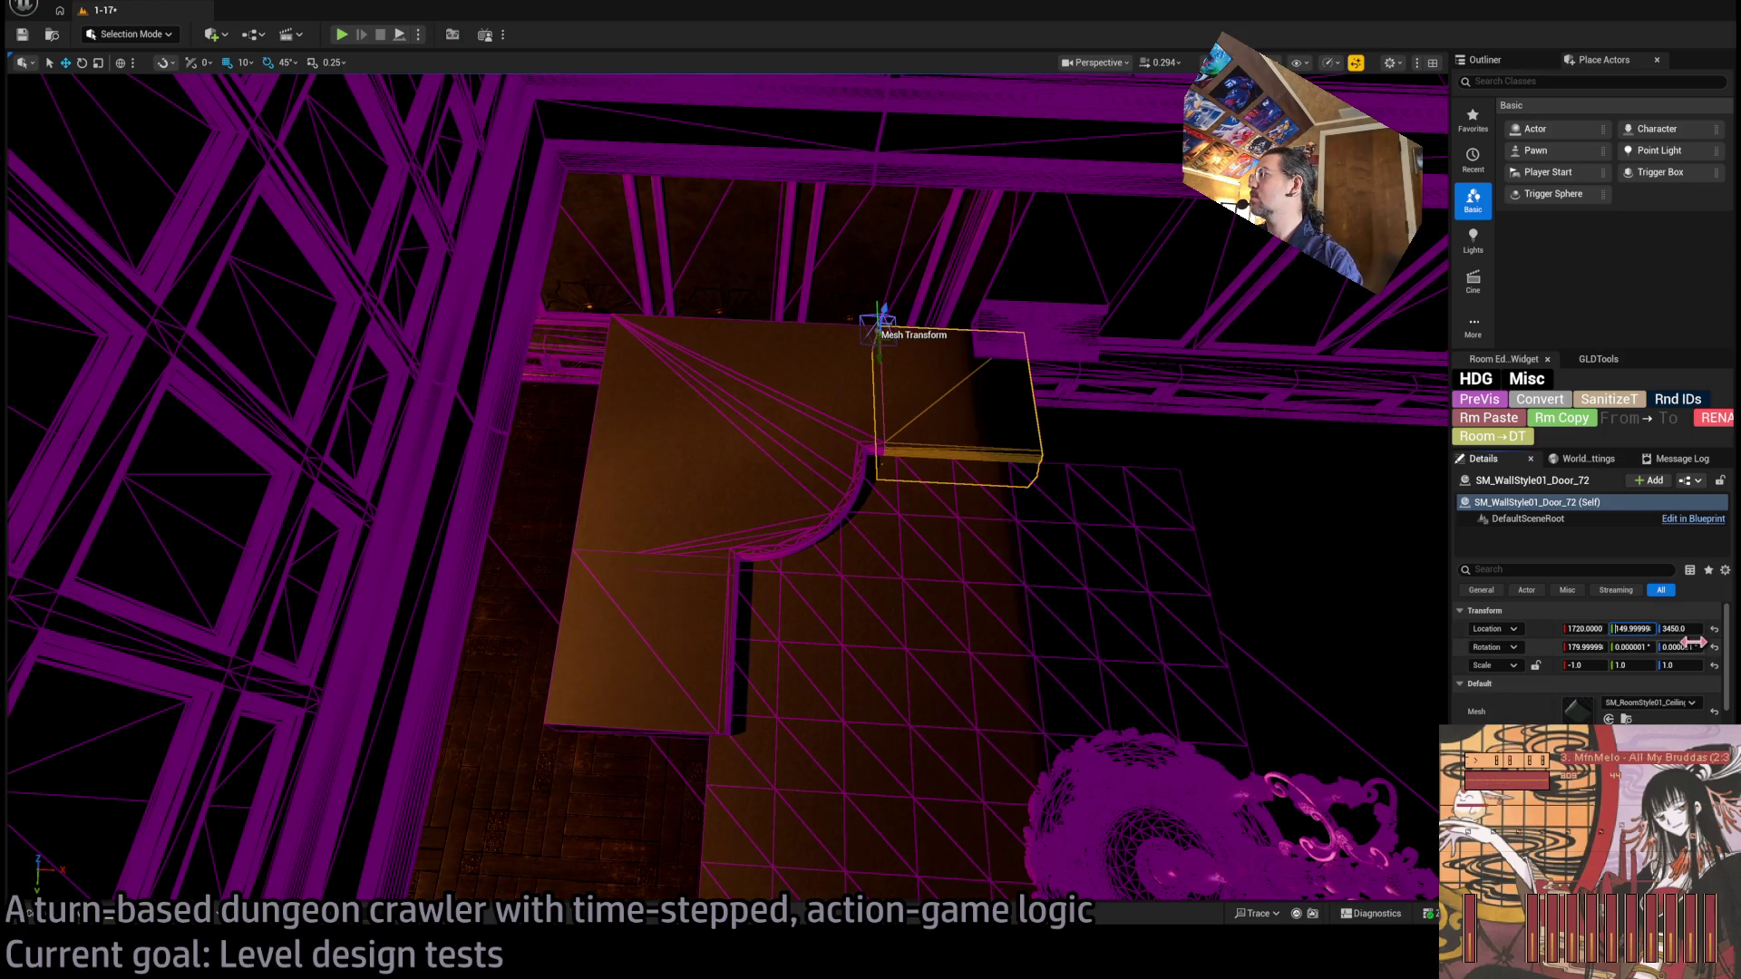
key("shift+Tab")
type("1700")
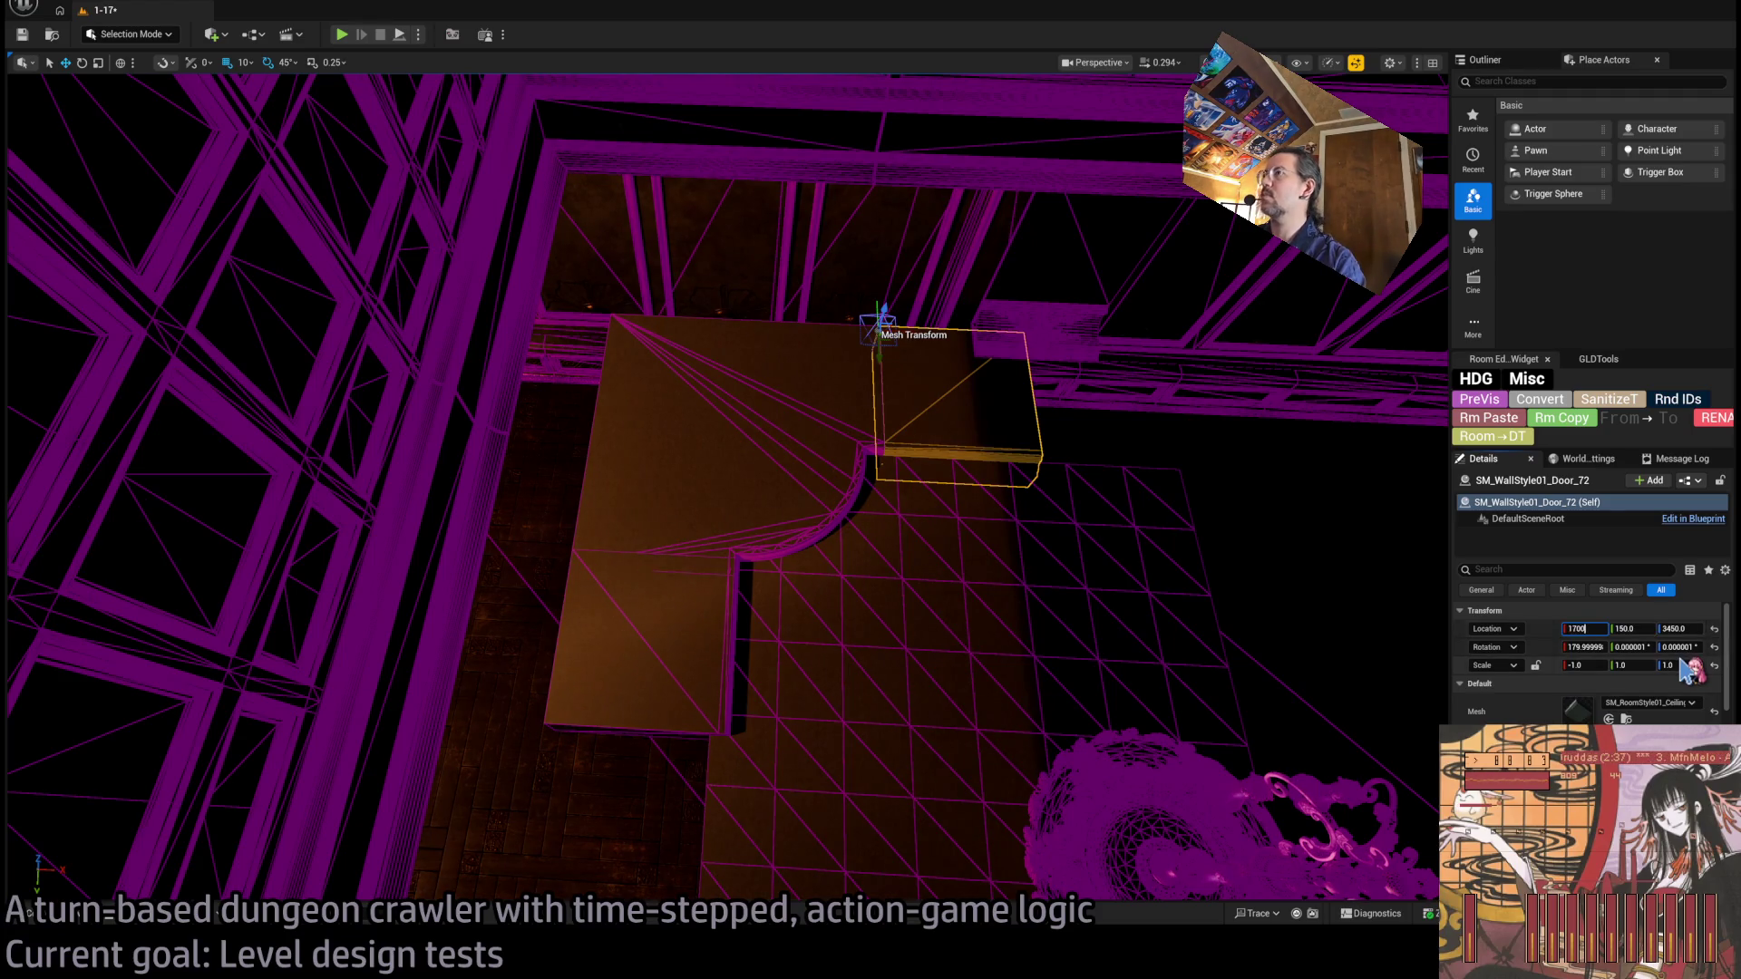
key("Return")
type("50")
key("Return")
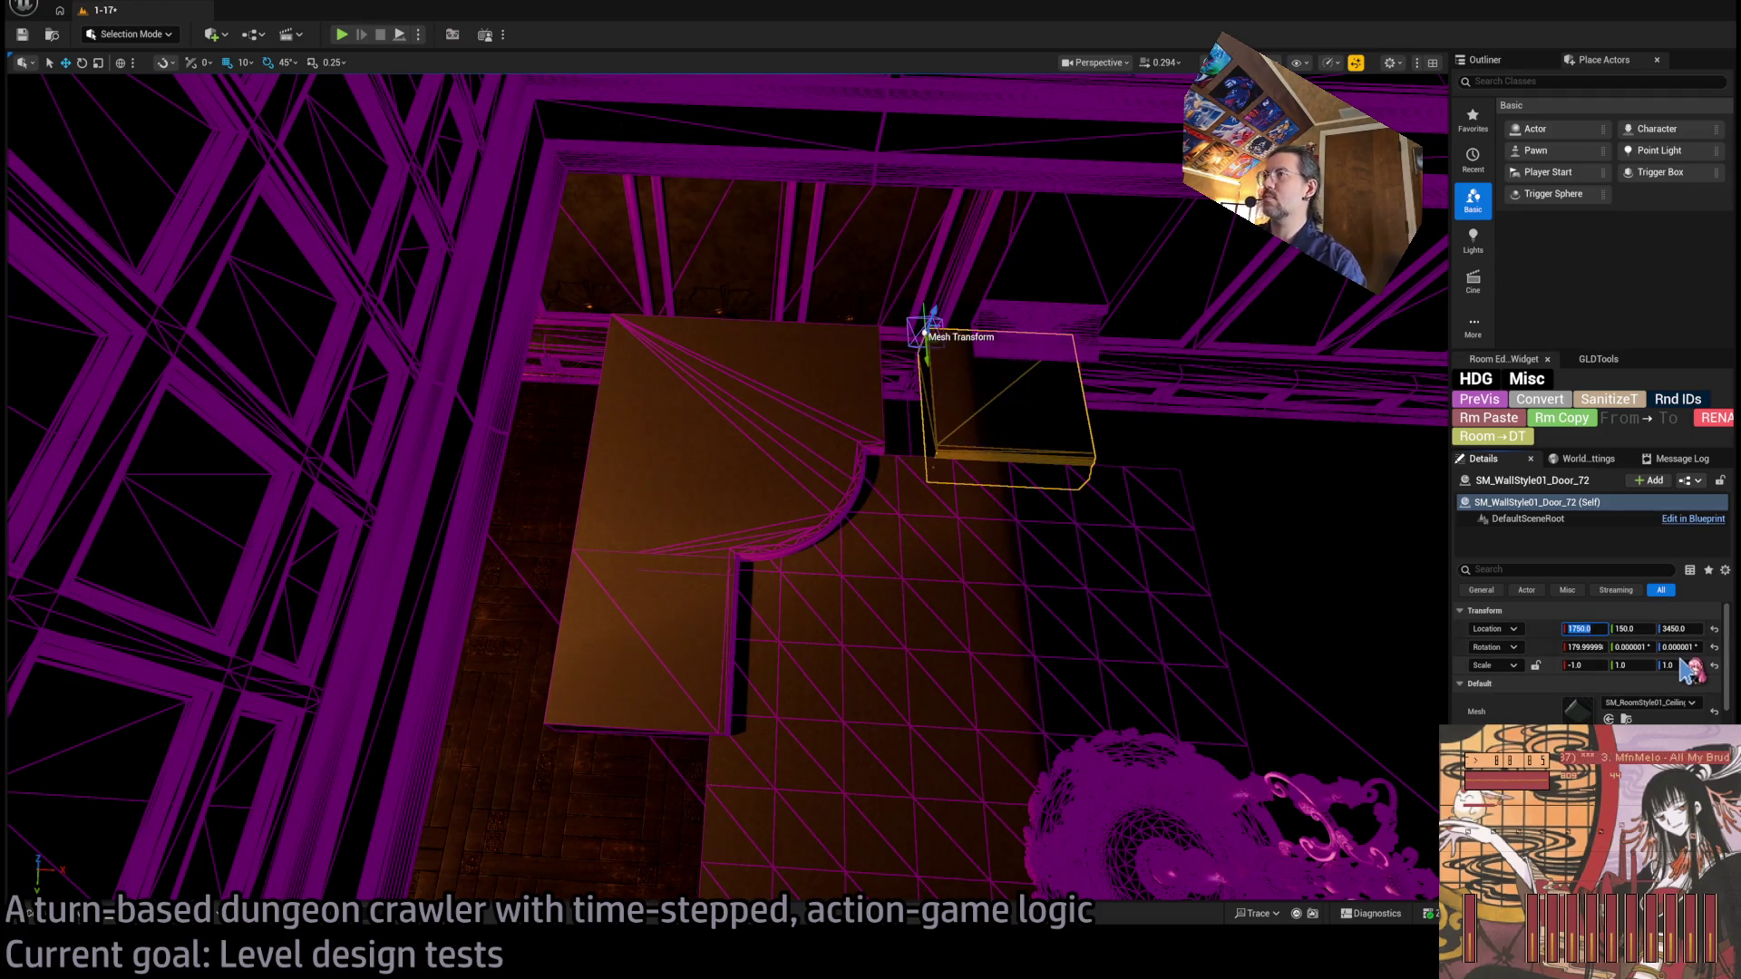
mouse_move(957, 328)
left_mouse_down()
mouse_move(907, 334)
mouse_move(916, 362)
mouse_move(898, 358)
mouse_move(916, 372)
left_mouse_up()
Fly through the ceiling gaps and Alt-drag copies of the box ceiling piece along the gap.
left_click_drag(593, 481, 593, 482)
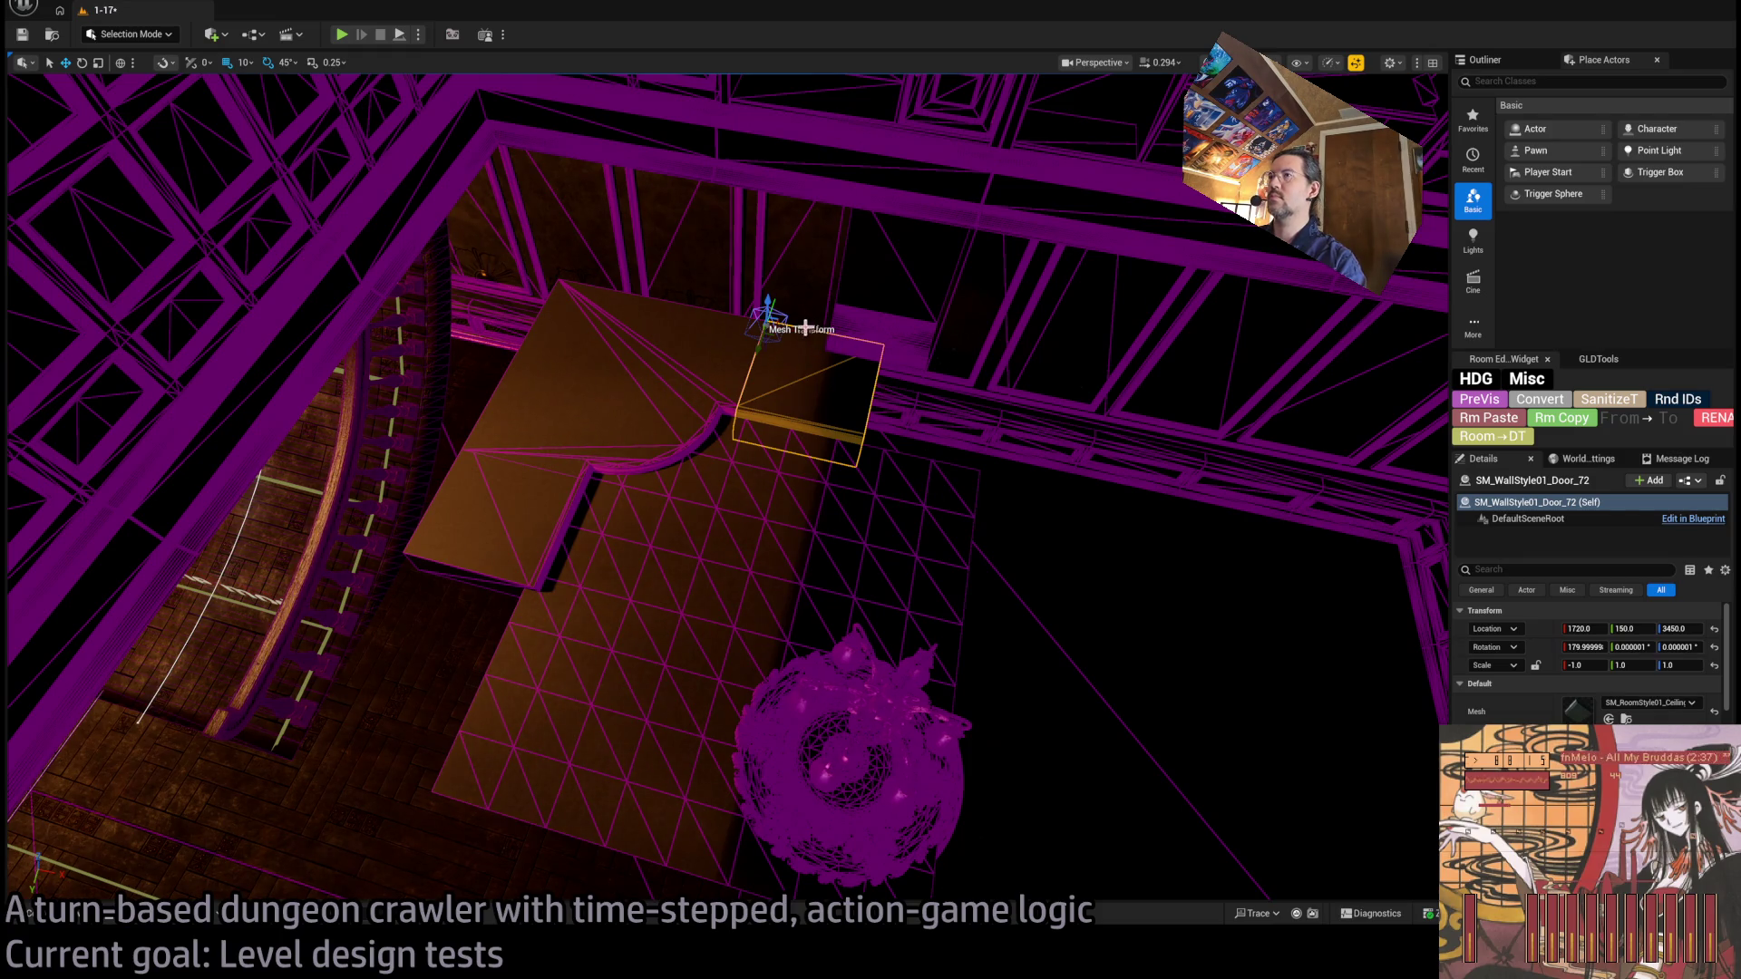
left_click_drag(975, 324, 974, 324)
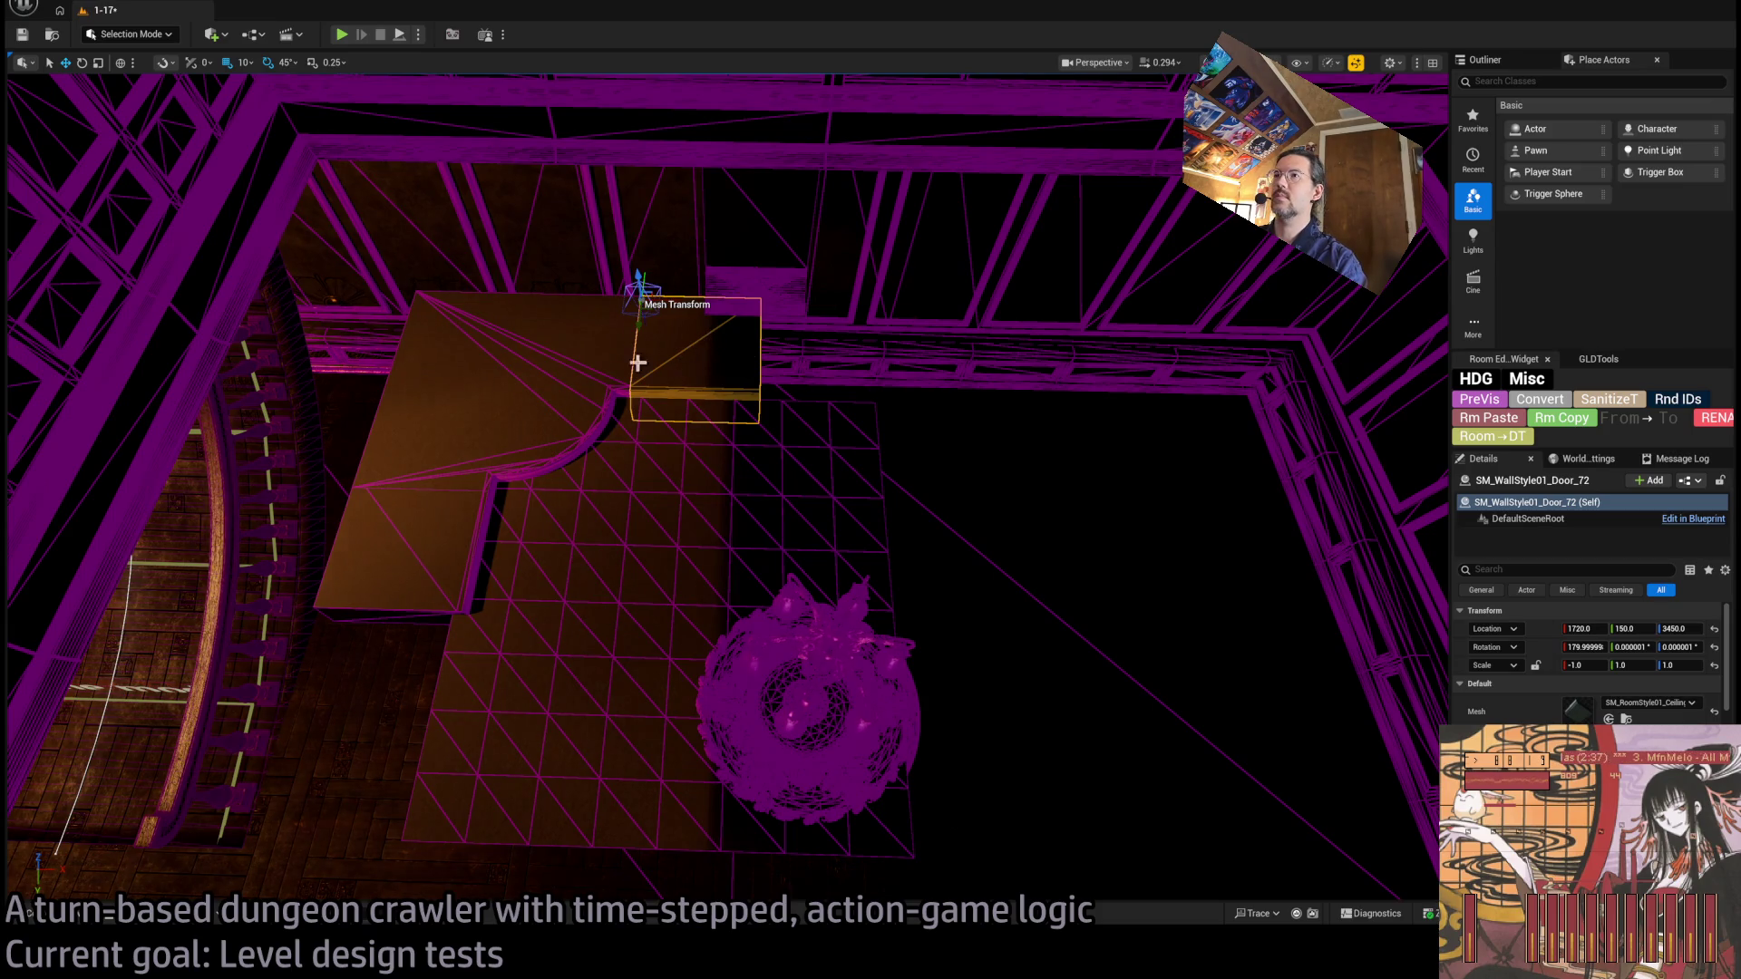
left_click_drag(671, 299, 1024, 314)
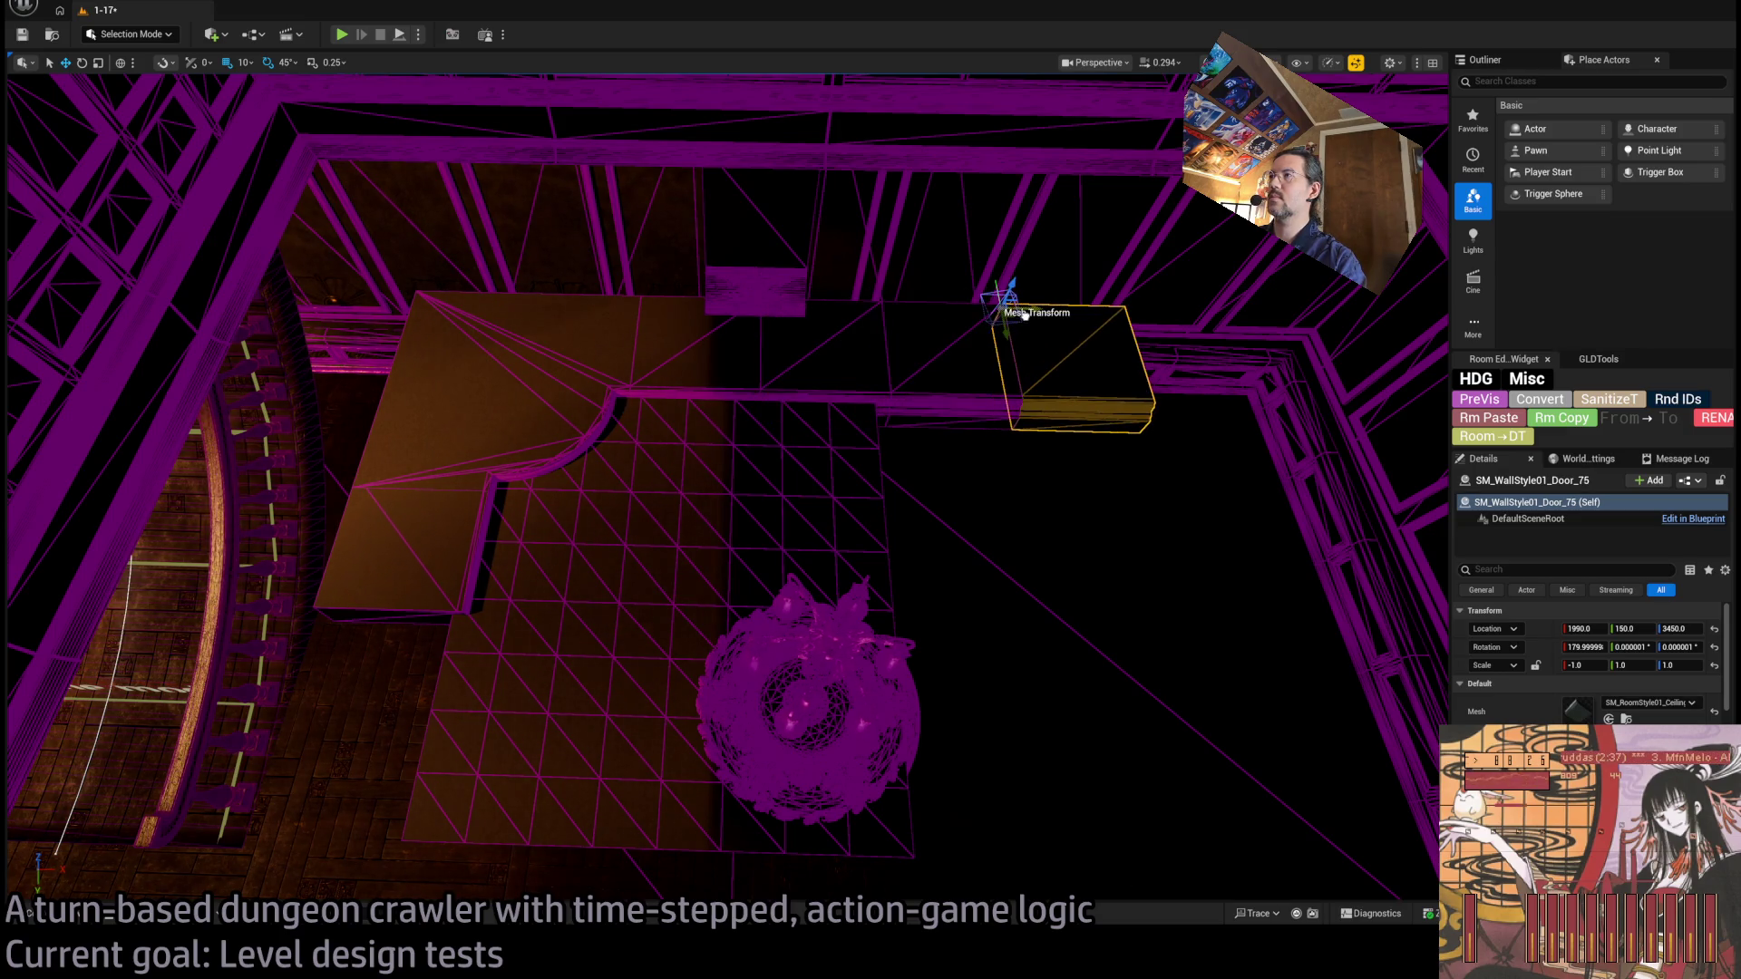
Frame the small floor piece and switch the viewport to Lit shading.
left_click(789, 283)
key("f")
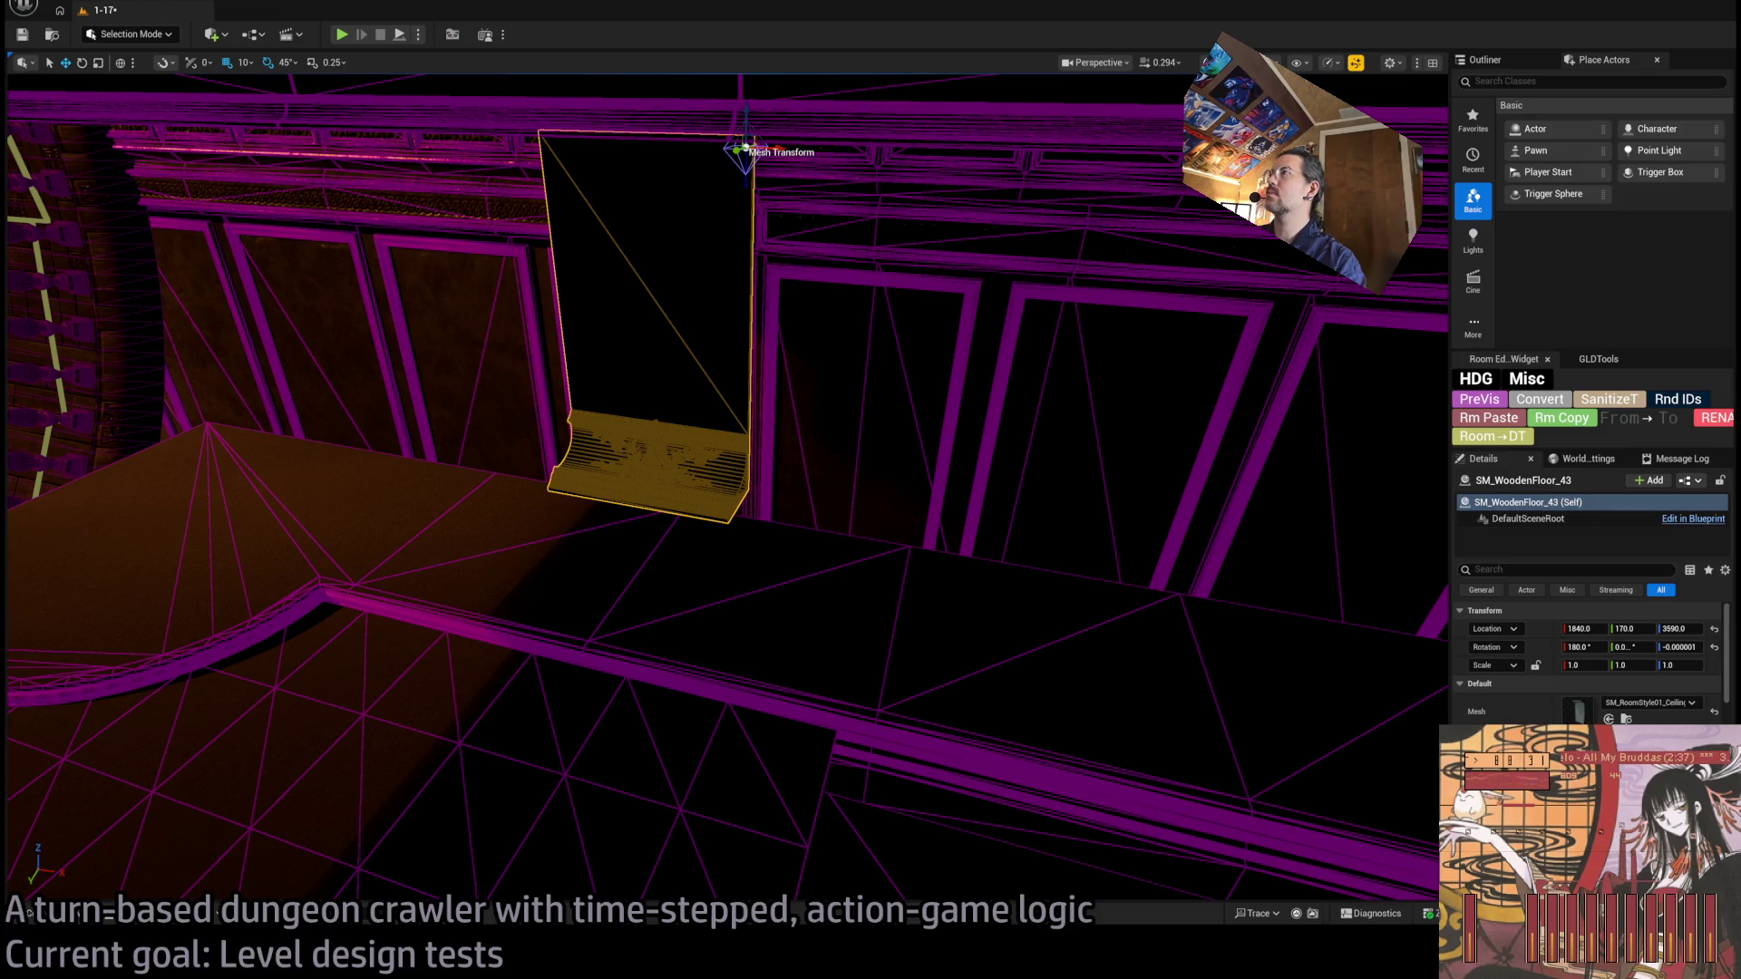
key("alt+4")
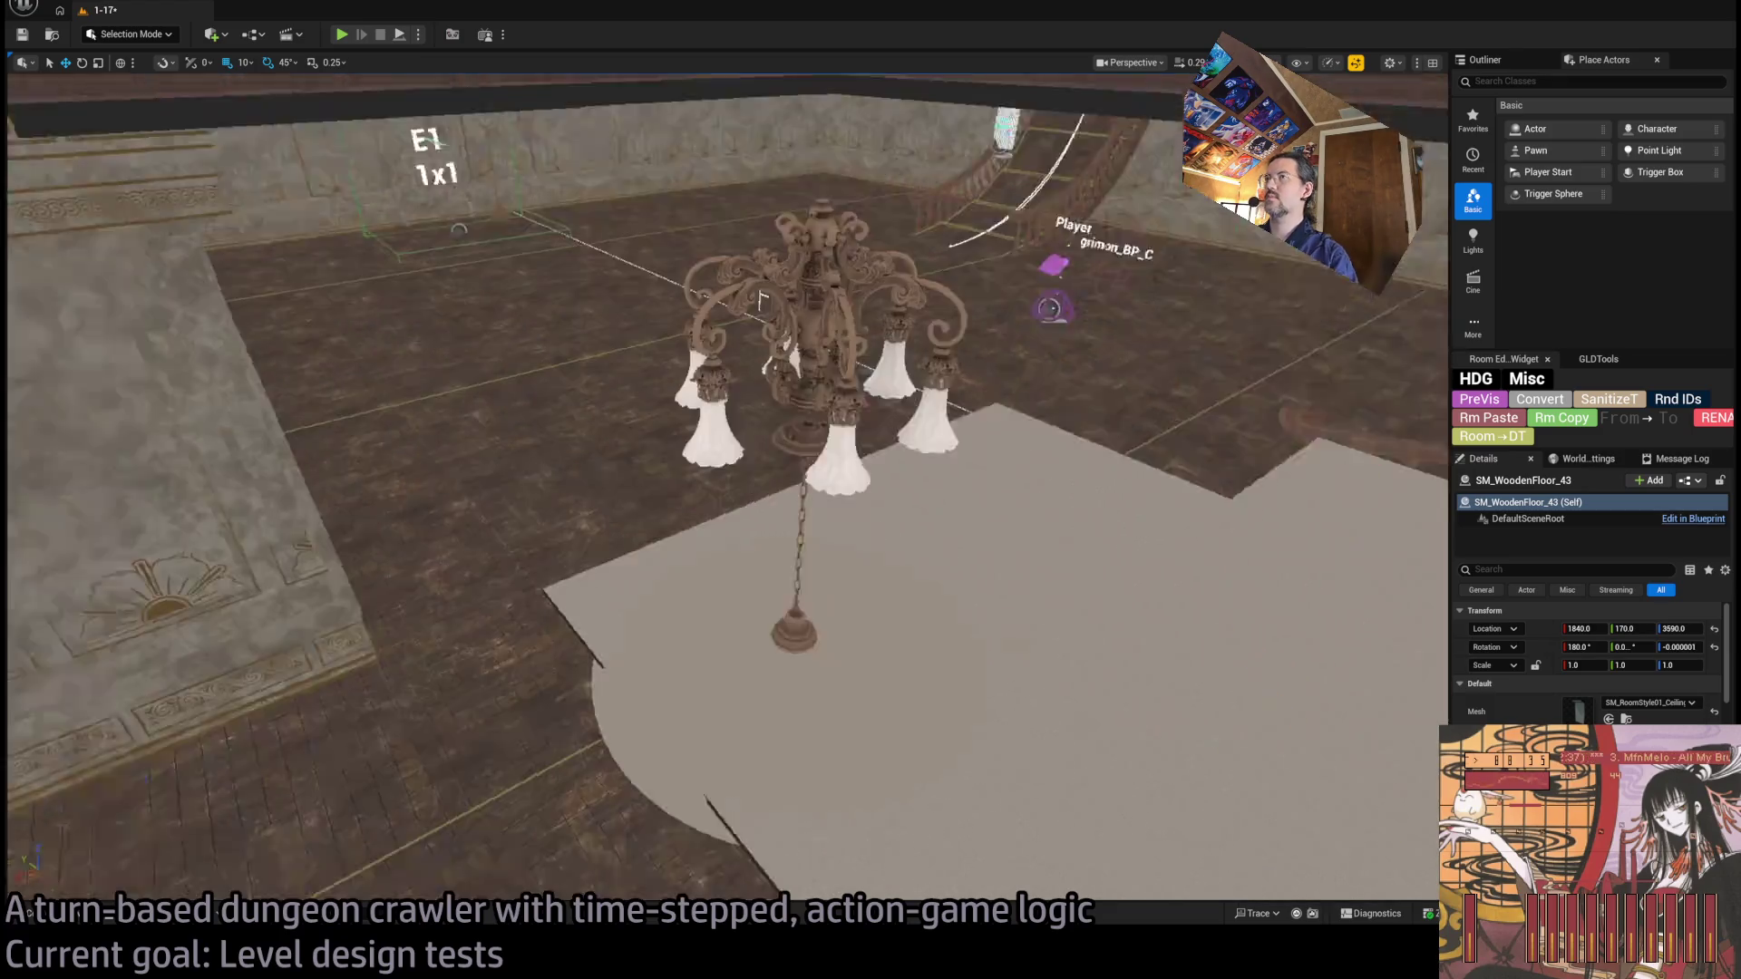
Turn off Cast Shadows on the chandelier.
left_click(702, 373)
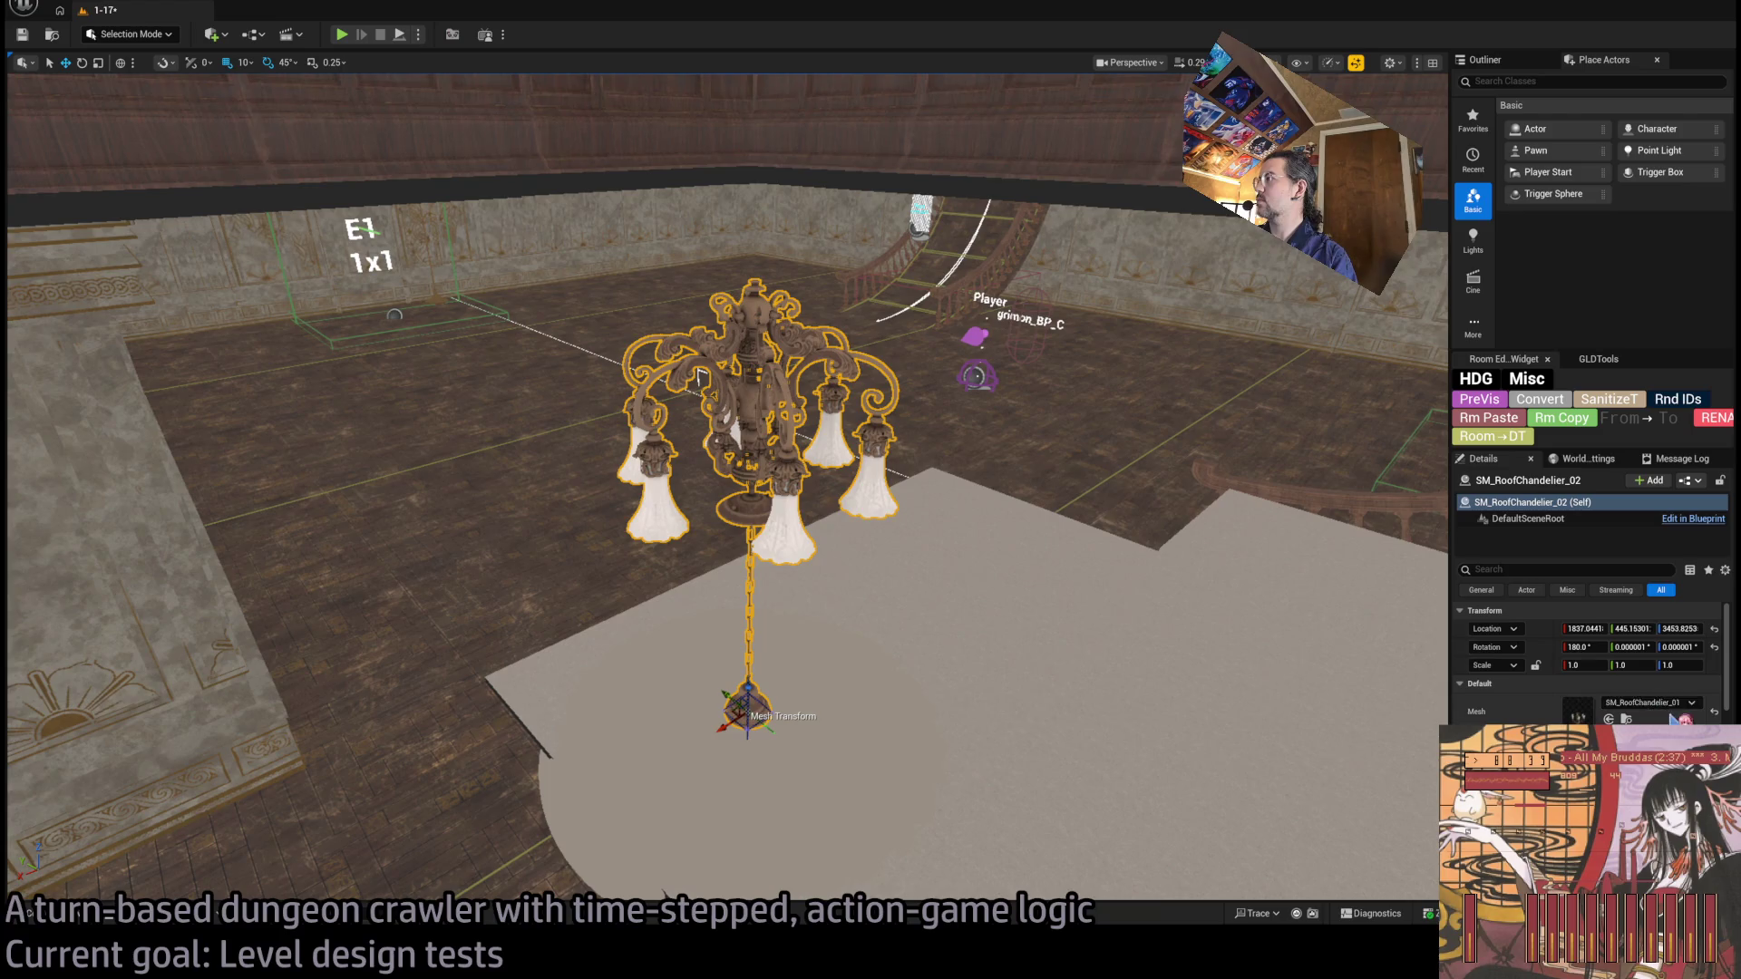
scroll(1555, 712, "down", 3)
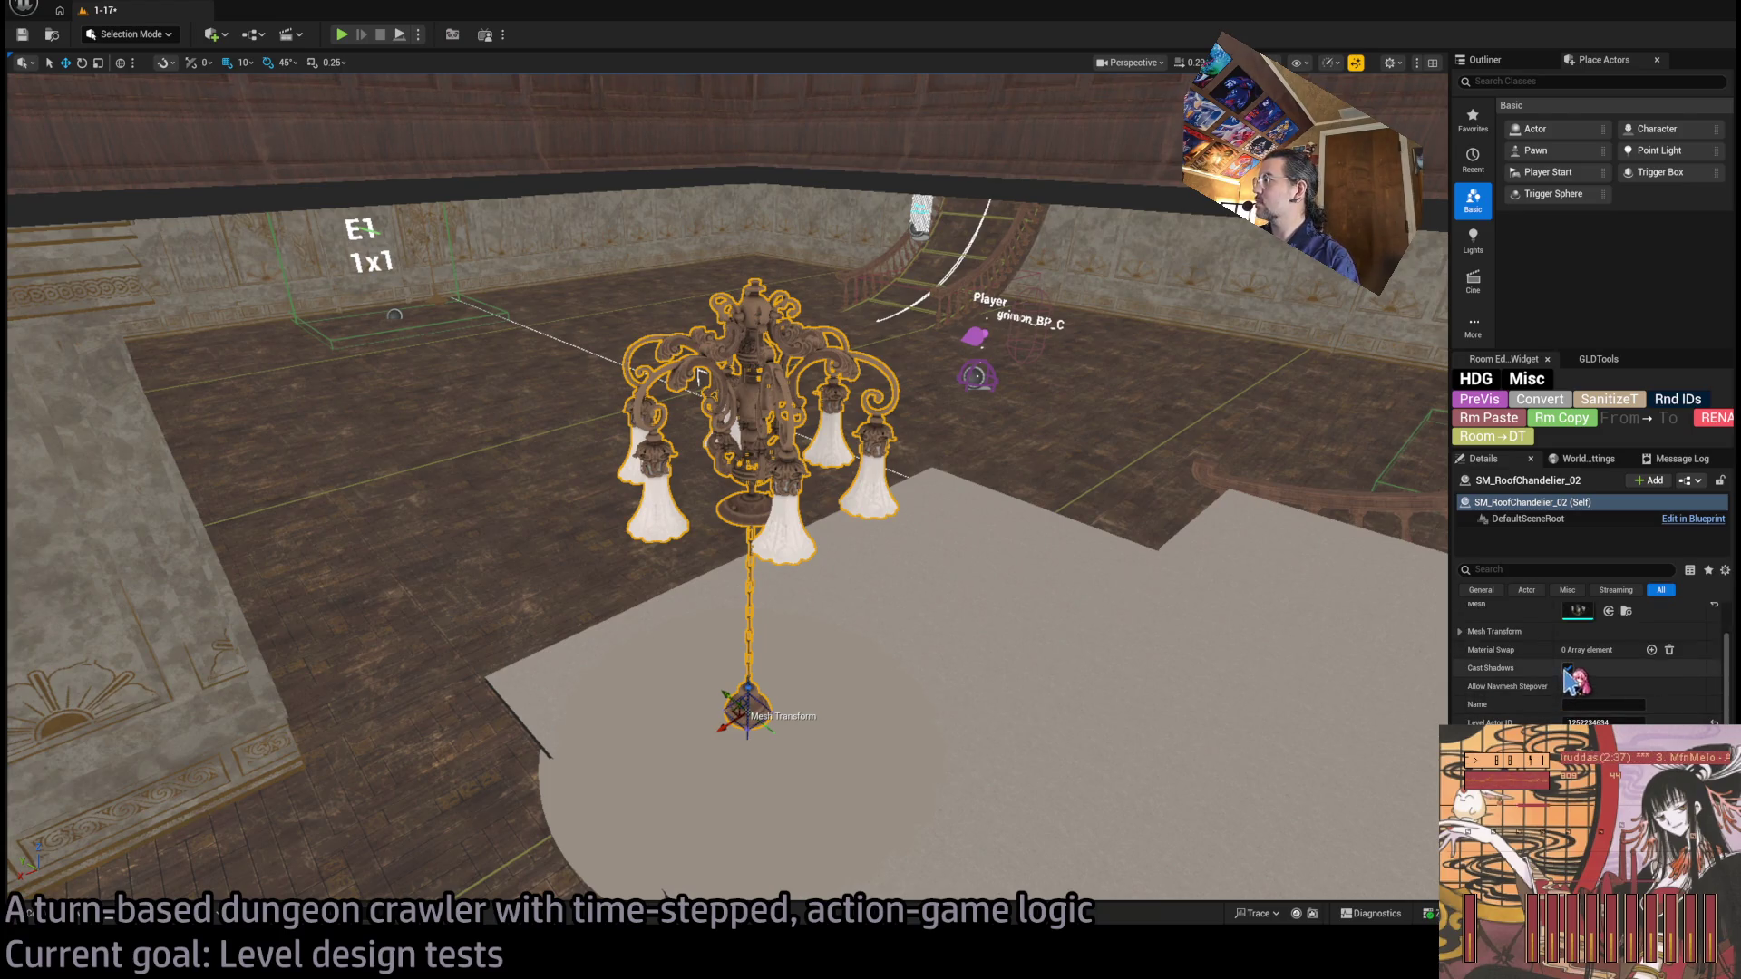
left_click(1568, 668)
Fly toward the staircase and select the point light near the ceiling.
mouse_move(646, 507)
left_mouse_down()
mouse_move(753, 471)
mouse_move(780, 381)
mouse_move(1033, 373)
left_mouse_up()
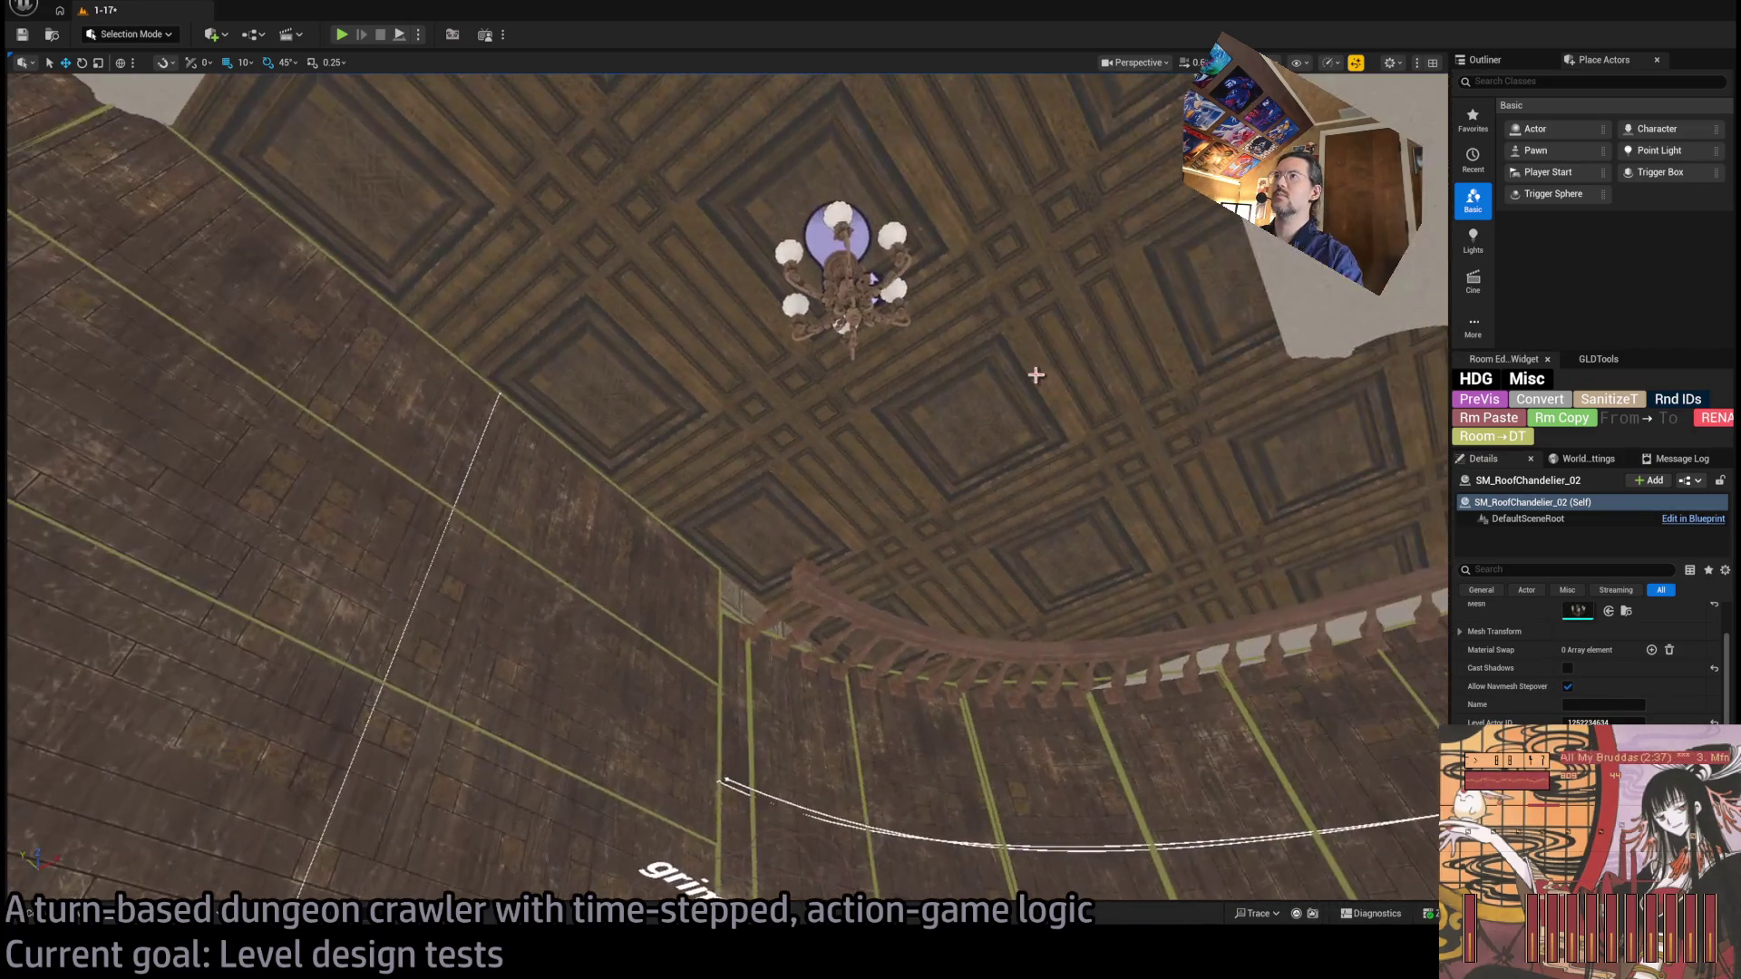
left_click(798, 181)
mouse_move(798, 181)
left_mouse_down()
mouse_move(544, 97)
mouse_move(634, 181)
mouse_move(934, 342)
mouse_move(446, 236)
left_mouse_up()
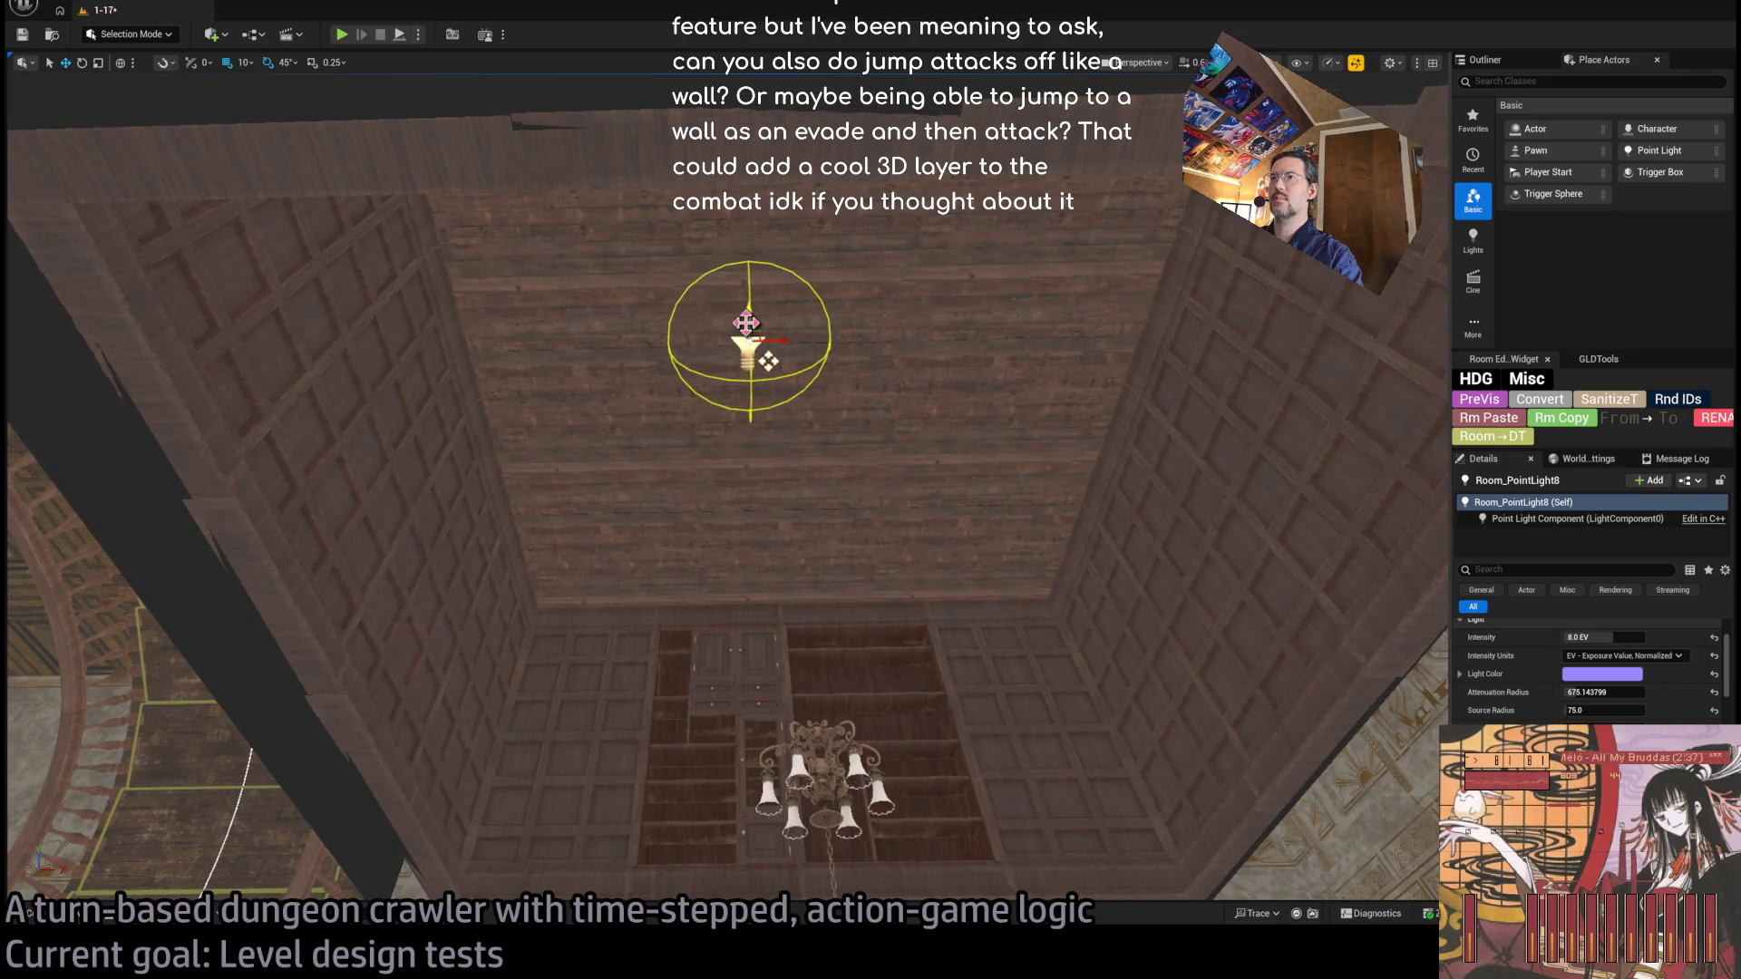
Lower the room's point light into the chandelier, then fly over to the ladder wall.
mouse_move(799, 360)
left_mouse_down()
mouse_move(803, 799)
mouse_move(798, 136)
mouse_move(789, 765)
mouse_move(444, 840)
mouse_move(841, 698)
mouse_move(517, 533)
mouse_move(894, 563)
mouse_move(891, 771)
mouse_move(898, 360)
left_mouse_up()
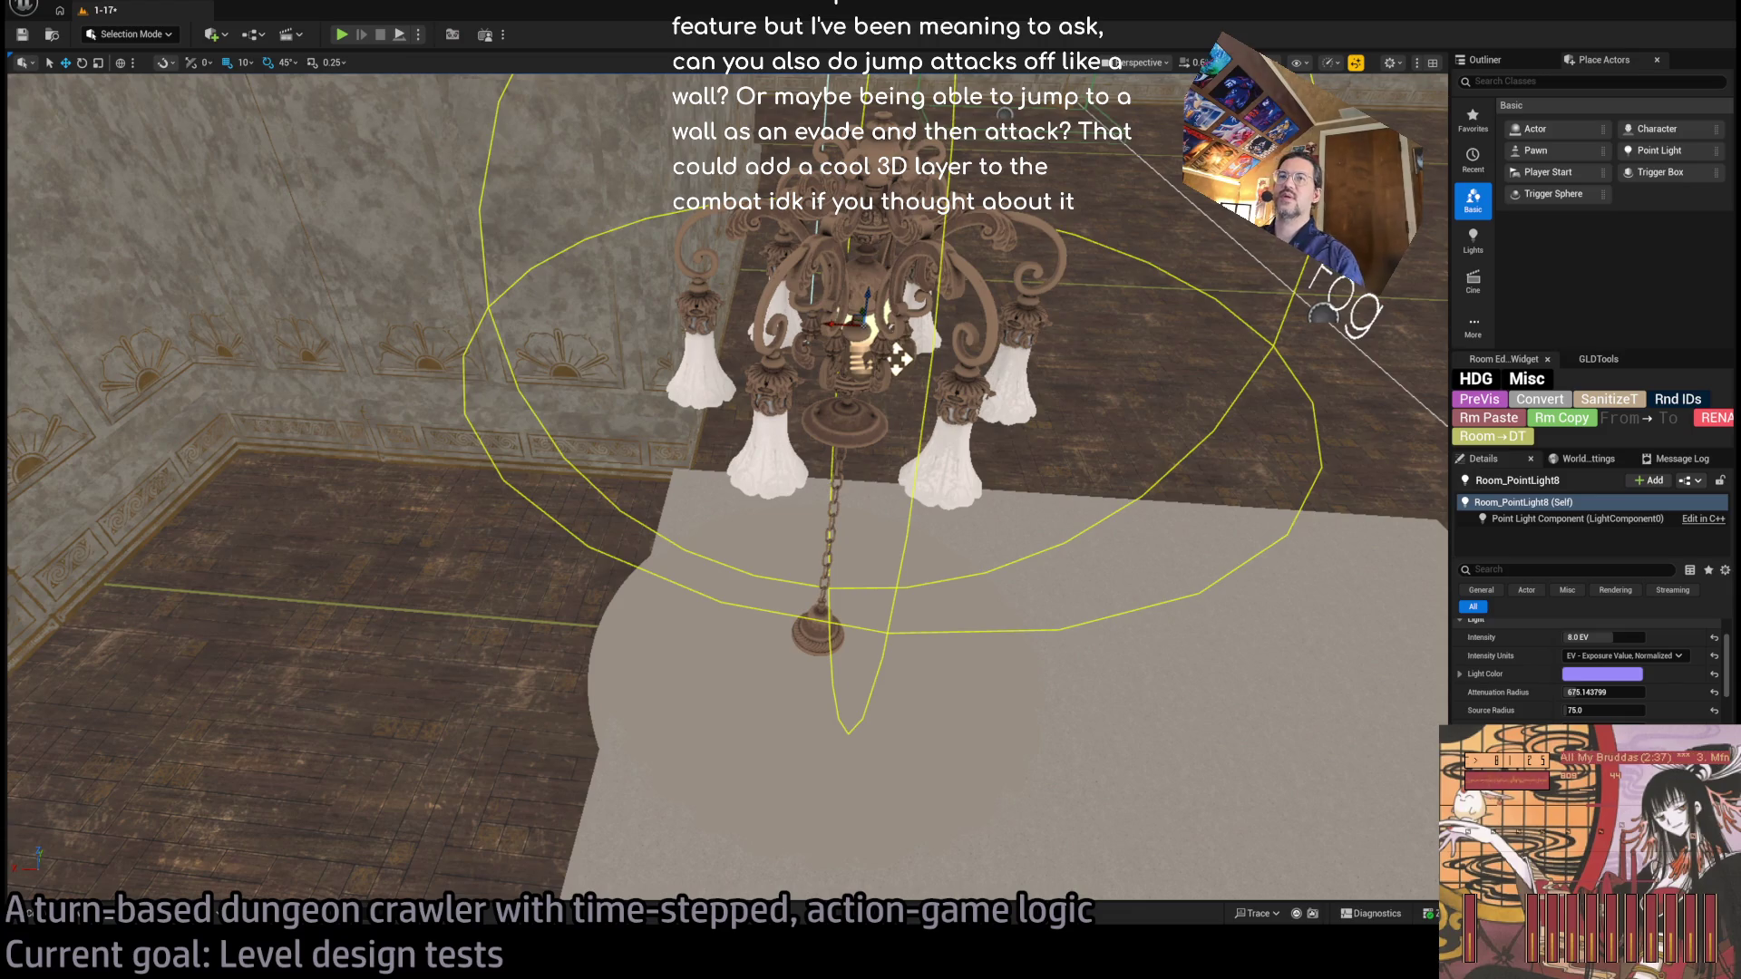
mouse_move(897, 360)
left_mouse_down()
mouse_move(533, 542)
mouse_move(635, 530)
mouse_move(553, 607)
mouse_move(684, 571)
mouse_move(460, 548)
mouse_move(791, 696)
left_mouse_up()
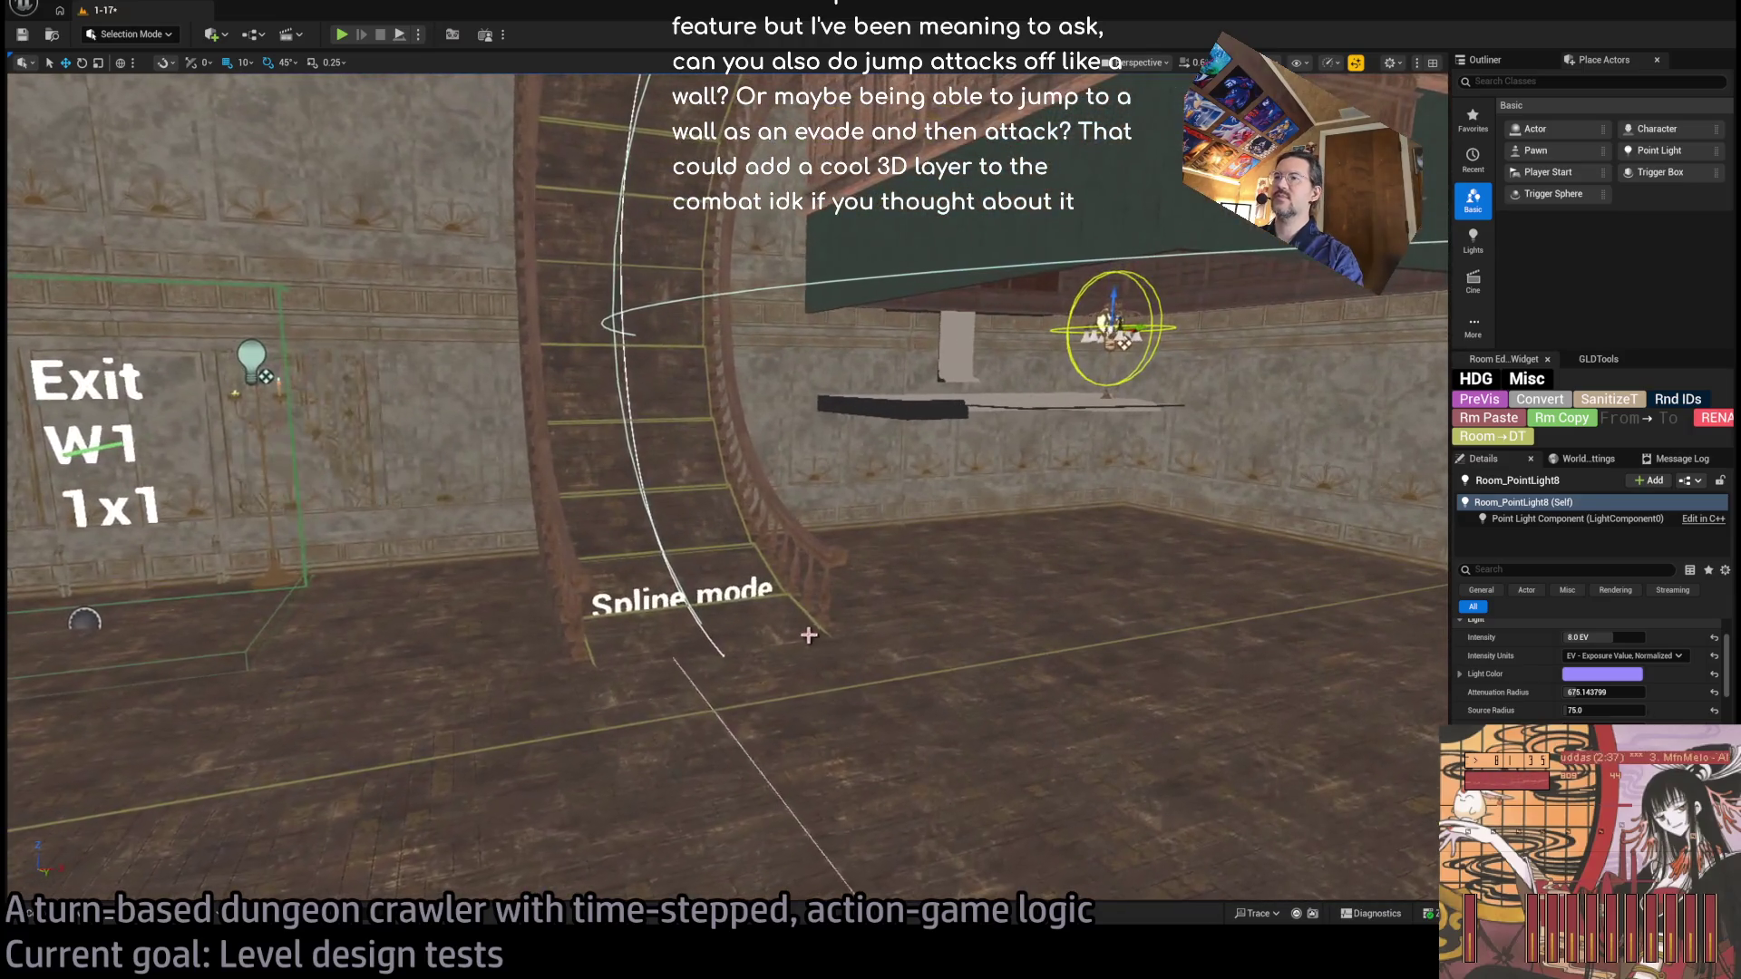
left_click(791, 696)
left_click(691, 655)
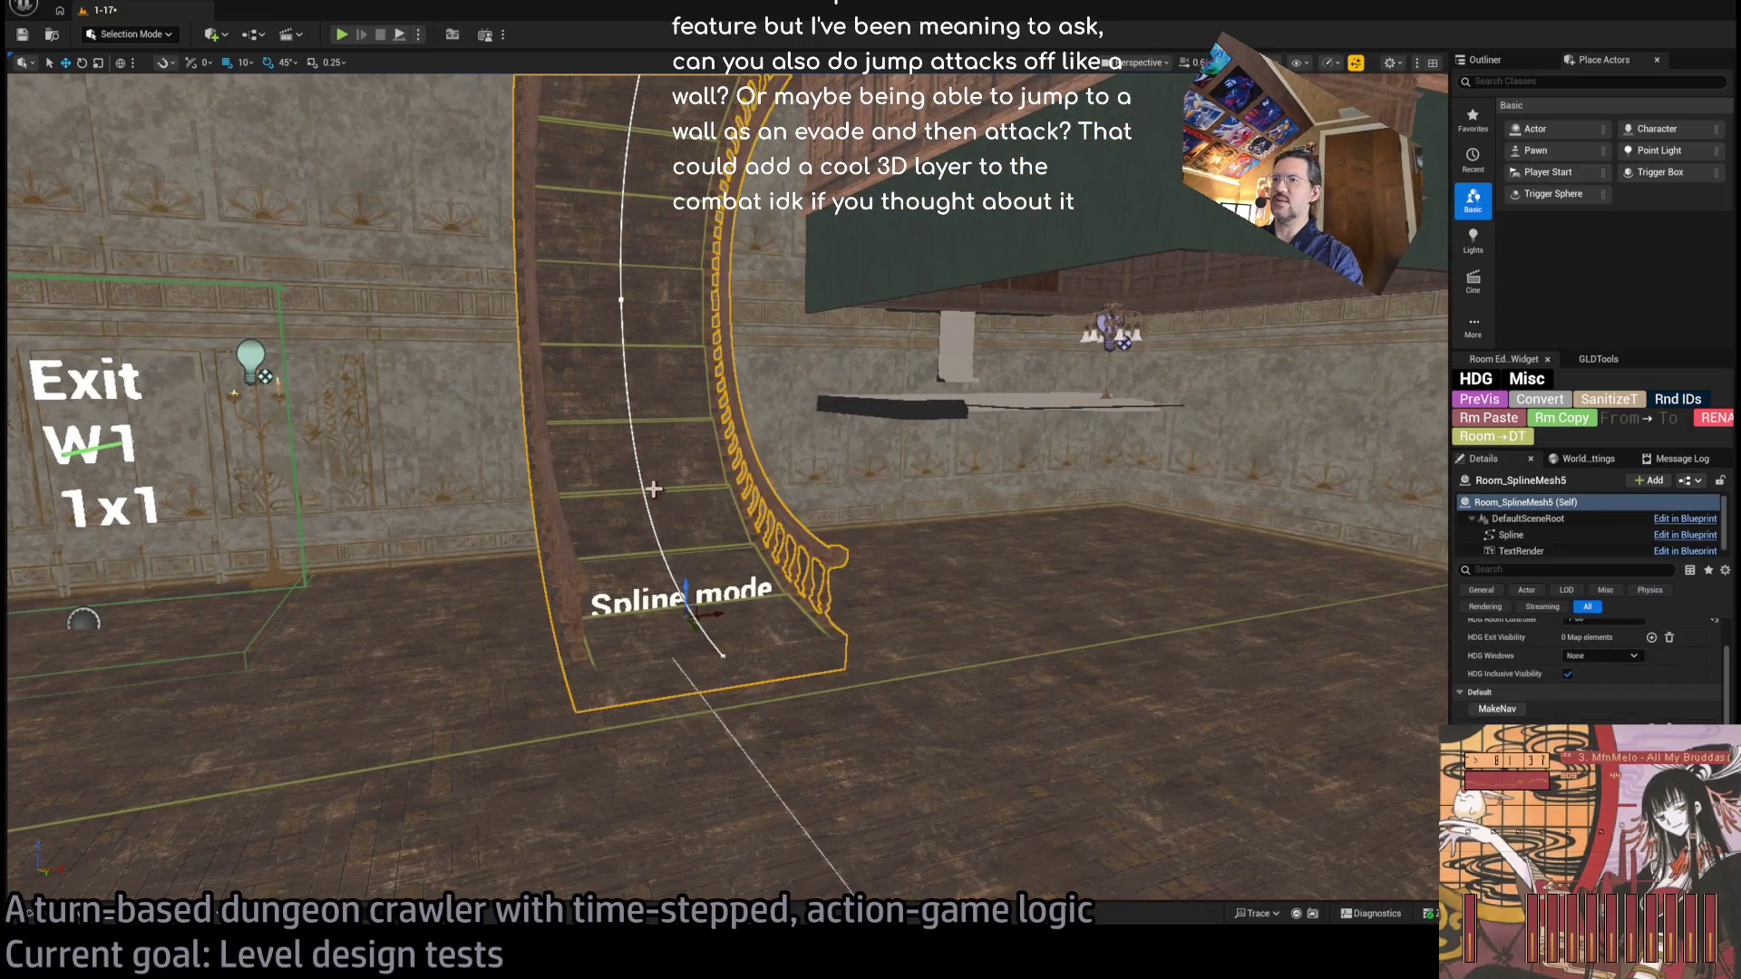
mouse_move(691, 655)
left_mouse_down()
mouse_move(635, 634)
mouse_move(691, 655)
left_mouse_up()
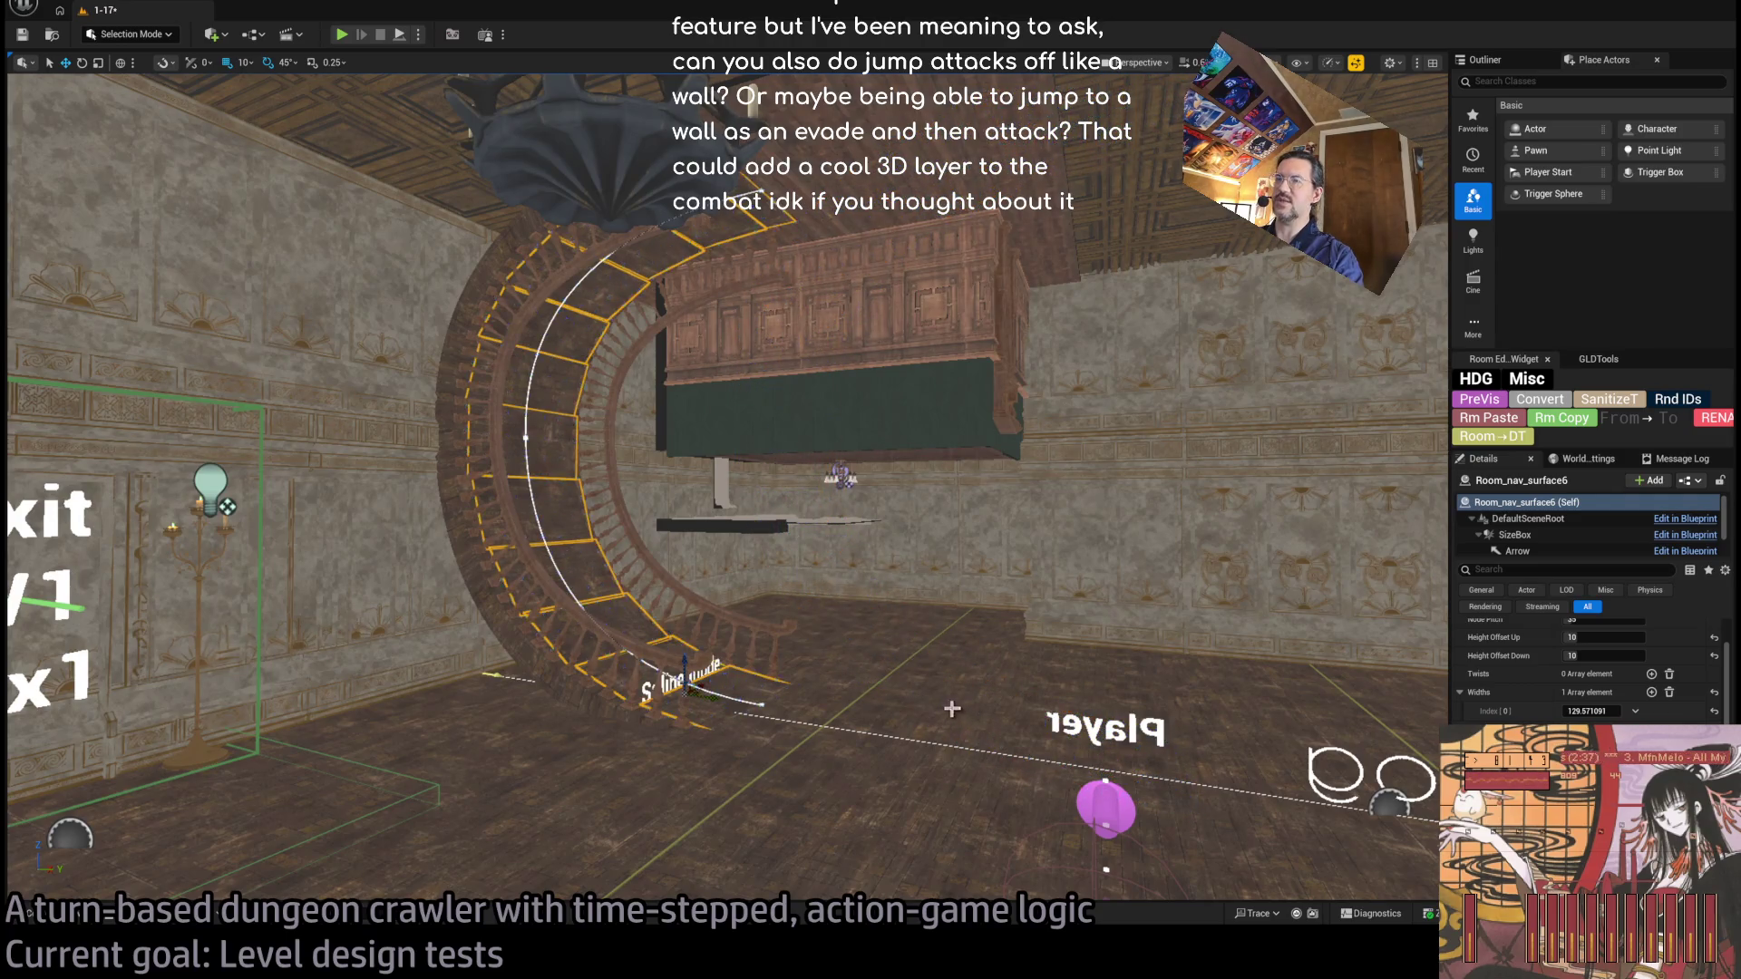
left_click_drag(725, 490, 635, 490)
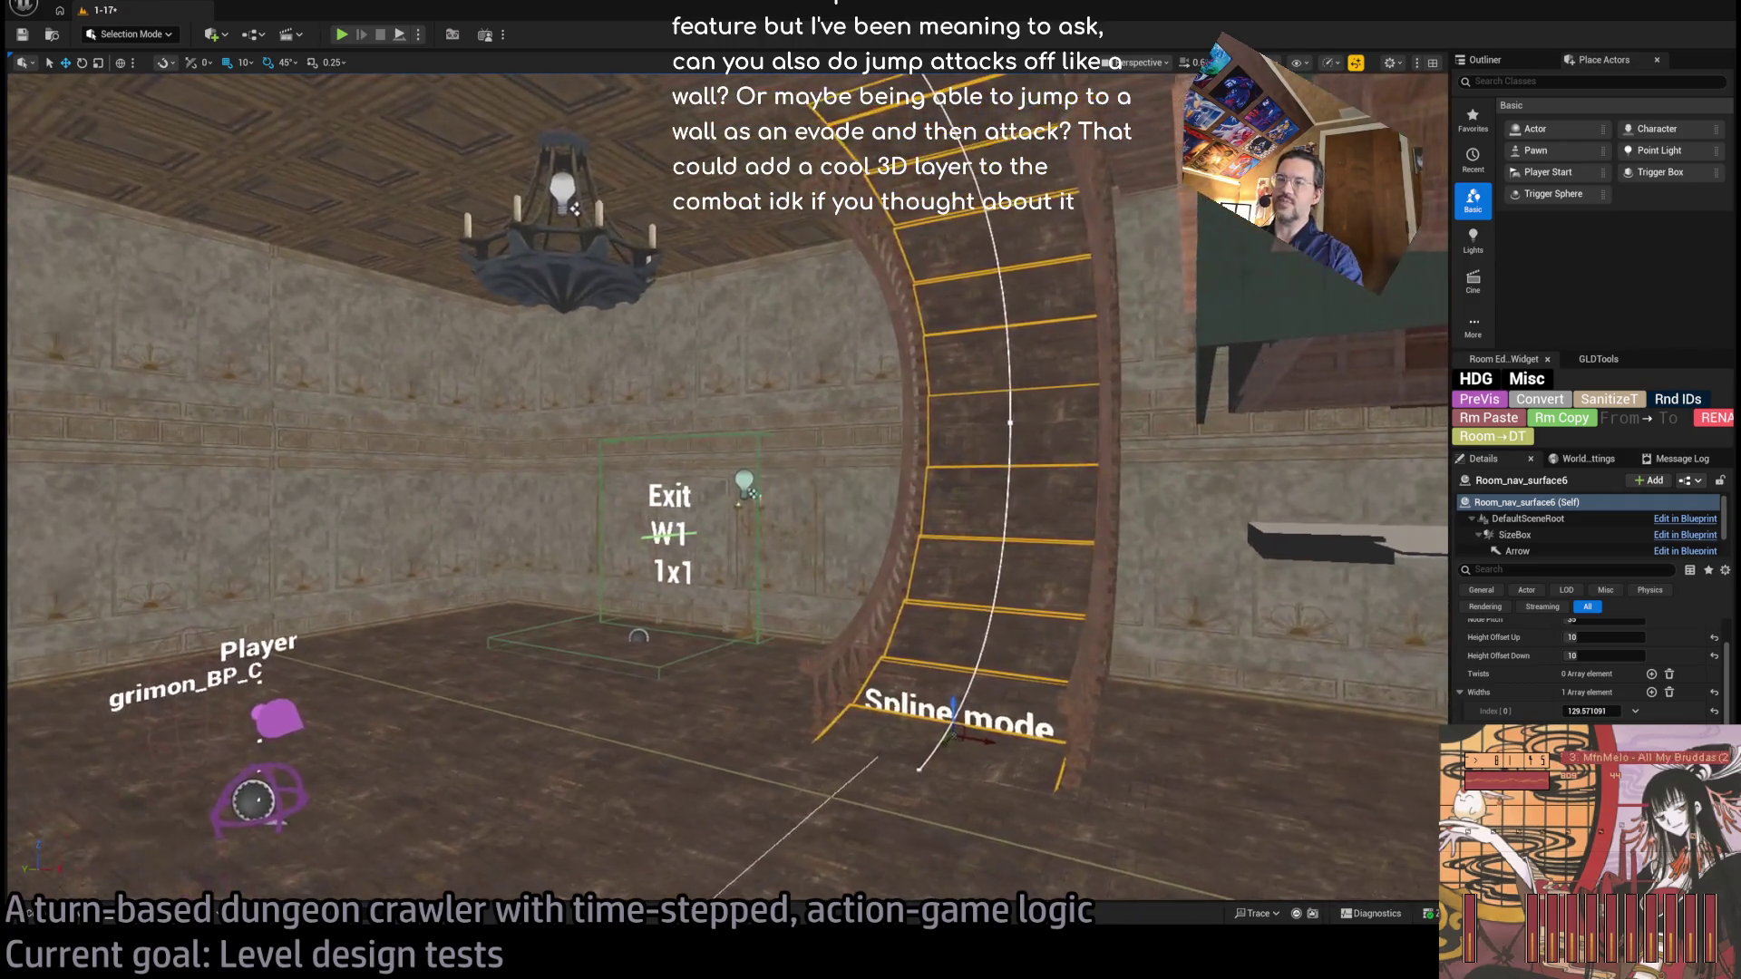
key("s")
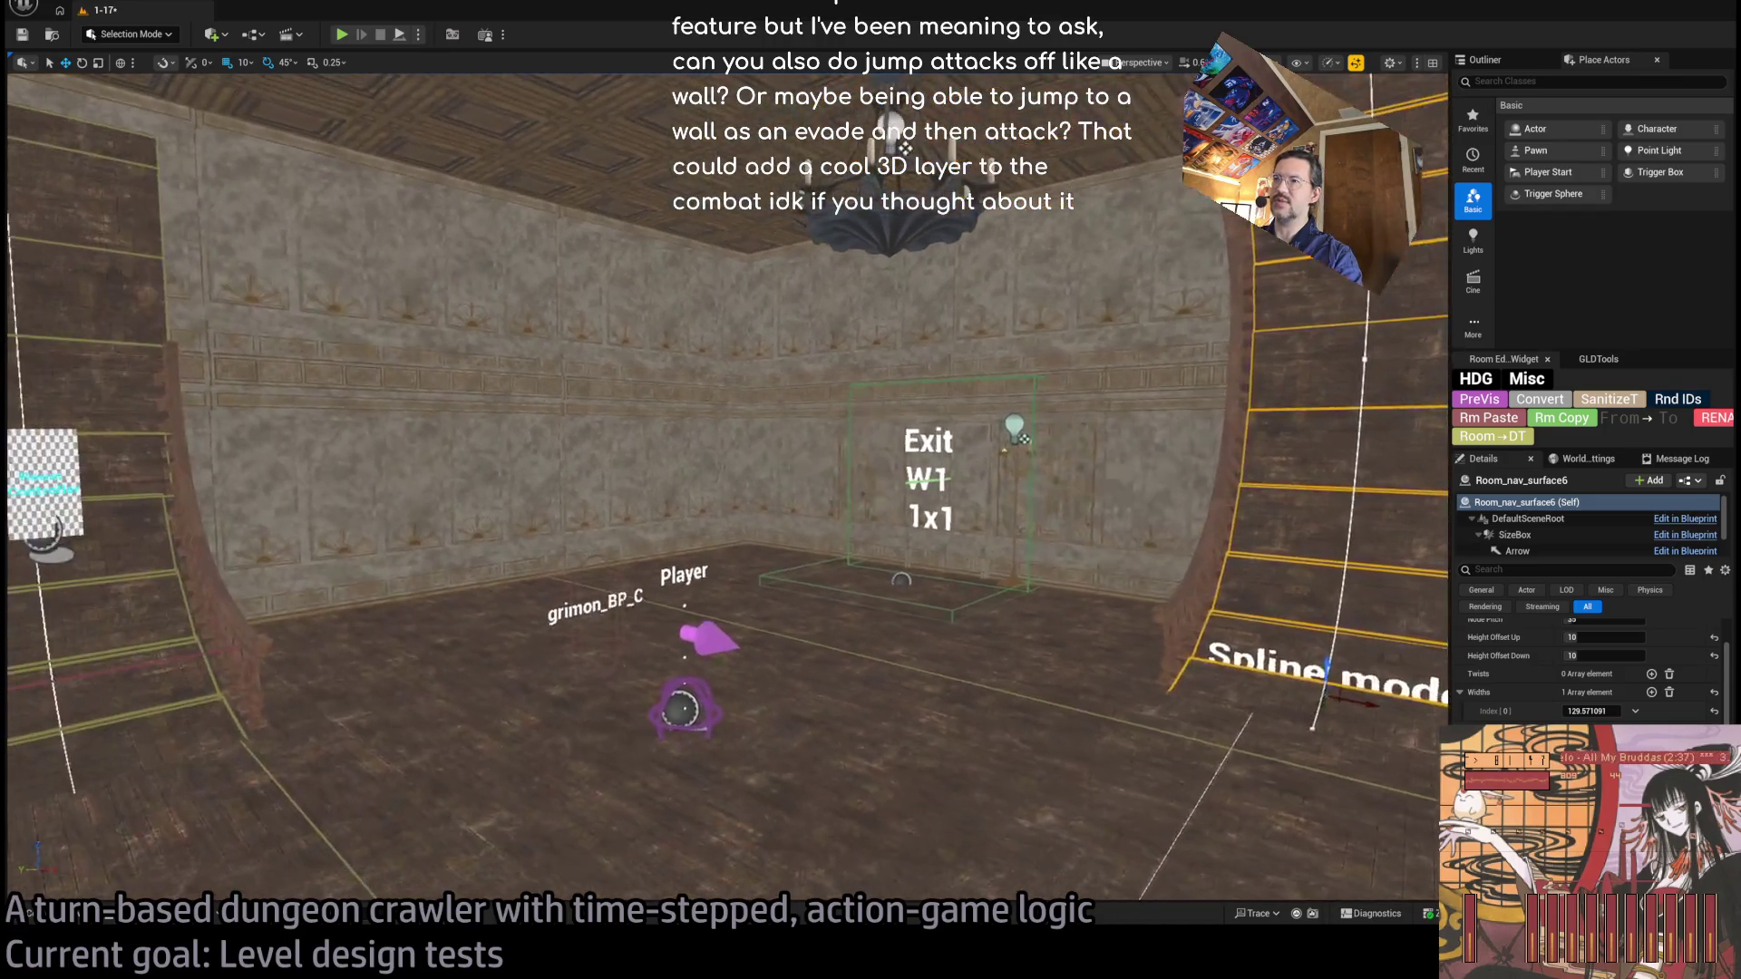
scroll(420, 649, "up", 3)
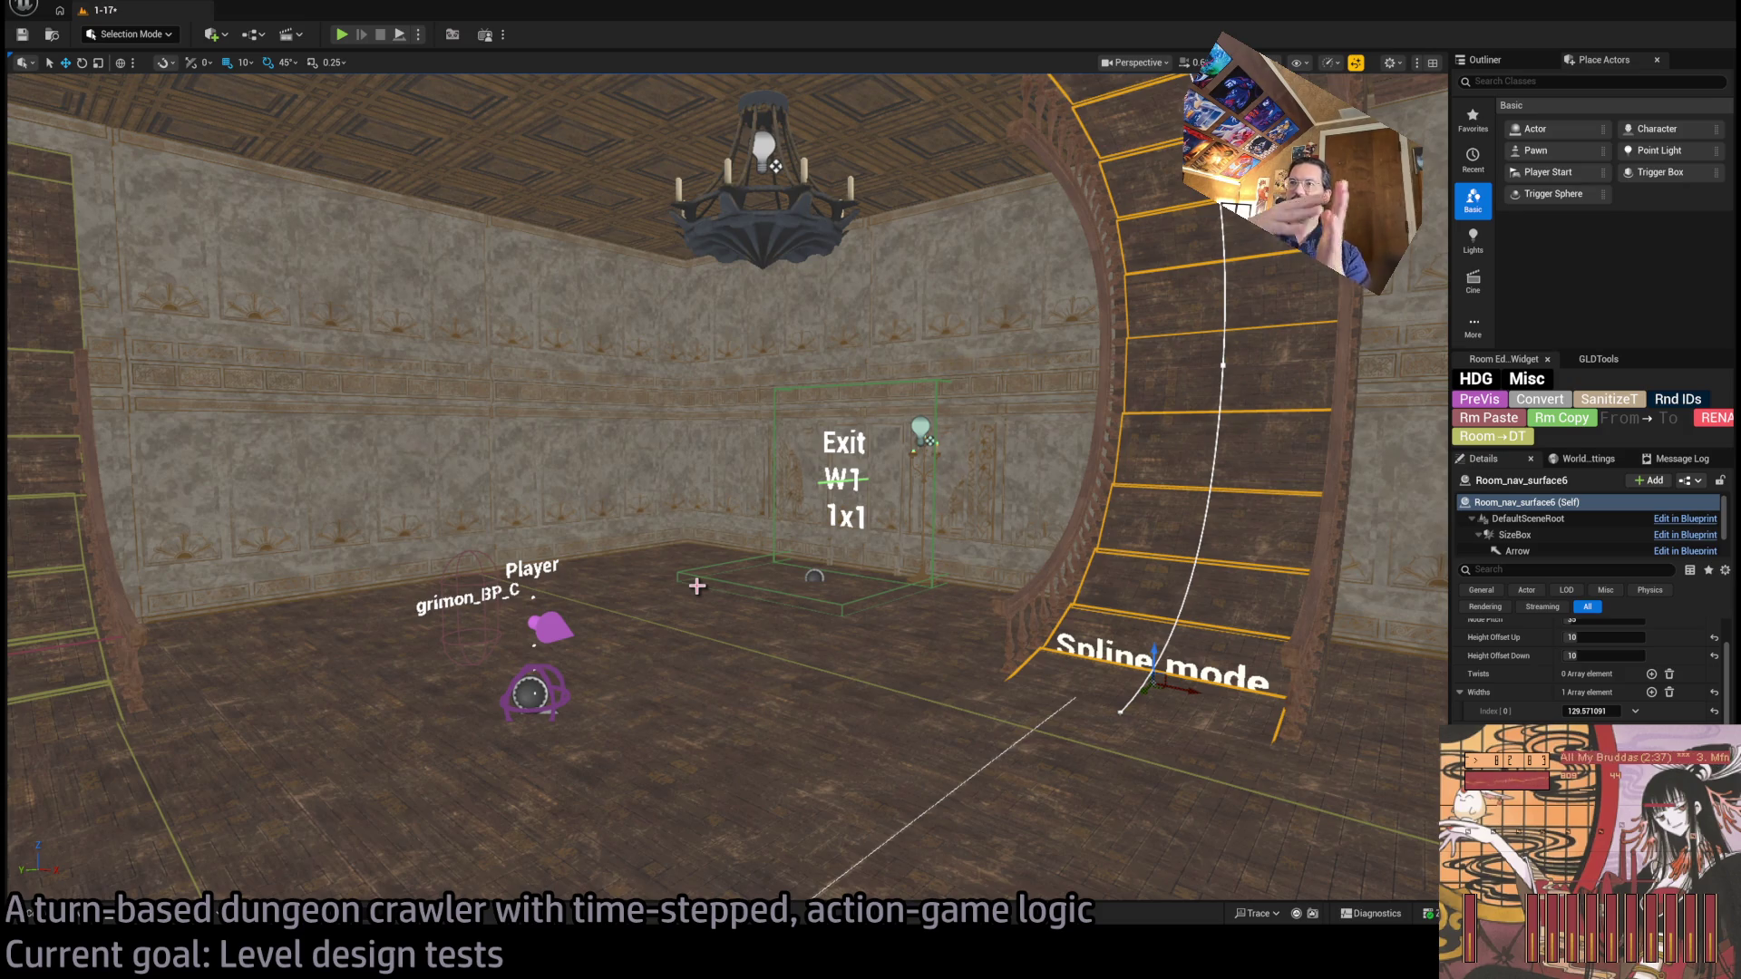
mouse_move(696, 587)
left_mouse_down()
mouse_move(816, 580)
mouse_move(698, 585)
left_mouse_up()
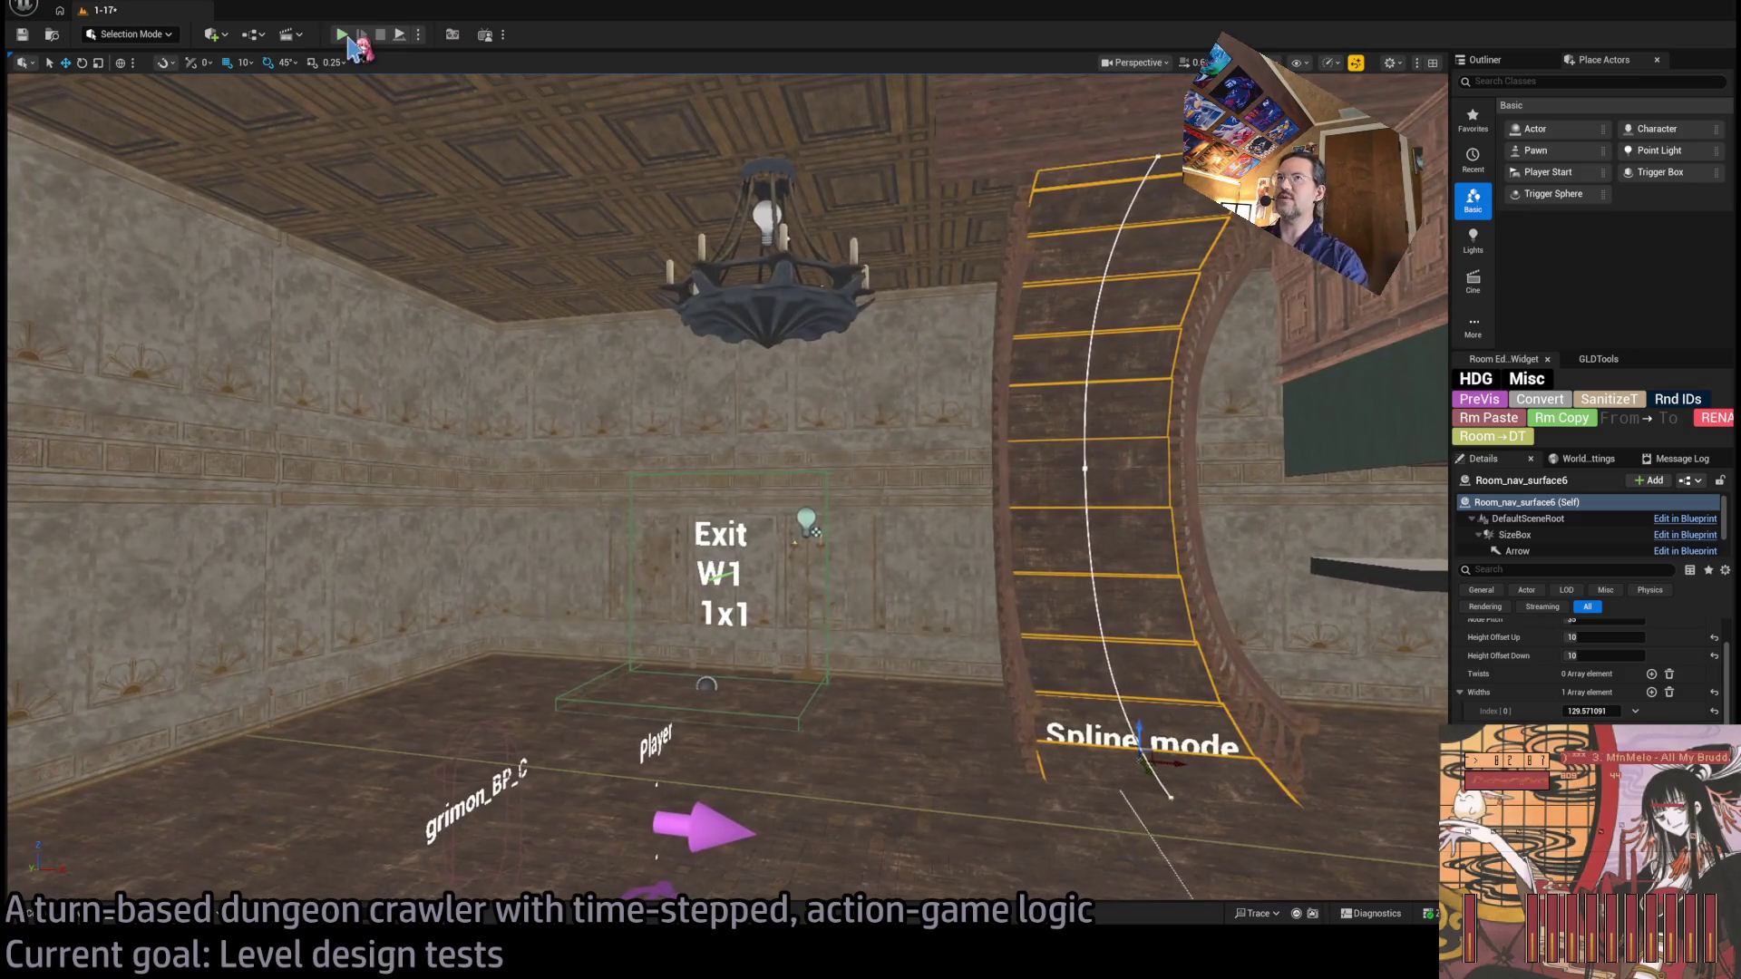
Play the level in the editor, run several game turns including a one-second turn, then eject with F8.
left_click(348, 37)
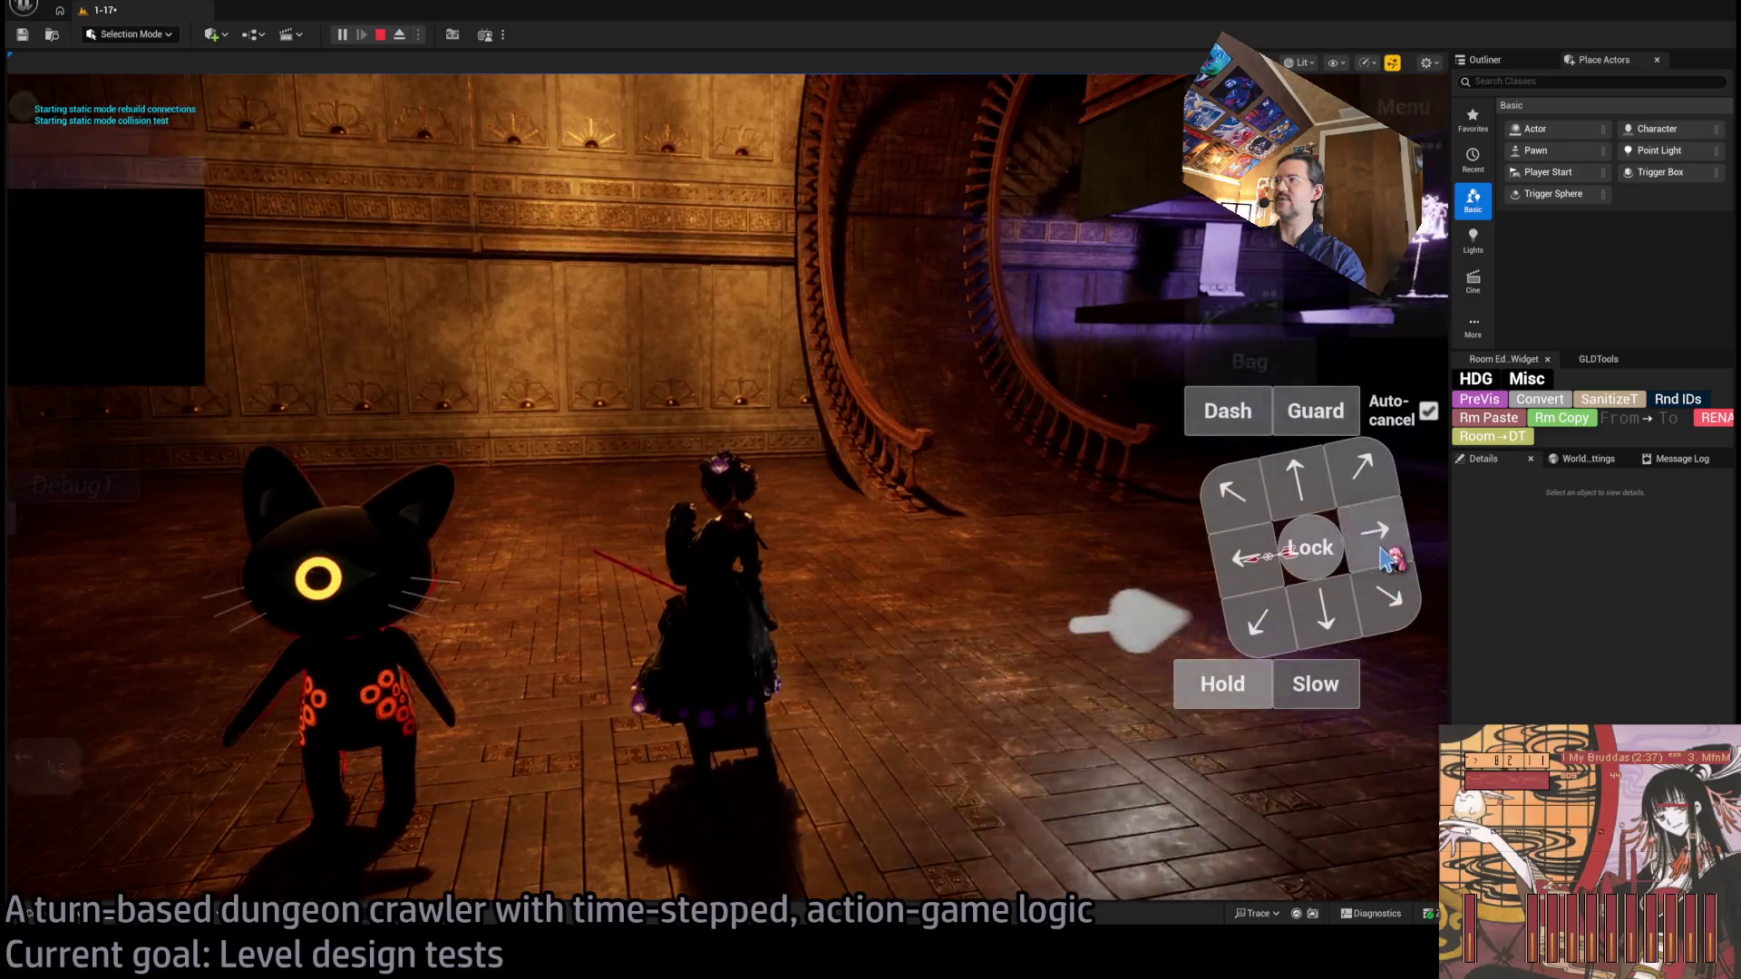
left_click(100, 653)
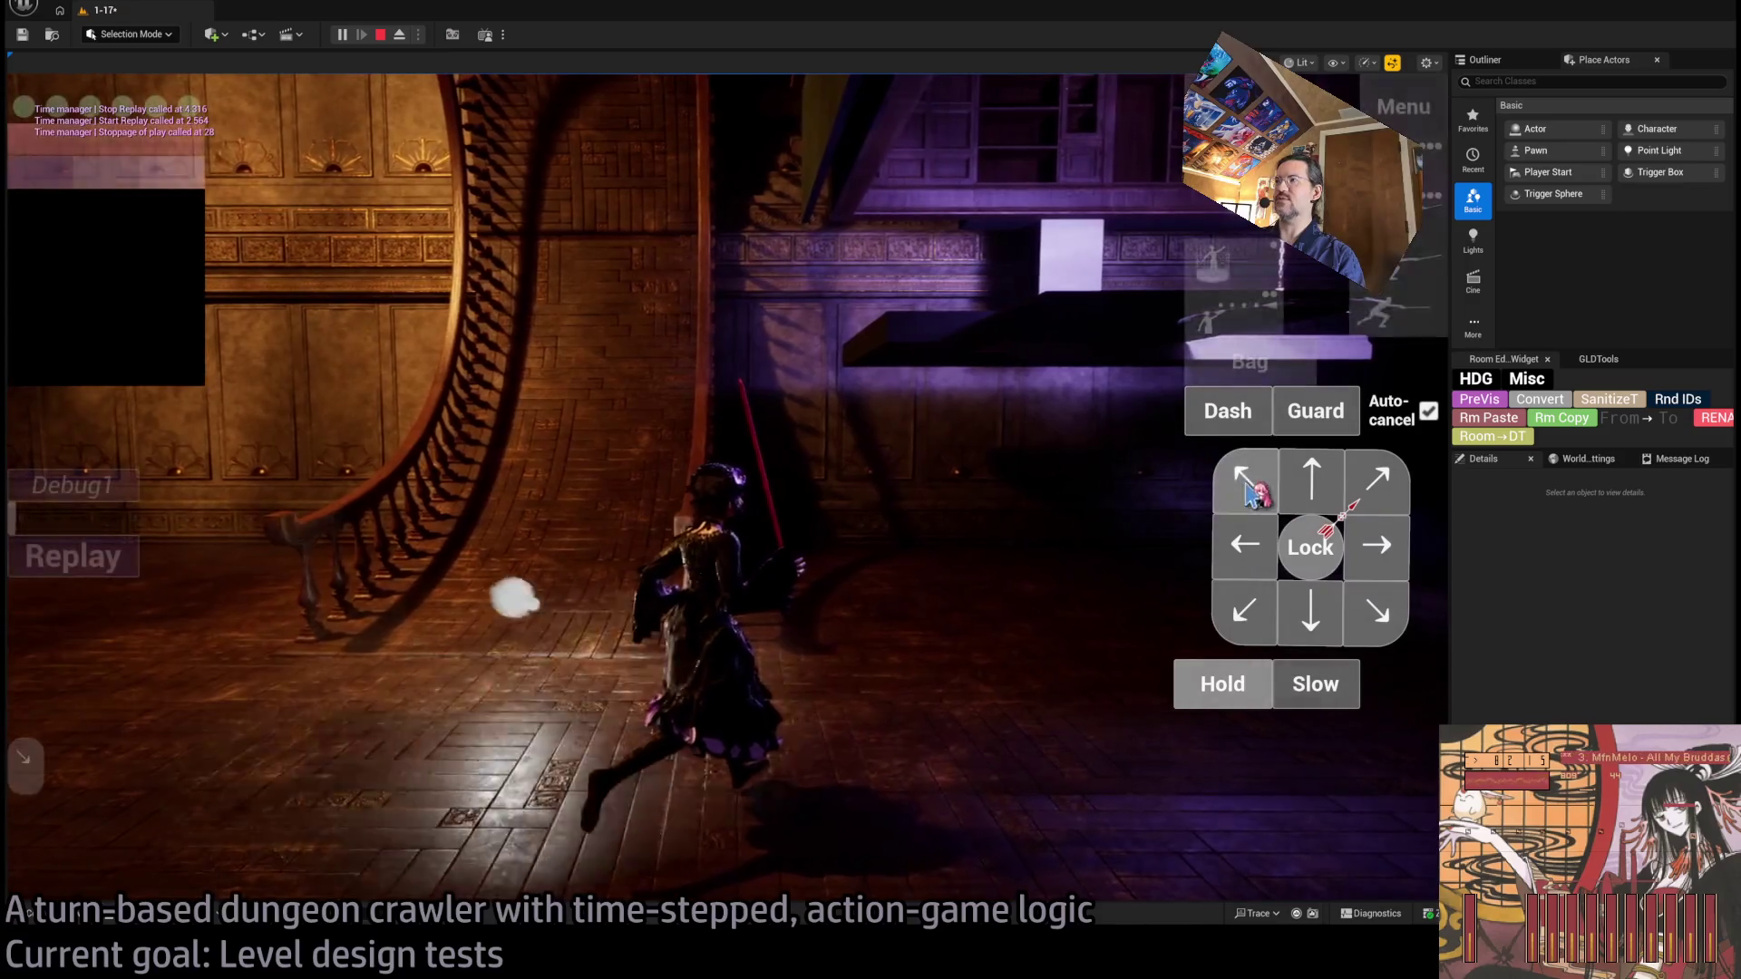
left_click(1315, 478)
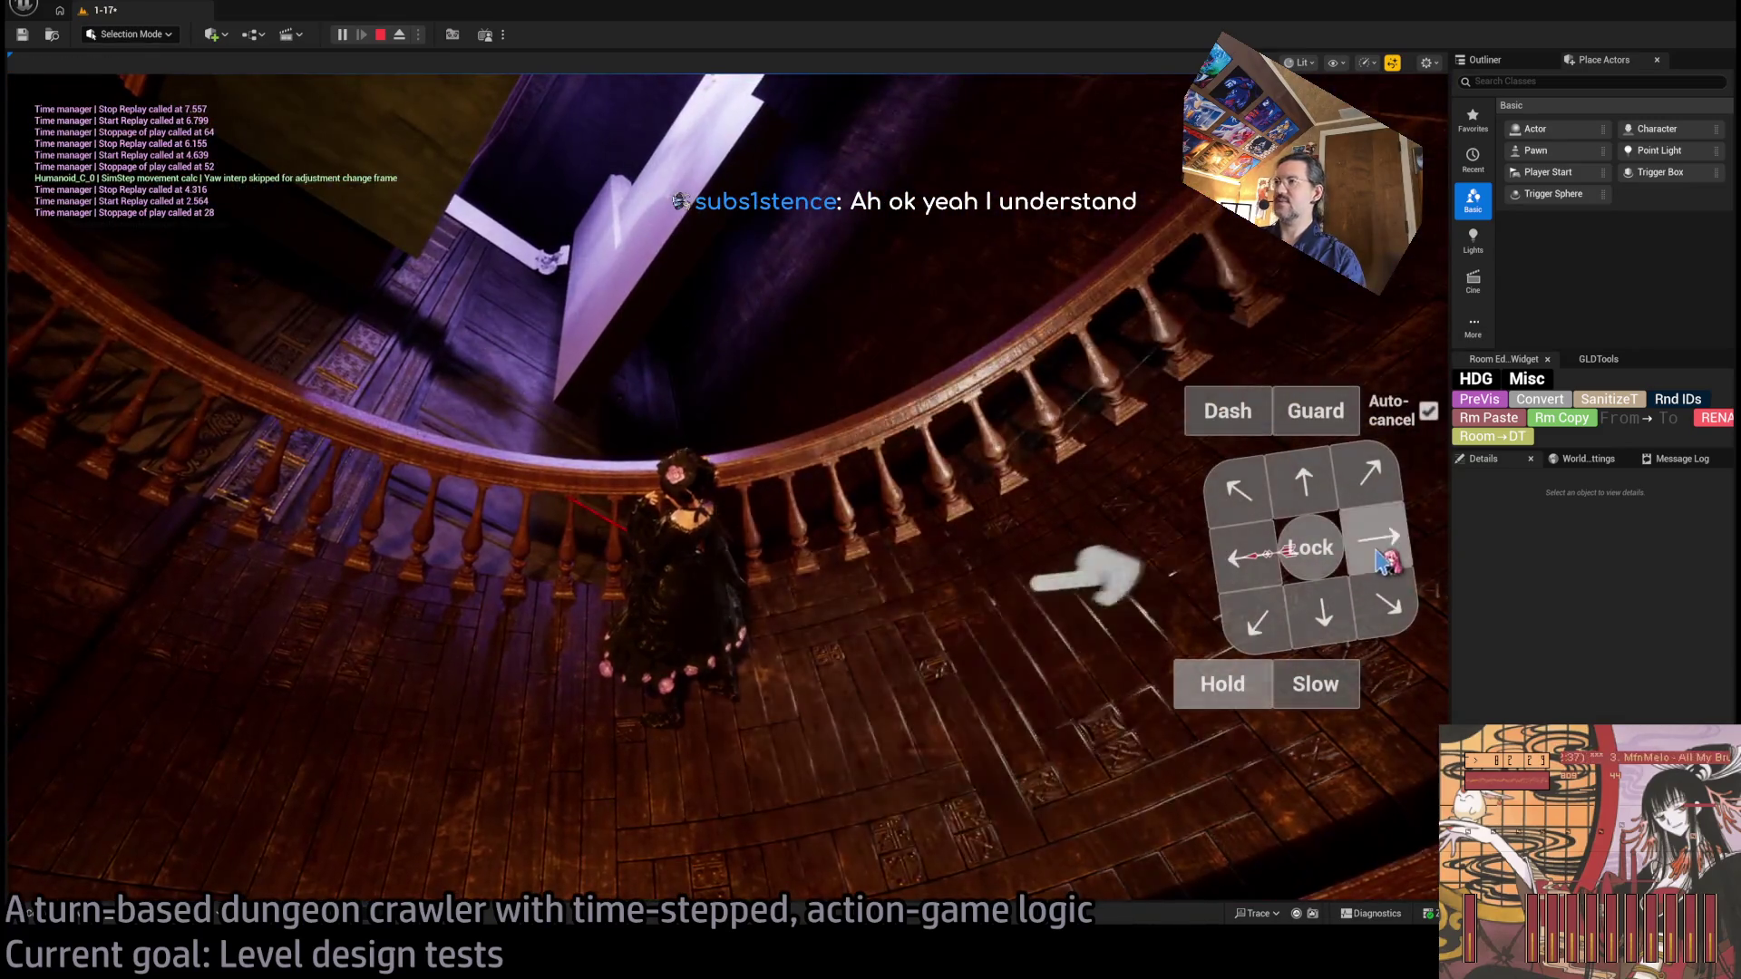
left_click(77, 653)
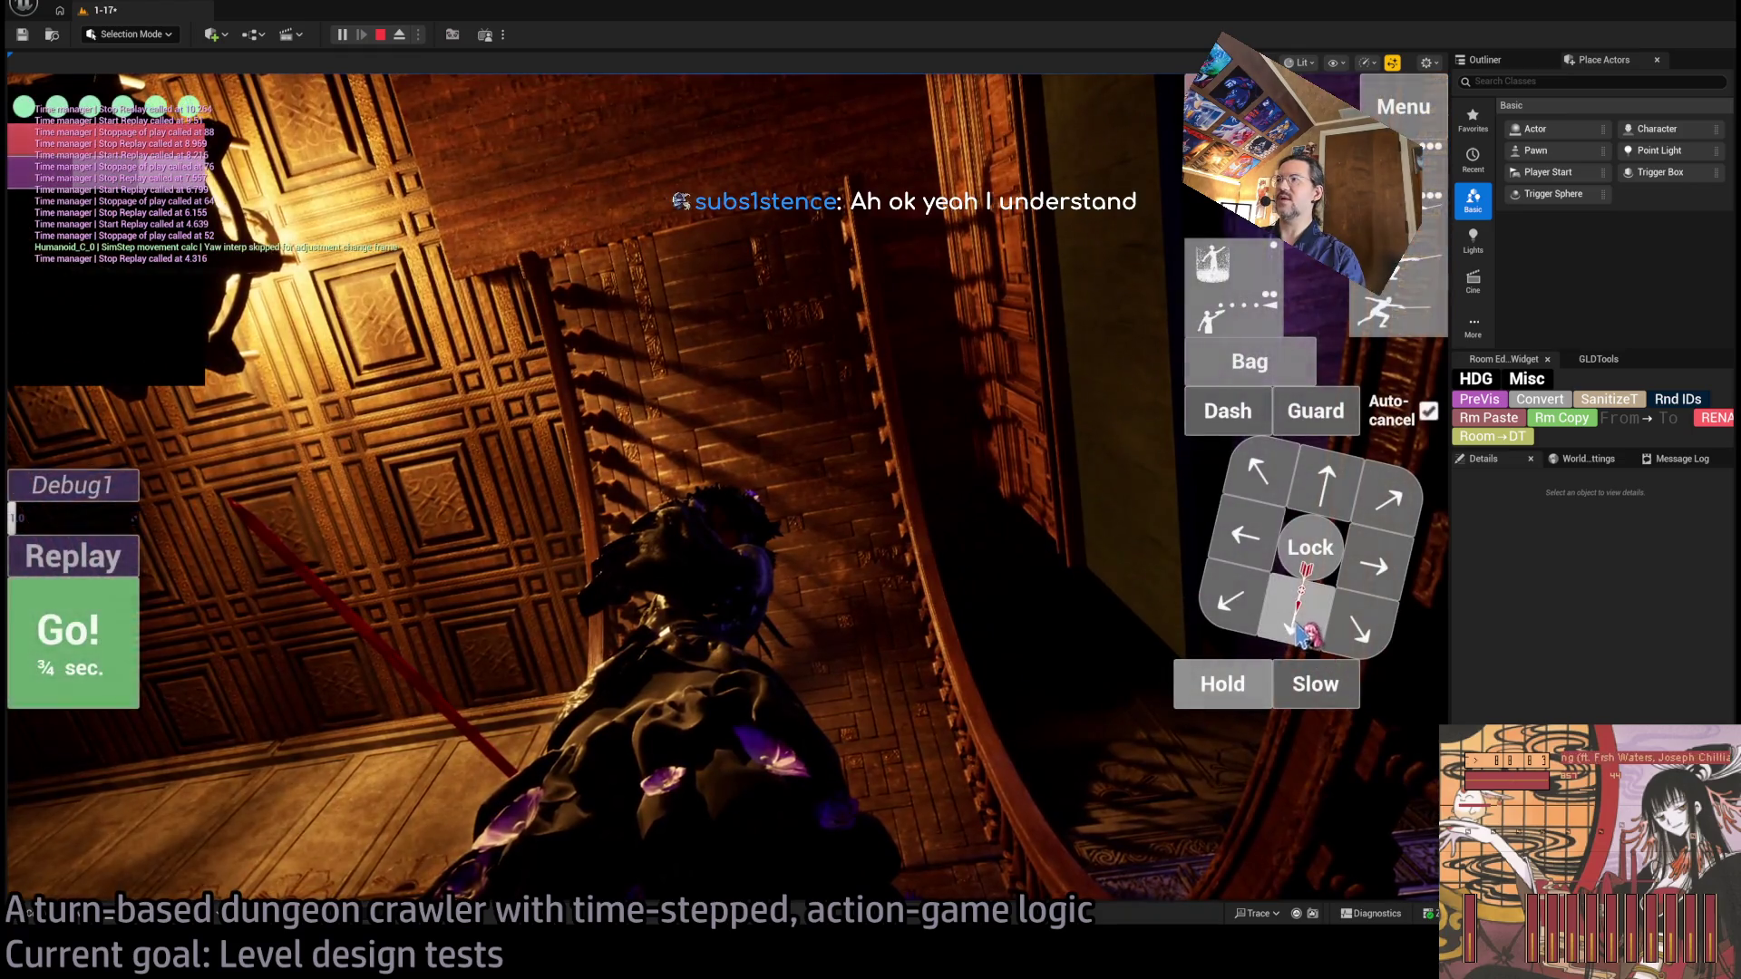
left_click(1303, 632)
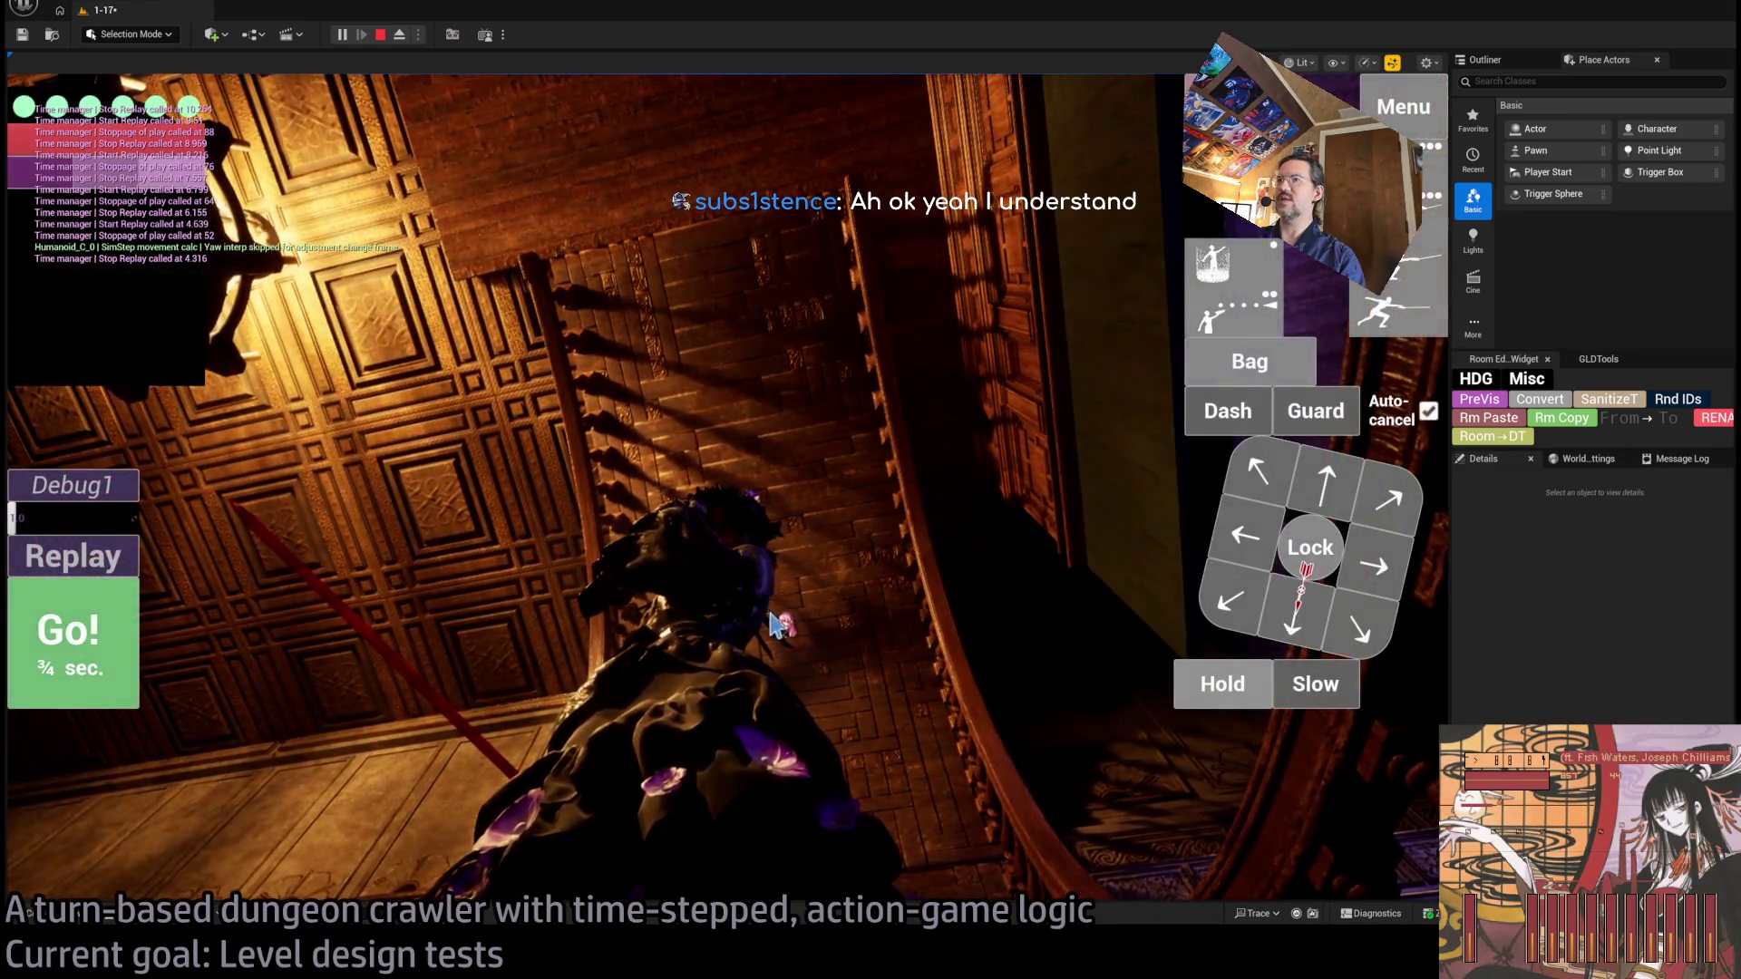
left_click(104, 653)
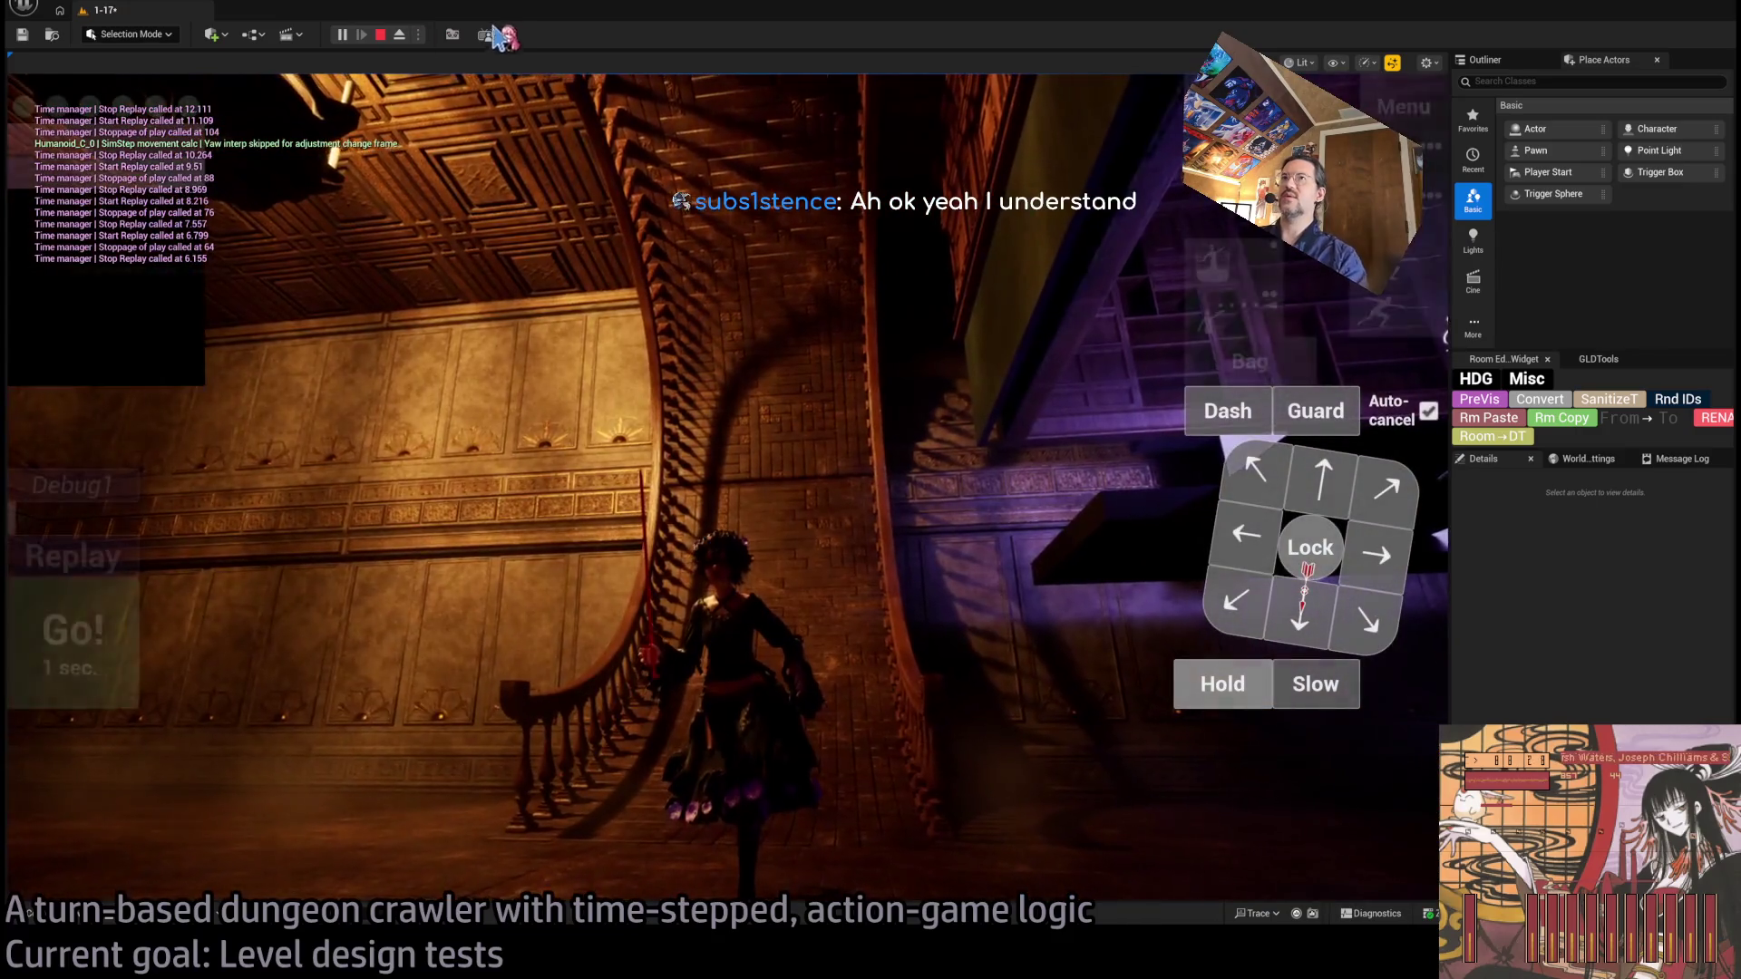
key("F8")
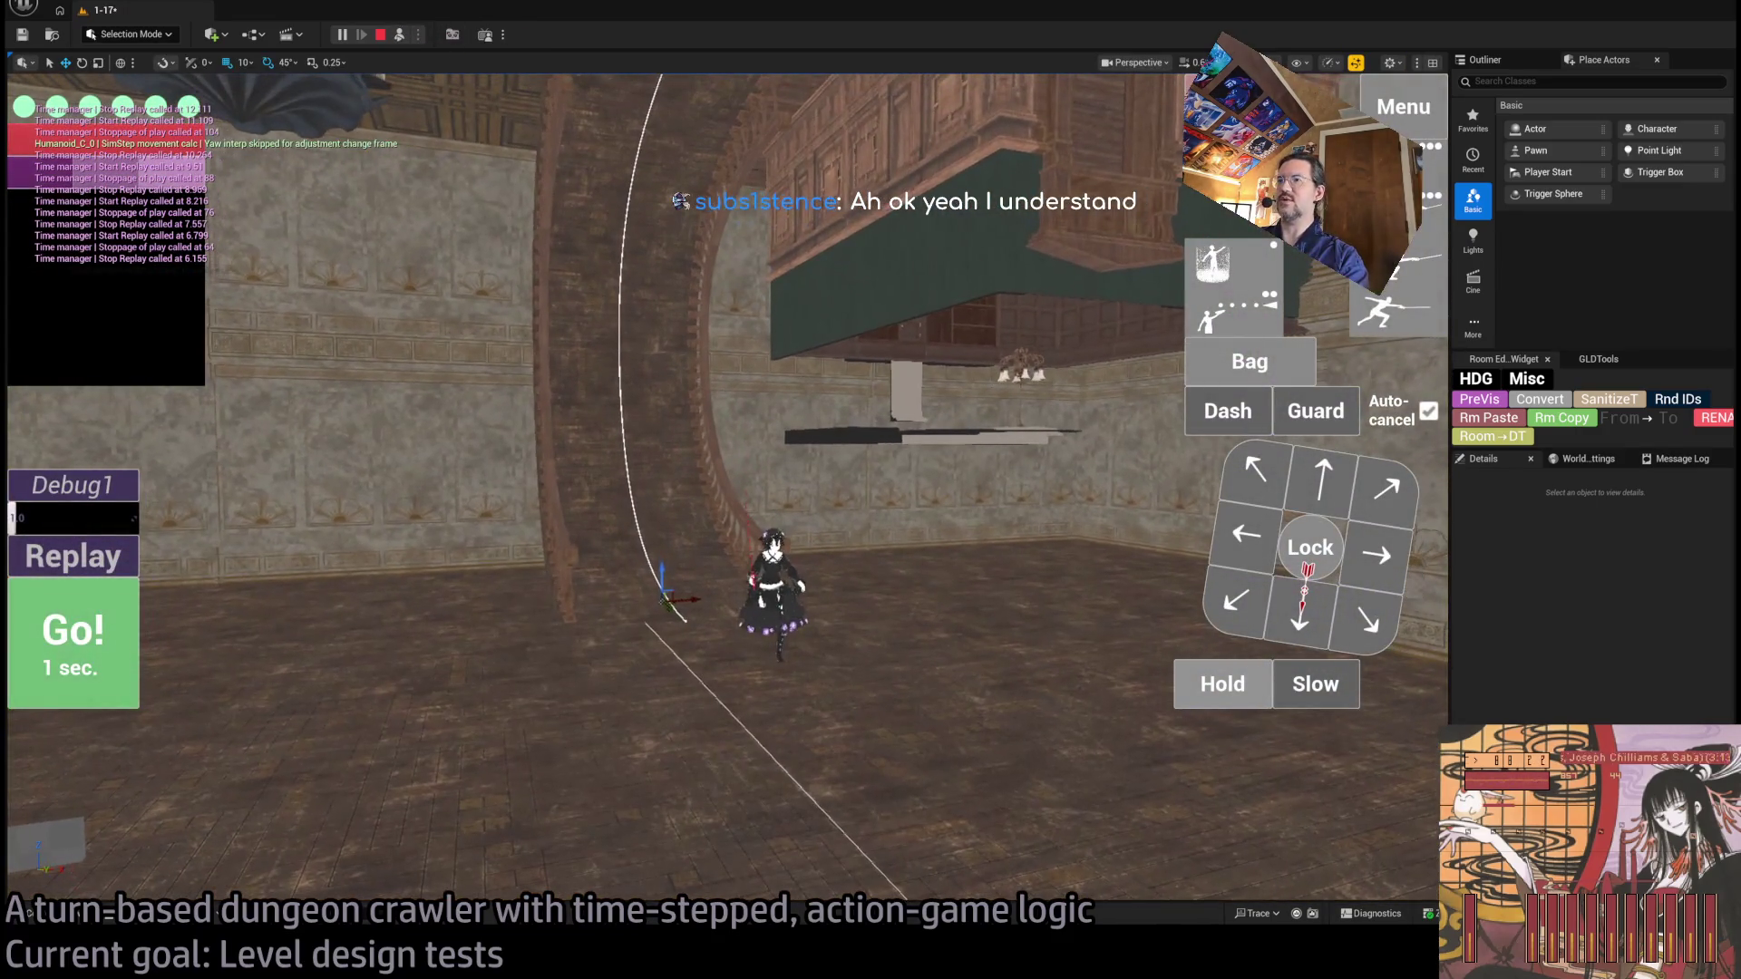
Select the player character, rotate it to lie horizontal and raise it straight up.
left_click(744, 510)
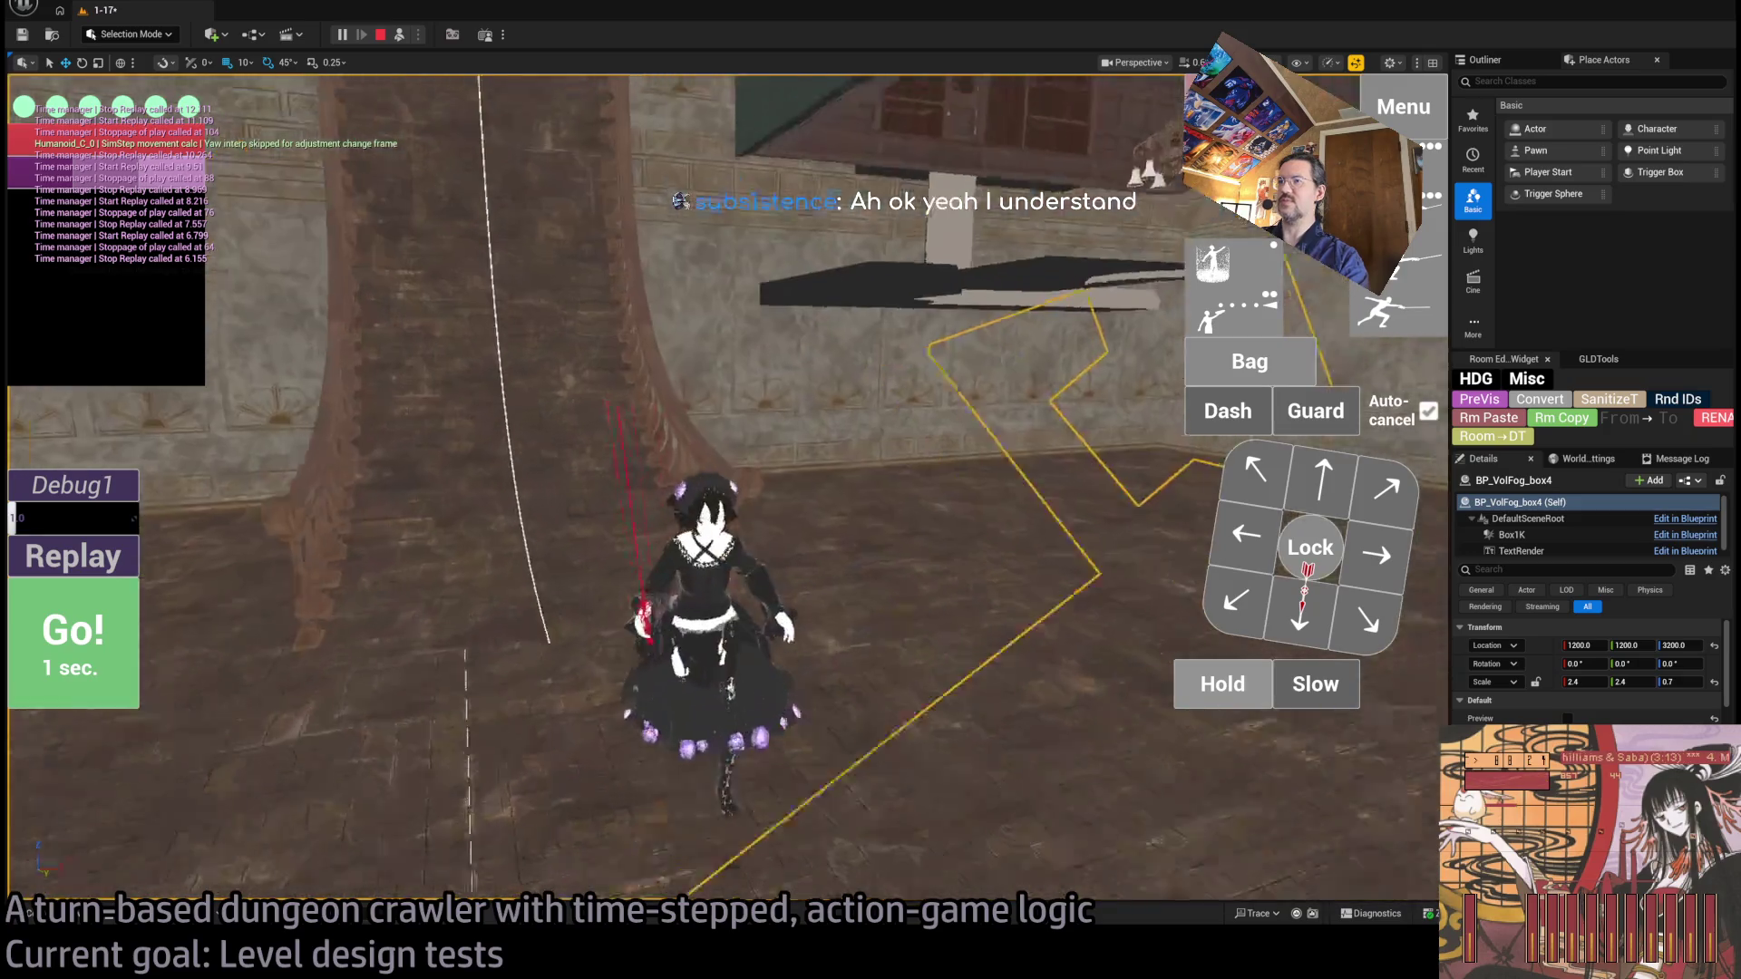
left_click(739, 547)
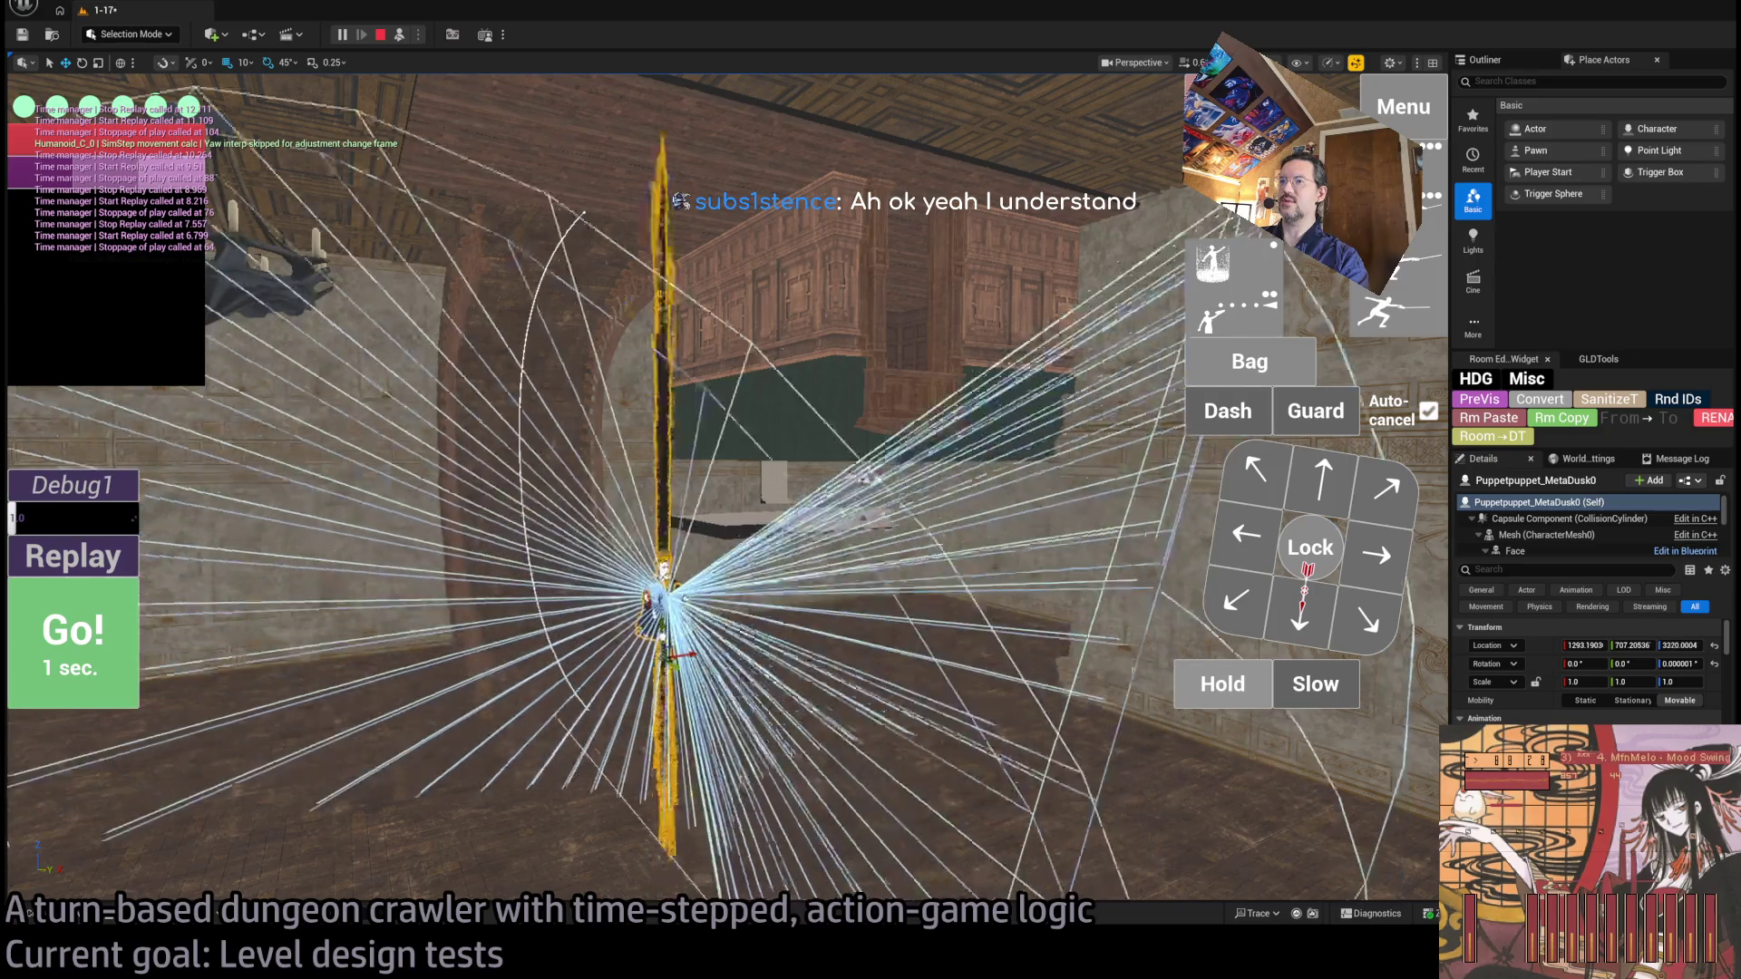
left_click_drag(649, 495, 650, 515)
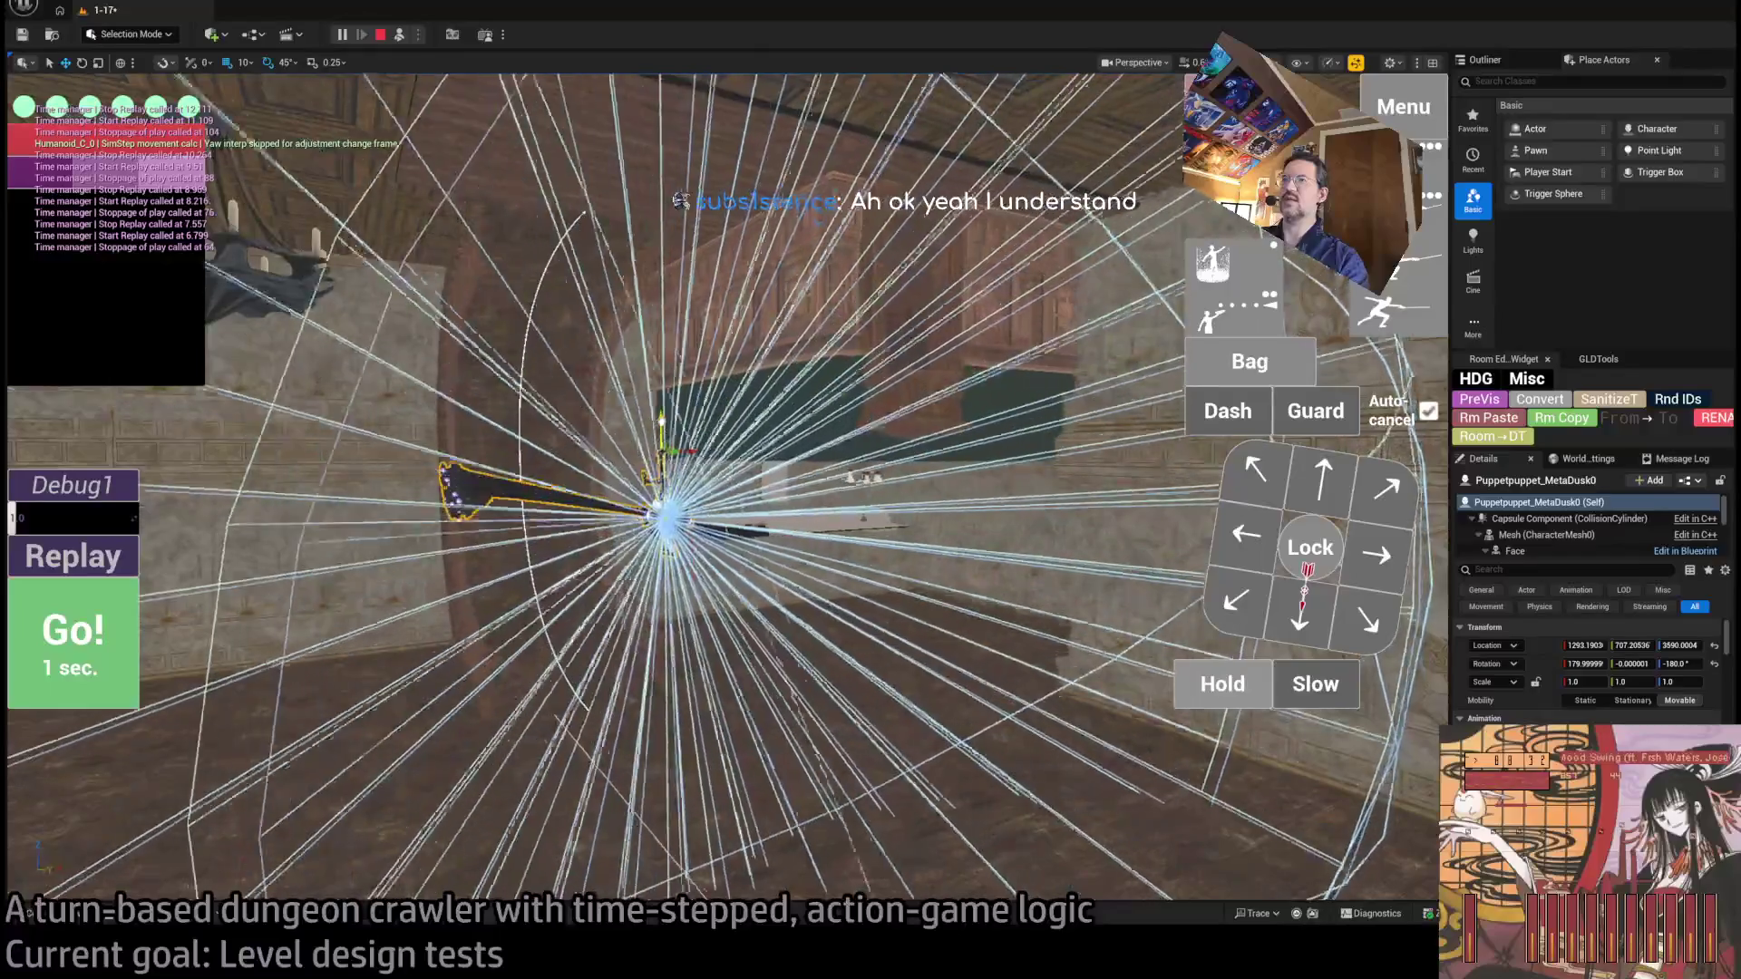
left_click_drag(661, 444, 666, 150)
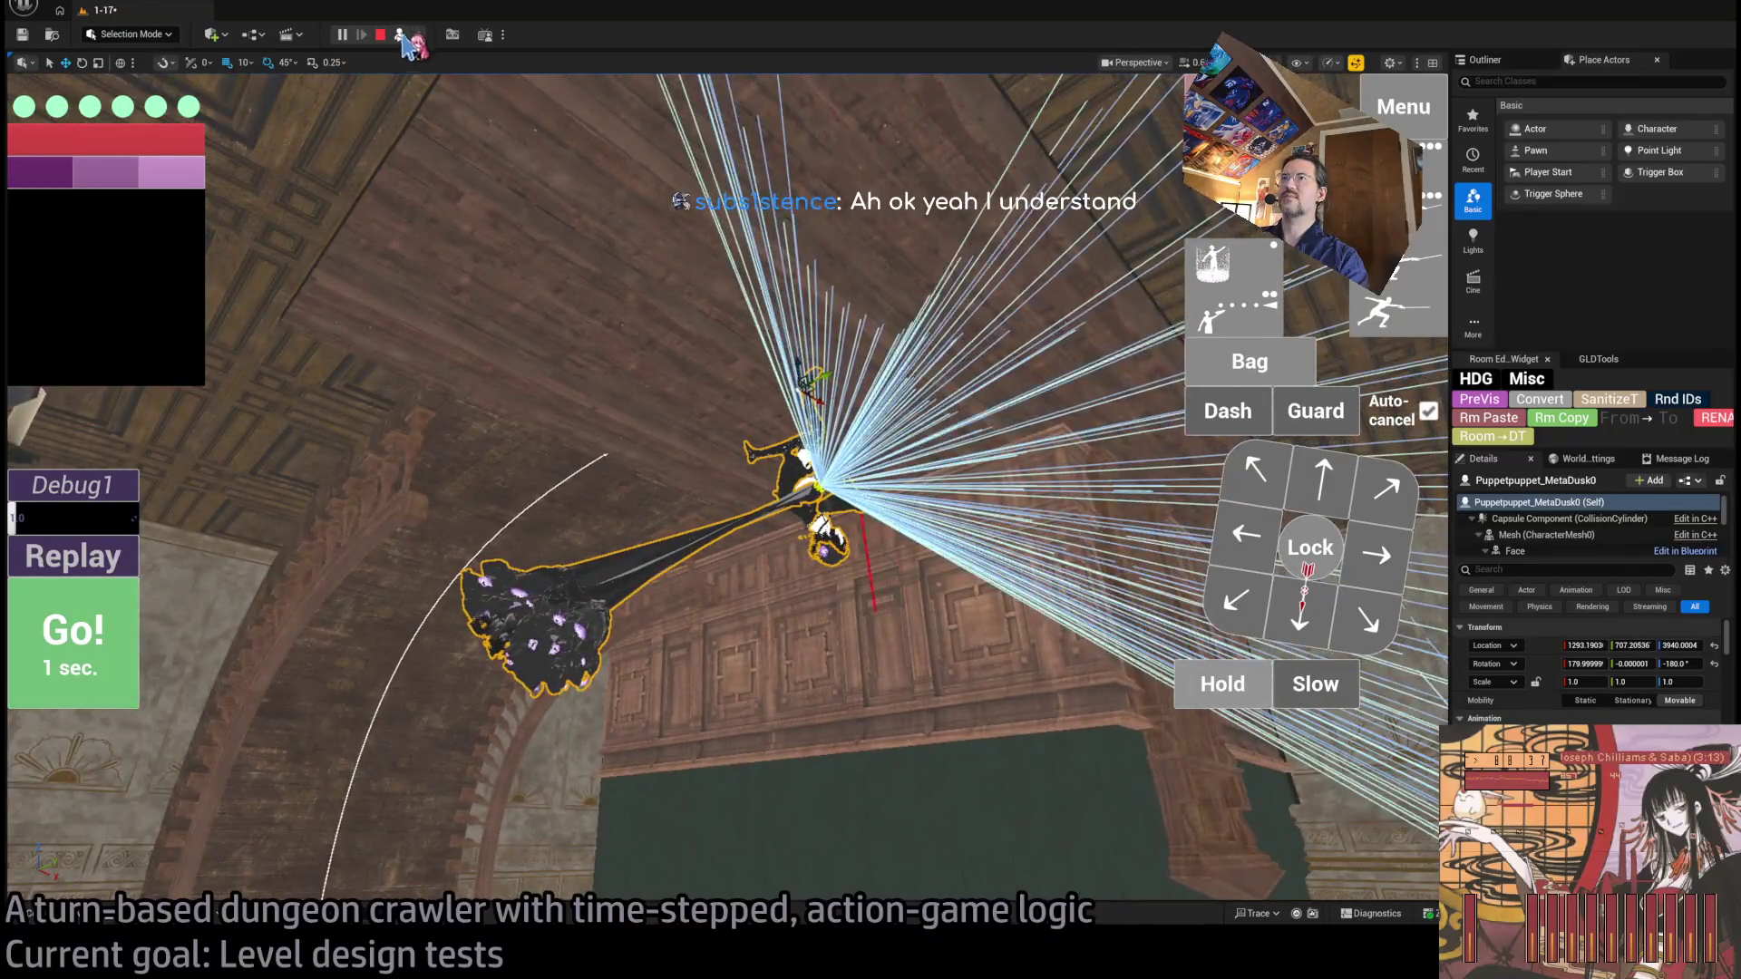
Re-possess the character, stop the play-test, and look up at the wooden ceiling panels.
left_click(400, 34)
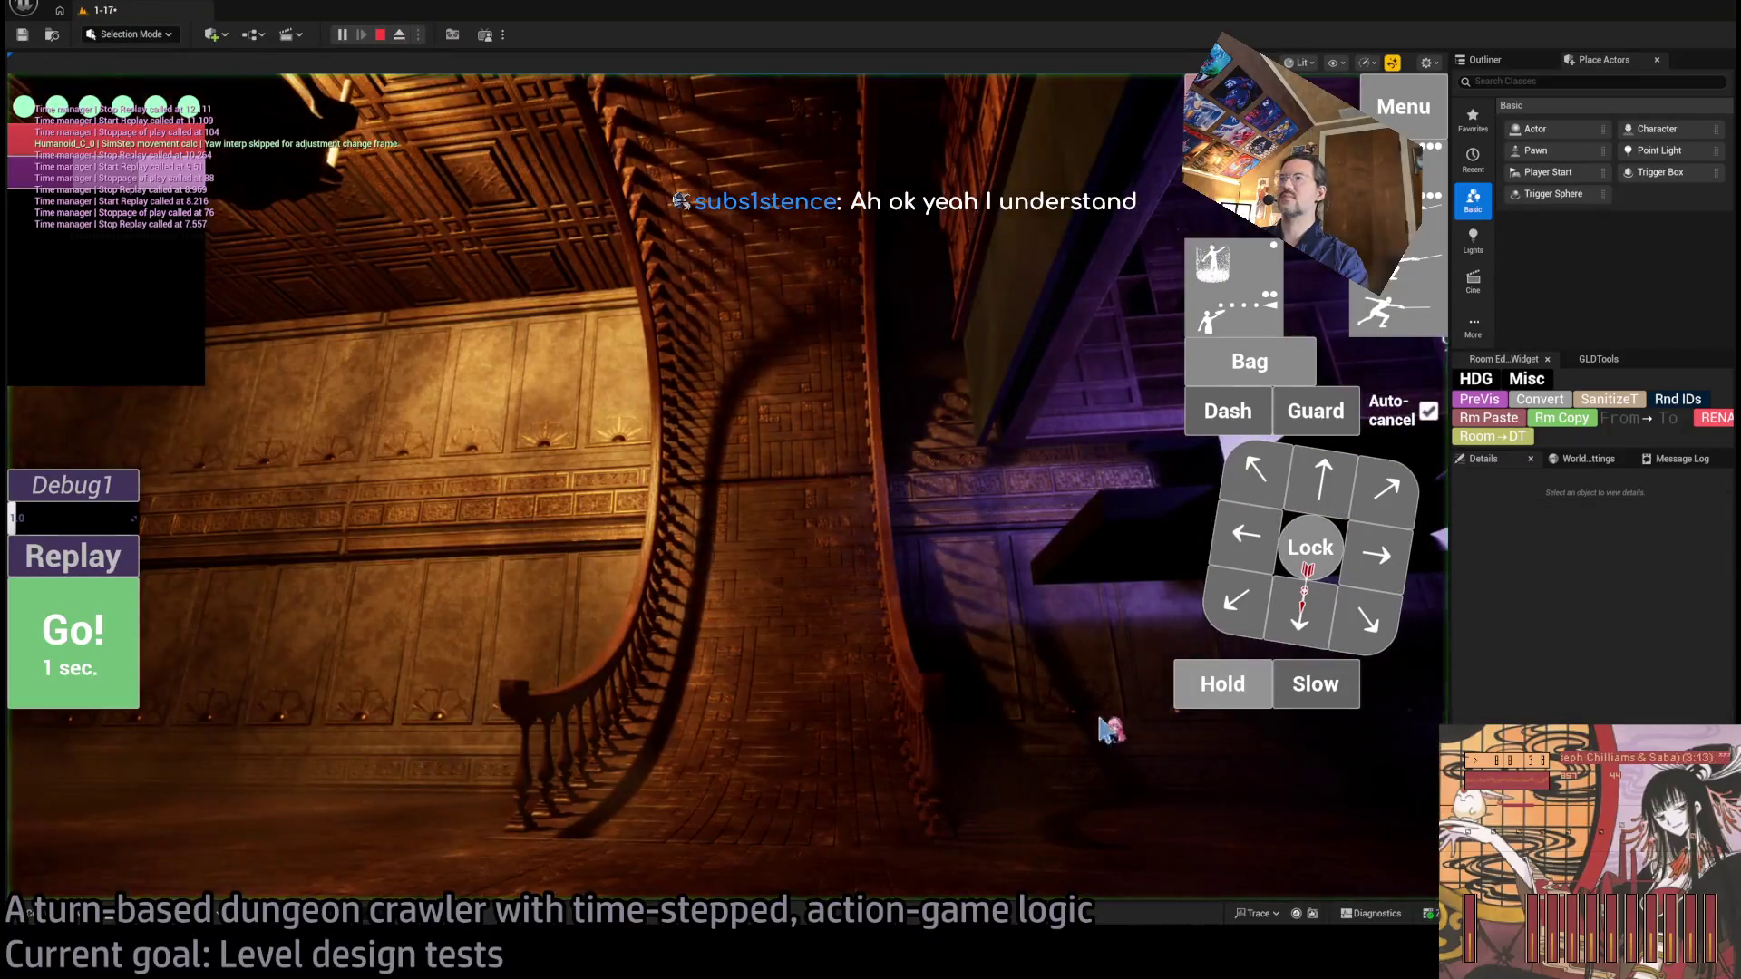
left_click(1217, 686)
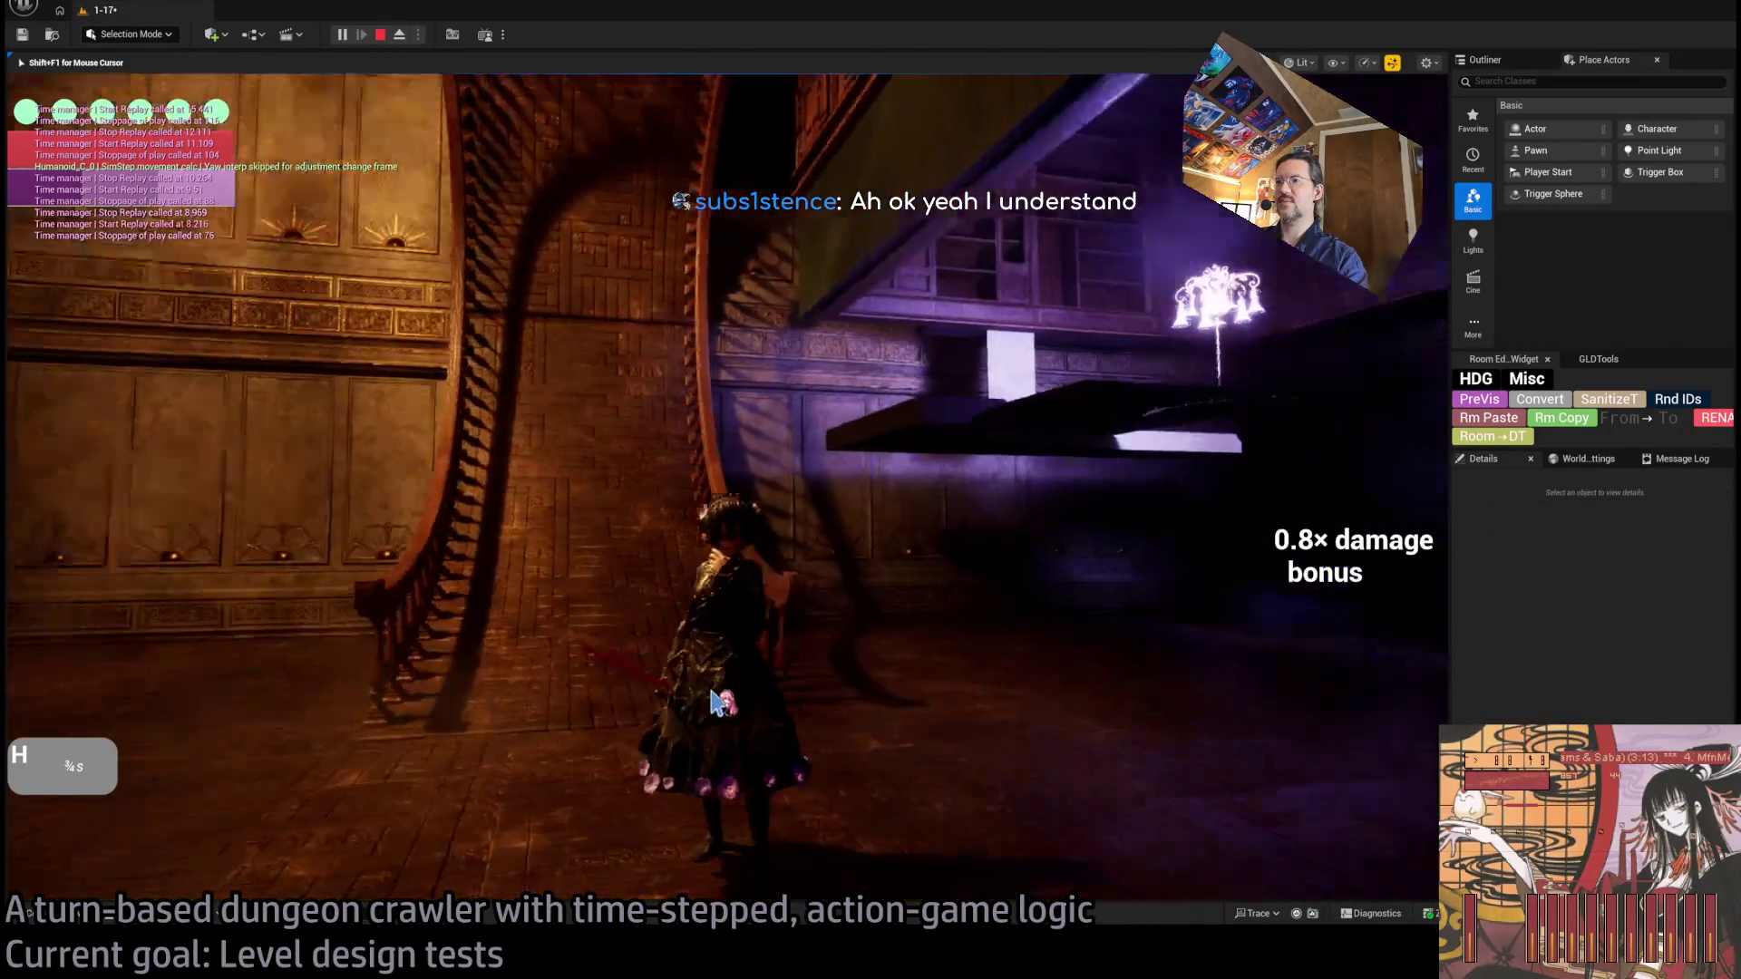
key("Escape")
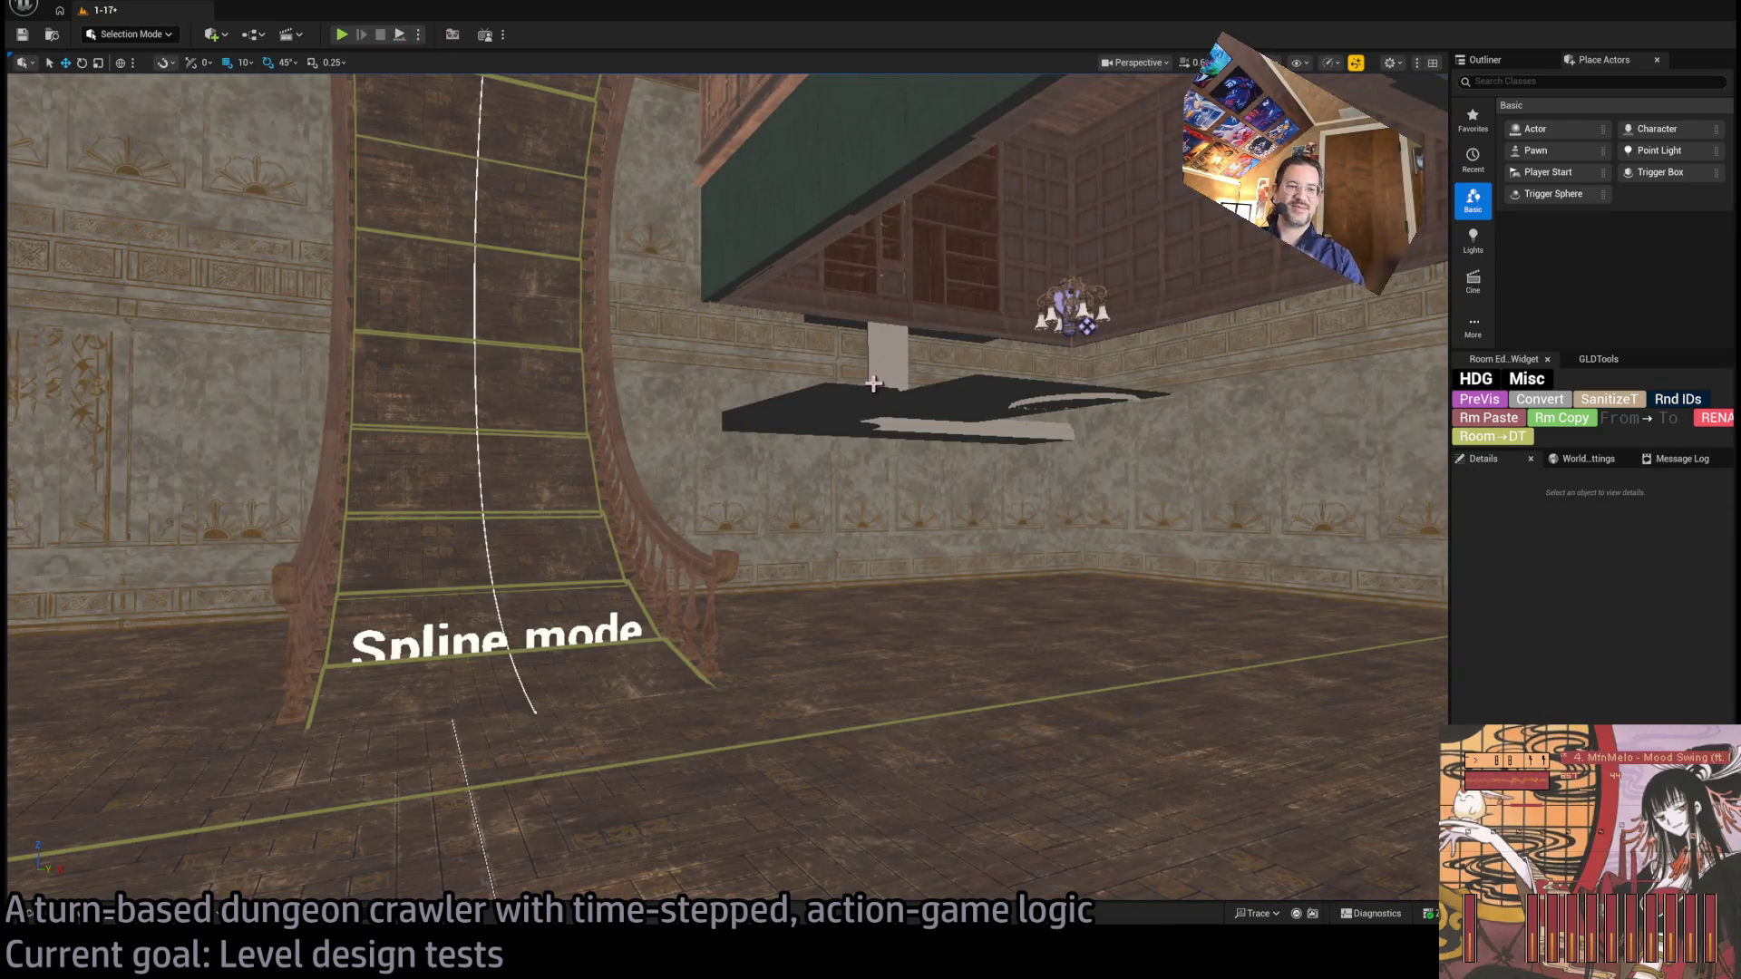
mouse_move(907, 522)
left_mouse_down()
mouse_move(907, 399)
mouse_move(933, 583)
left_mouse_up()
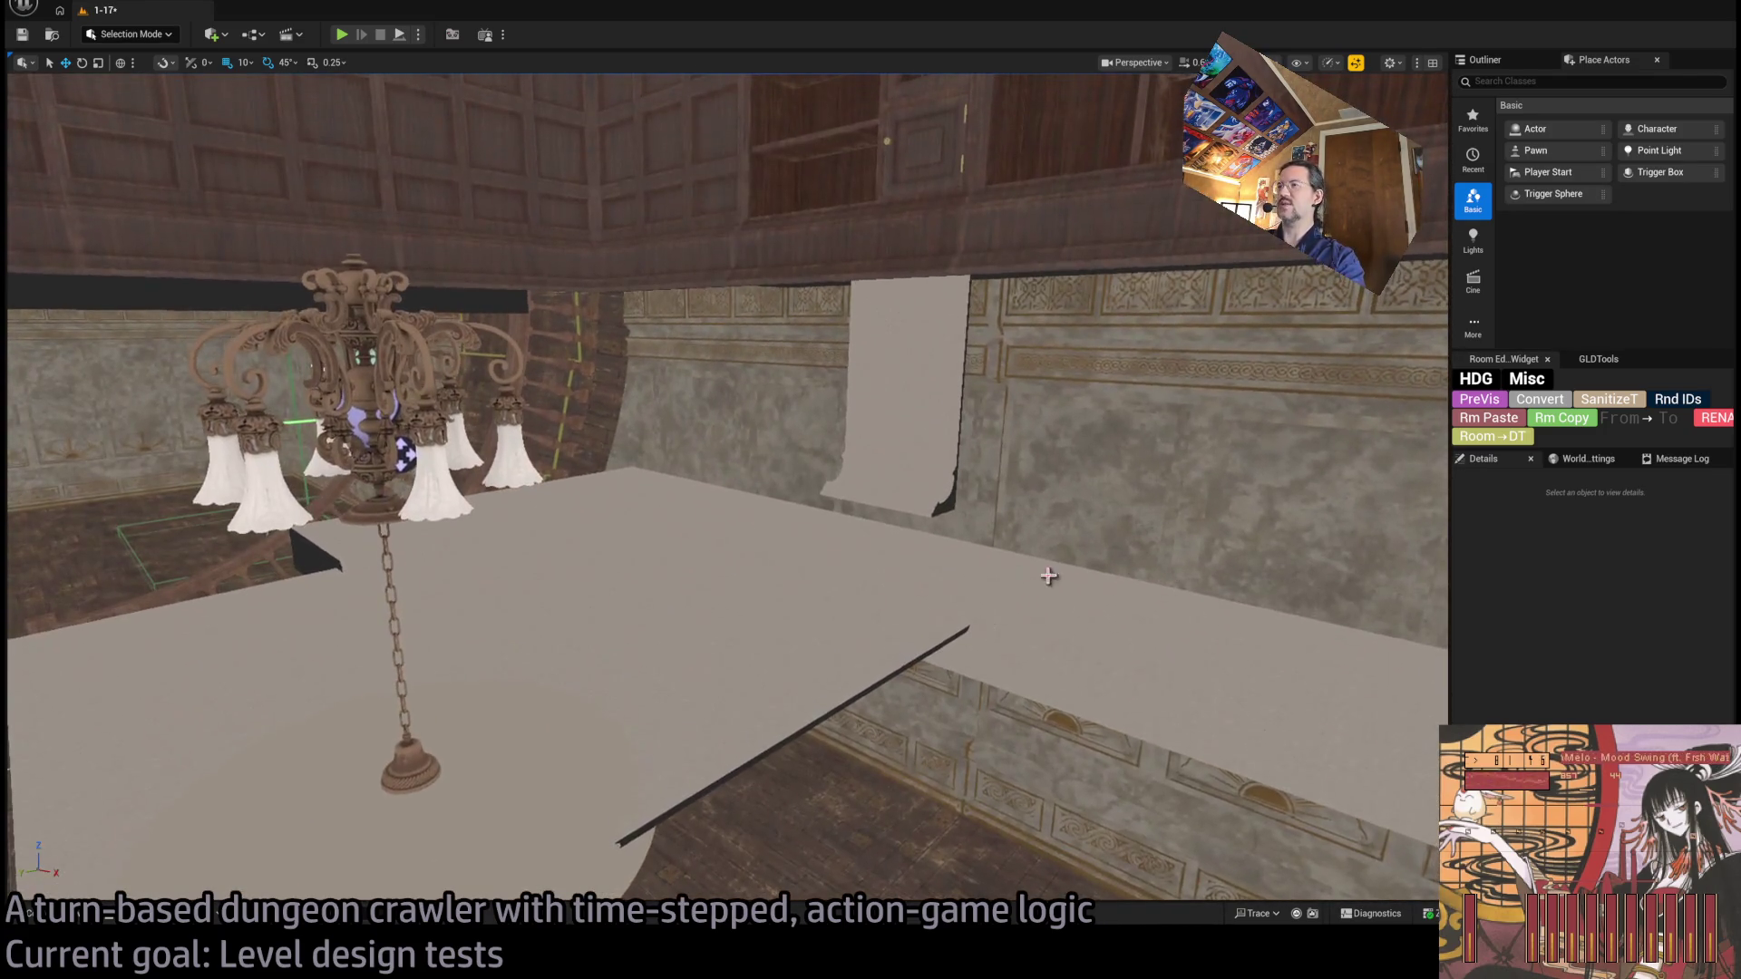
left_click(668, 501)
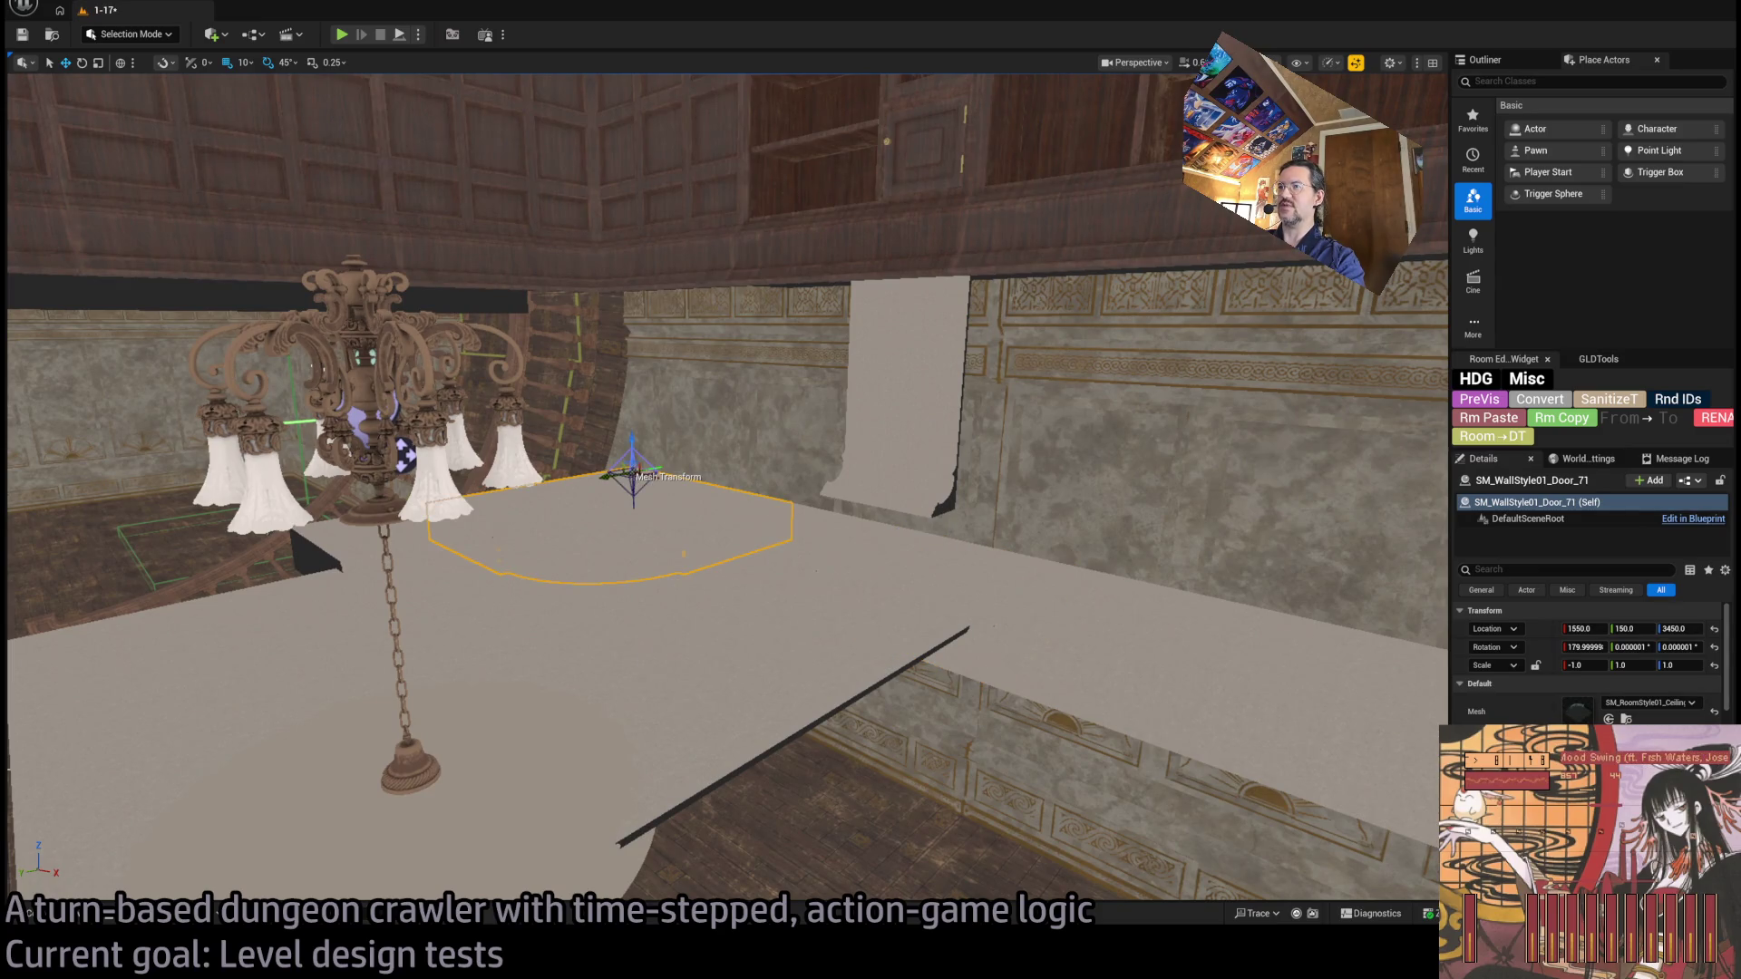
Set ceiling panel Door_112's X position to 1750.
left_click(730, 671)
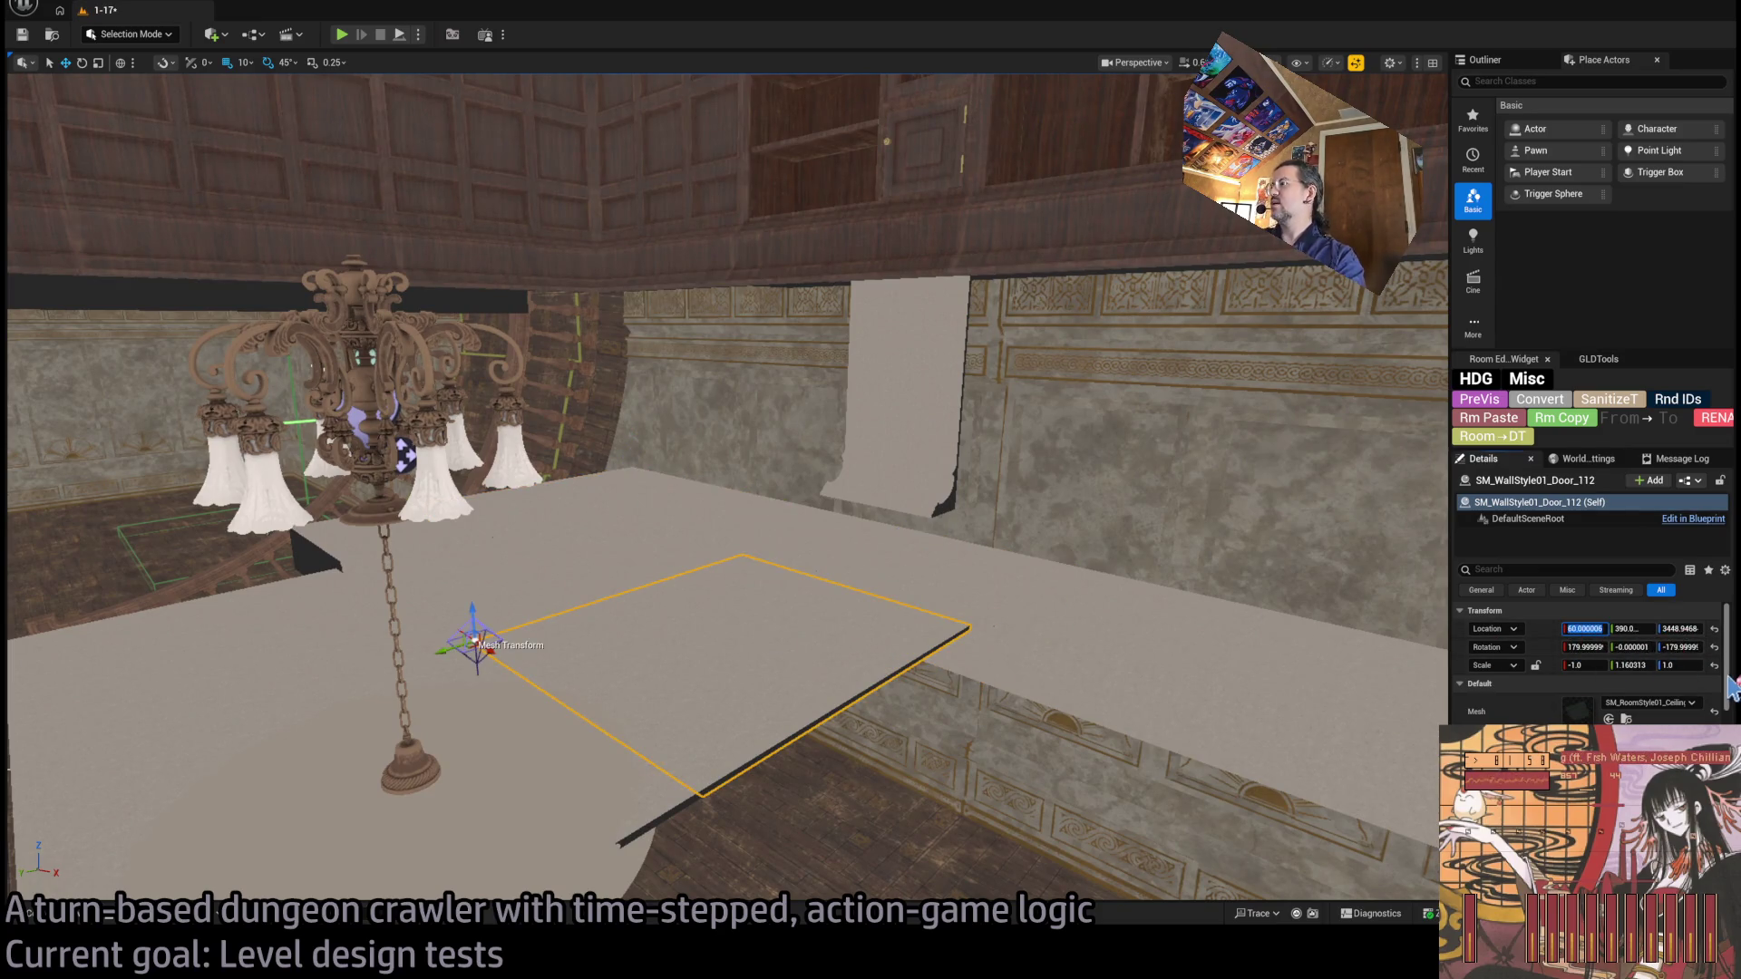
type("750")
key("Tab")
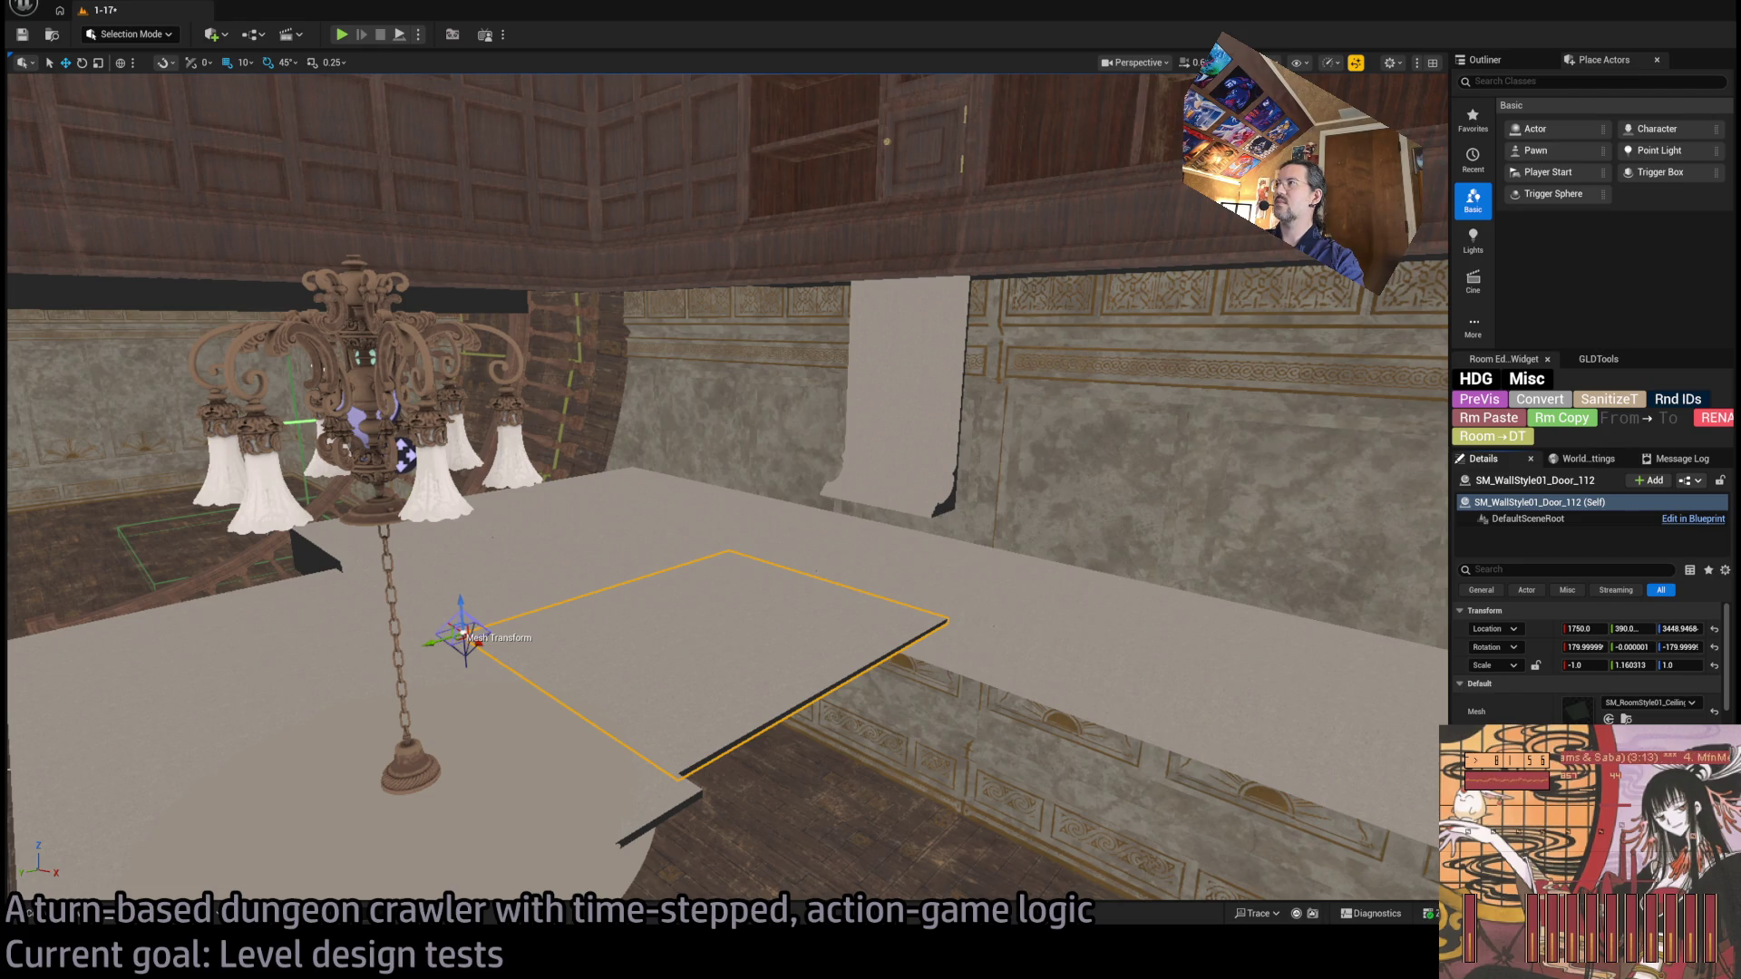
Change the viewport visualisation, reselect tile Door_112 among overlapping pieces and keep it at X 1750.
left_click(1355, 63)
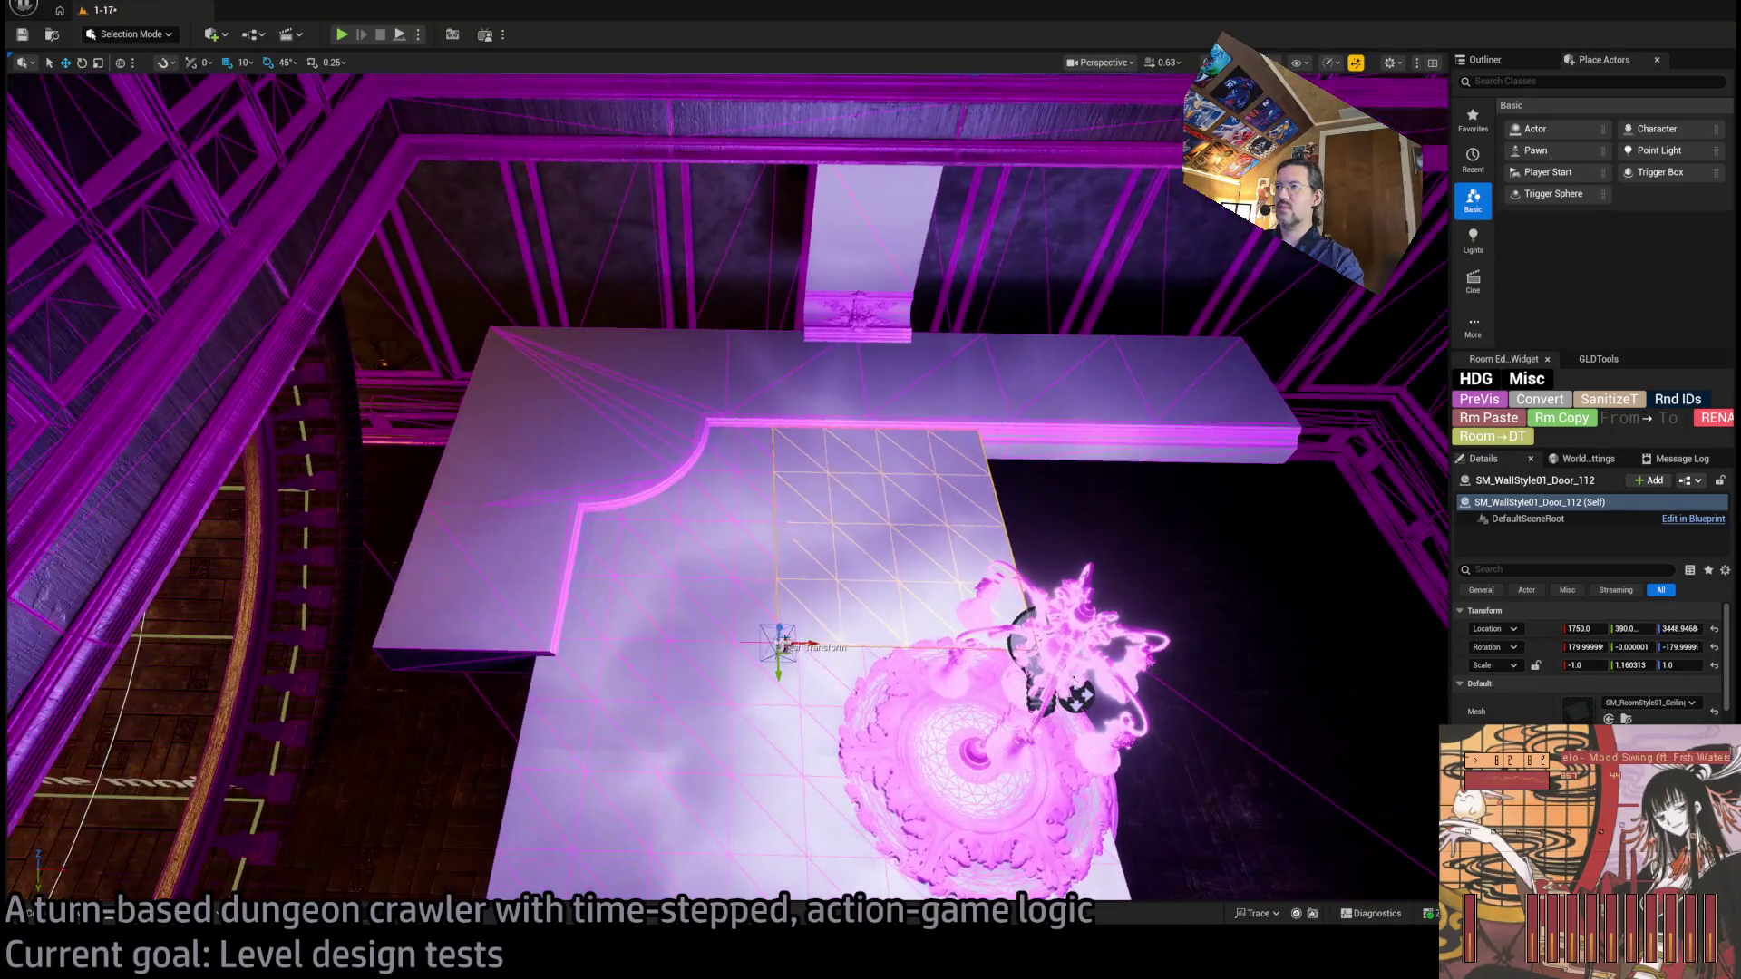
left_click(581, 617)
left_click(381, 634)
left_click(508, 354)
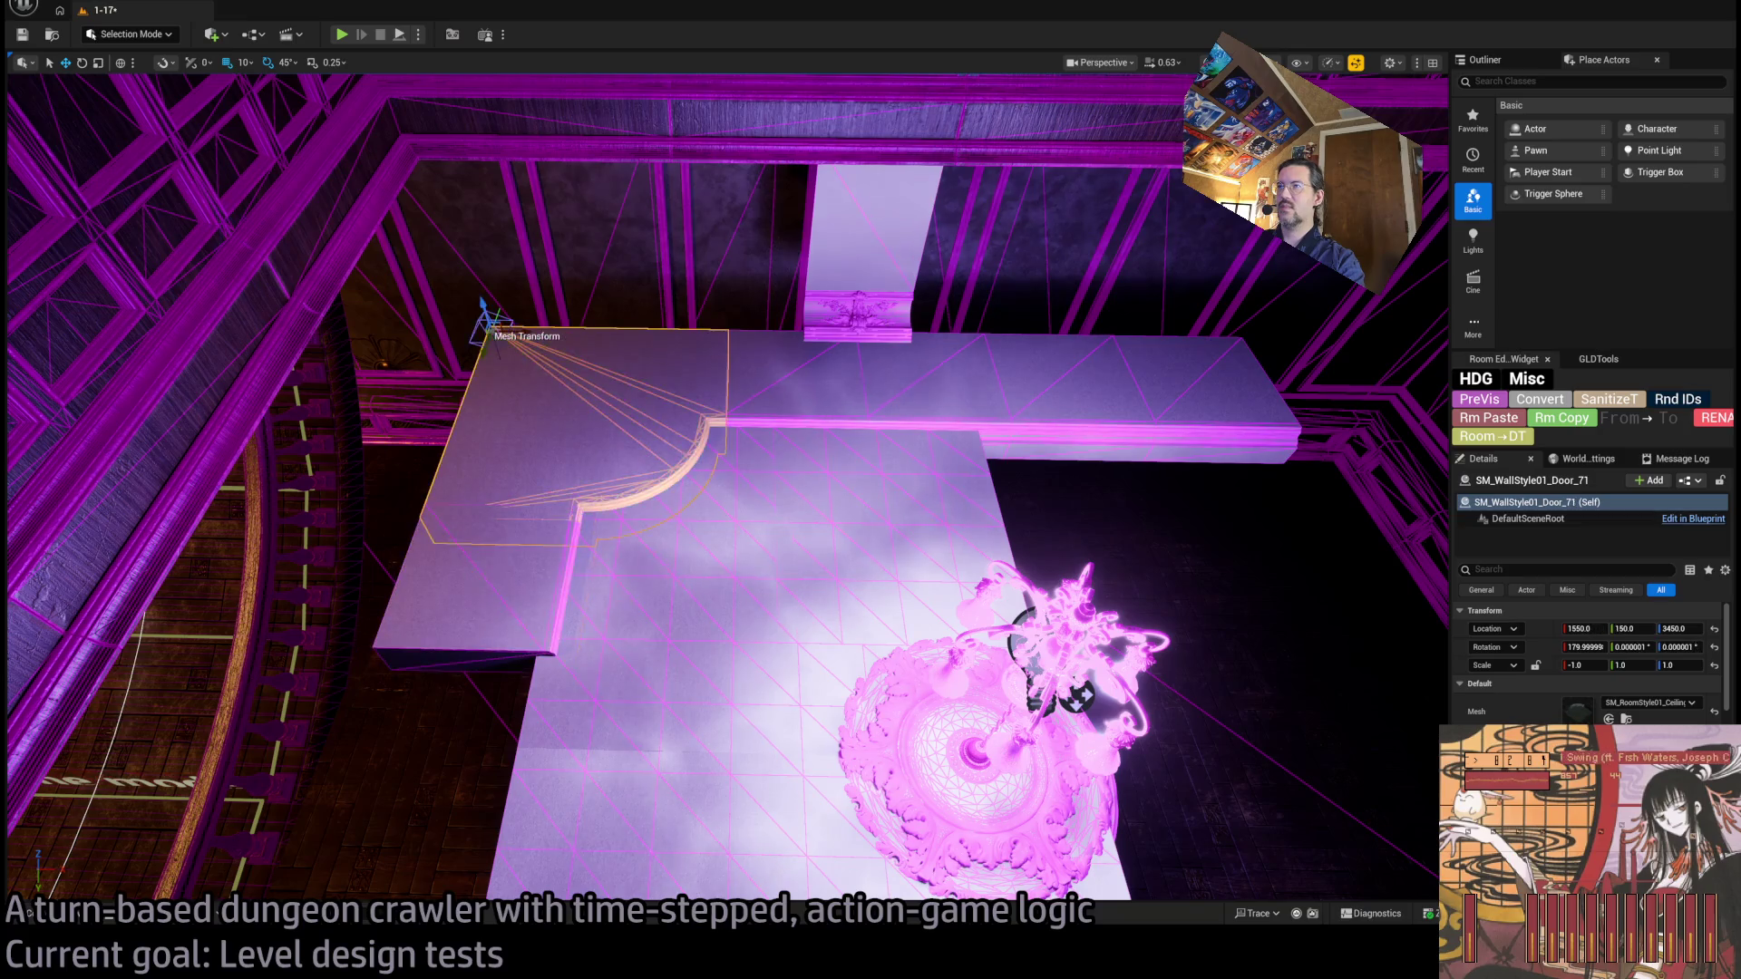
left_click(934, 399)
left_click(798, 508)
left_click(895, 533)
left_click(895, 533)
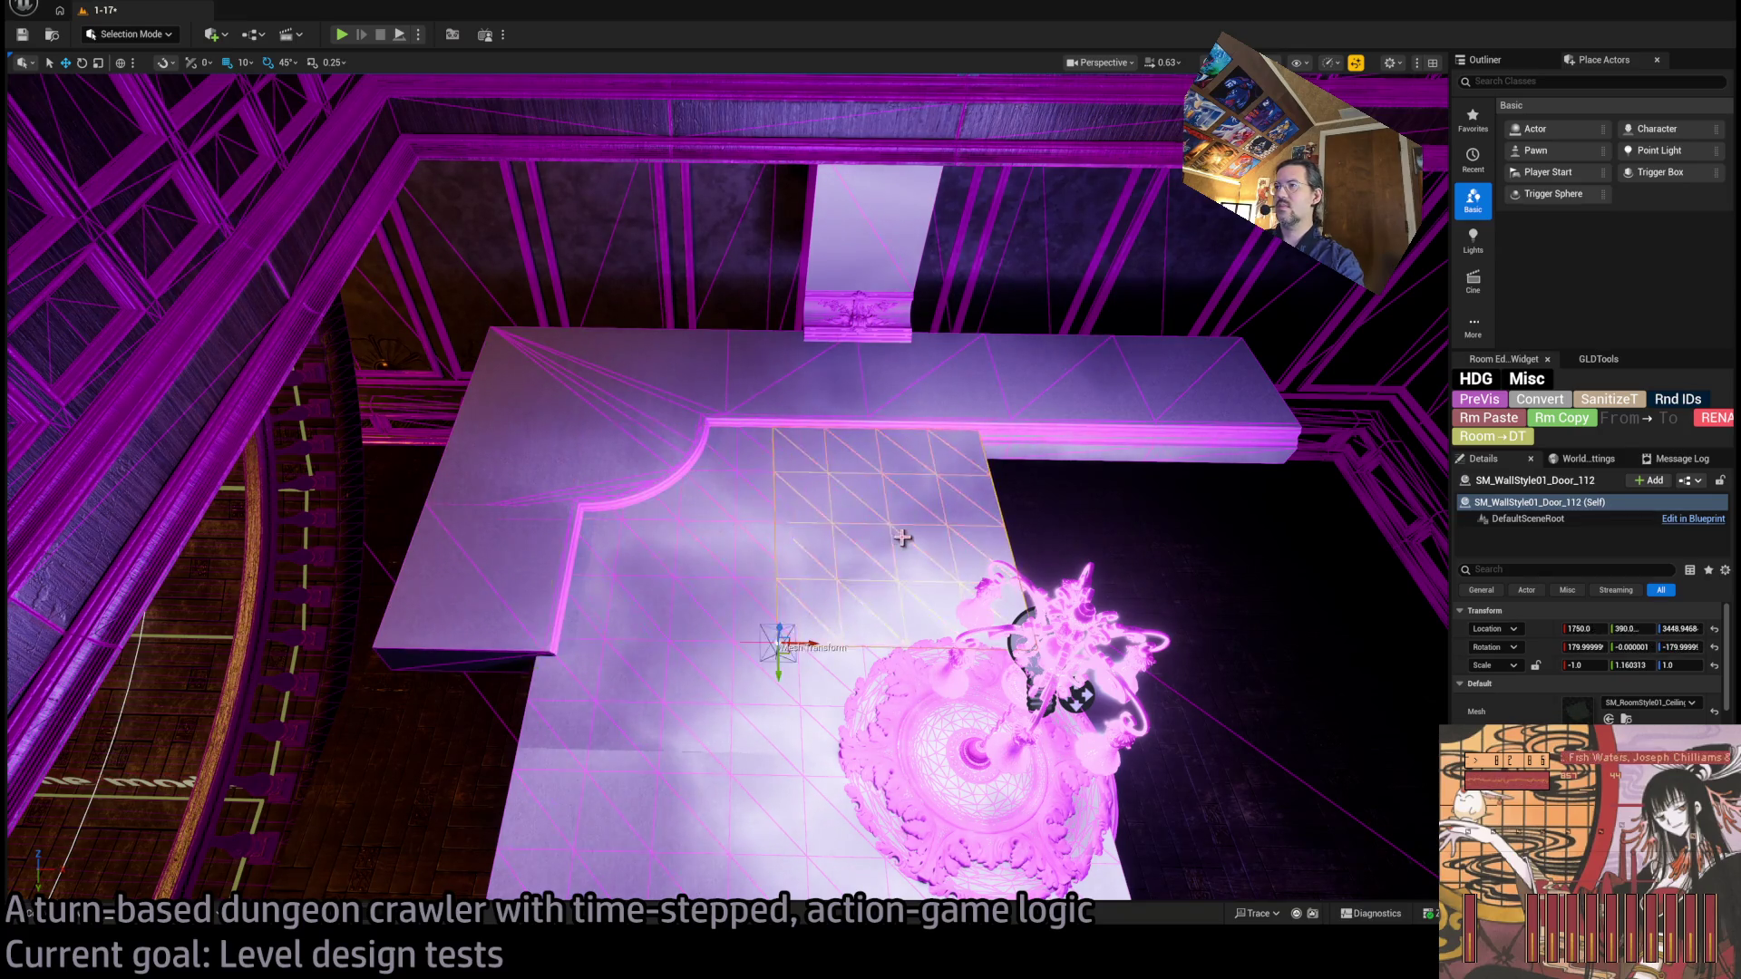
left_click(893, 536)
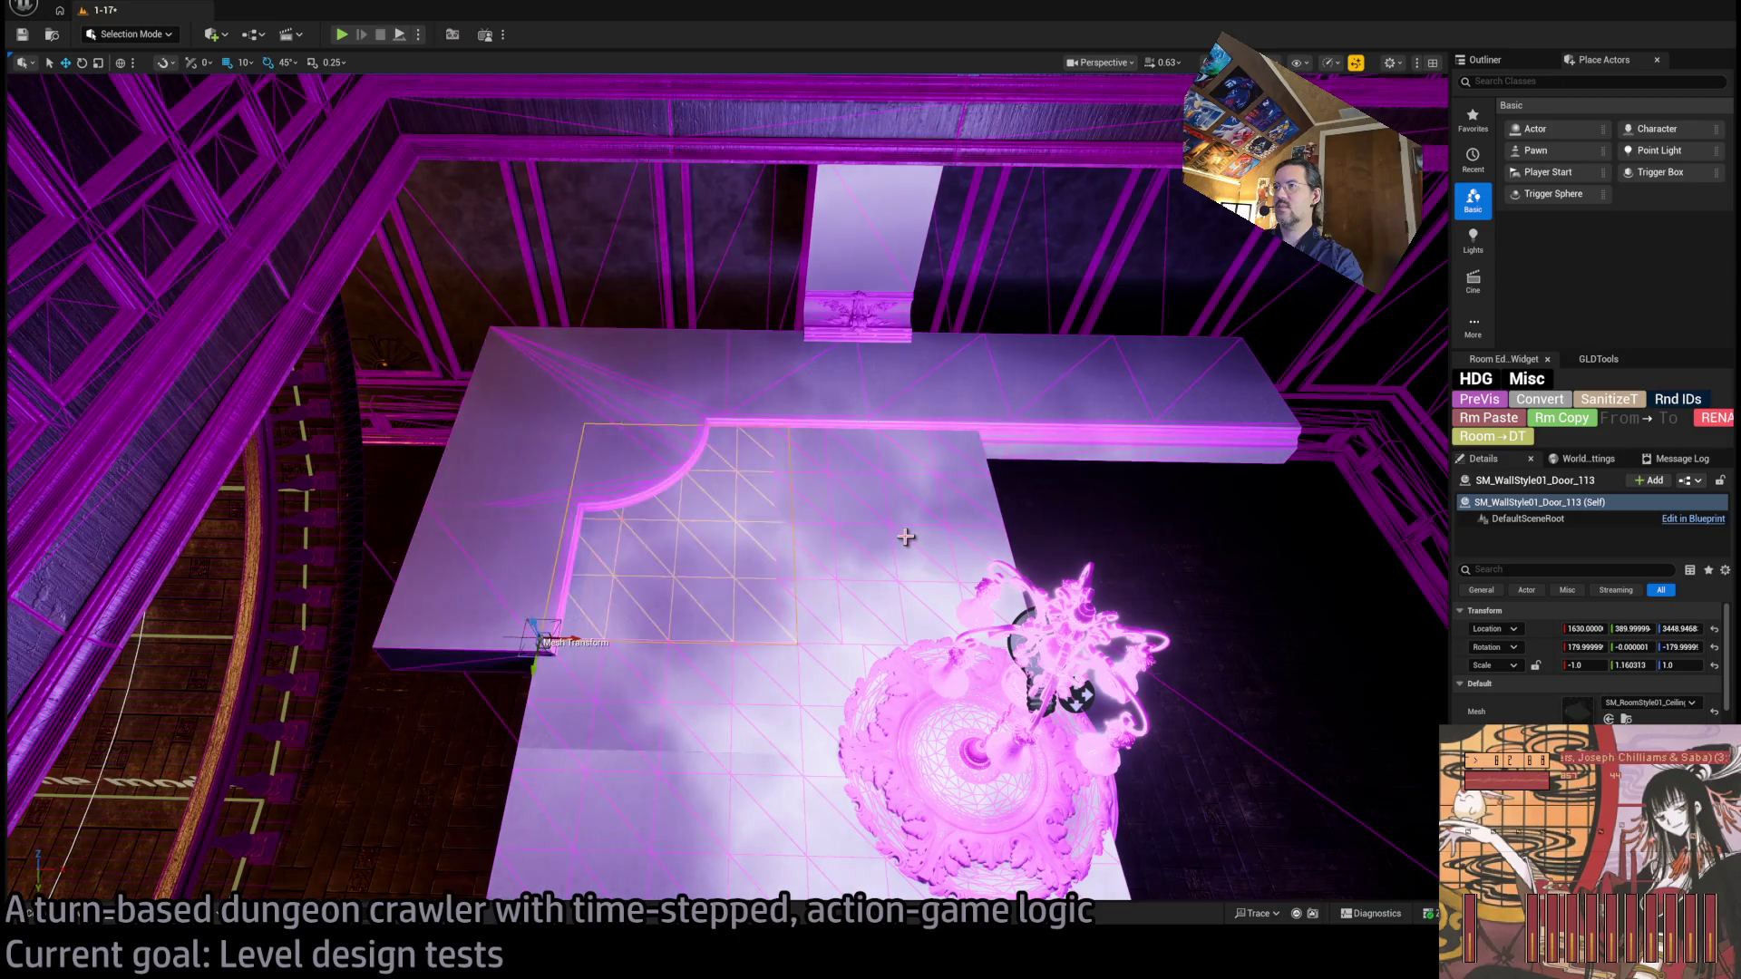
left_click_drag(905, 535, 916, 536)
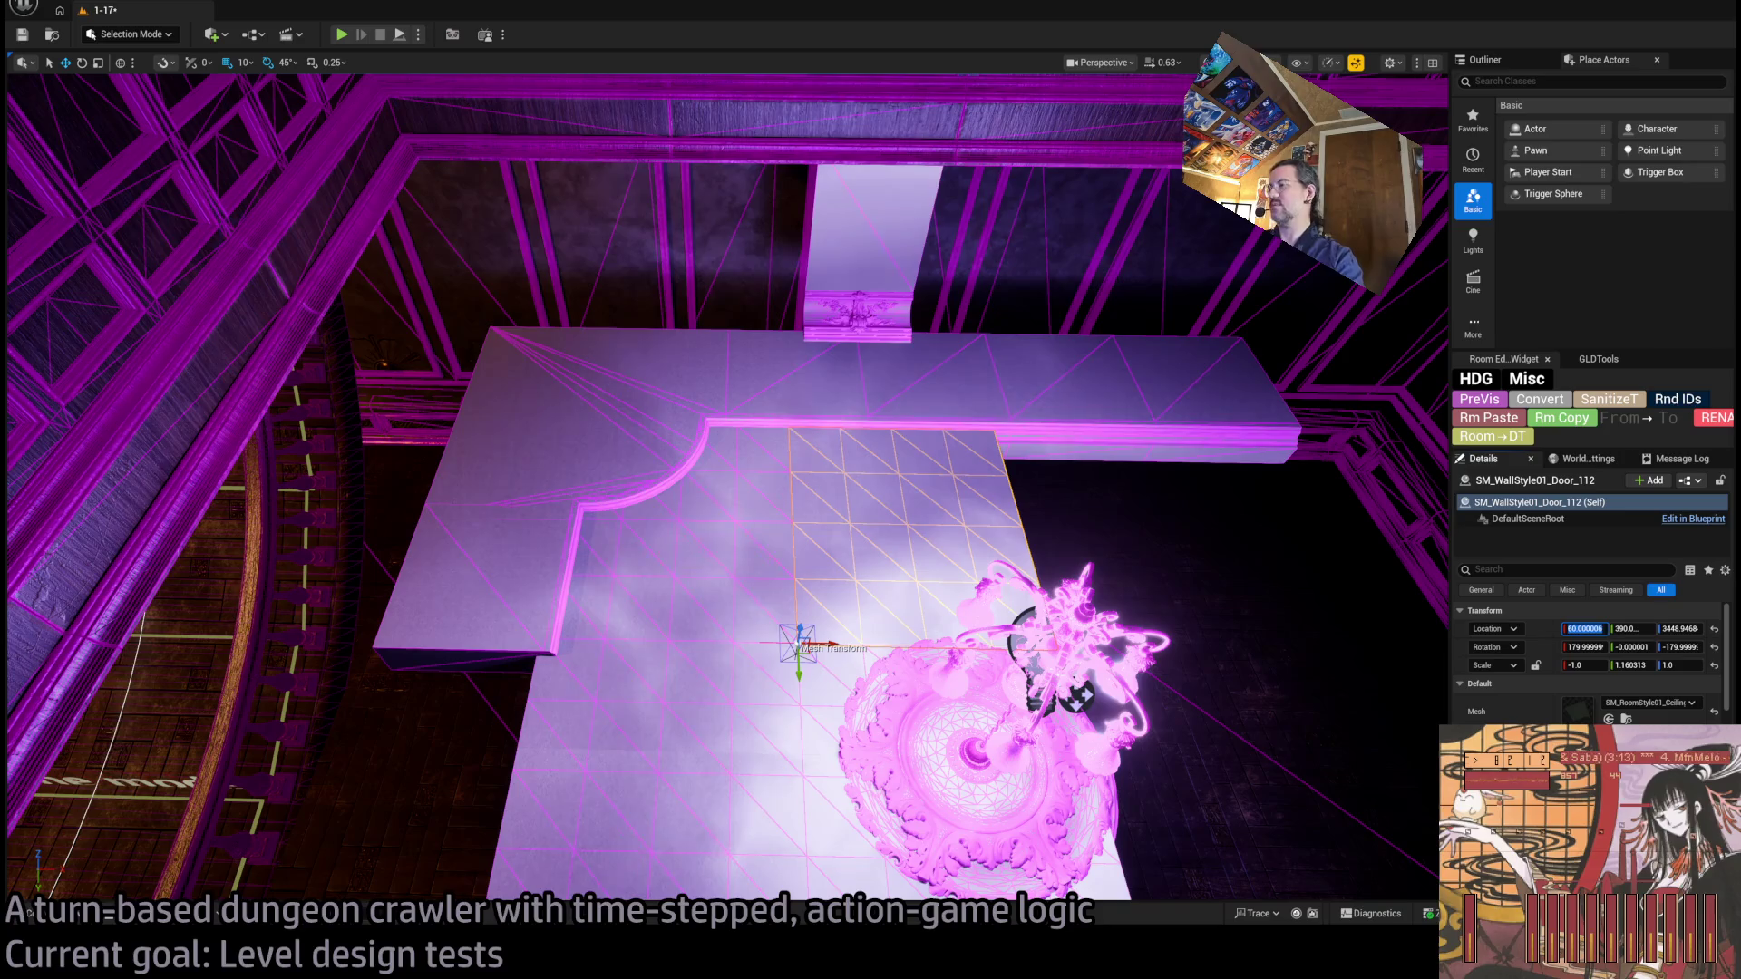
key("Tab")
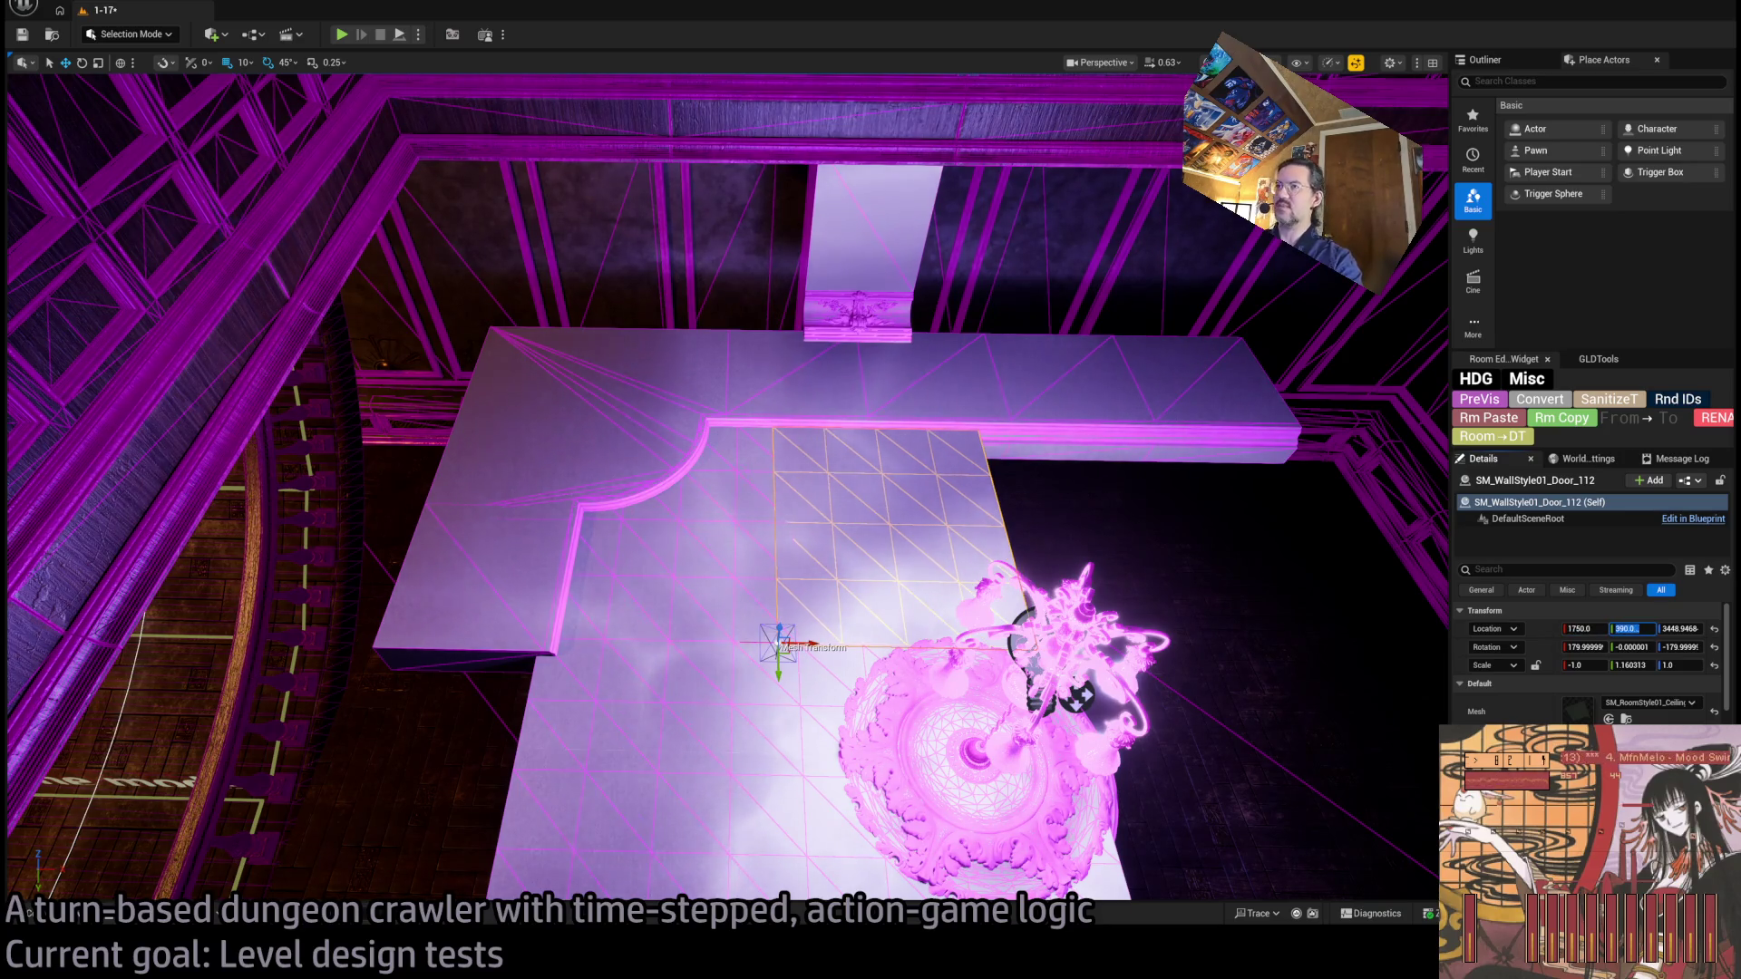
Move ceiling tile Door_113 to X 1600, then shift it right to about X 1630.
left_click(492, 578)
left_click(671, 544)
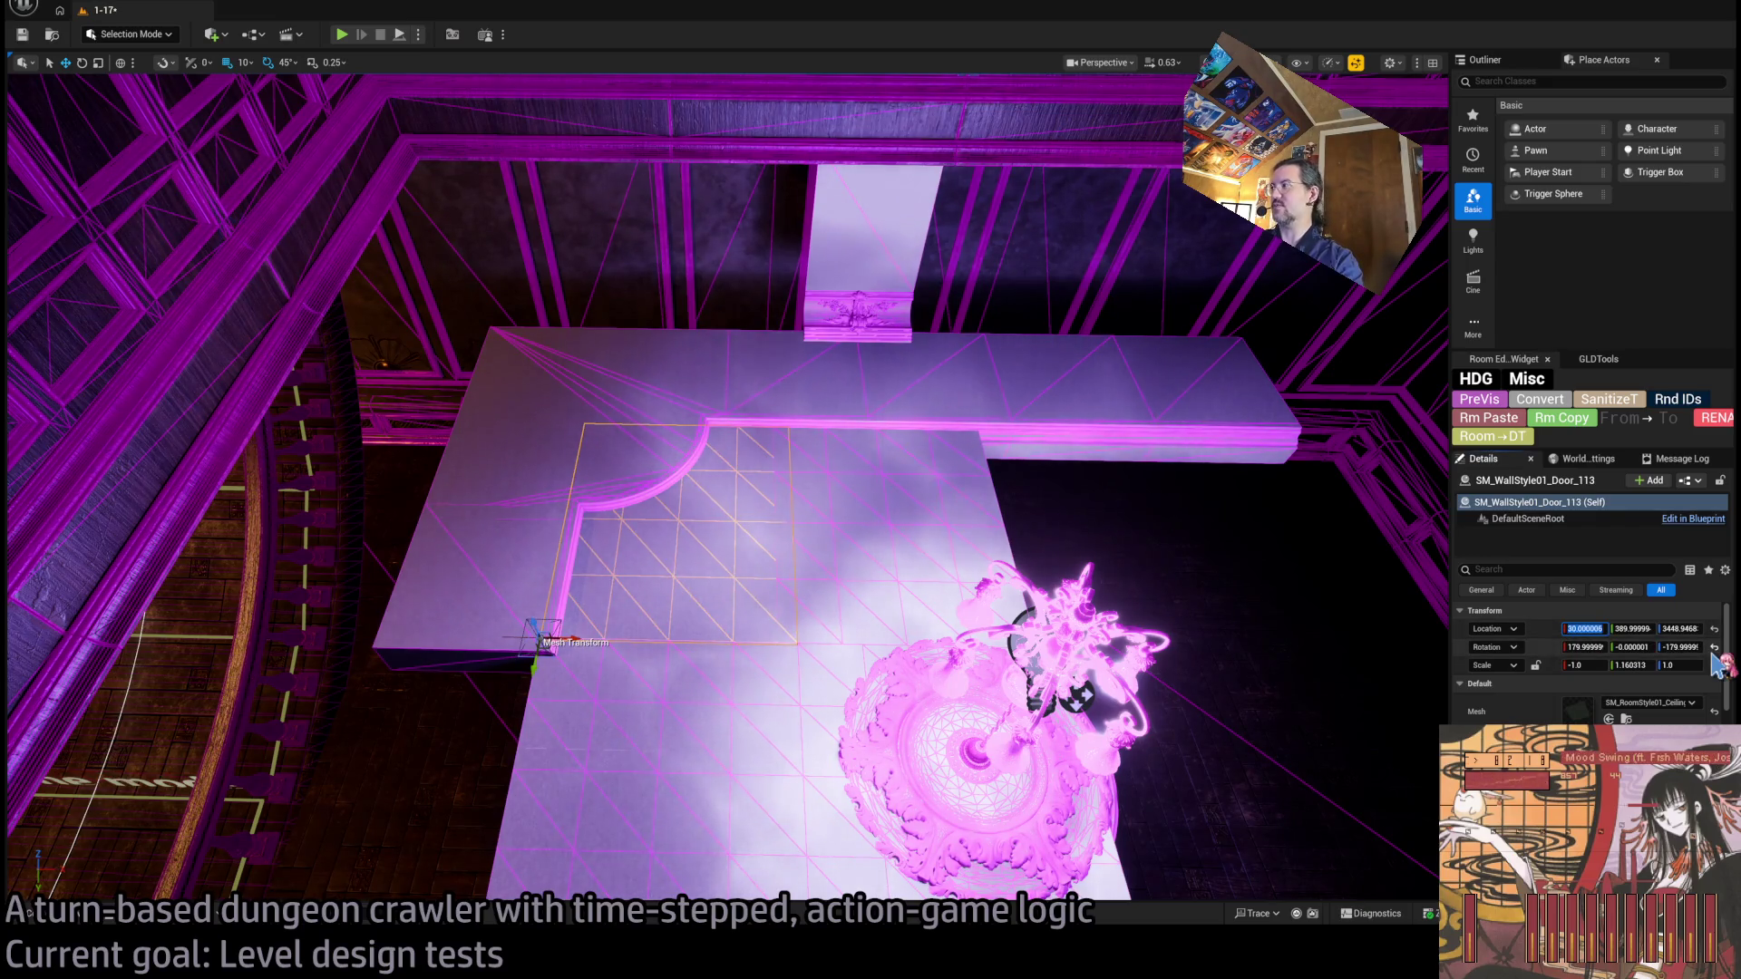
type("00")
key("Return")
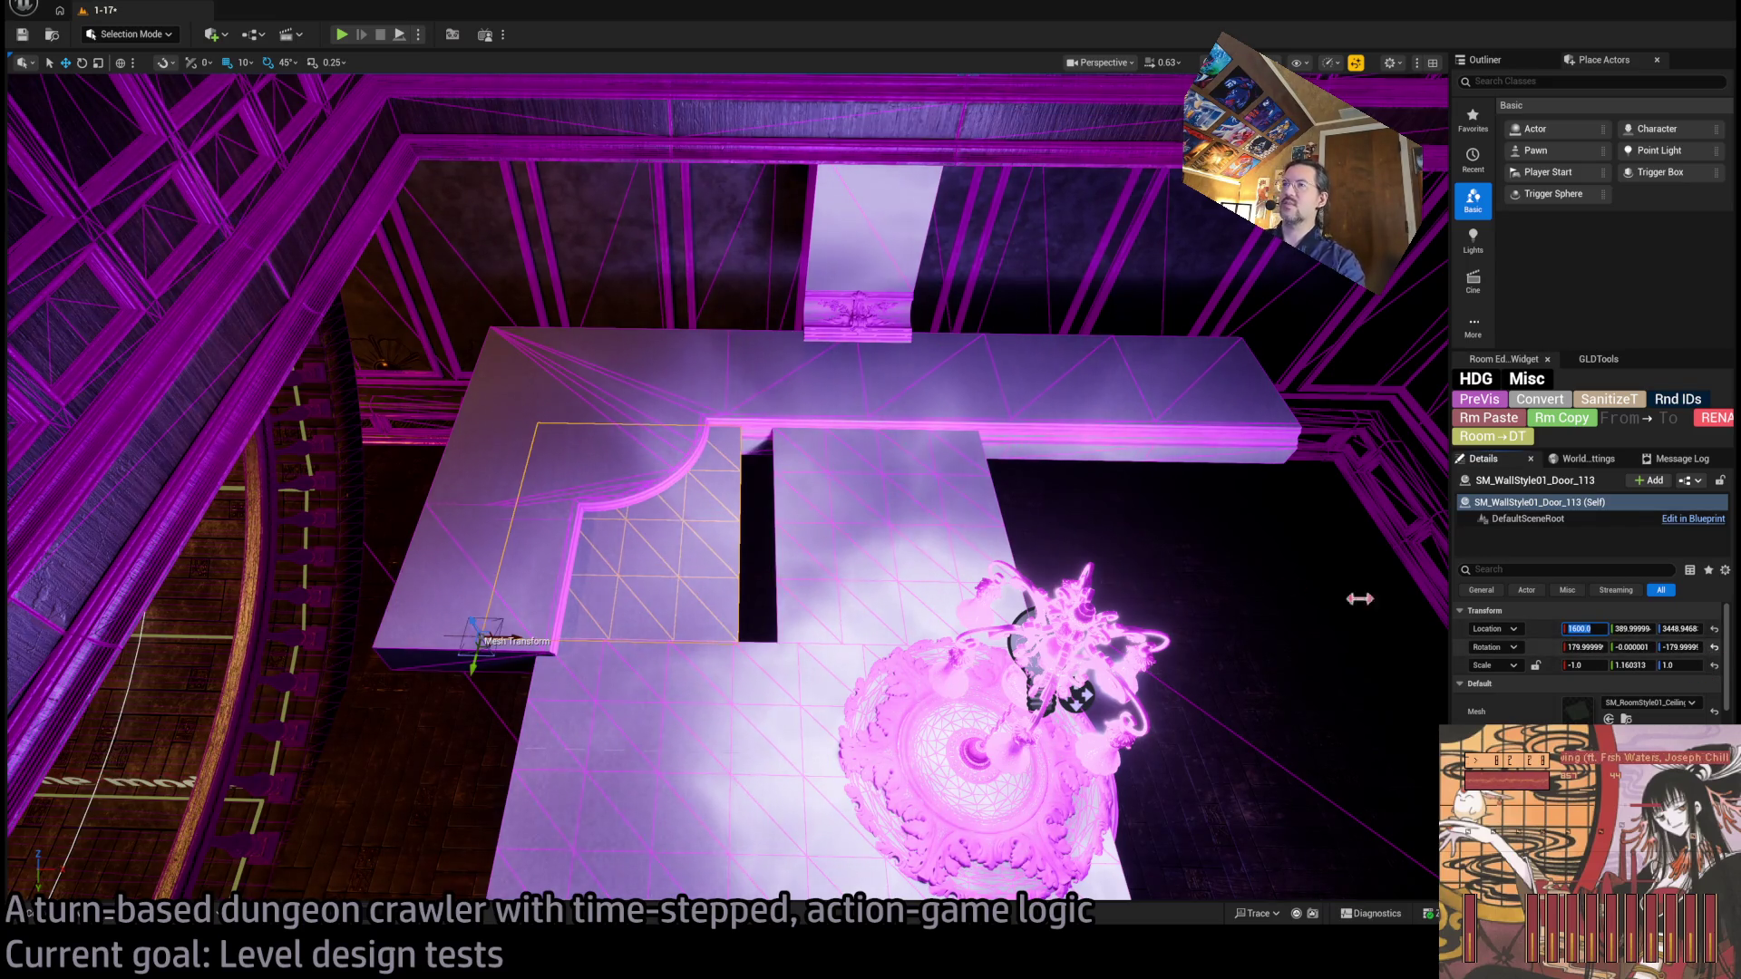
left_click_drag(510, 639, 585, 641)
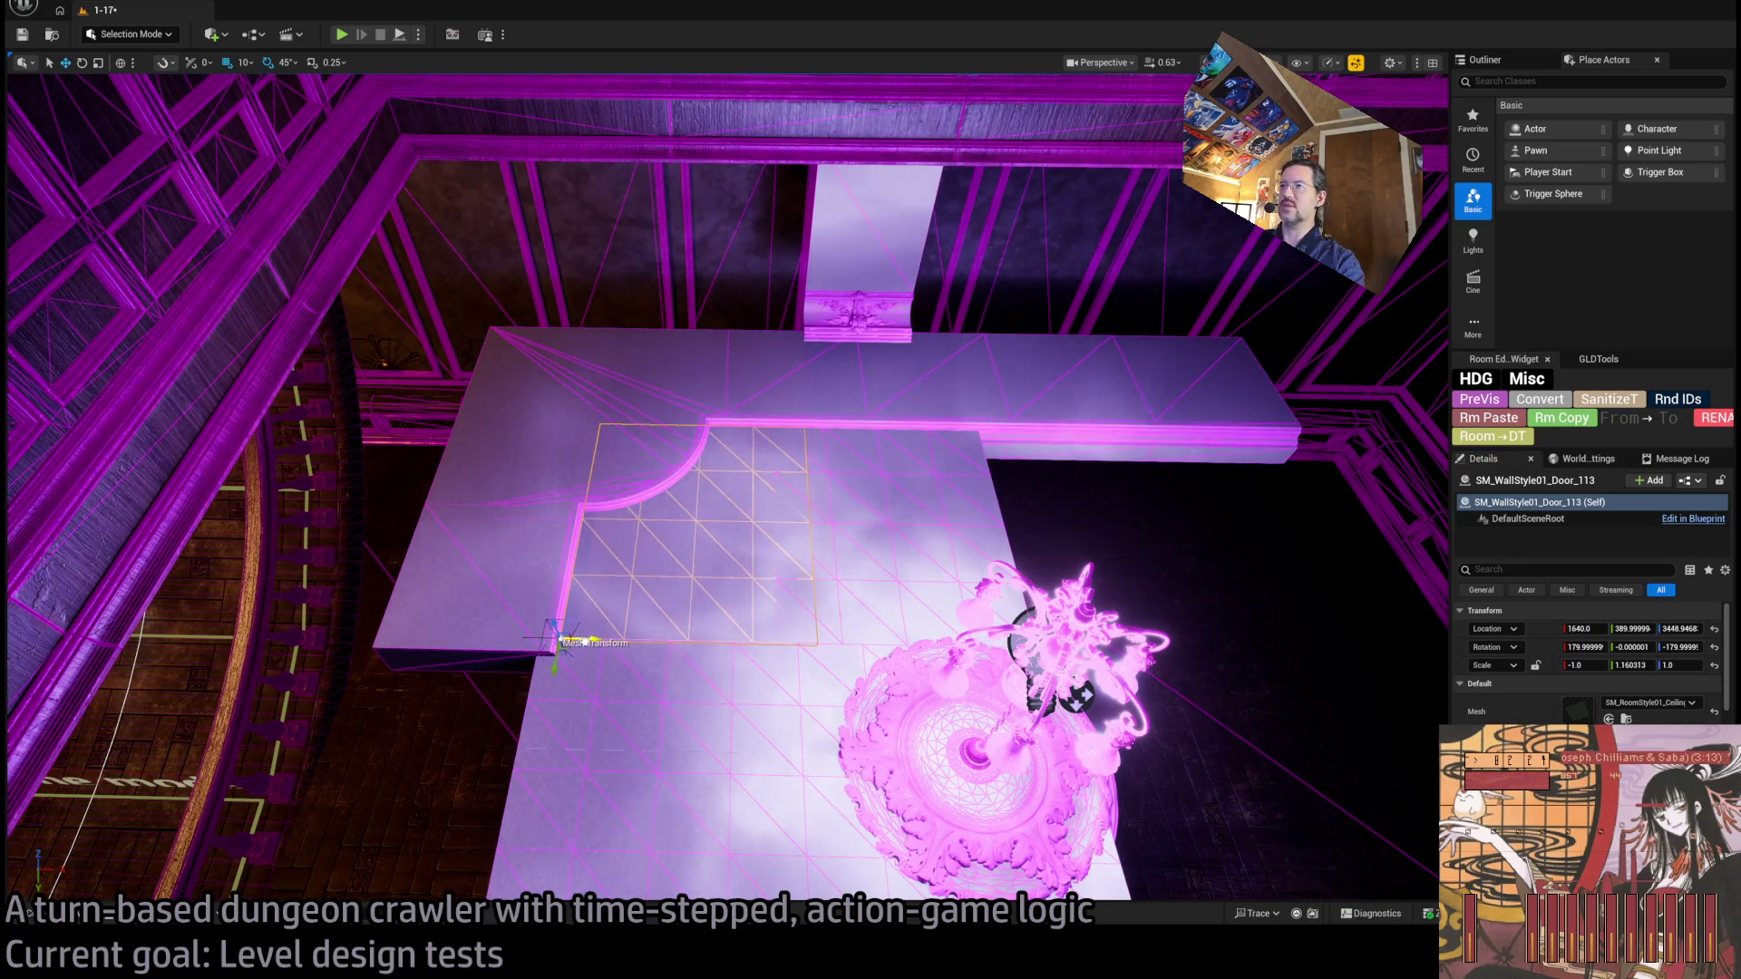
Set ceiling tile Door_113's Y position to 400.
left_click(909, 588)
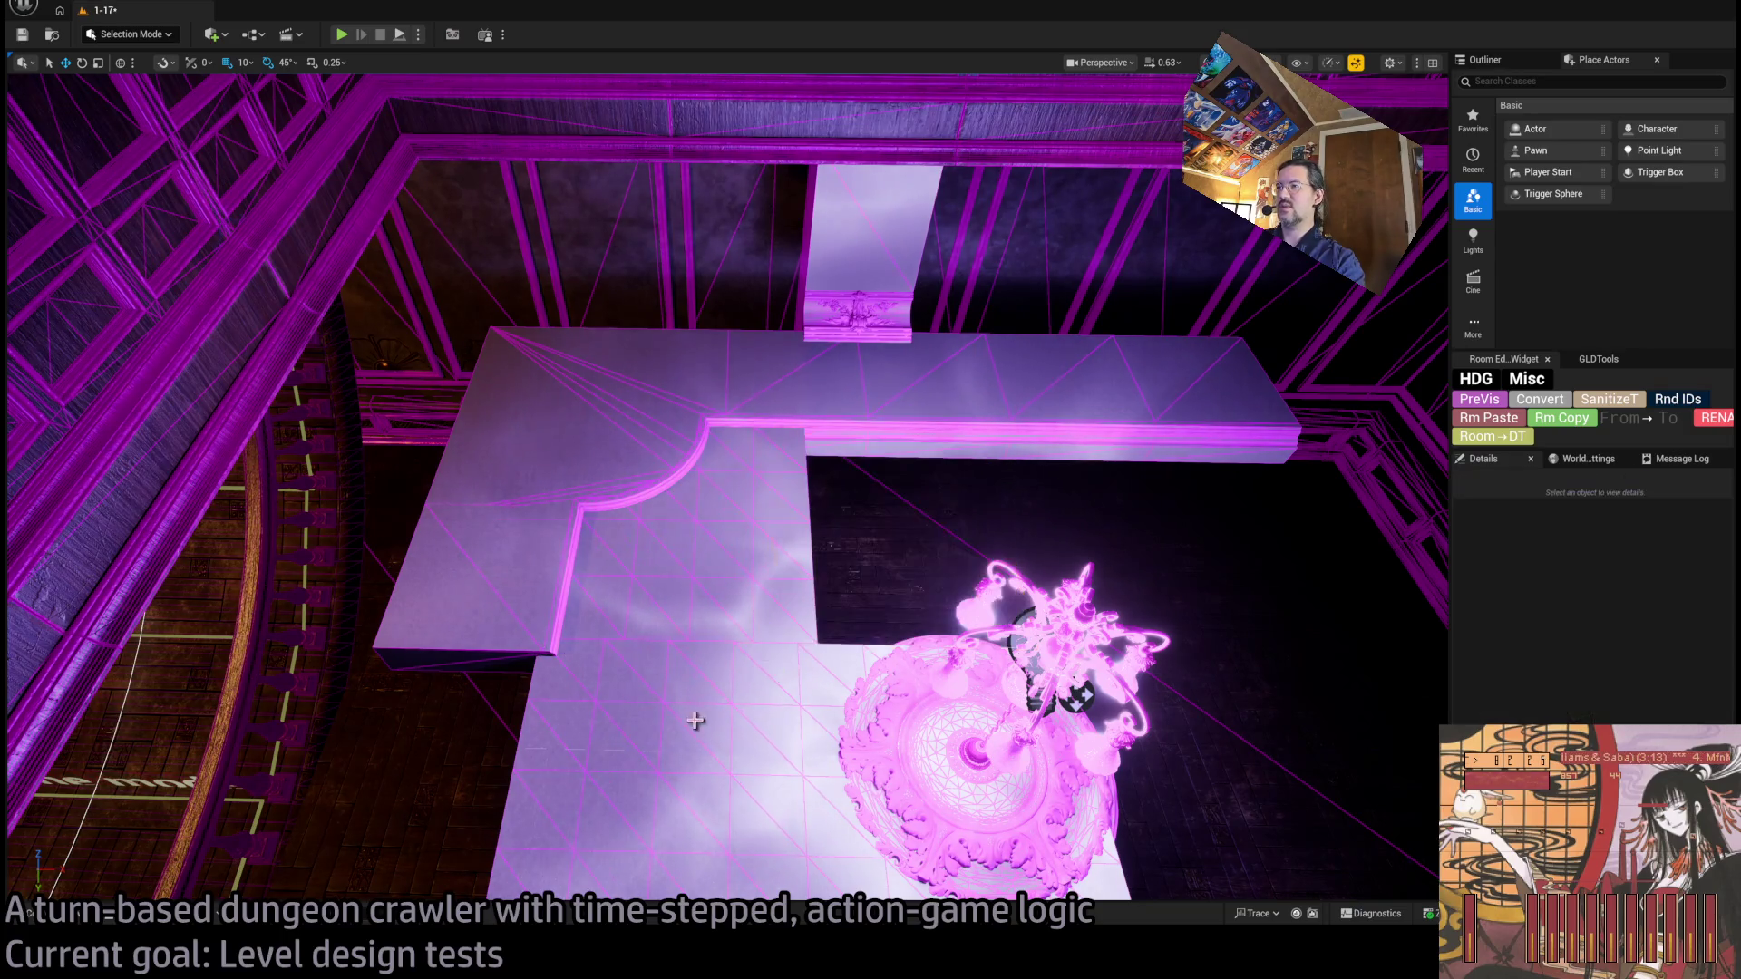
left_click(712, 575)
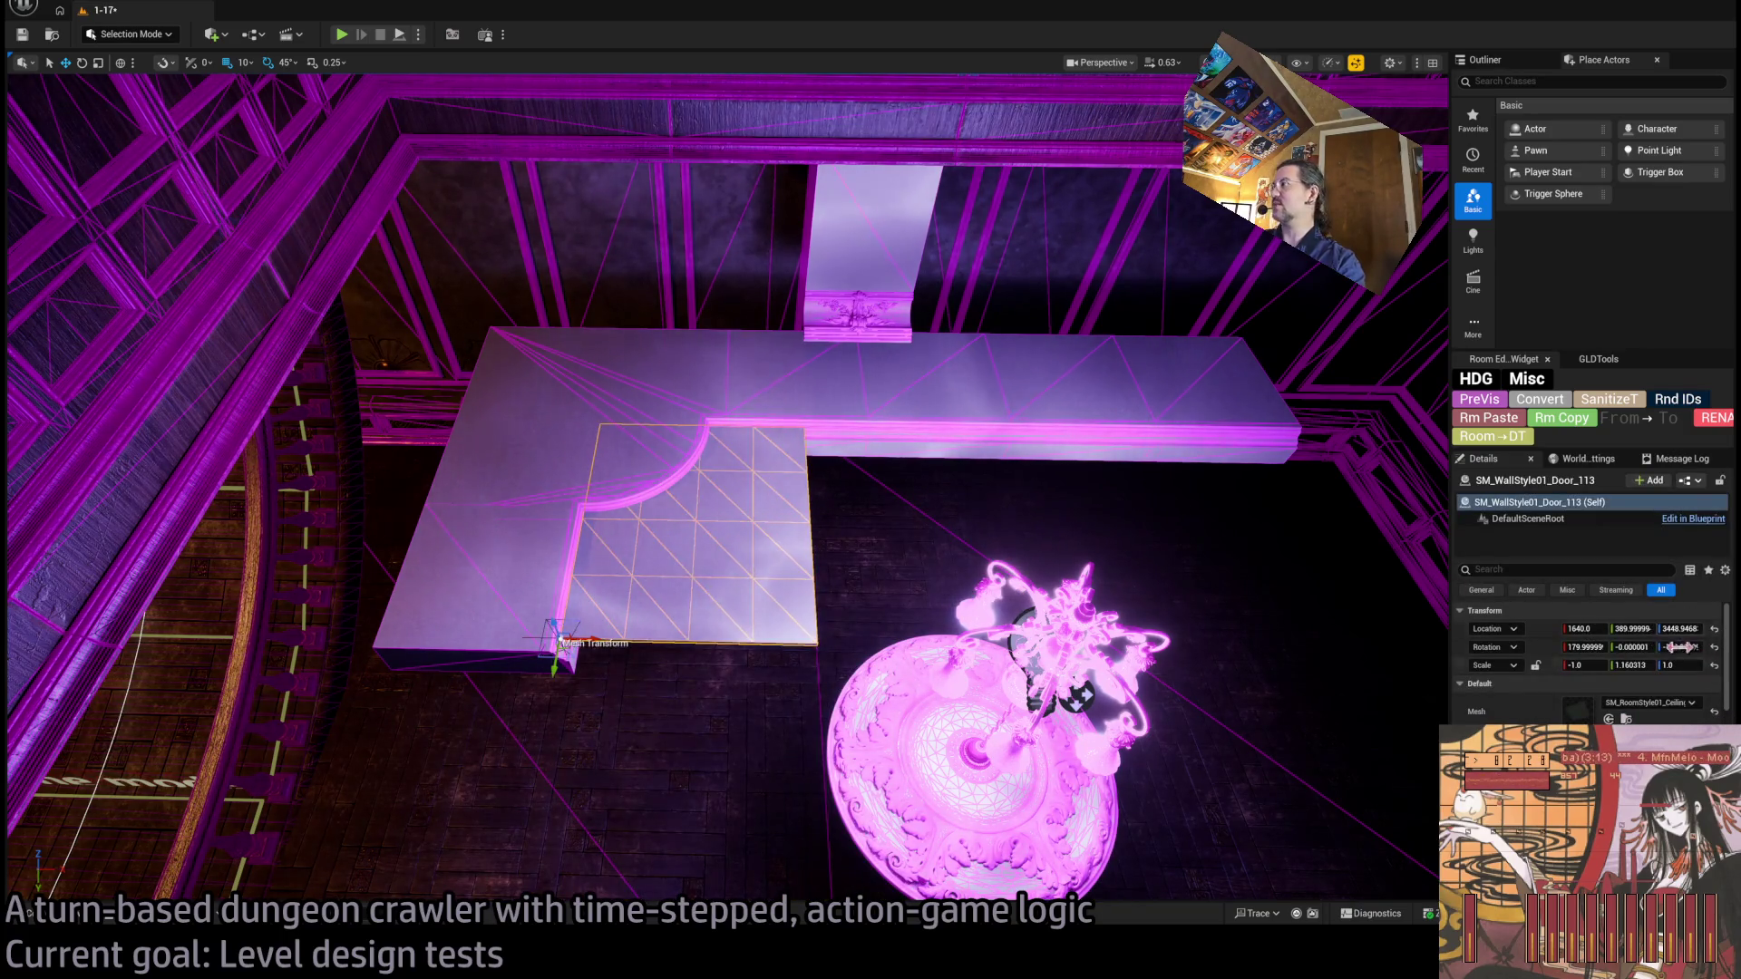
left_click_drag(1678, 647, 1734, 658)
type("400")
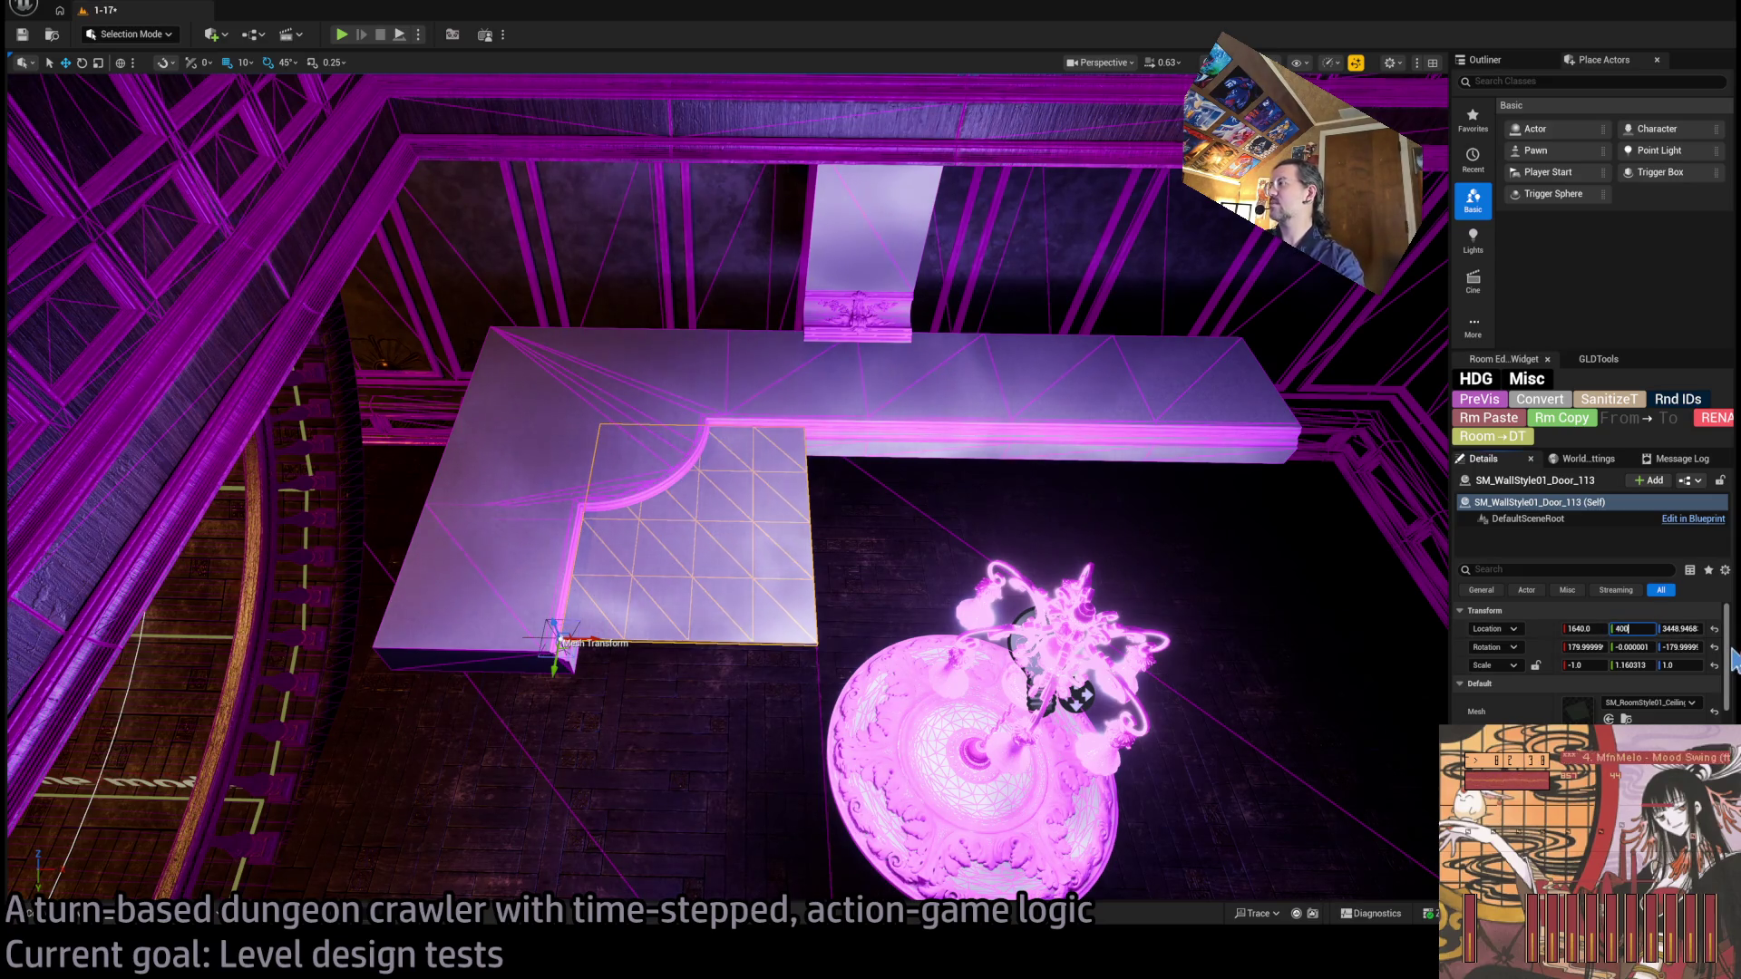
key("Return")
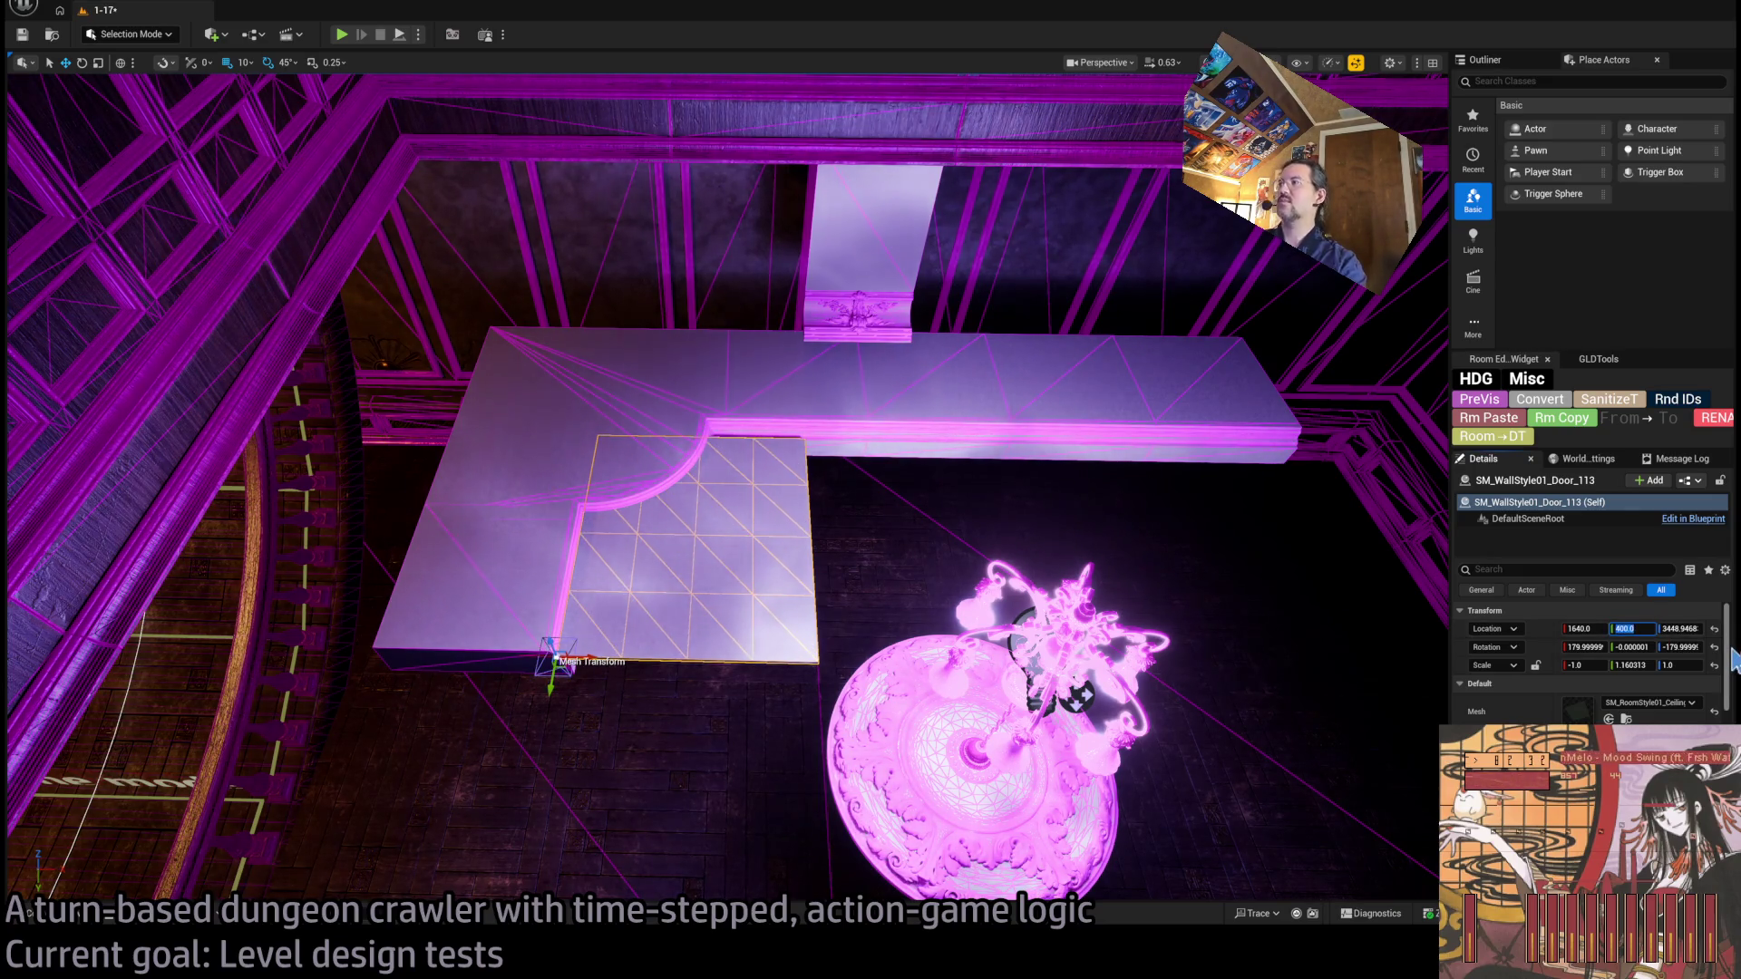
key("Tab")
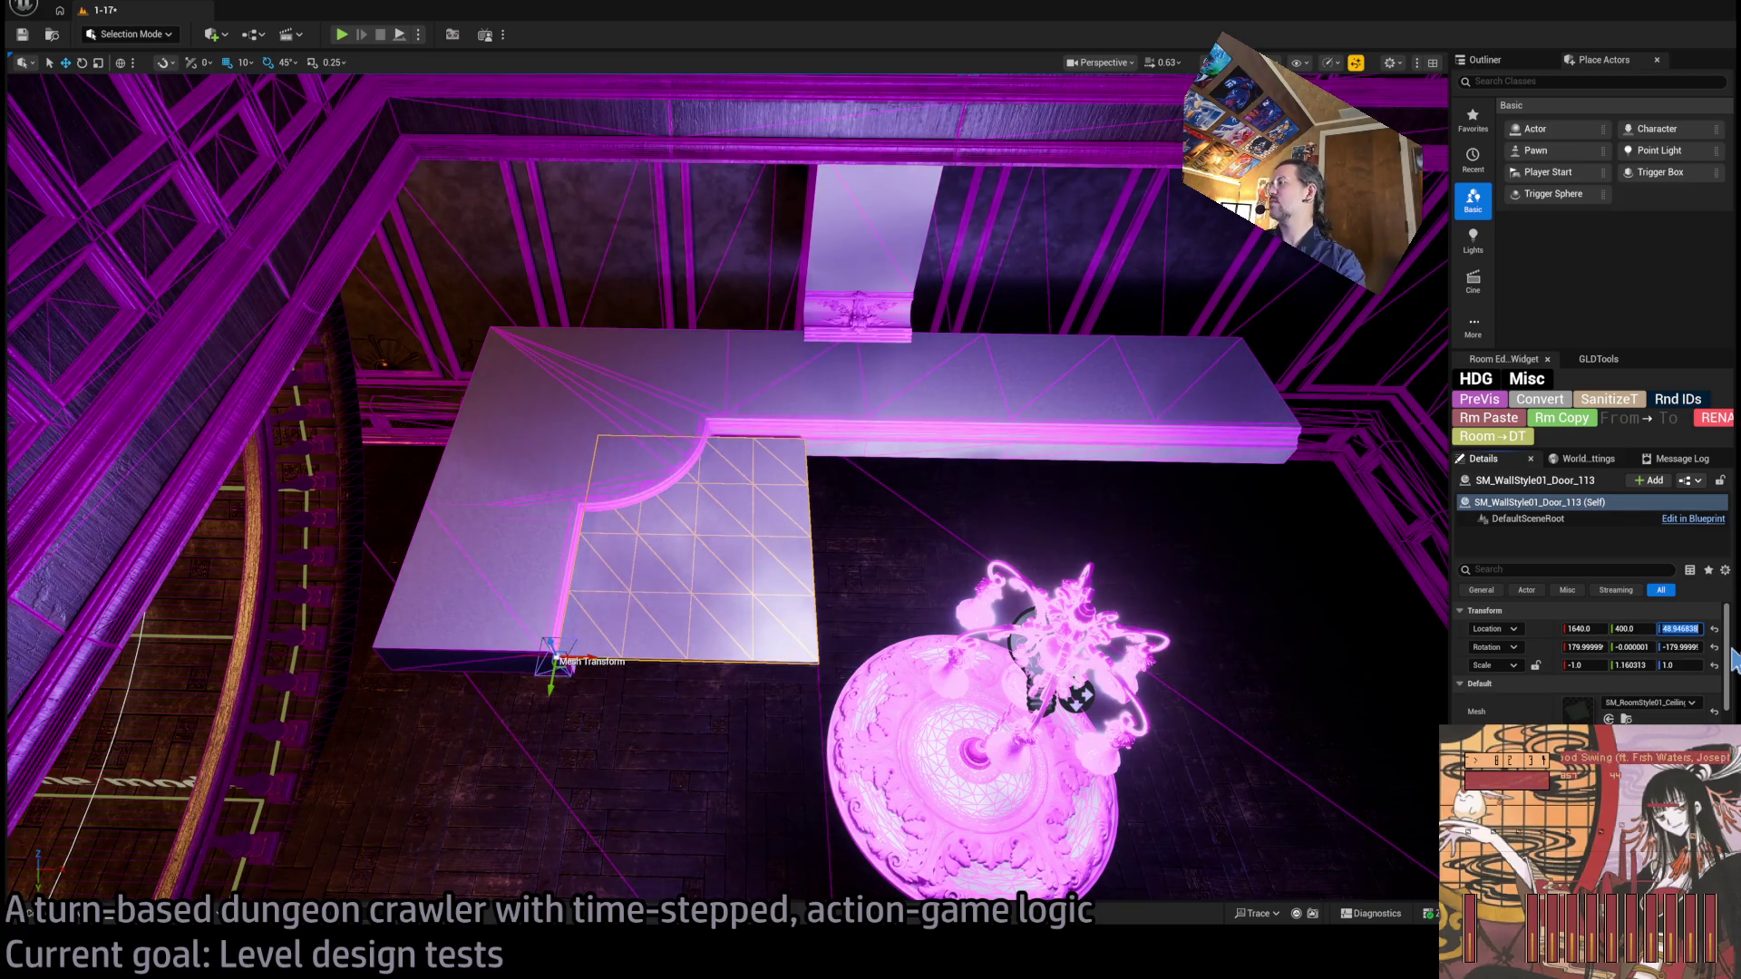
key("Escape")
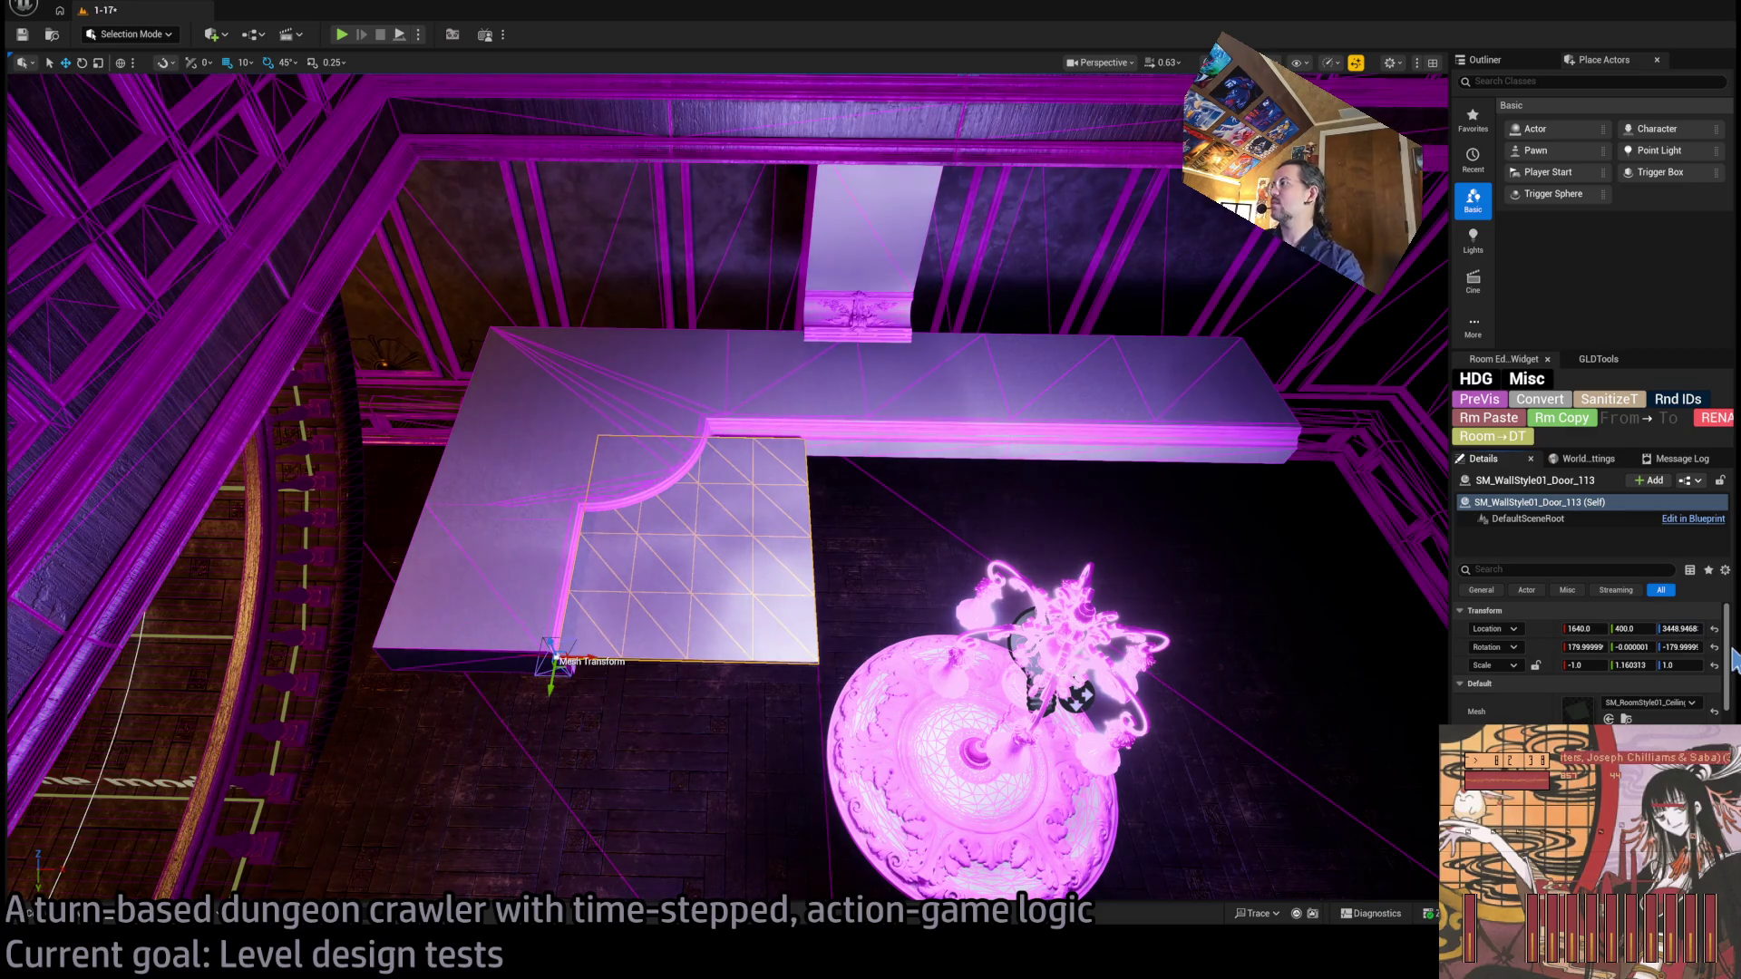
Raise the ceiling panel to height 3450 and nudge it along Y to 380.
type("3450")
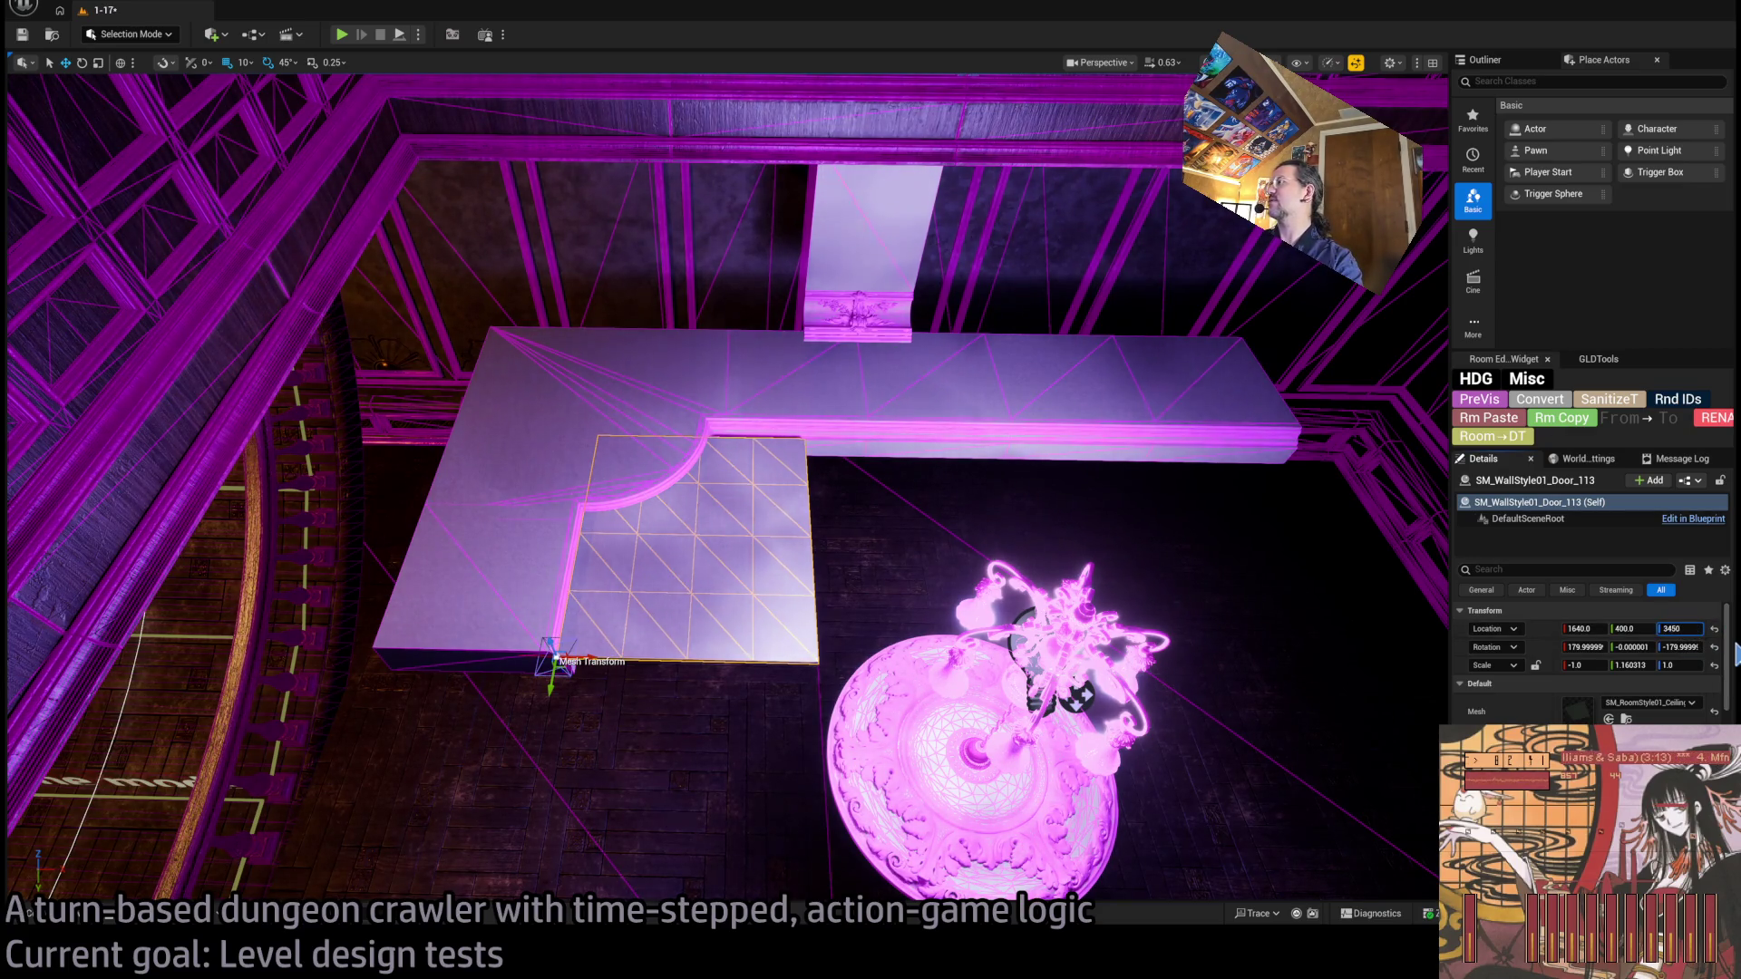
key("Return")
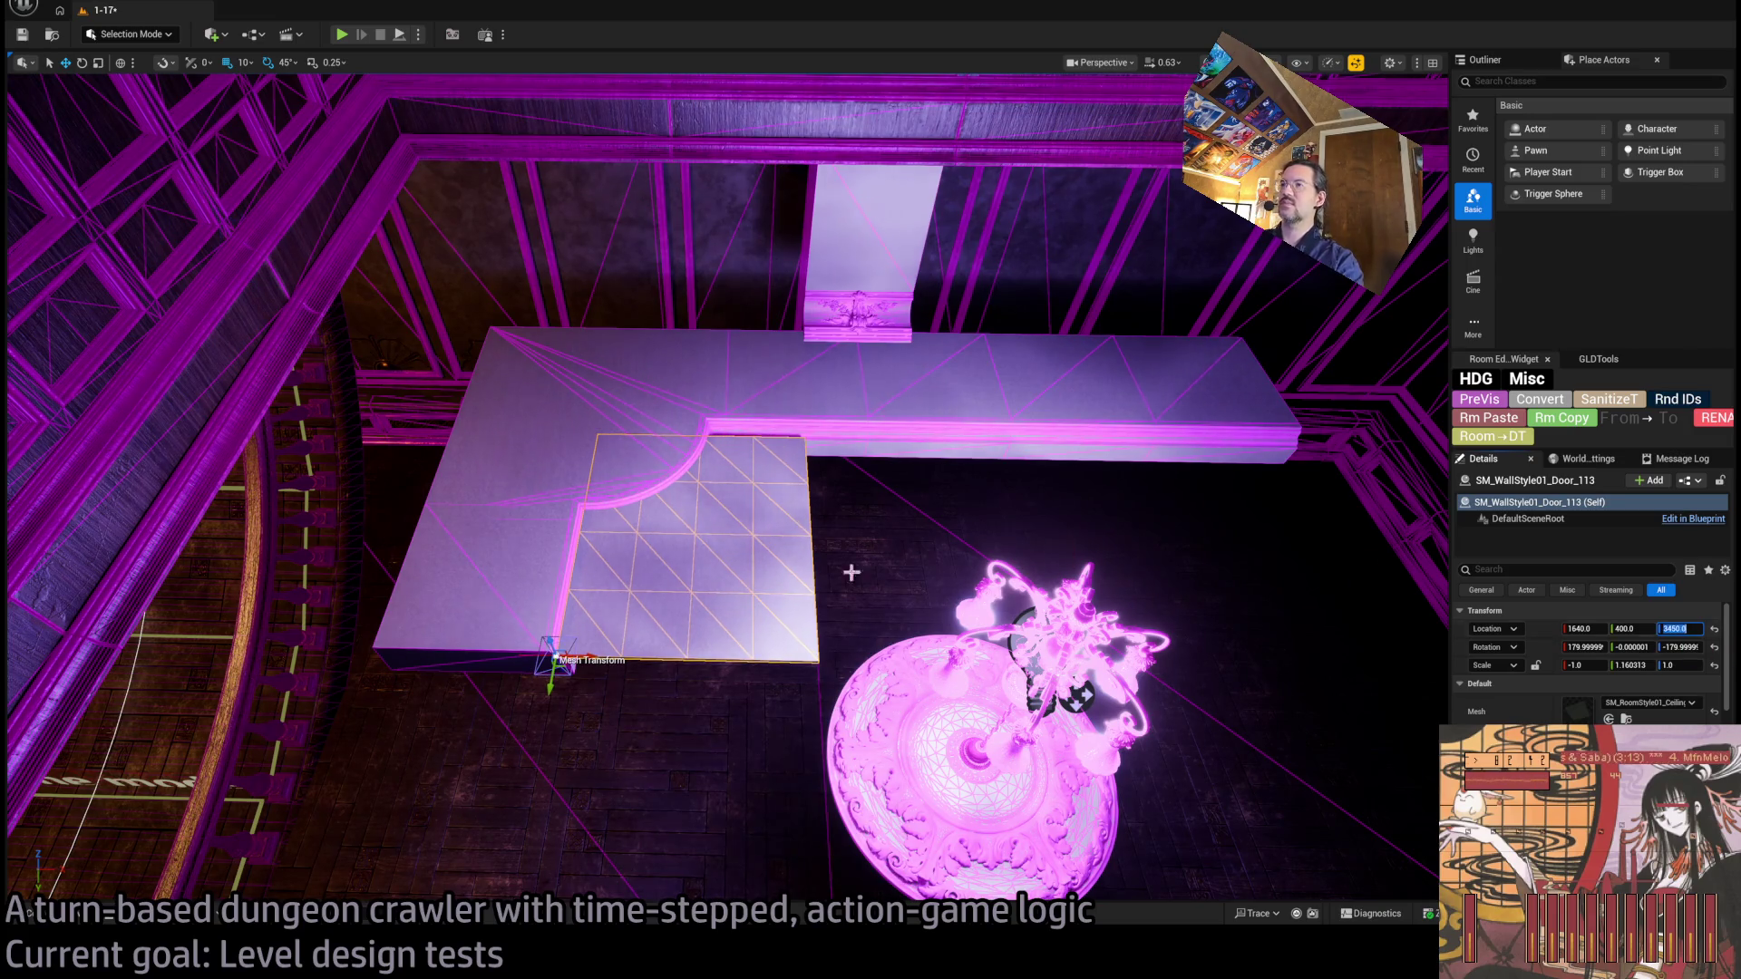
mouse_move(551, 686)
left_mouse_down()
mouse_move(549, 651)
mouse_move(830, 625)
mouse_move(1102, 632)
mouse_move(1100, 598)
left_mouse_up()
left_click(751, 532, "ctrl")
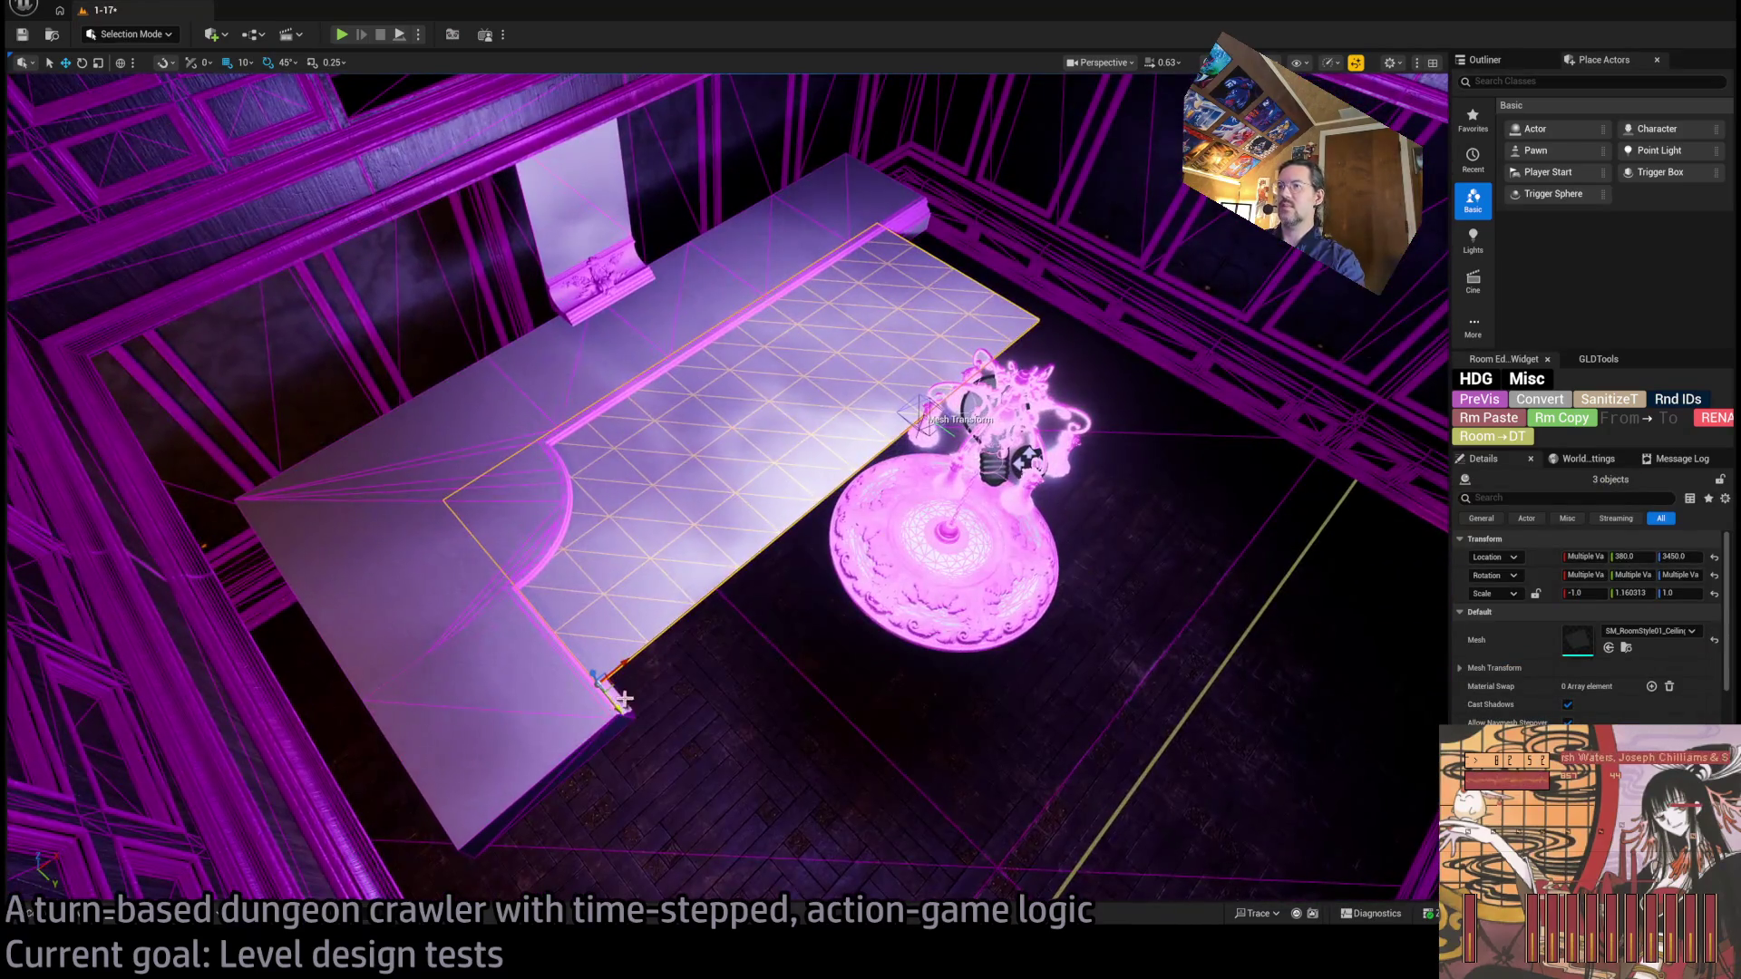
Fit the three tile panels into the gaps, then raise all ceiling pieces and the chandelier to 3470.
left_click_drag(609, 700, 915, 880)
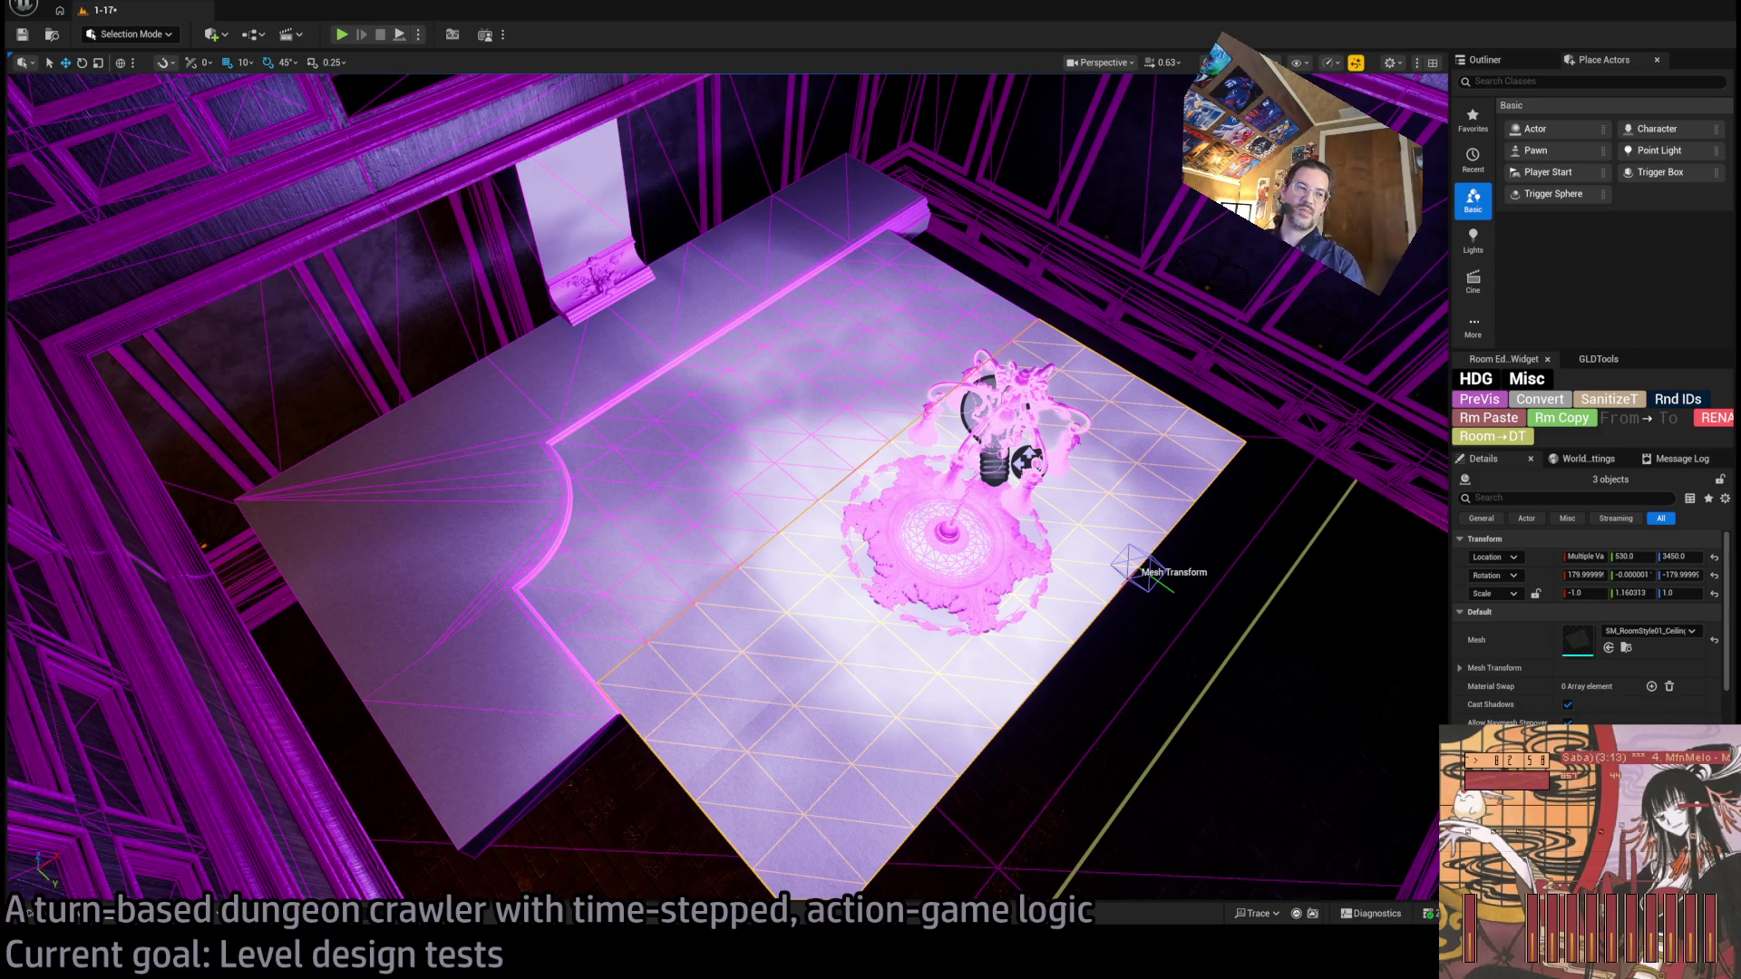
mouse_move(725, 490)
left_mouse_down()
mouse_move(979, 508)
mouse_move(938, 505)
left_mouse_up()
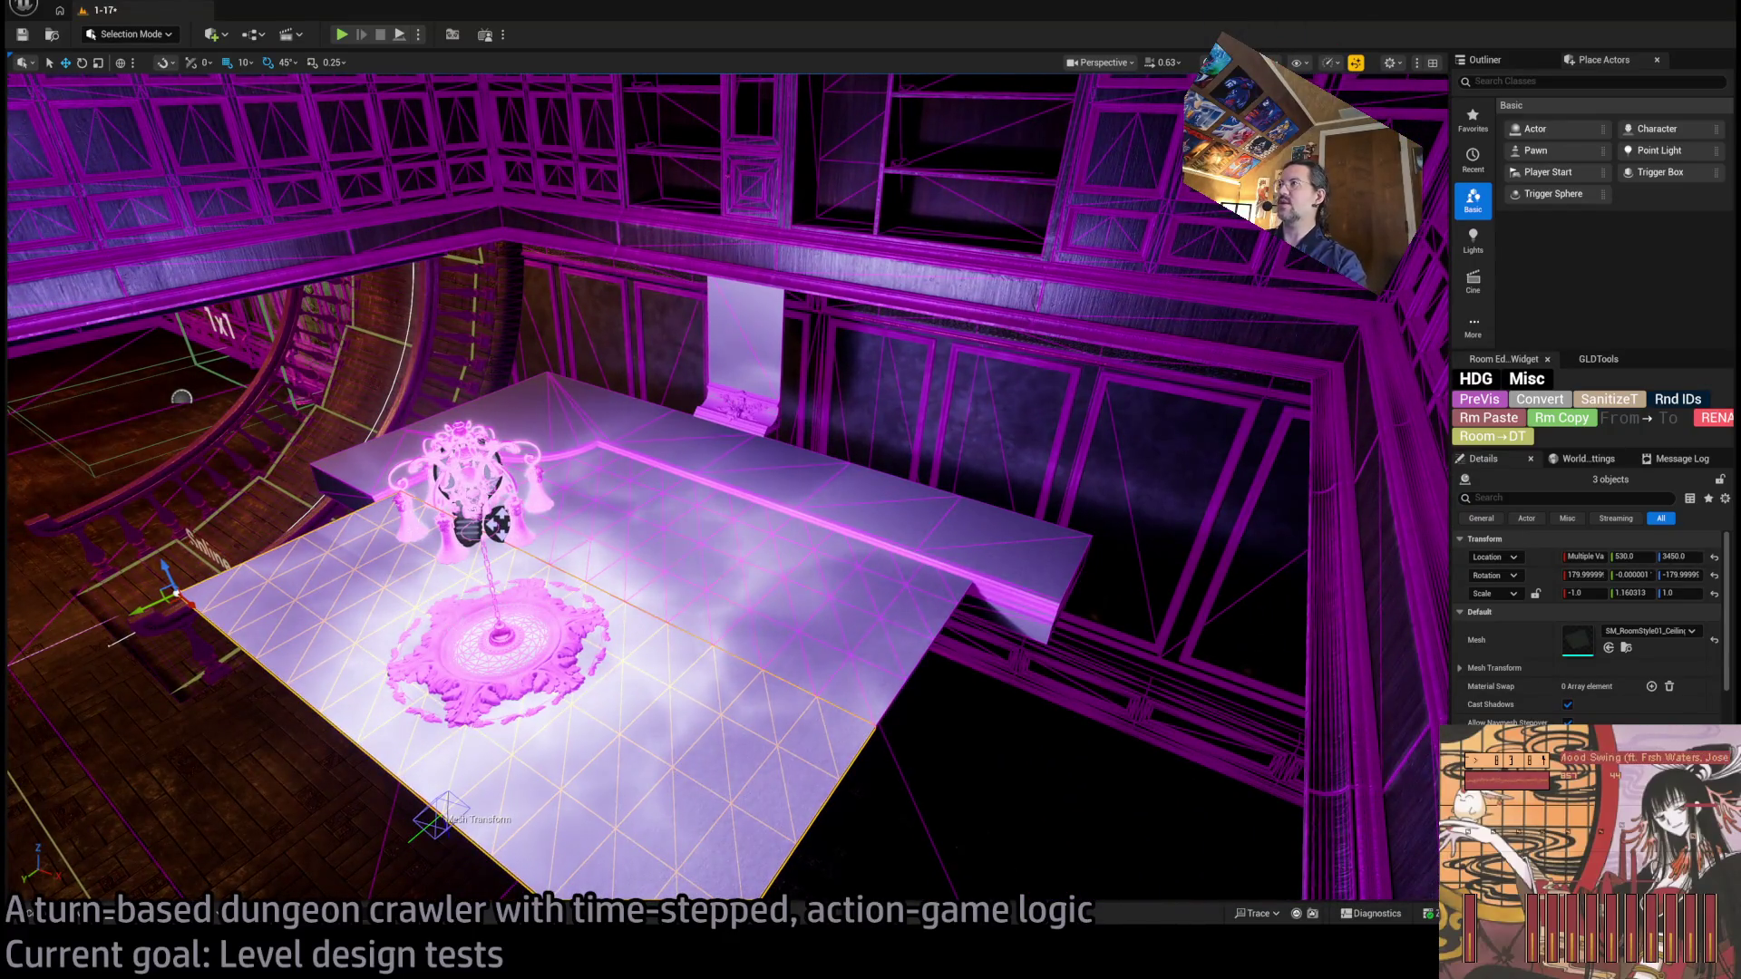
left_click(1006, 551)
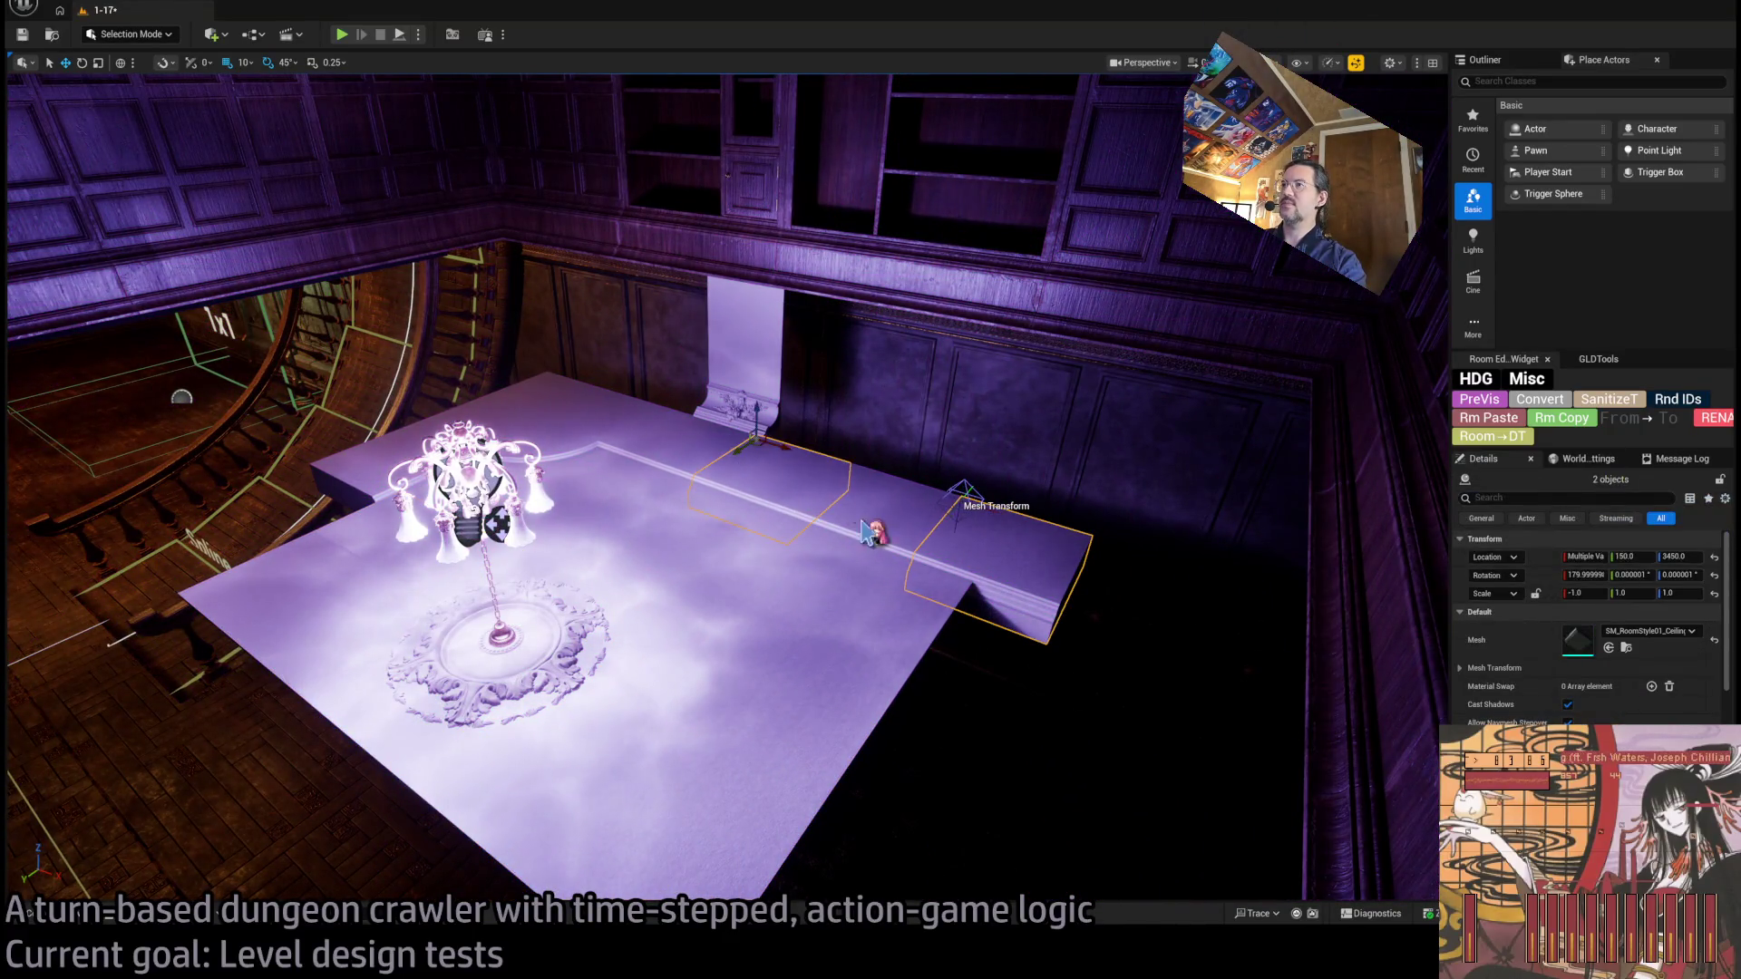
left_click(907, 517, "ctrl")
left_click(387, 489, "ctrl")
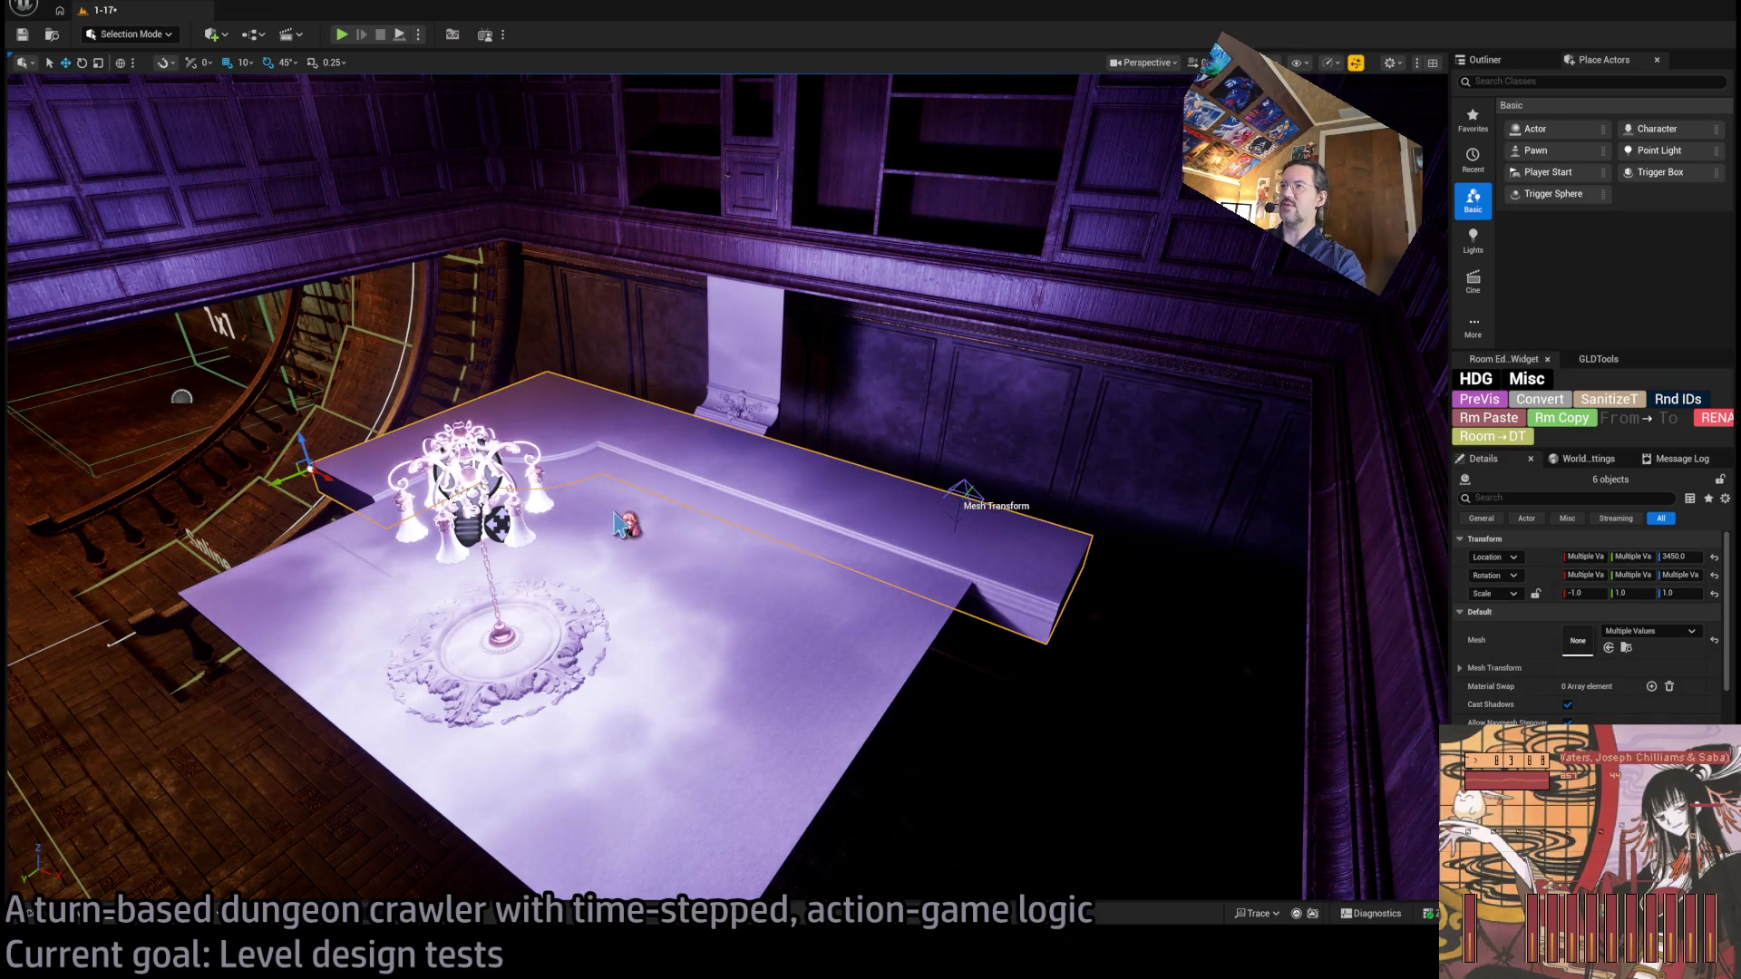
left_click(871, 635, "ctrl")
left_click(505, 694, "ctrl")
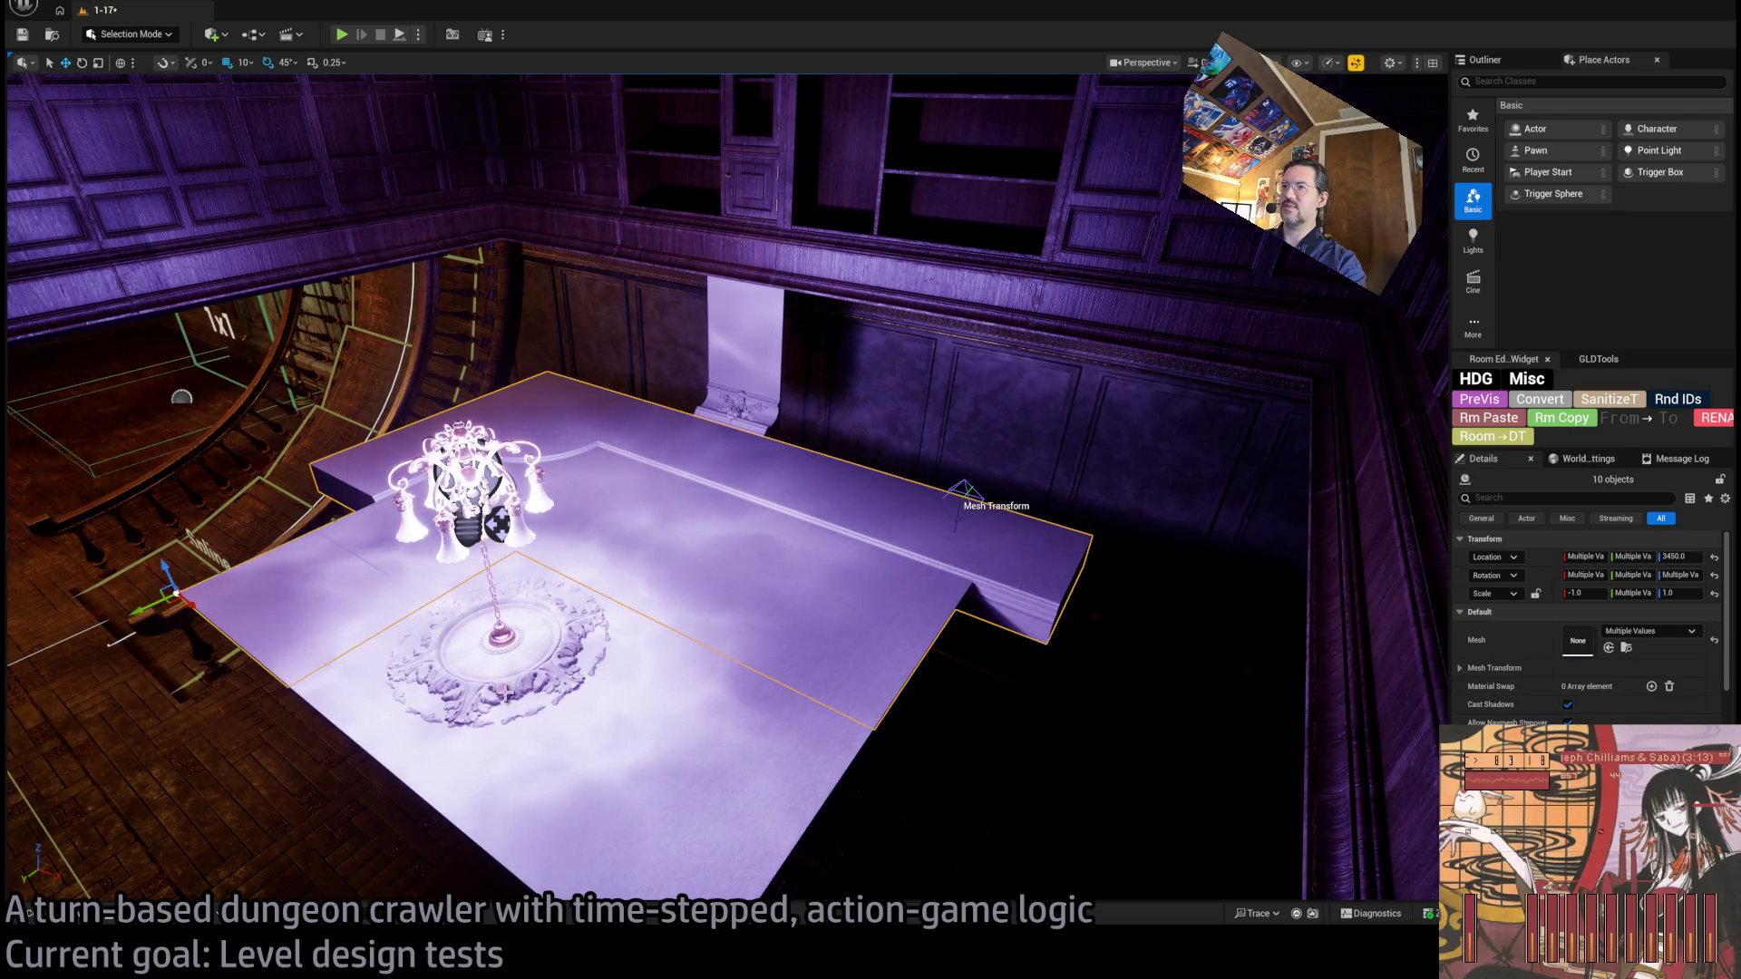
left_click(431, 758, "ctrl")
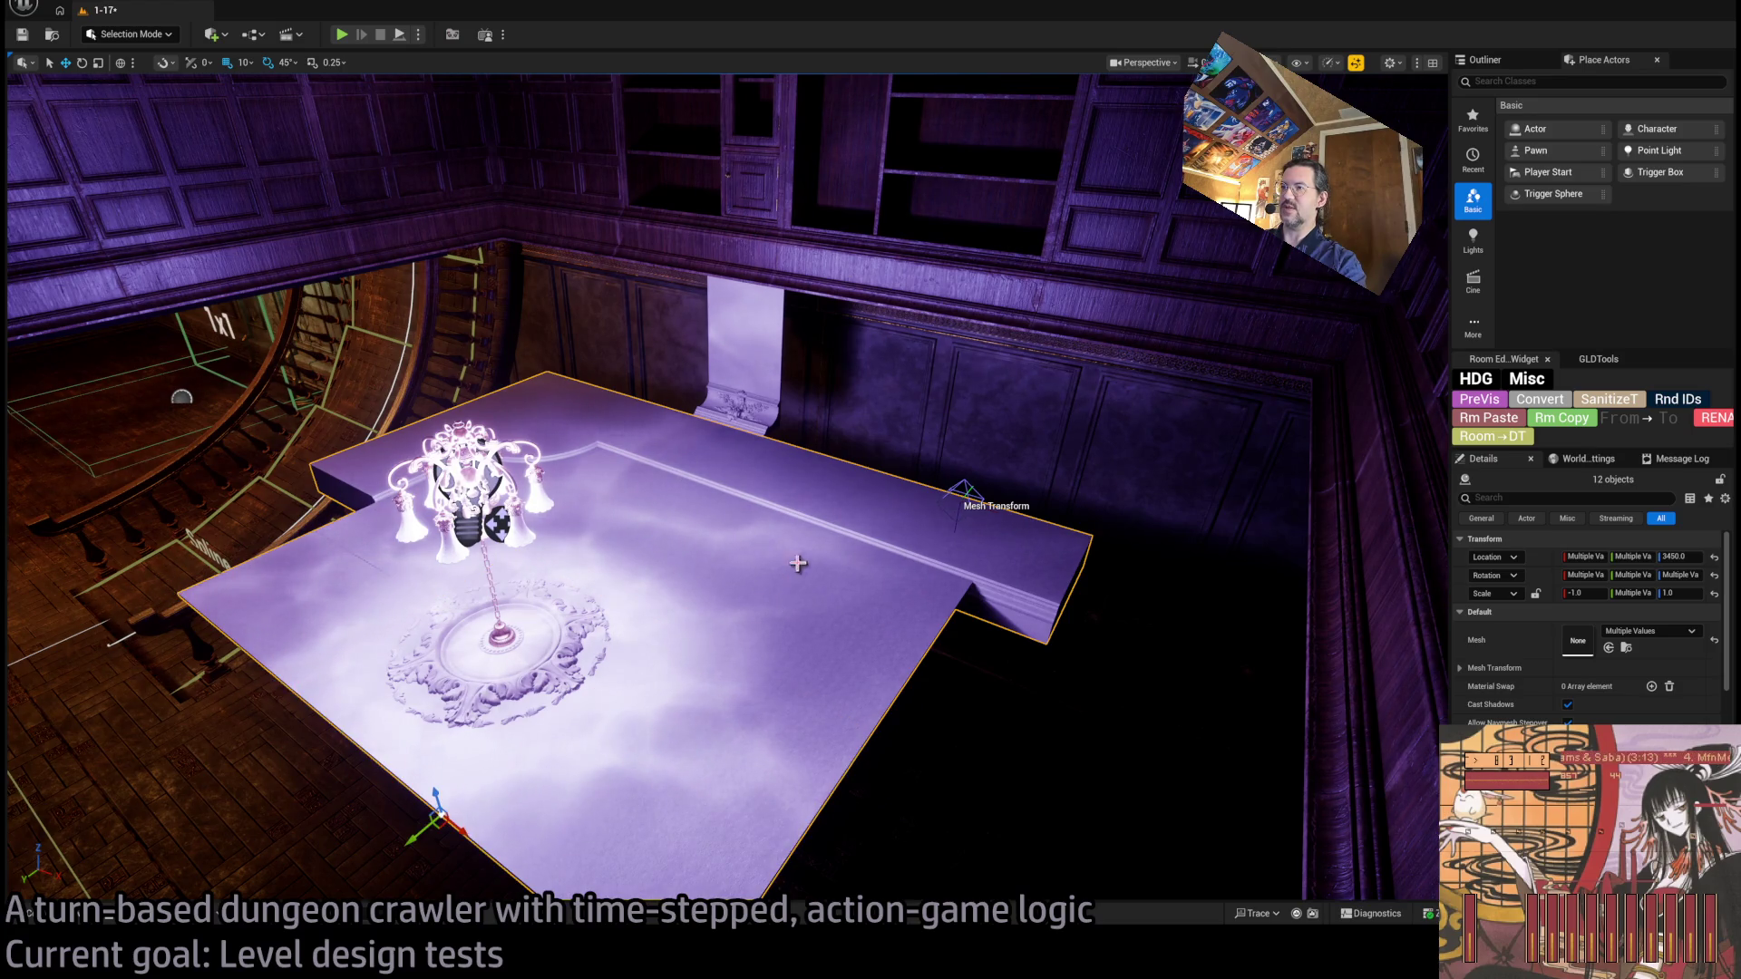
scroll(798, 564, "up", 4)
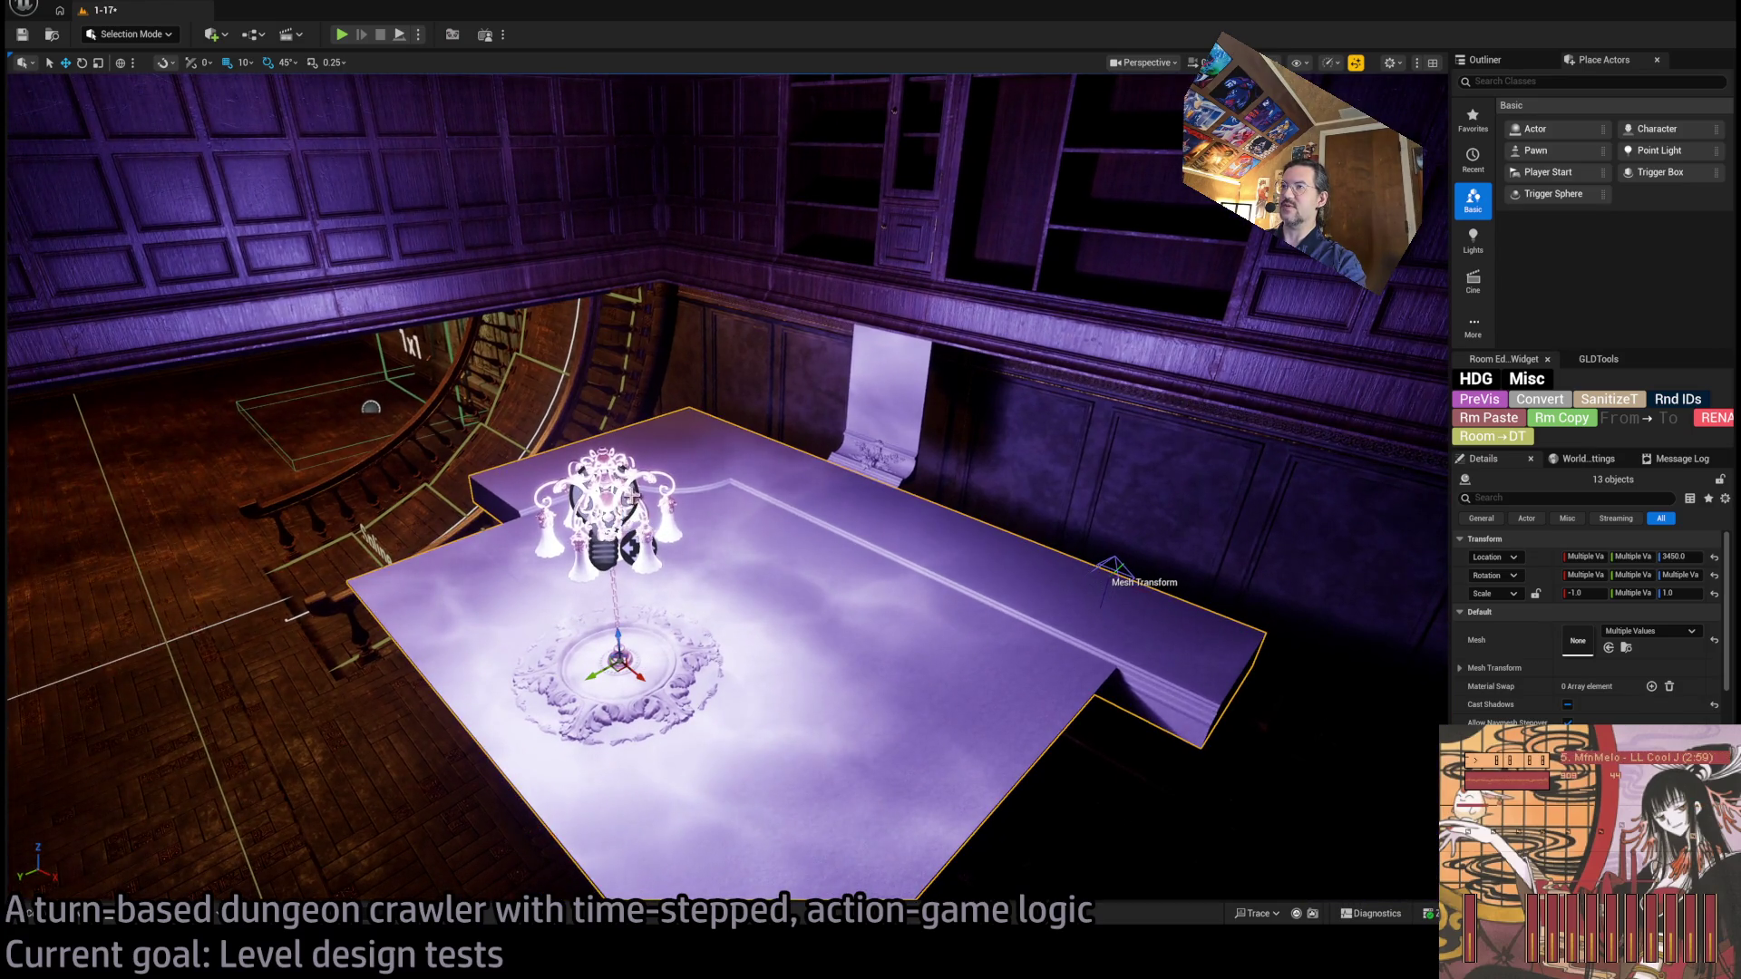
left_click(651, 669, "ctrl")
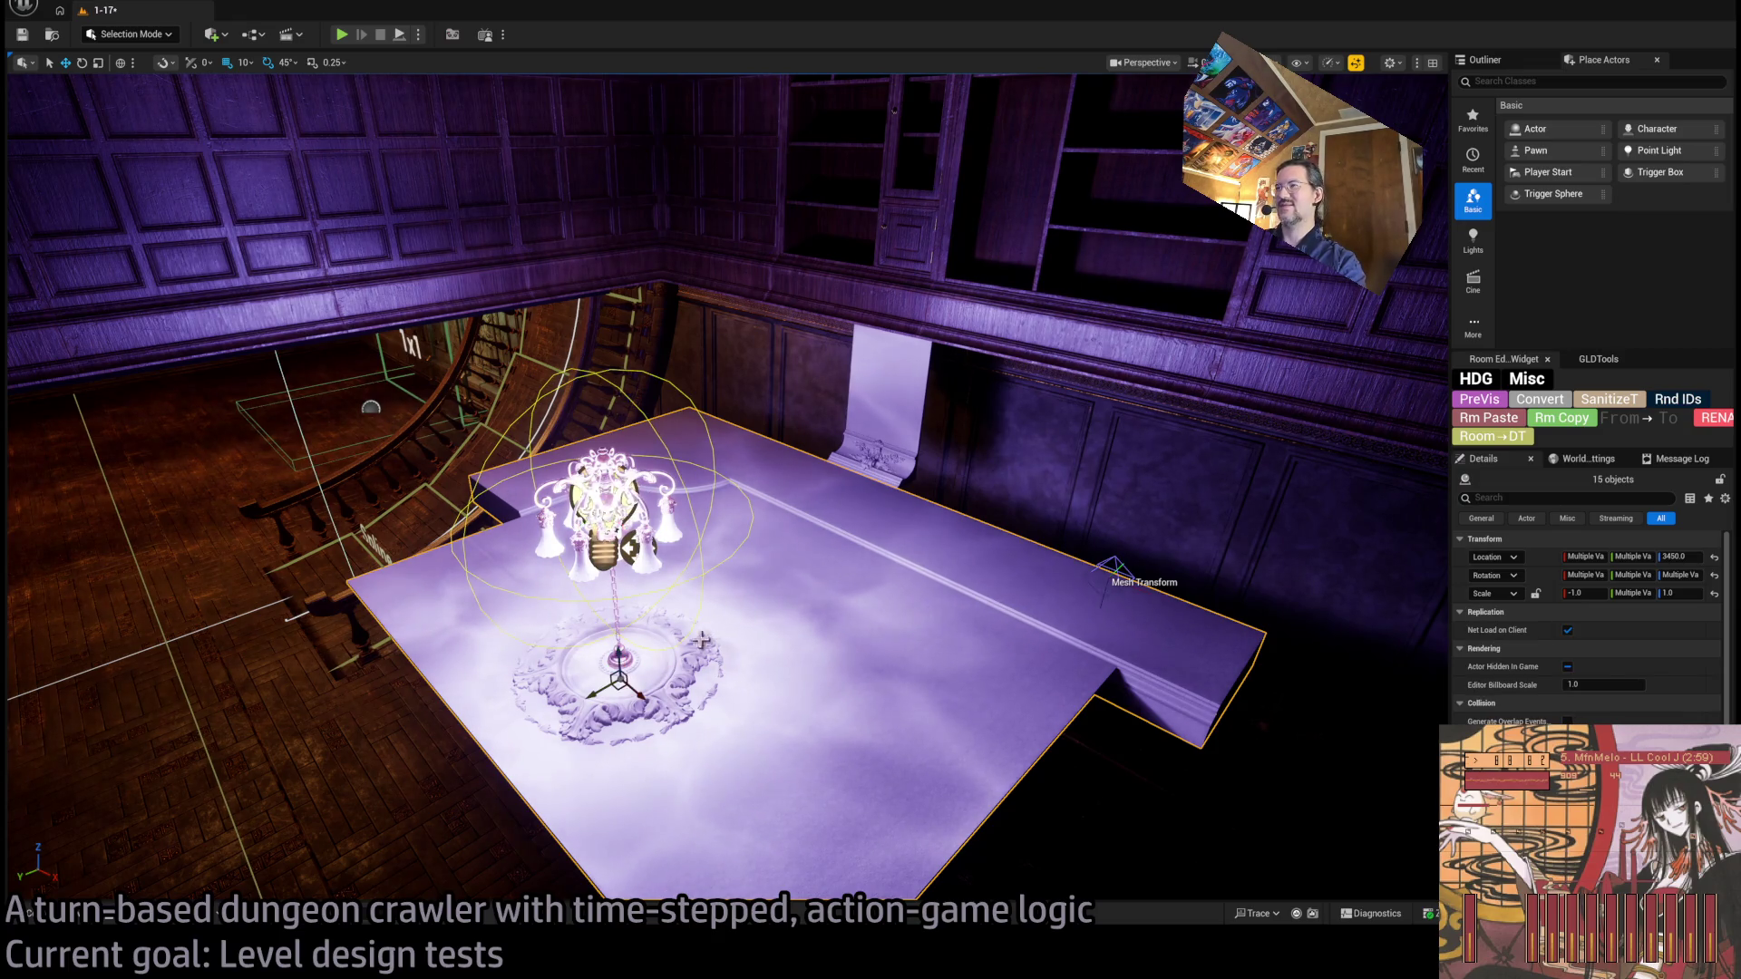
mouse_move(616, 655)
left_mouse_down()
mouse_move(635, 599)
mouse_move(599, 580)
mouse_move(653, 562)
mouse_move(626, 544)
mouse_move(714, 421)
left_mouse_up()
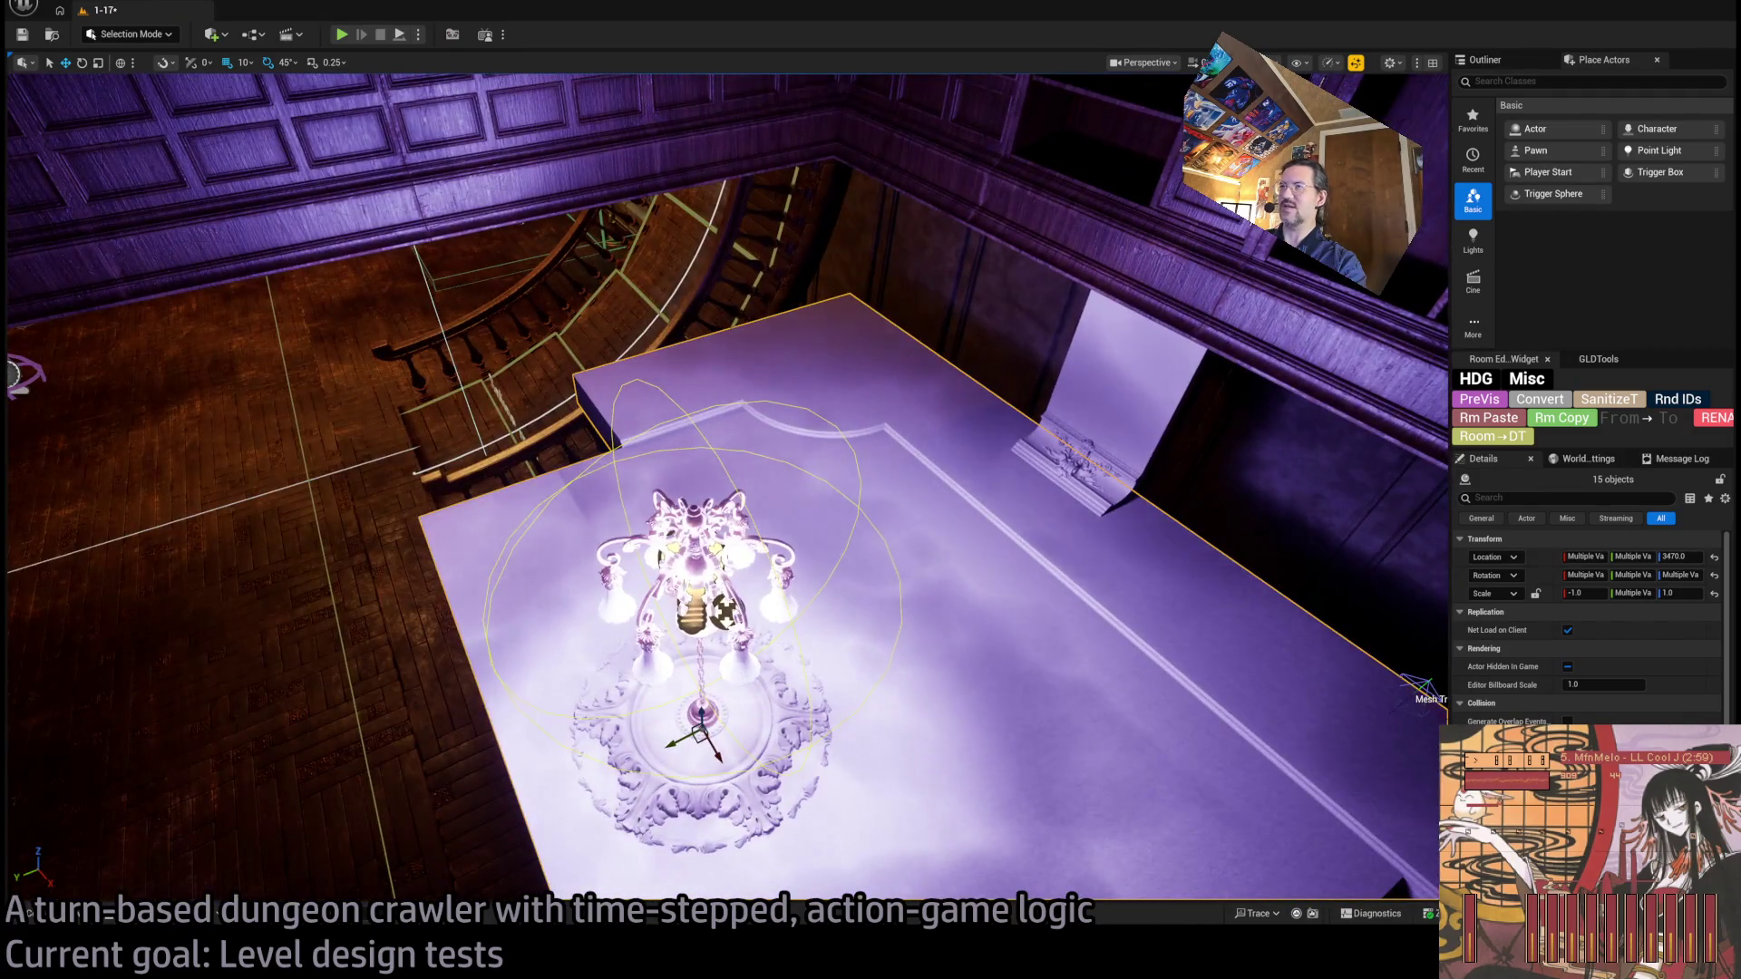
Alt-drag a copy of the ceiling edge piece along the wall to X 1550, Y 580.
left_click(715, 420)
mouse_move(548, 390)
left_mouse_down()
mouse_move(272, 465)
mouse_move(295, 463)
left_mouse_up()
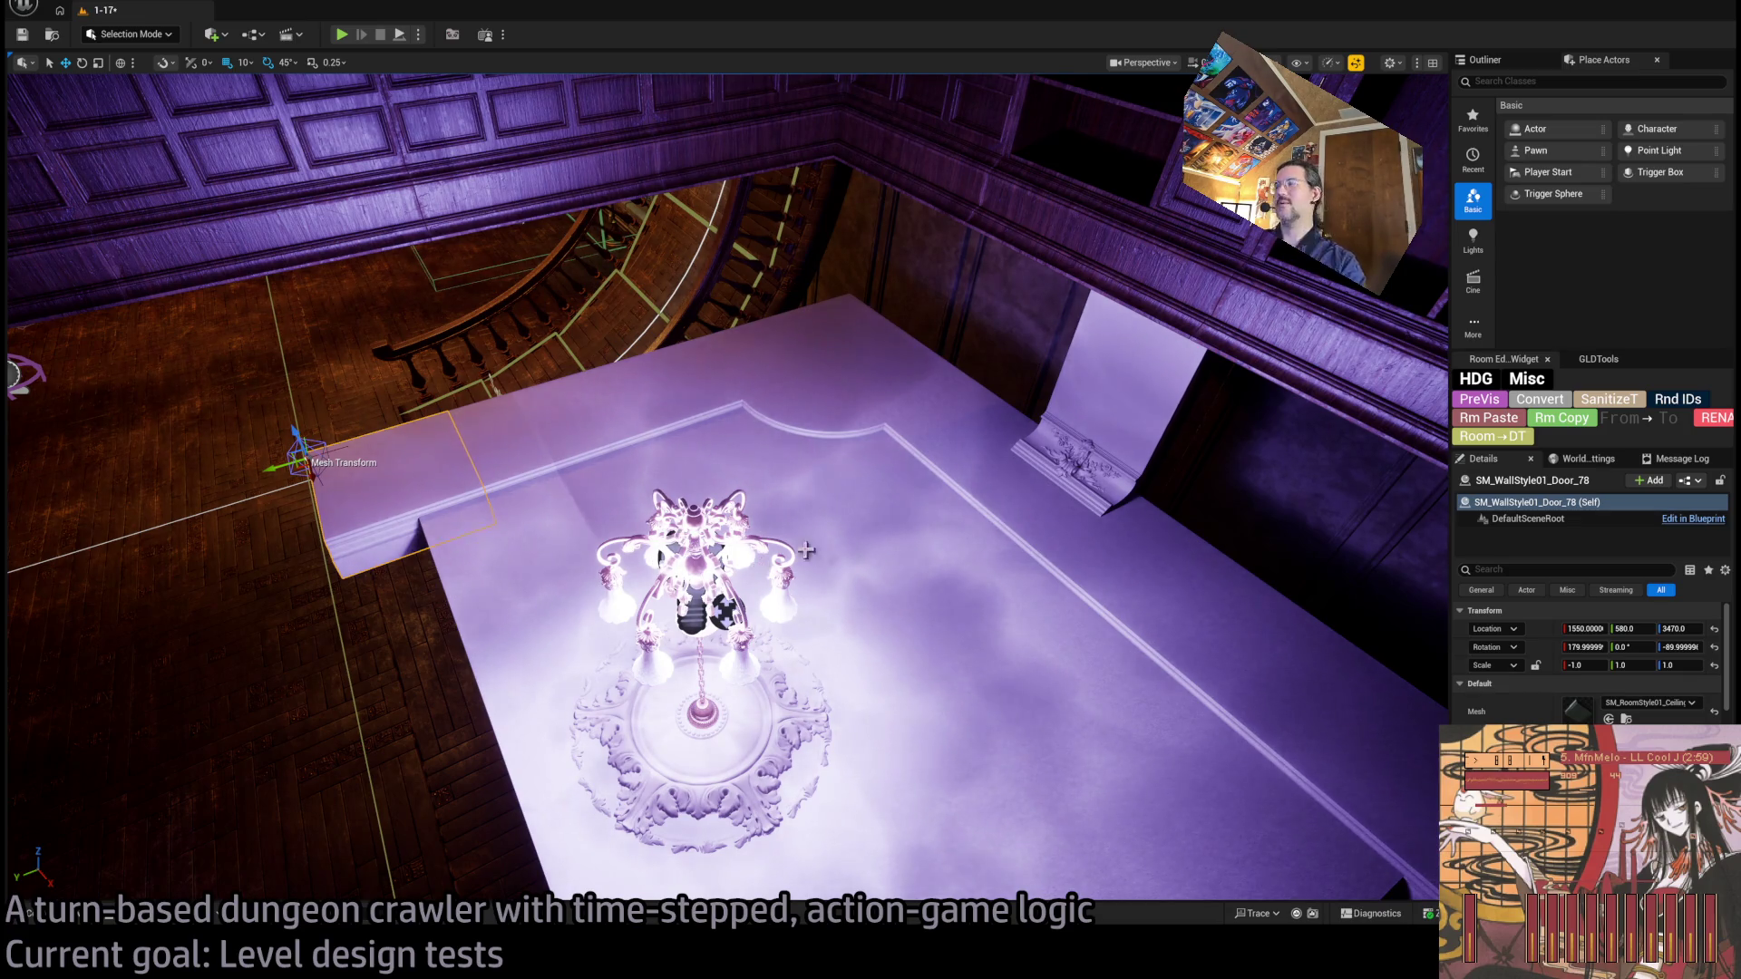
mouse_move(676, 536)
left_mouse_down()
mouse_move(675, 418)
mouse_move(894, 447)
mouse_move(692, 438)
mouse_move(798, 593)
mouse_move(824, 694)
left_mouse_up()
Shift the curved staircase navigation surface along Y to 610 and pick ceiling pieces by the chandelier.
left_click(692, 438)
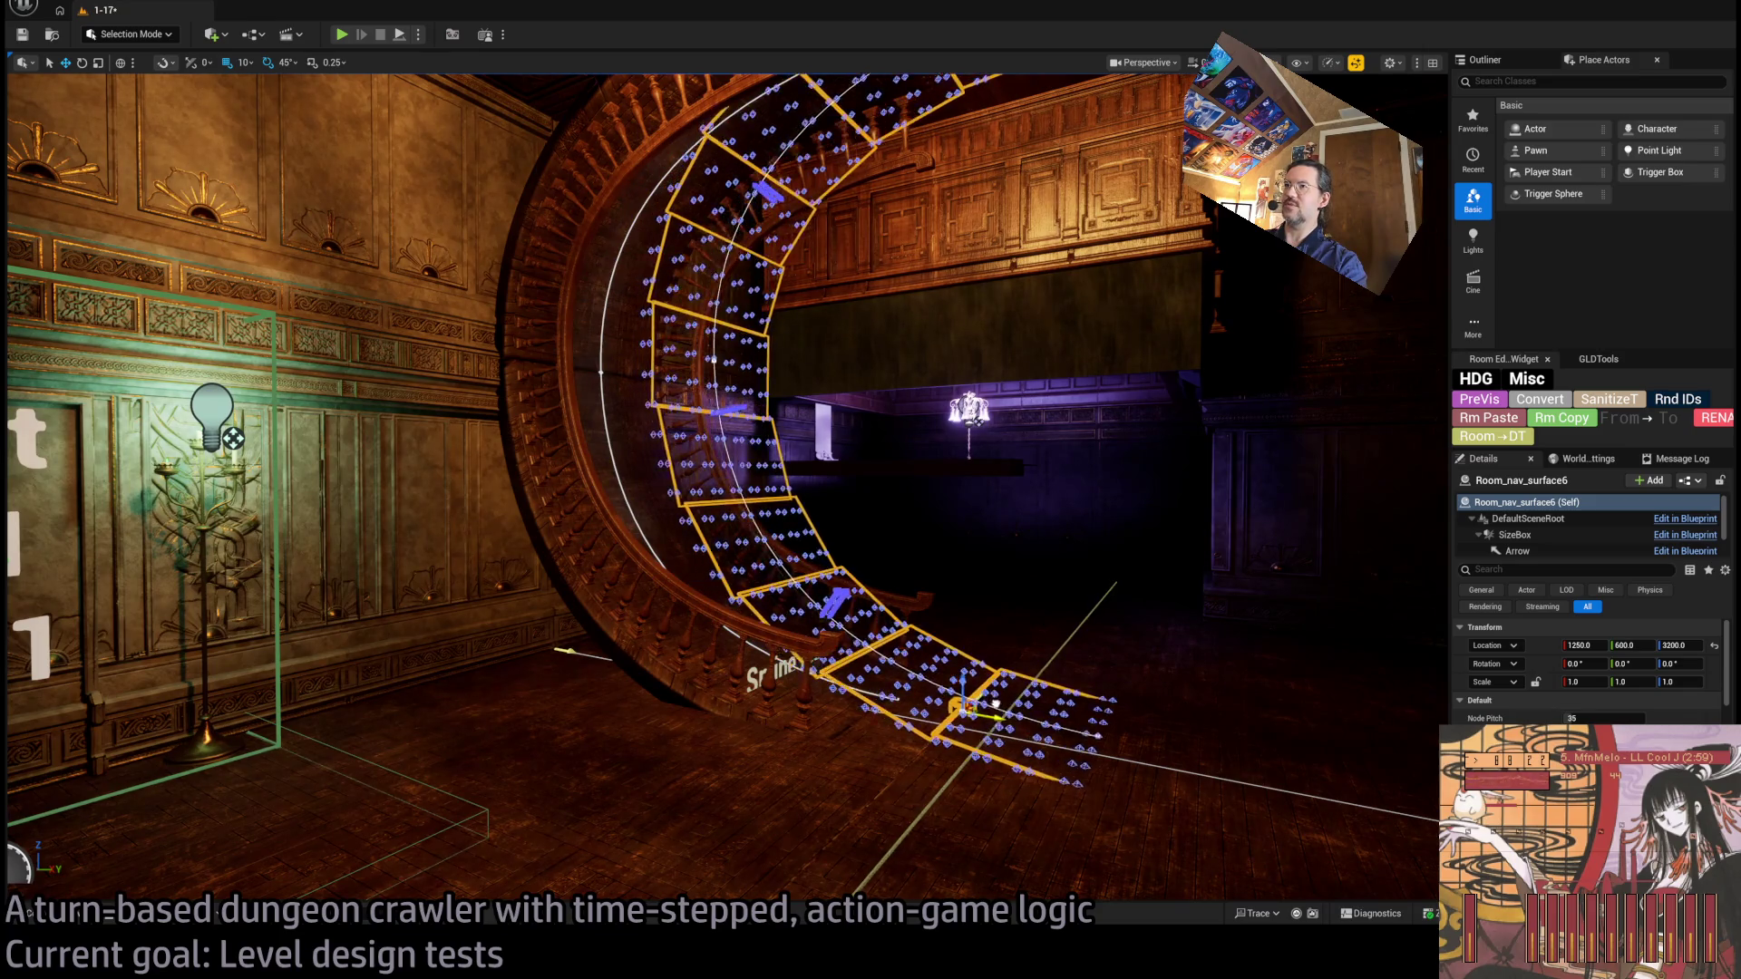
mouse_move(977, 699)
left_mouse_down()
mouse_move(1058, 731)
mouse_move(1010, 630)
left_mouse_up()
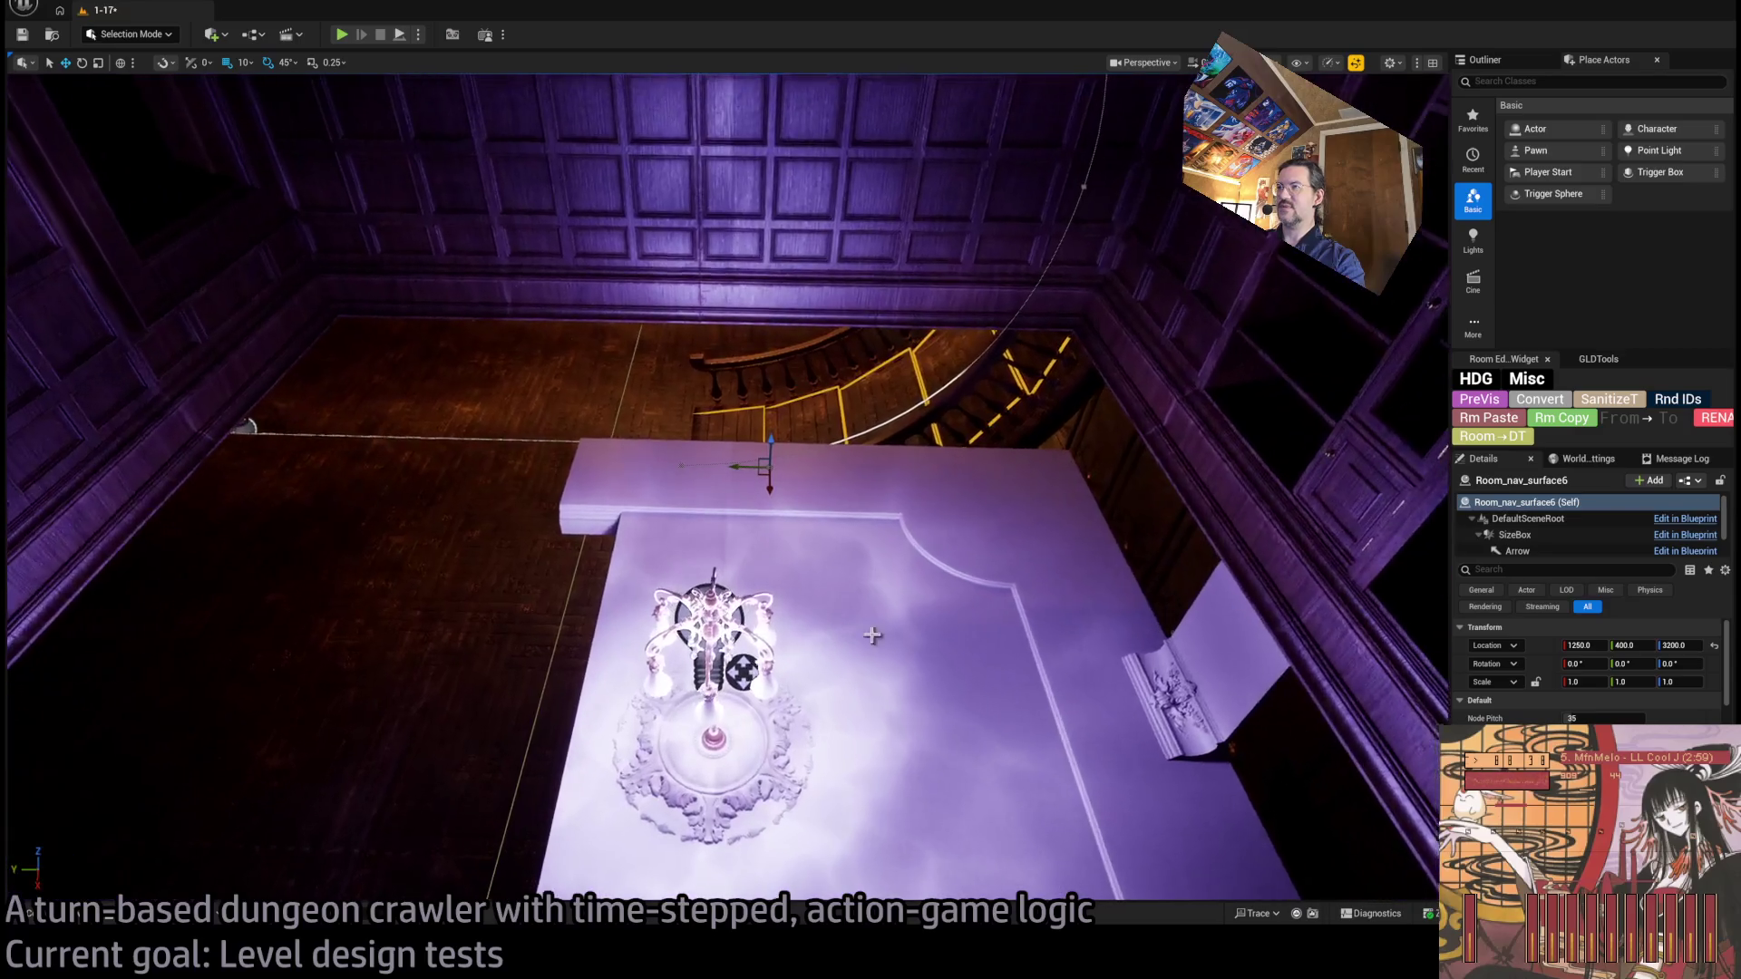
left_click(952, 722, "ctrl")
left_click(952, 722, "ctrl")
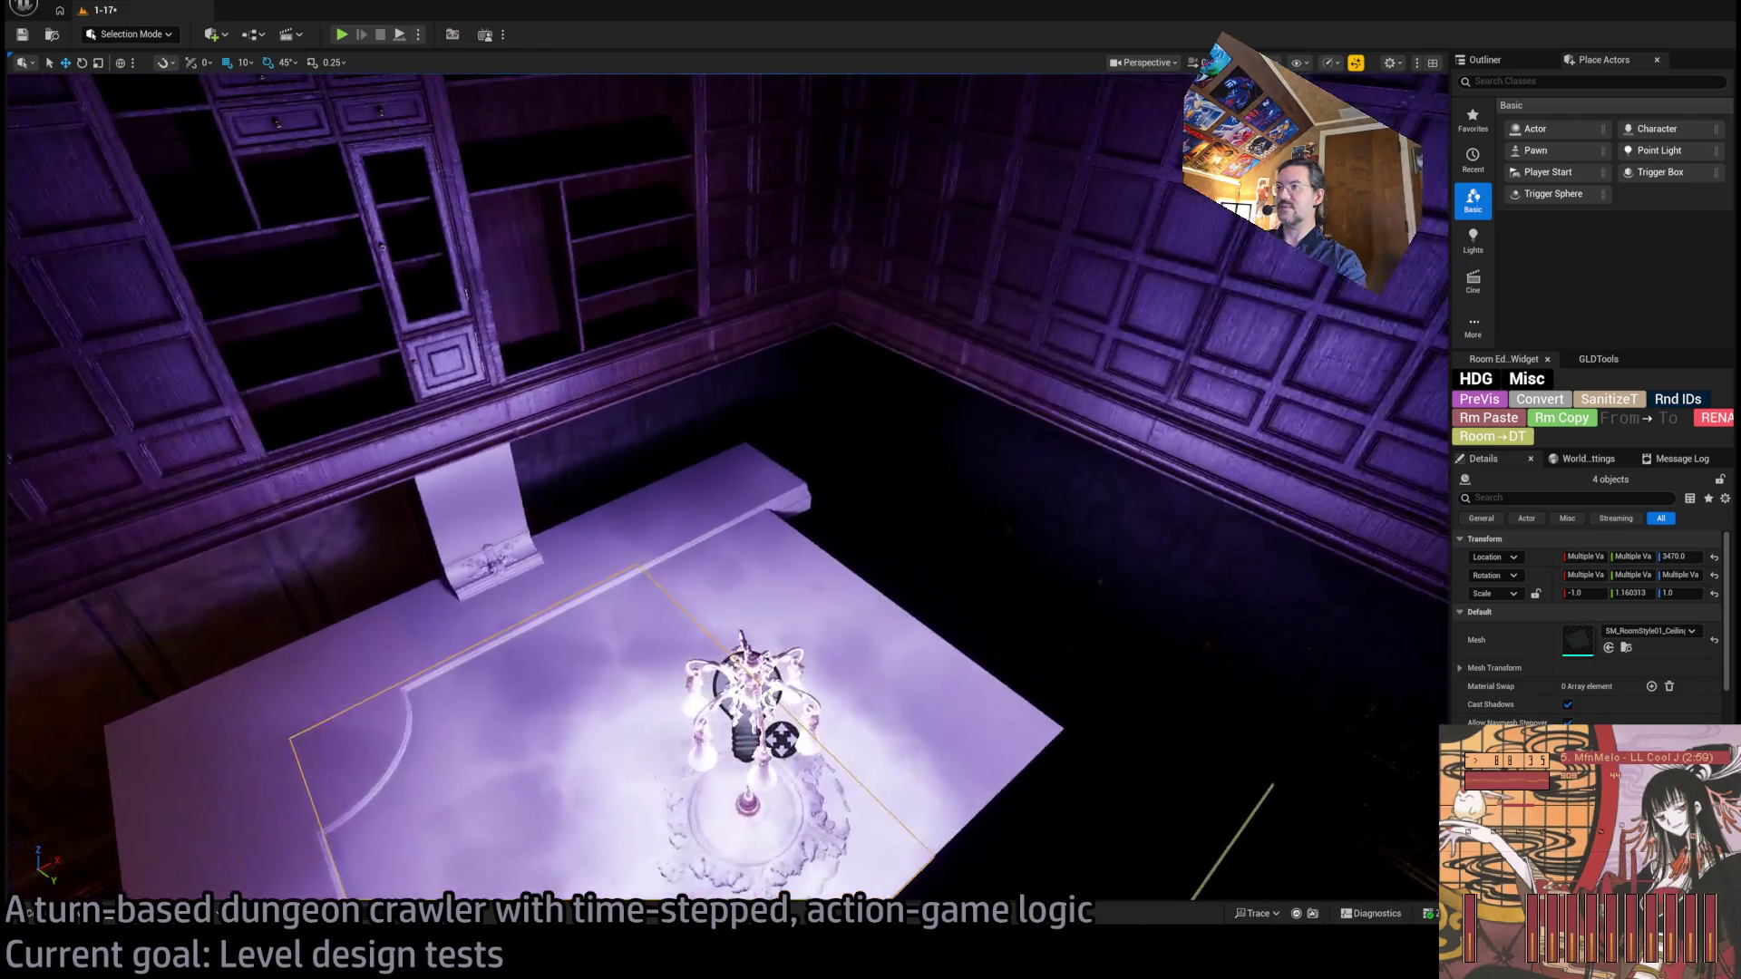
left_click(892, 669, "ctrl")
left_click(789, 506)
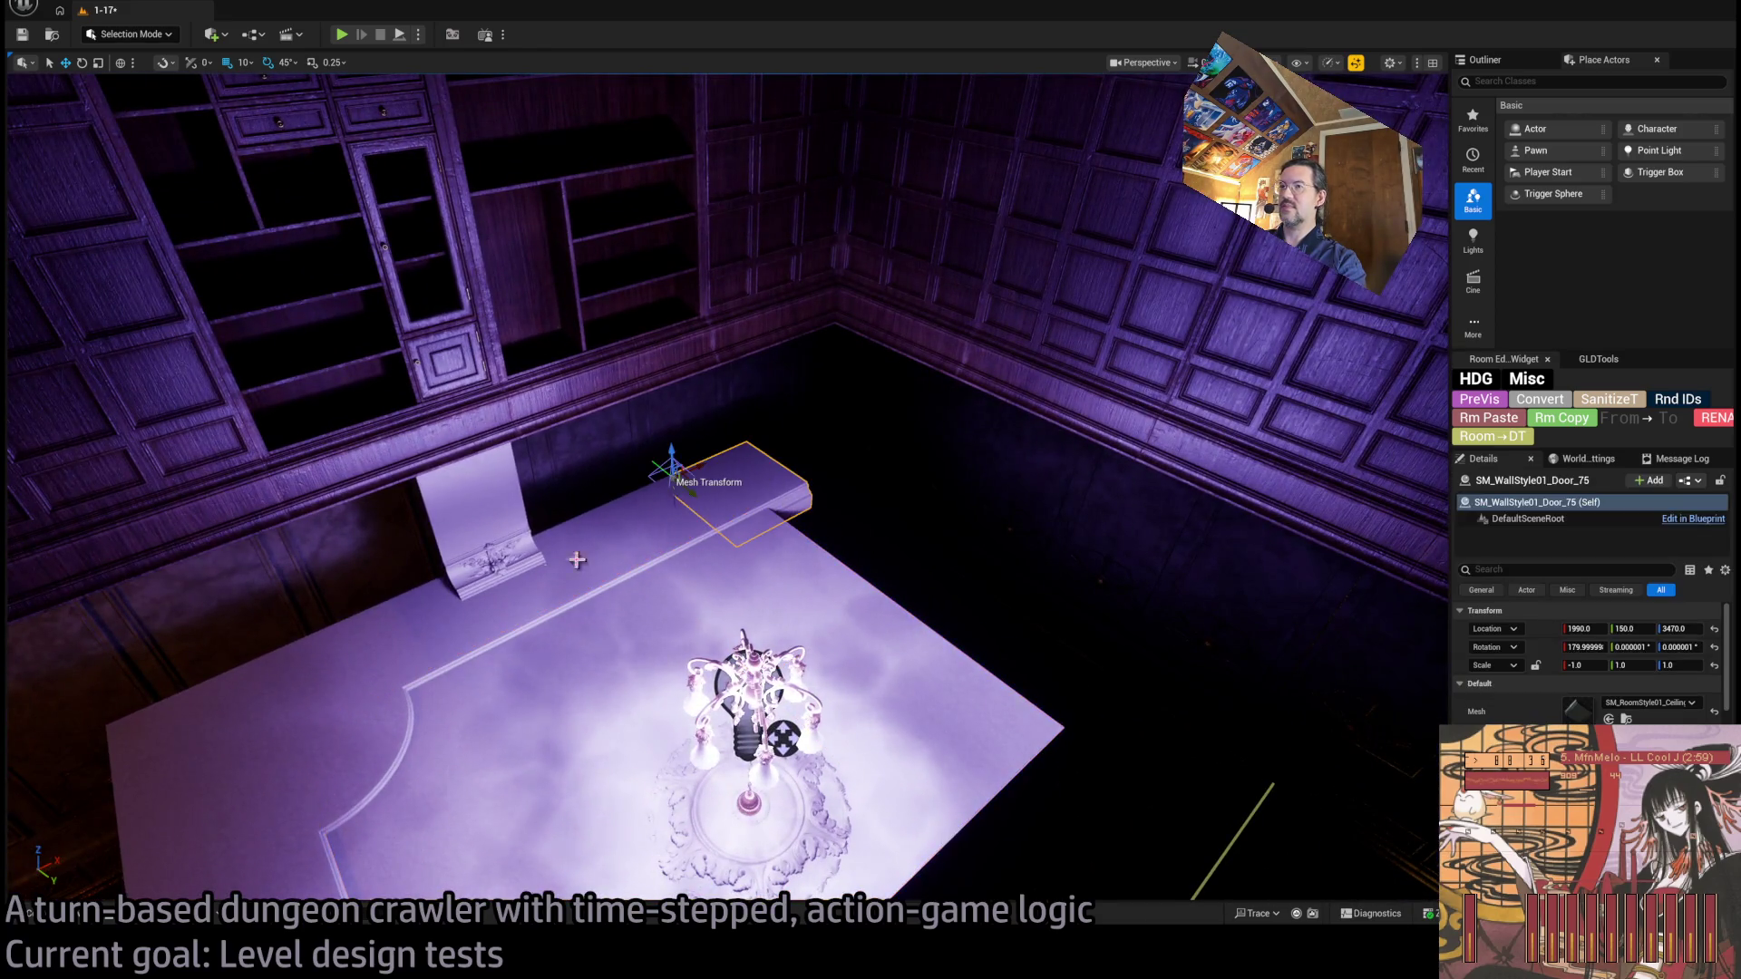
Duplicate the left corner ceiling piece turned 90° and move two ceiling panels along X to 2030.
left_click(562, 634)
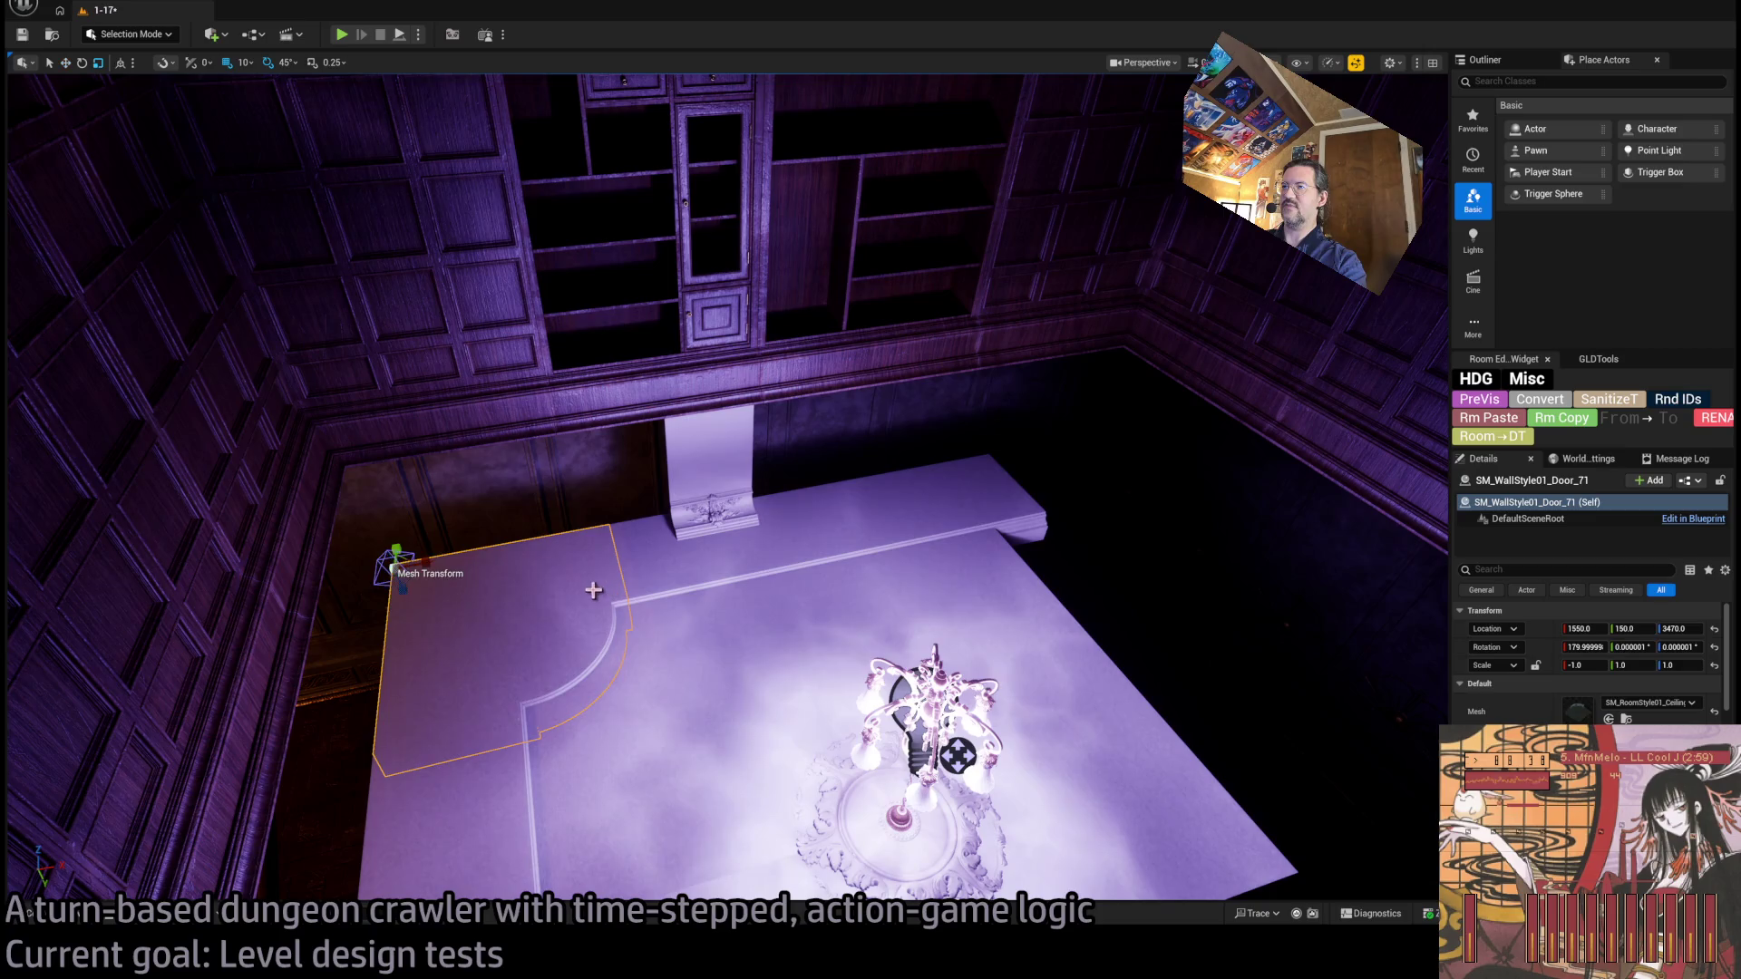
mouse_move(444, 555)
left_mouse_down()
mouse_move(501, 562)
mouse_move(1156, 467)
mouse_move(1117, 444)
mouse_move(1146, 482)
mouse_move(1002, 502)
mouse_move(663, 463)
left_mouse_up()
key("w")
key("ctrl+z")
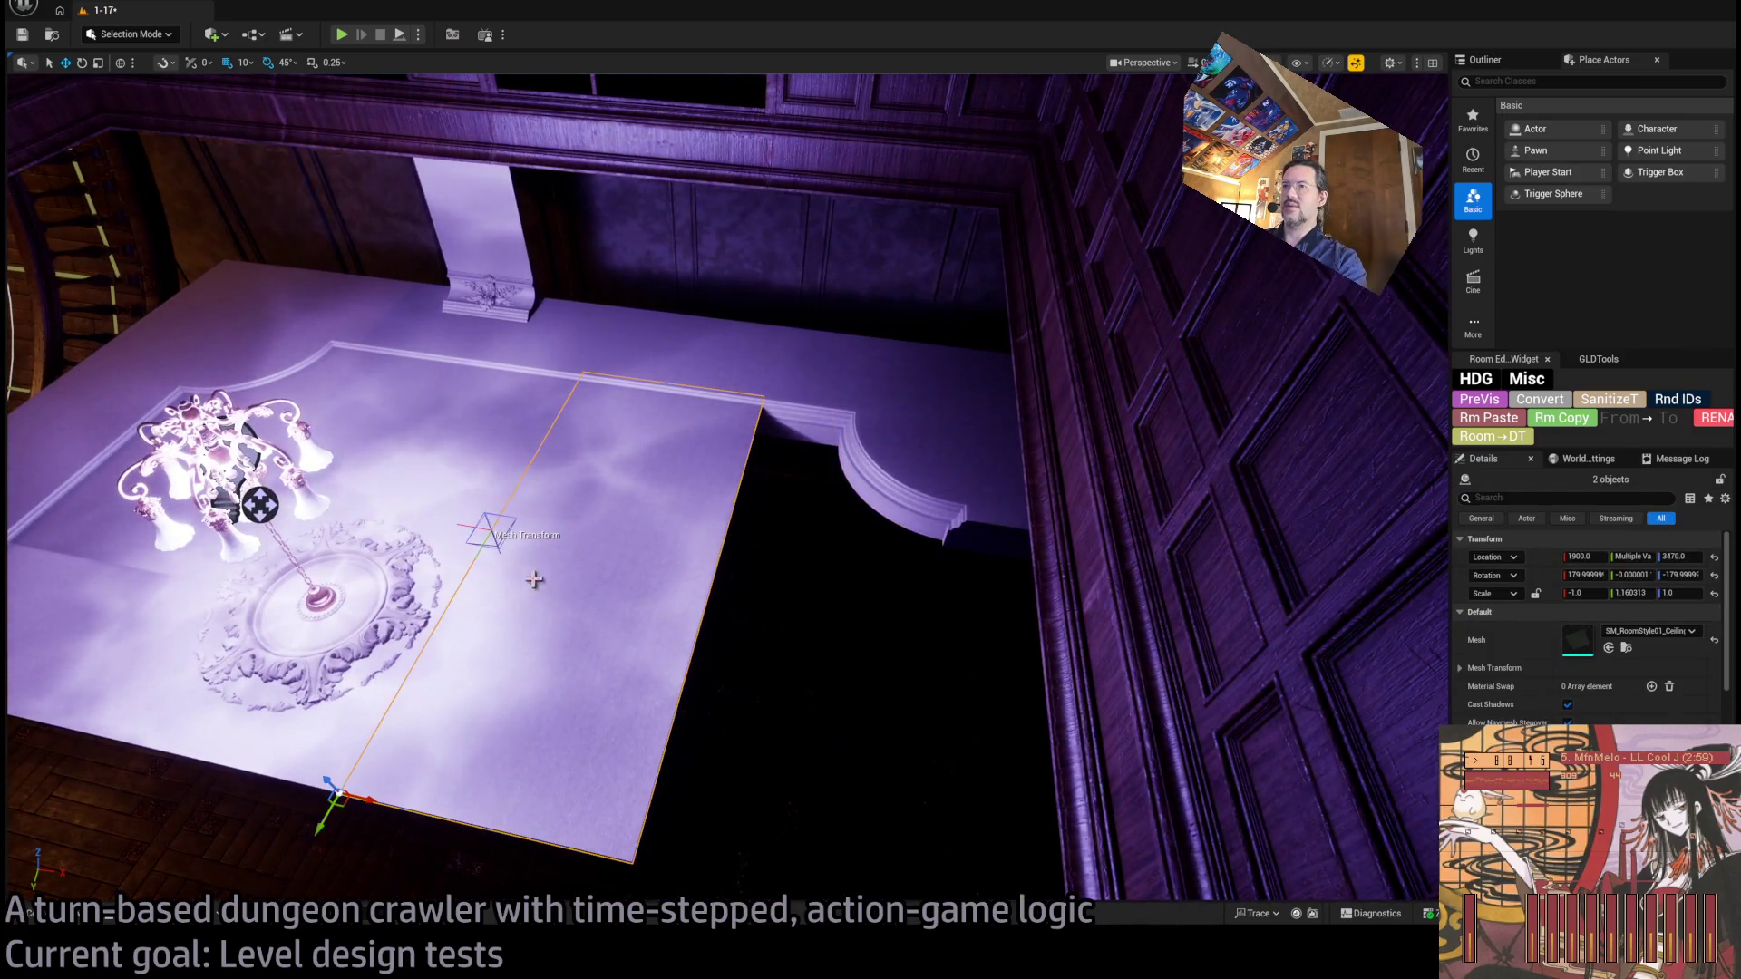
mouse_move(368, 800)
left_mouse_down()
mouse_move(653, 863)
mouse_move(668, 842)
left_mouse_up()
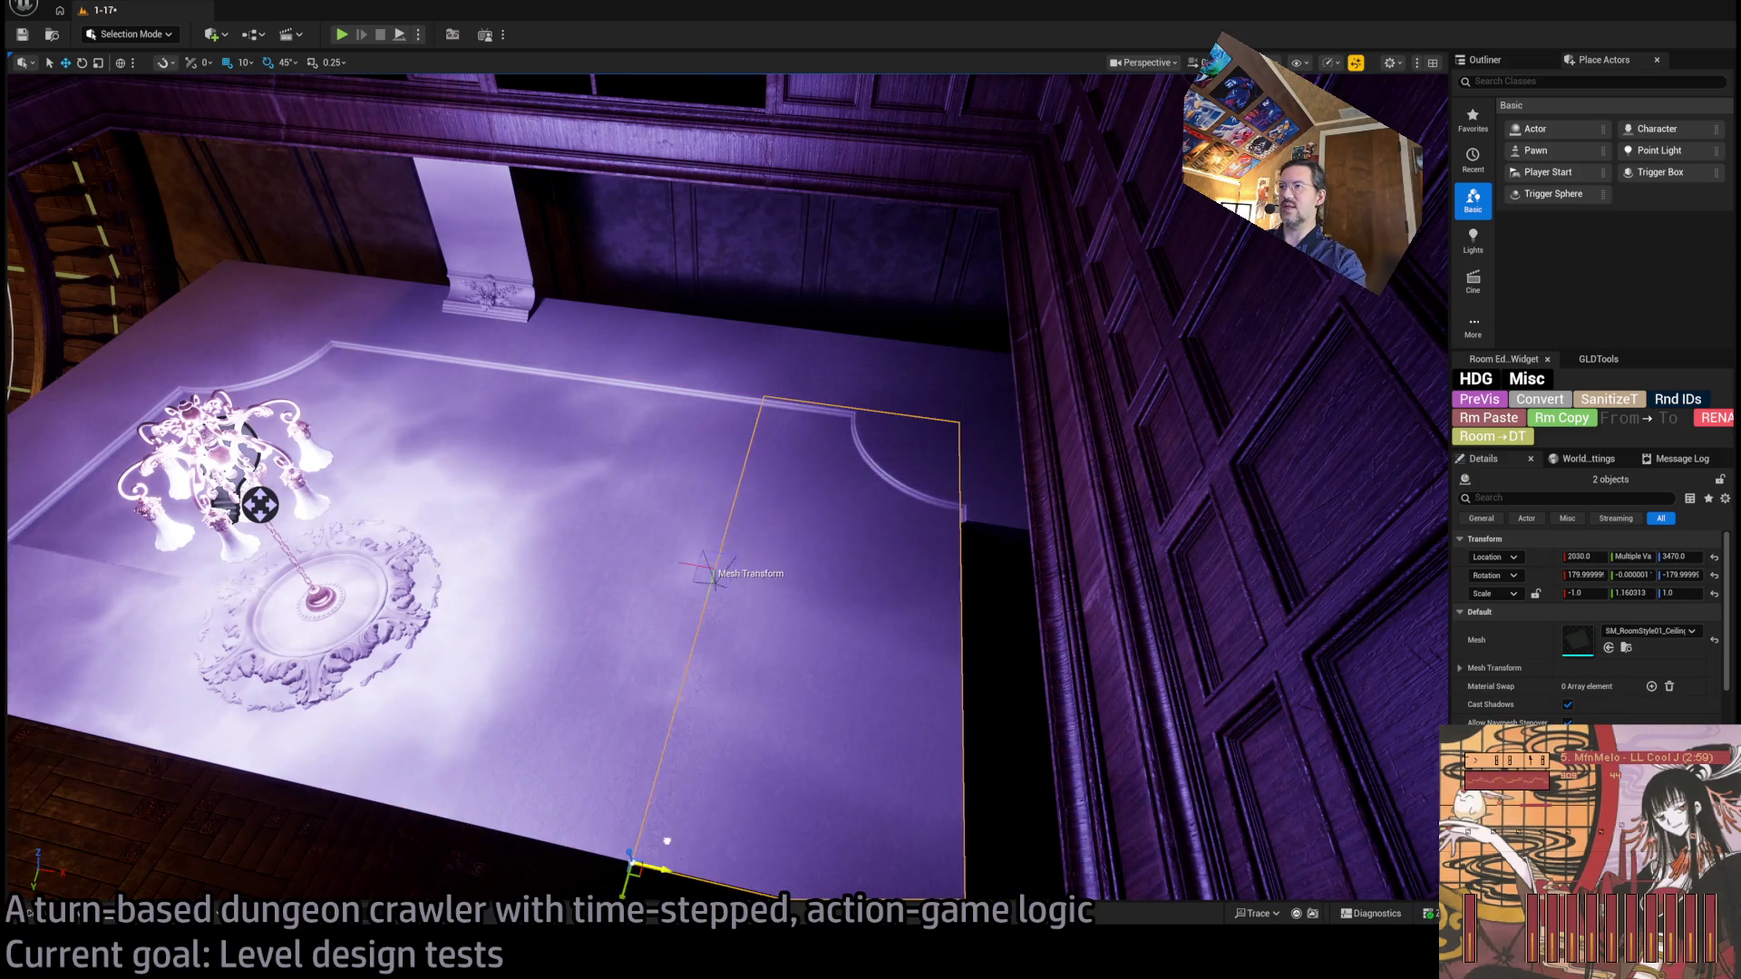
Delete the unneeded ceiling strip below the door.
mouse_move(712, 751)
left_mouse_down()
mouse_move(635, 741)
mouse_move(689, 746)
mouse_move(717, 726)
left_mouse_up()
left_click_drag(511, 518, 510, 517)
key("ctrl+z")
key("ctrl+z")
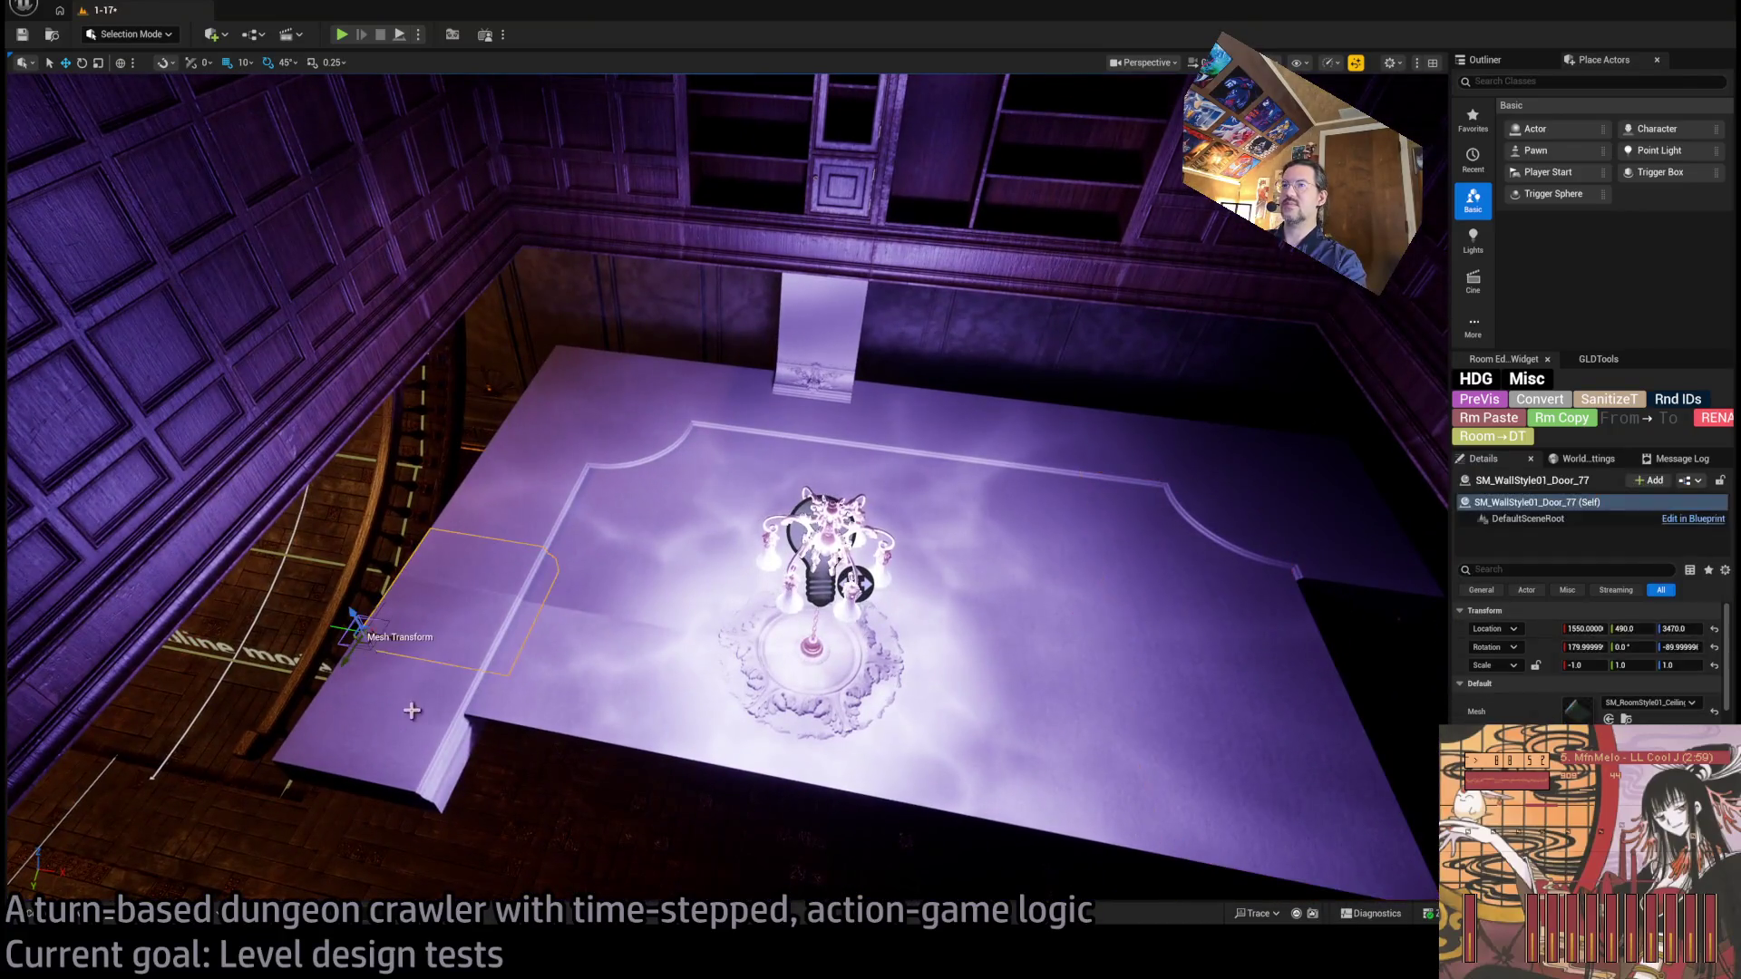
left_click(510, 518, "ctrl")
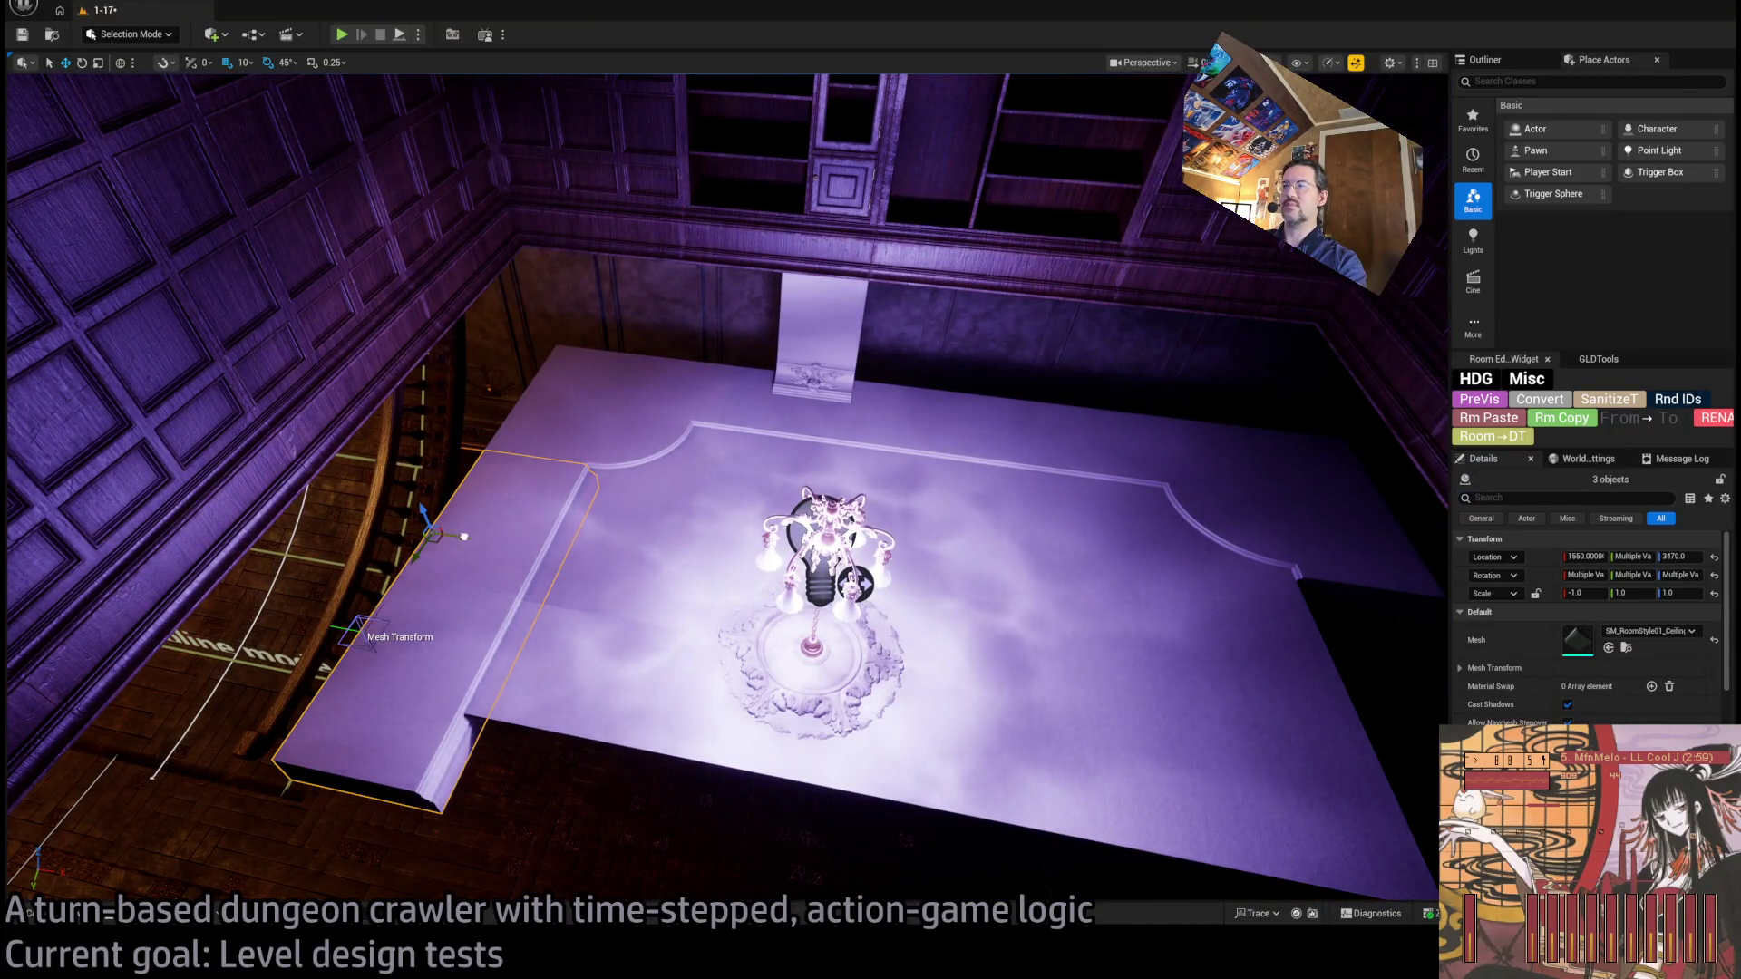
key("ctrl+z")
mouse_move(1106, 613)
left_mouse_down()
mouse_move(916, 628)
mouse_move(956, 629)
mouse_move(812, 592)
left_mouse_up()
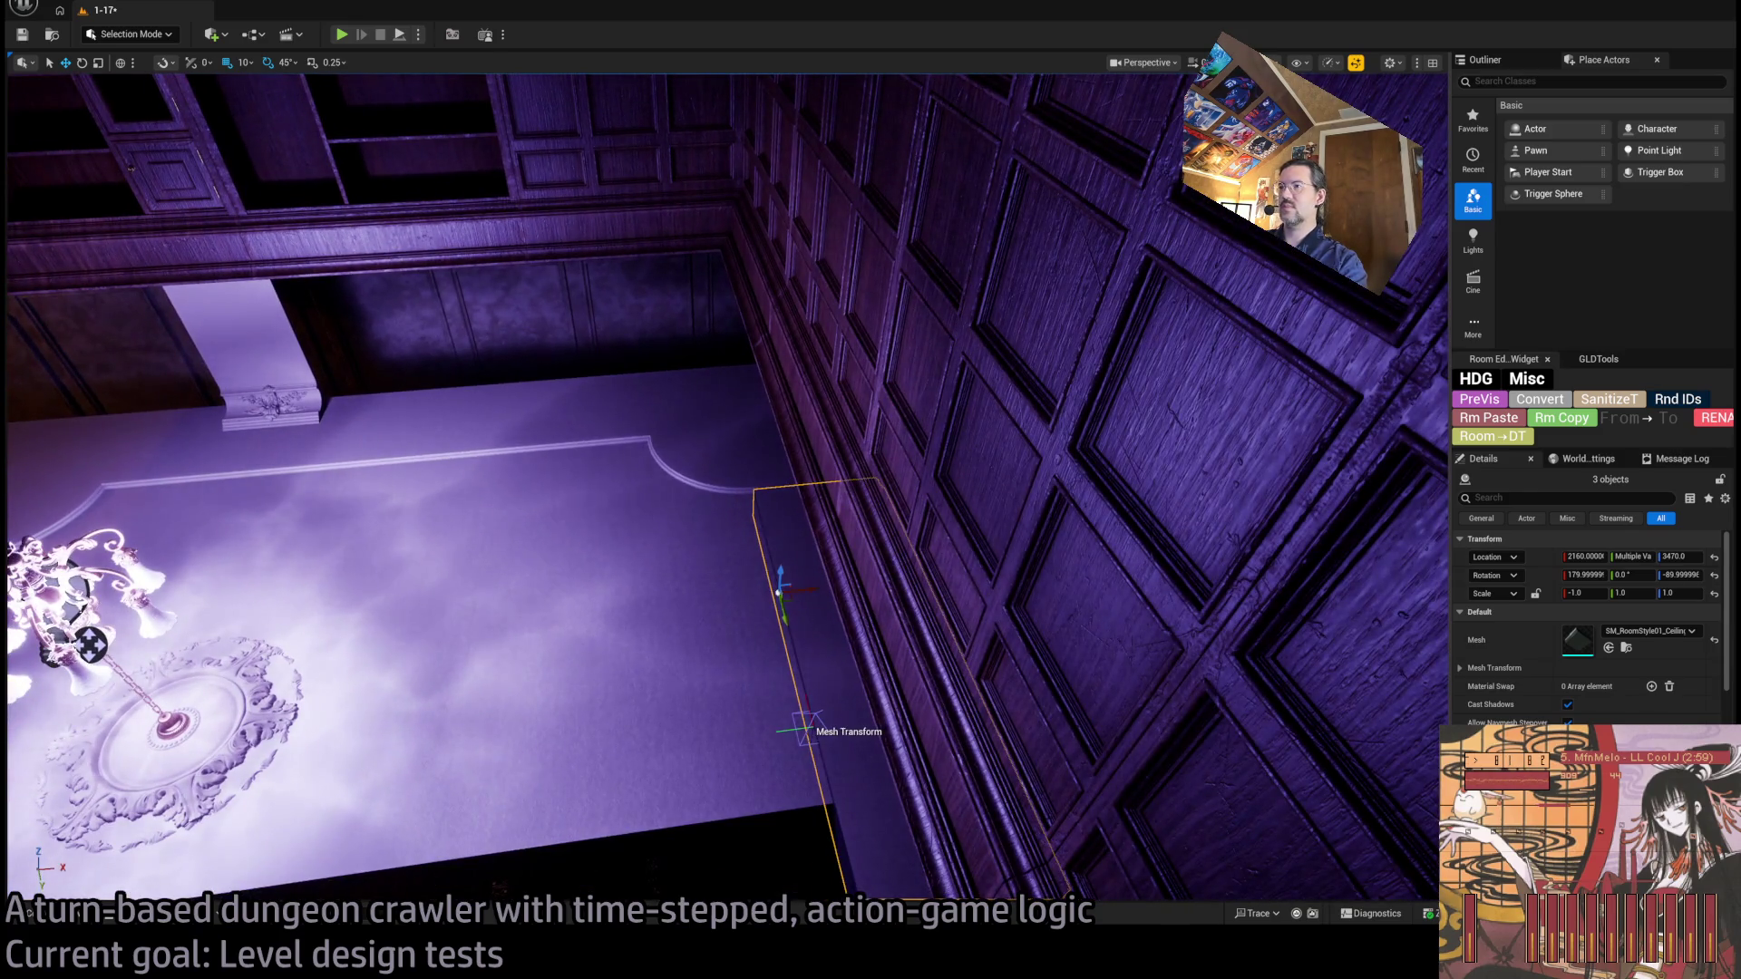
key("Delete")
Turn the edge piece below the door around and copy it along the wall to Y 410.
left_click(786, 558)
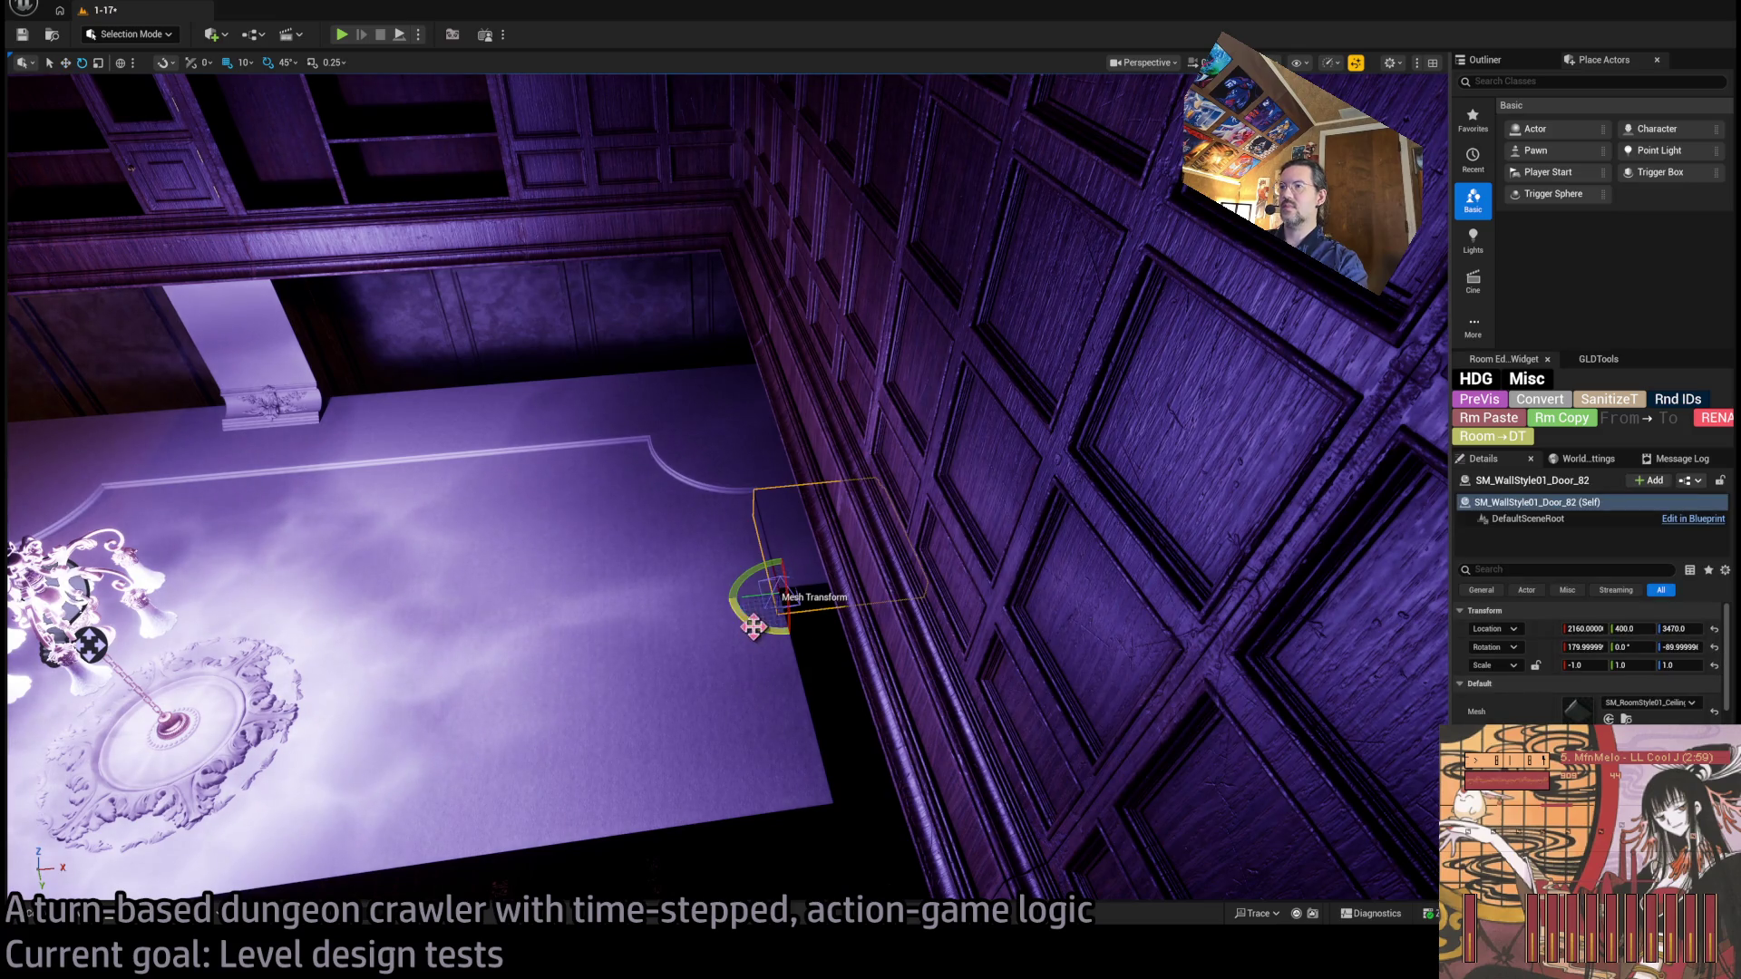
mouse_move(753, 626)
left_mouse_down()
mouse_move(821, 589)
mouse_move(933, 594)
mouse_move(889, 498)
left_mouse_up()
key("w")
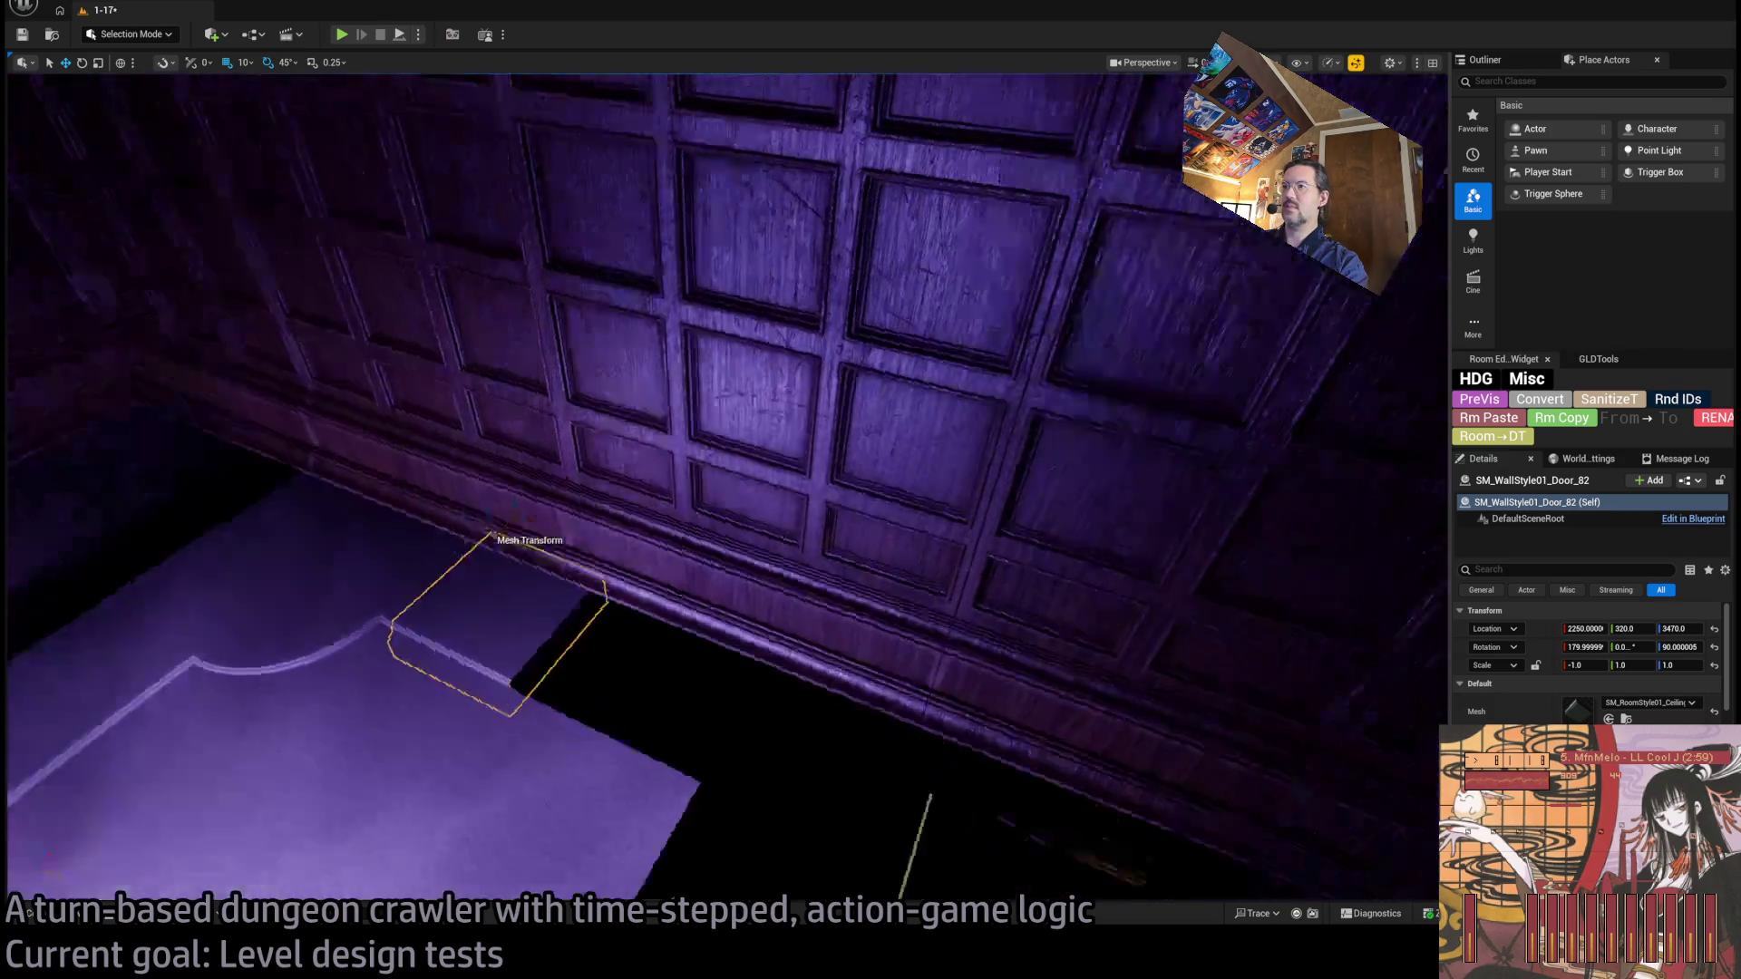
key("f")
left_click_drag(680, 551, 961, 562)
key("f")
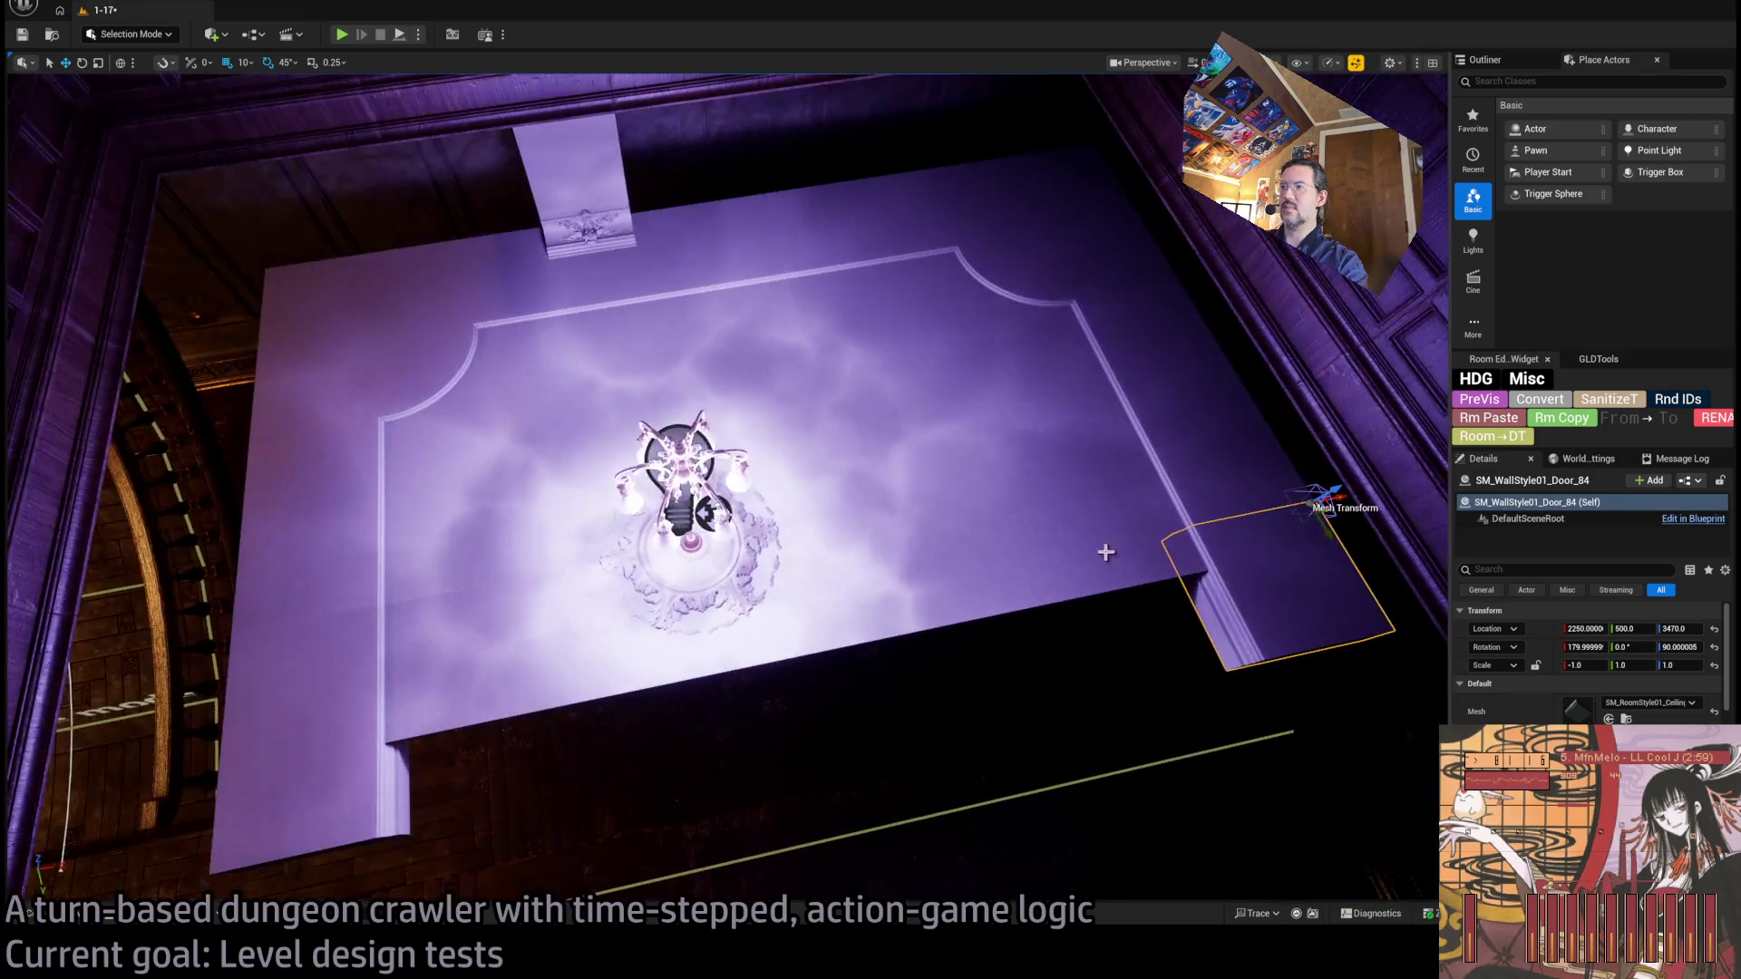
Move four ceiling panels along Y to 680.
left_click(948, 596)
key("shift+e")
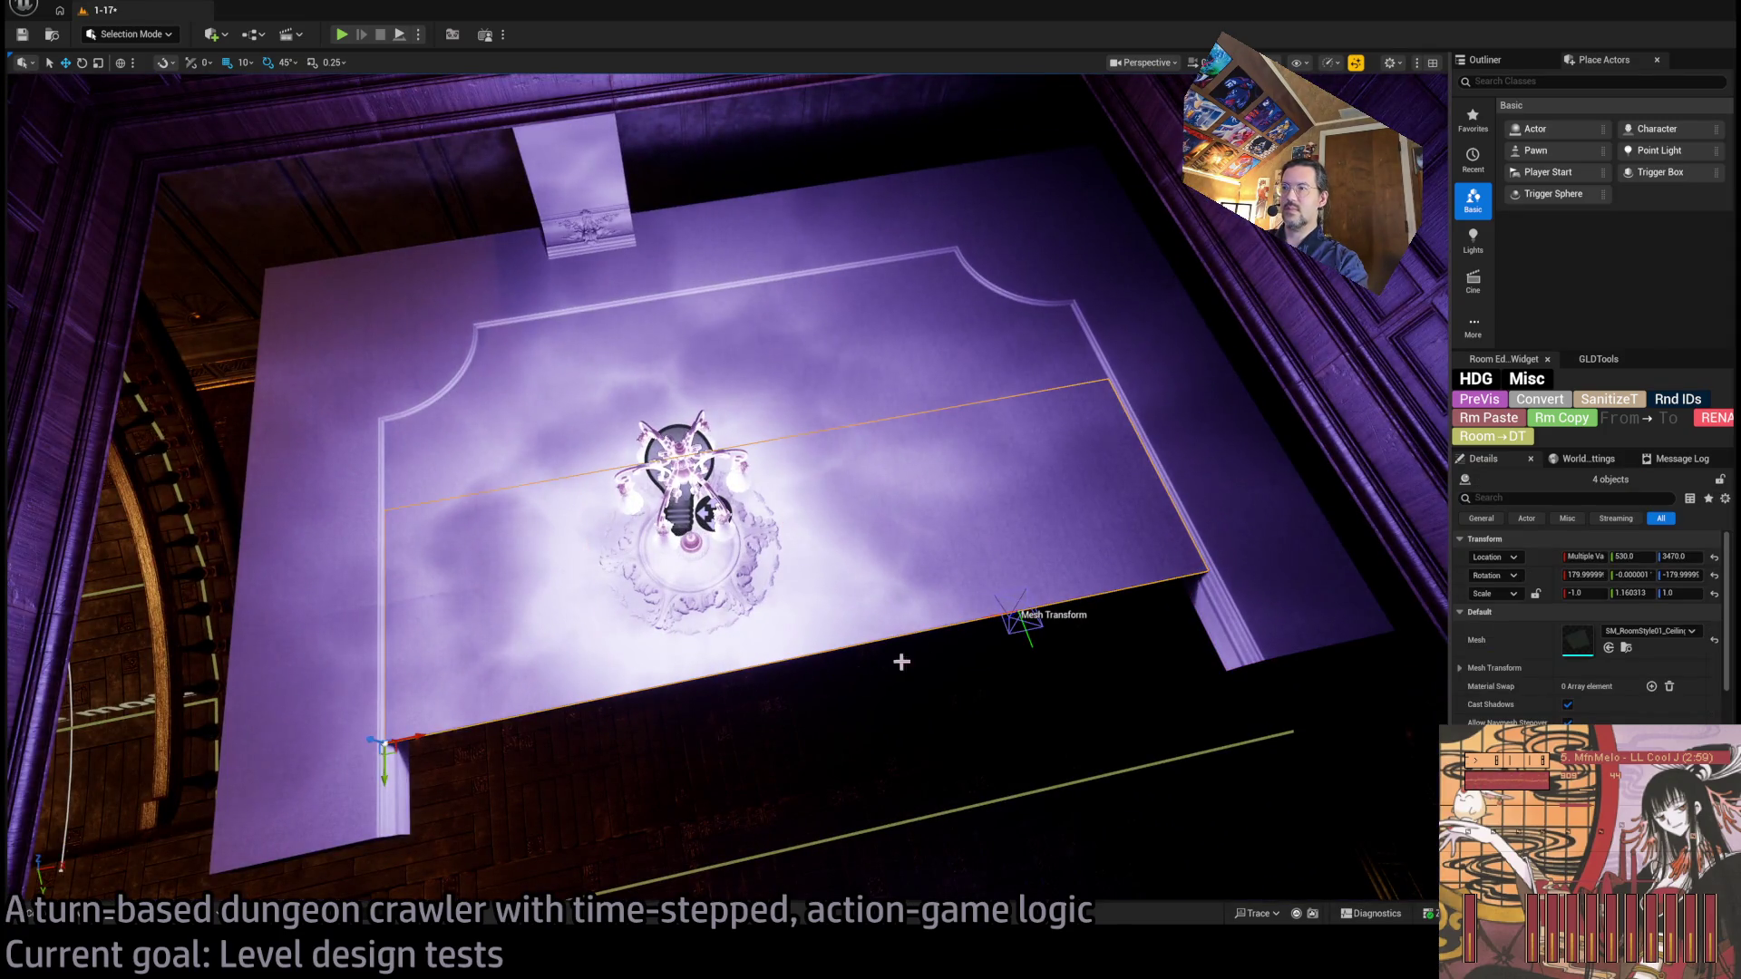
left_click_drag(382, 767, 390, 843)
key("f")
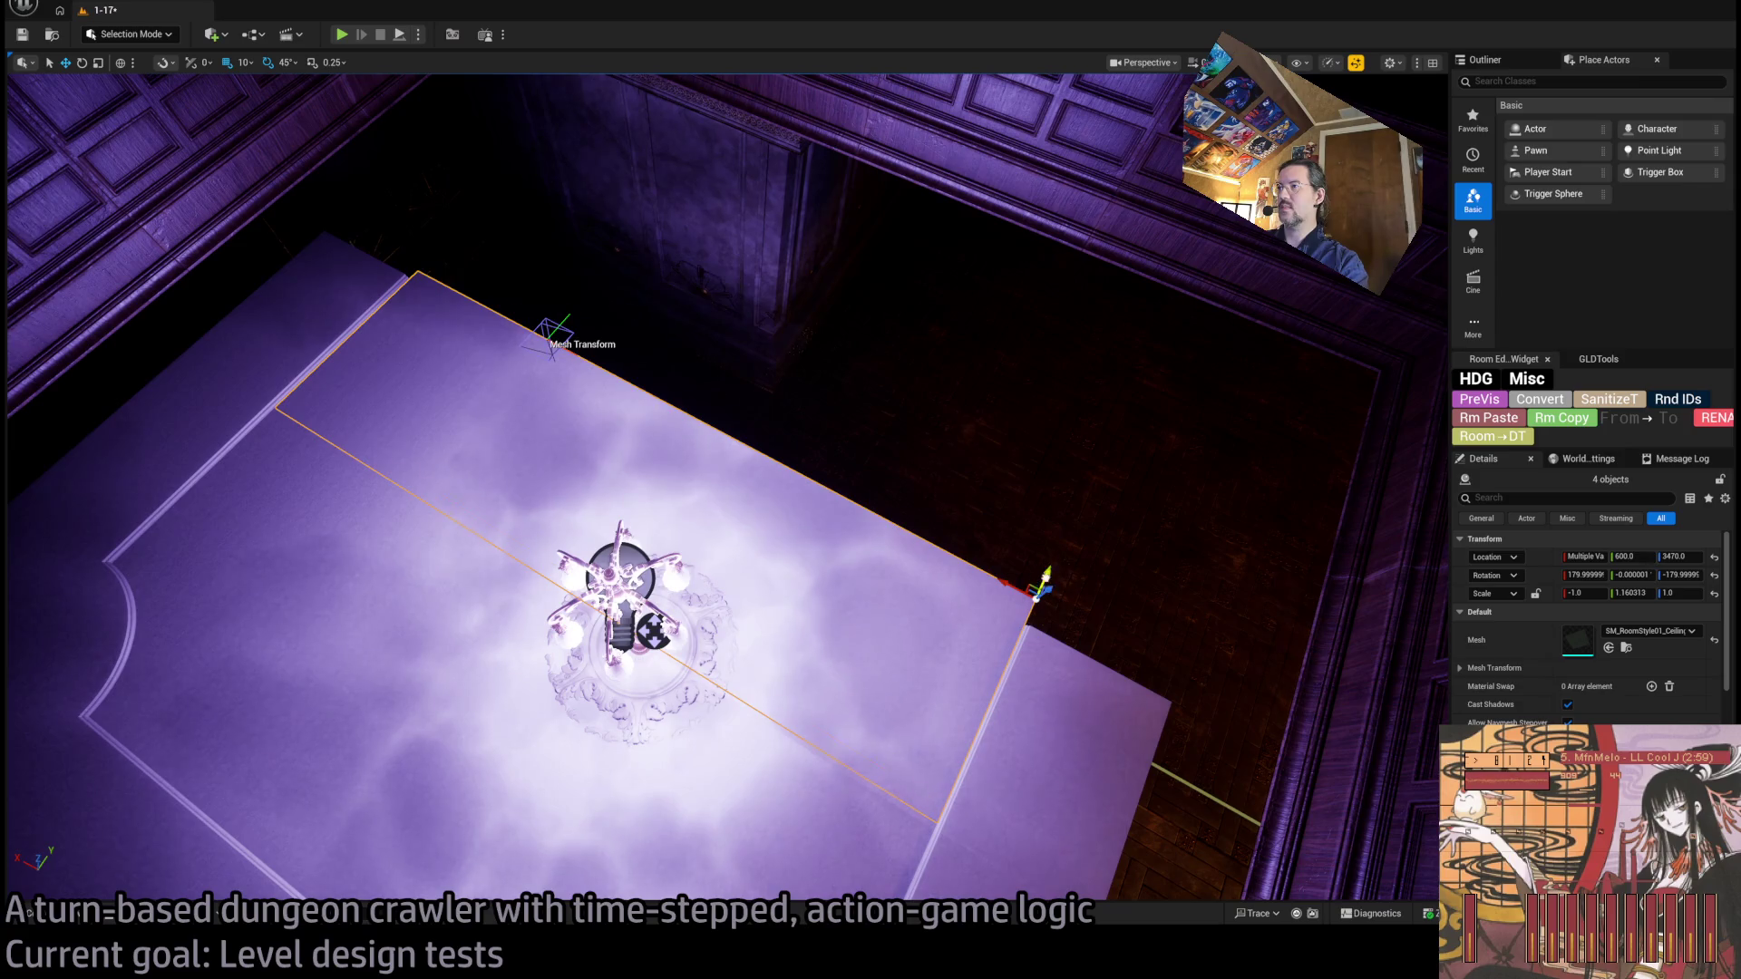
mouse_move(1050, 580)
left_mouse_down()
mouse_move(1143, 363)
mouse_move(1079, 505)
mouse_move(1101, 466)
mouse_move(1124, 494)
mouse_move(1146, 360)
left_mouse_up()
Rotate the right corner ceiling piece 90° and slide it along Y to 790.
left_click(1145, 360)
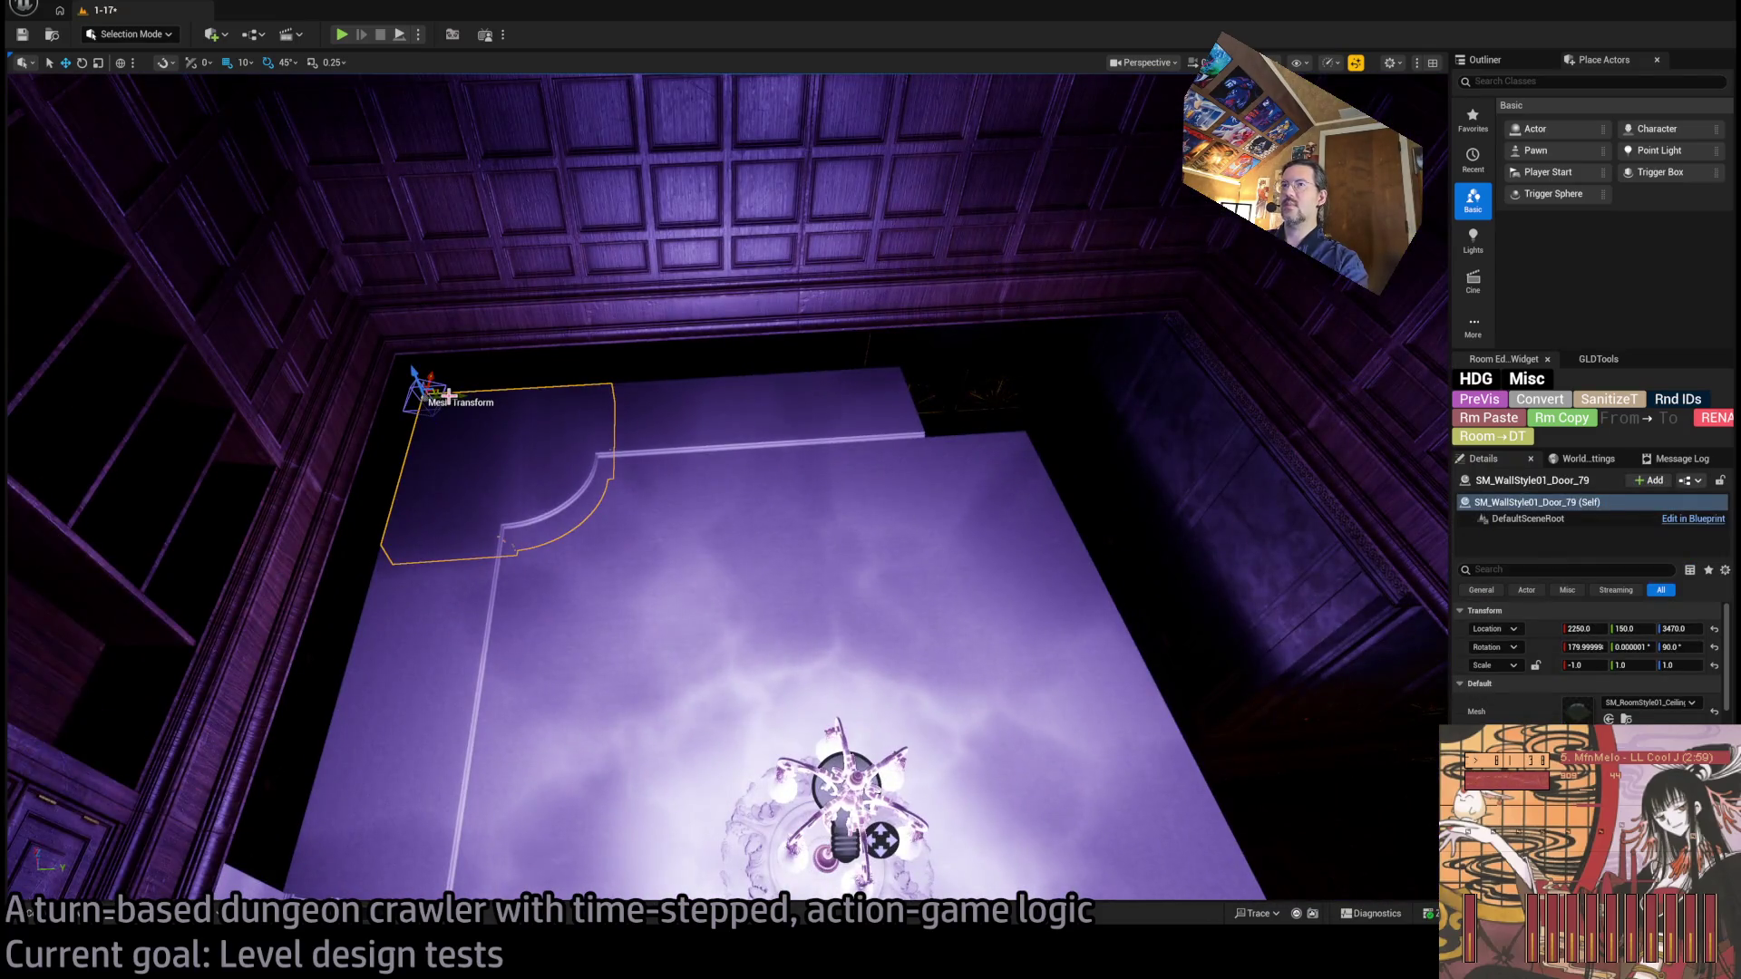
left_click(998, 390)
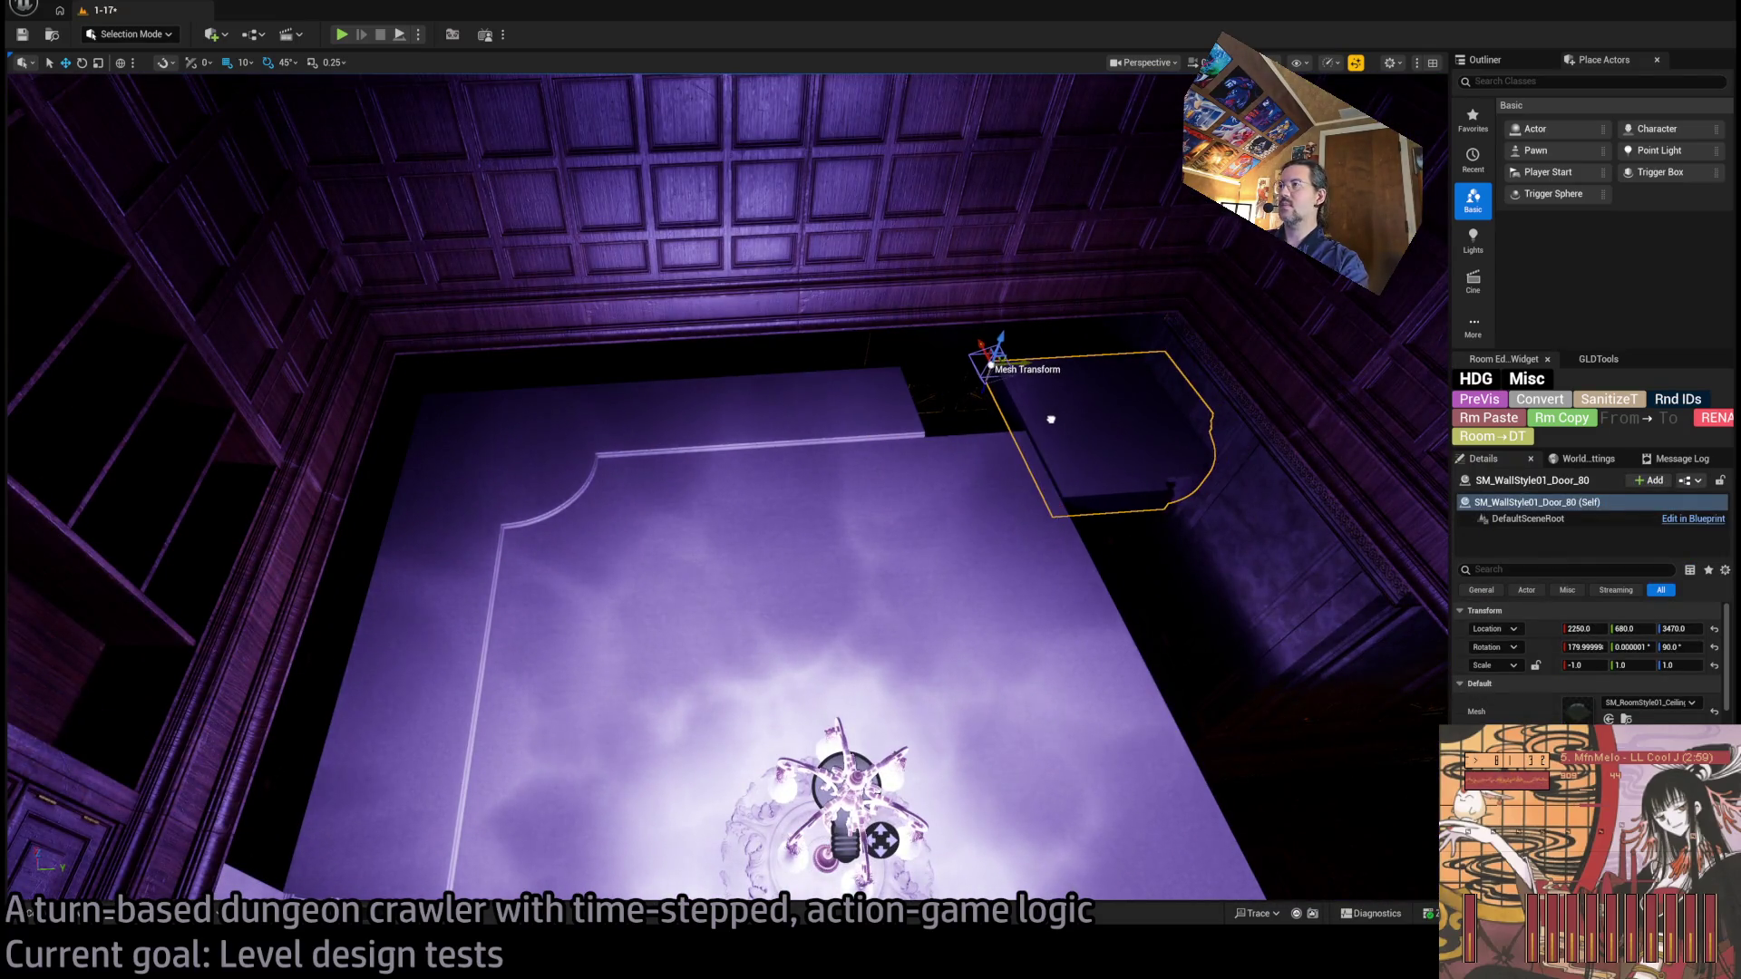
key("e")
mouse_move(1007, 399)
left_mouse_down()
mouse_move(1190, 370)
mouse_move(1137, 371)
mouse_move(1222, 376)
mouse_move(1016, 407)
left_mouse_up()
mouse_move(1029, 330)
left_mouse_down()
mouse_move(738, 299)
mouse_move(821, 501)
mouse_move(773, 458)
left_mouse_up()
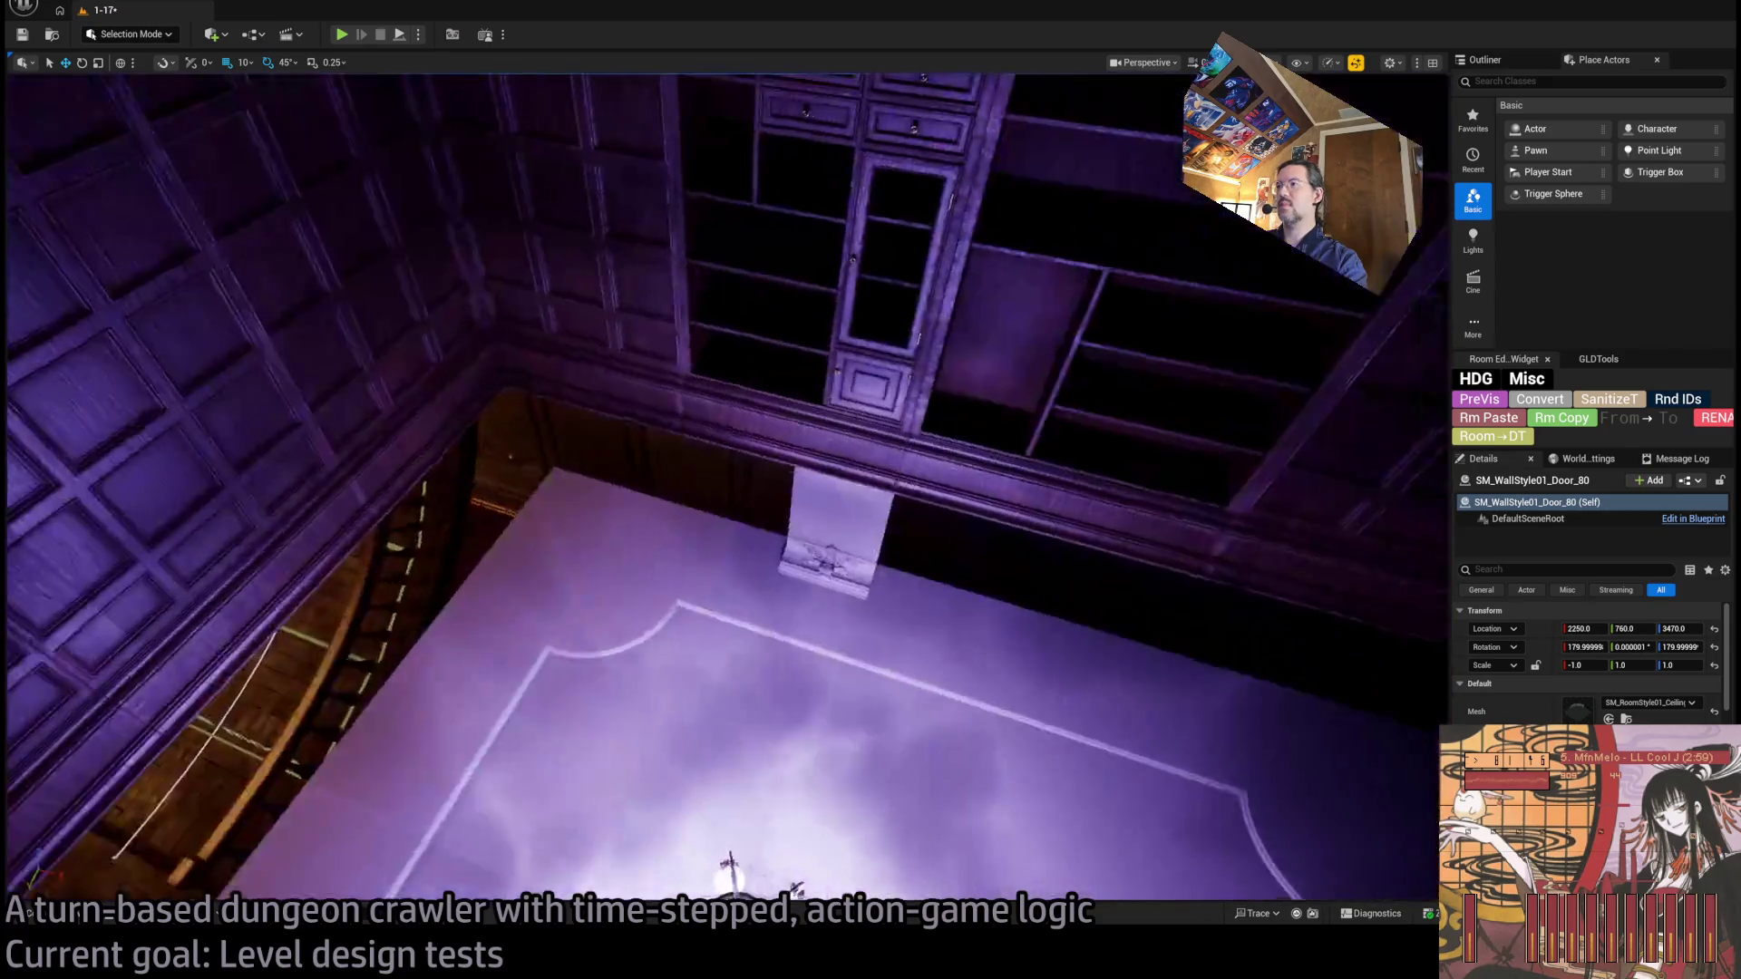
left_click(943, 661)
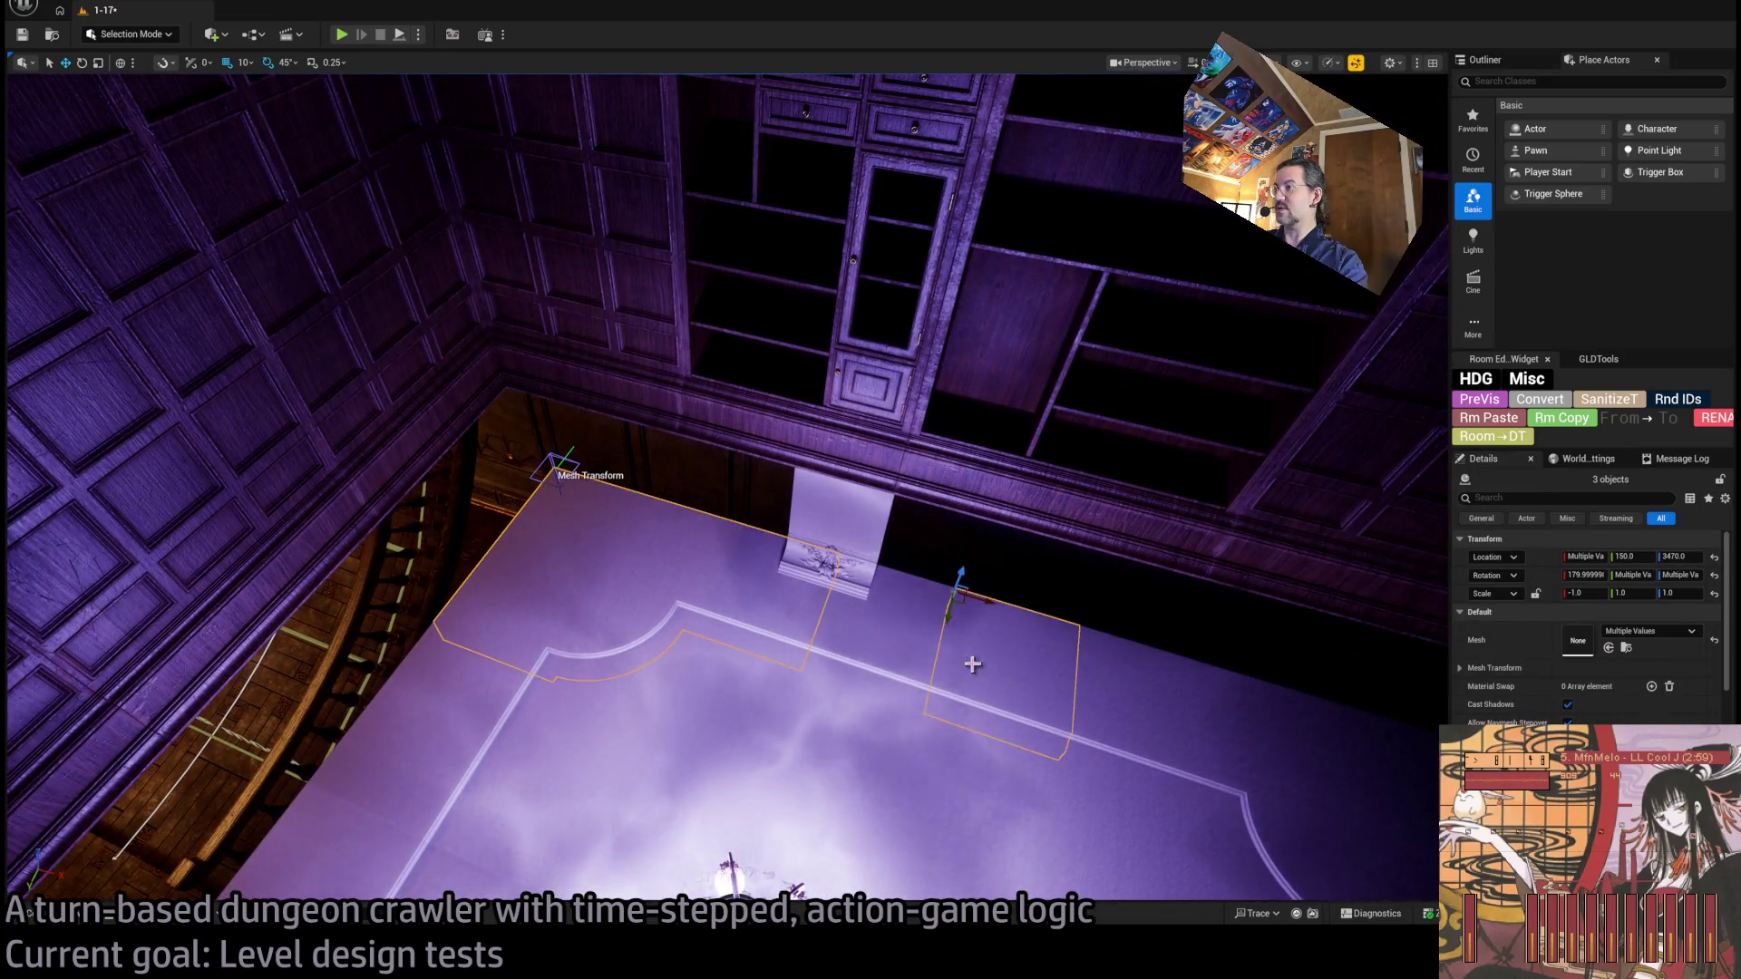
Rotate a wall-edge ceiling piece 90° and set it and a copy against the wall.
left_click_drag(1235, 724, 1234, 723)
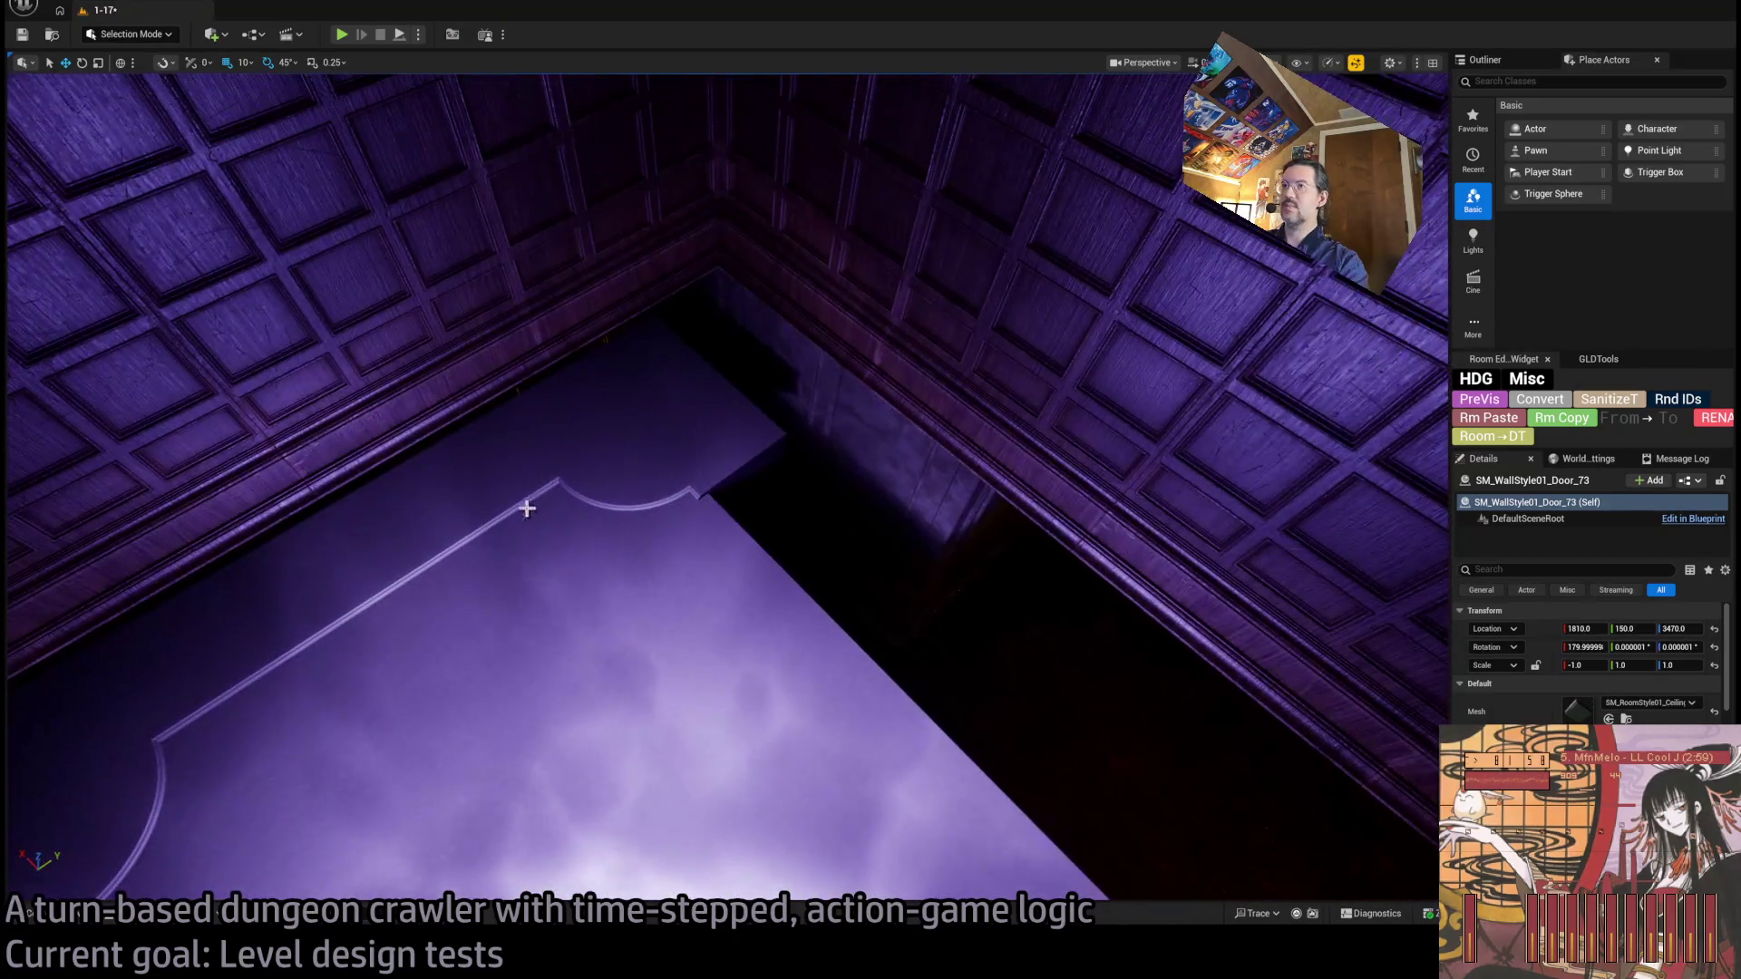
left_click(559, 512)
left_click_drag(435, 495, 435, 530)
key("w")
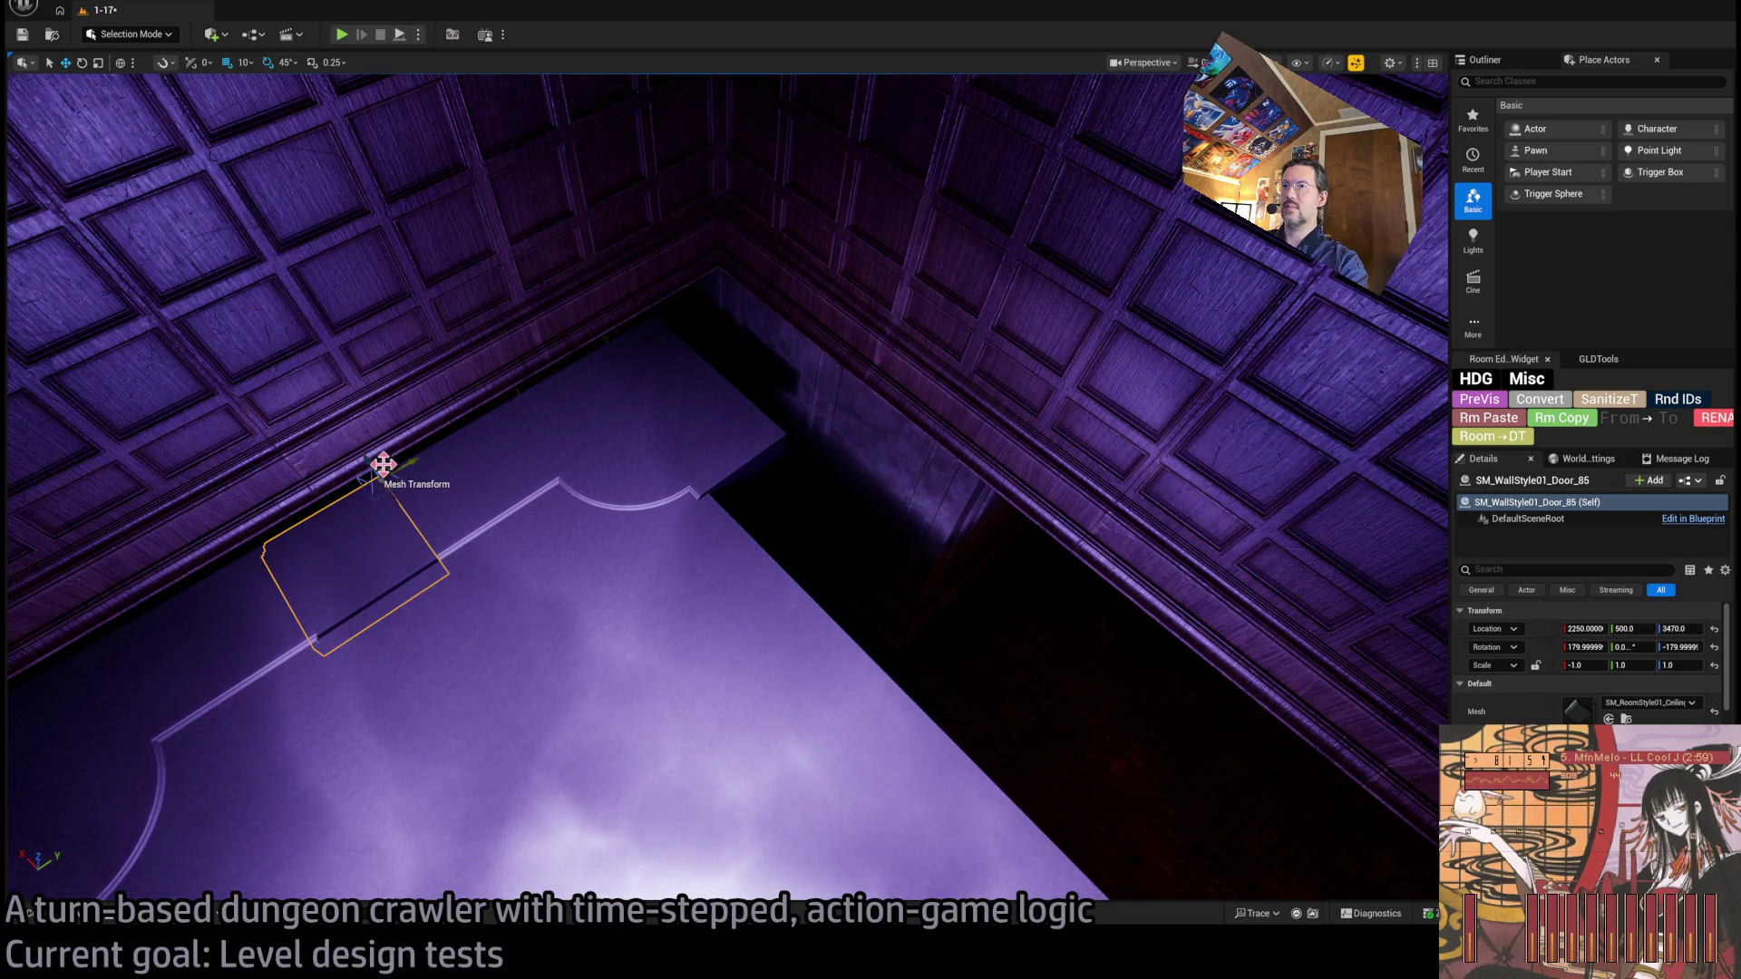
mouse_move(383, 466)
left_mouse_down()
mouse_move(823, 461)
mouse_move(785, 430)
mouse_move(854, 490)
left_mouse_up()
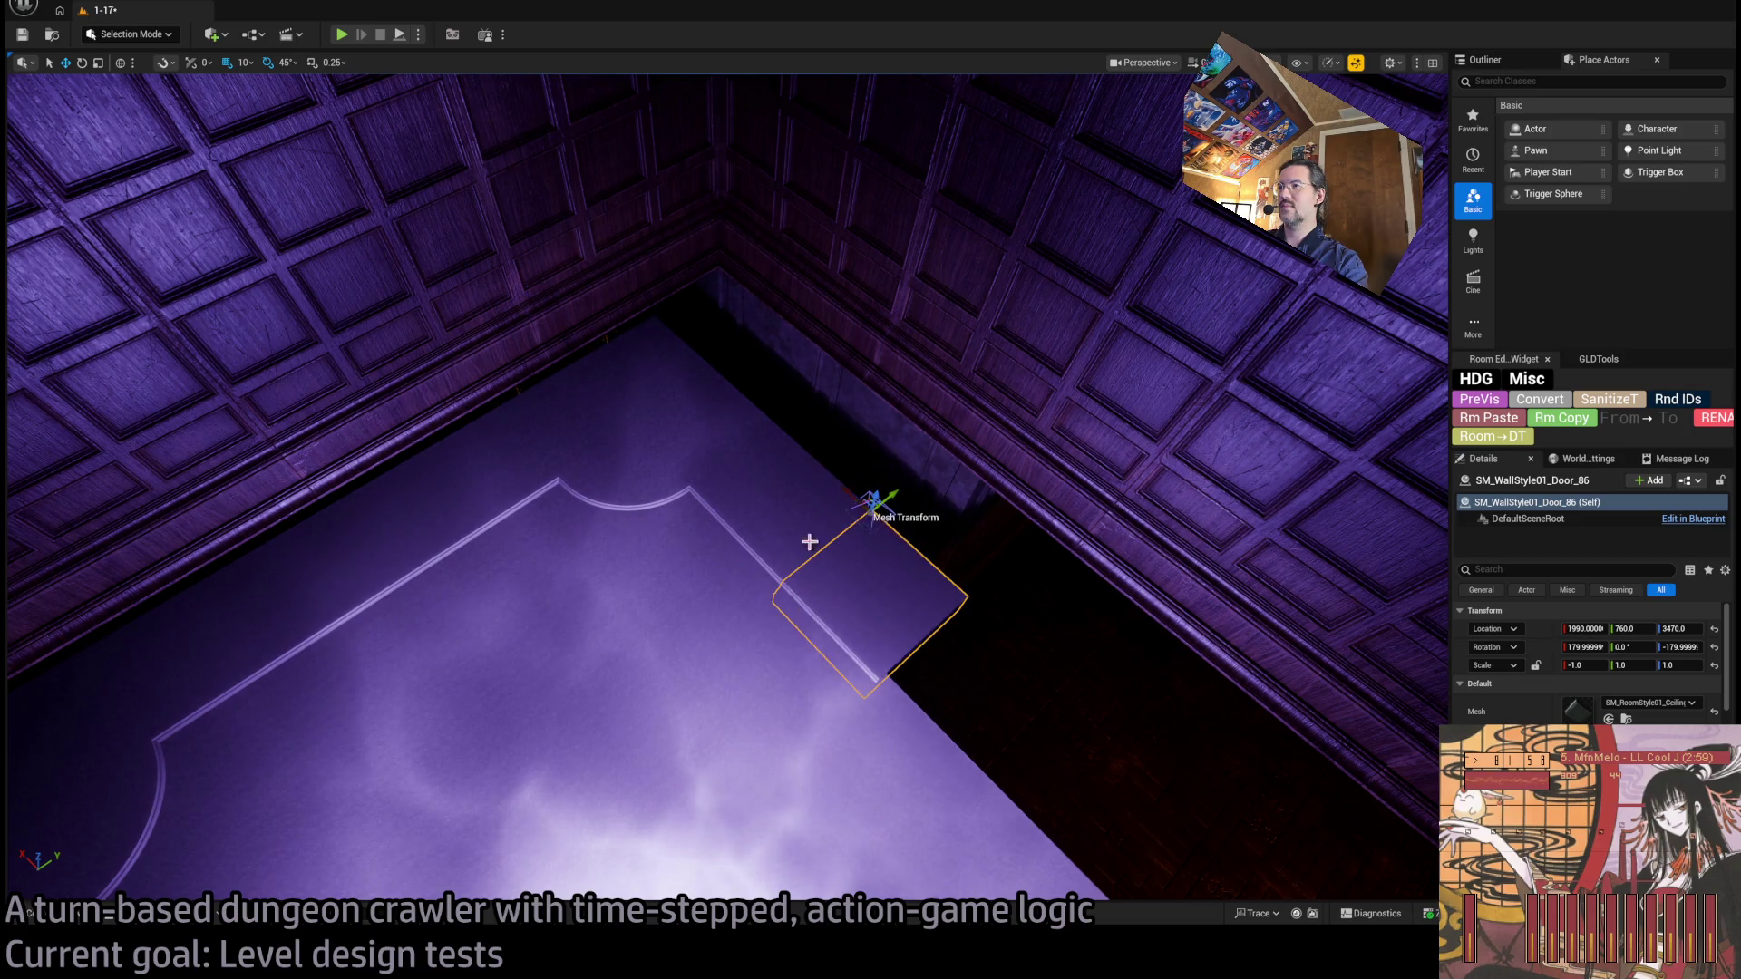
scroll(810, 542, "up", 3)
mouse_move(665, 402)
left_mouse_down()
mouse_move(797, 447)
mouse_move(767, 438)
left_mouse_up()
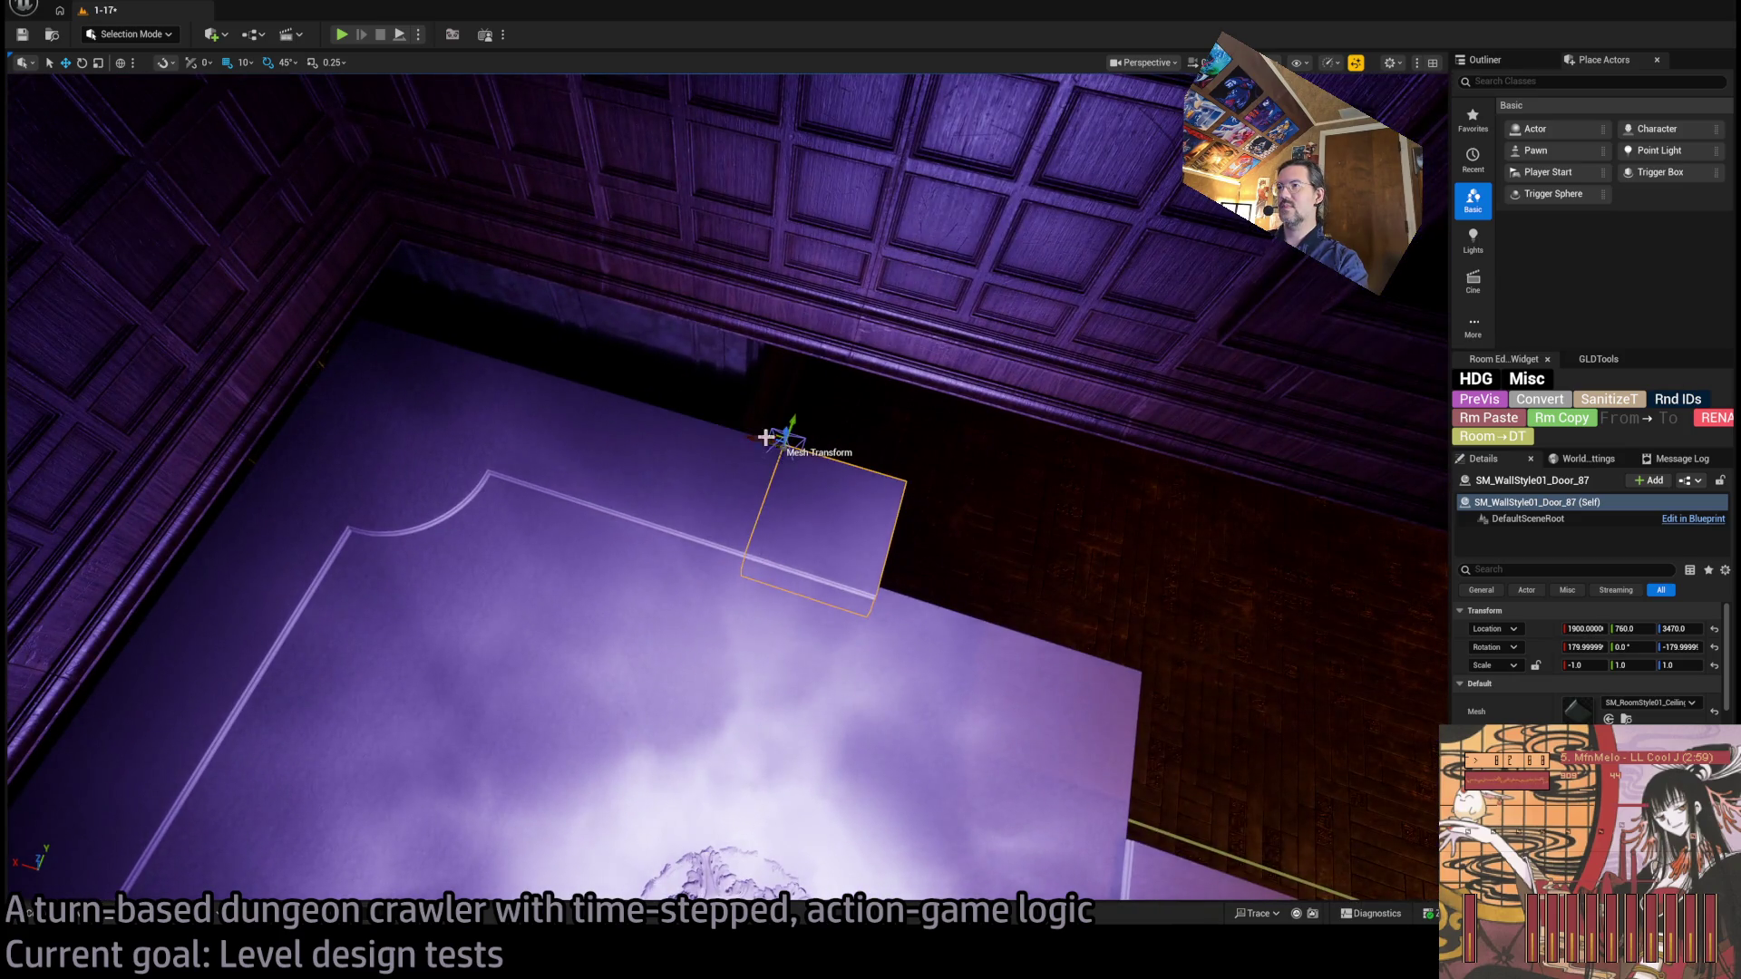
Rotate the corner ceiling piece 45° and move it across to the opposite wall.
left_click(413, 447)
key("e")
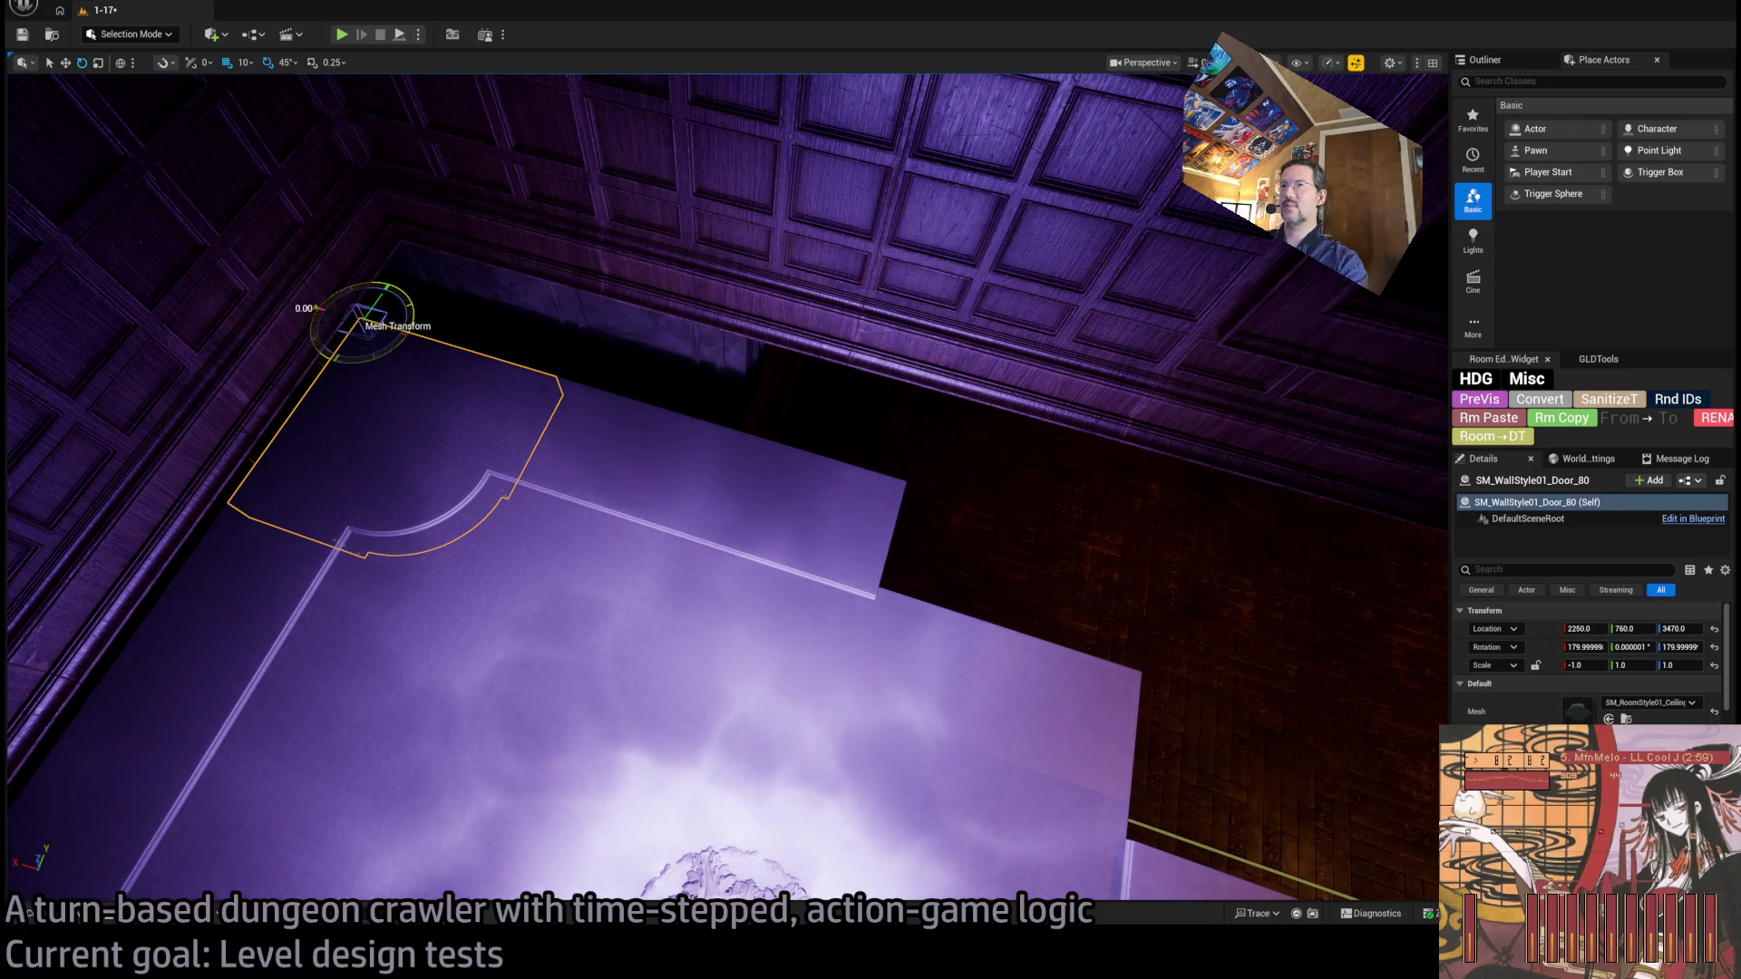
mouse_move(400, 350)
left_mouse_down()
mouse_move(417, 327)
mouse_move(454, 377)
left_mouse_up()
key("w")
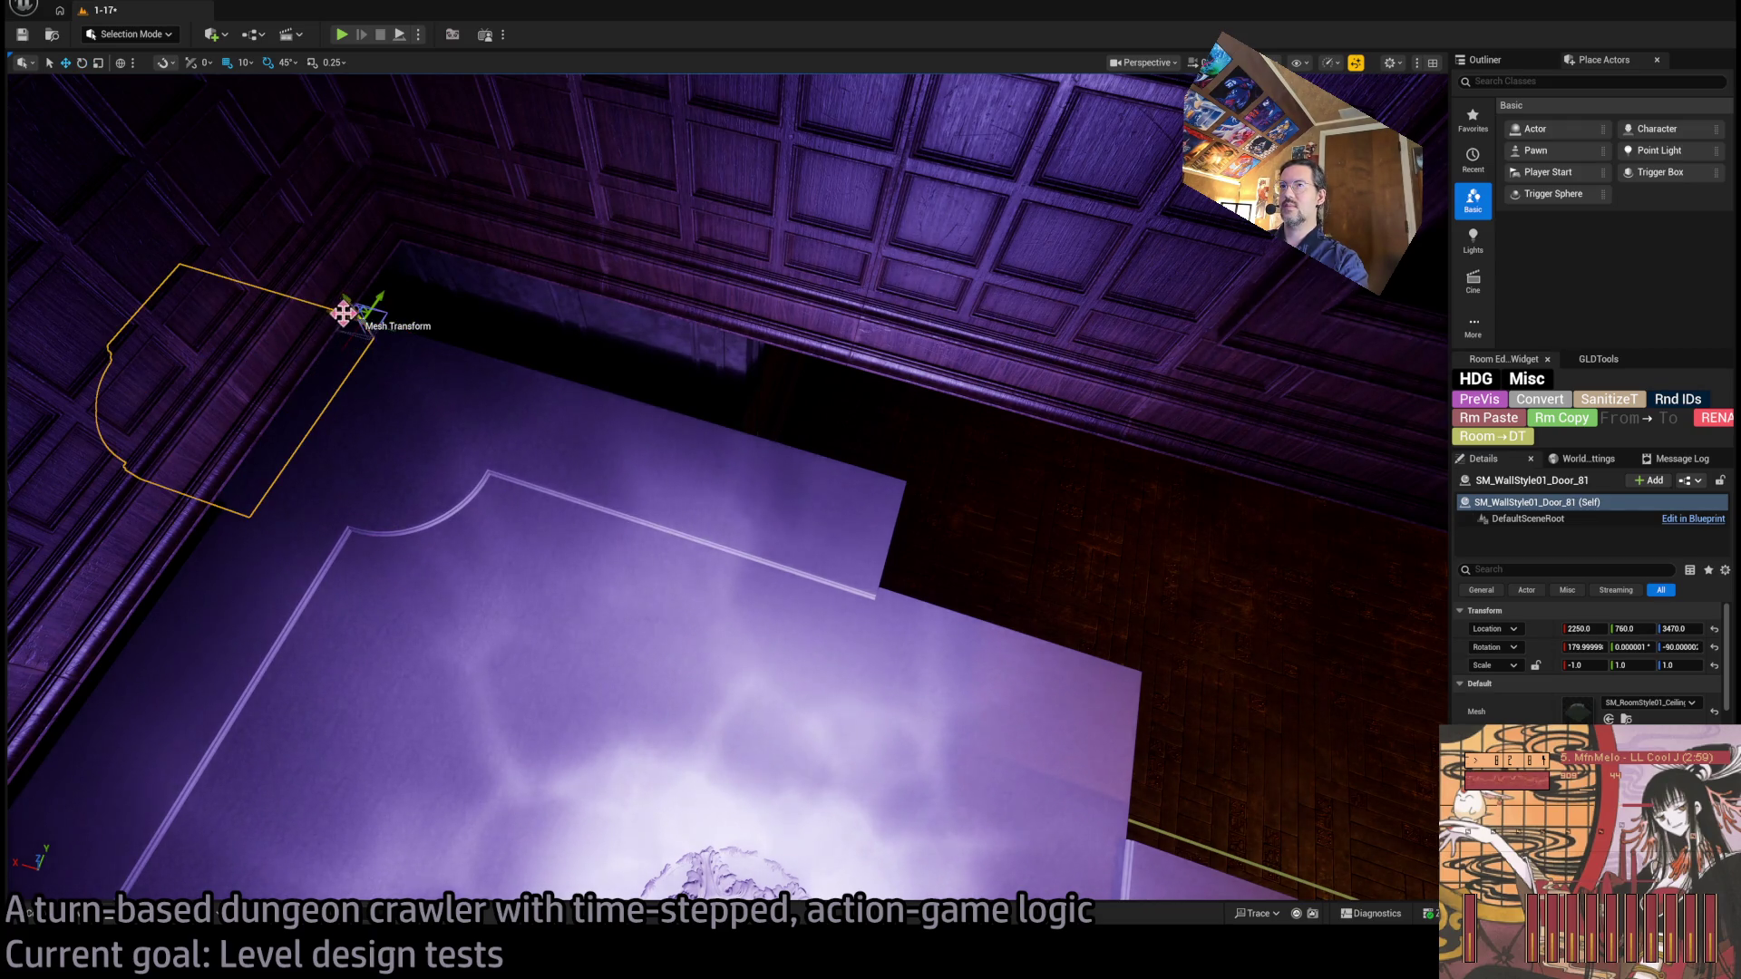
mouse_move(367, 305)
left_mouse_down()
mouse_move(1306, 562)
mouse_move(1248, 538)
left_mouse_up()
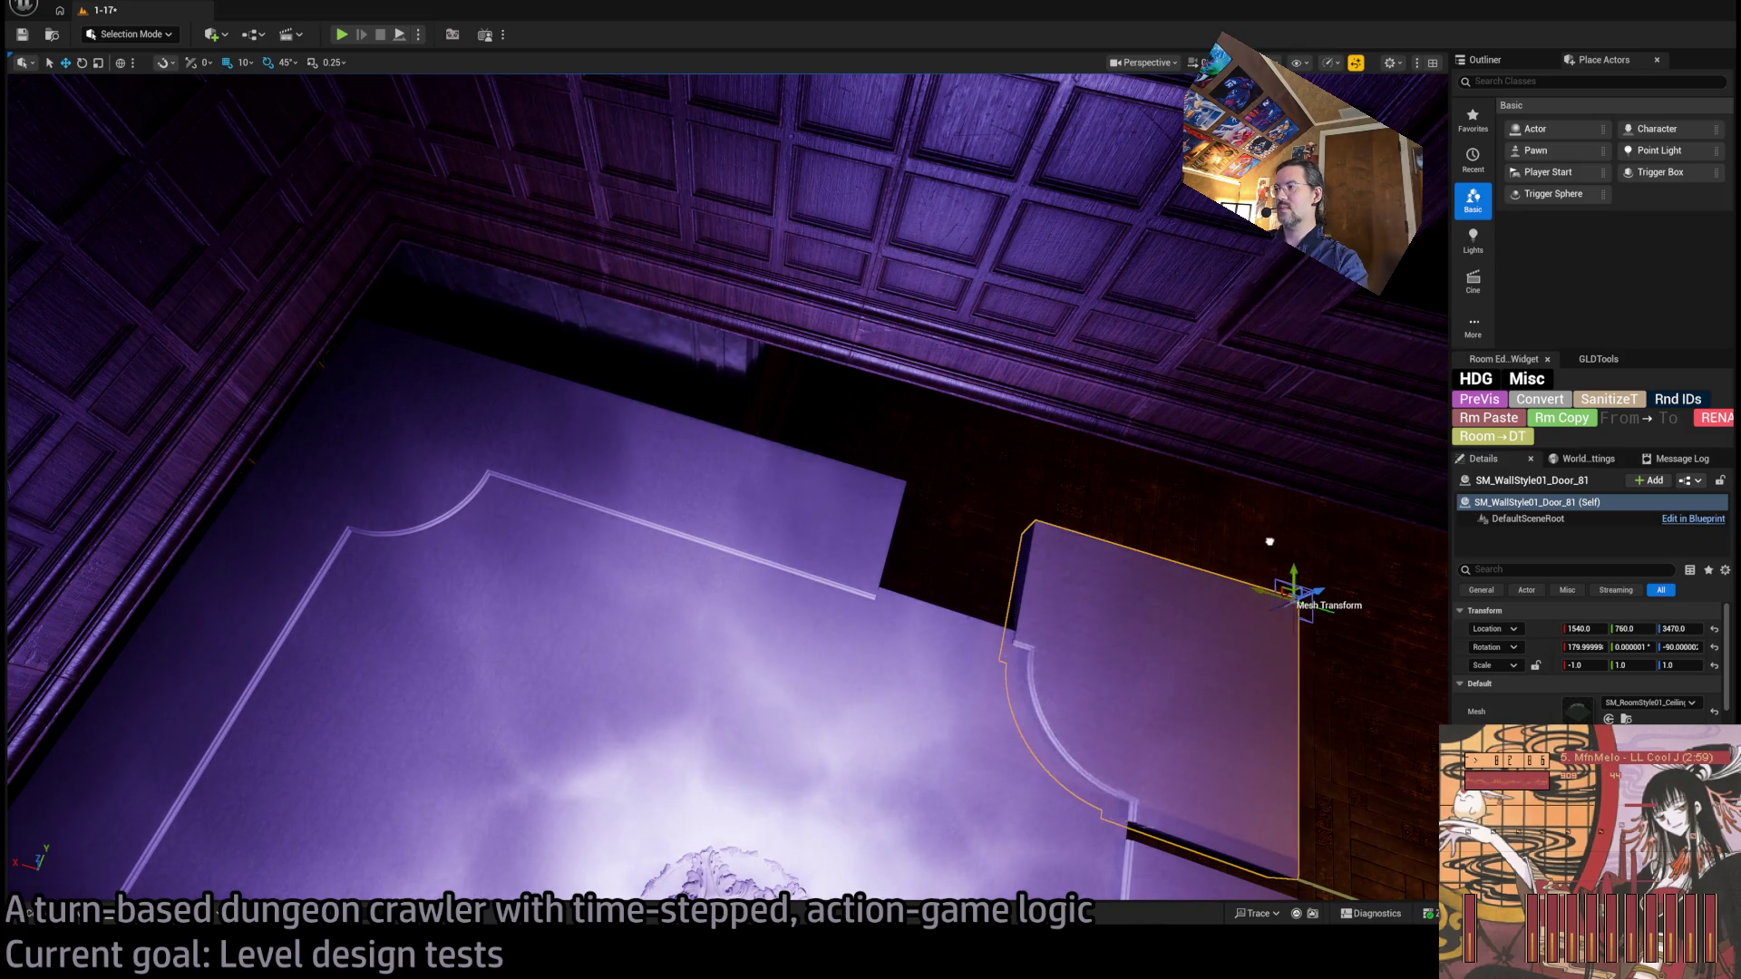
scroll(725, 489, "down", 3)
mouse_move(726, 489)
left_mouse_down()
mouse_move(798, 472)
mouse_move(788, 544)
left_mouse_up()
Nudge the neighbouring ceiling pieces toward the wall to close the gap between them.
left_click(789, 721)
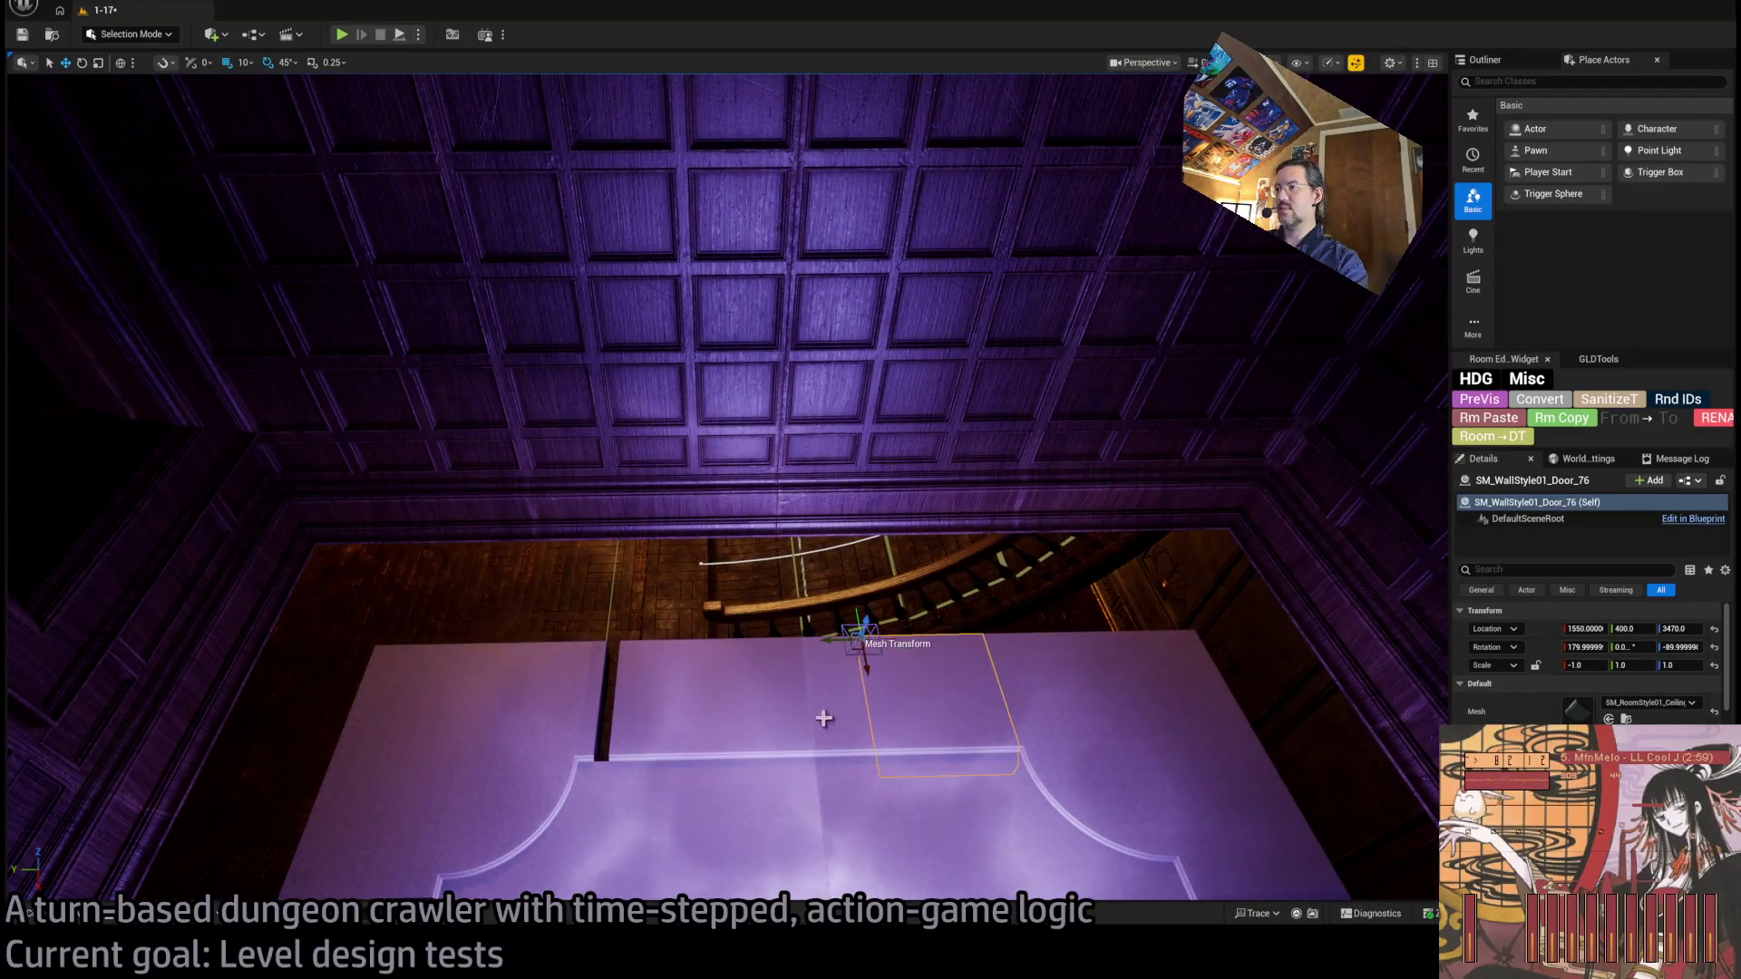
left_click(716, 712, "ctrl")
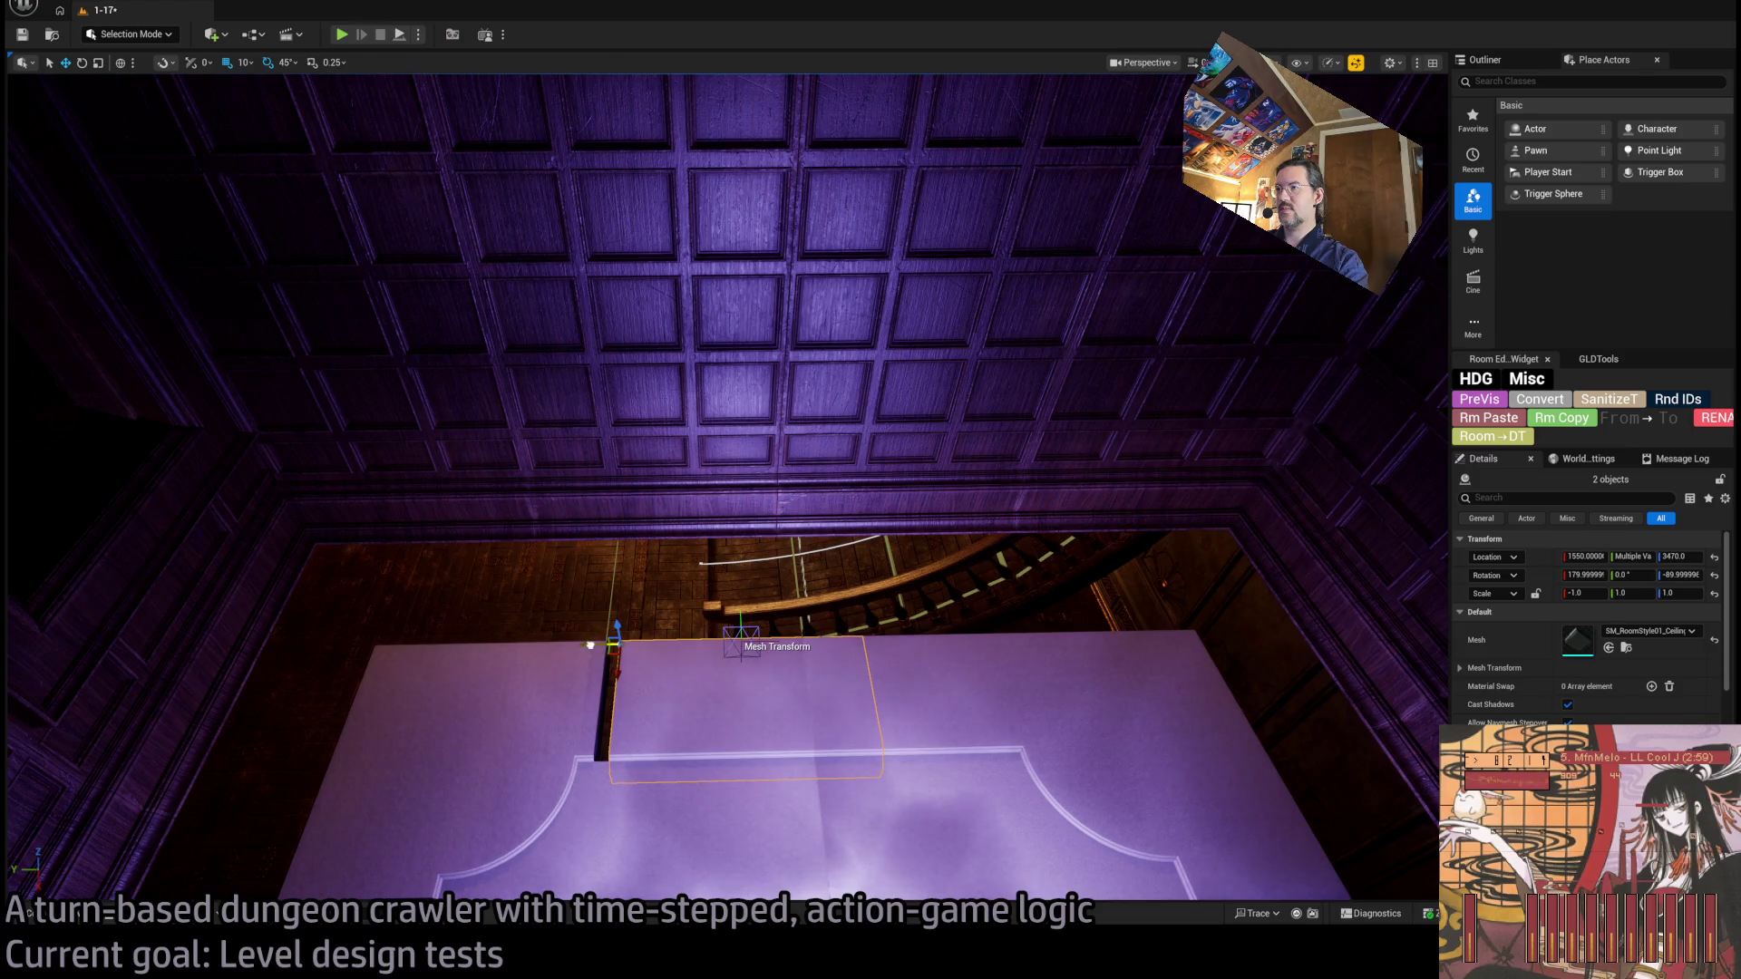
left_click_drag(590, 645, 573, 647)
left_click(726, 653)
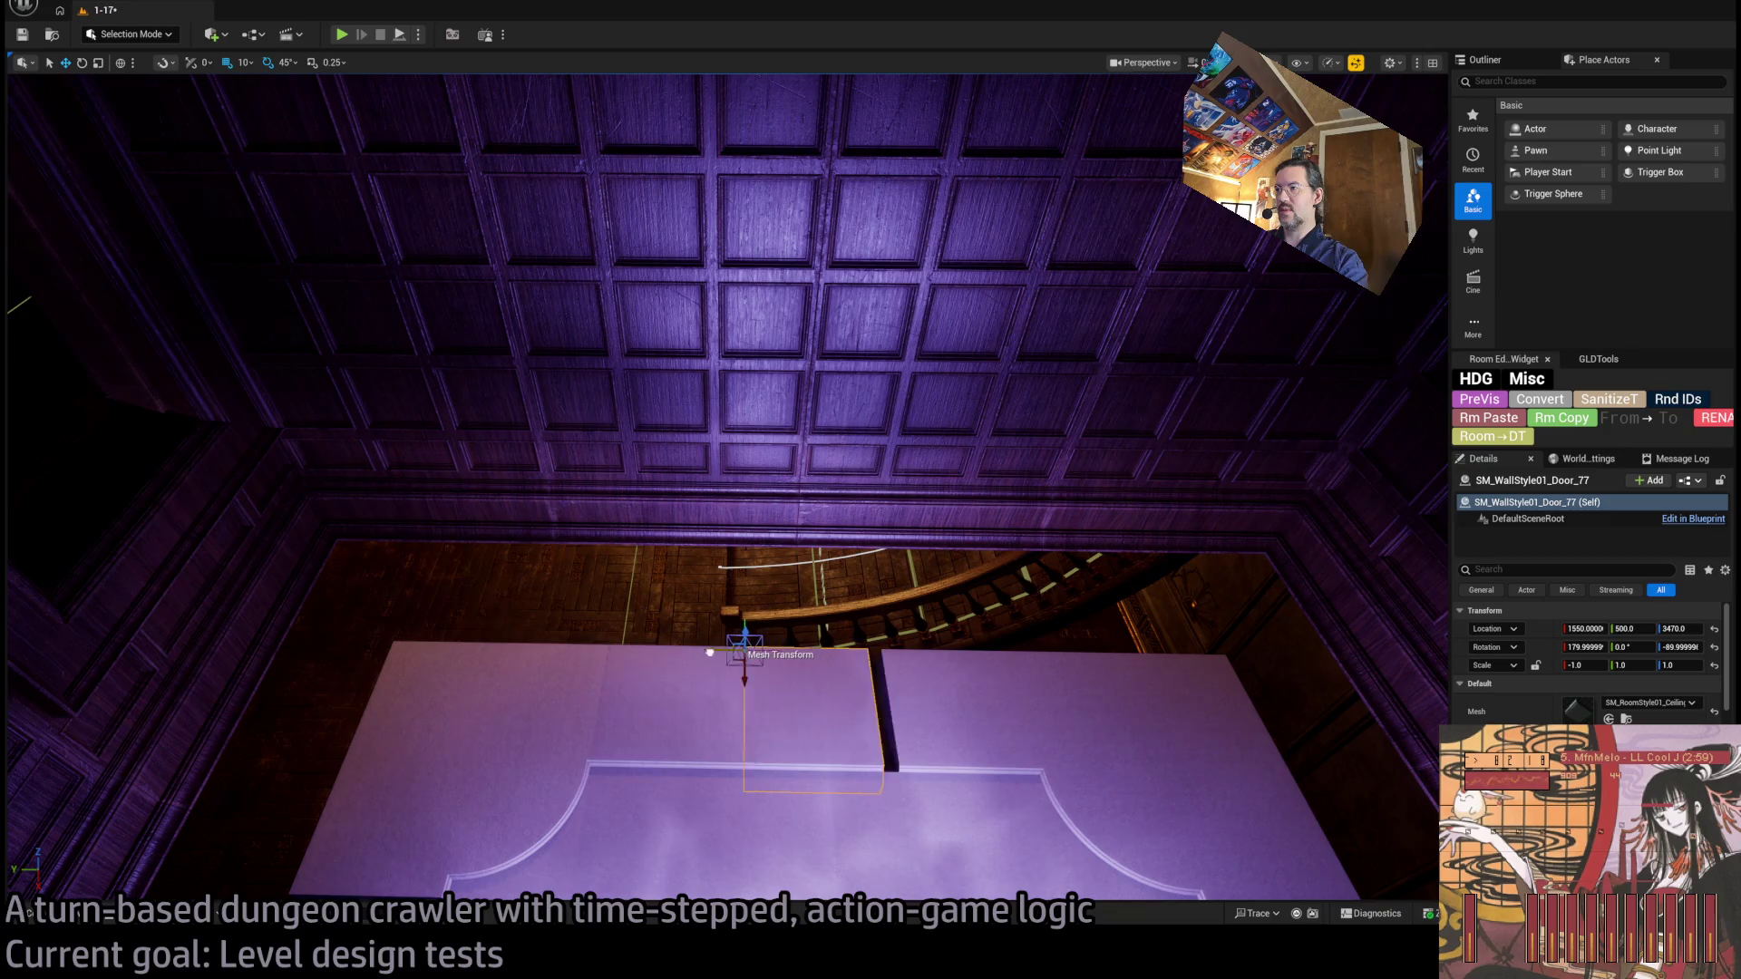
left_click(862, 682)
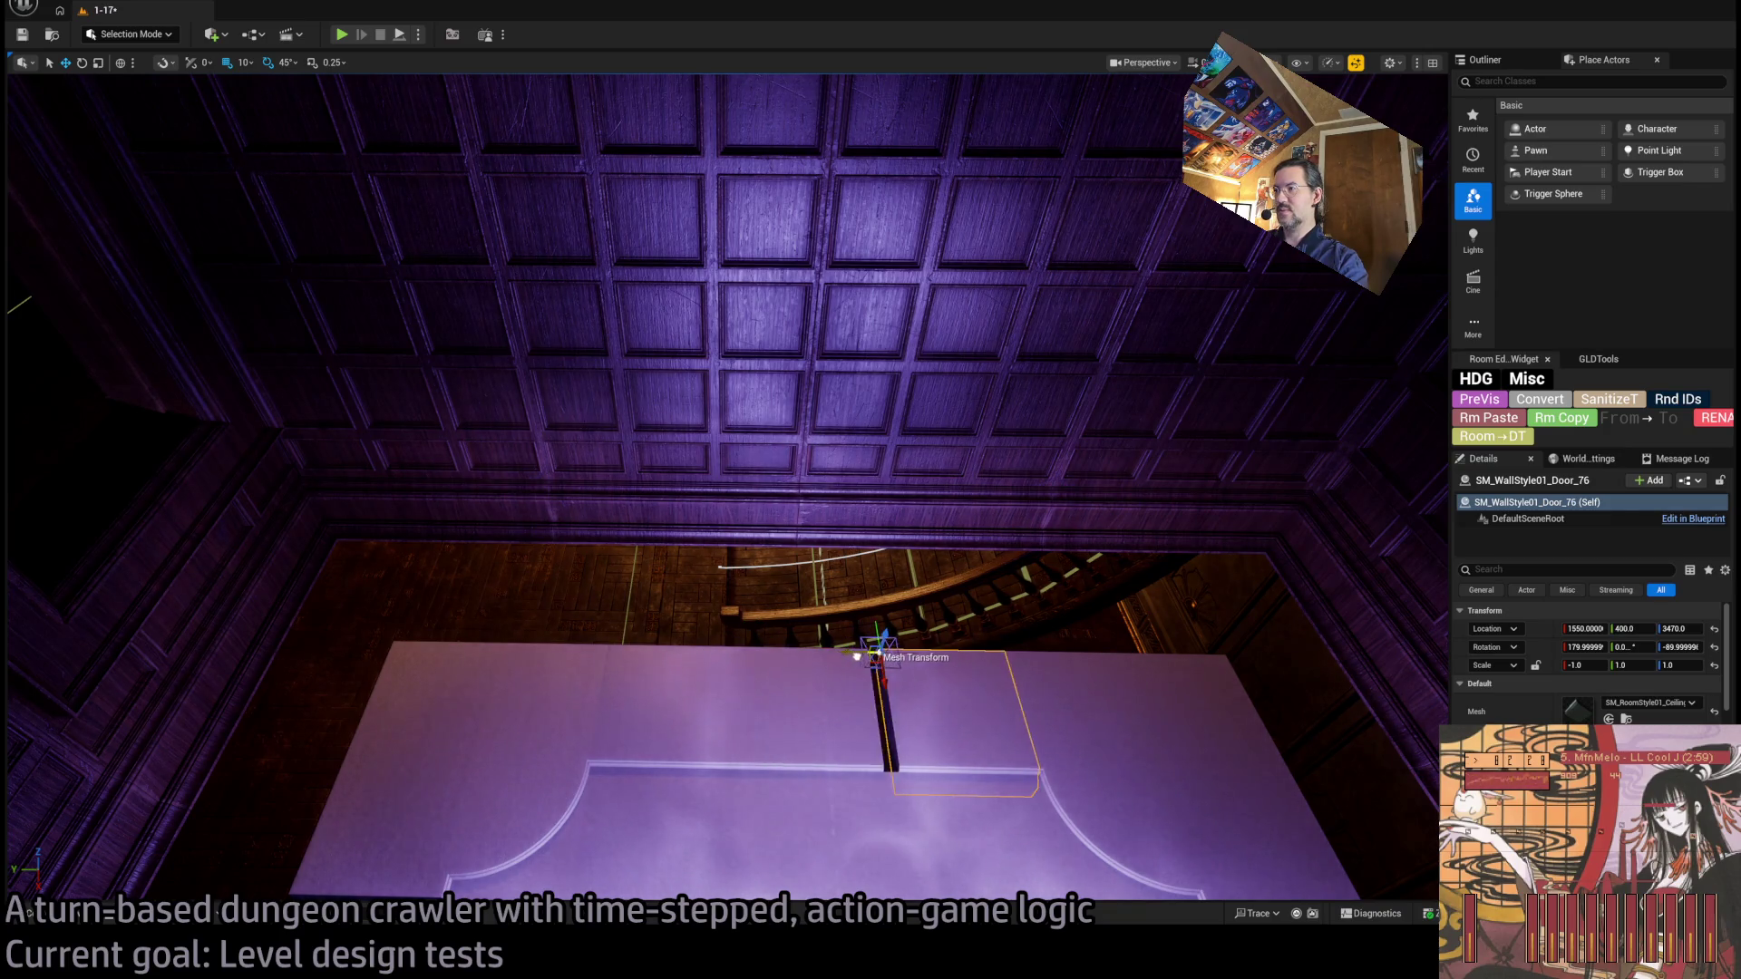
left_click_drag(855, 653, 843, 662)
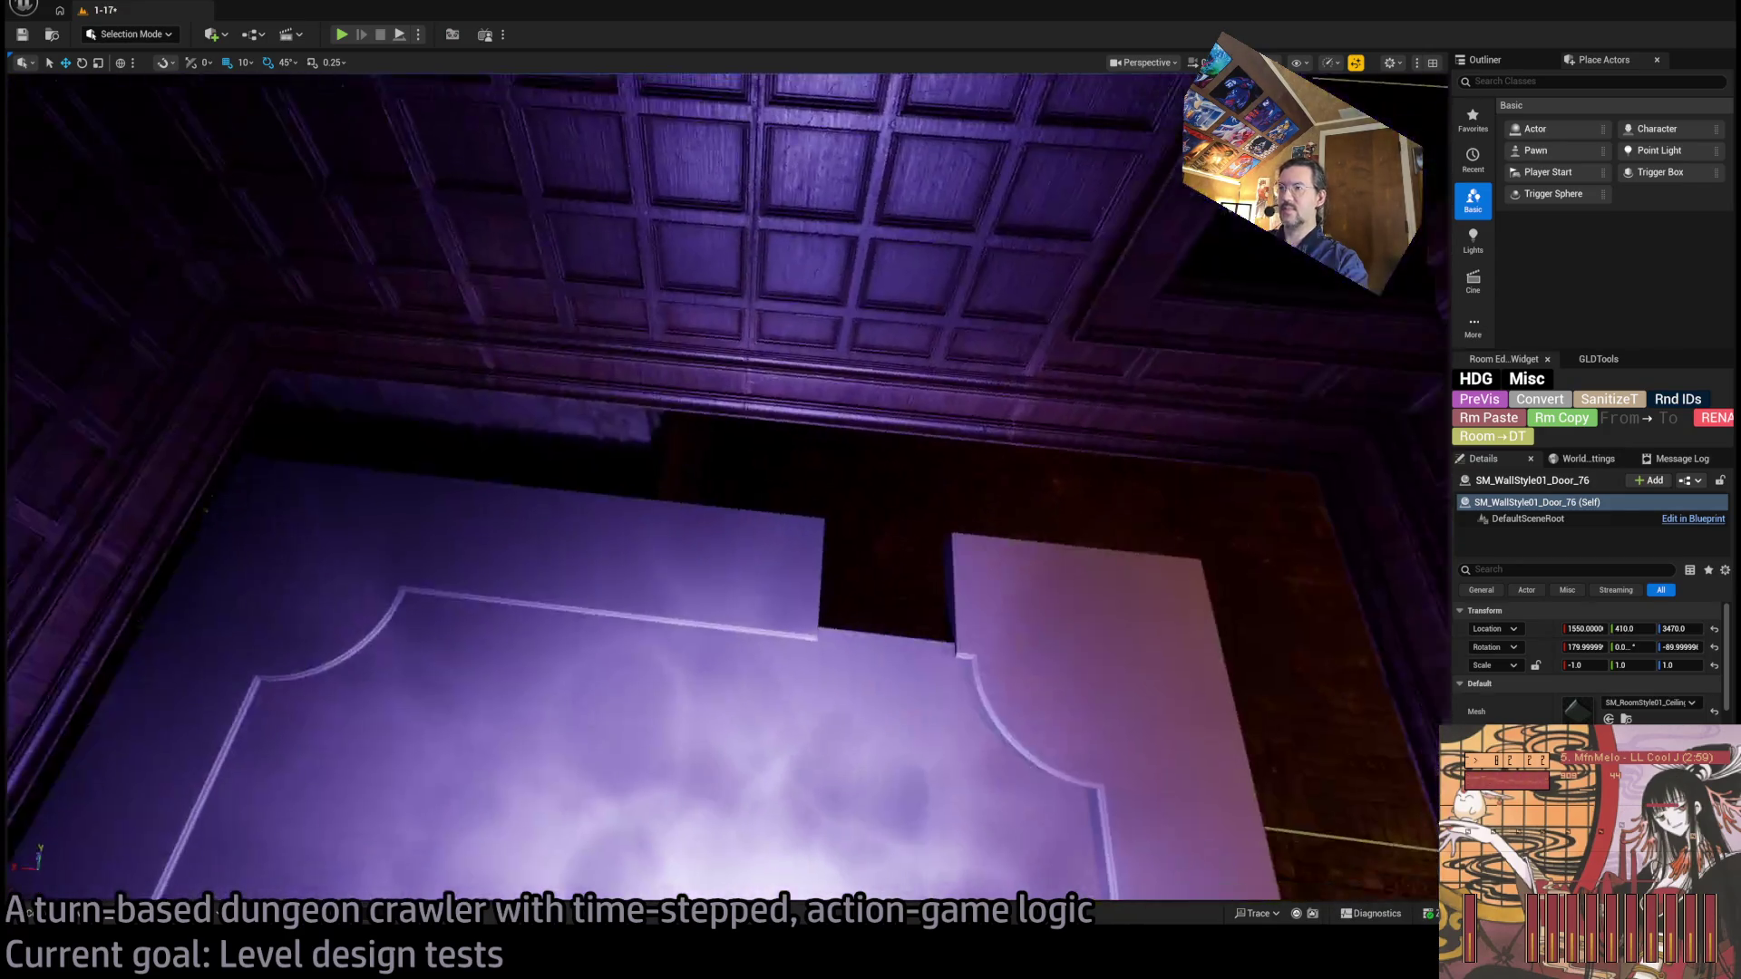
Copy the wall edge piece along the wall to X 1810, flush against the wall.
left_click(771, 591)
mouse_move(660, 522)
left_mouse_down()
mouse_move(778, 535)
mouse_move(789, 419)
left_mouse_up()
left_click_drag(789, 761, 823, 691)
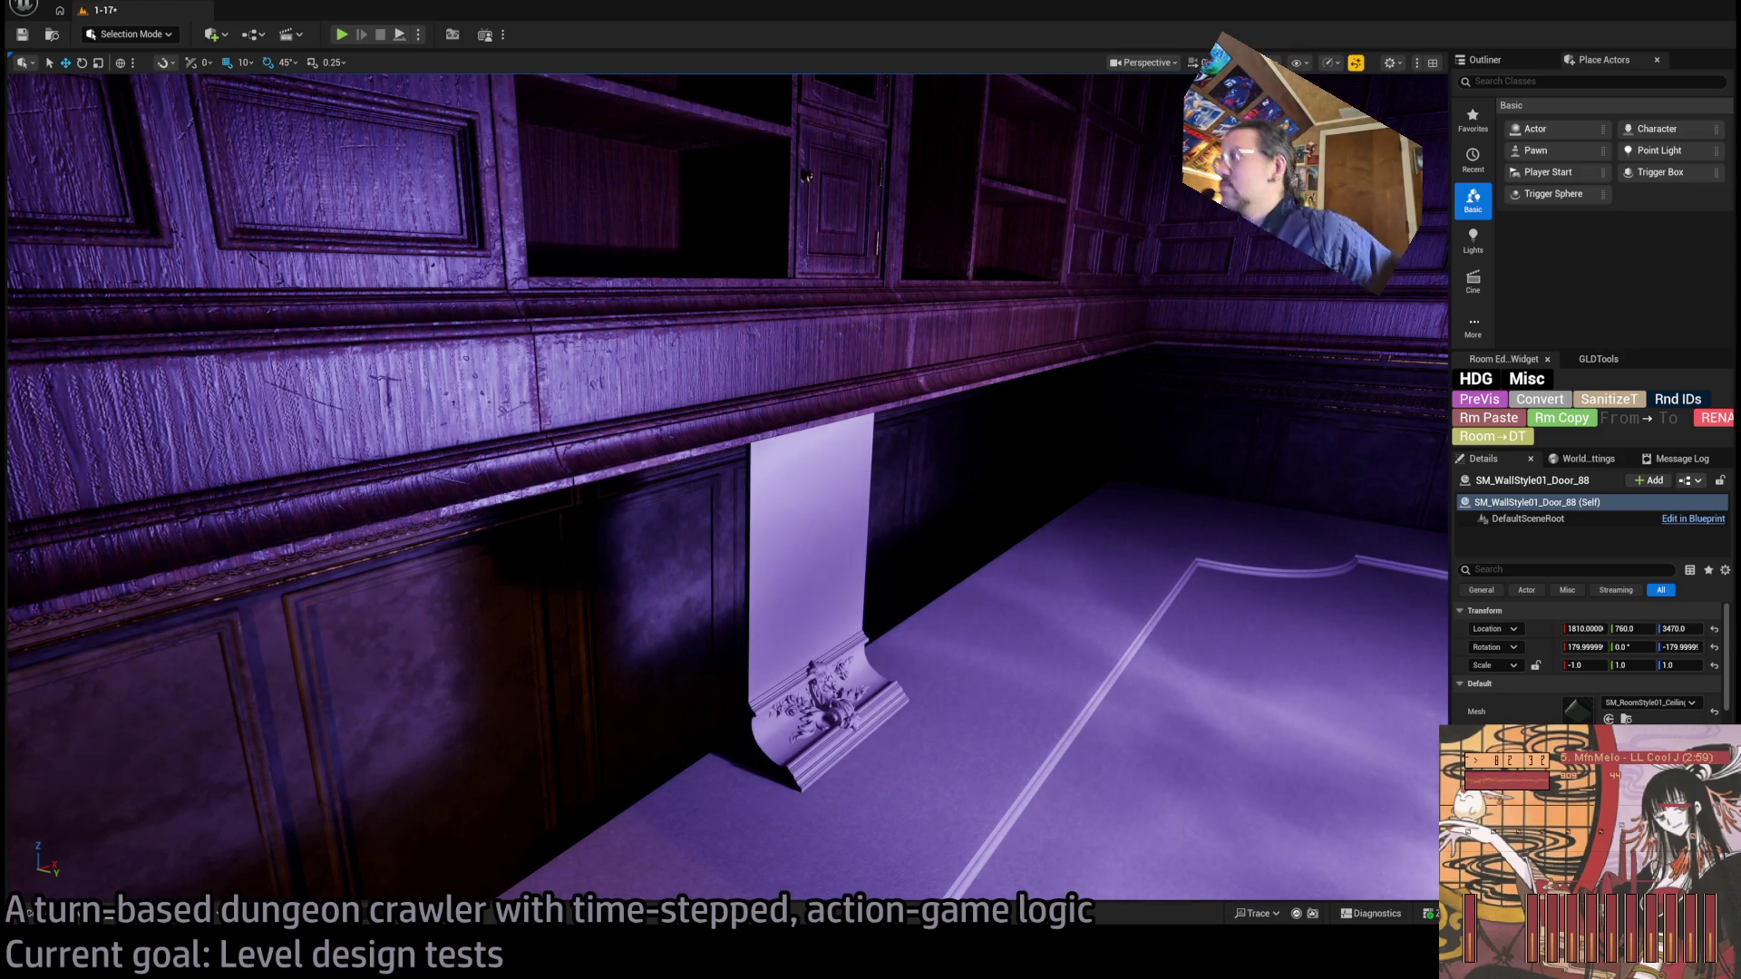
Copy the white cornice strip along the wall to X 1690 at height 3590, then open the Content Drawer.
left_click(809, 544)
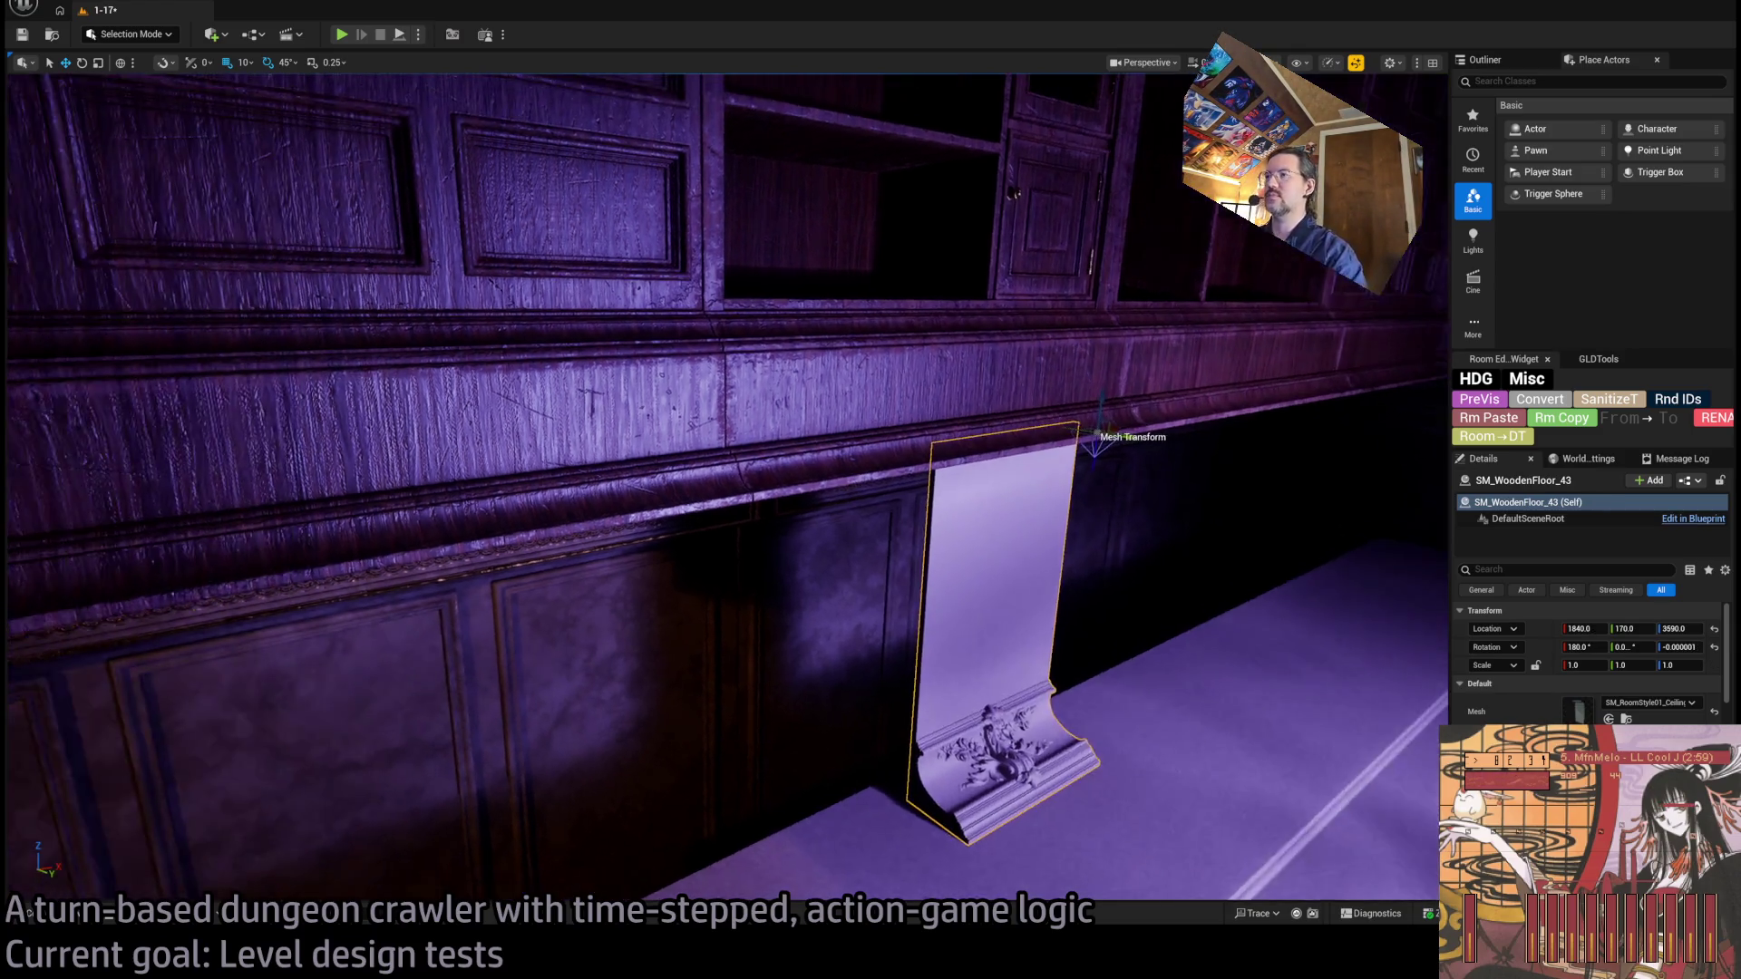
left_click_drag(810, 545, 870, 531)
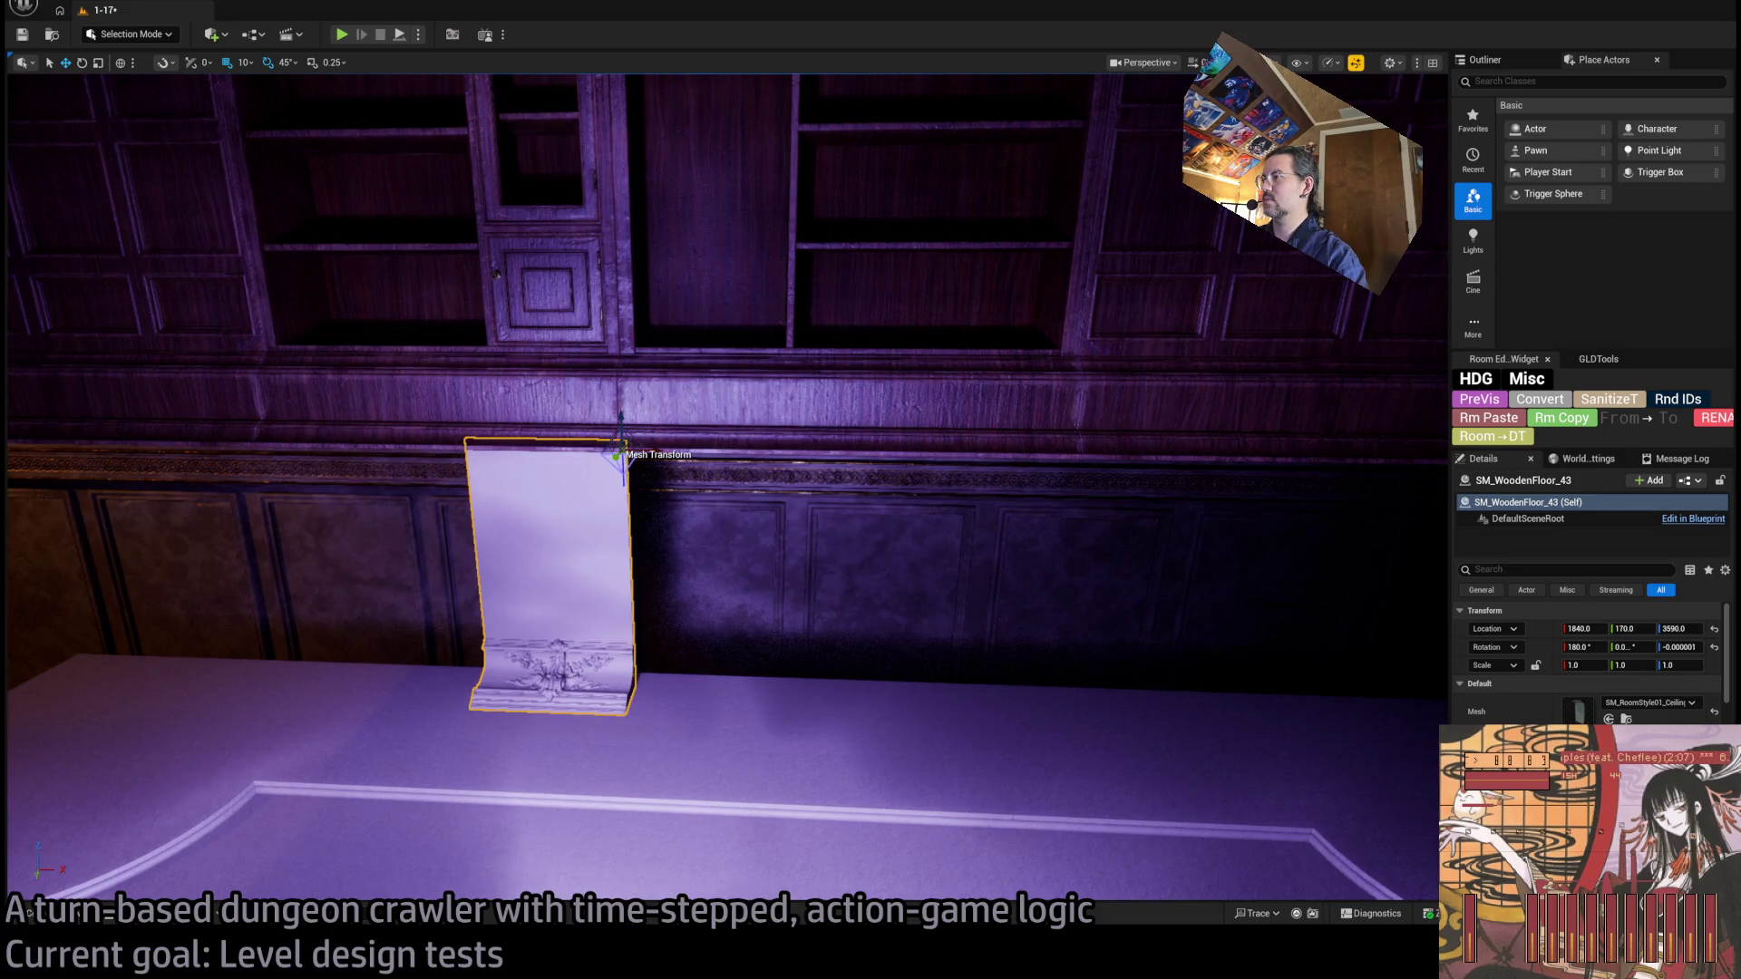
mouse_move(734, 416)
left_mouse_down()
mouse_move(689, 427)
mouse_move(753, 413)
mouse_move(735, 416)
left_mouse_up()
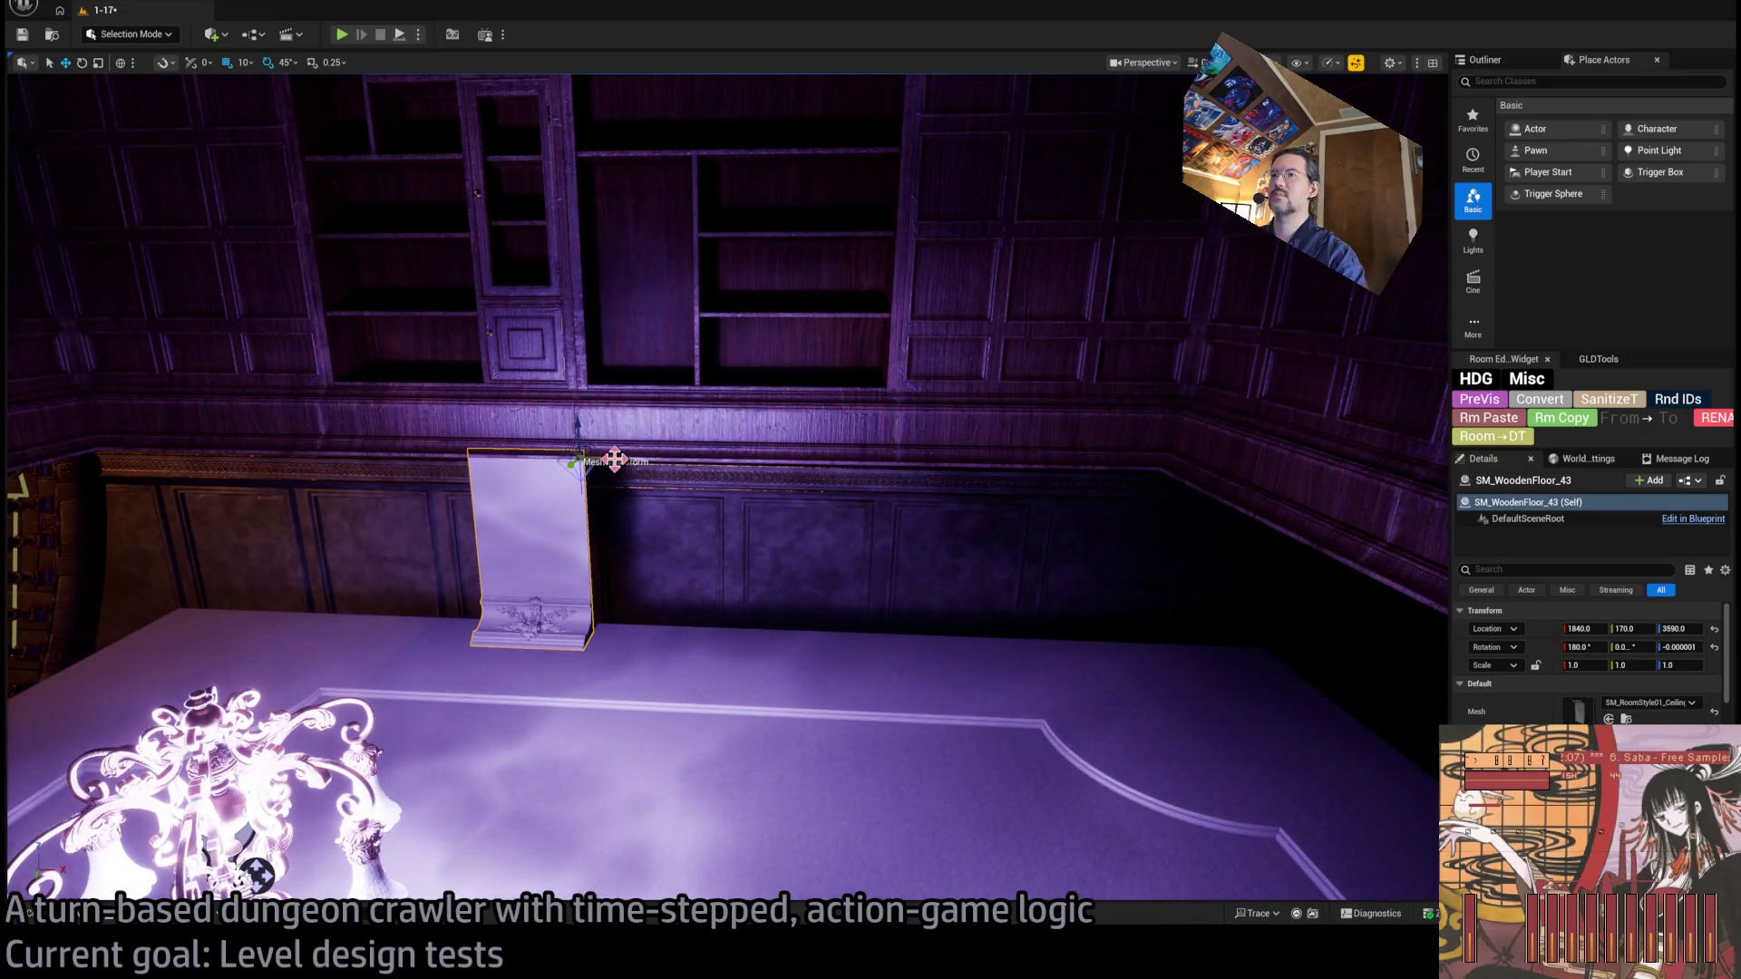
mouse_move(615, 460)
left_mouse_down()
mouse_move(798, 433)
mouse_move(855, 453)
mouse_move(911, 428)
mouse_move(580, 419)
left_mouse_up()
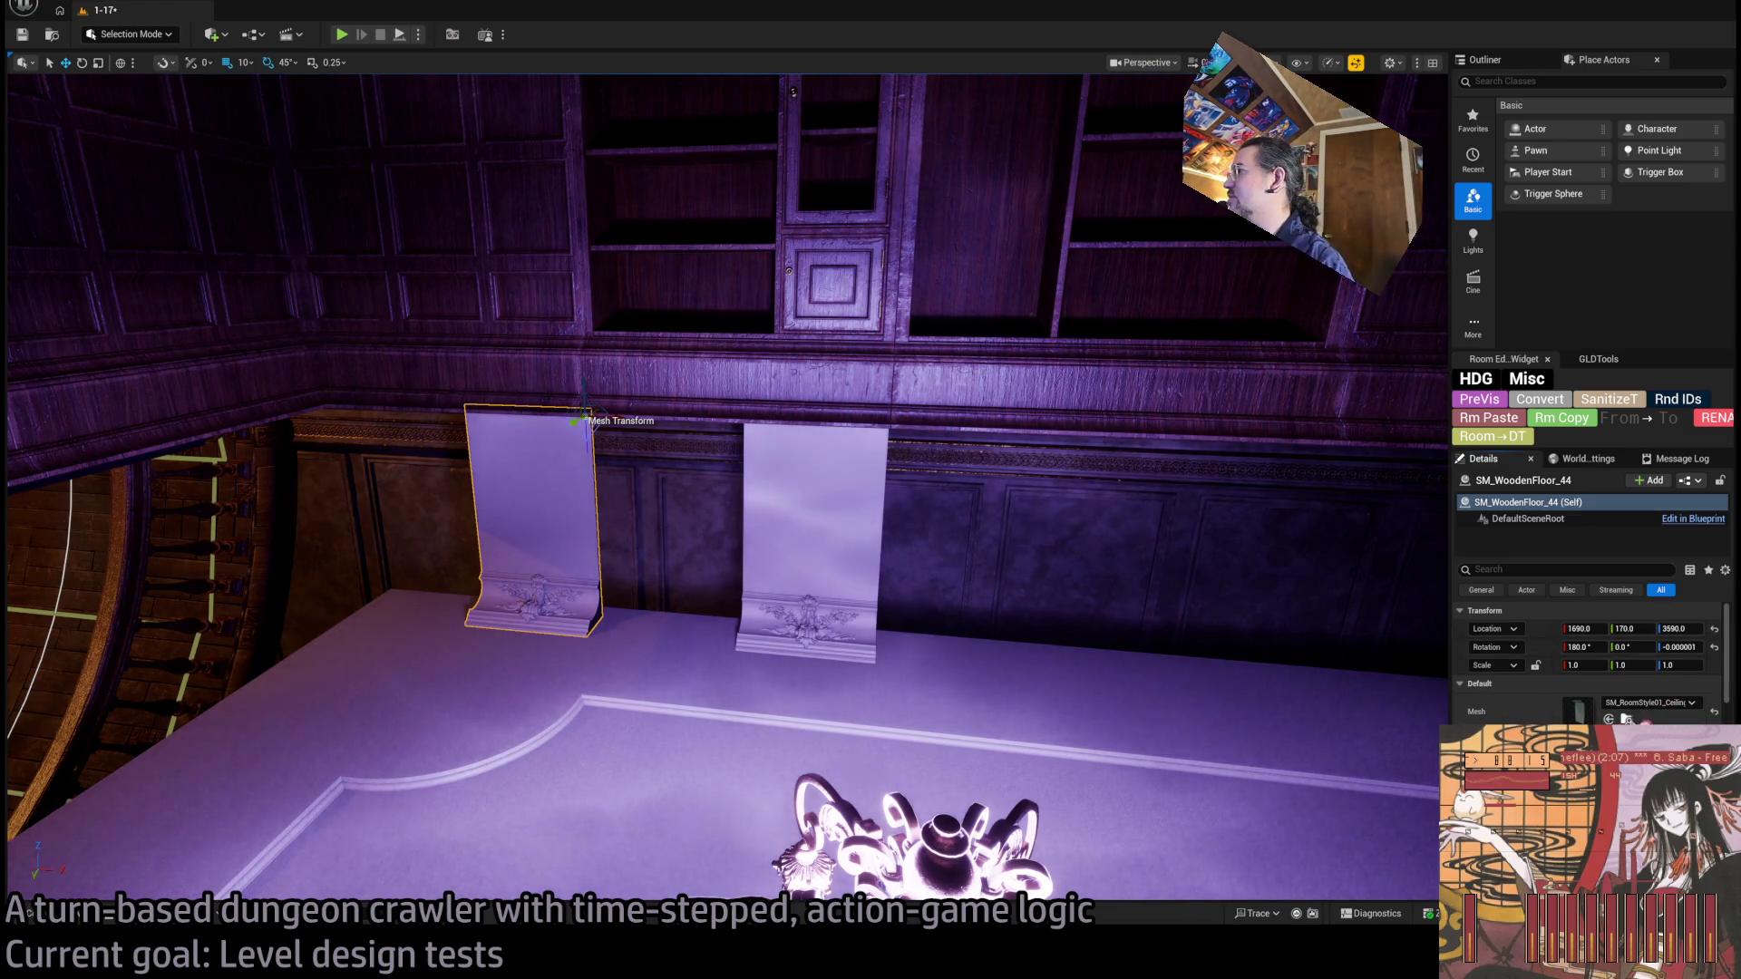
key("ctrl+space")
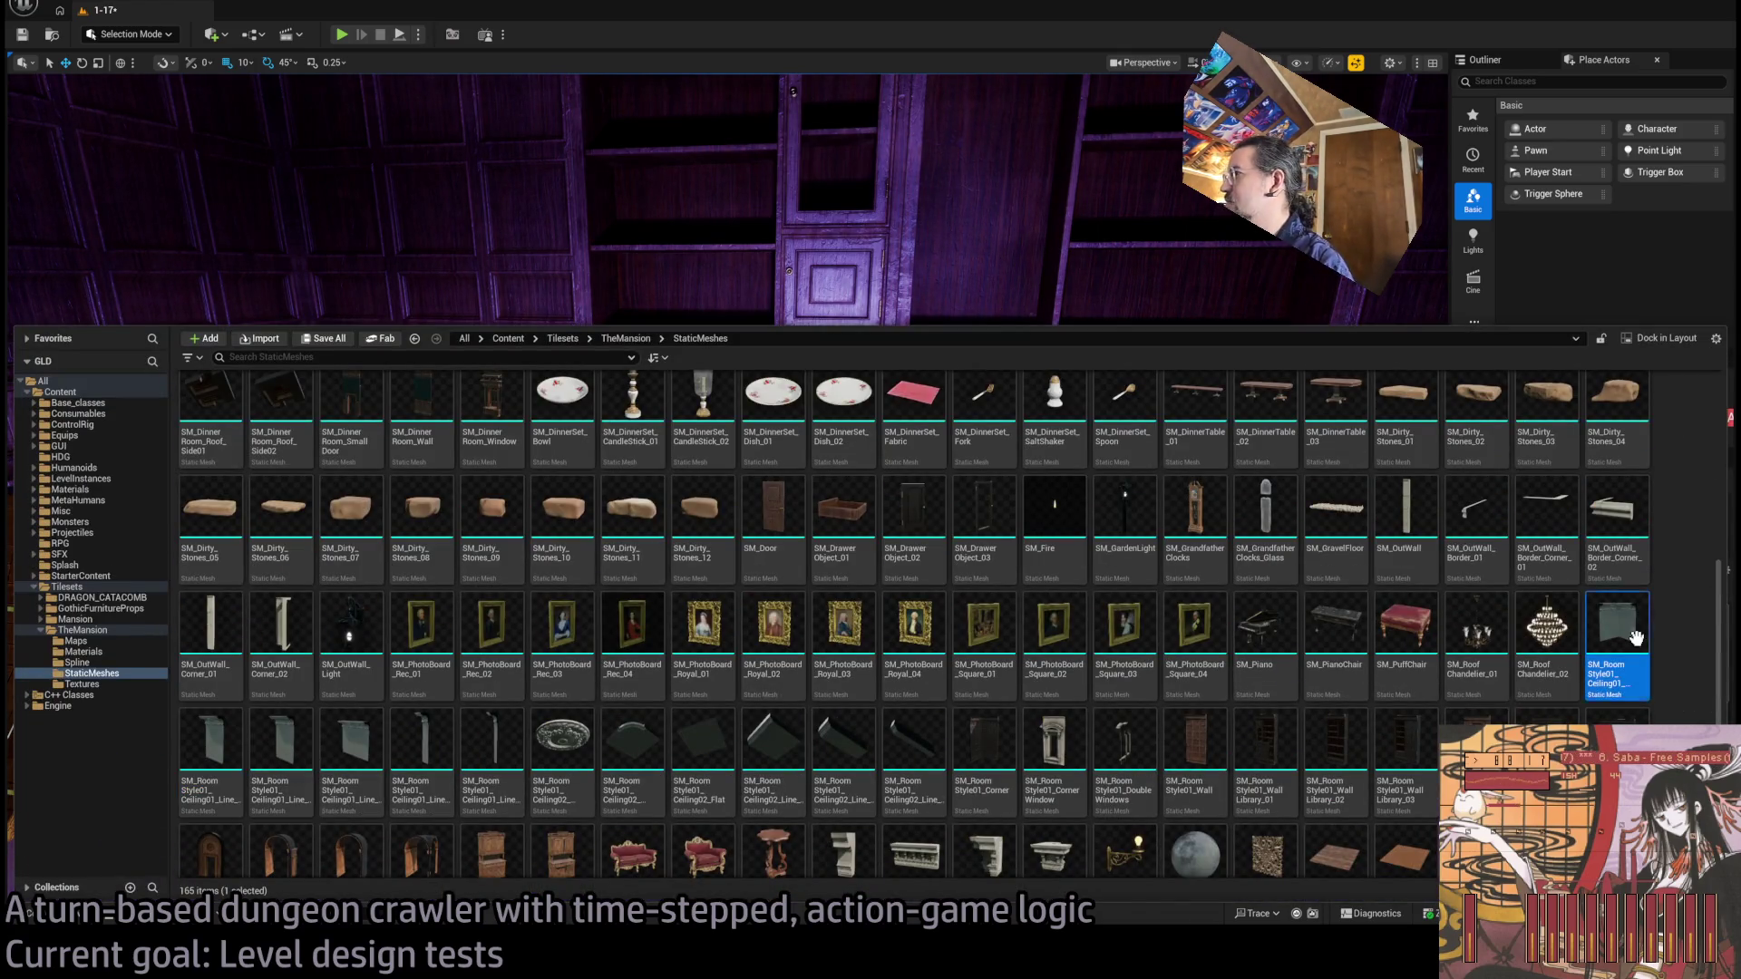
Swap the cornice piece to the corner mesh, rotate it 90° and nudge it into the corner.
key("ctrl+space")
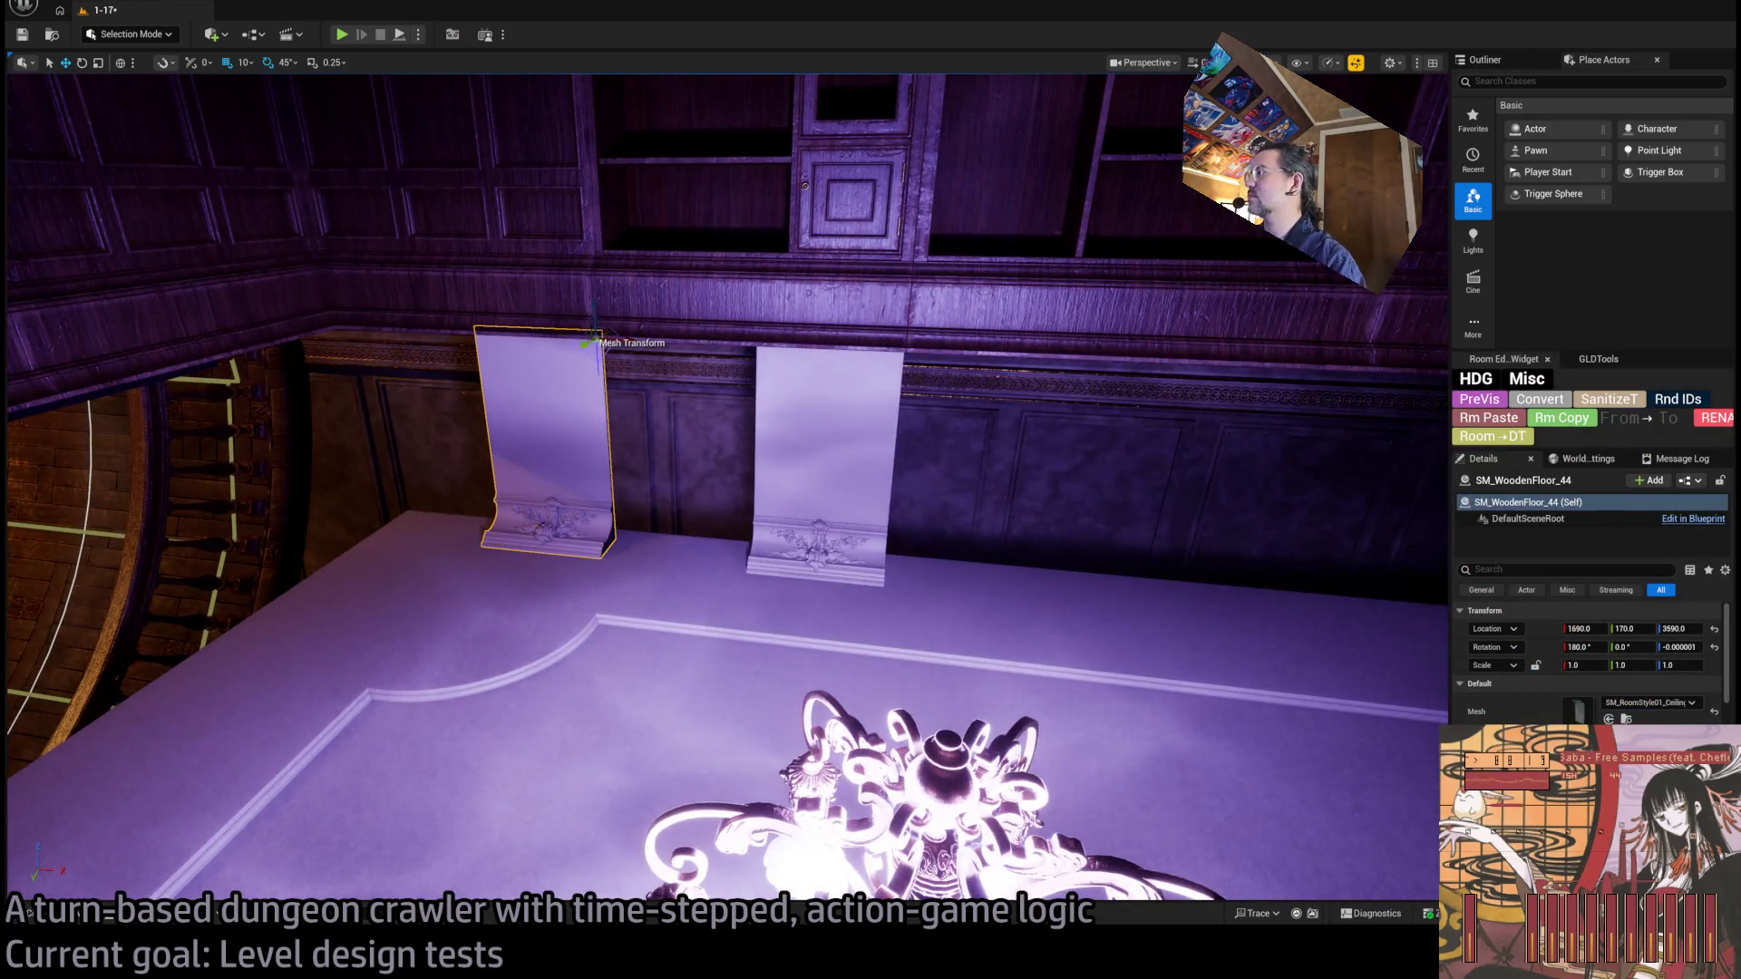
left_click(1609, 719)
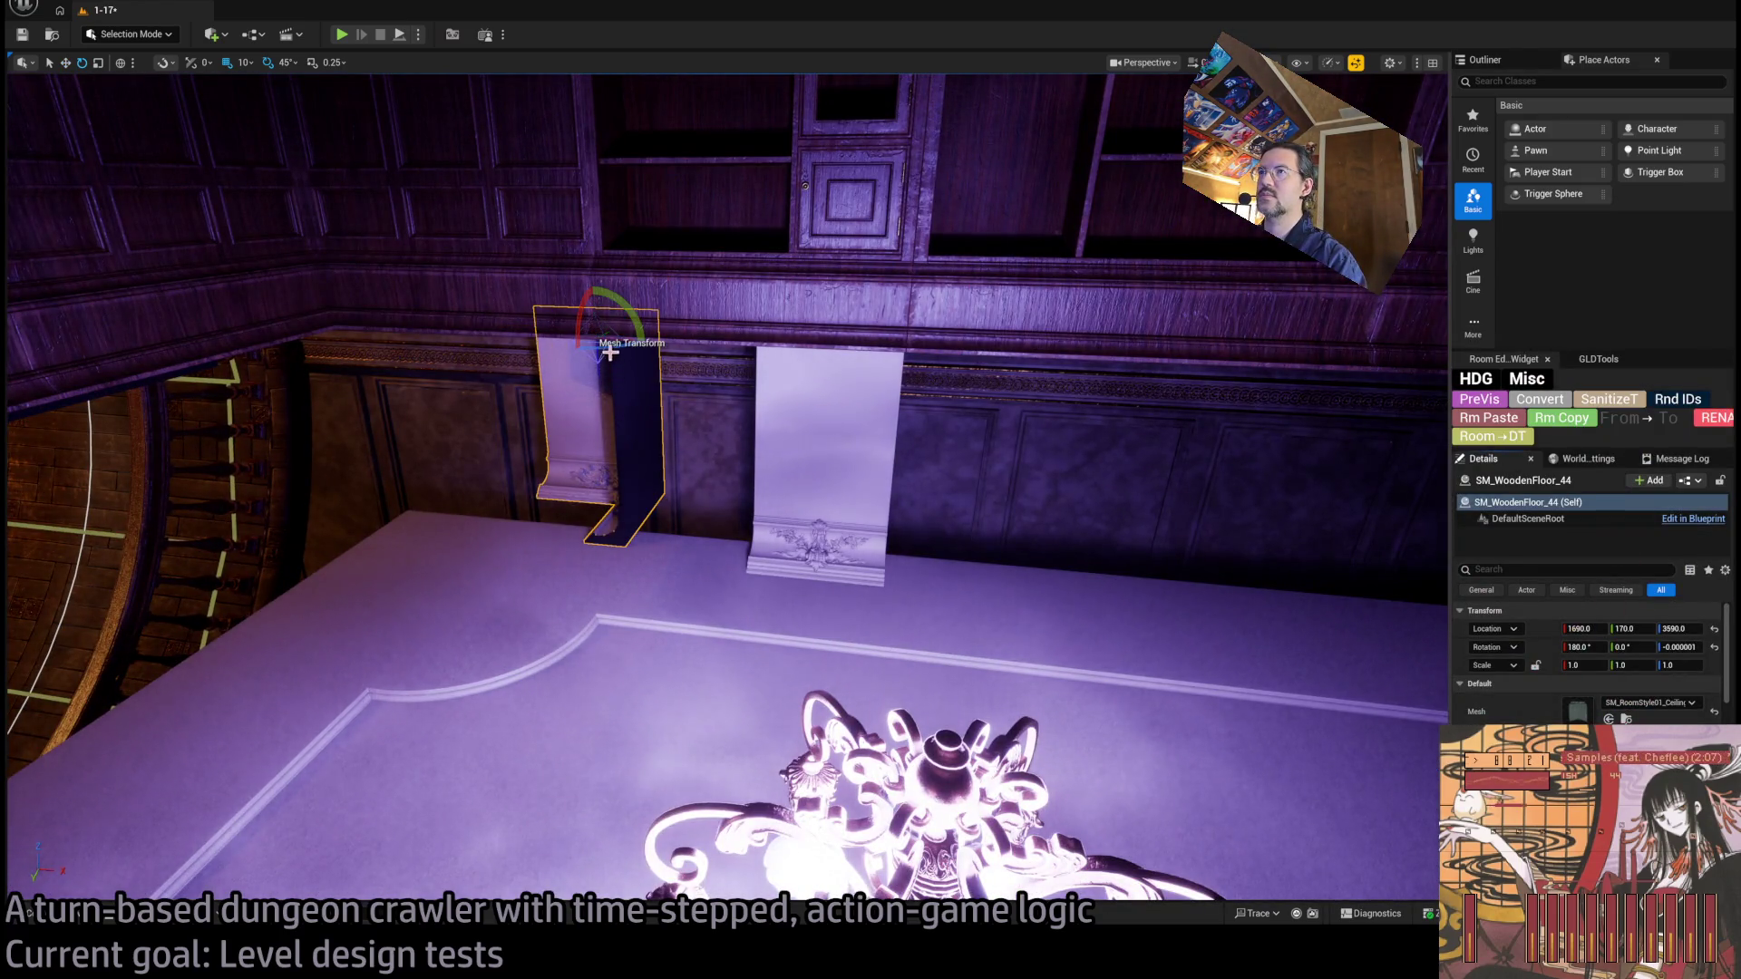
left_click_drag(601, 348, 499, 340)
key("w")
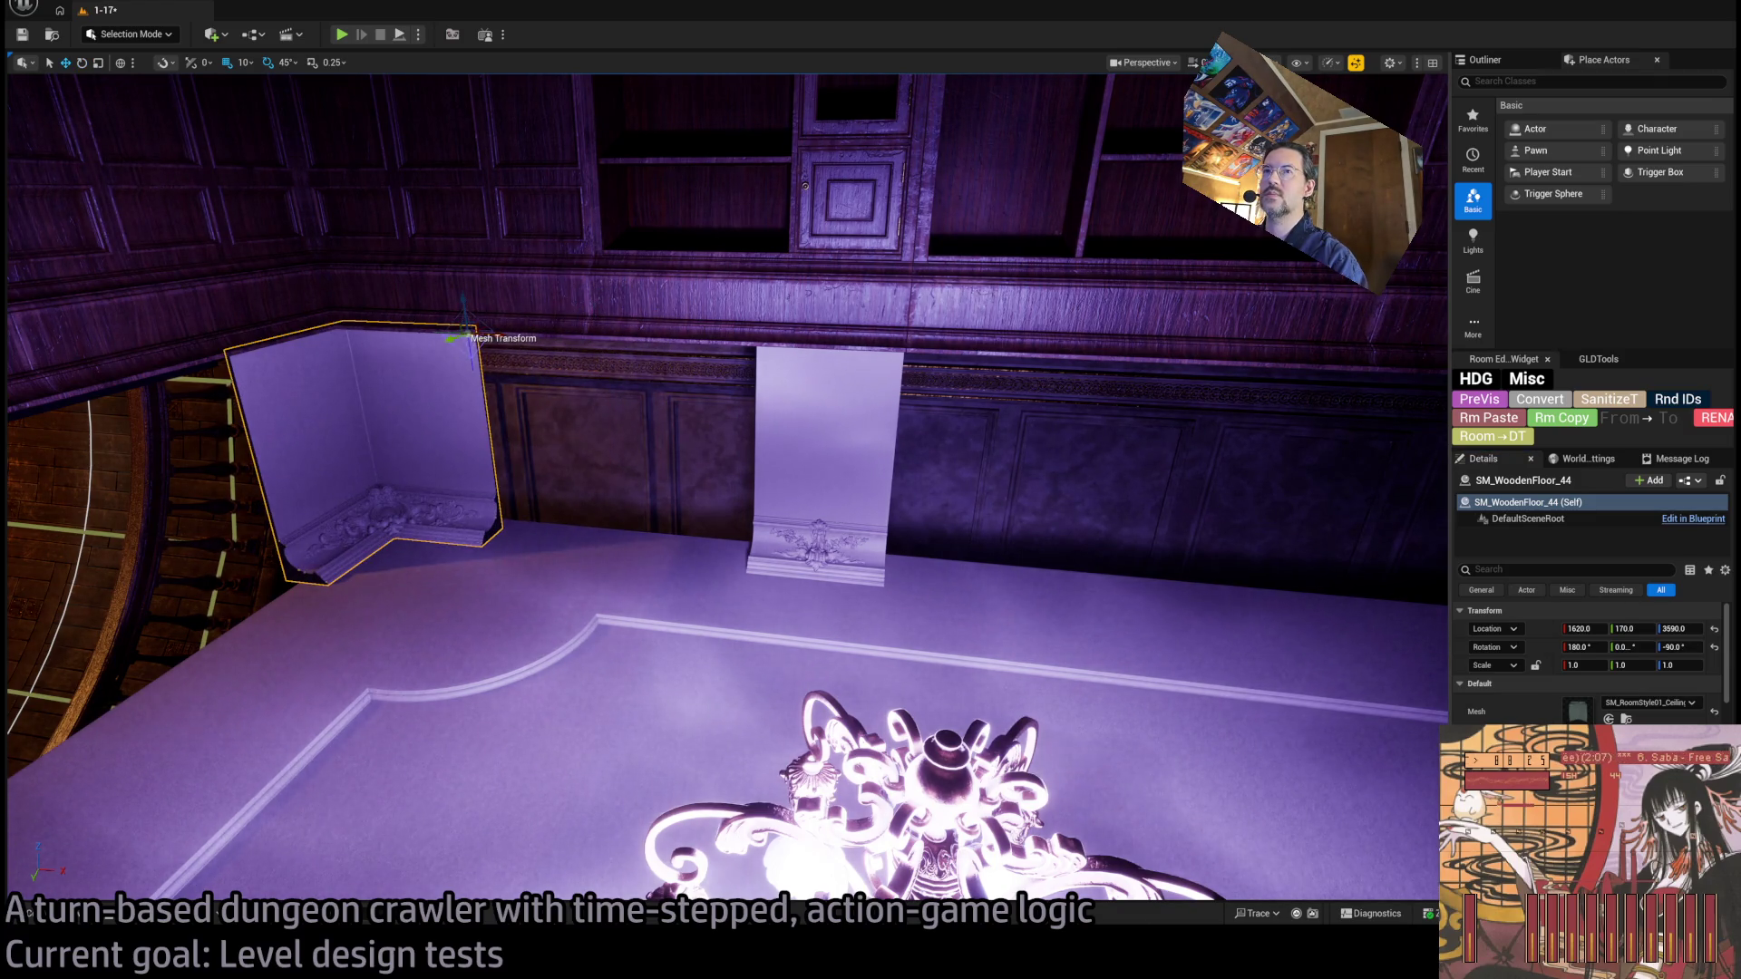
key("f")
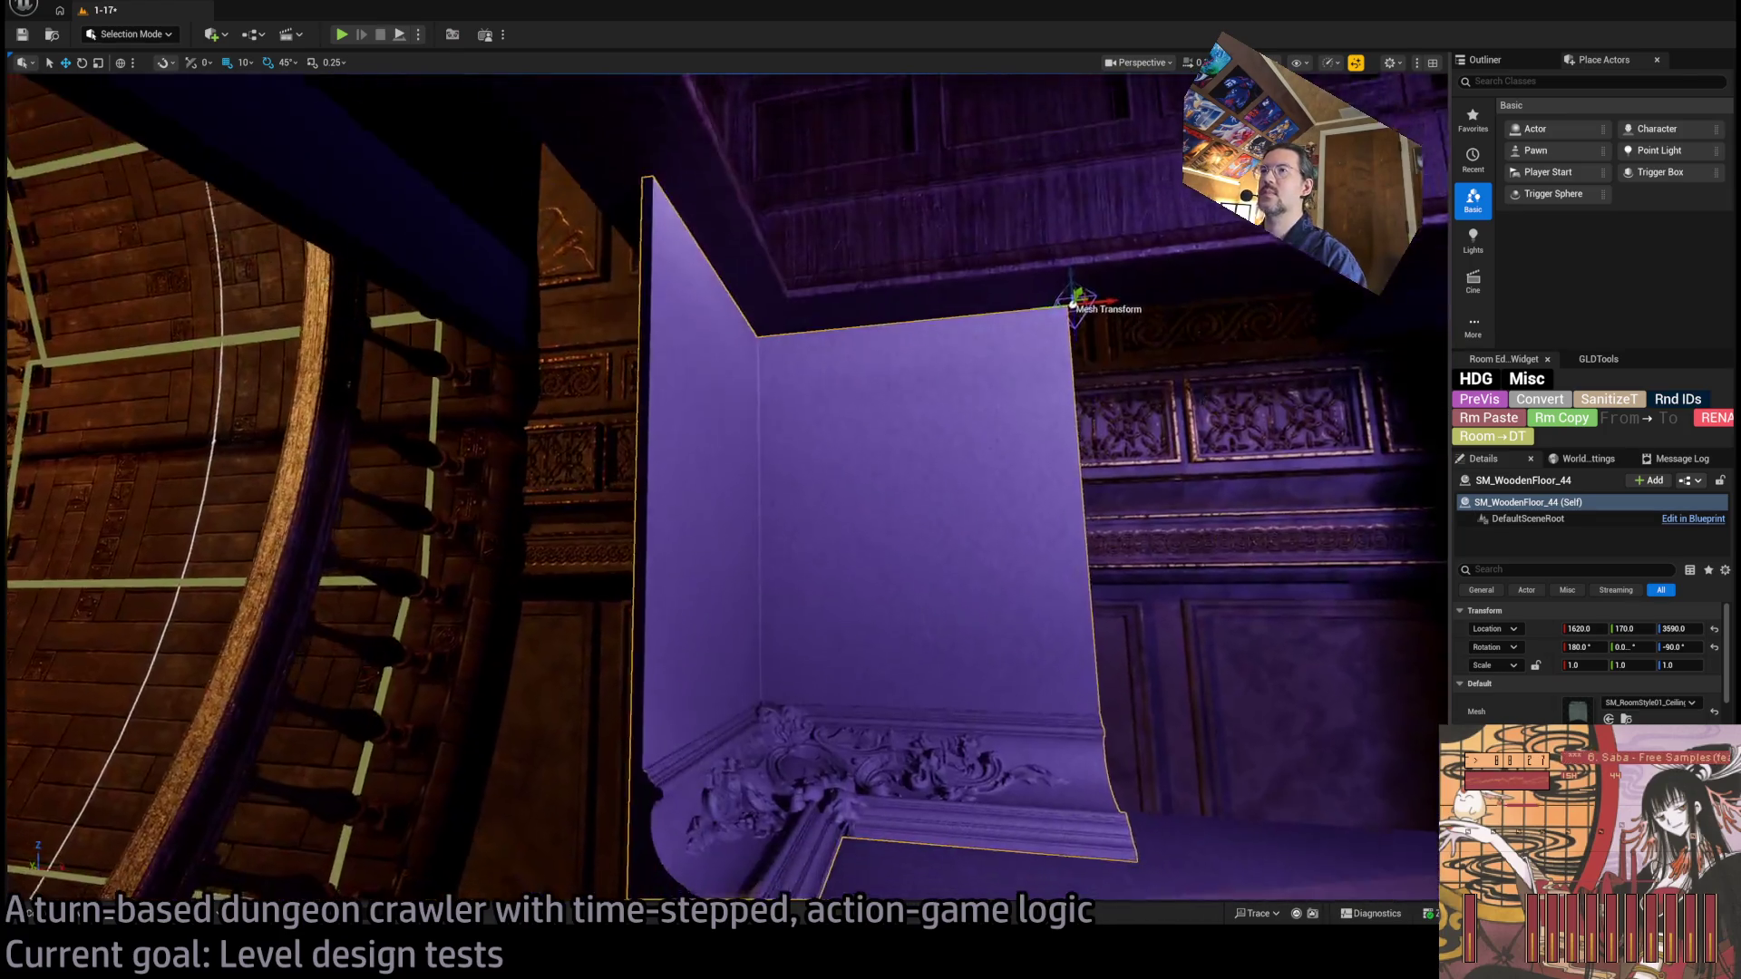
left_click_drag(725, 489, 726, 490)
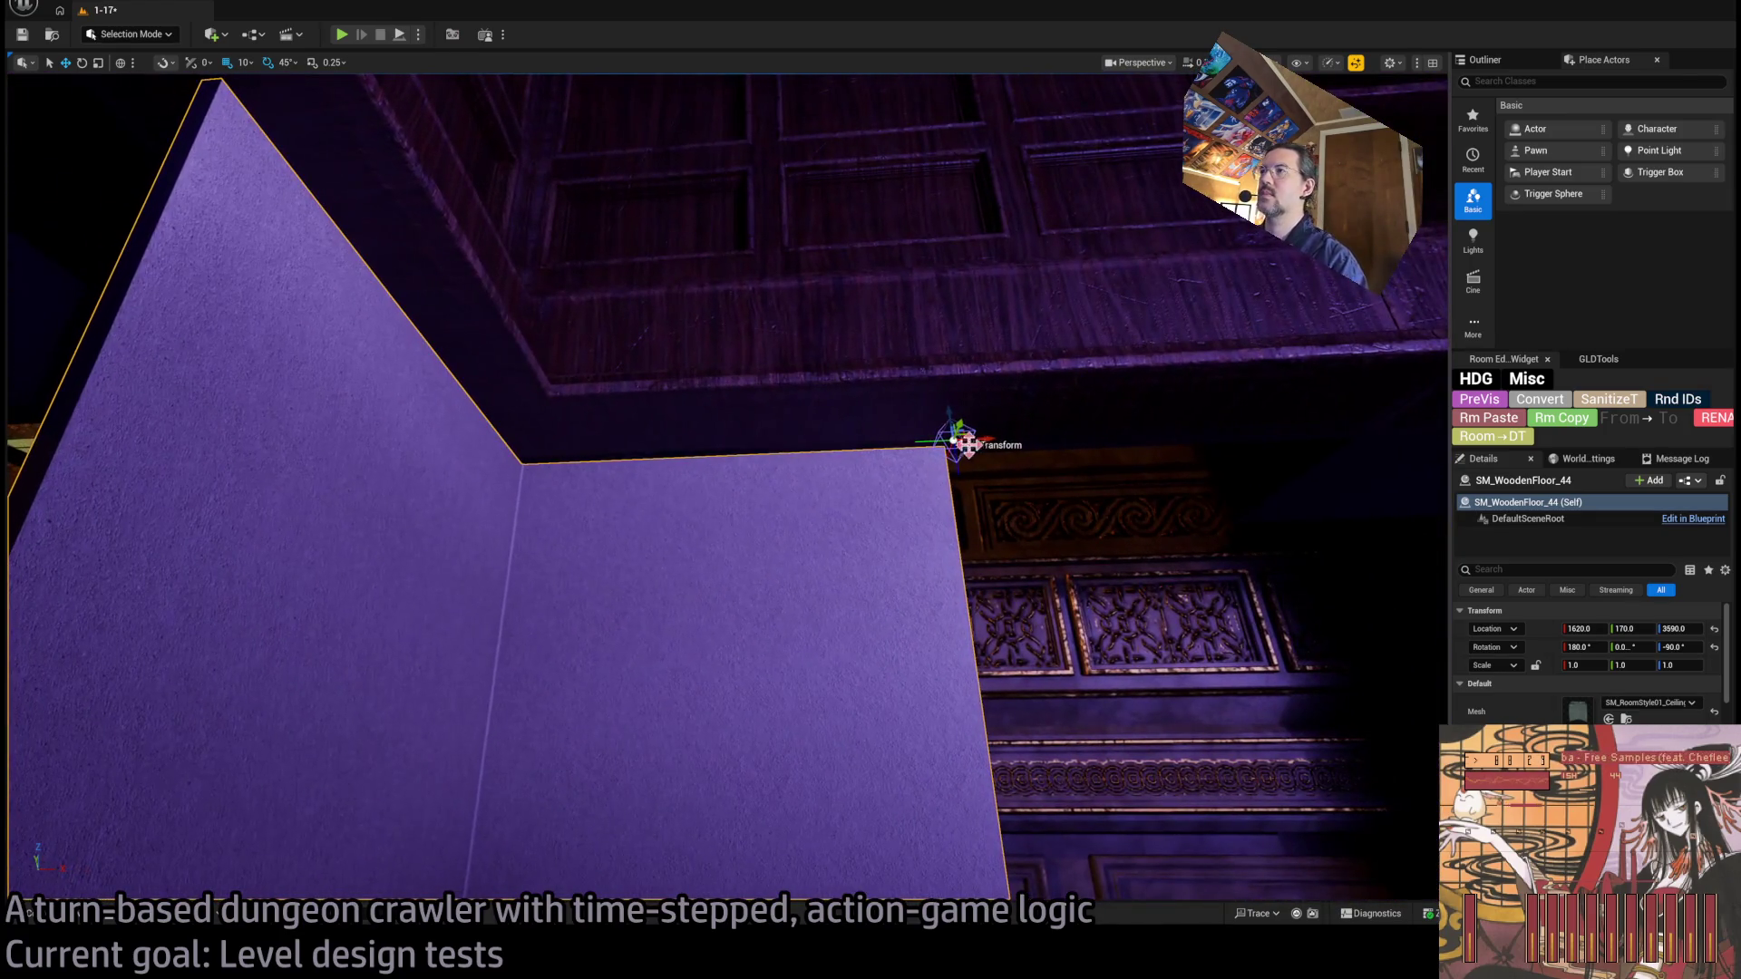
left_click_drag(988, 442, 977, 441)
left_click_drag(725, 489, 726, 490)
left_click_drag(1171, 601, 1171, 602)
Copy the middle cornice panel and line the panels up edge to edge from the corner piece.
left_click(1022, 595)
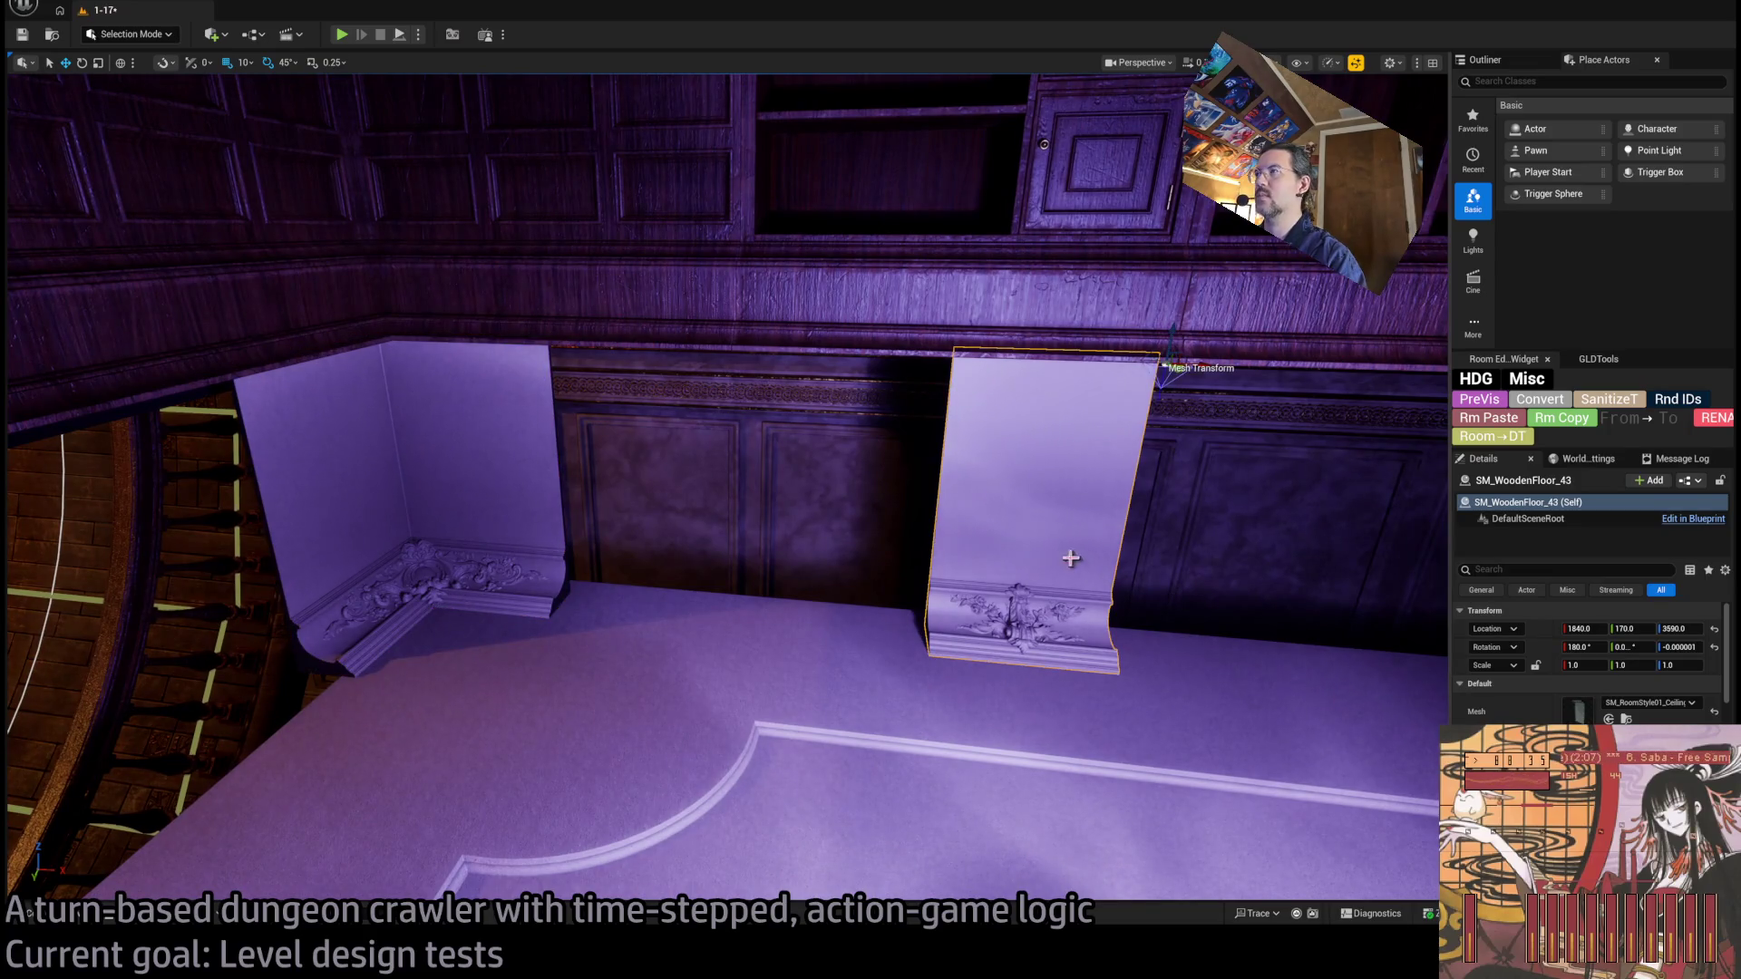
mouse_move(1185, 365)
left_mouse_down()
mouse_move(898, 376)
mouse_move(979, 380)
left_mouse_up()
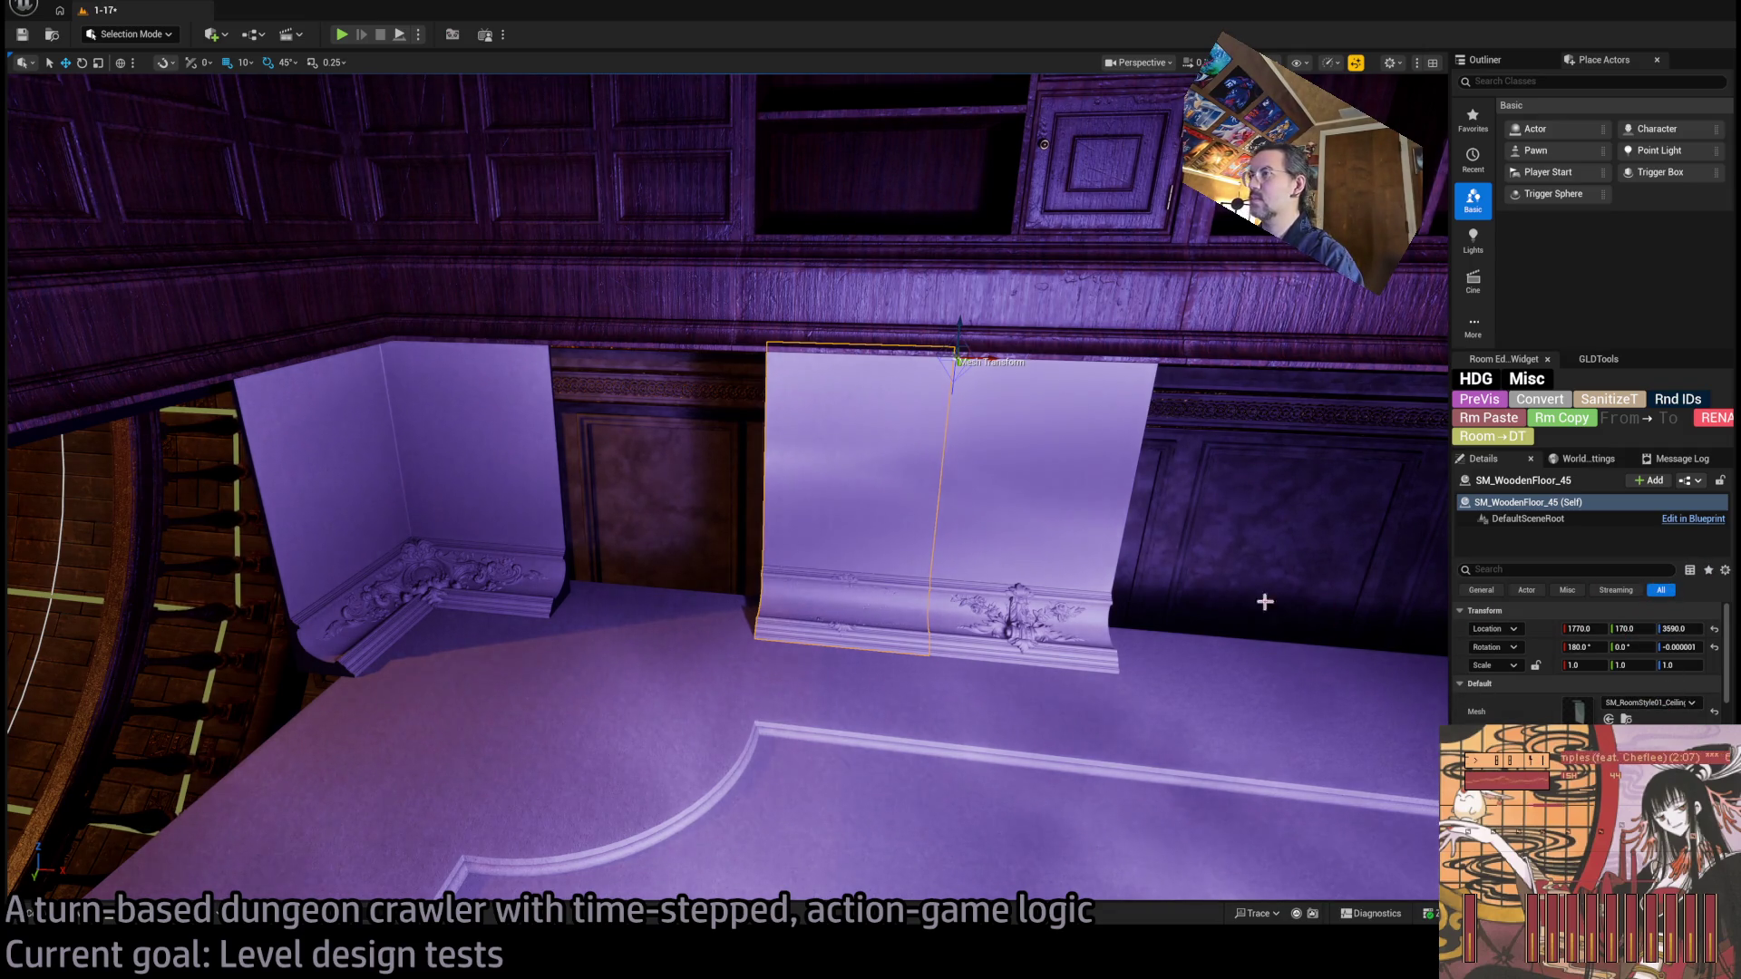
left_click_drag(998, 360, 756, 373)
left_click(1024, 399)
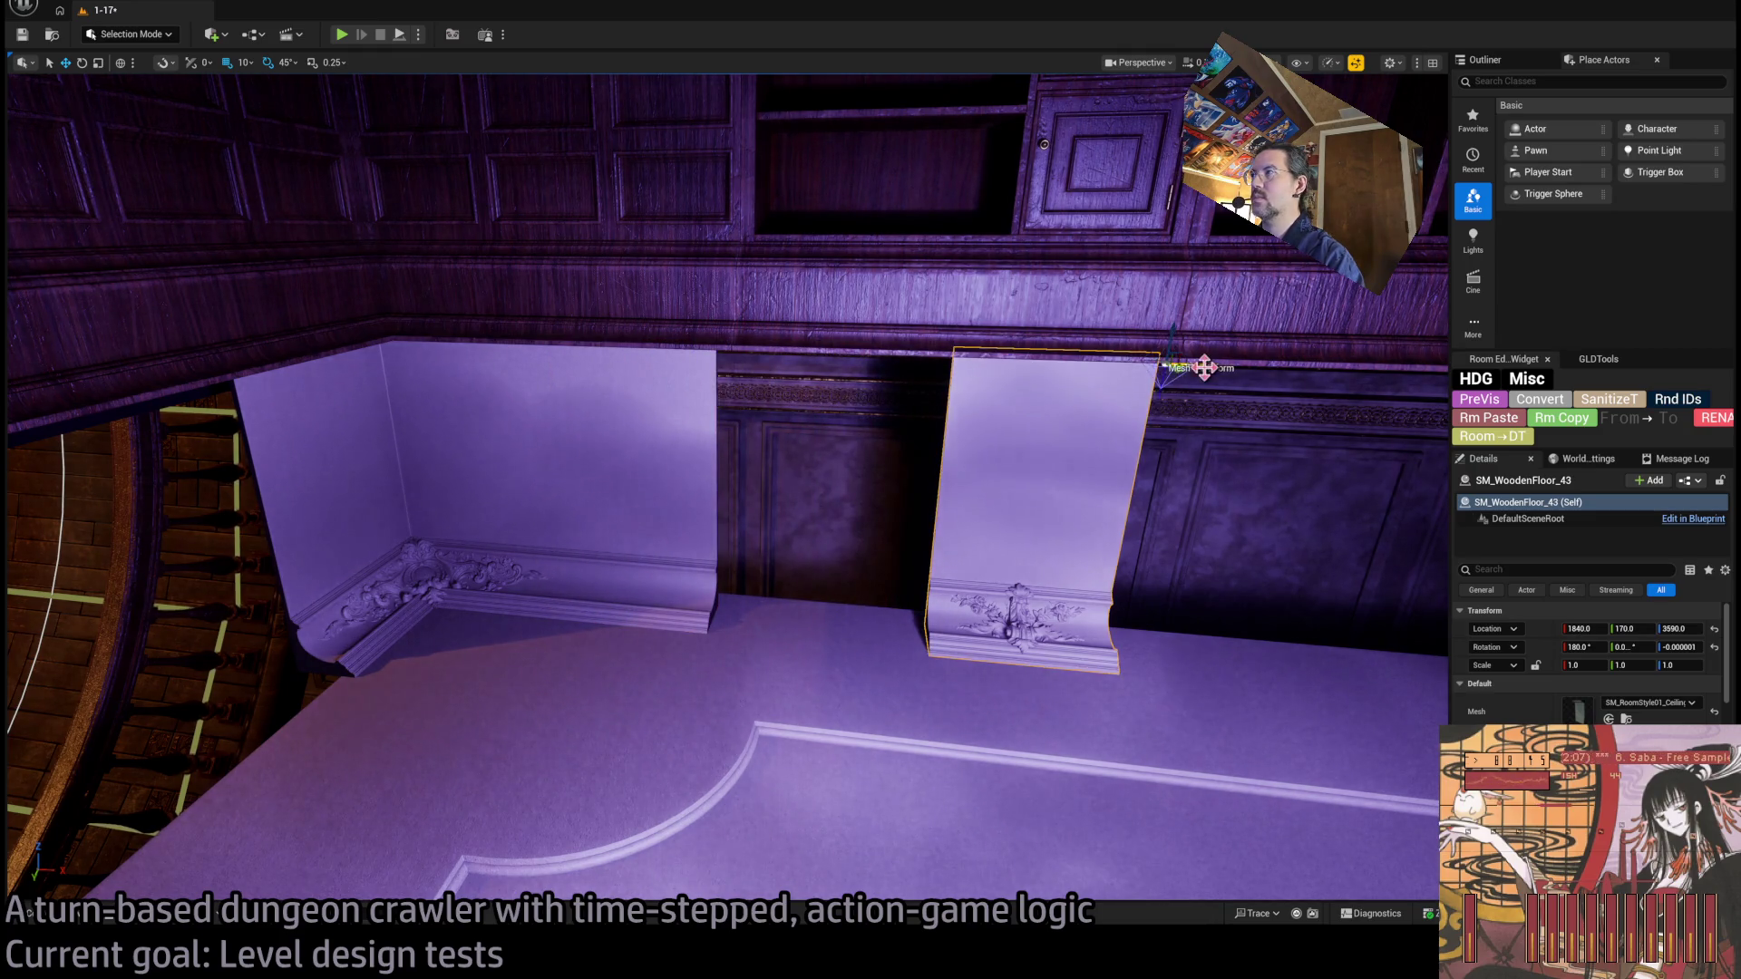
mouse_move(1170, 363)
left_mouse_down()
mouse_move(959, 360)
mouse_move(932, 379)
left_mouse_up()
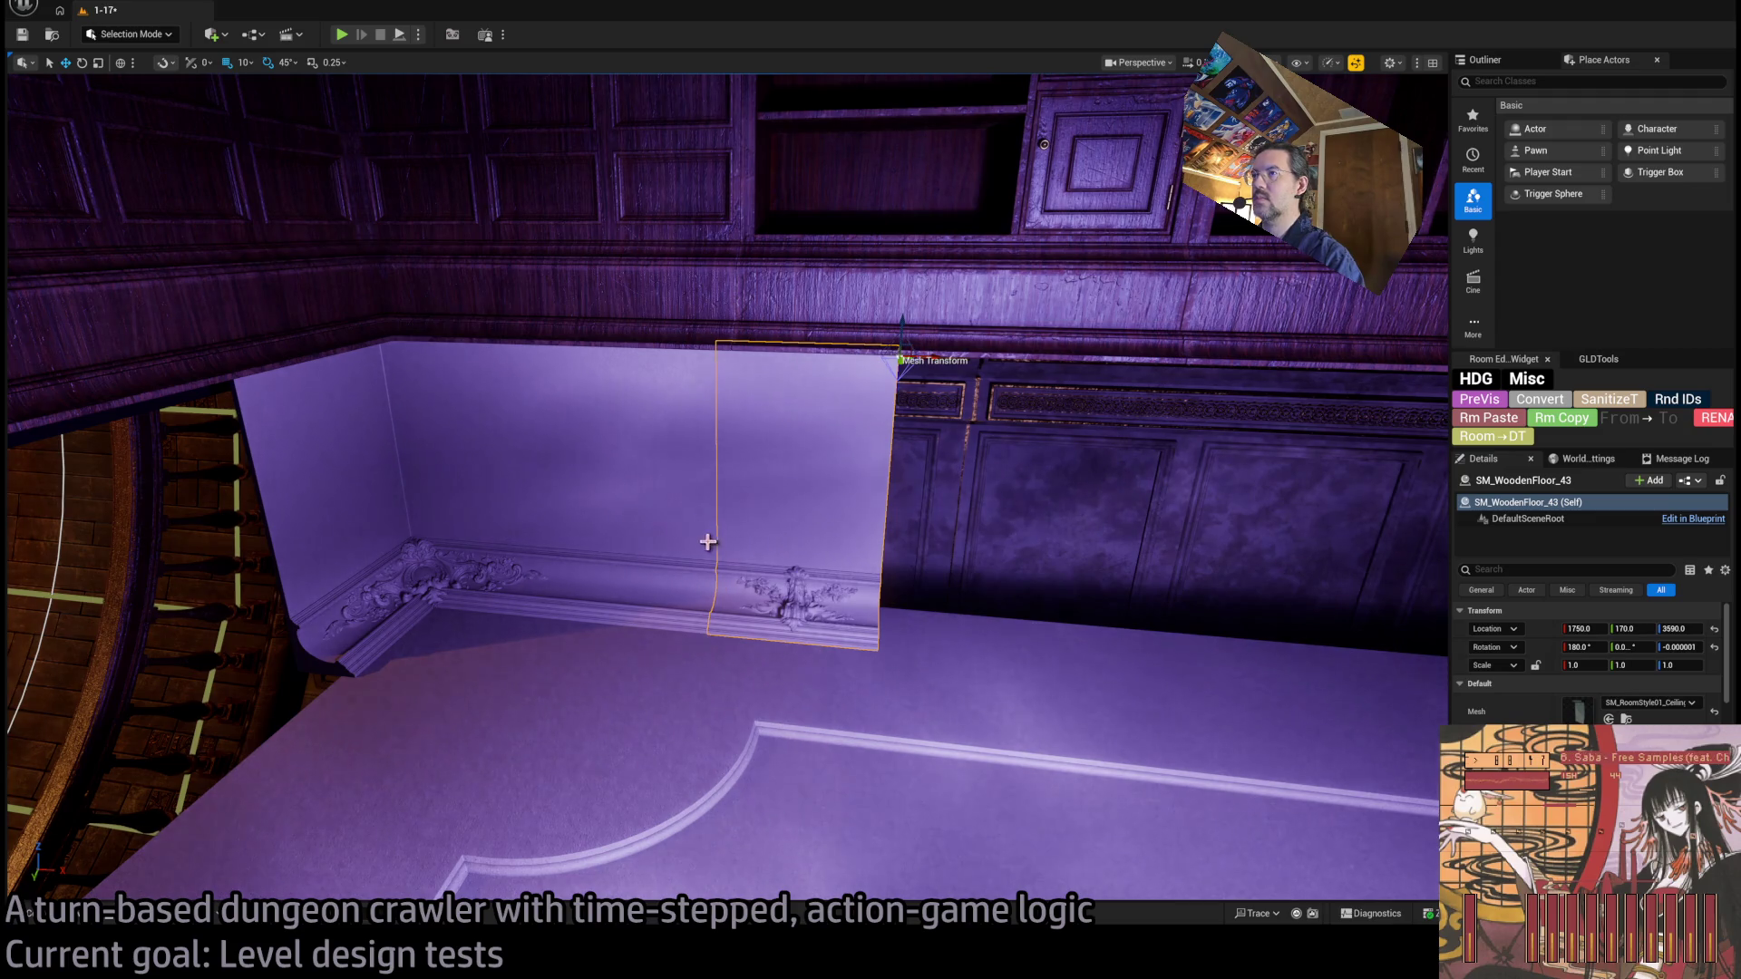
left_click(699, 368)
left_click_drag(725, 354, 1108, 365)
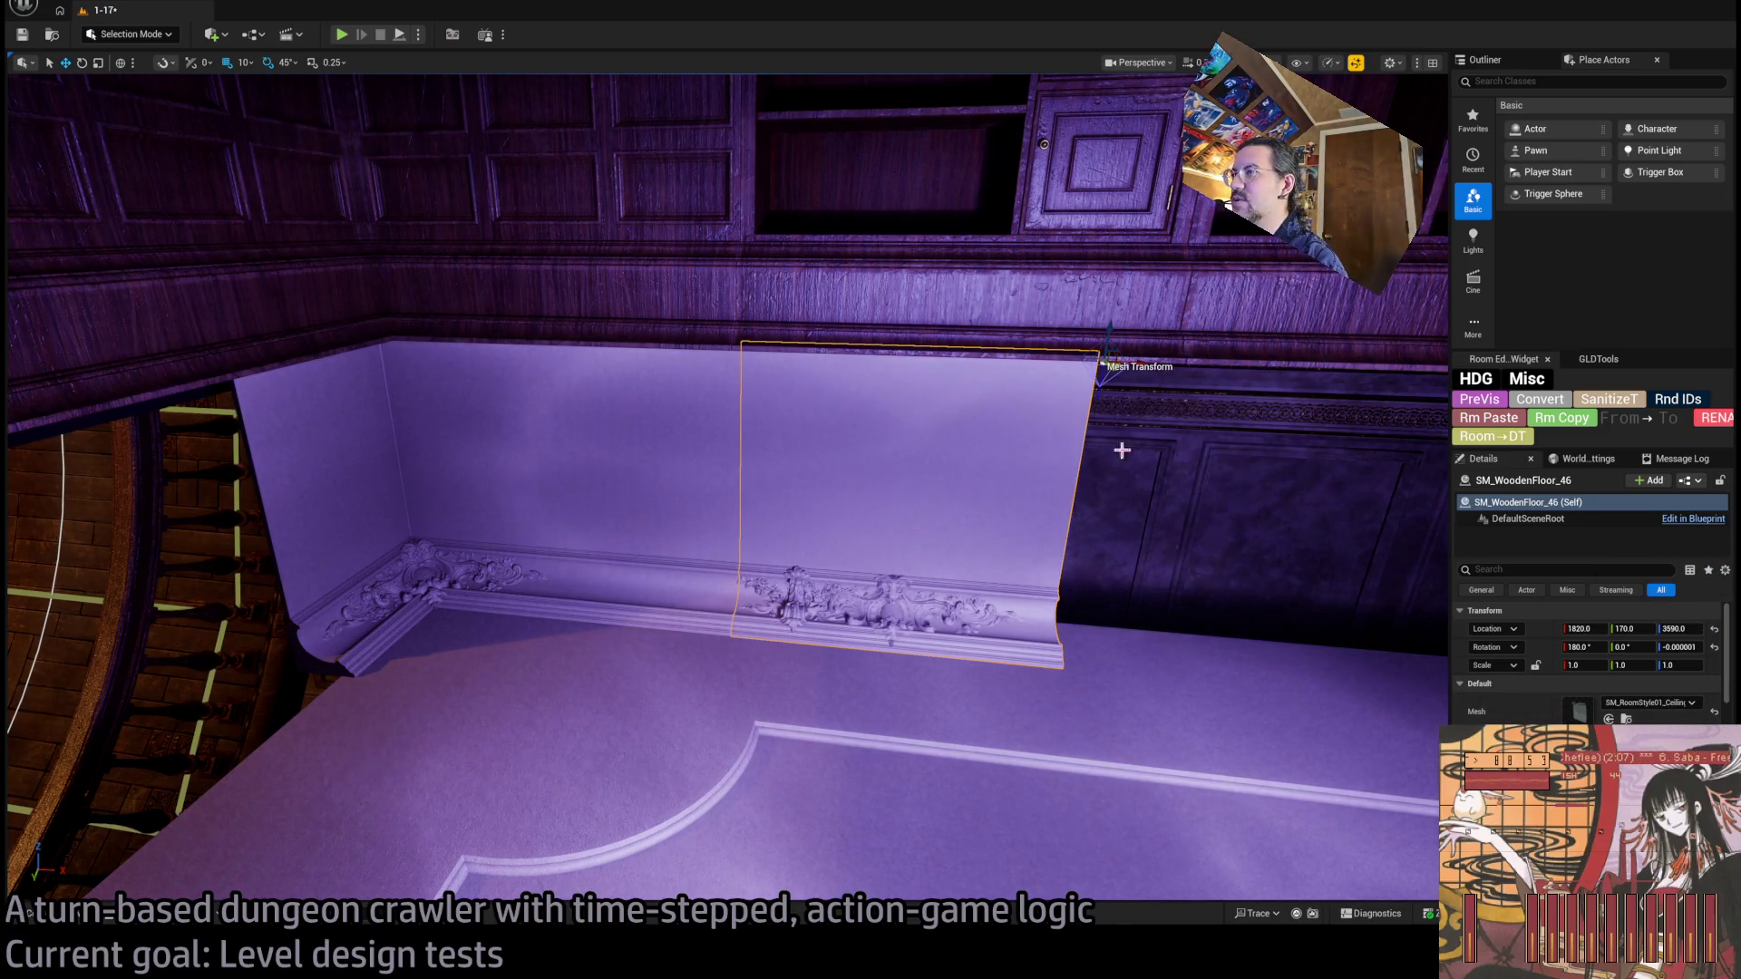
left_click_drag(1129, 367, 1294, 366)
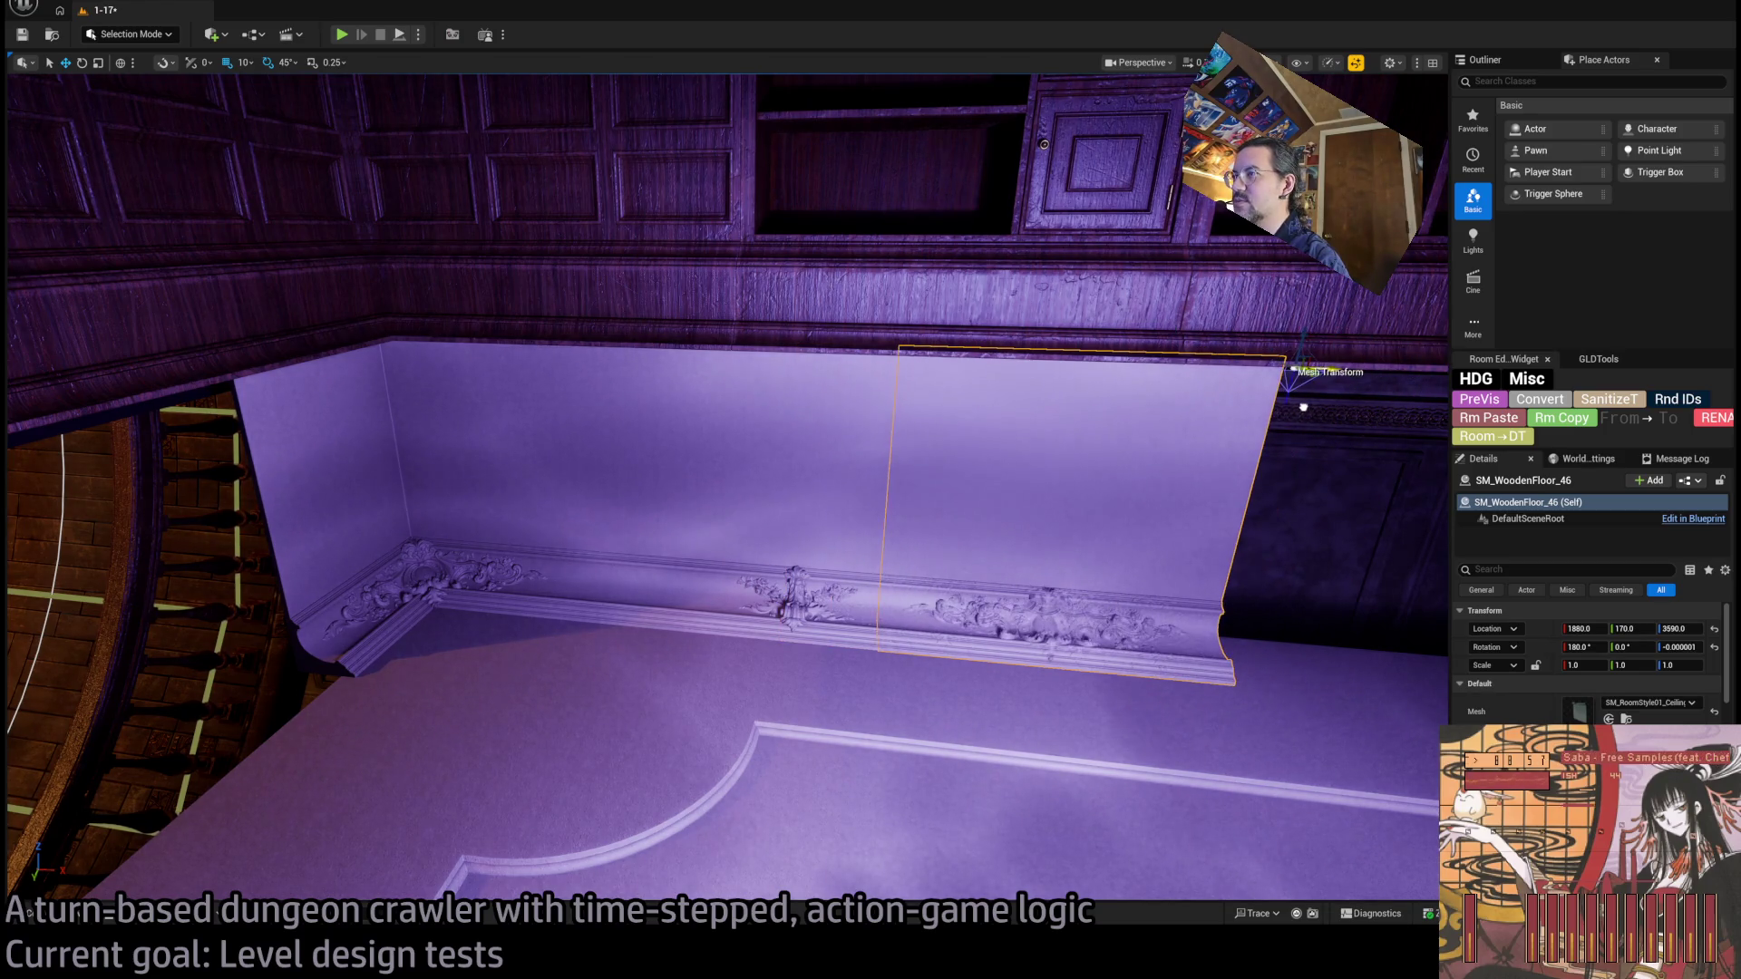
Close the gaps between cornice panels and shift three of them right along the wall.
key("f")
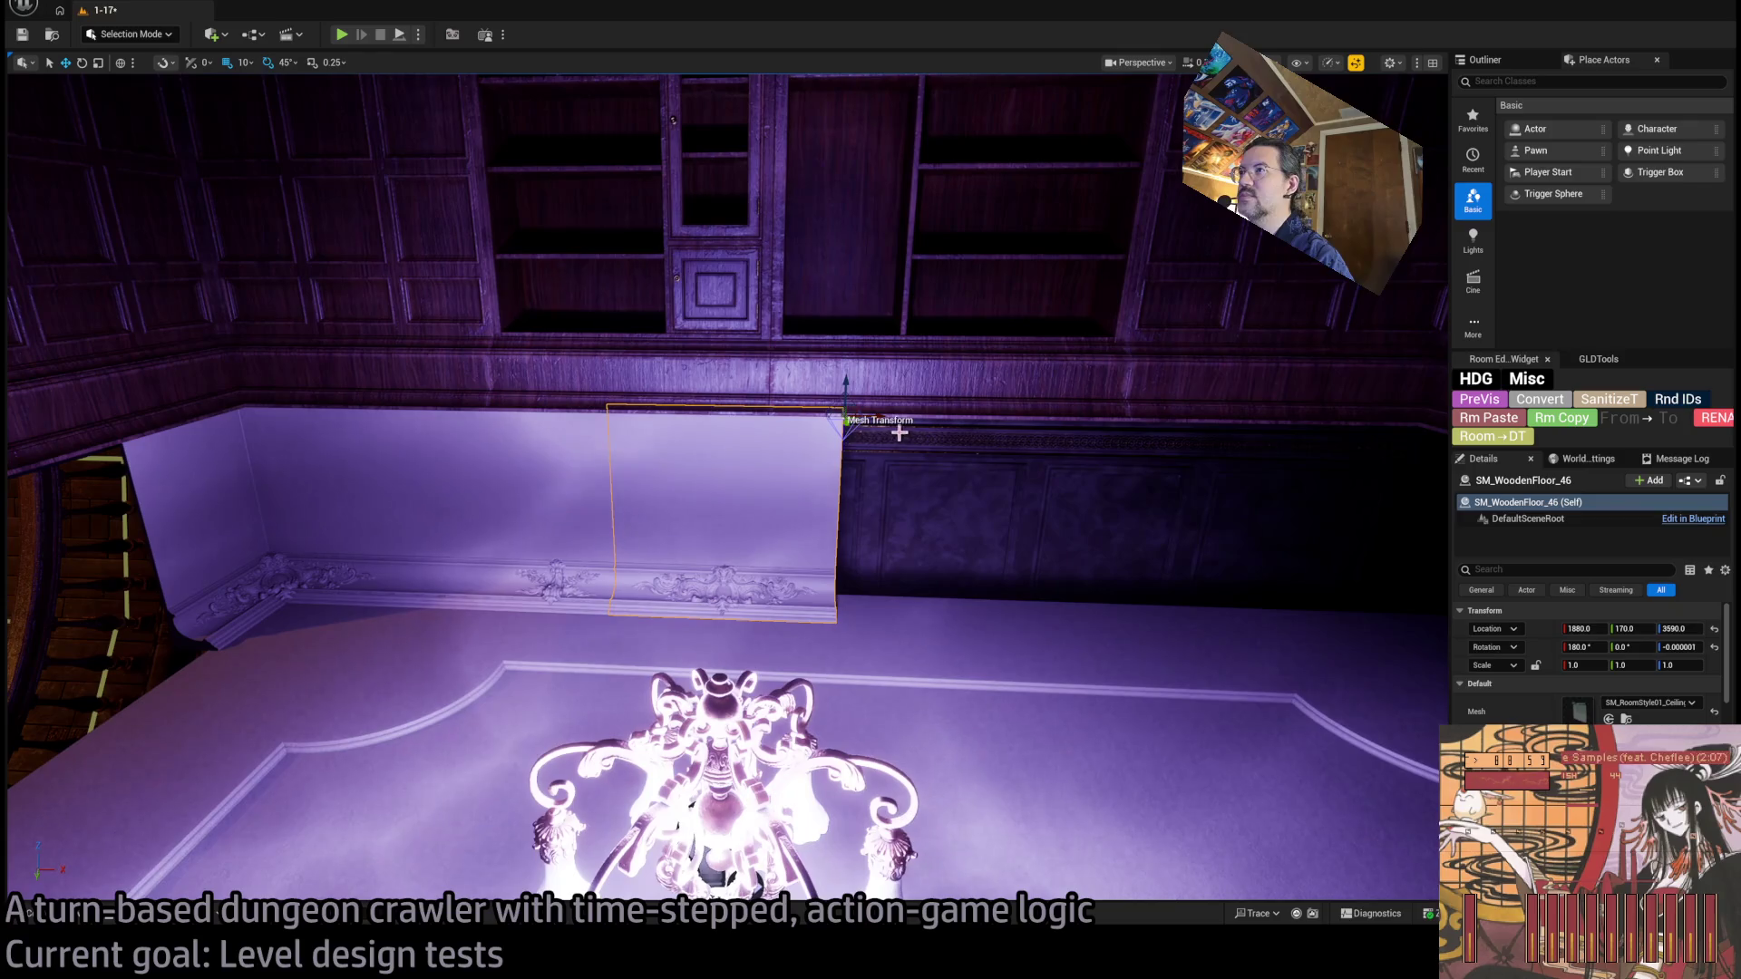
left_click_drag(875, 419, 1108, 427)
left_click(491, 434)
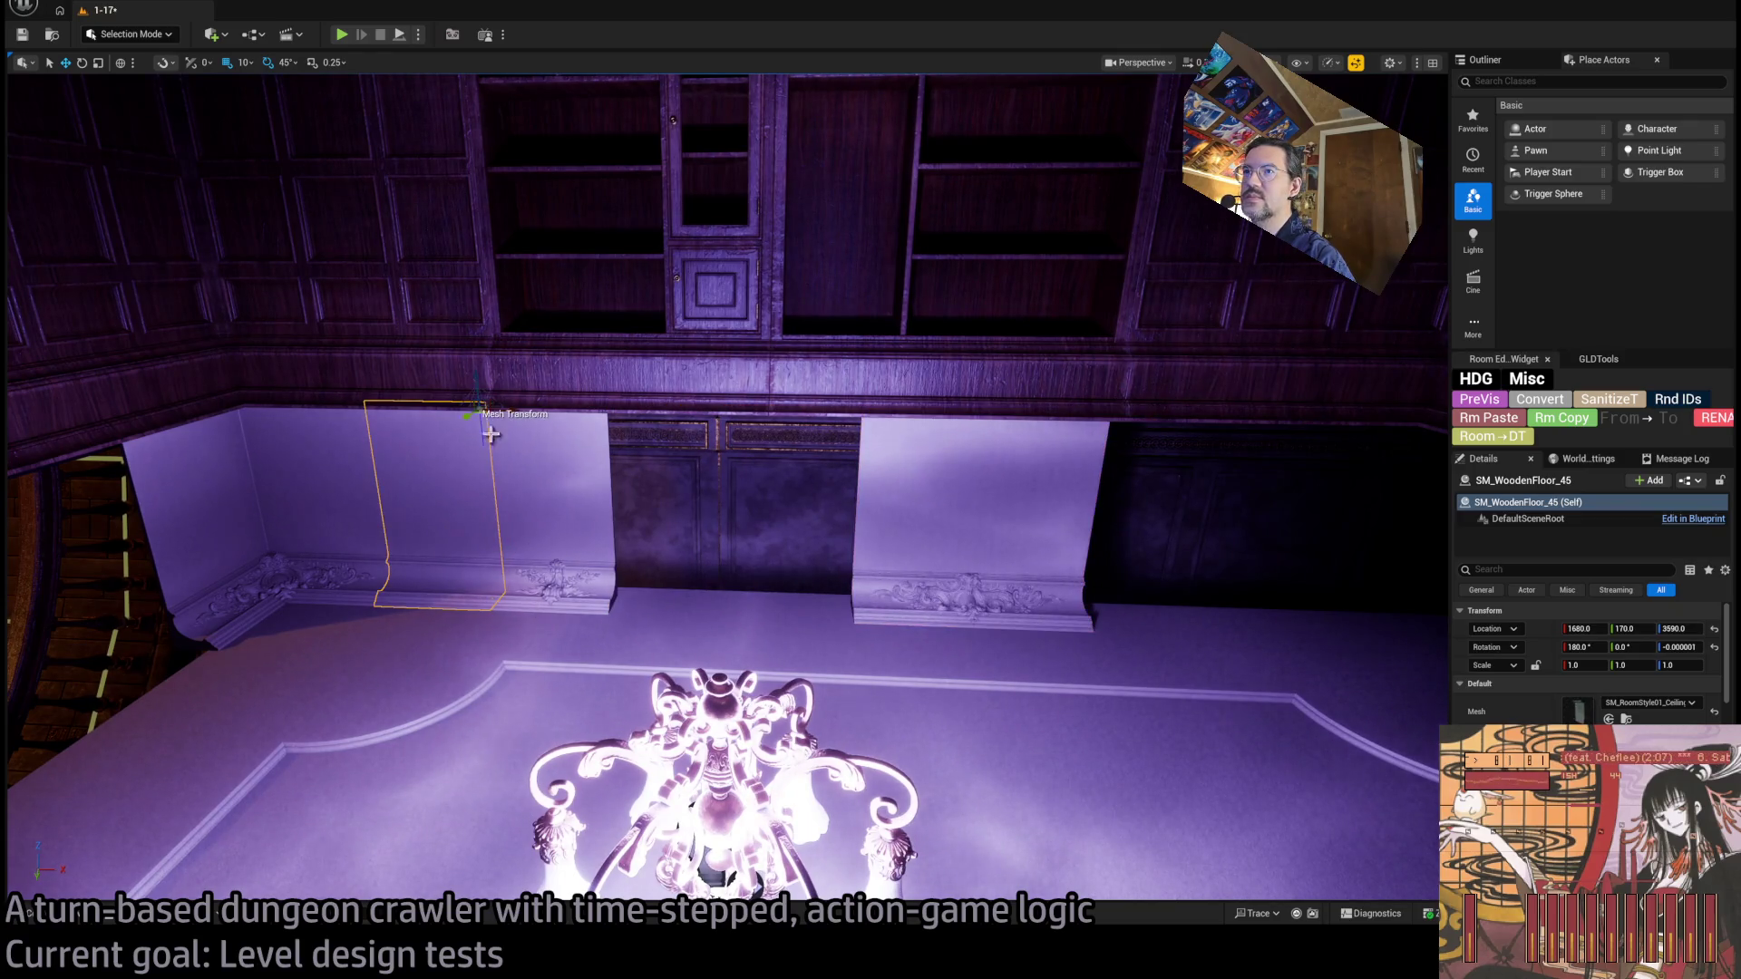
left_click_drag(508, 409, 634, 411)
left_click(958, 493)
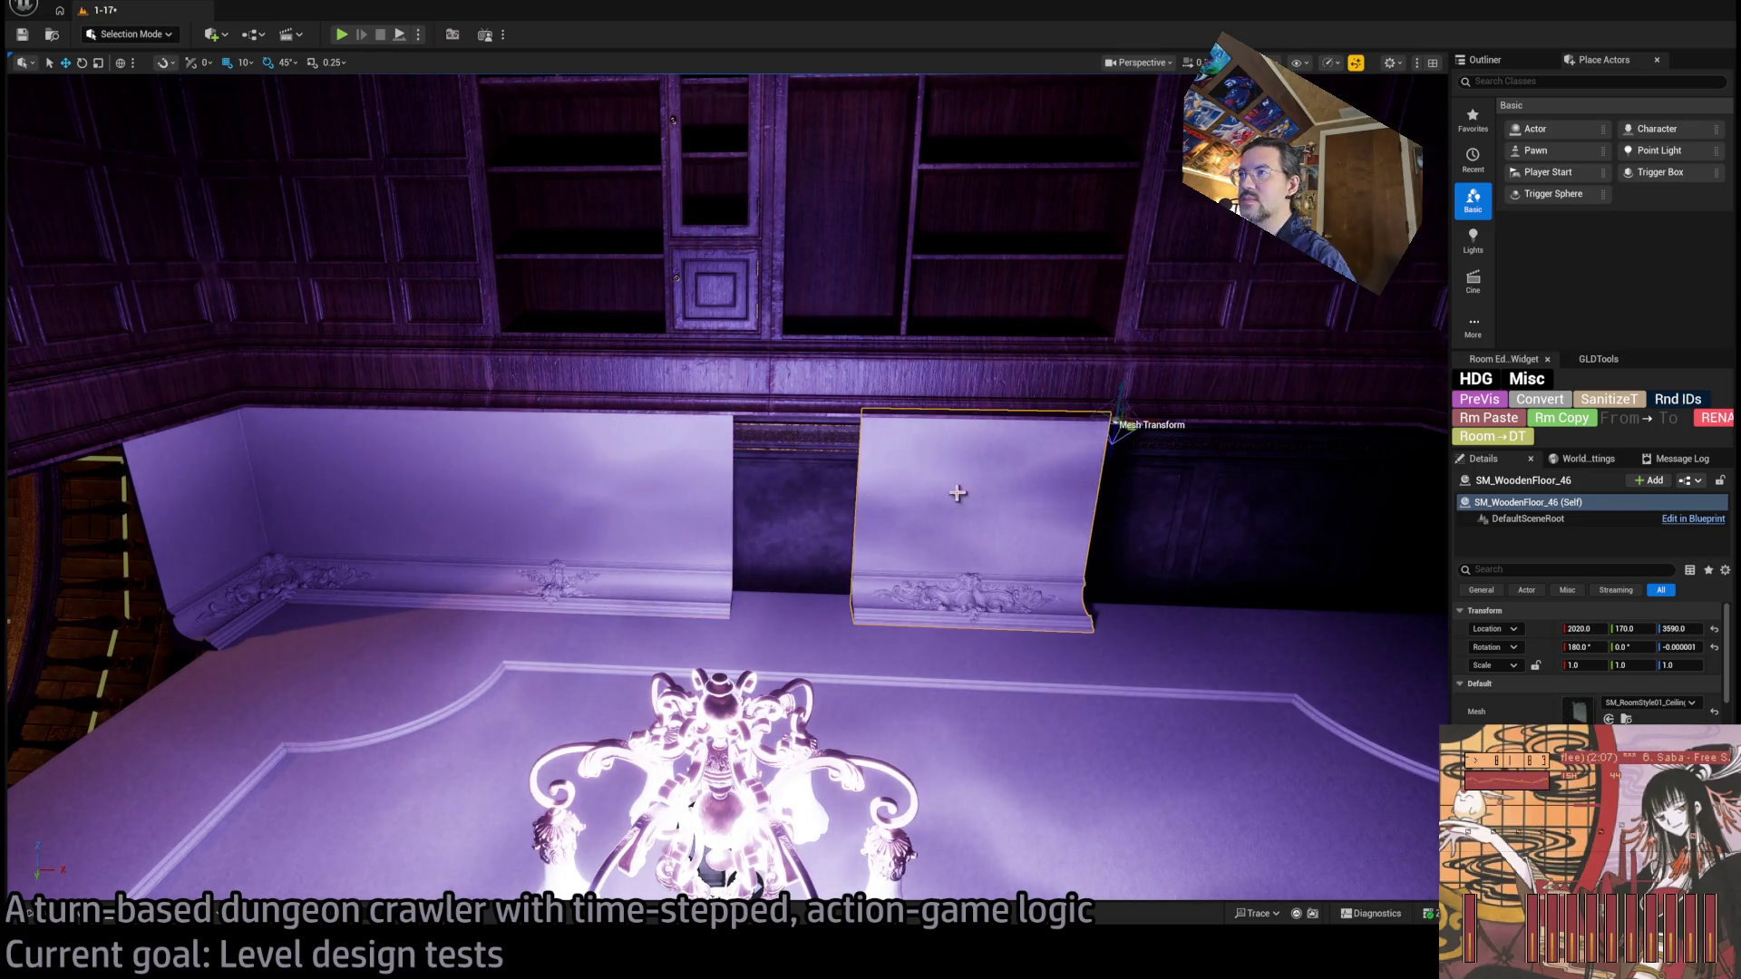
left_click_drag(1148, 423, 972, 427)
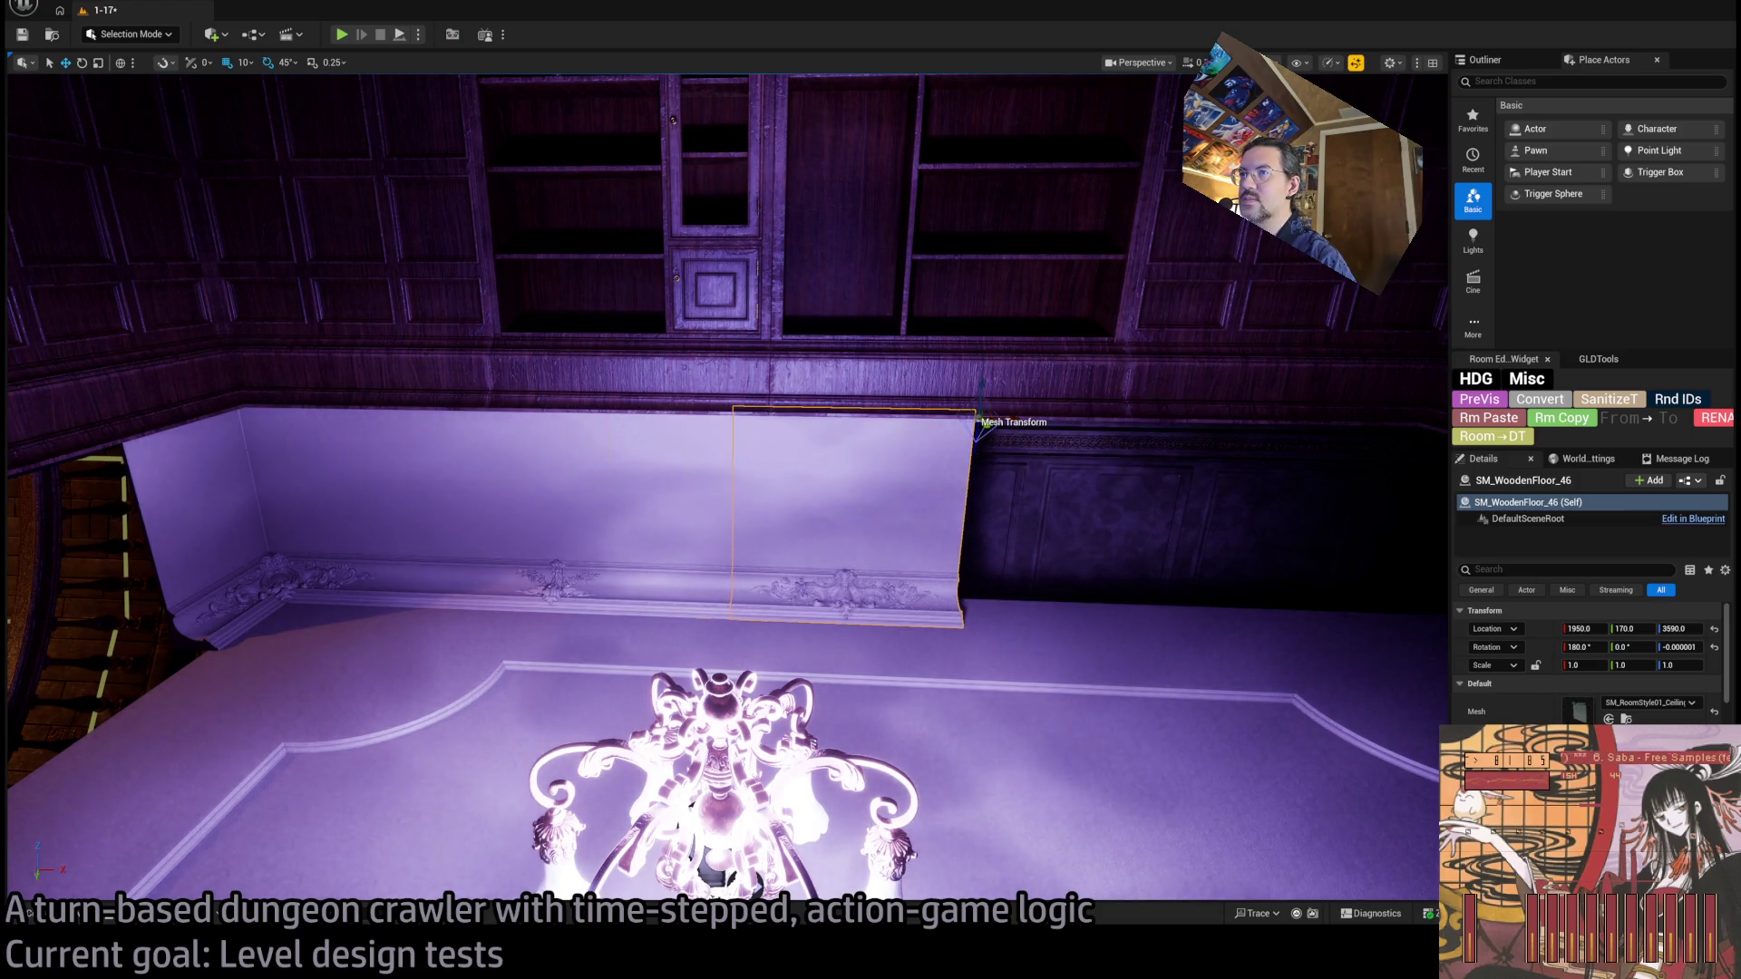
left_click(580, 540)
left_click(444, 549, "ctrl")
left_click(516, 408, "ctrl")
mouse_move(516, 408)
left_mouse_down()
mouse_move(1188, 426)
mouse_move(1160, 431)
left_mouse_up()
Rotate the left corner cornice piece 180° and fit it into the room corner at X 2170, Y 240.
left_click(363, 508)
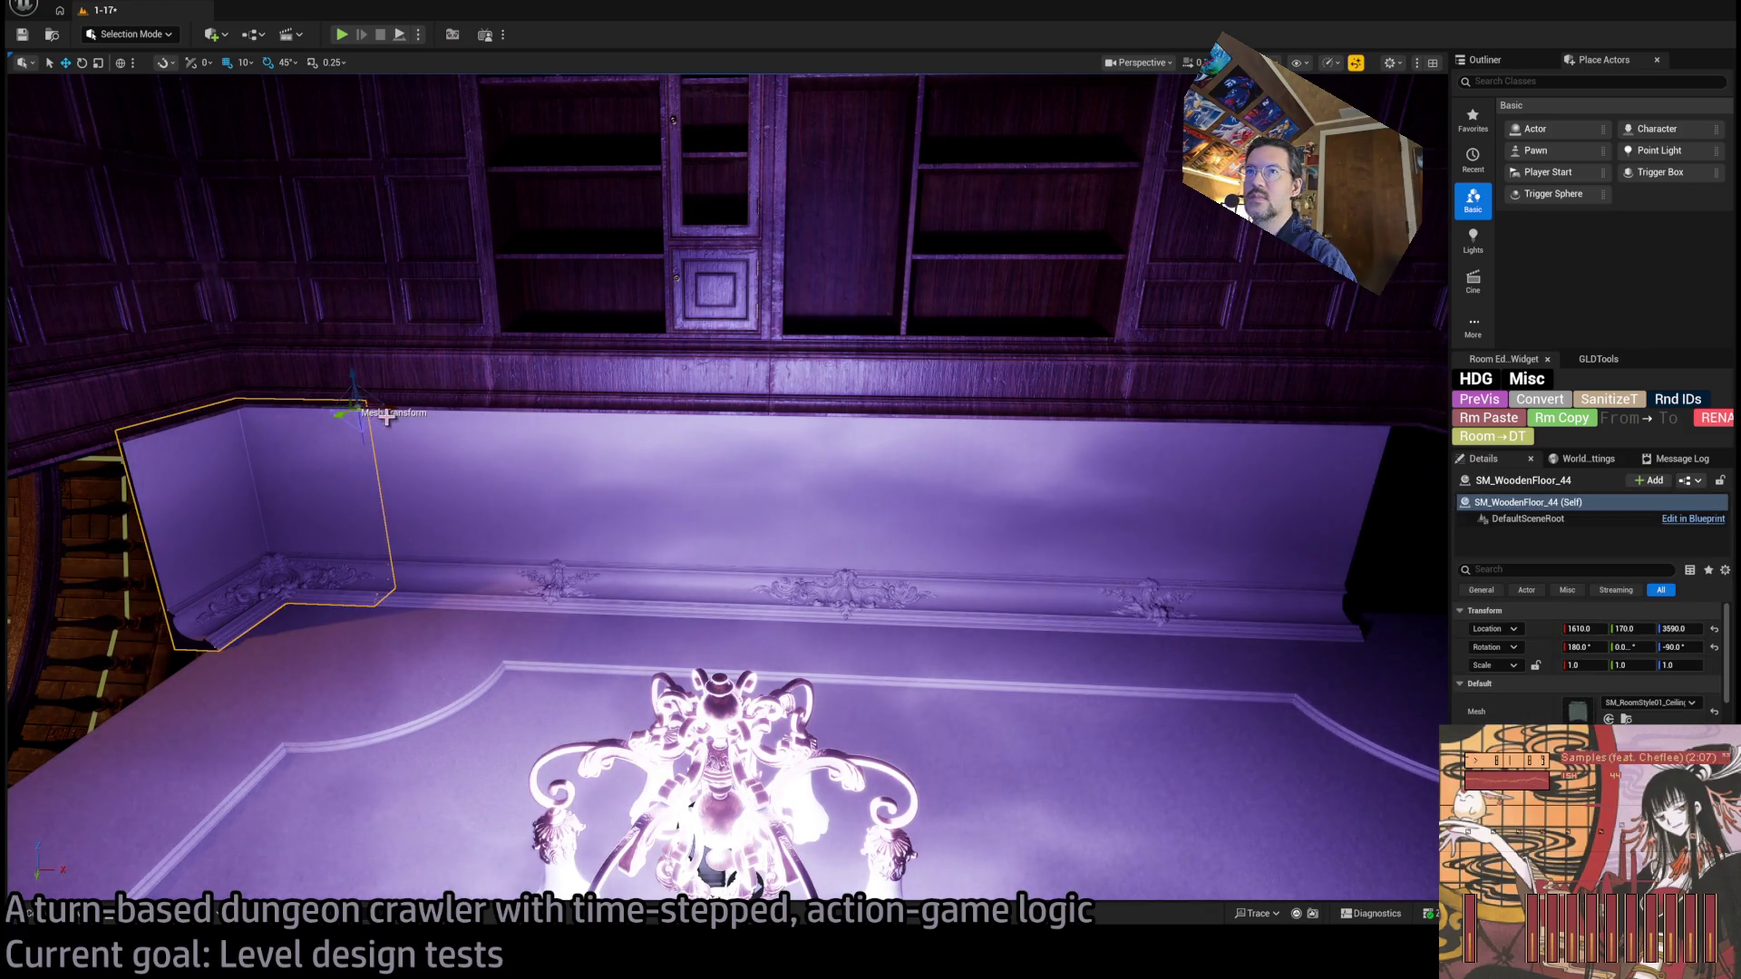
left_click_drag(386, 417, 1206, 417)
key("f")
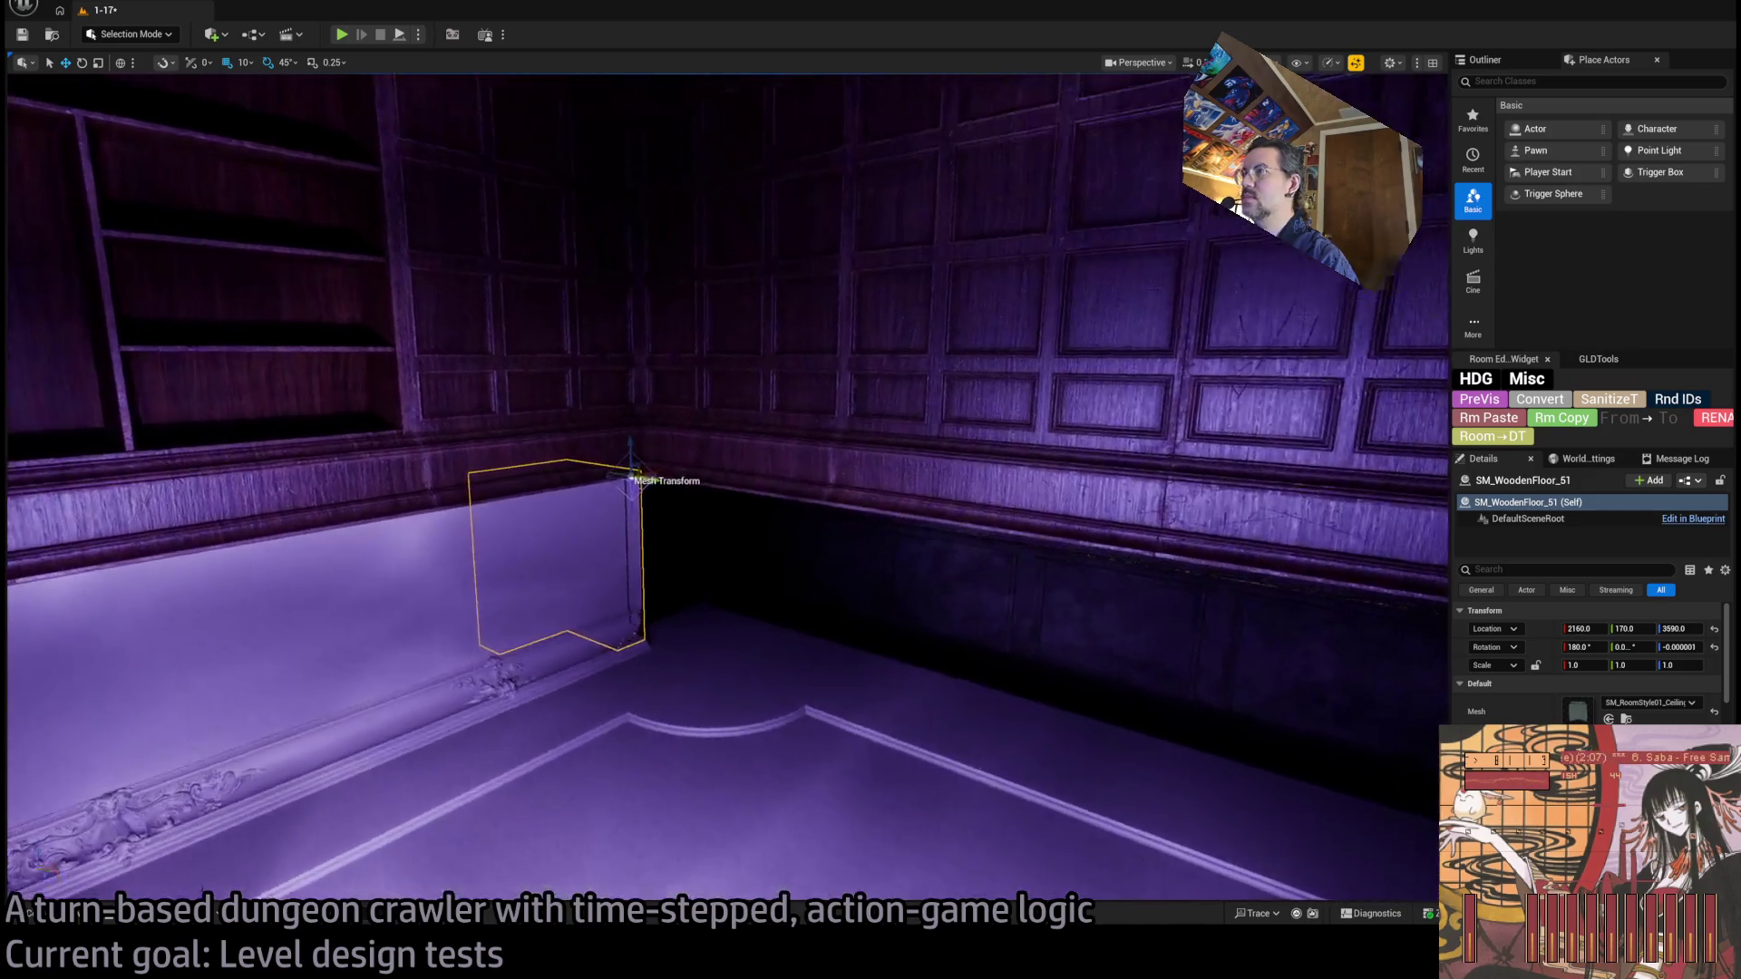
mouse_move(746, 426)
left_mouse_down()
mouse_move(816, 453)
mouse_move(987, 576)
left_mouse_up()
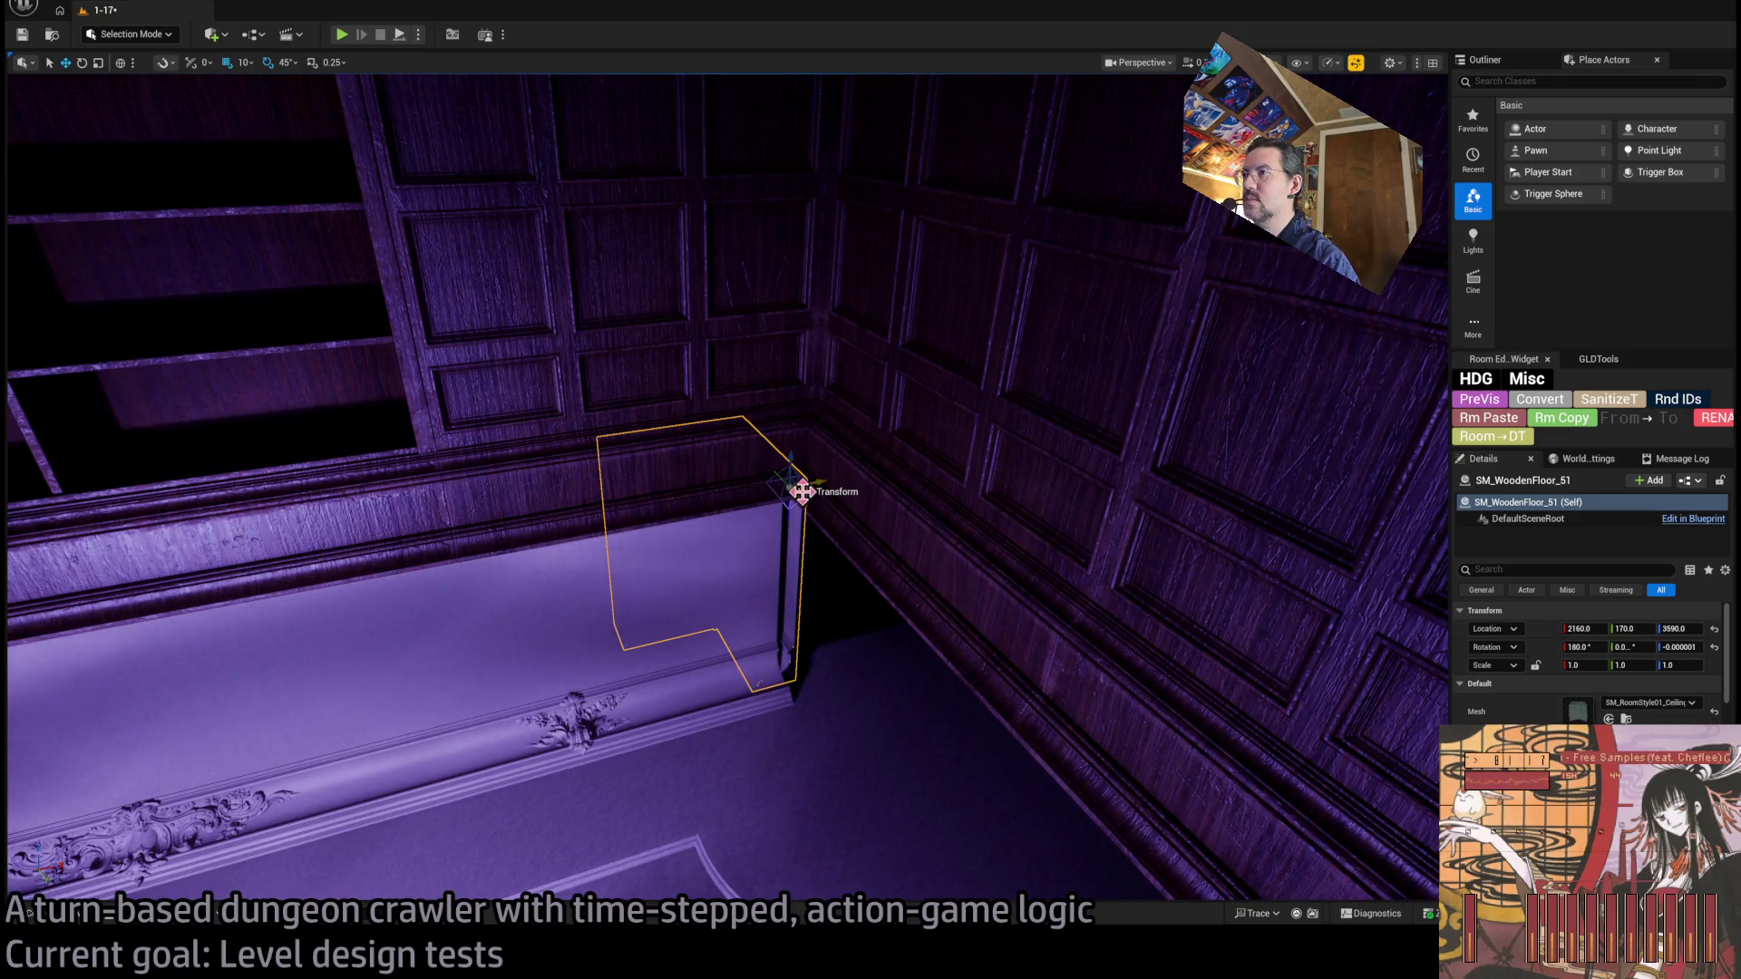
mouse_move(804, 491)
left_mouse_down()
mouse_move(917, 551)
mouse_move(1049, 552)
mouse_move(1042, 536)
left_mouse_up()
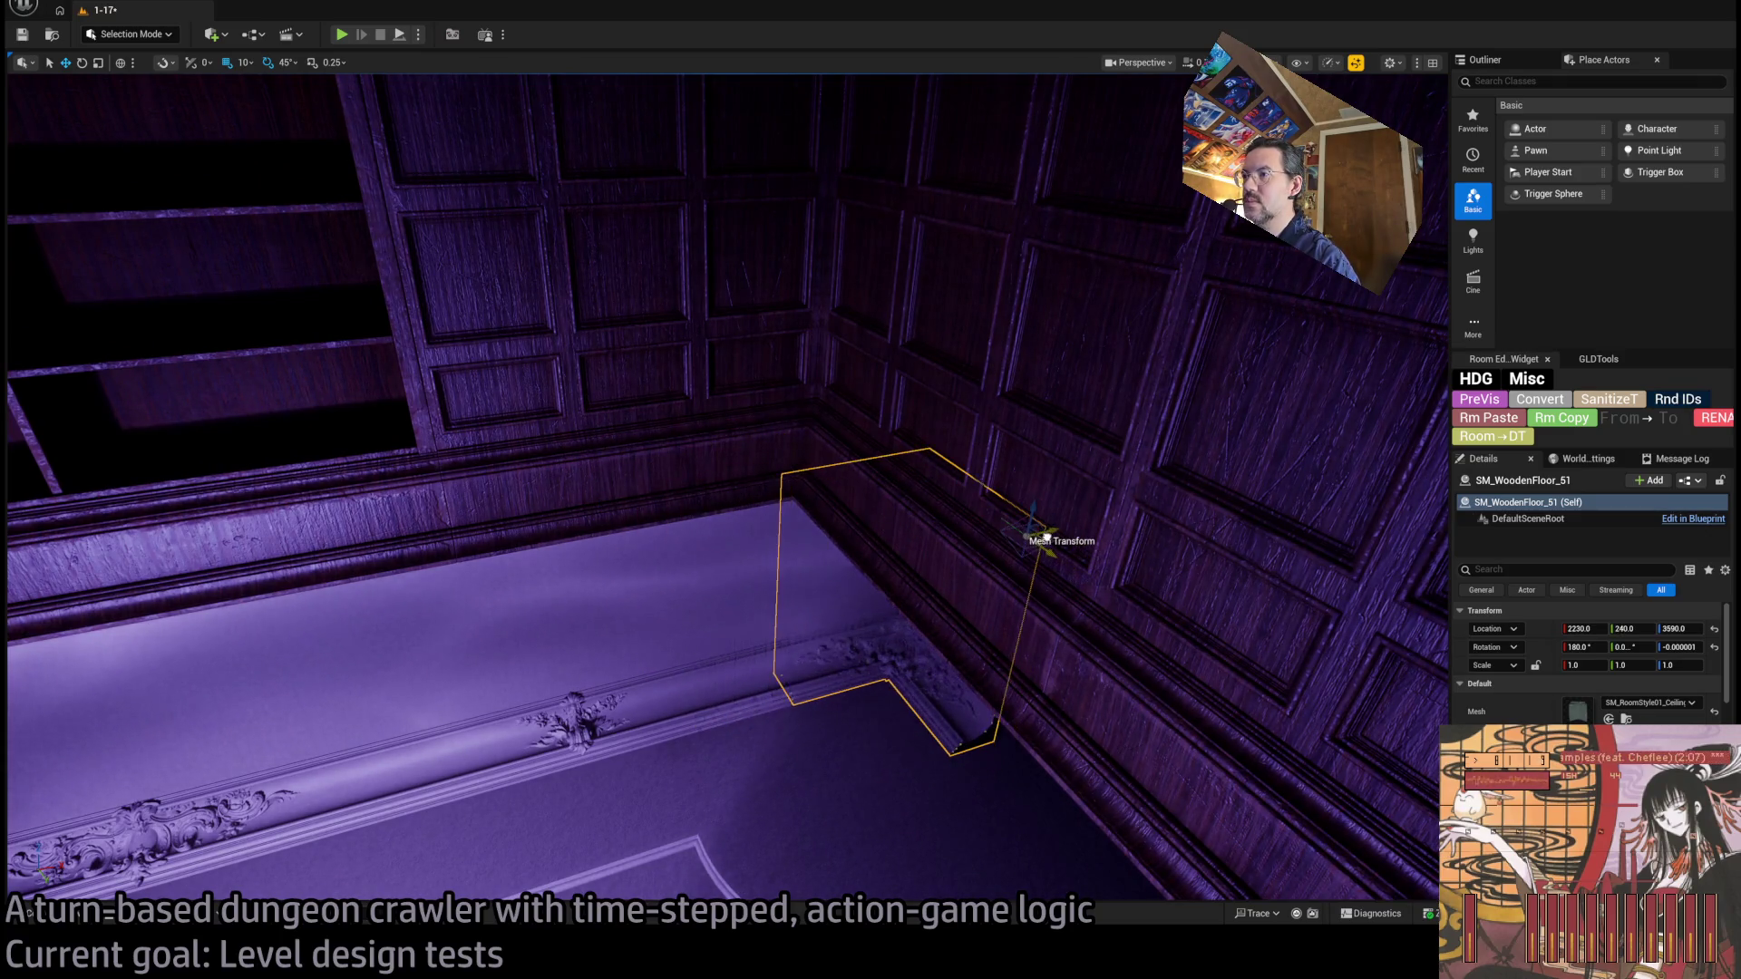
key("ctrl+z")
key("f")
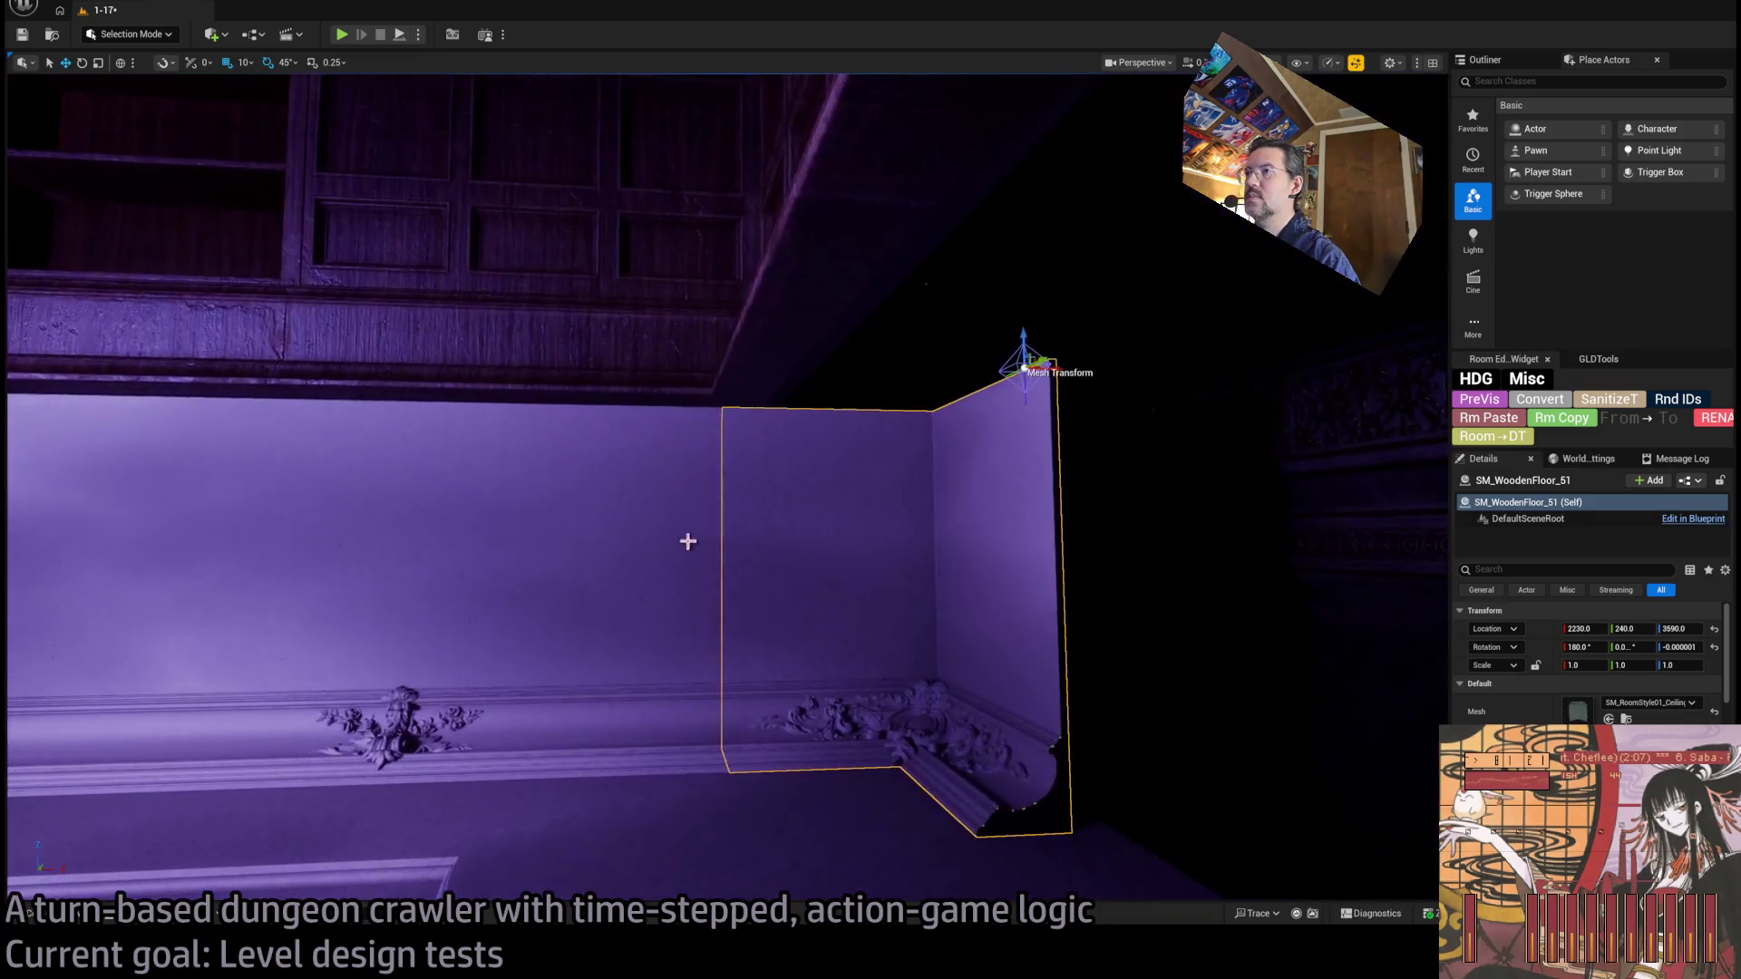
key("ctrl+y")
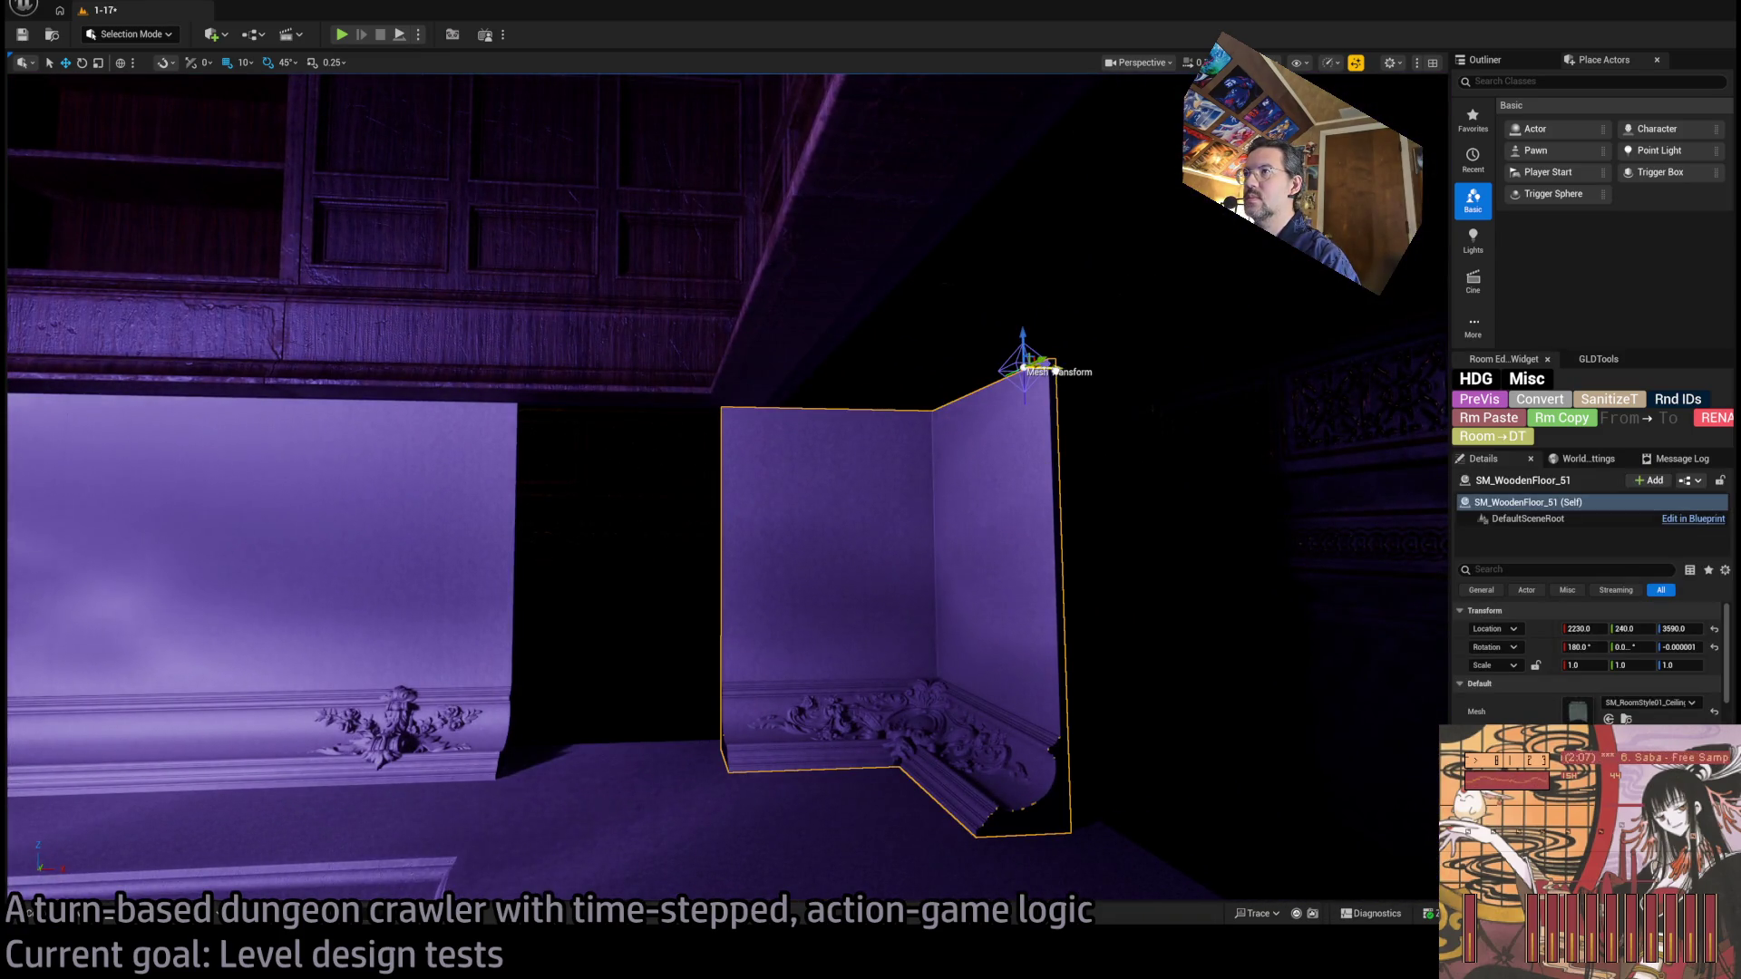
mouse_move(1059, 398)
left_mouse_down()
mouse_move(793, 397)
mouse_move(816, 395)
left_mouse_up()
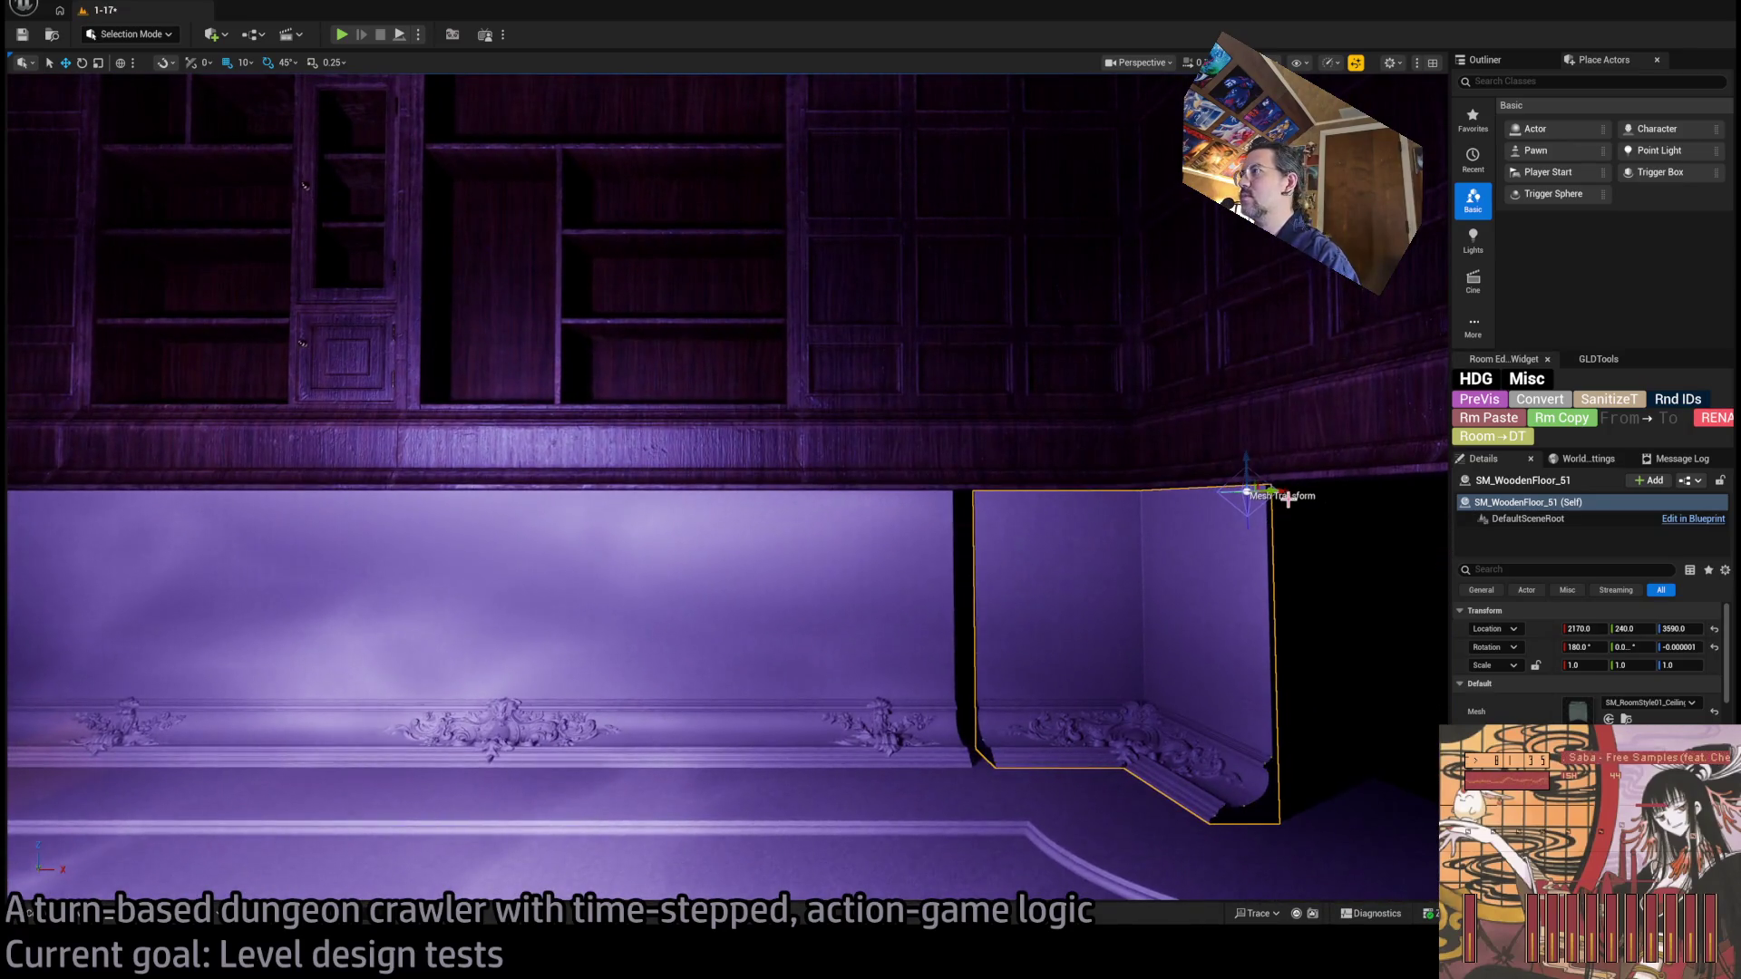
left_click(1251, 494)
key("f")
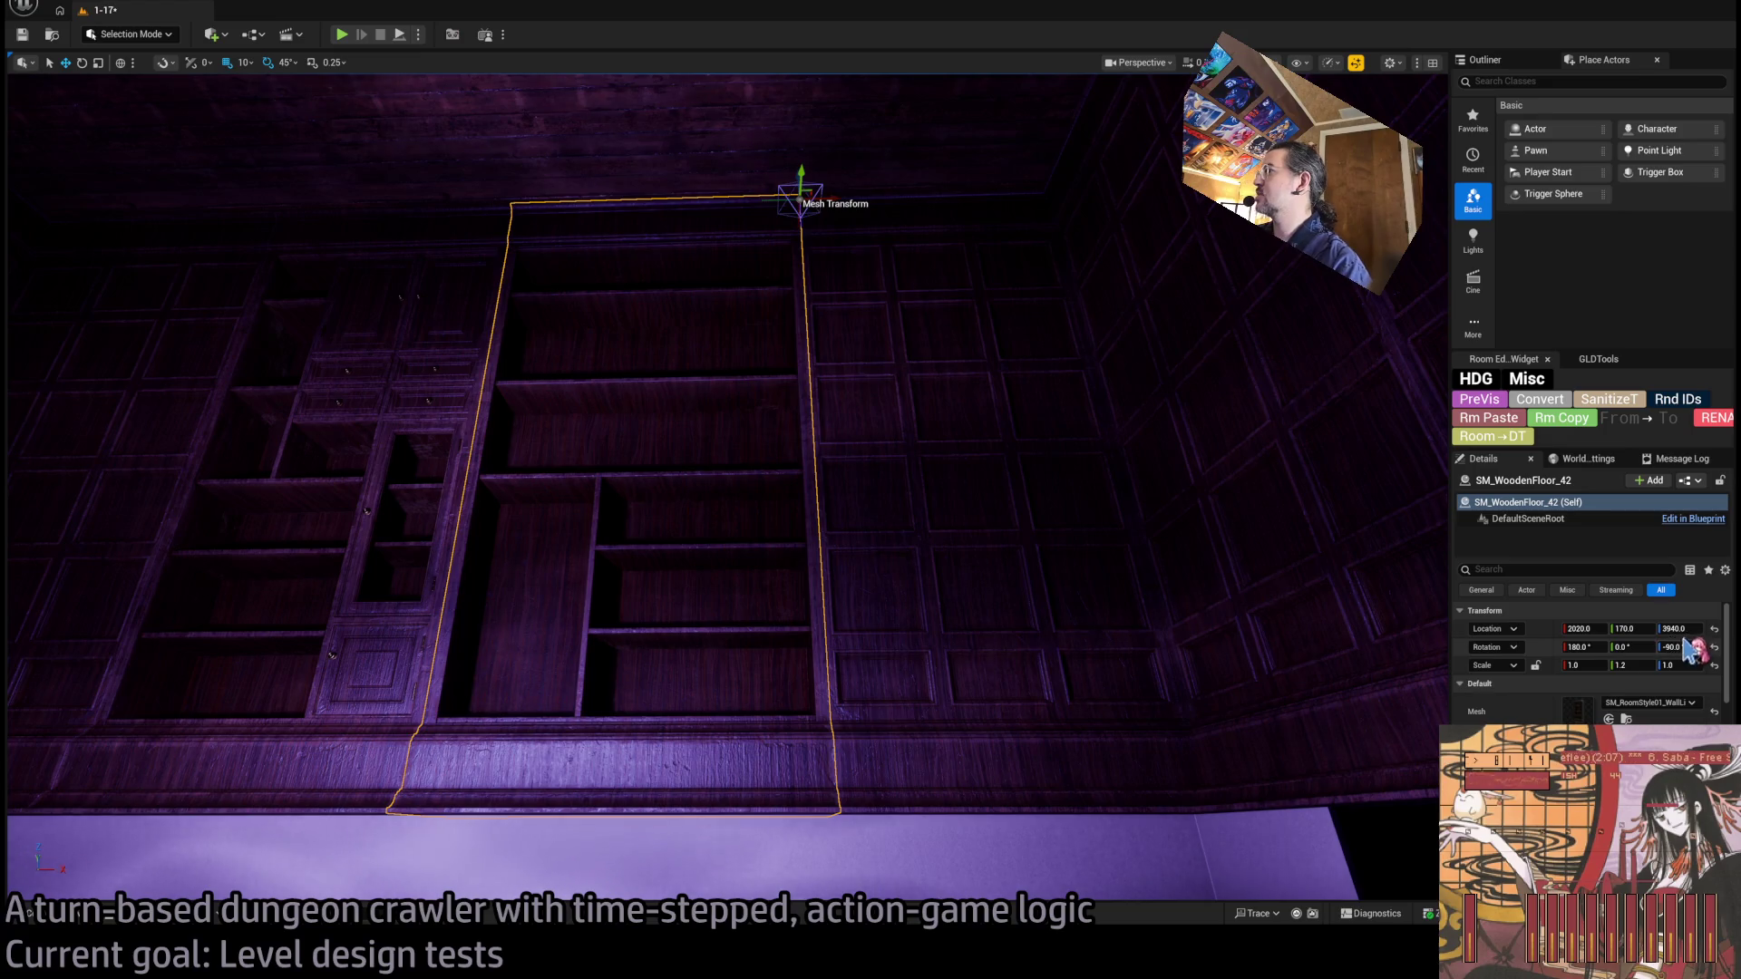
Reset the central bookshelf section SM_WoodenFloor_42 to Scale Y 1.0.
left_click(1714, 664)
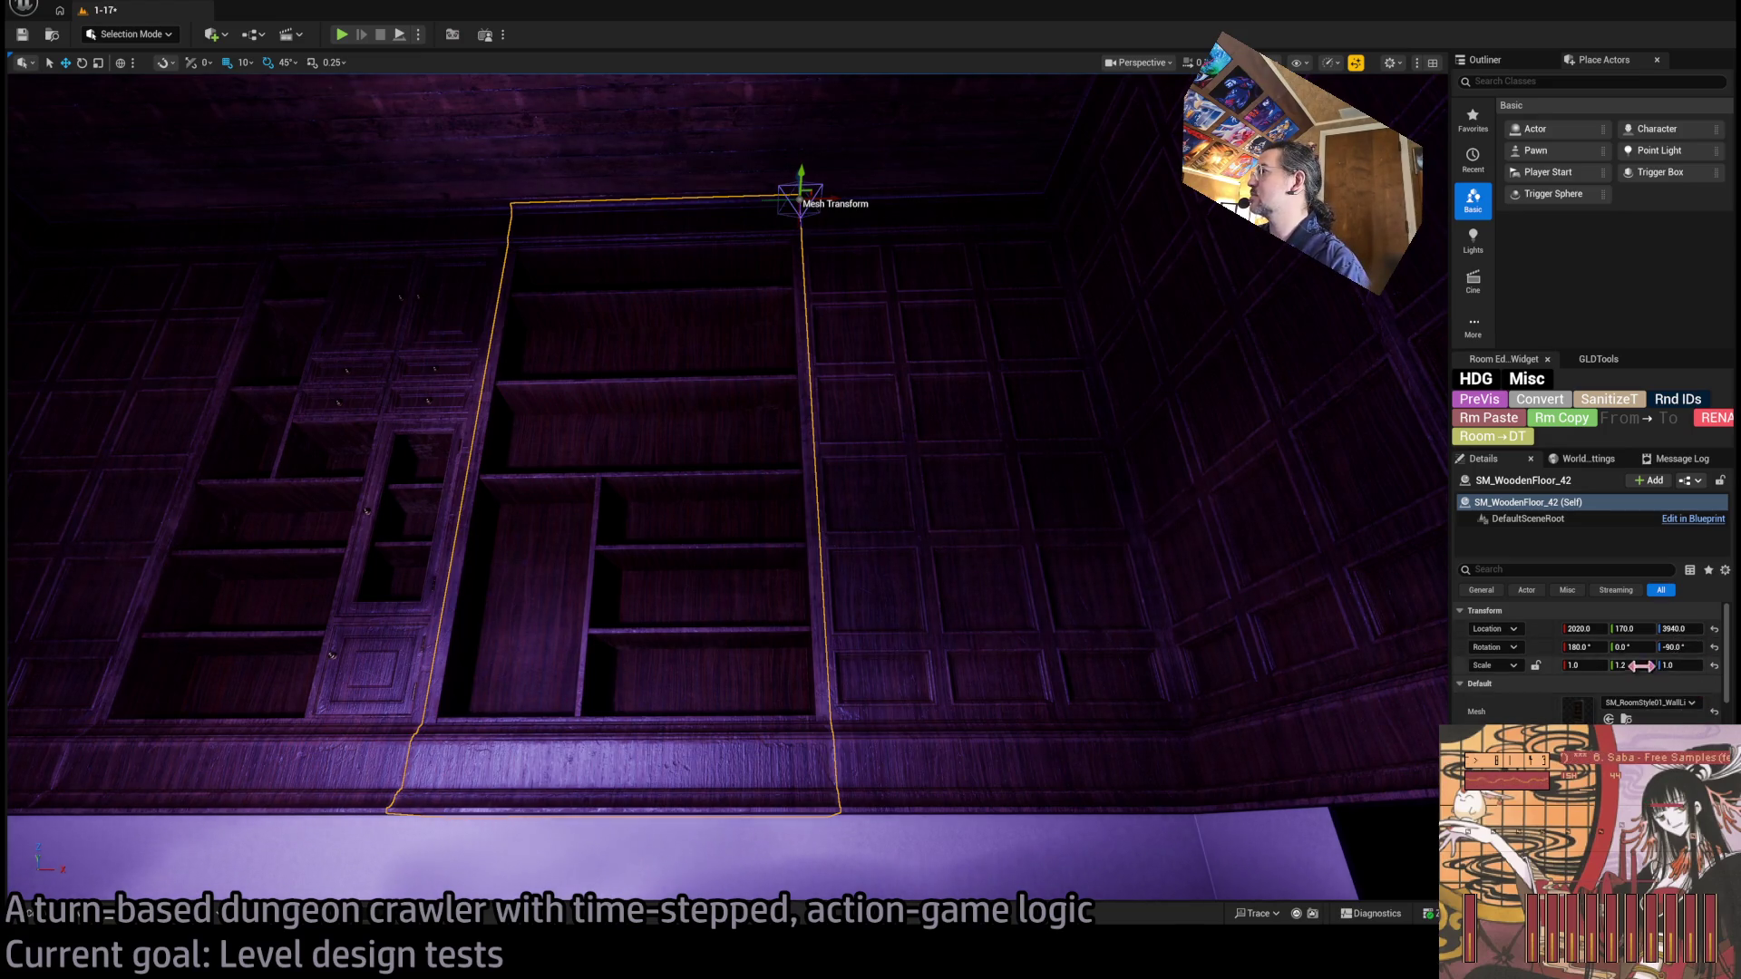
left_click_drag(810, 544, 810, 544)
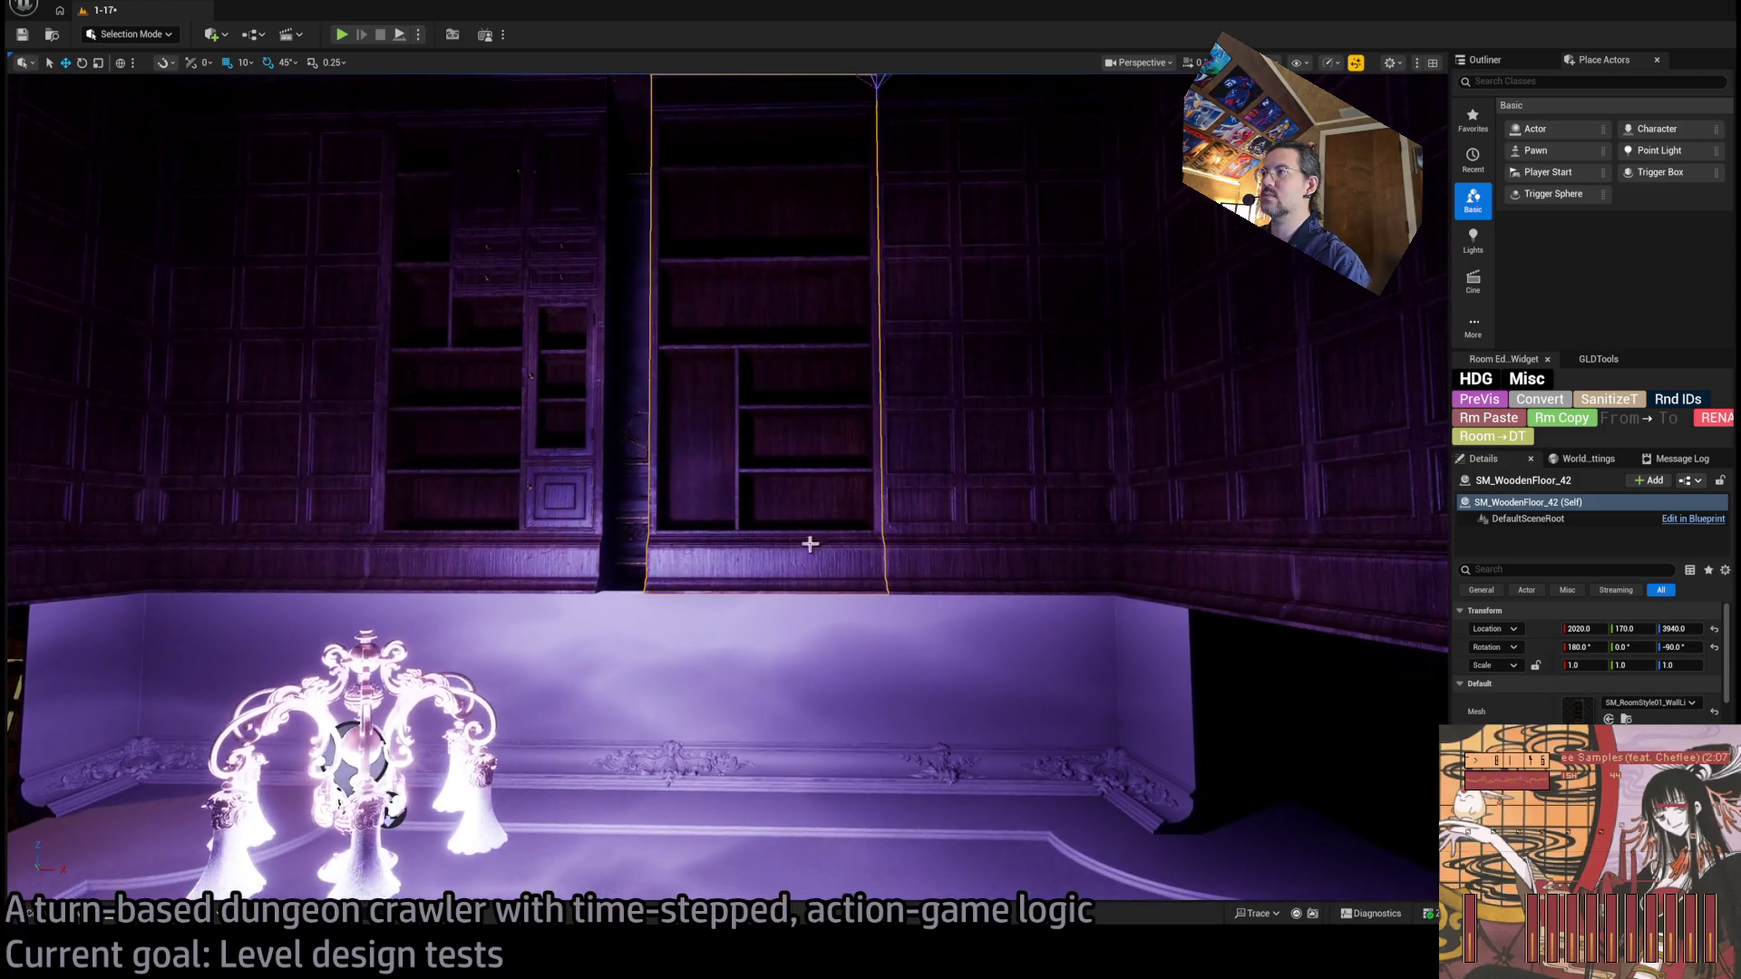
left_click(1130, 703)
left_click(814, 531)
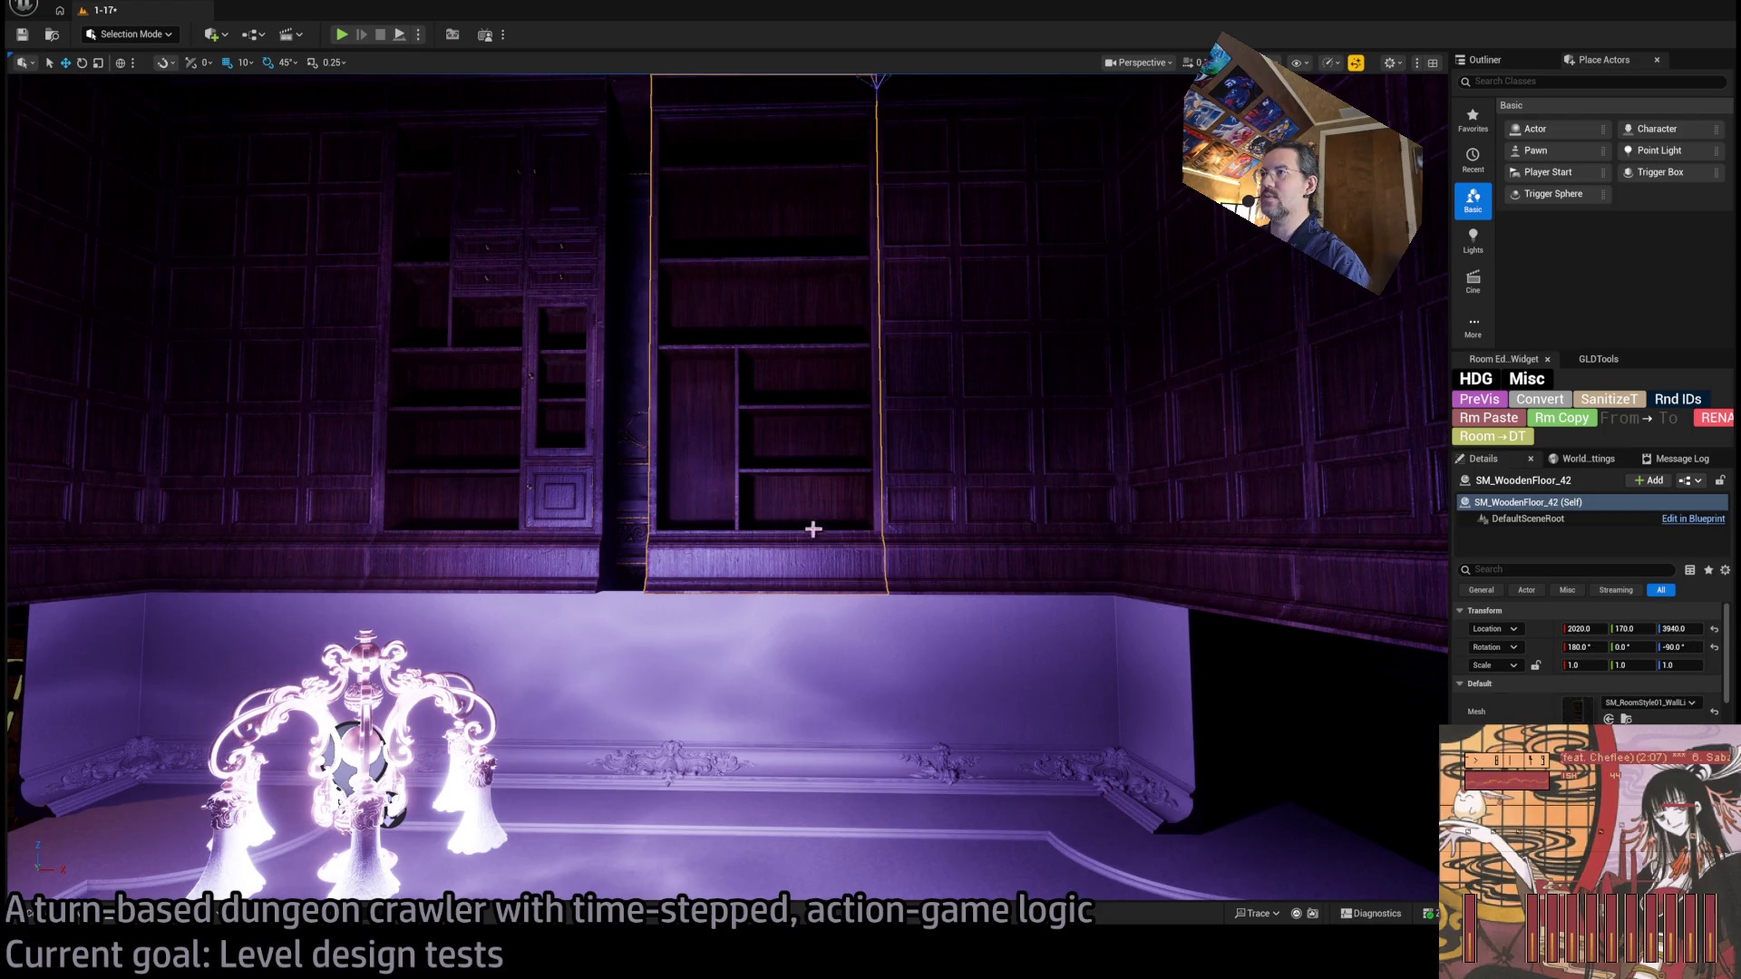
key("f")
mouse_move(882, 465)
left_mouse_down()
mouse_move(831, 463)
mouse_move(862, 466)
left_mouse_up()
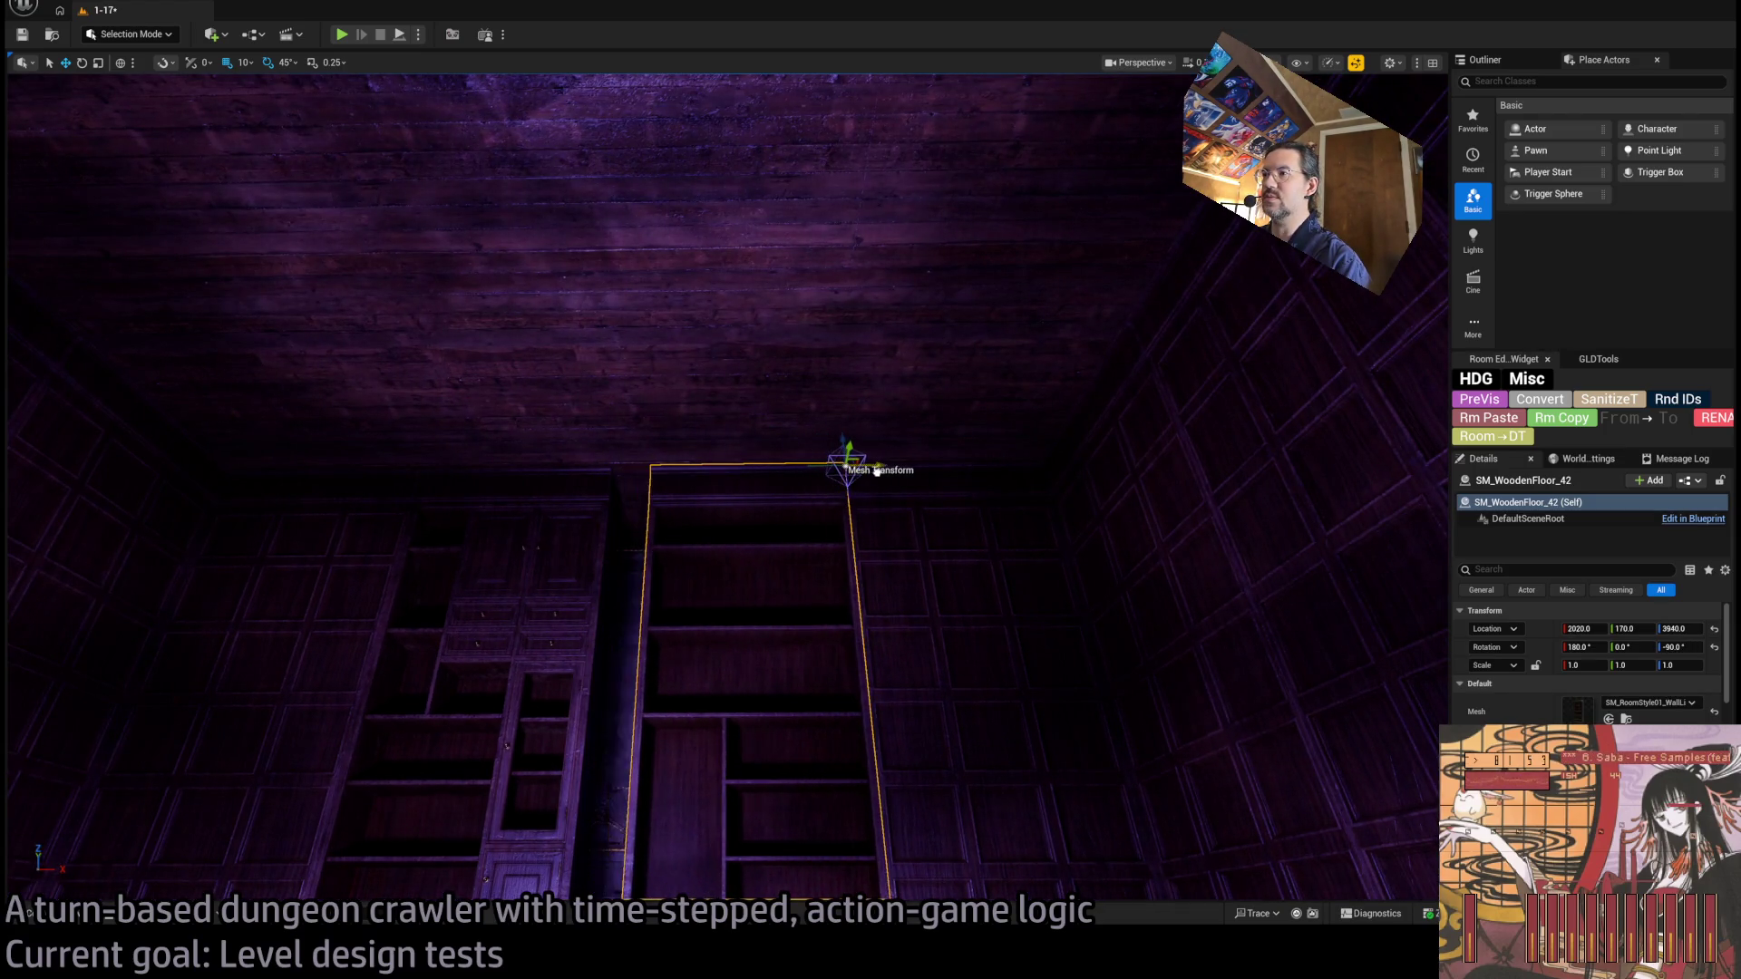
key("ctrl+z")
key("ctrl+z")
Nudge the corner cornice piece SM_WoodenFloor_51 along X against the wall strips.
key("f")
left_click_drag(981, 707, 972, 697)
left_click_drag(869, 621, 855, 618)
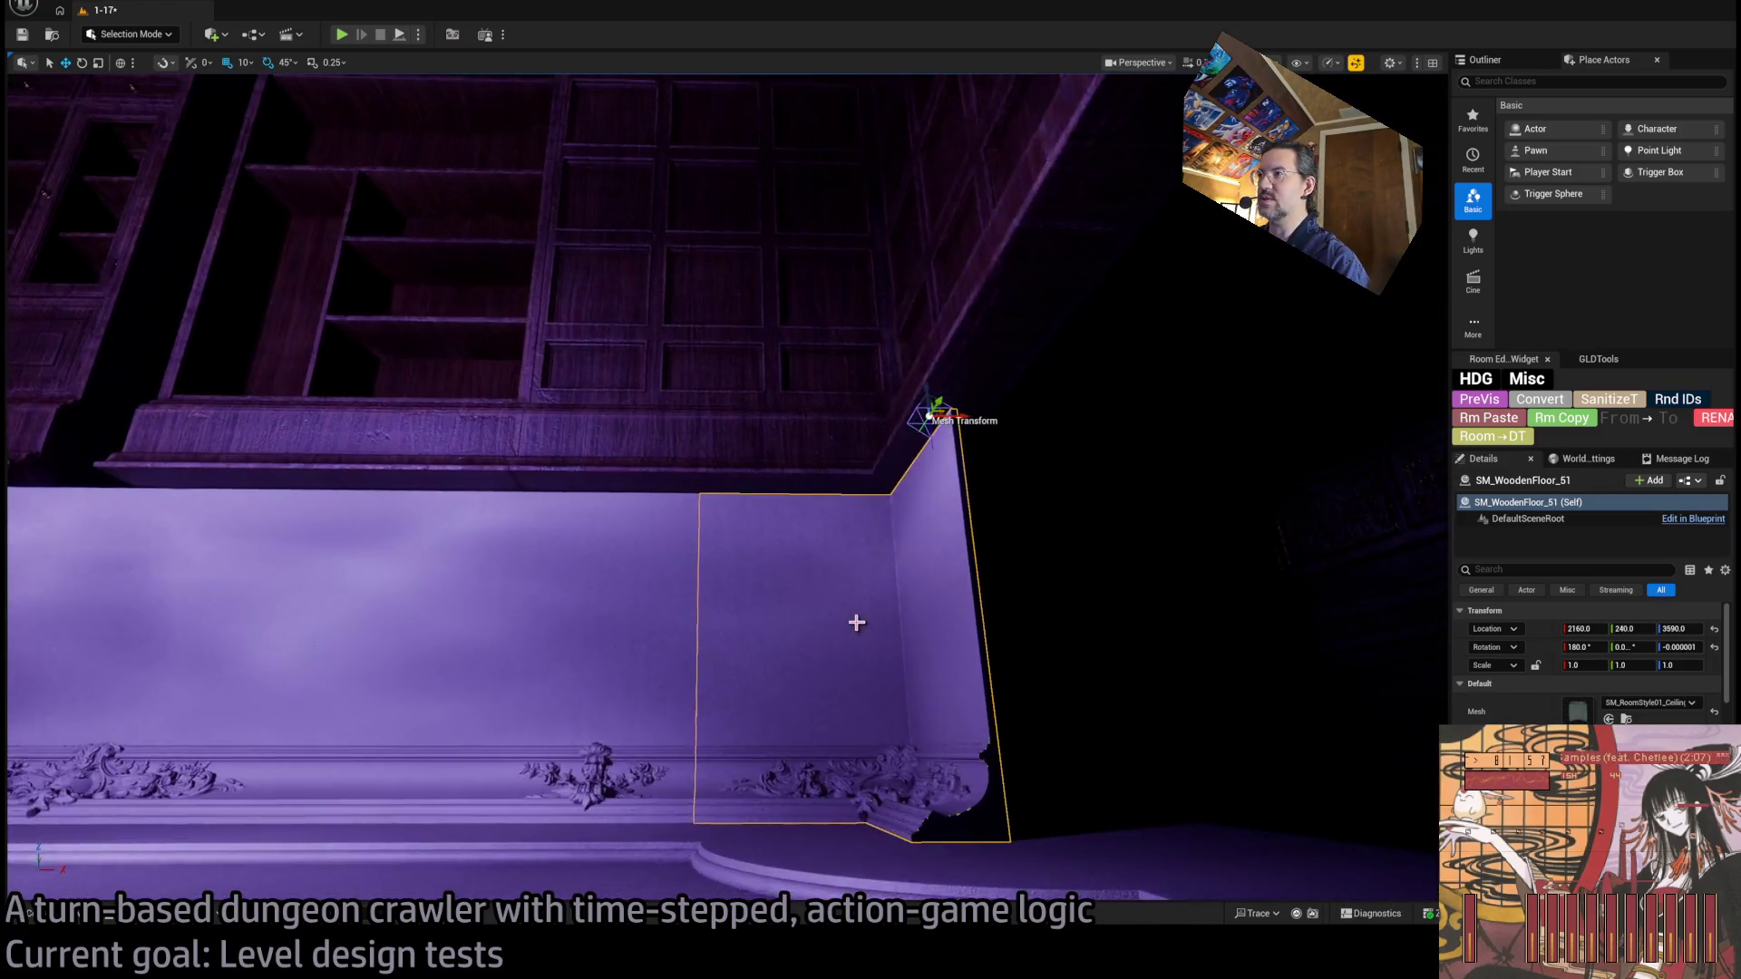
mouse_move(952, 404)
left_mouse_down()
mouse_move(989, 417)
mouse_move(980, 390)
mouse_move(765, 486)
left_mouse_up()
left_click(766, 486)
key("ctrl+z")
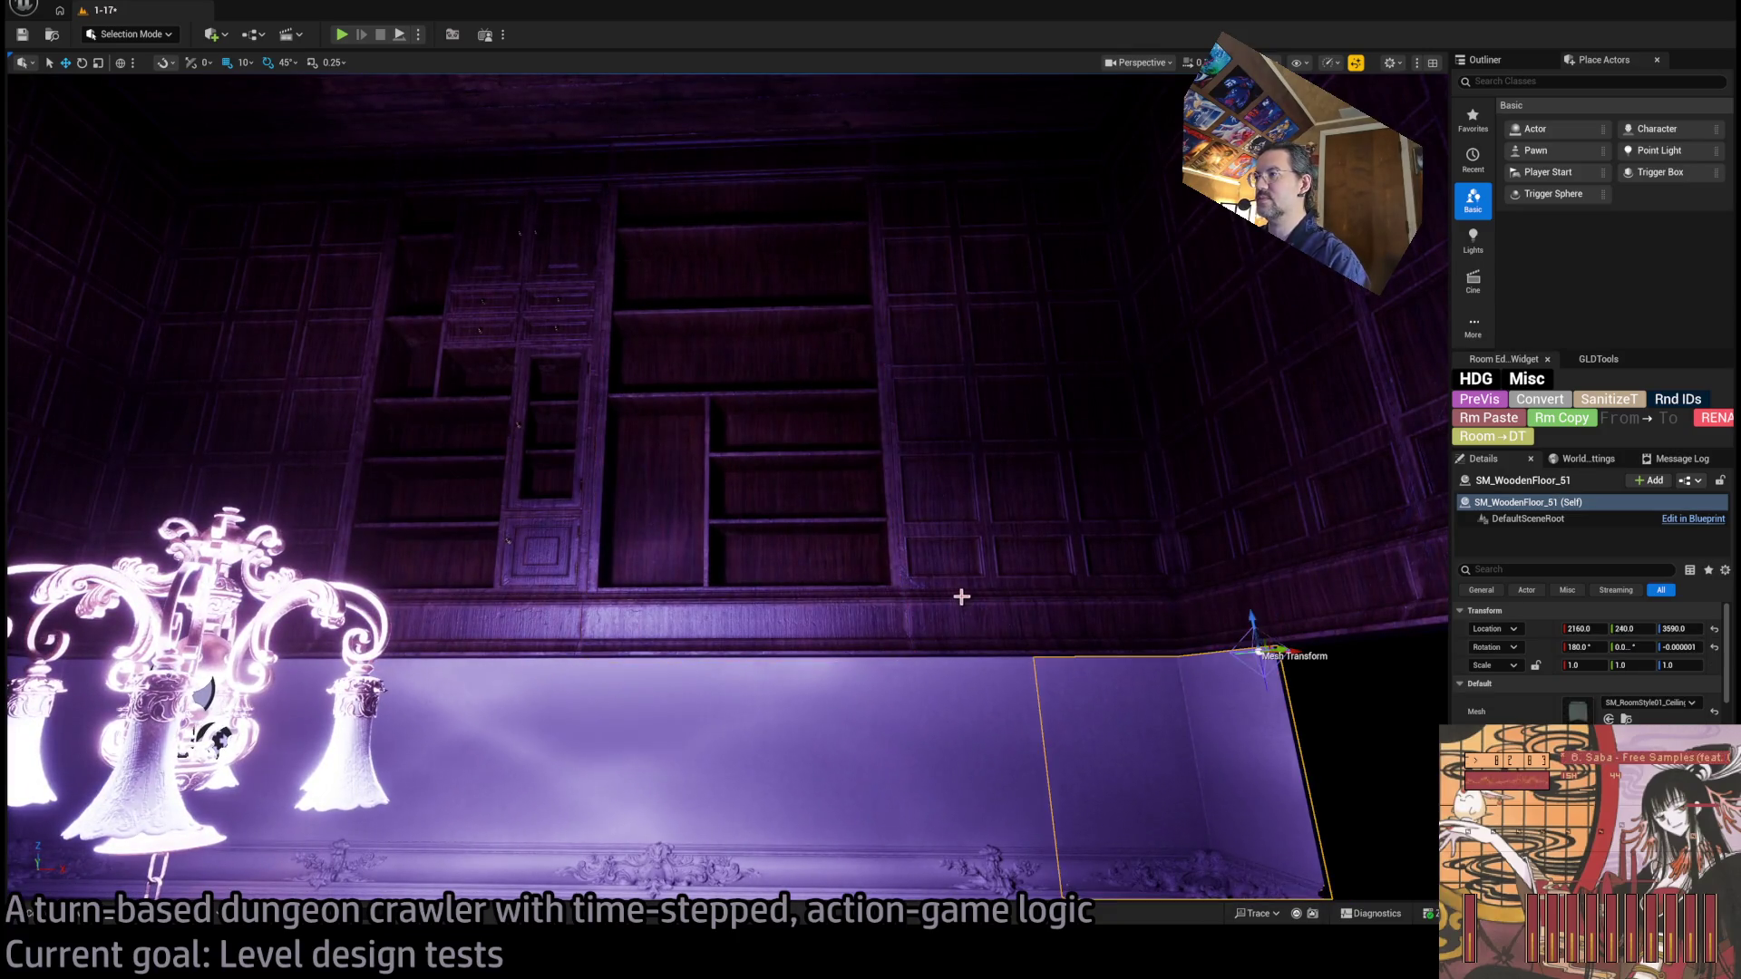
left_click_drag(959, 594, 929, 765)
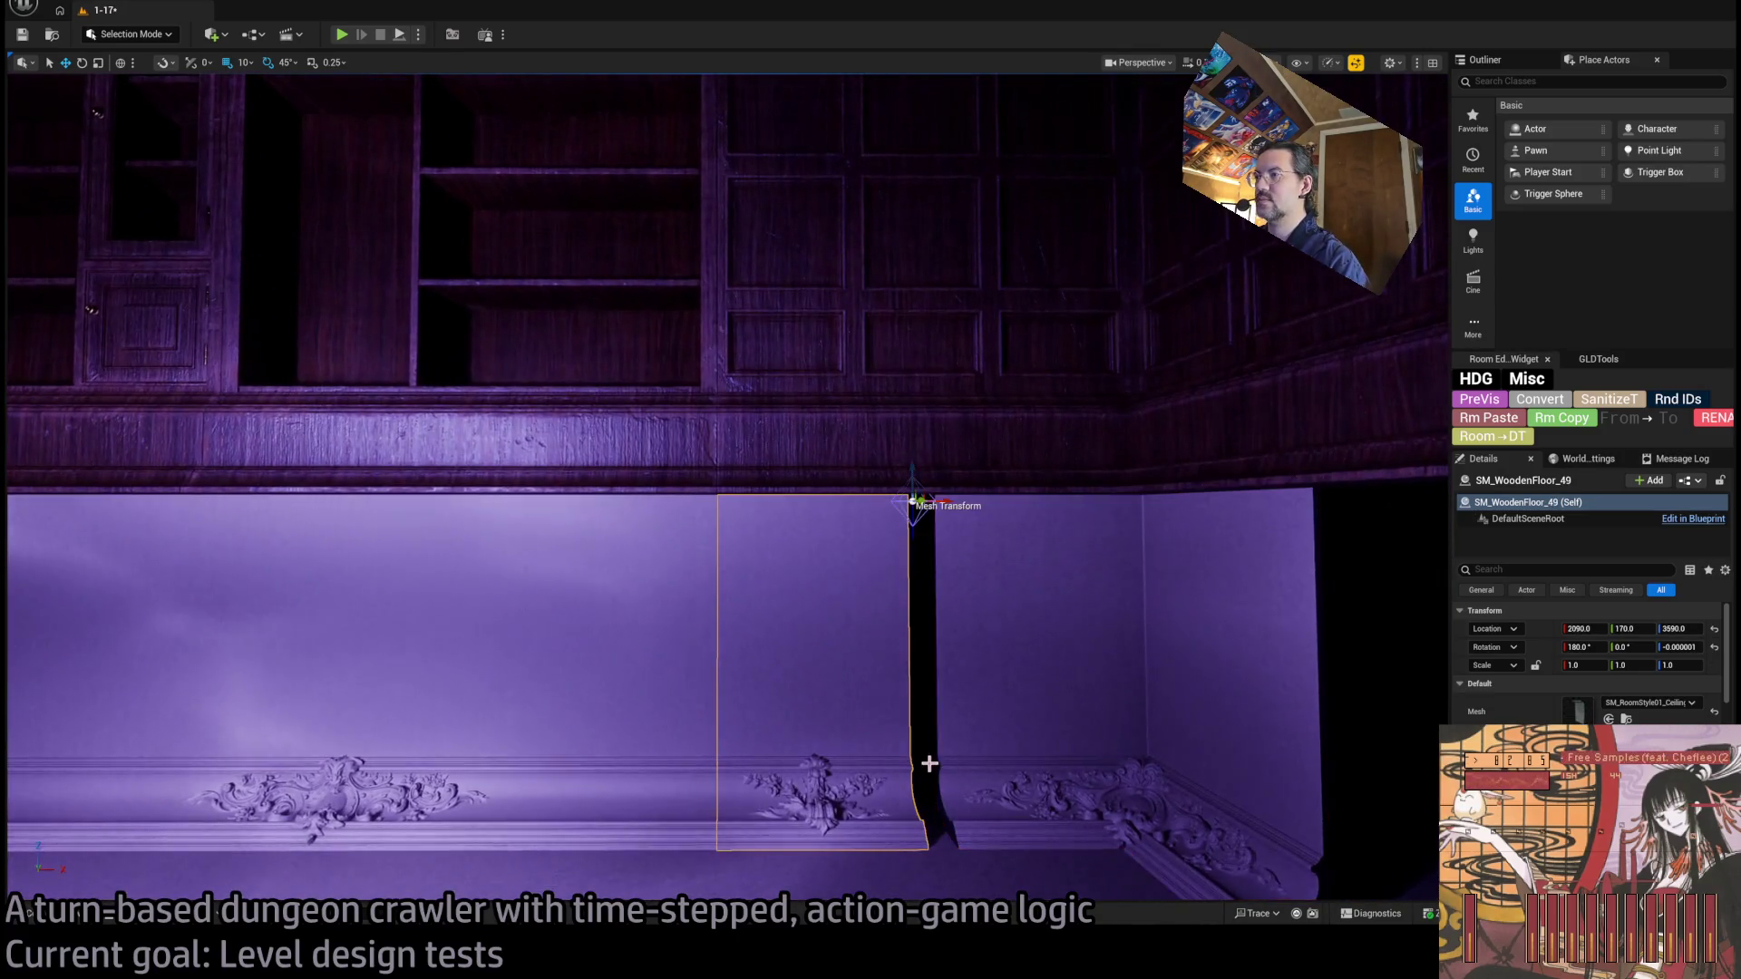
left_click(777, 727)
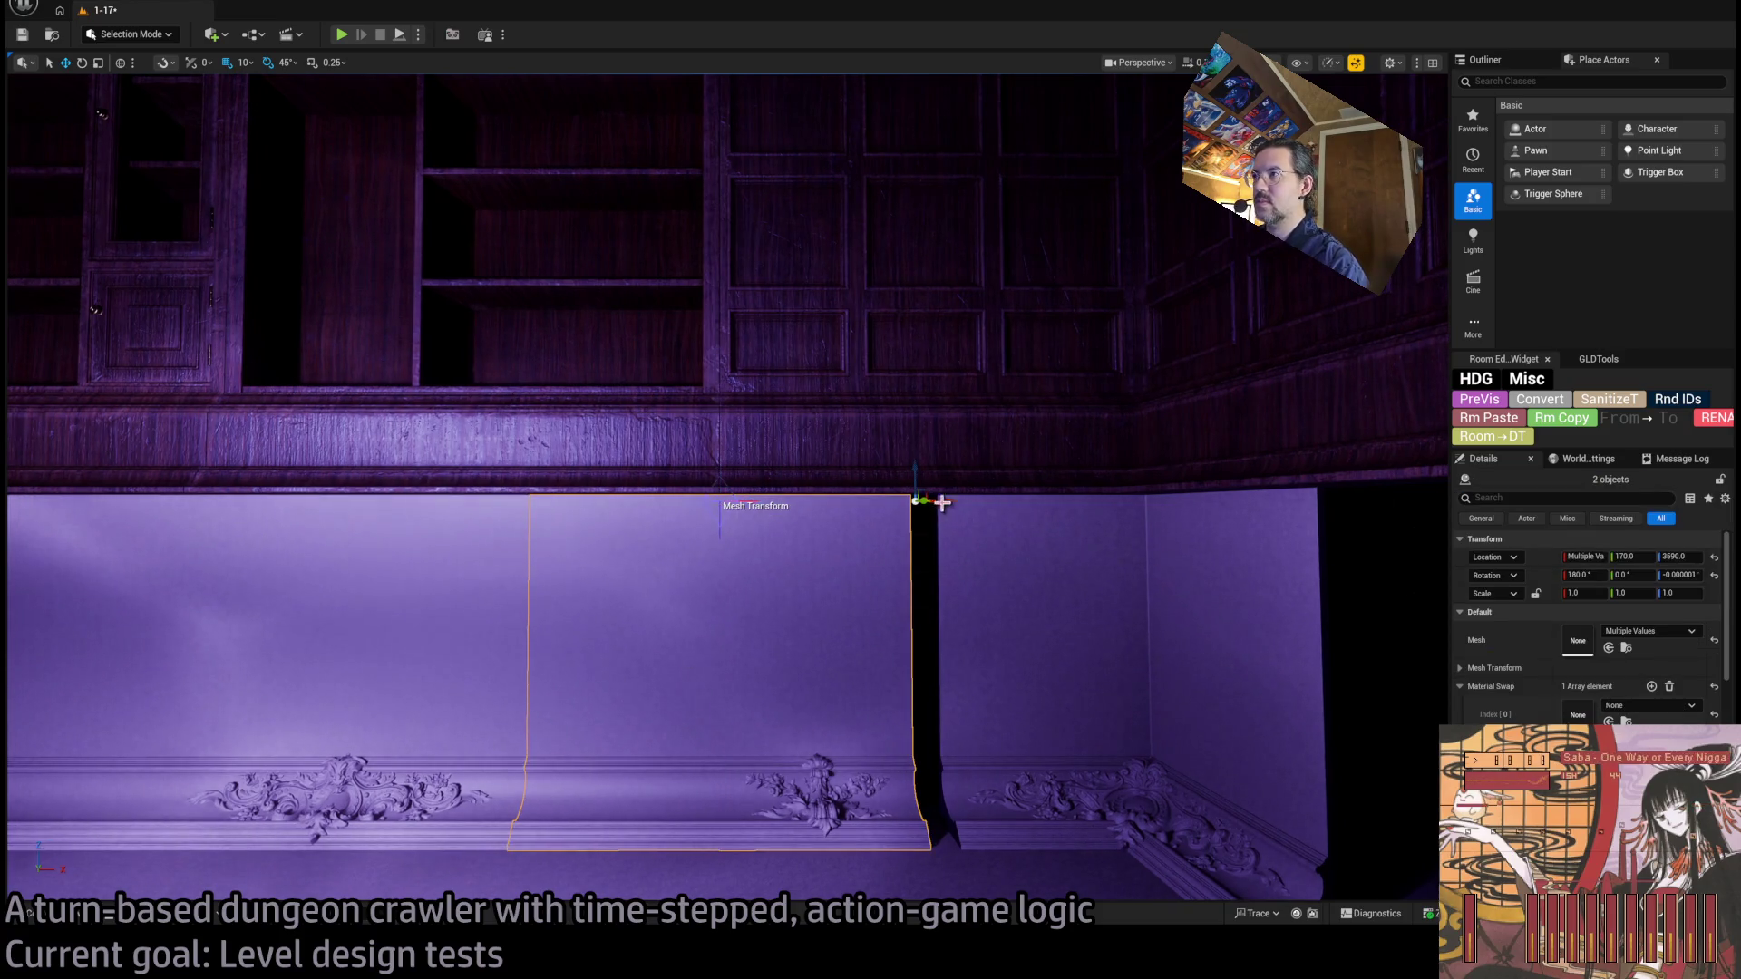
Shift two cornice panels right and widen one to a 1.143 width scale over the gap.
left_click_drag(943, 500, 970, 500)
left_click(748, 620)
key("e")
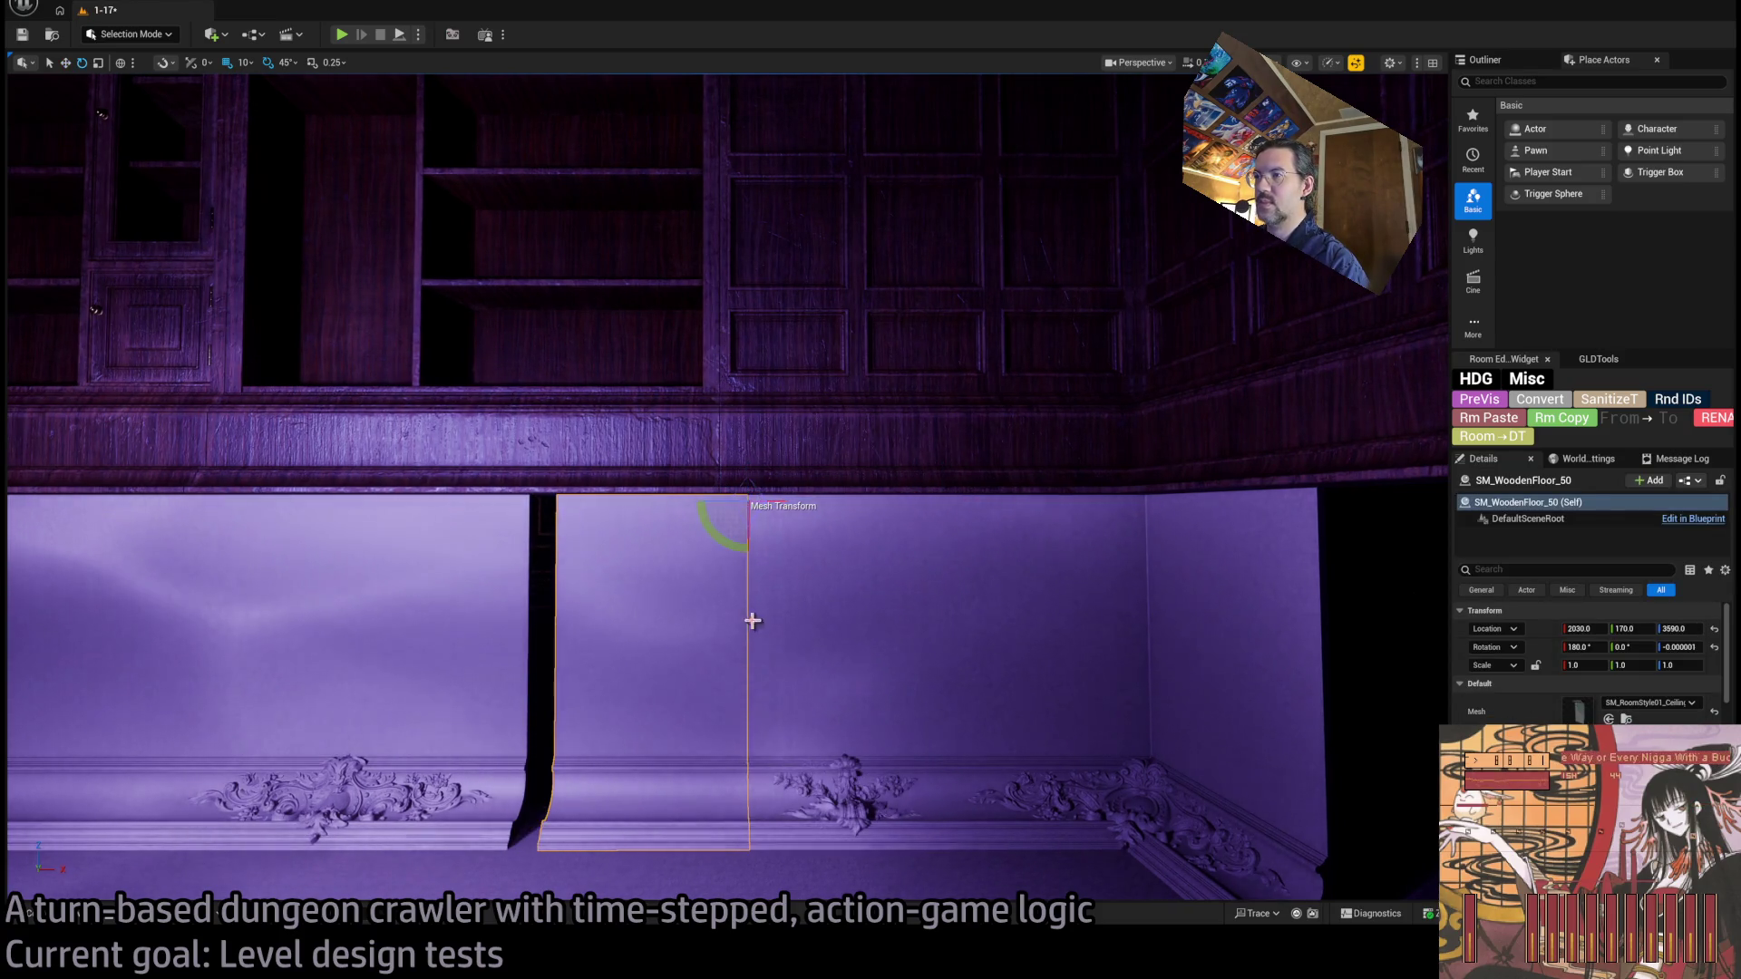
mouse_move(781, 501)
left_mouse_down()
mouse_move(802, 501)
mouse_move(786, 501)
left_mouse_up()
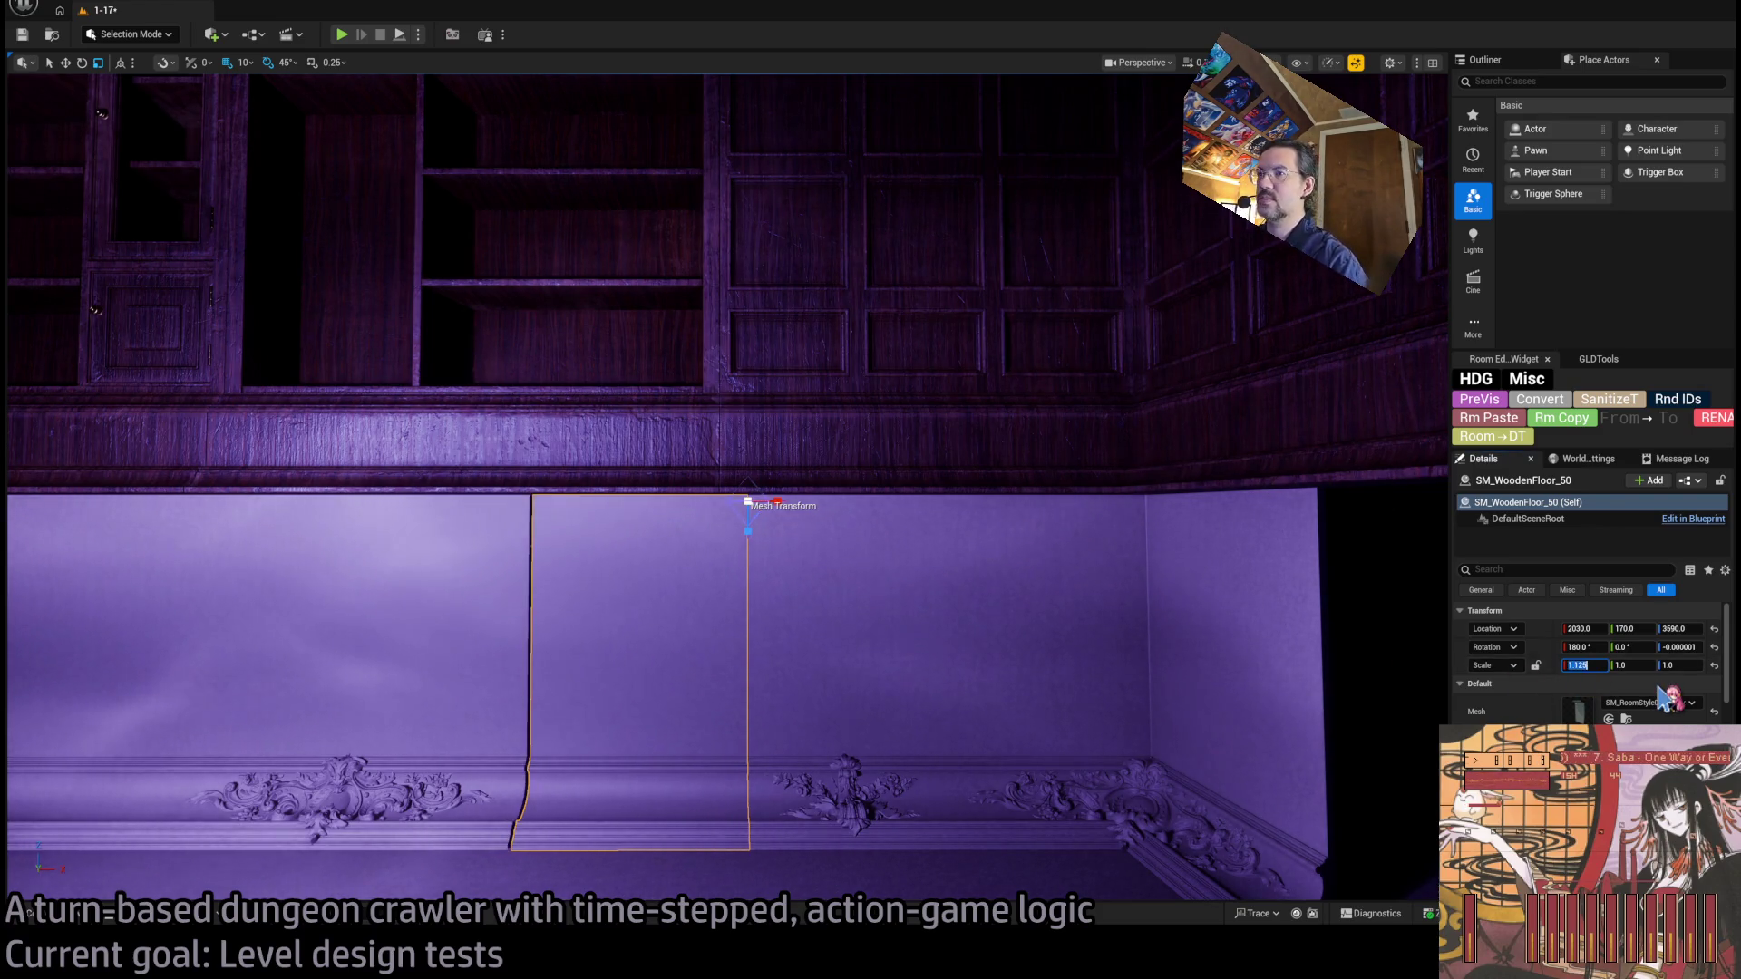
scroll(1020, 687, "up", 10)
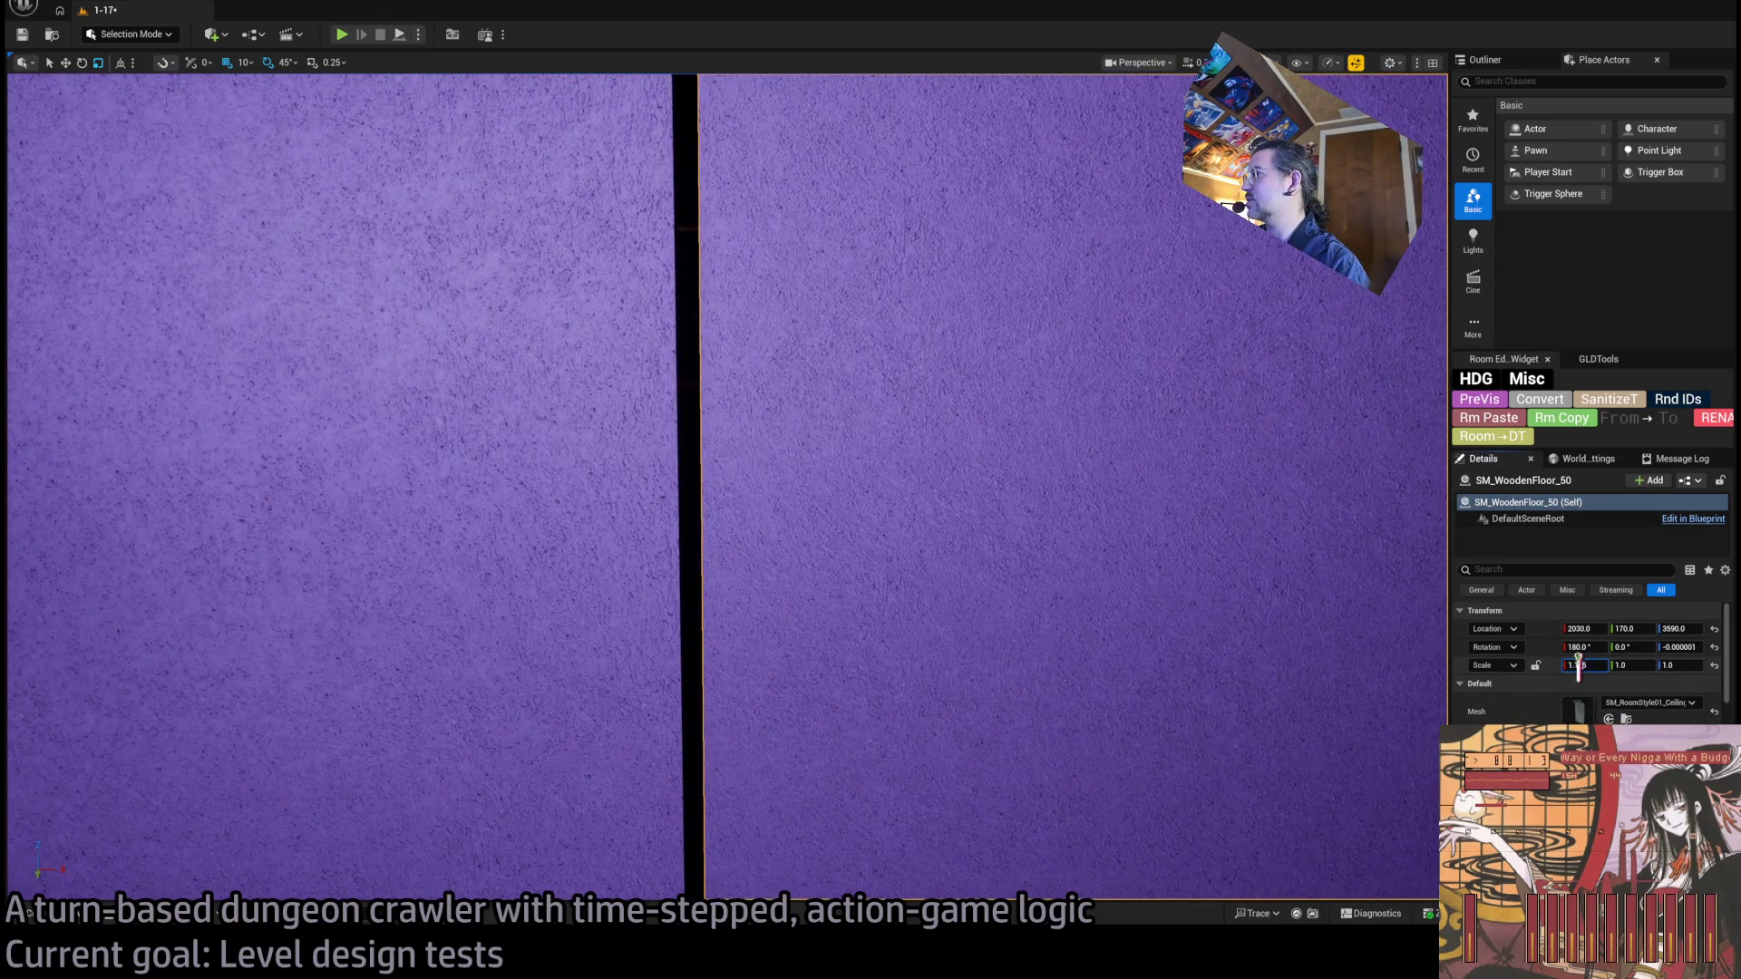
key("Return")
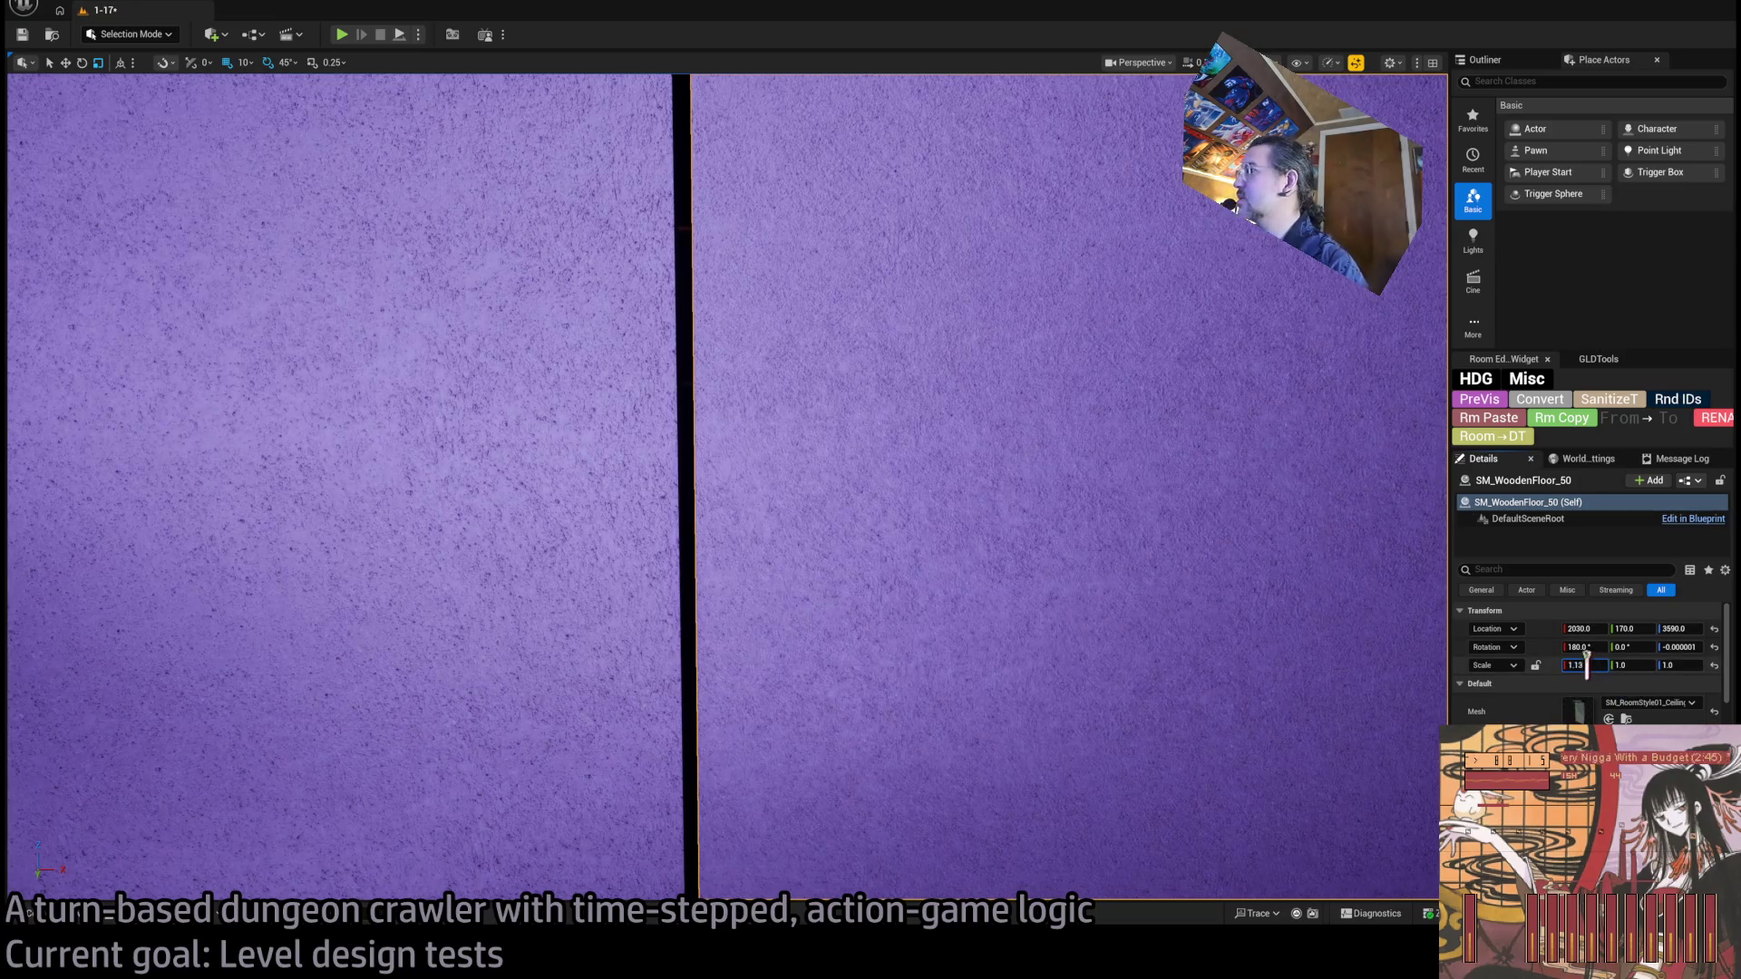
type("1.14")
key("Return")
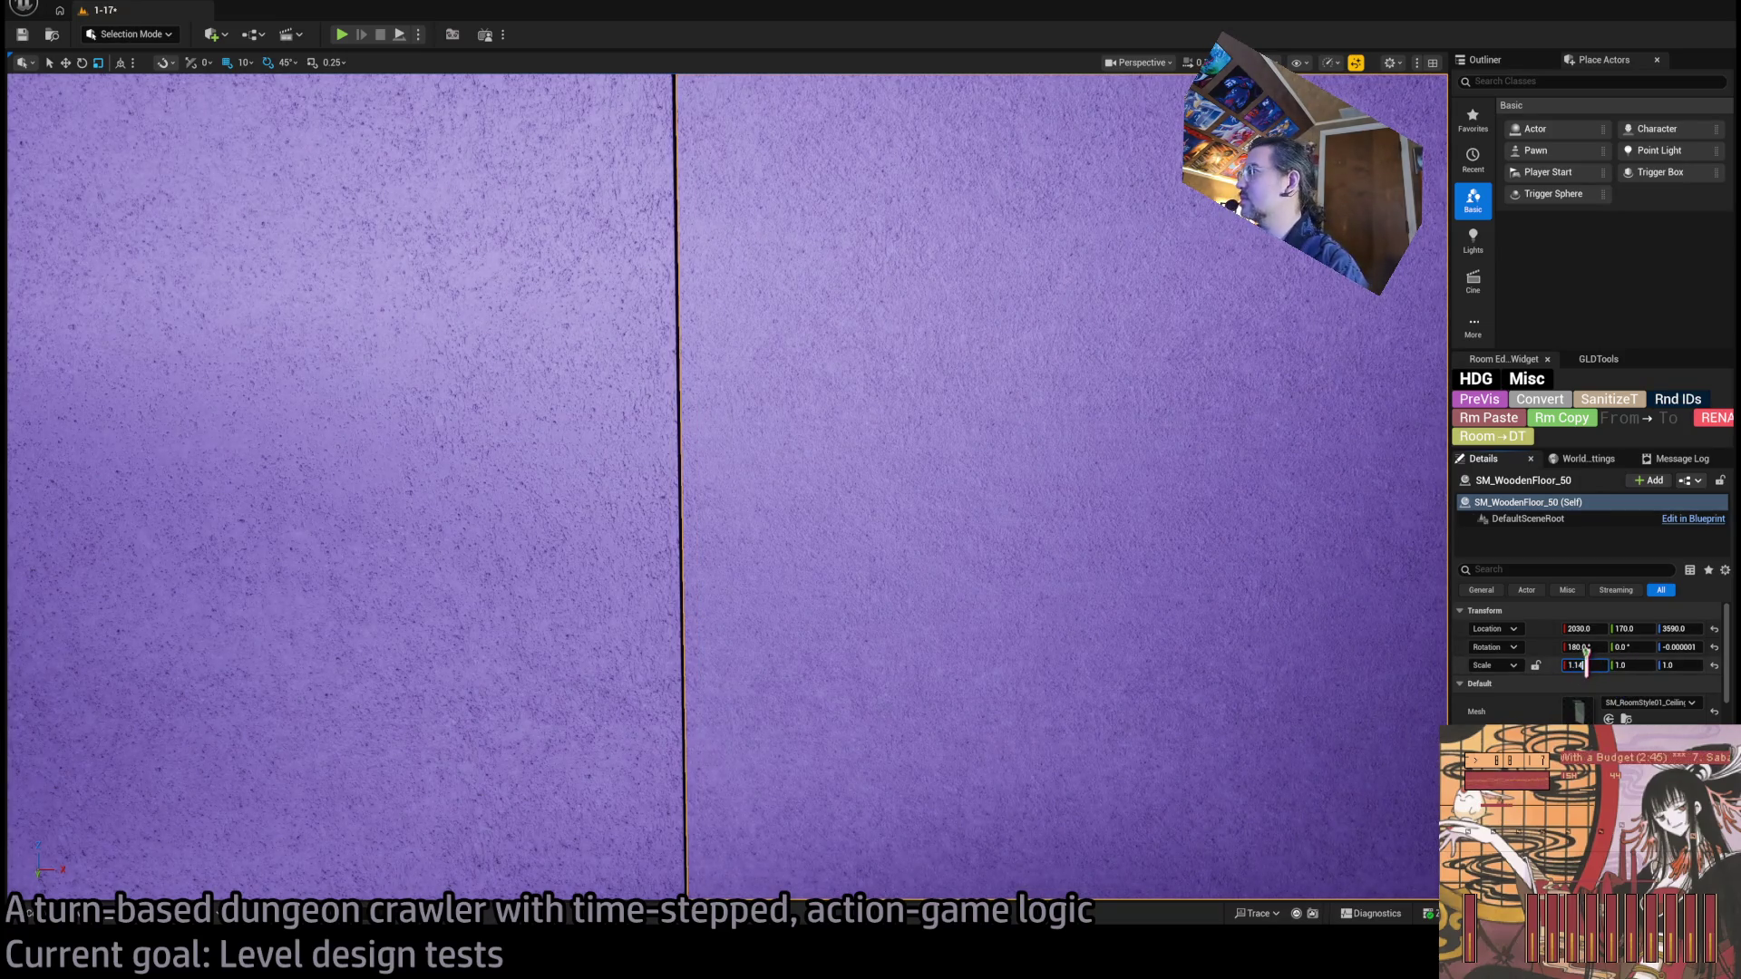
left_click(1596, 665)
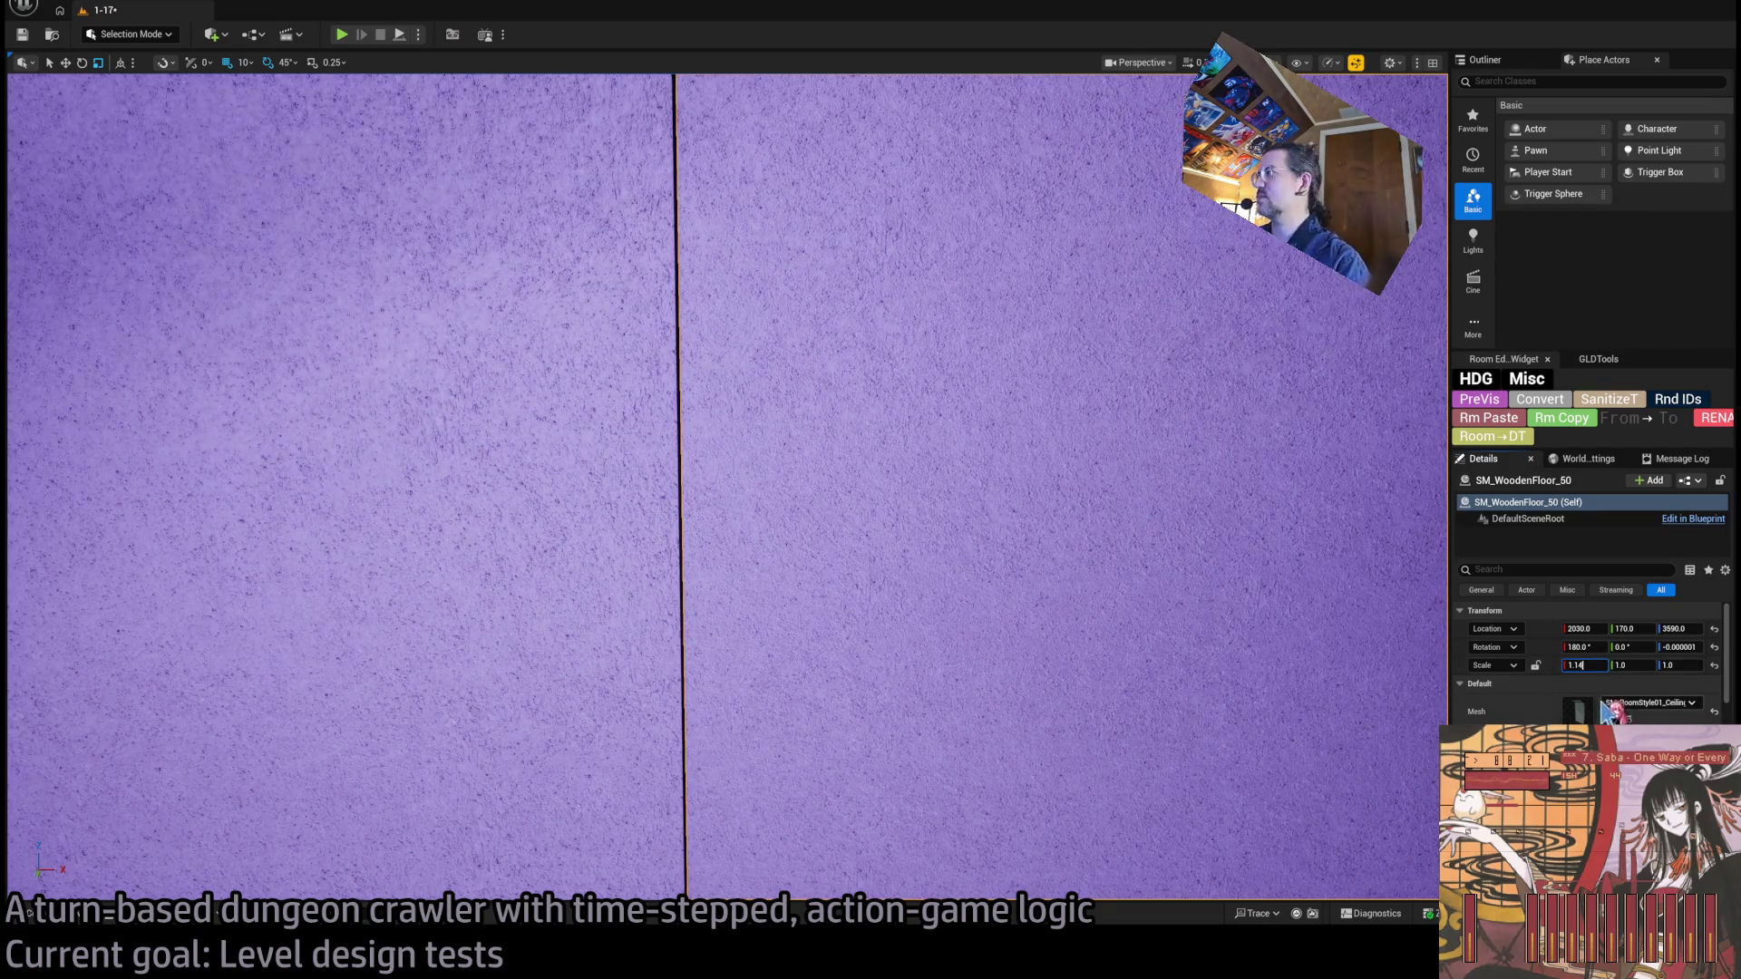
type("2")
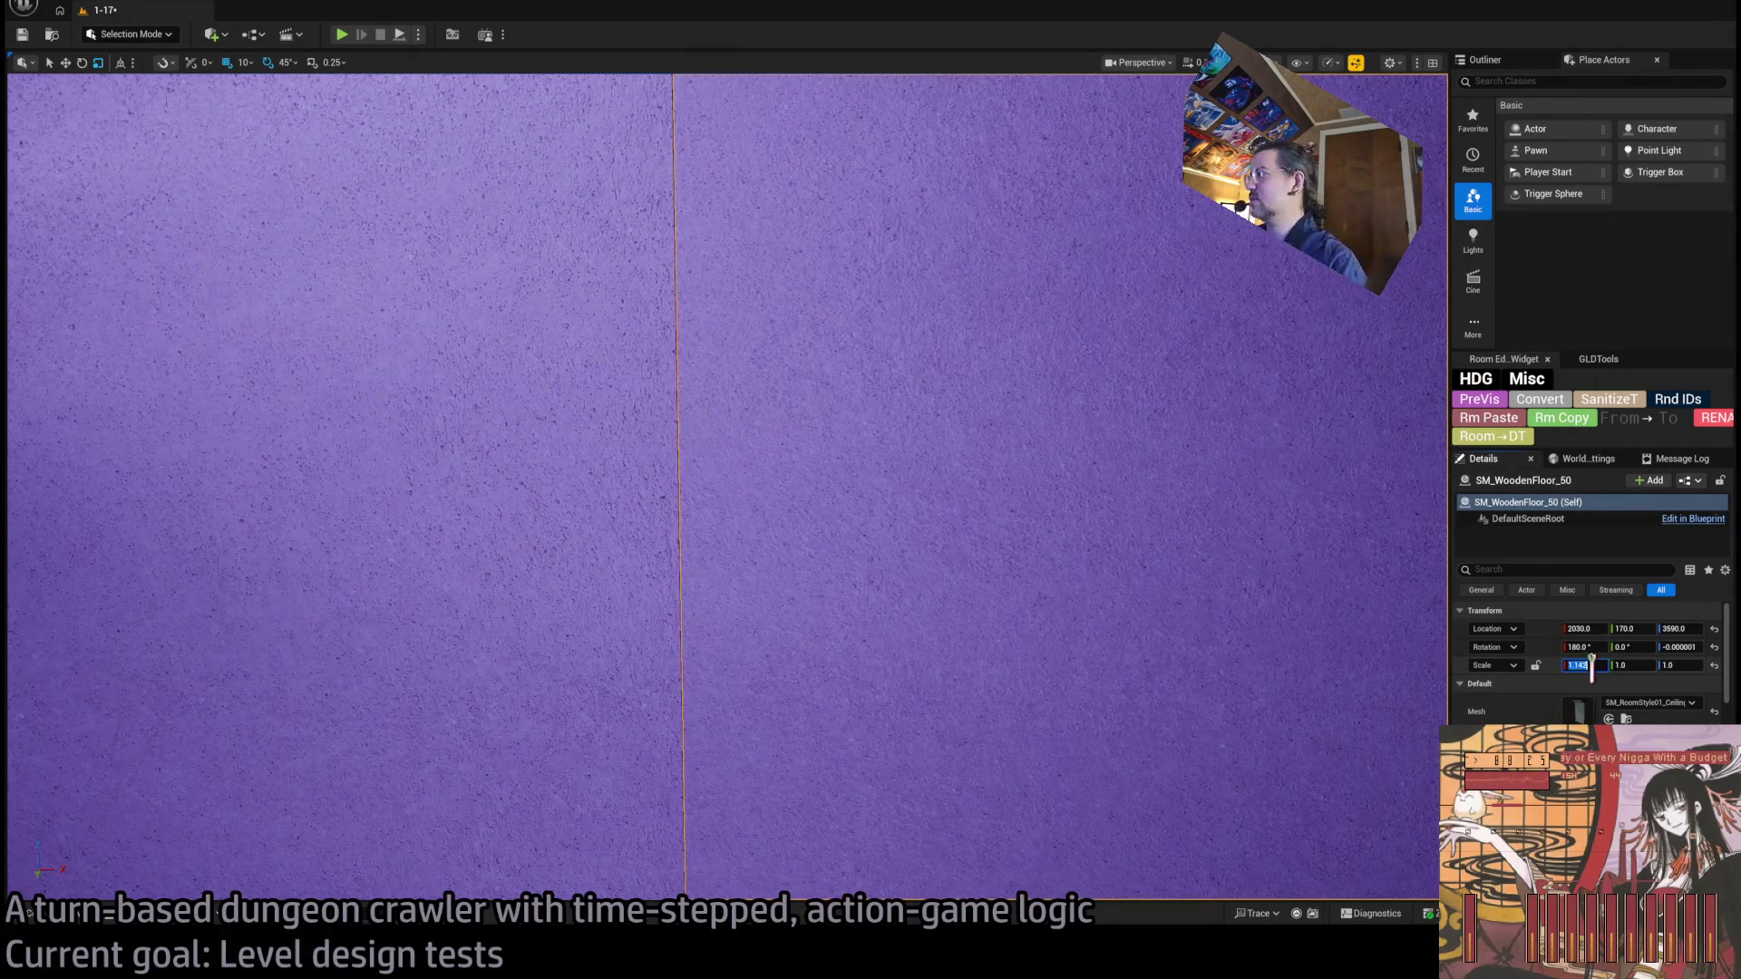
key("BackSpace")
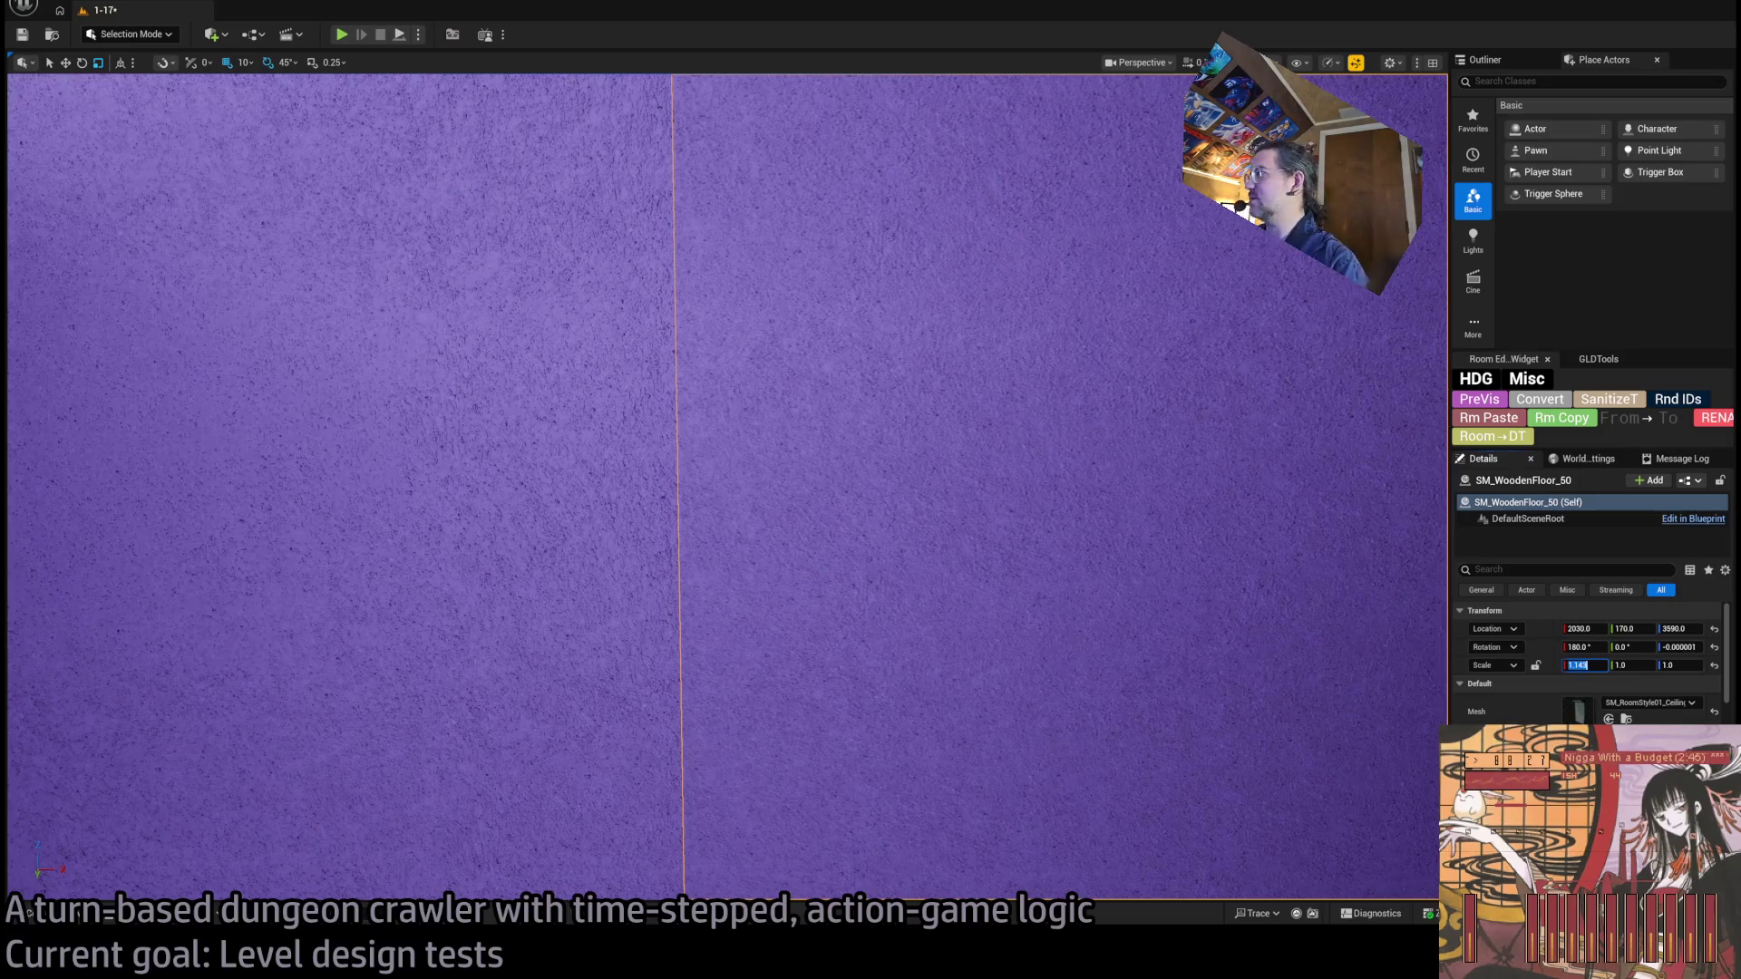
key("Return")
Check the corner trim piece and gather four trim panels beside the chandelier.
scroll(1080, 647, "down", 10)
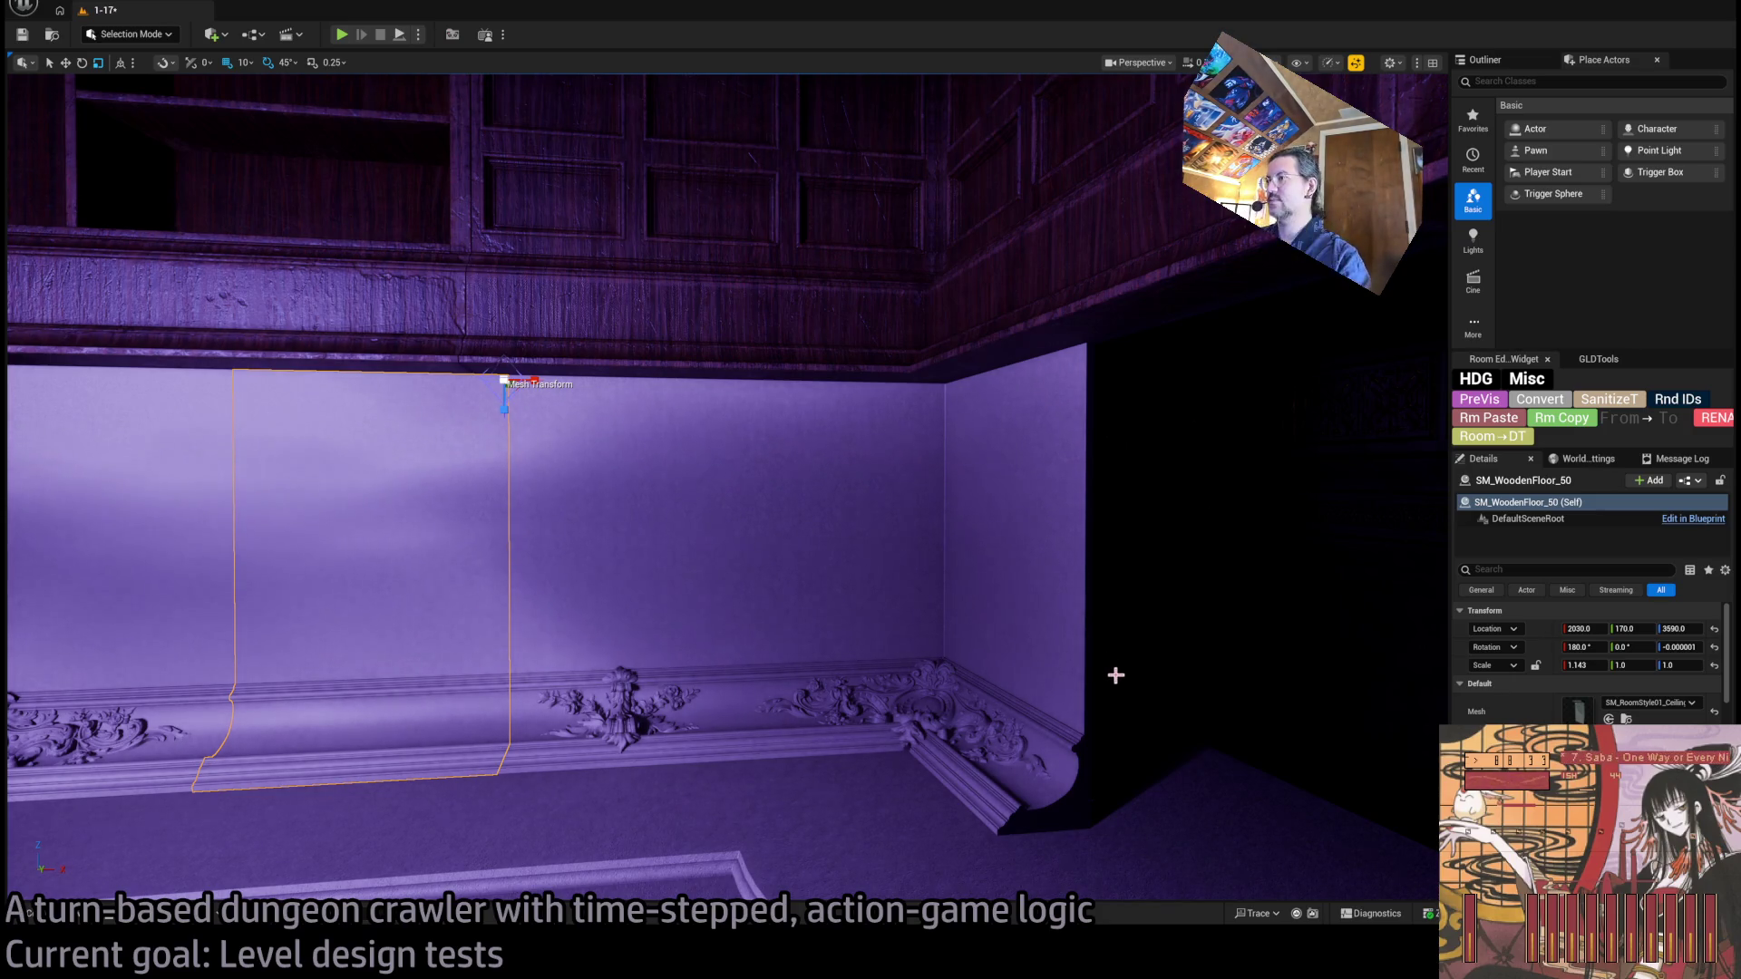
mouse_move(1115, 670)
left_mouse_down()
mouse_move(1160, 669)
mouse_move(1034, 671)
mouse_move(1051, 676)
mouse_move(1025, 689)
mouse_move(1016, 725)
left_mouse_up()
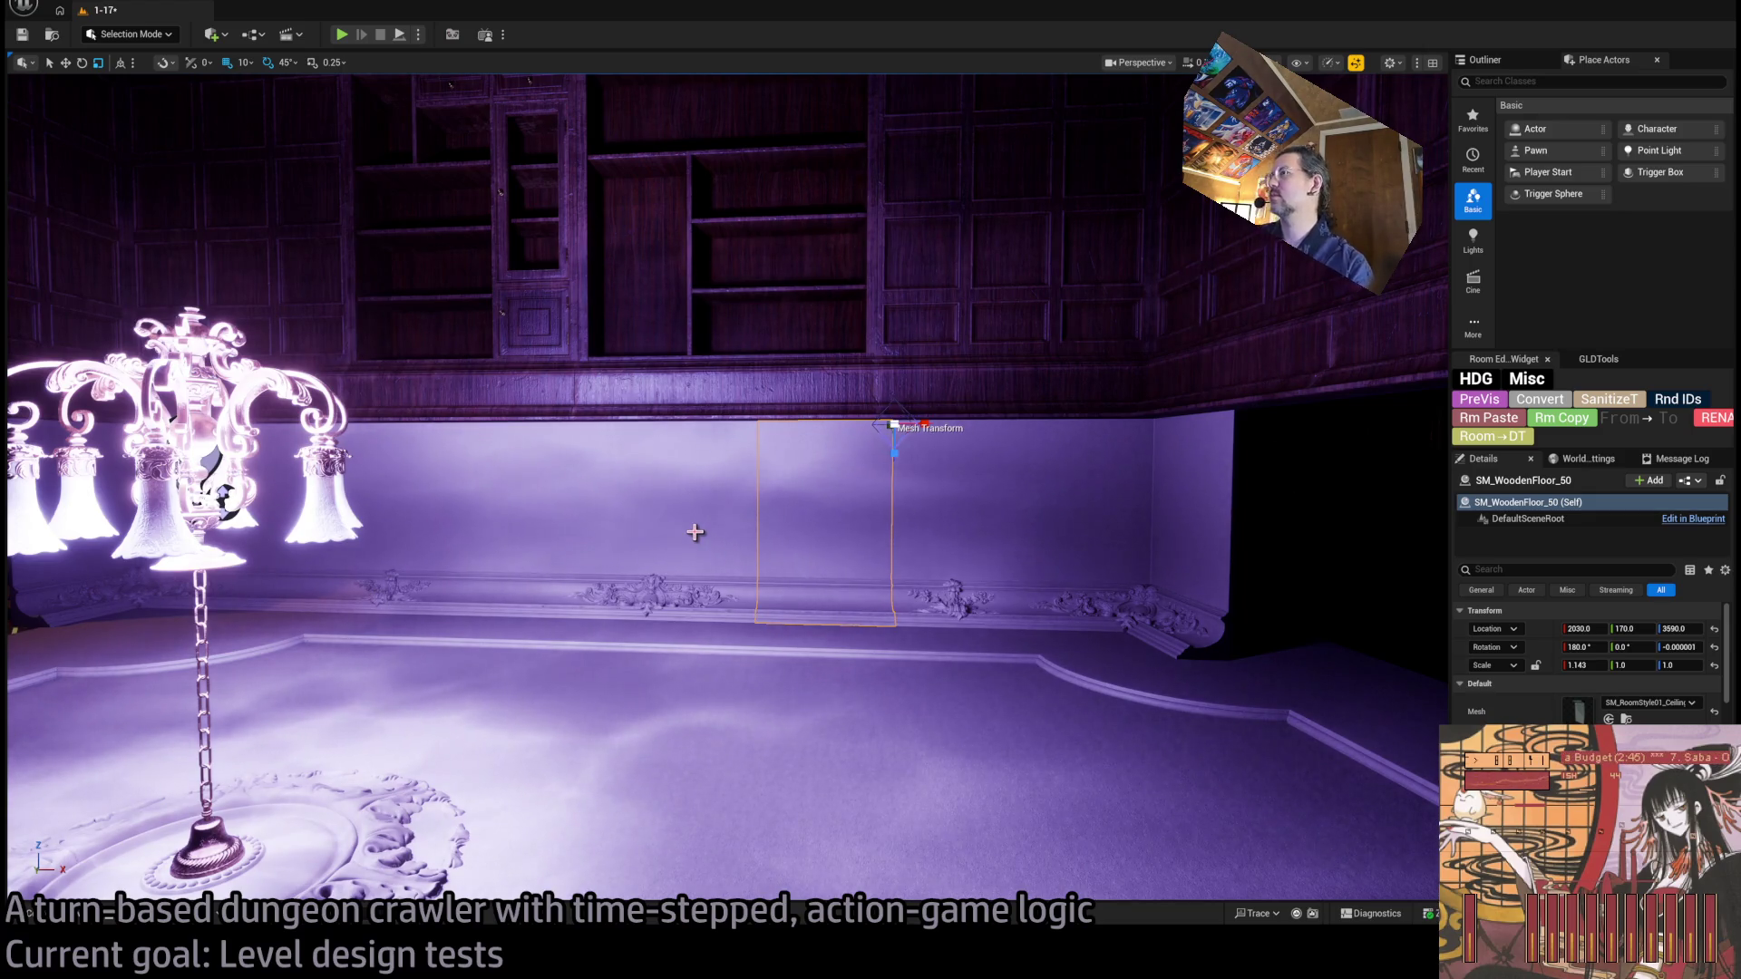
left_click(1028, 532)
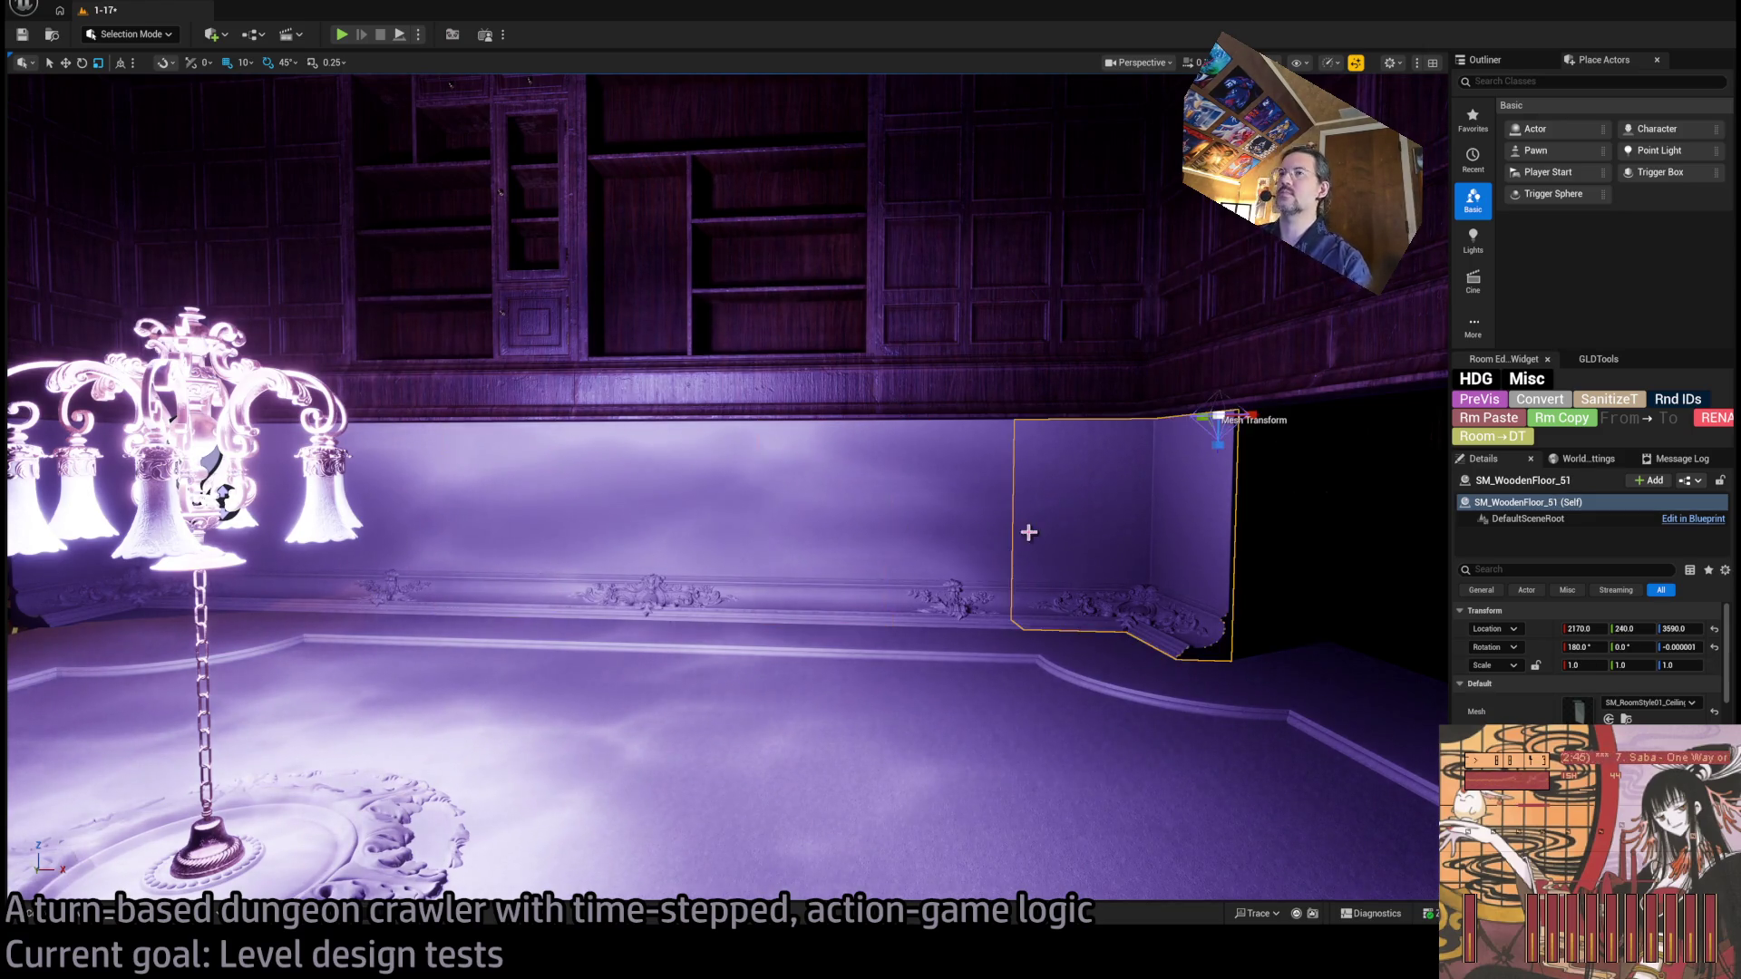
mouse_move(1028, 532)
left_mouse_down()
mouse_move(1206, 539)
mouse_move(998, 589)
mouse_move(1178, 590)
mouse_move(765, 550)
left_mouse_up()
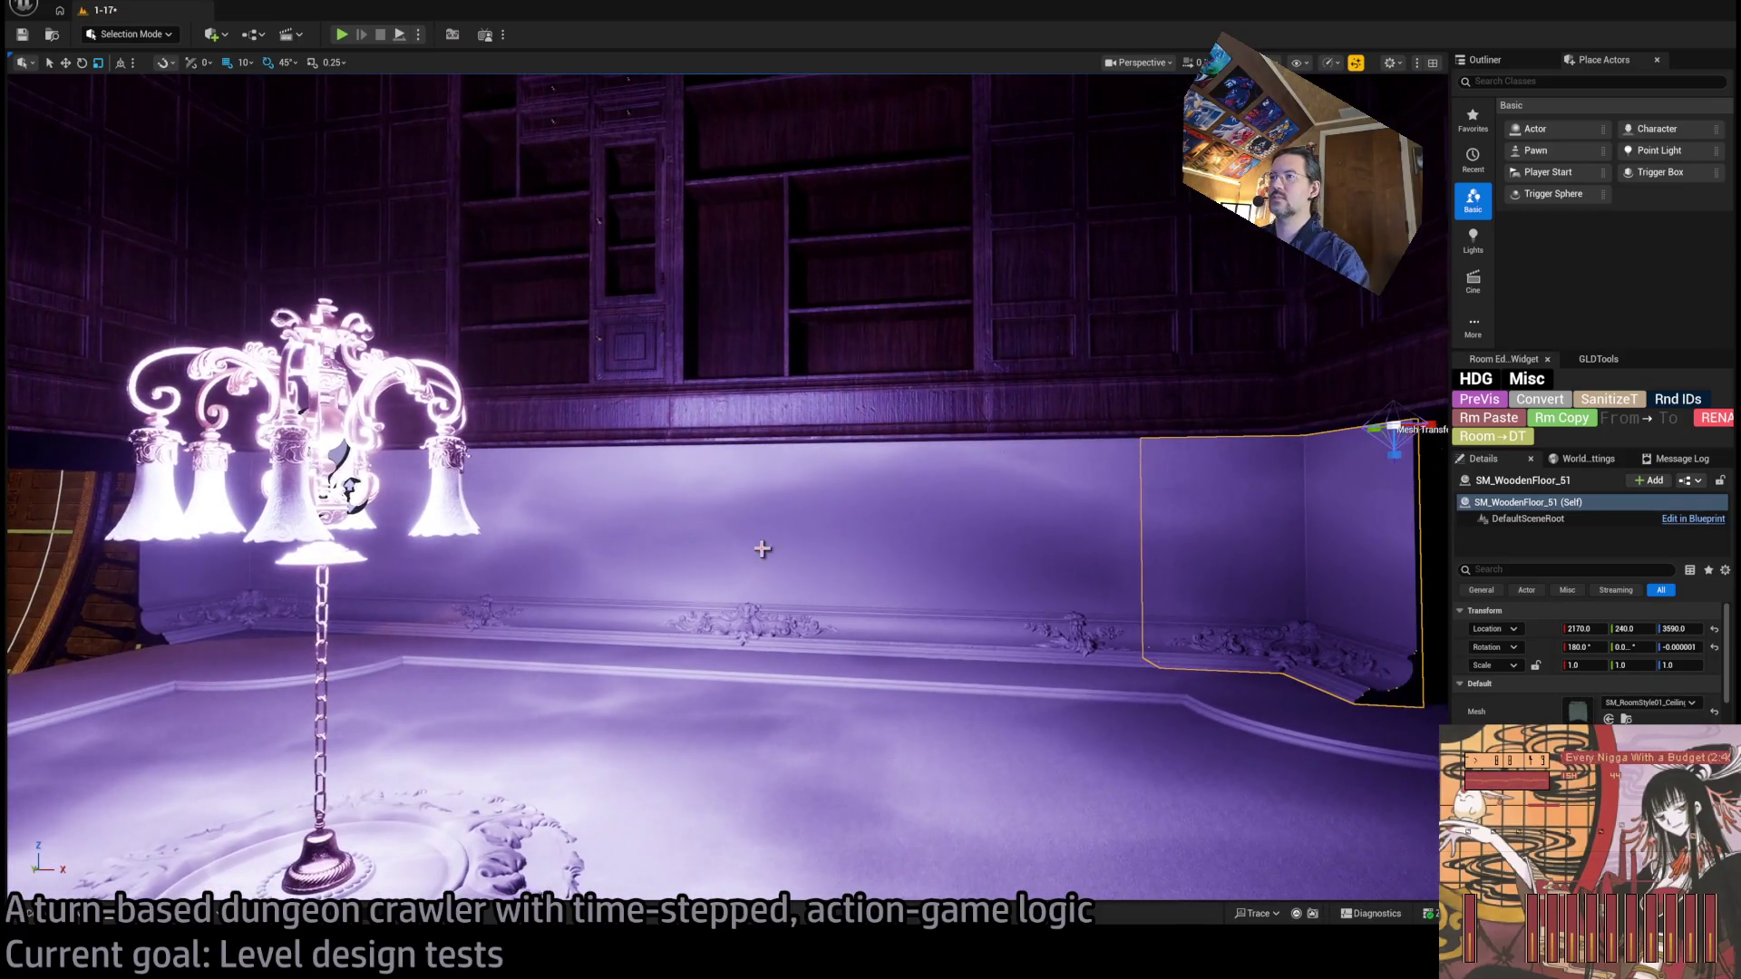
left_click(640, 562)
left_click(585, 562, "ctrl")
Rotate the four selected trim panels 90° and move them into the right corner.
key("e")
left_click_drag(498, 591, 712, 701)
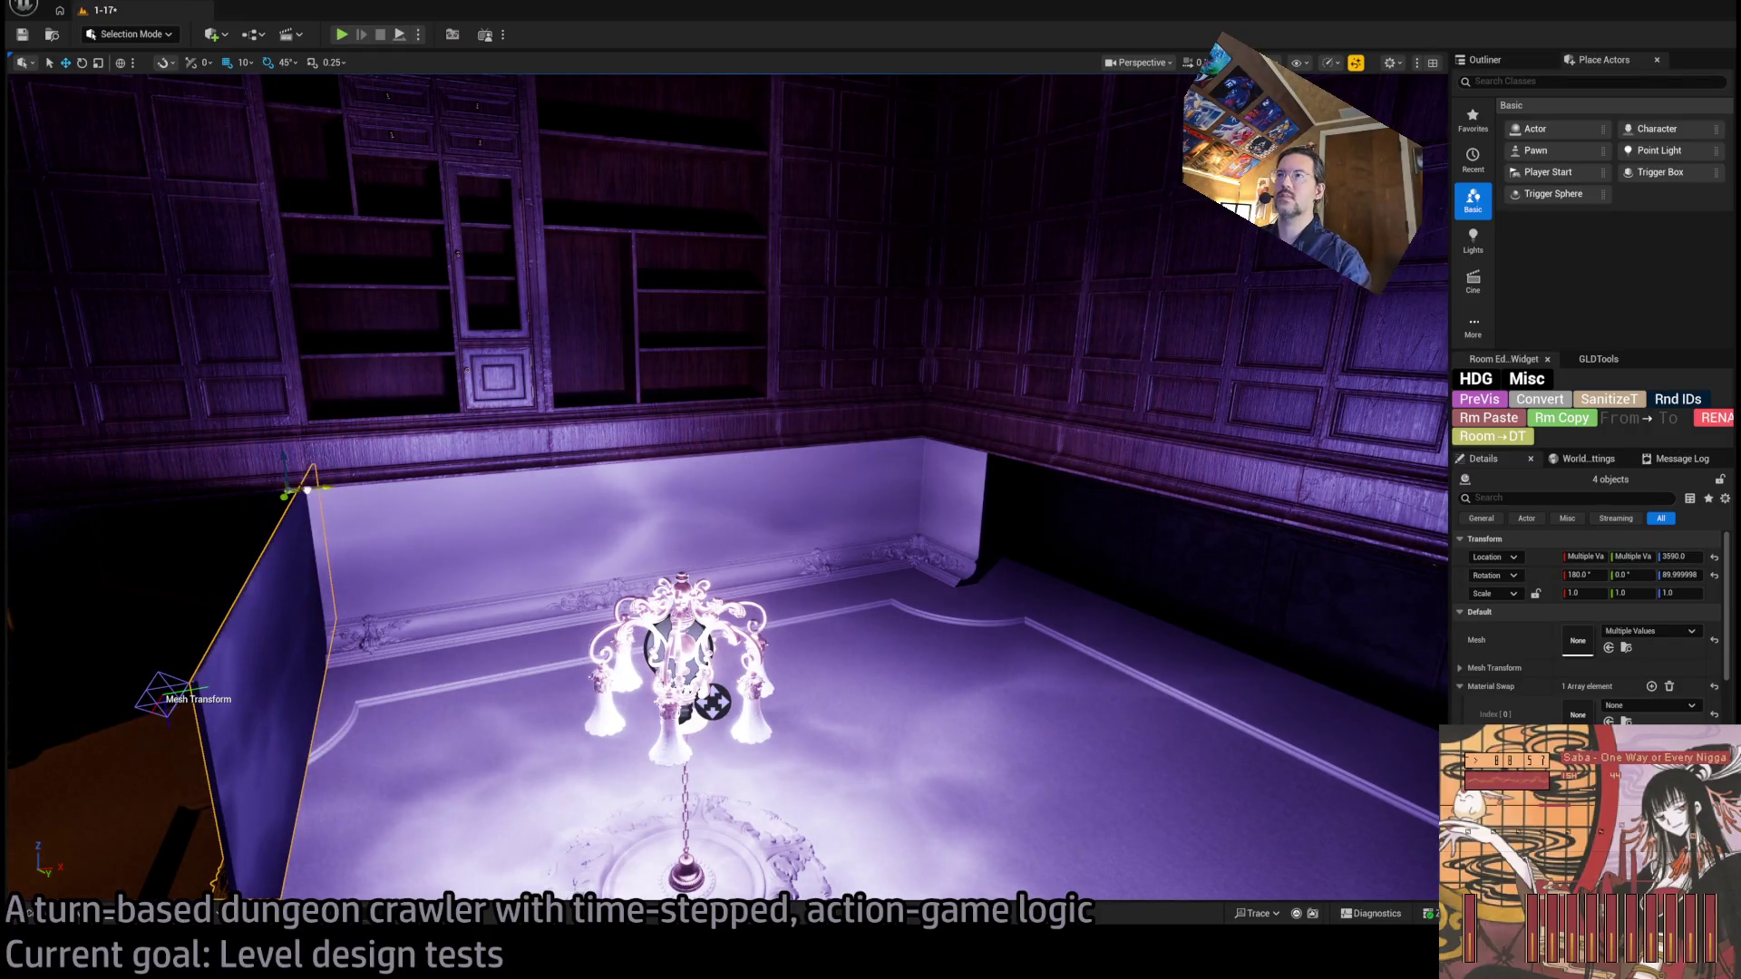
mouse_move(307, 489)
left_mouse_down()
mouse_move(972, 505)
mouse_move(929, 523)
left_mouse_up()
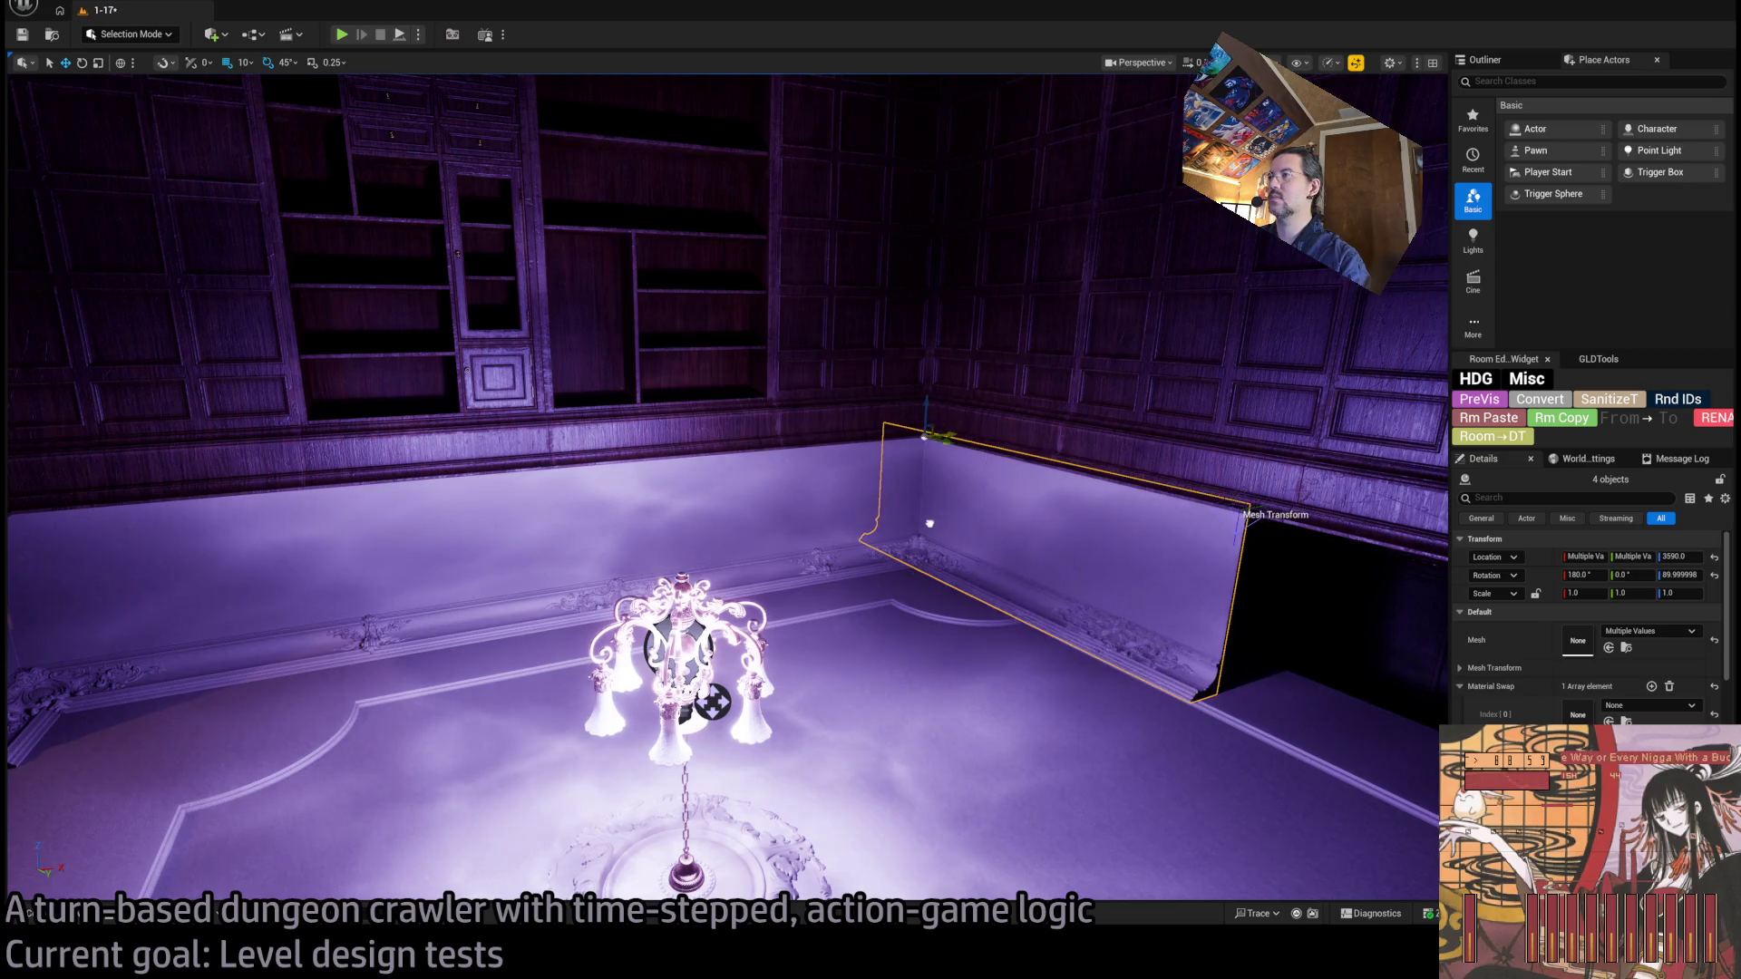
left_click_drag(950, 444, 1018, 486)
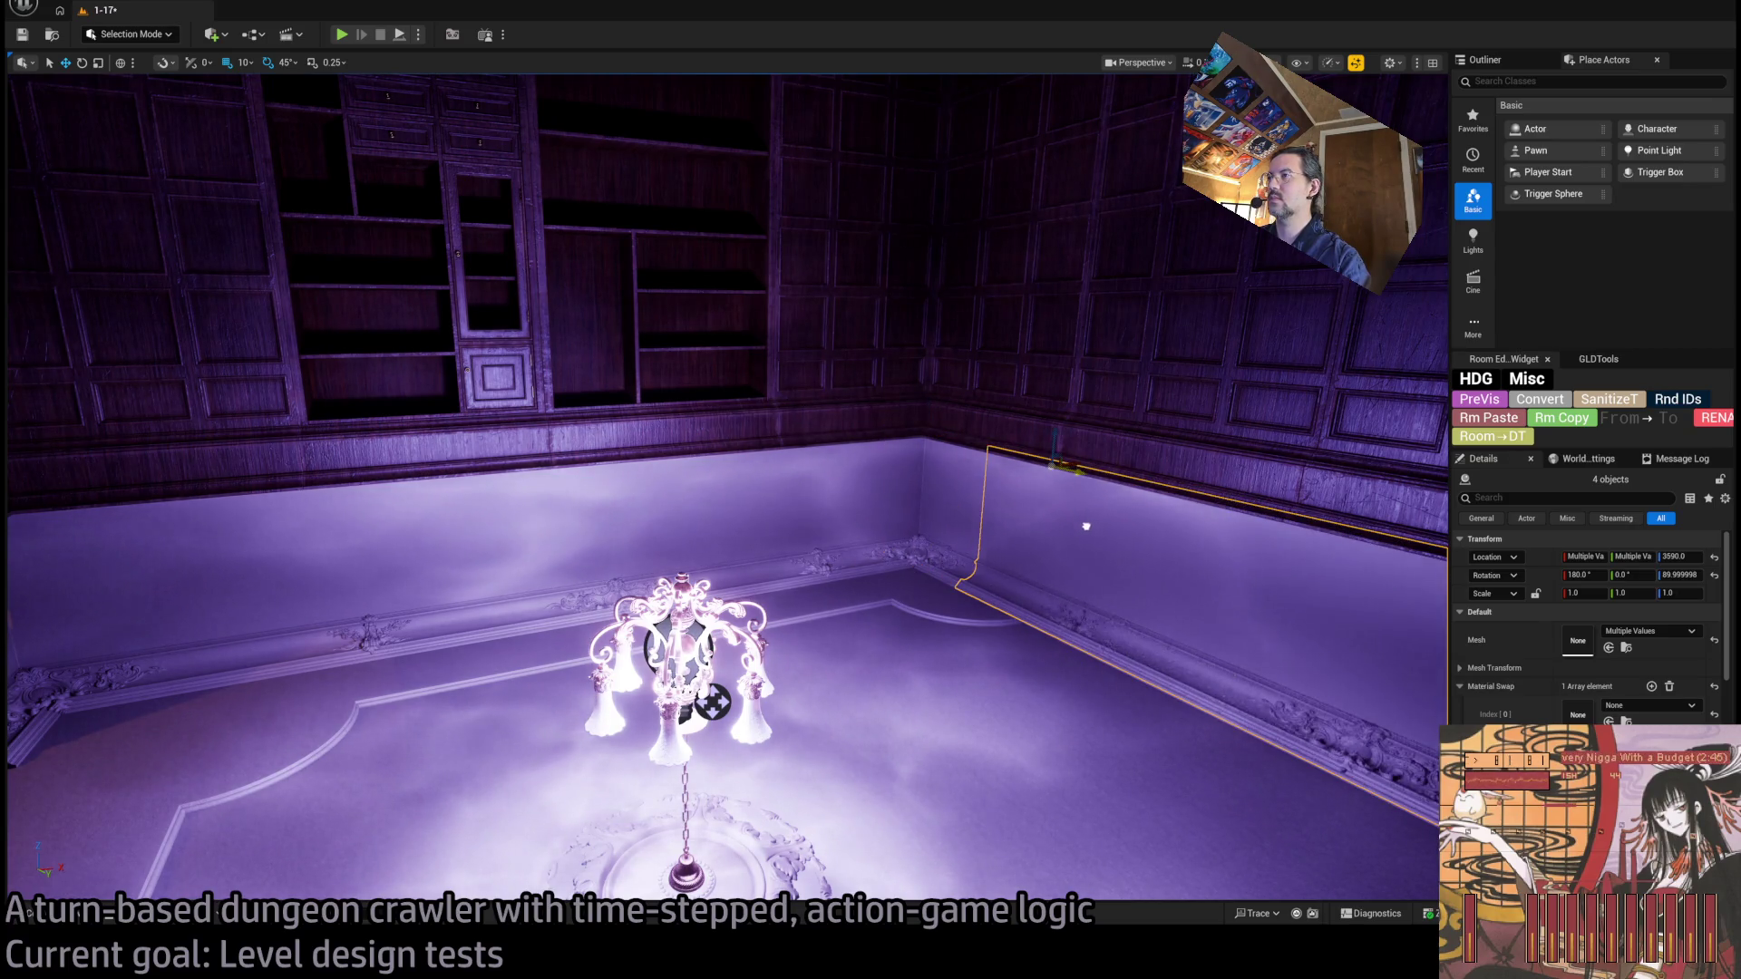
key("f")
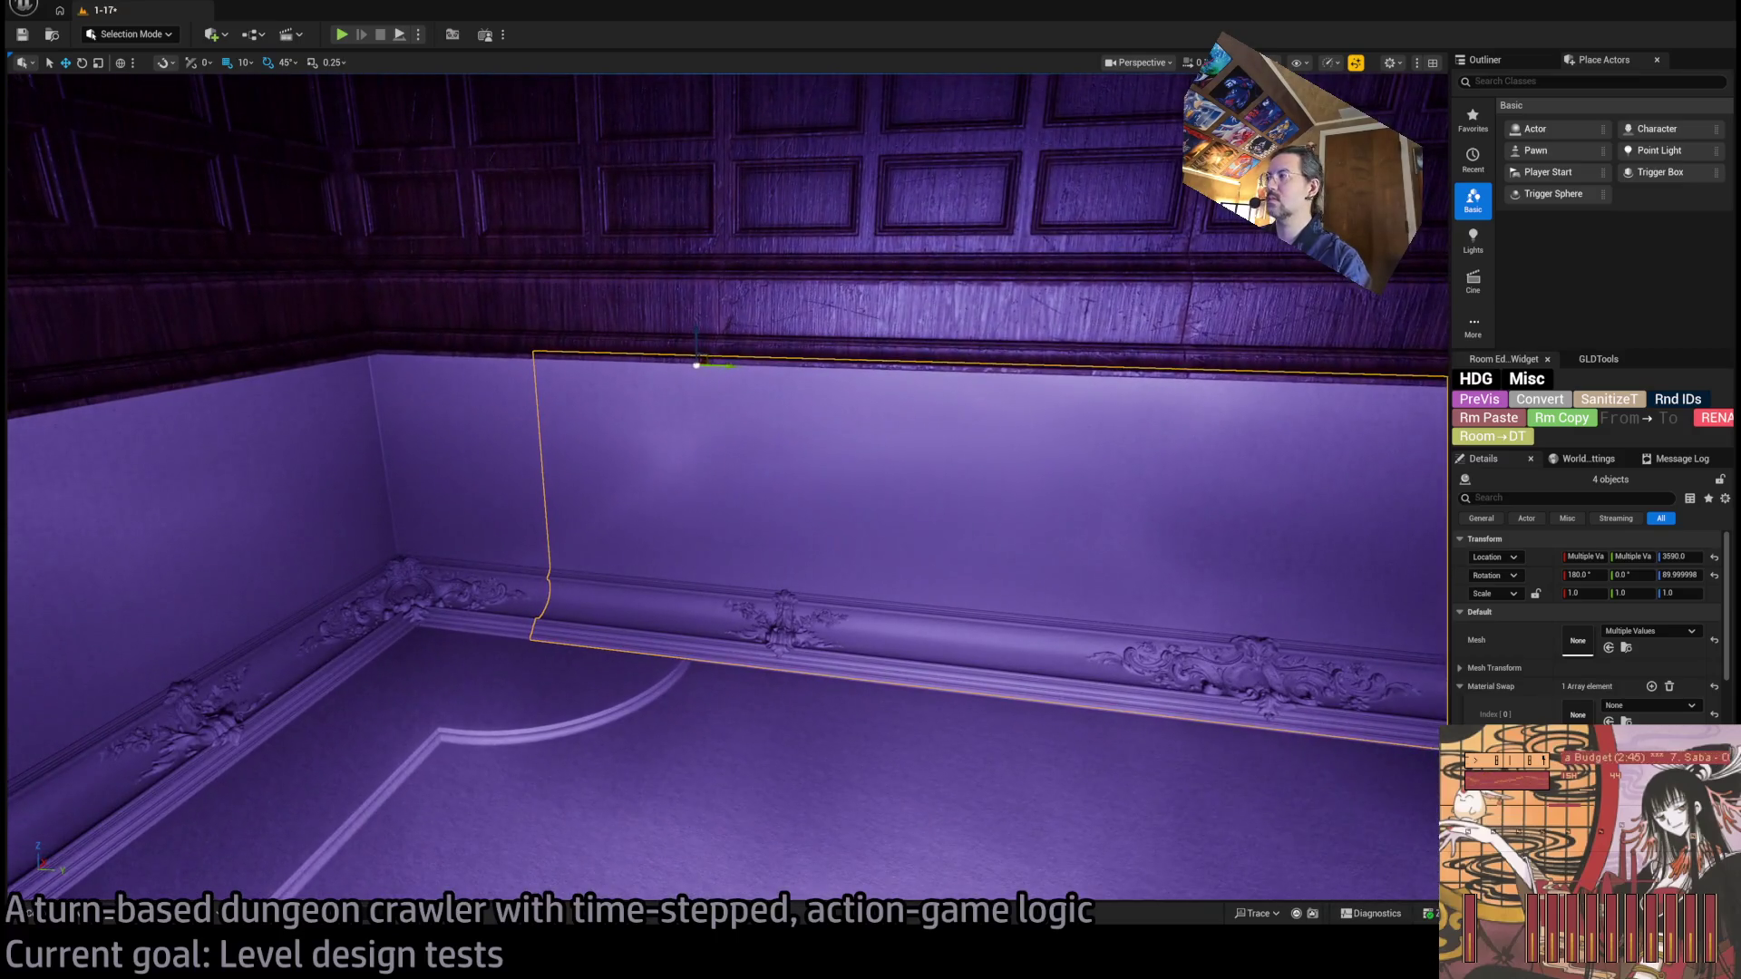
Set Rotation Z to 90.0 on the corner trim panels SM_WoodenFloor_54, 52 and 48.
left_click(696, 365)
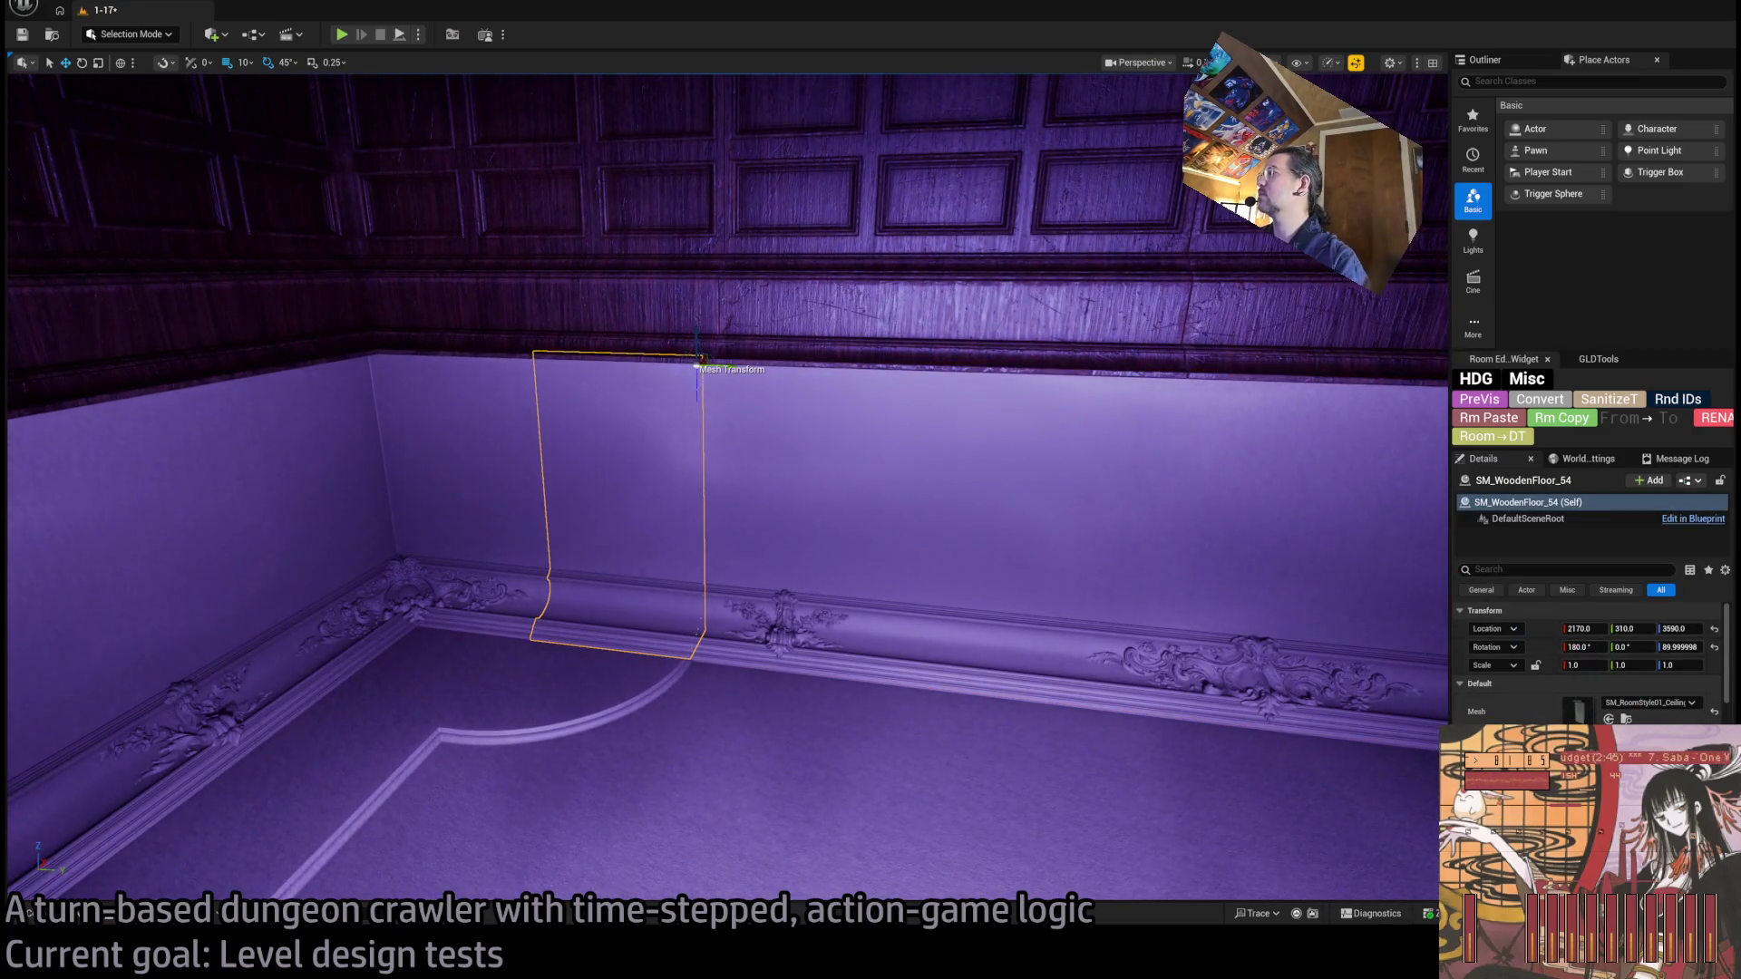
type("90.0")
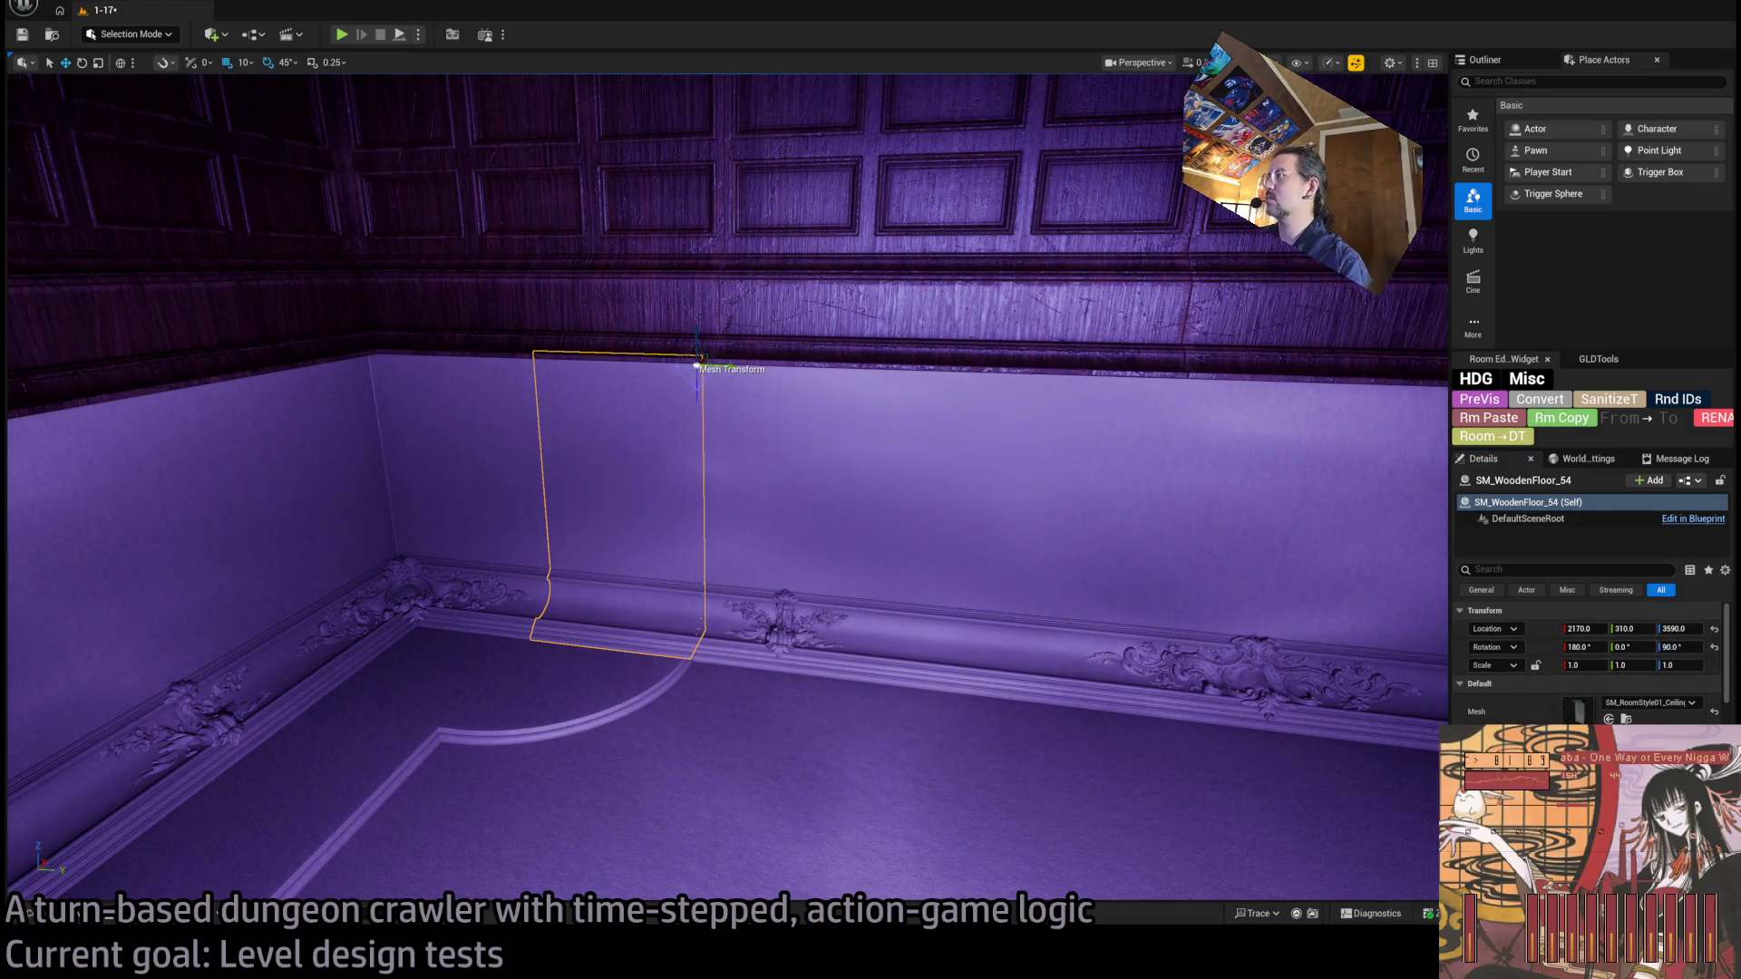
key("ctrl+z")
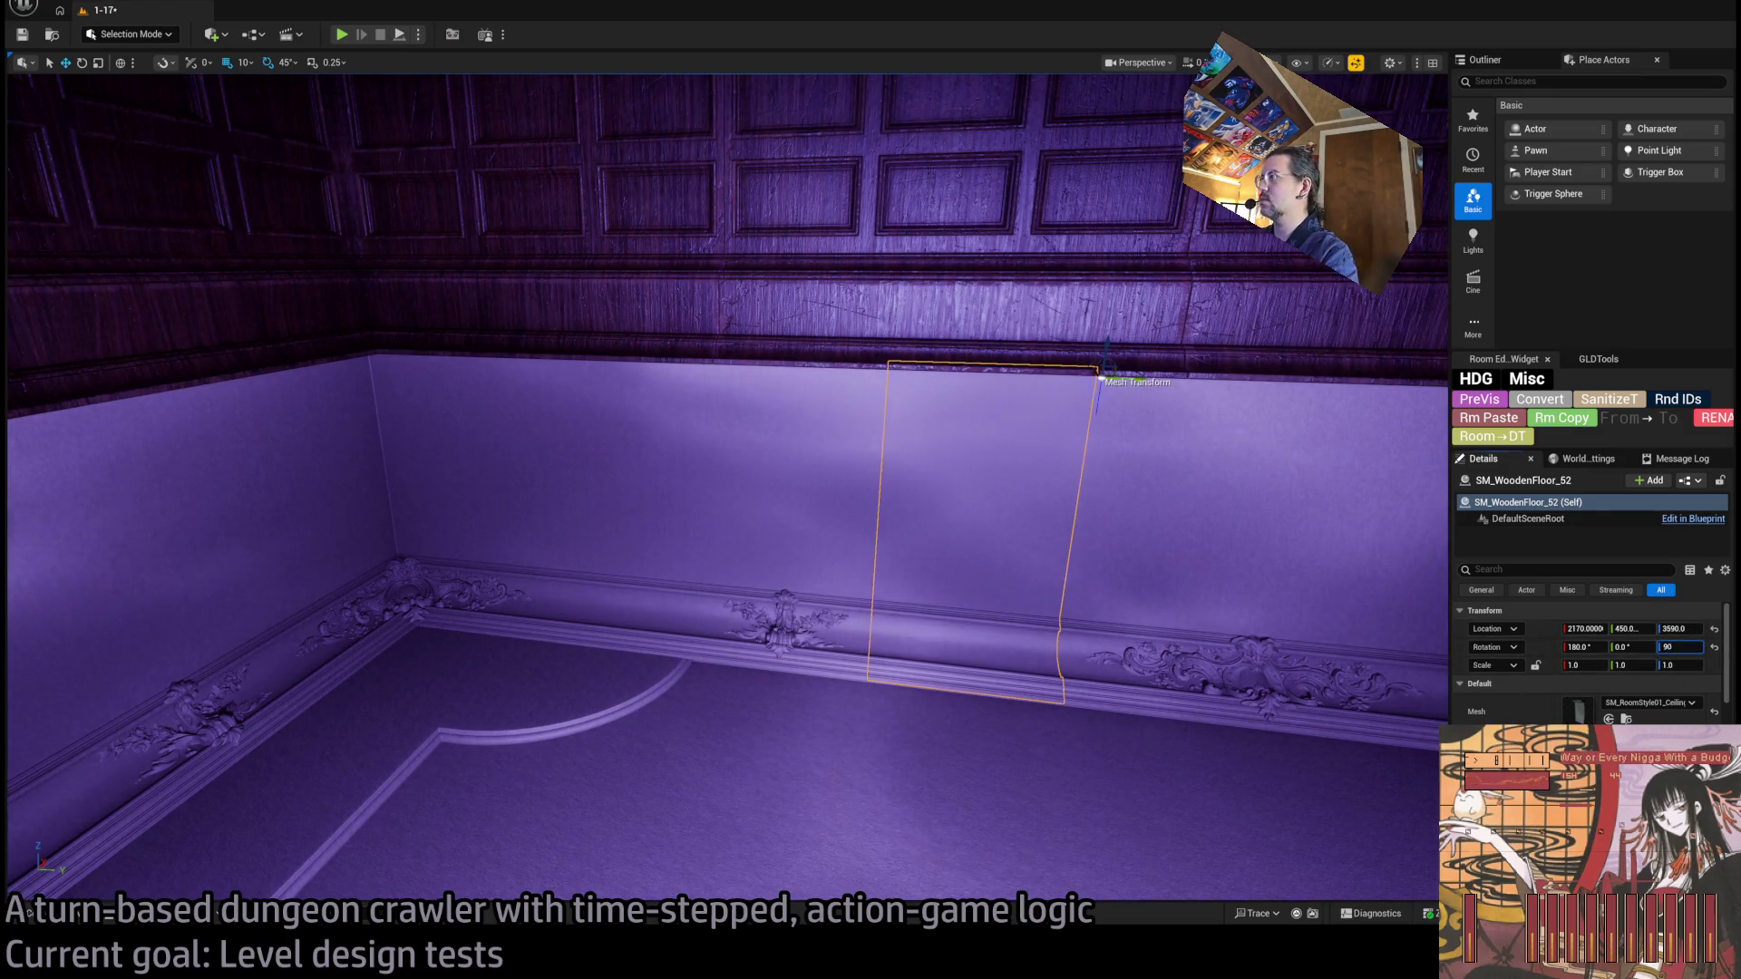
key("ctrl+z")
key("Return")
scroll(1274, 629, "down", 5)
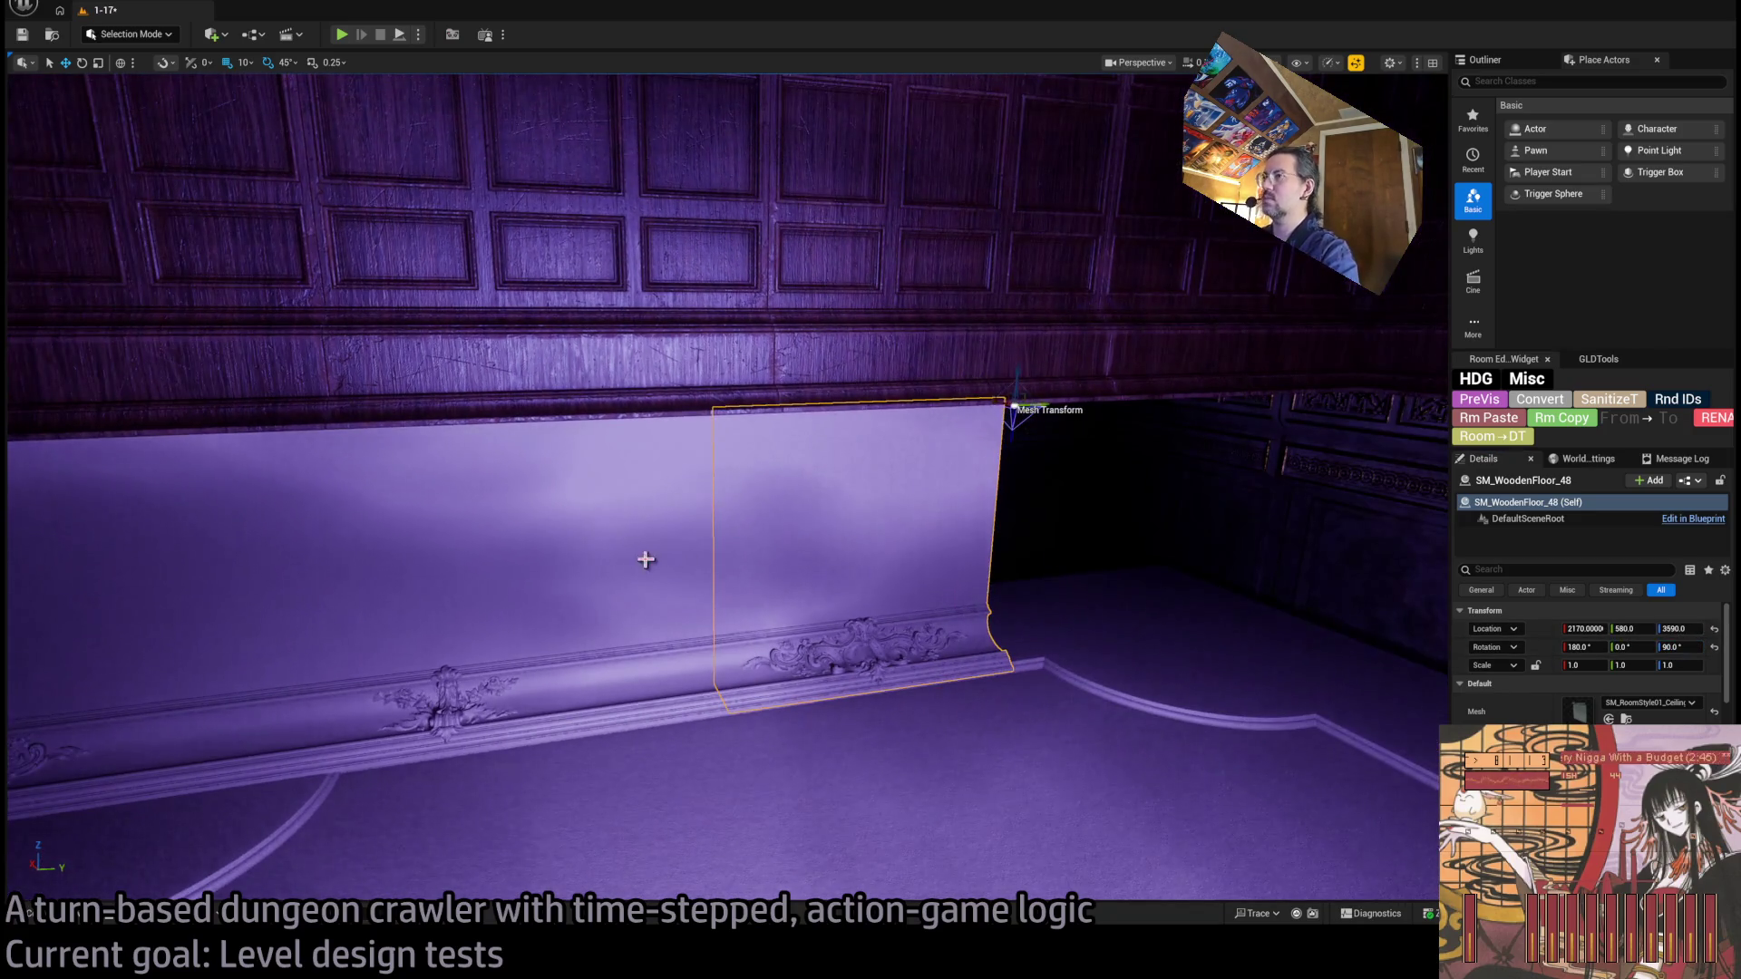
left_click(644, 556)
key("ctrl+z")
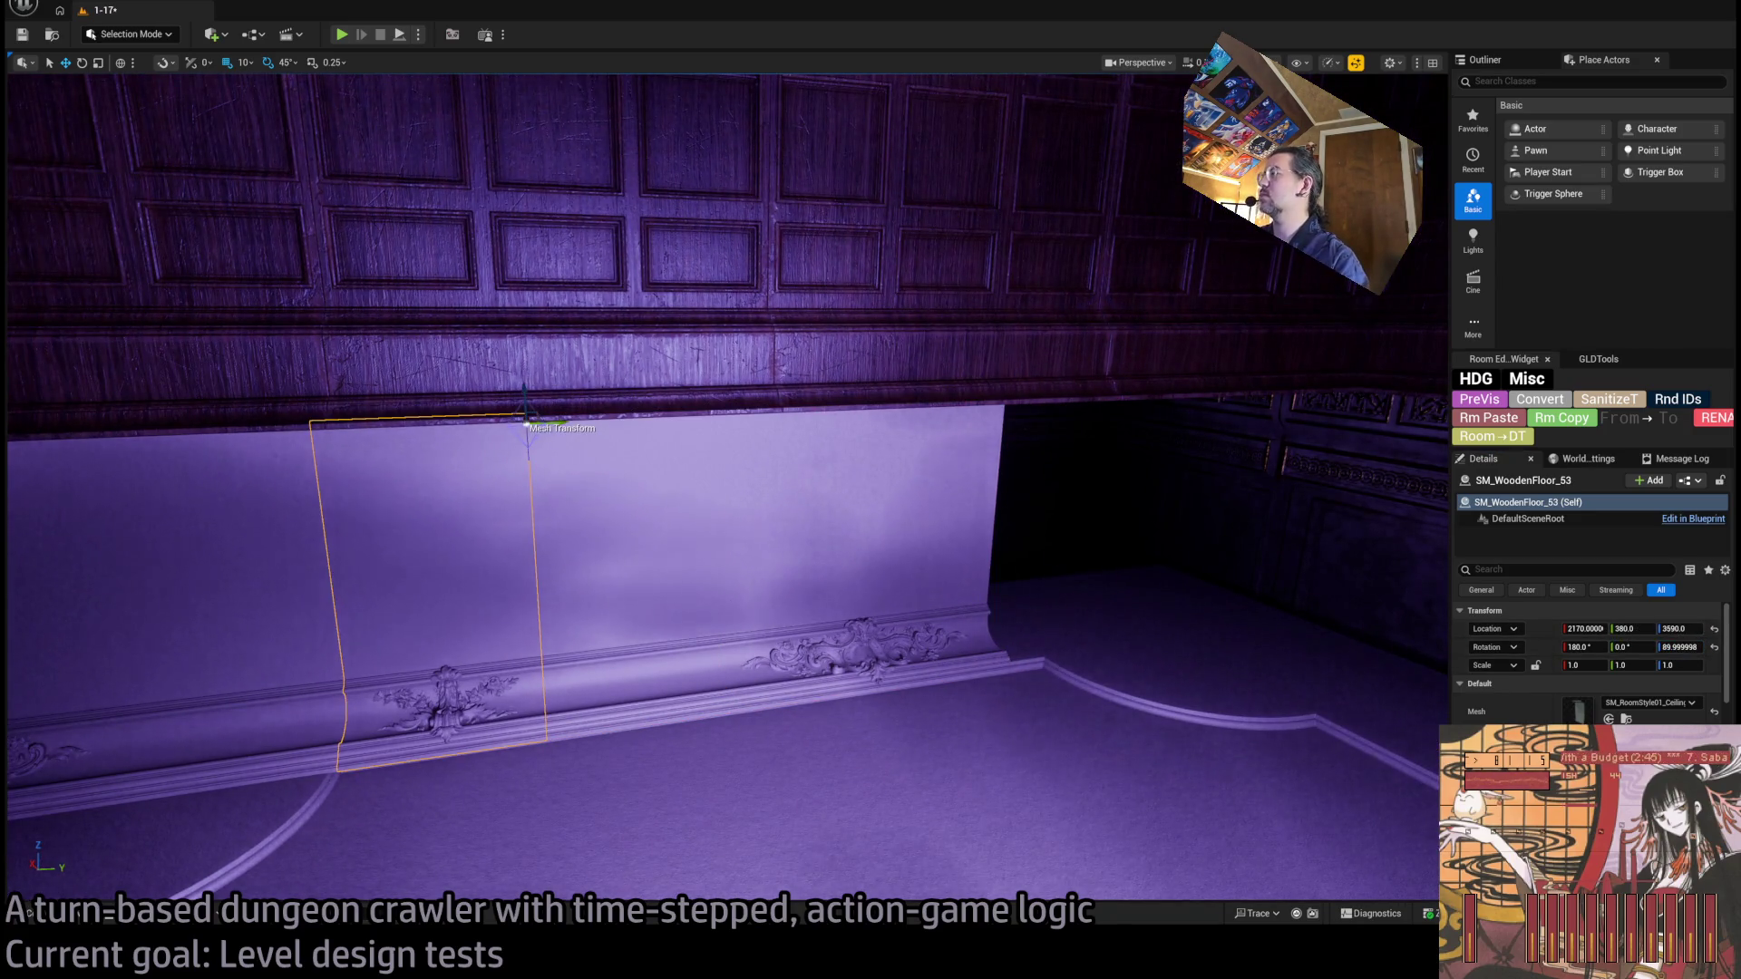
key("ctrl+d")
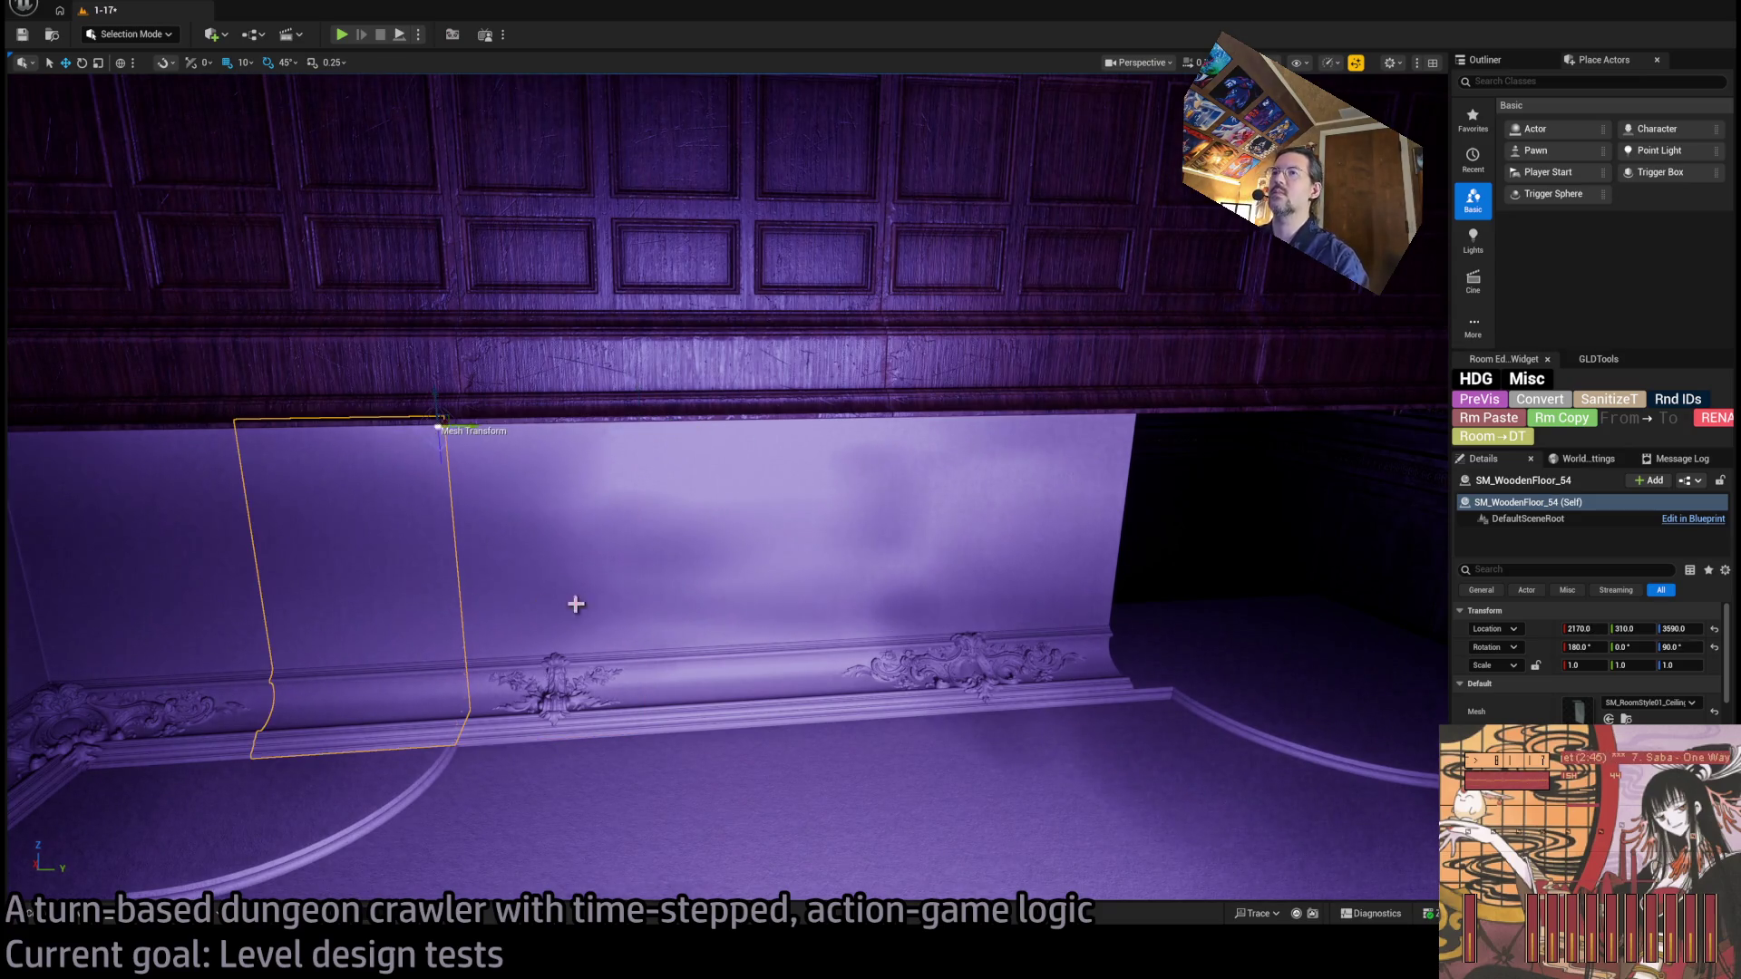
Delete the narrow panel SM_WoodenFloor_53, slide the others to close gaps, and Alt-copy corner panel SM_WoodenFloor_51.
scroll(726, 490, "down", 3)
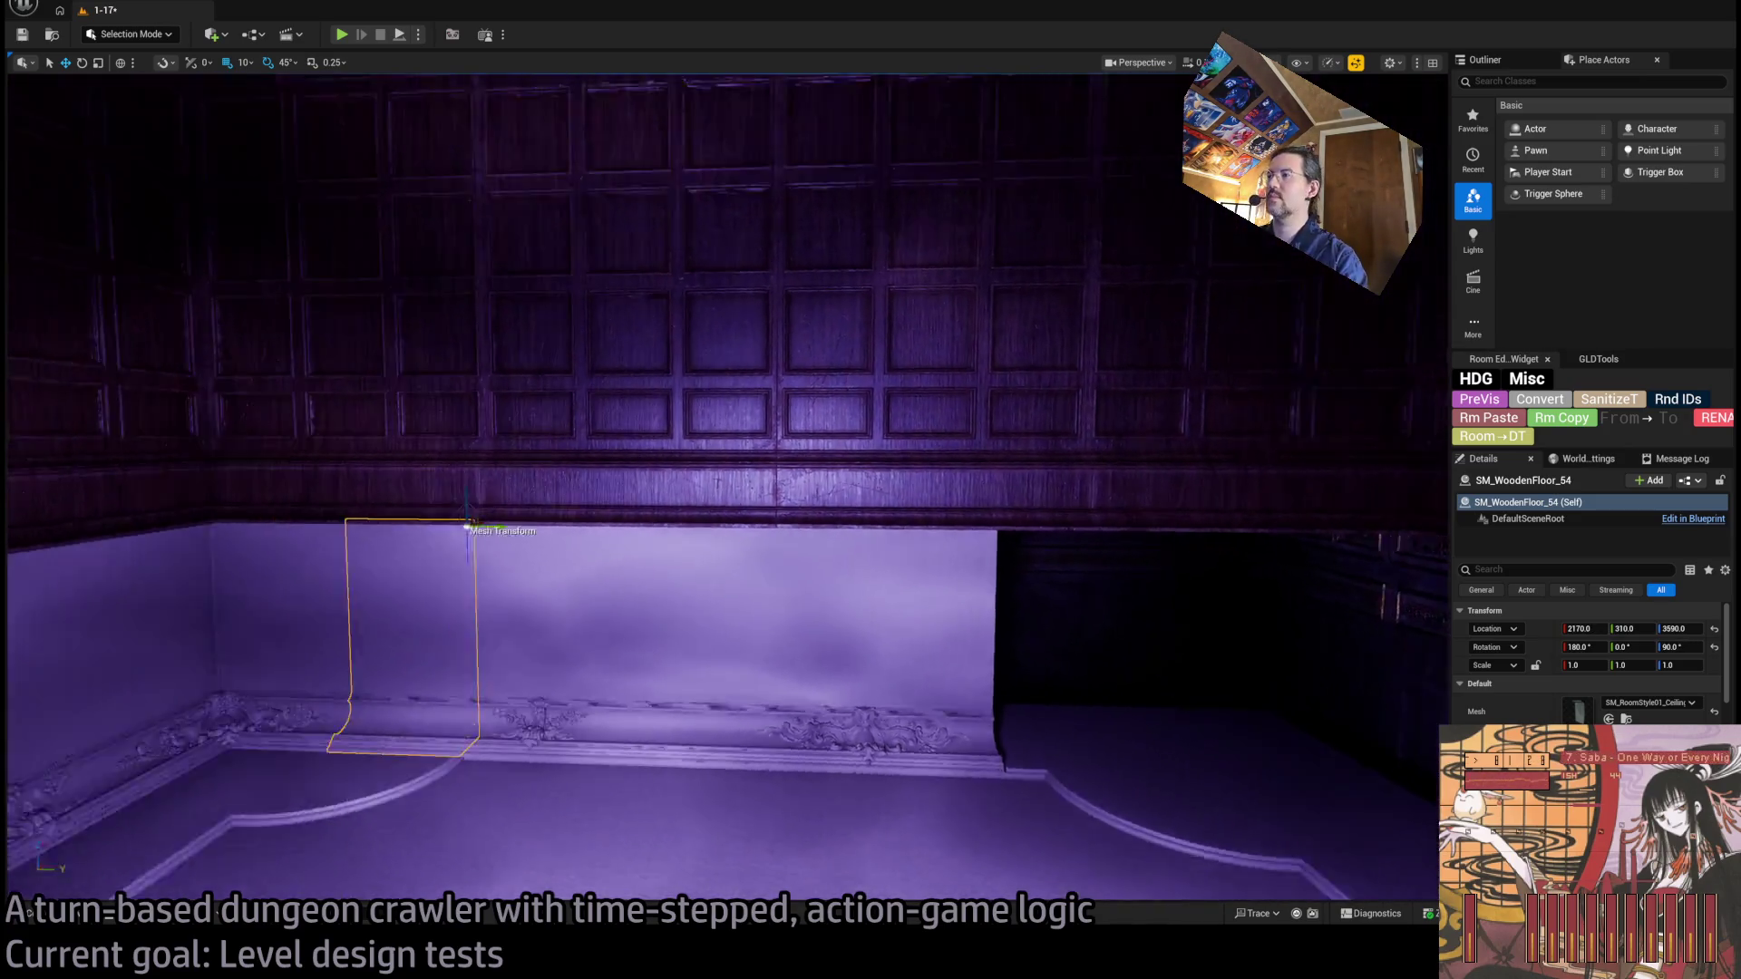
left_click_drag(930, 606, 871, 606)
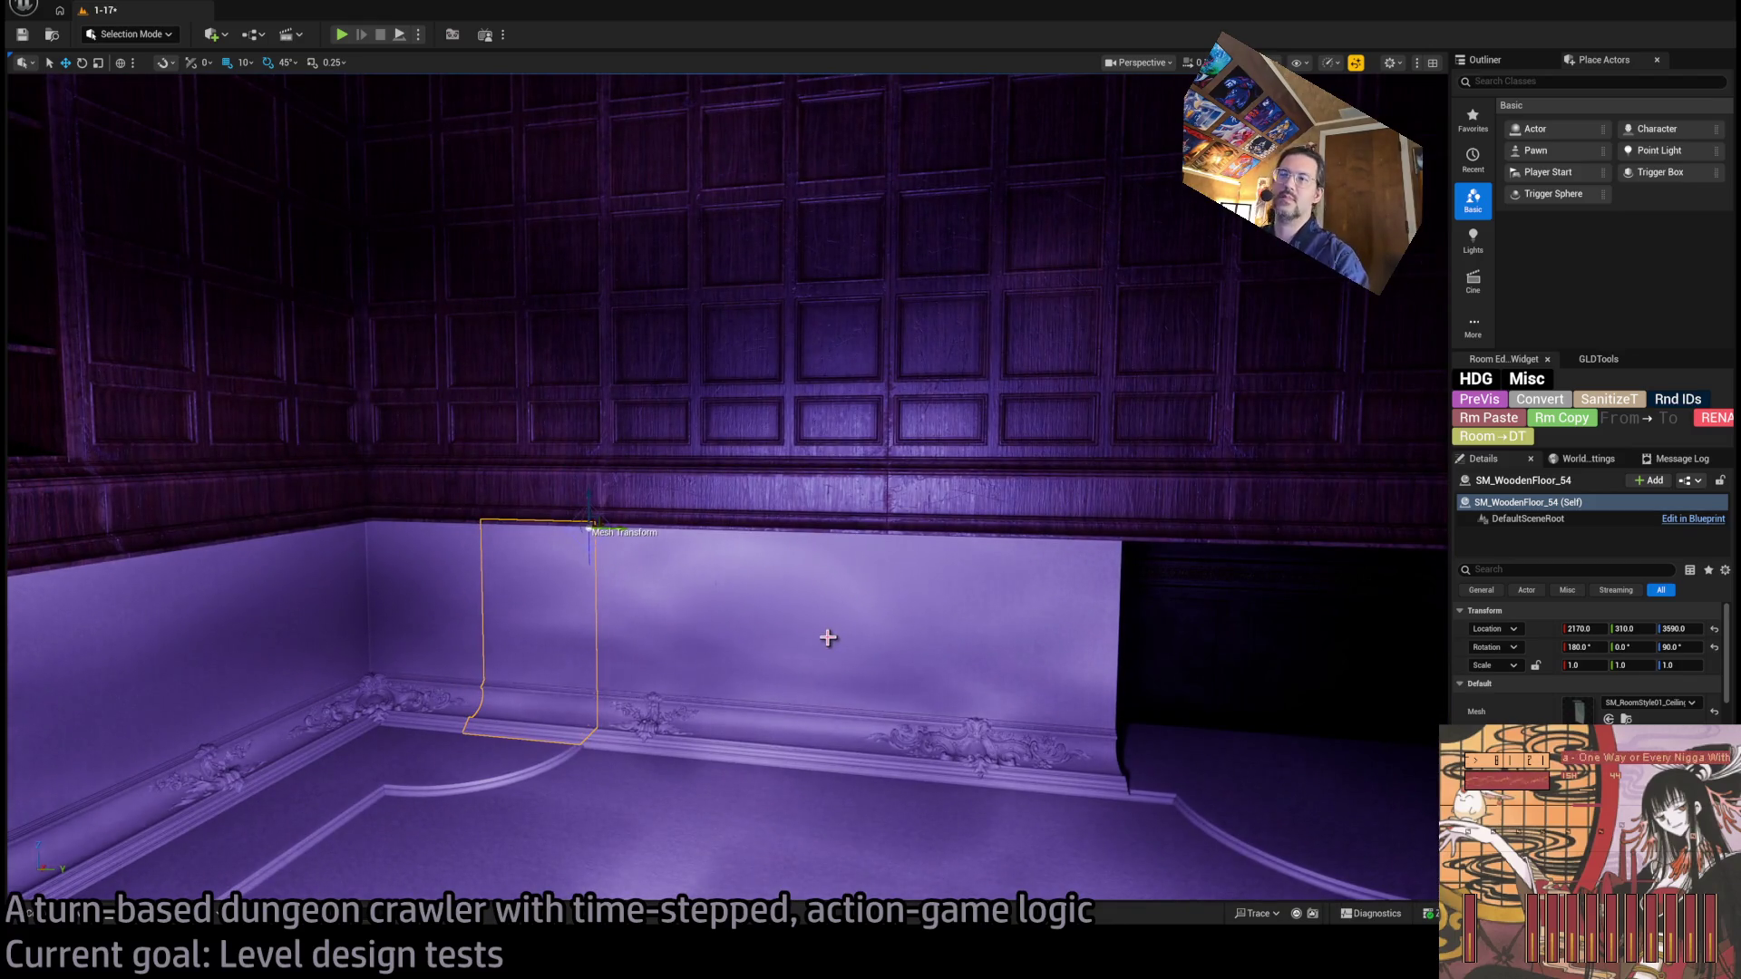
left_click(667, 661)
key("Delete")
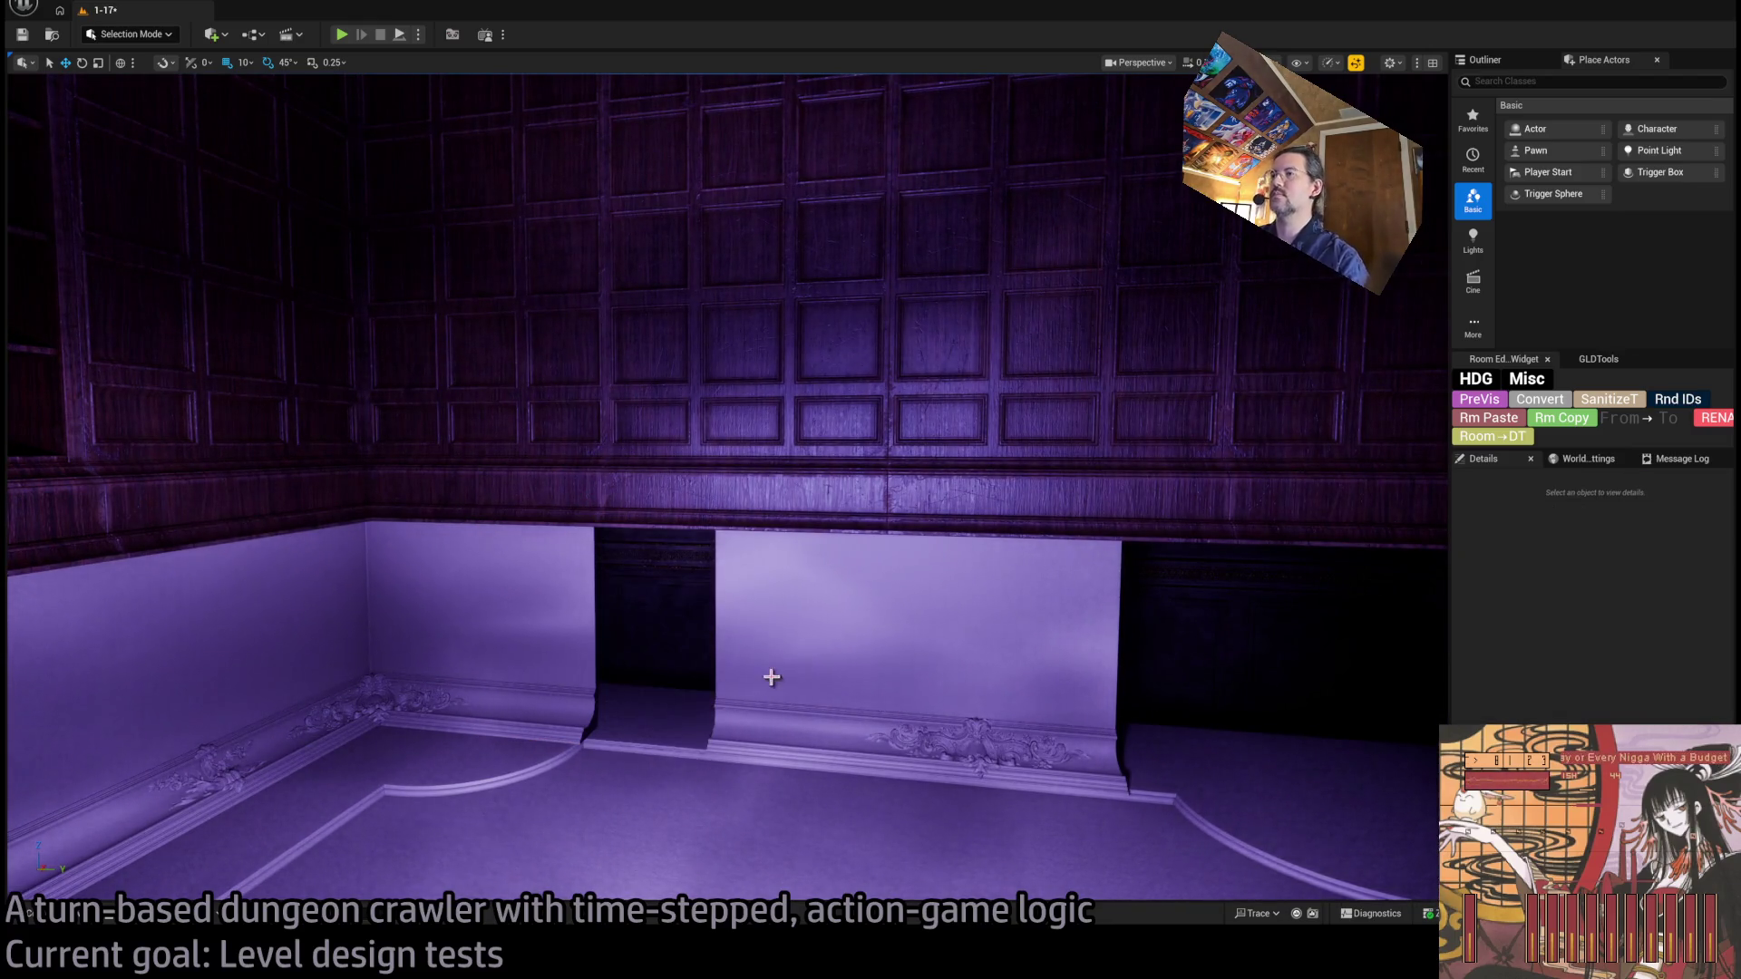
left_click(1003, 685)
left_click(1009, 587, "ctrl")
left_click_drag(1143, 543, 995, 545)
left_click(673, 606)
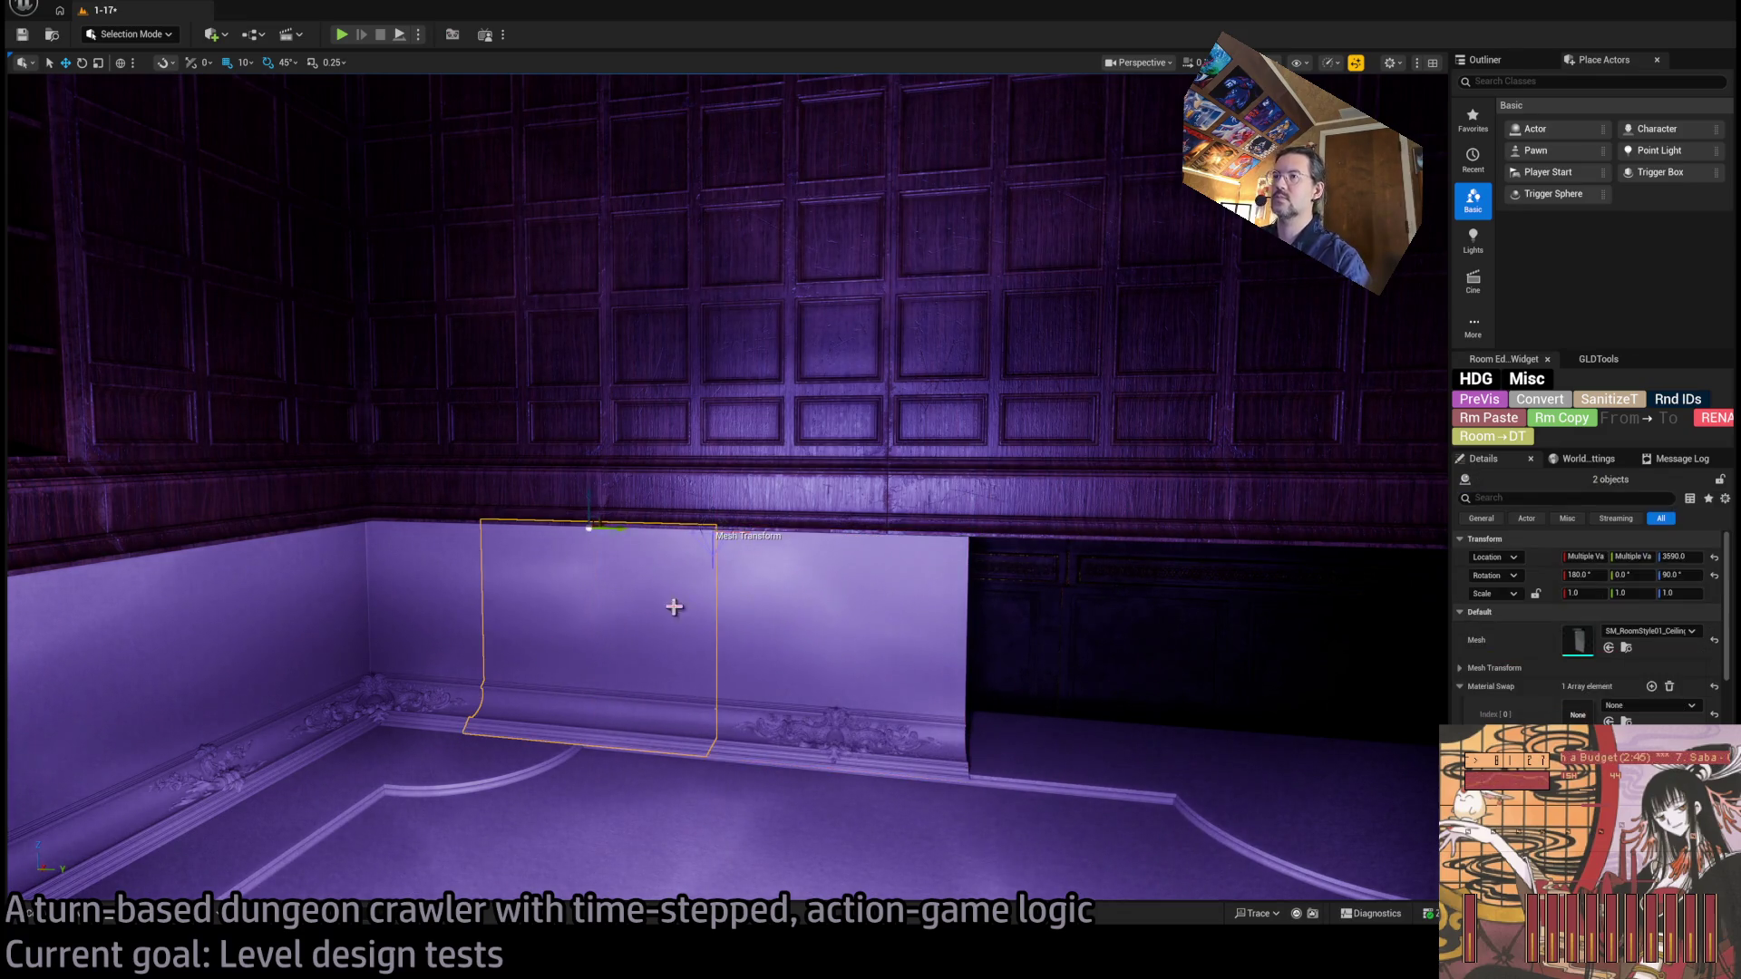
left_click_drag(620, 527, 1171, 588)
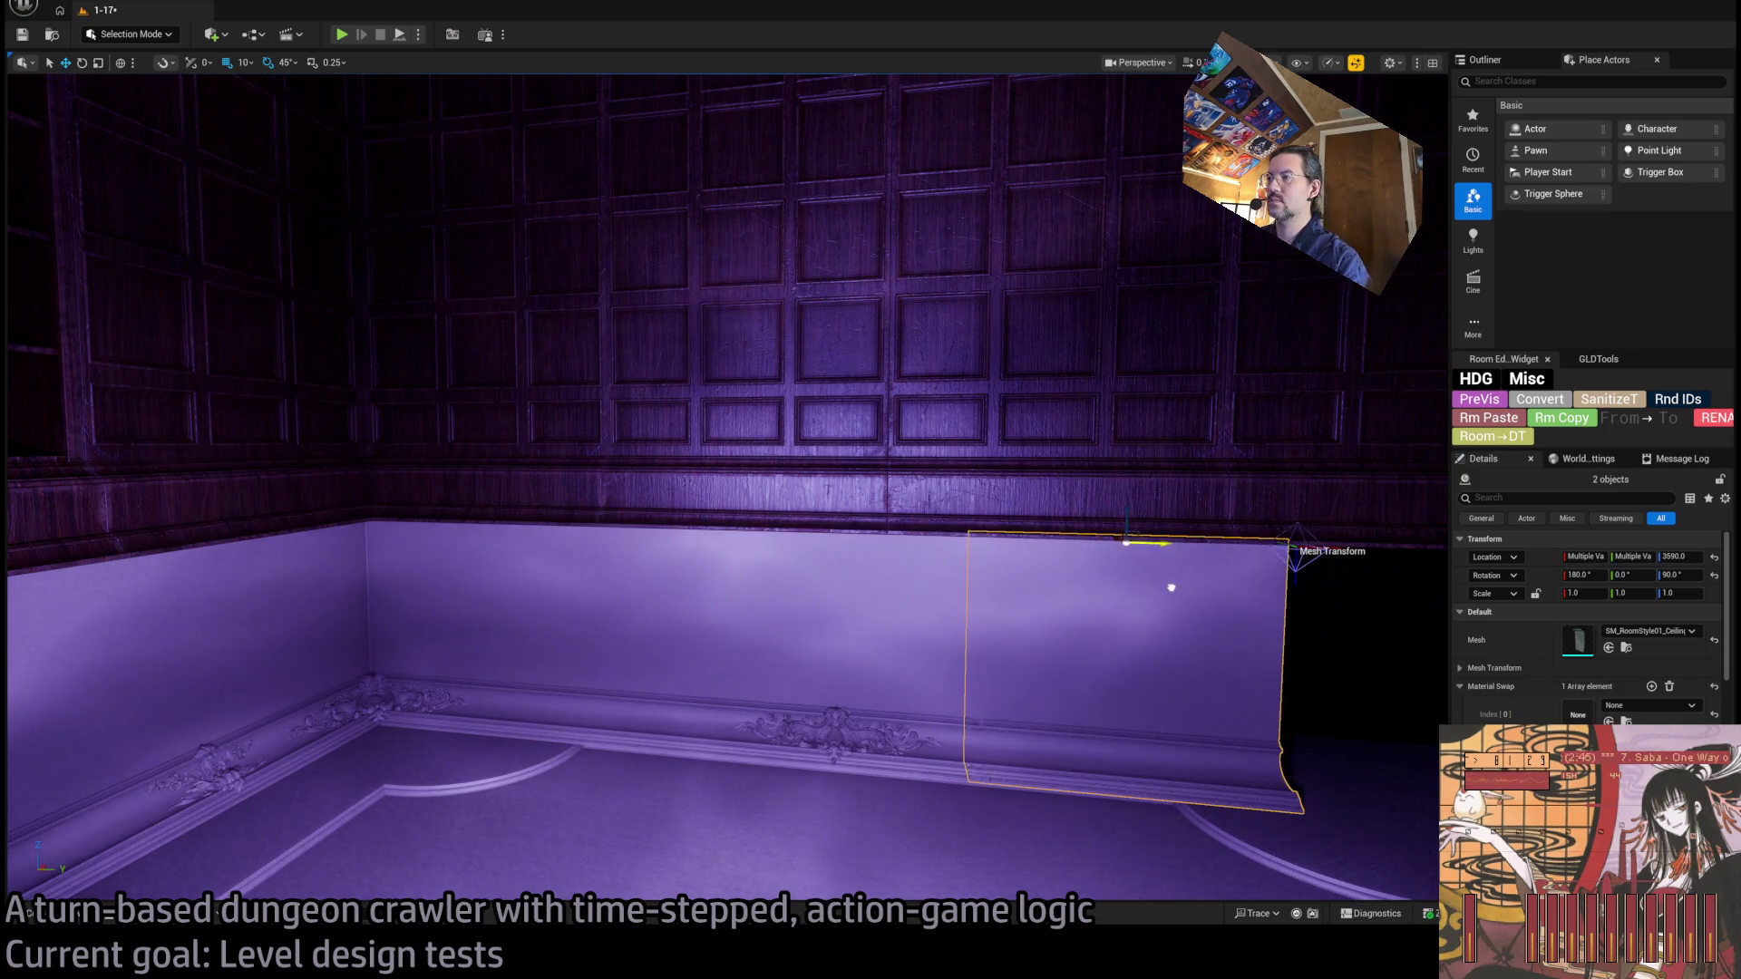
left_click(333, 647)
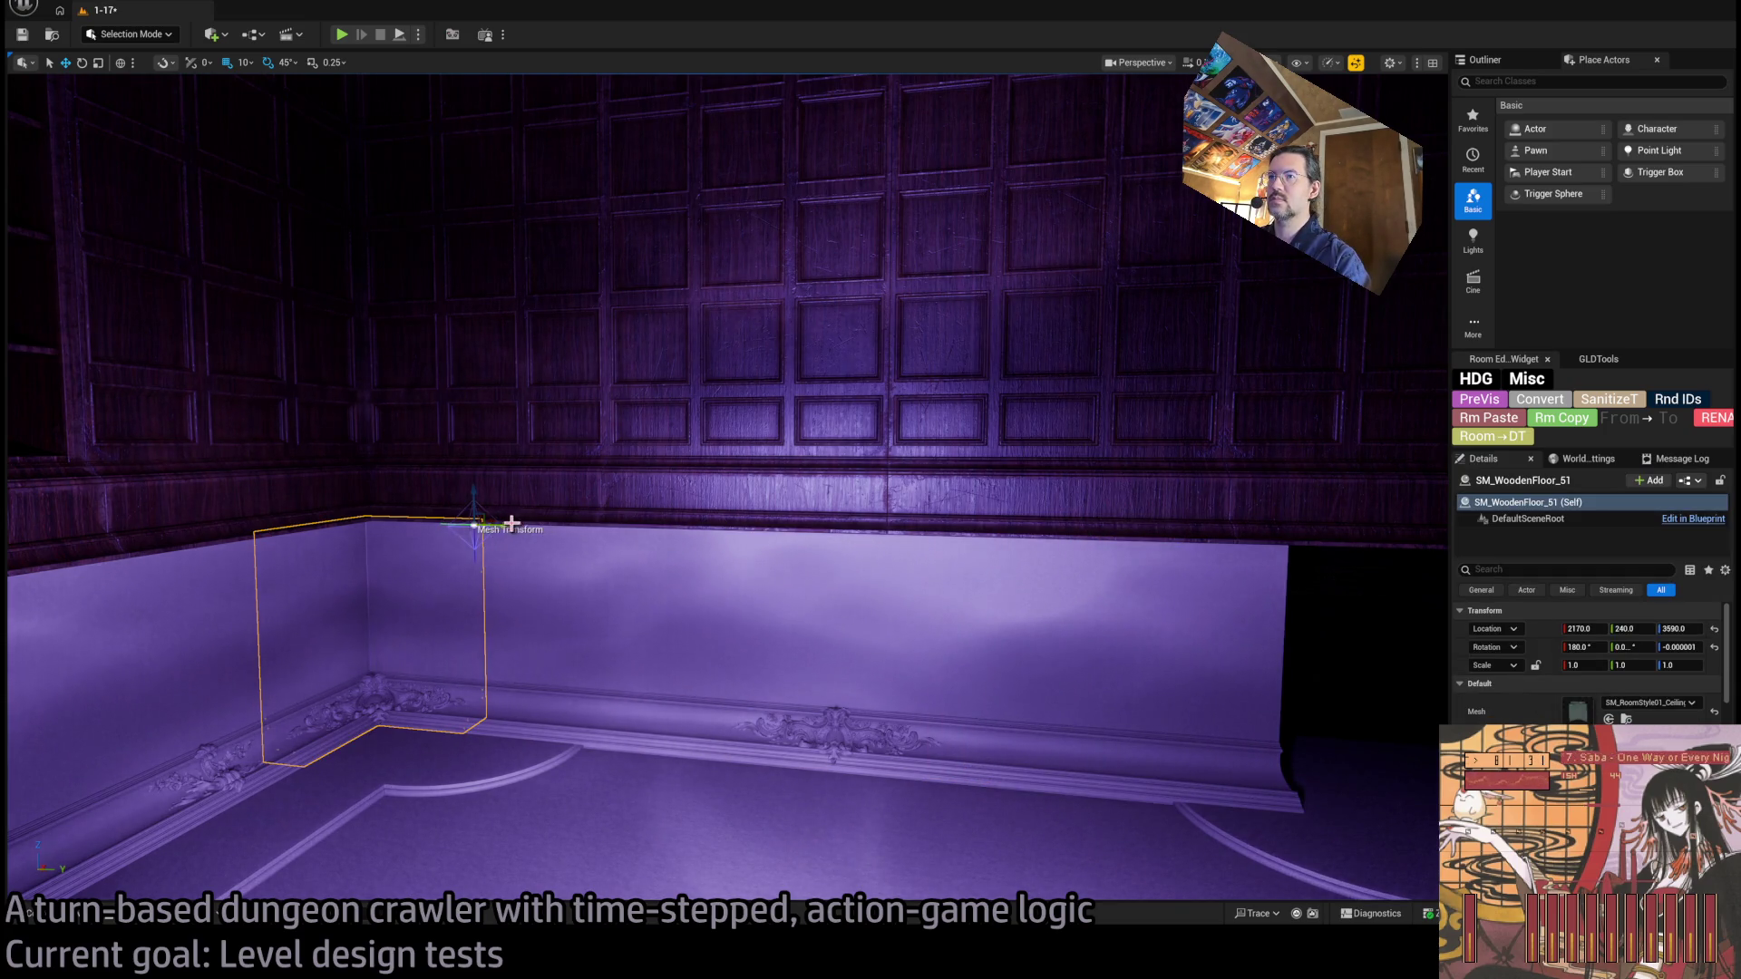
left_click_drag(511, 523, 916, 738)
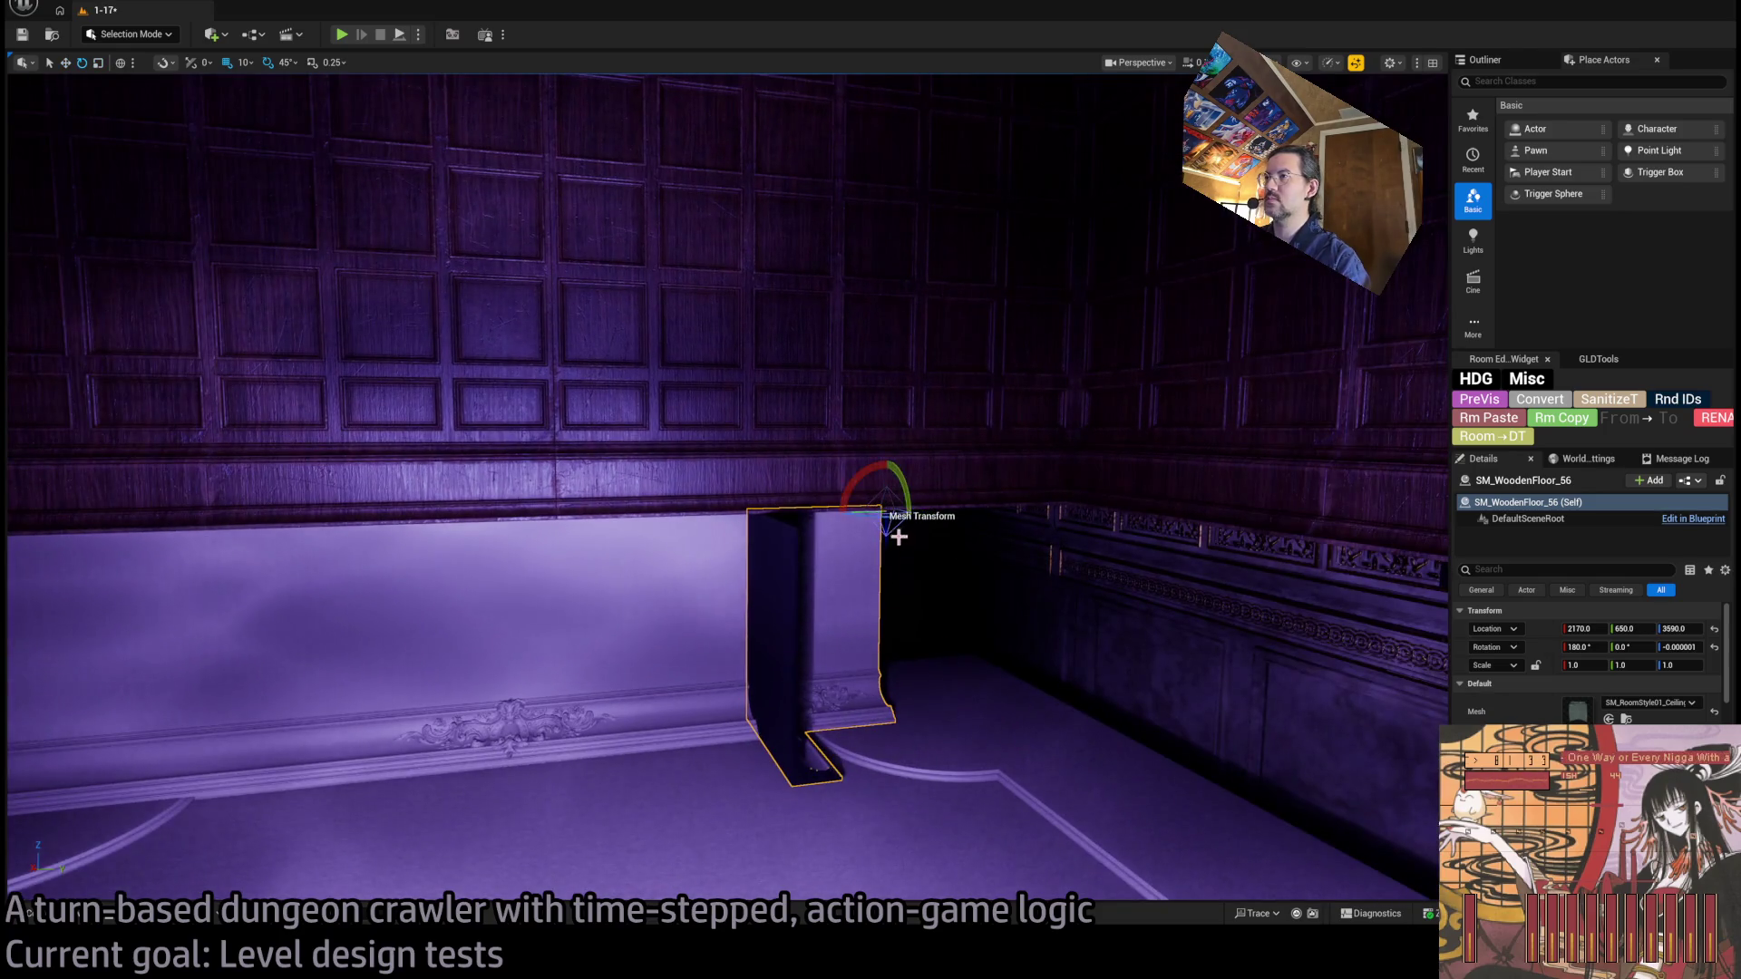
Turn the copied corner panel 90° along the wall and Alt-drag another panel copy further along.
mouse_move(885, 512)
left_mouse_down()
mouse_move(1116, 505)
mouse_move(1097, 517)
left_mouse_up()
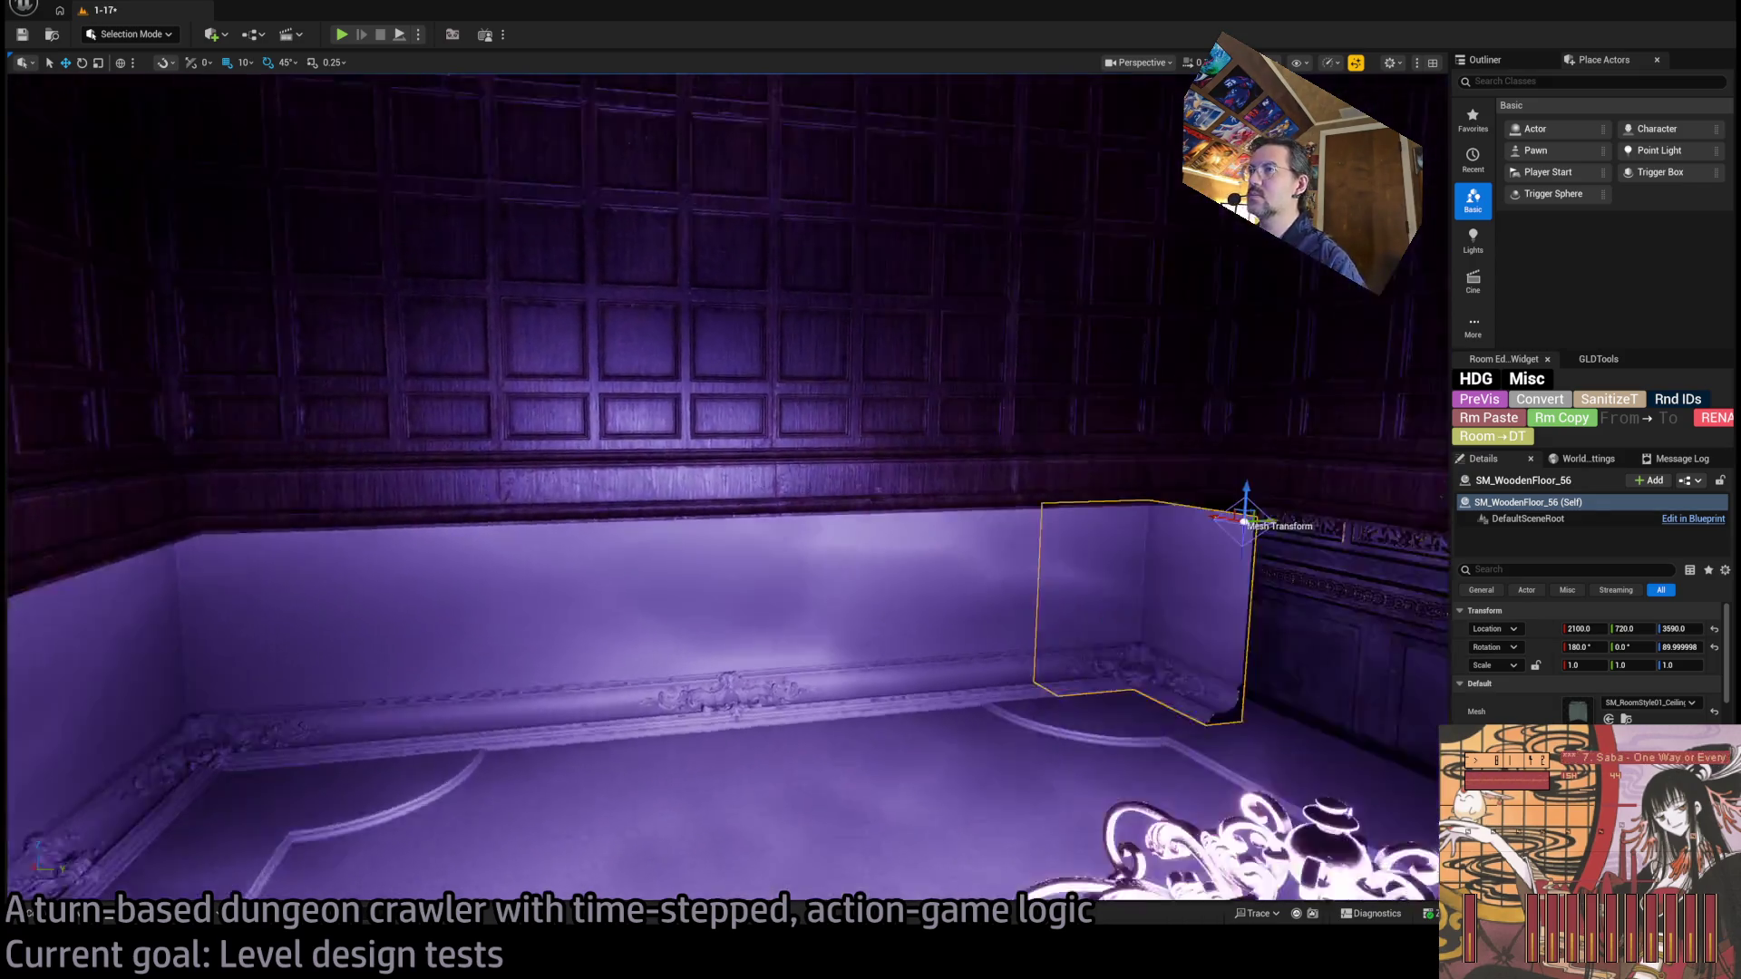
left_click_drag(710, 377, 877, 363)
left_click_drag(719, 458, 720, 459)
left_click(820, 507)
left_click_drag(917, 415, 1002, 412)
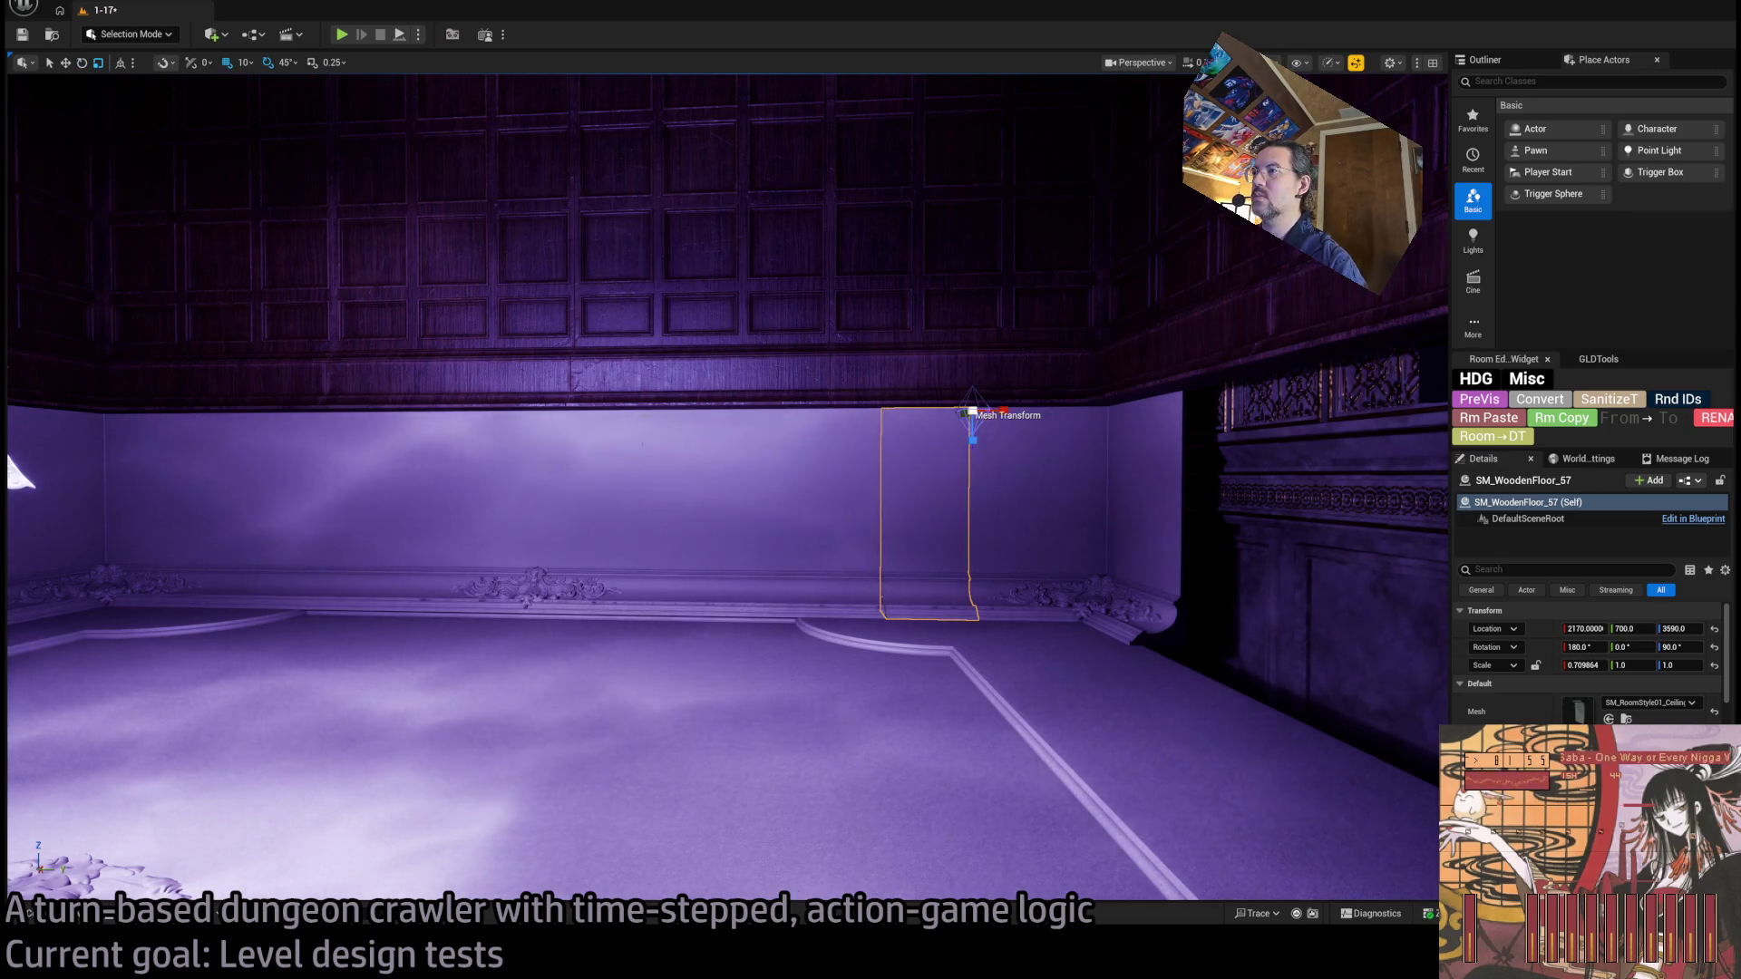
Set SM_WoodenFloor_57's Scale X to 0.715 to close the dark seam beside it.
key("w")
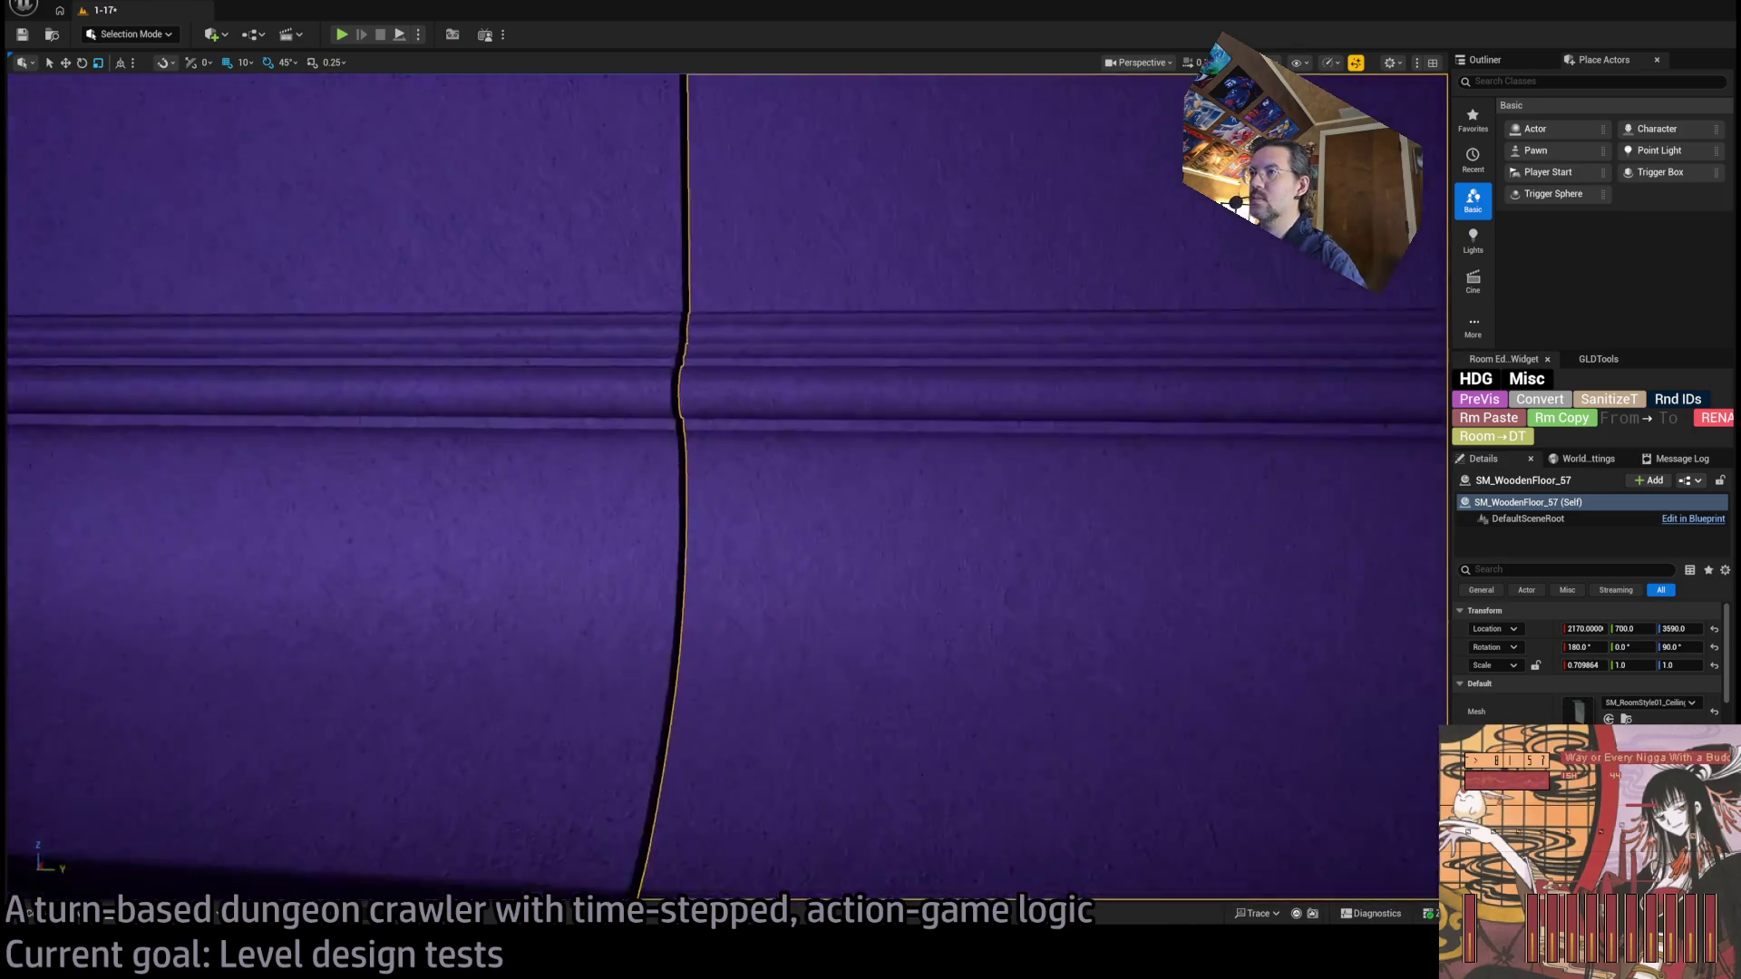
key("e")
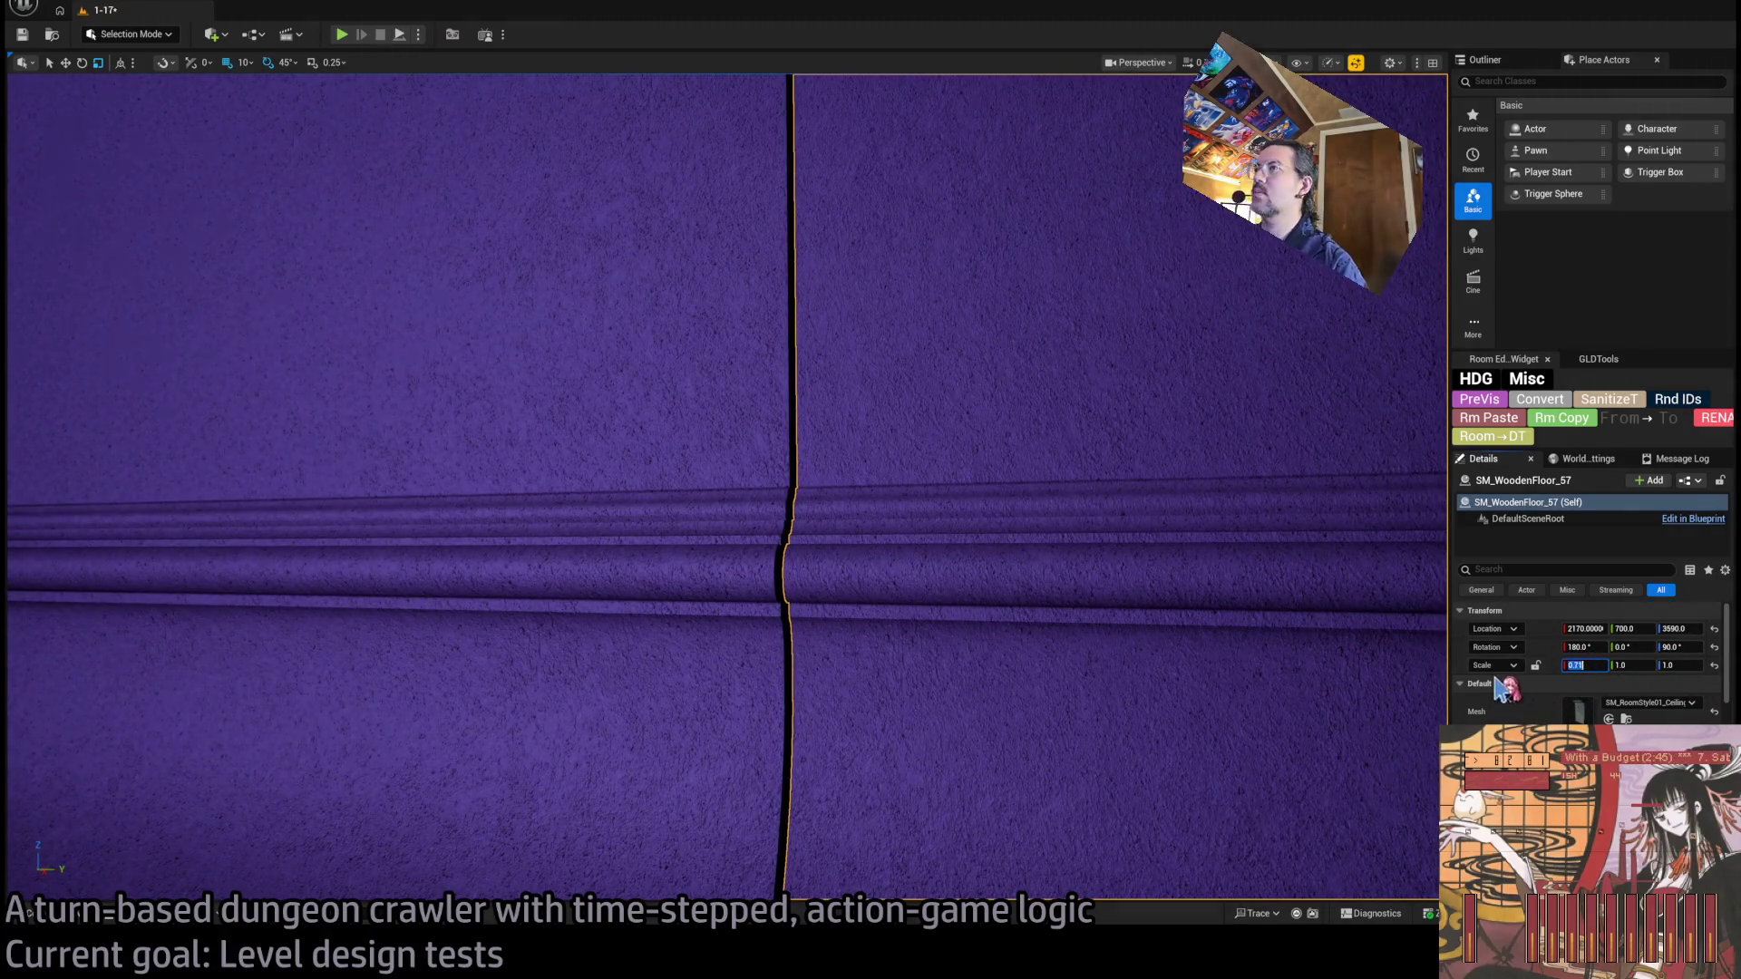
key("BackSpace")
type("2")
key("Return")
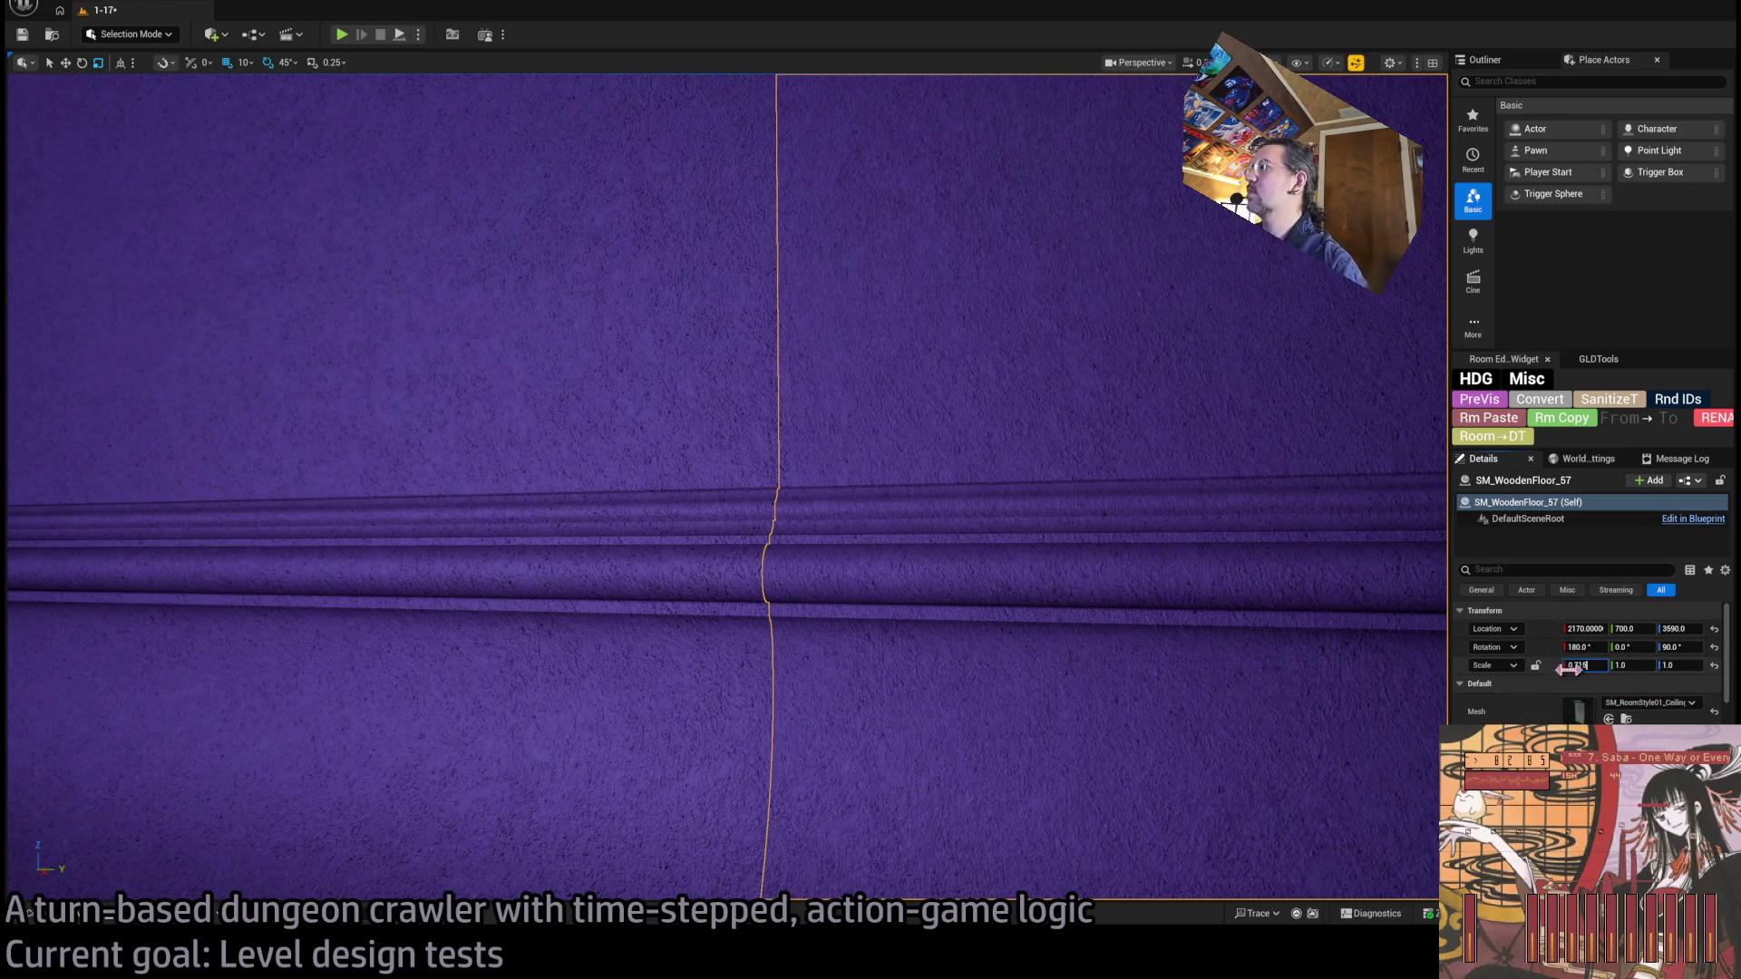
key("Return")
scroll(991, 630, "down", 5)
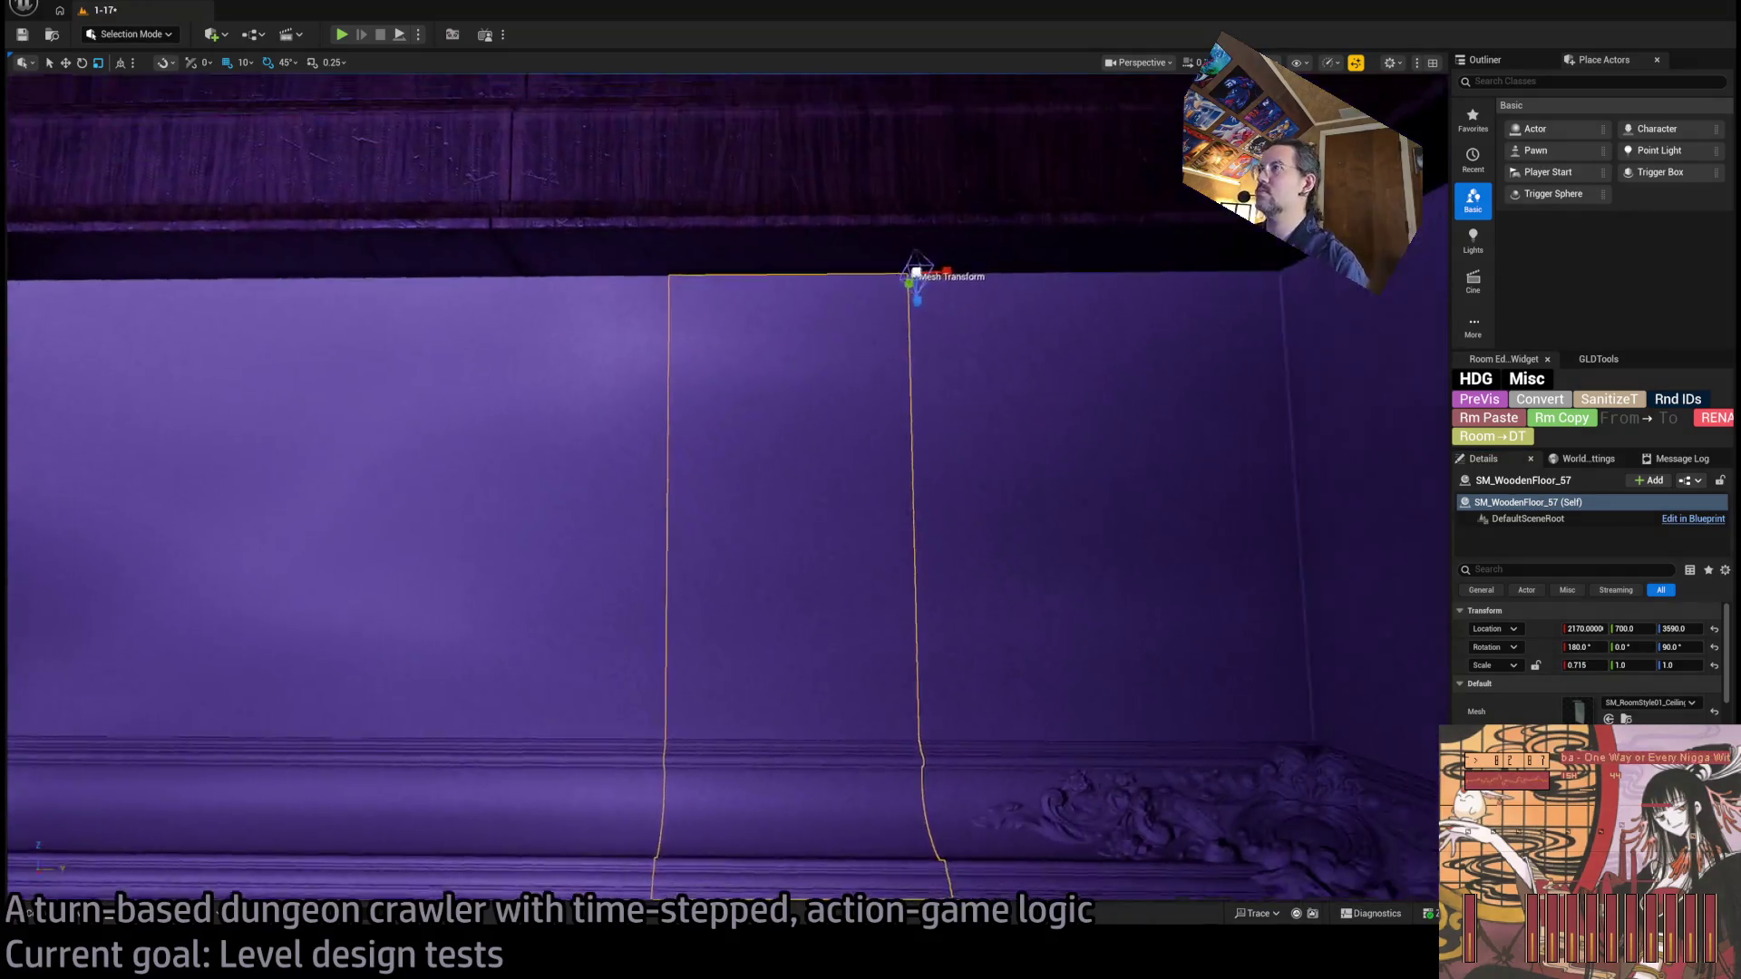
scroll(725, 487, "down", 10)
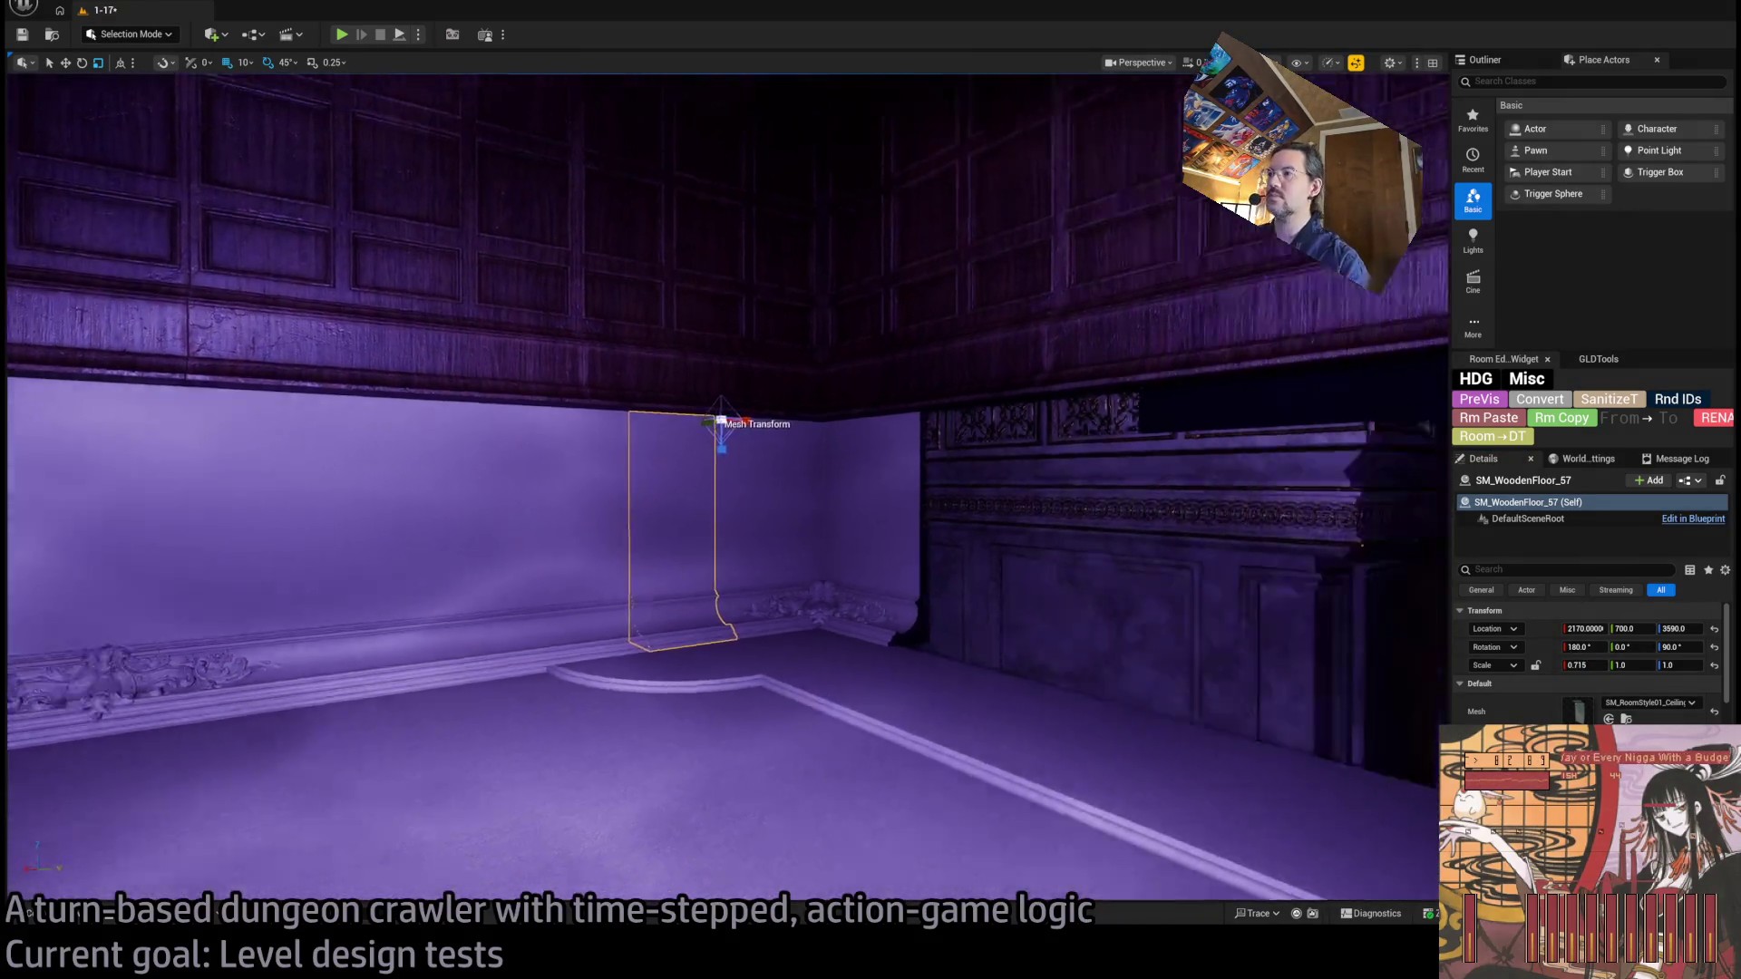
scroll(725, 487, "down", 10)
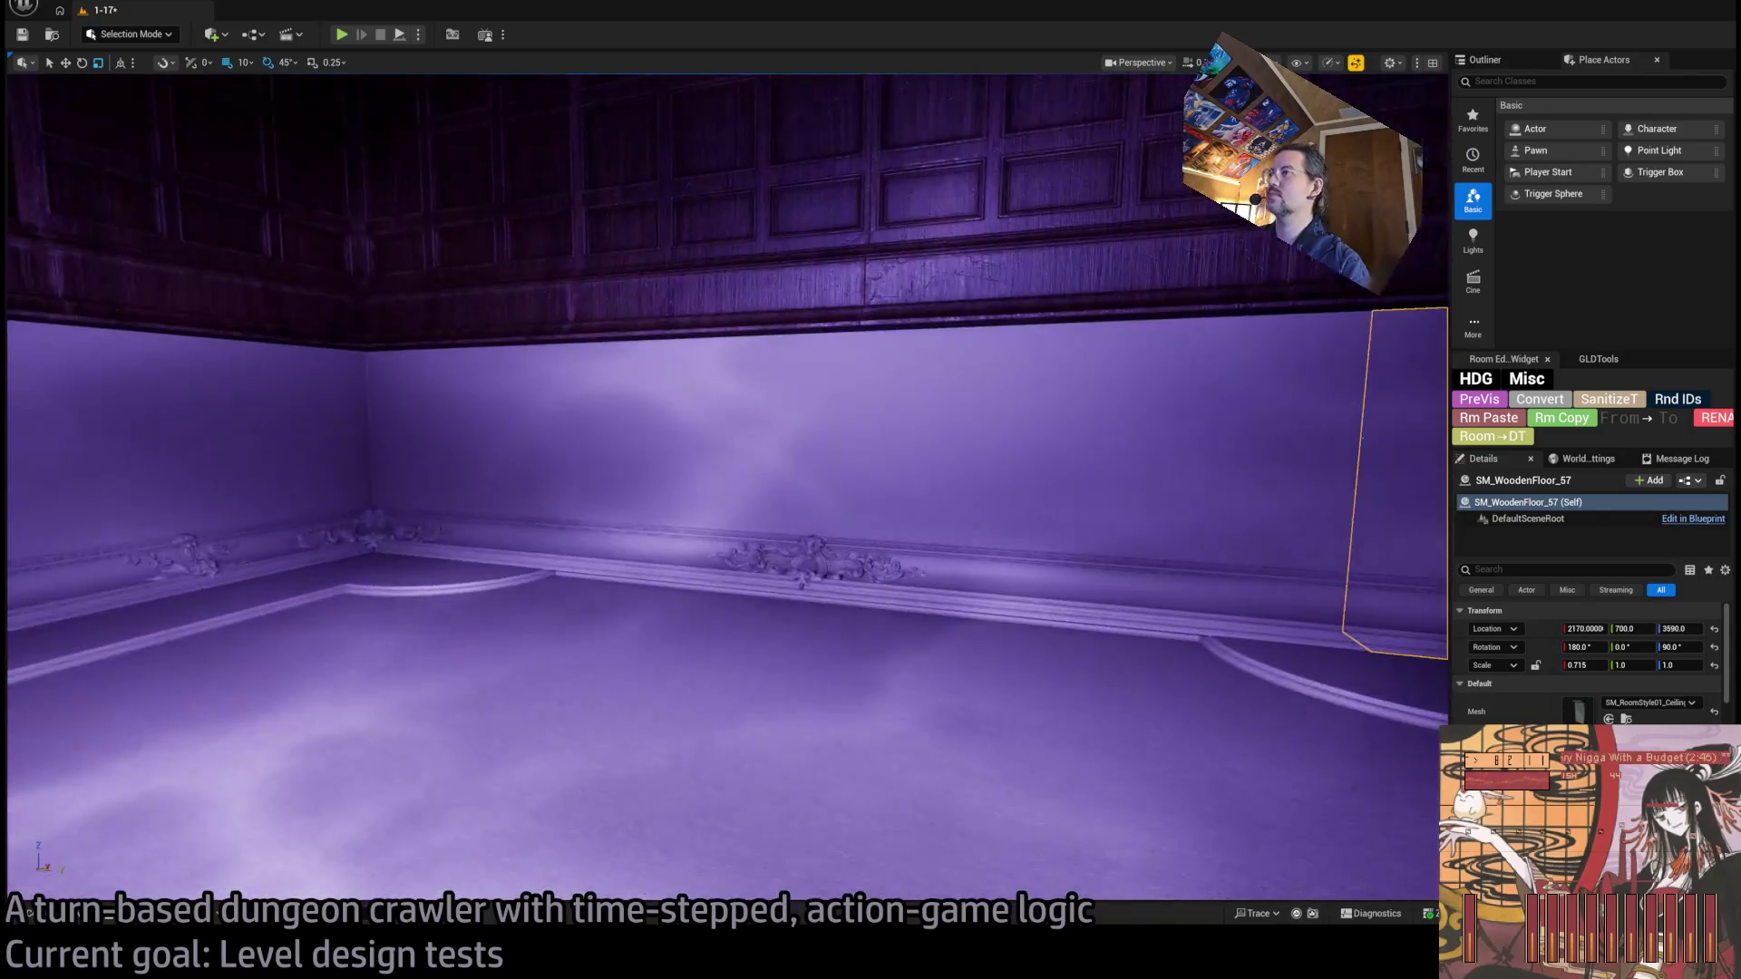
scroll(726, 487, "down", 5)
Select the left and right wall trim sections and rotate them -135°.
left_click(925, 544, "ctrl")
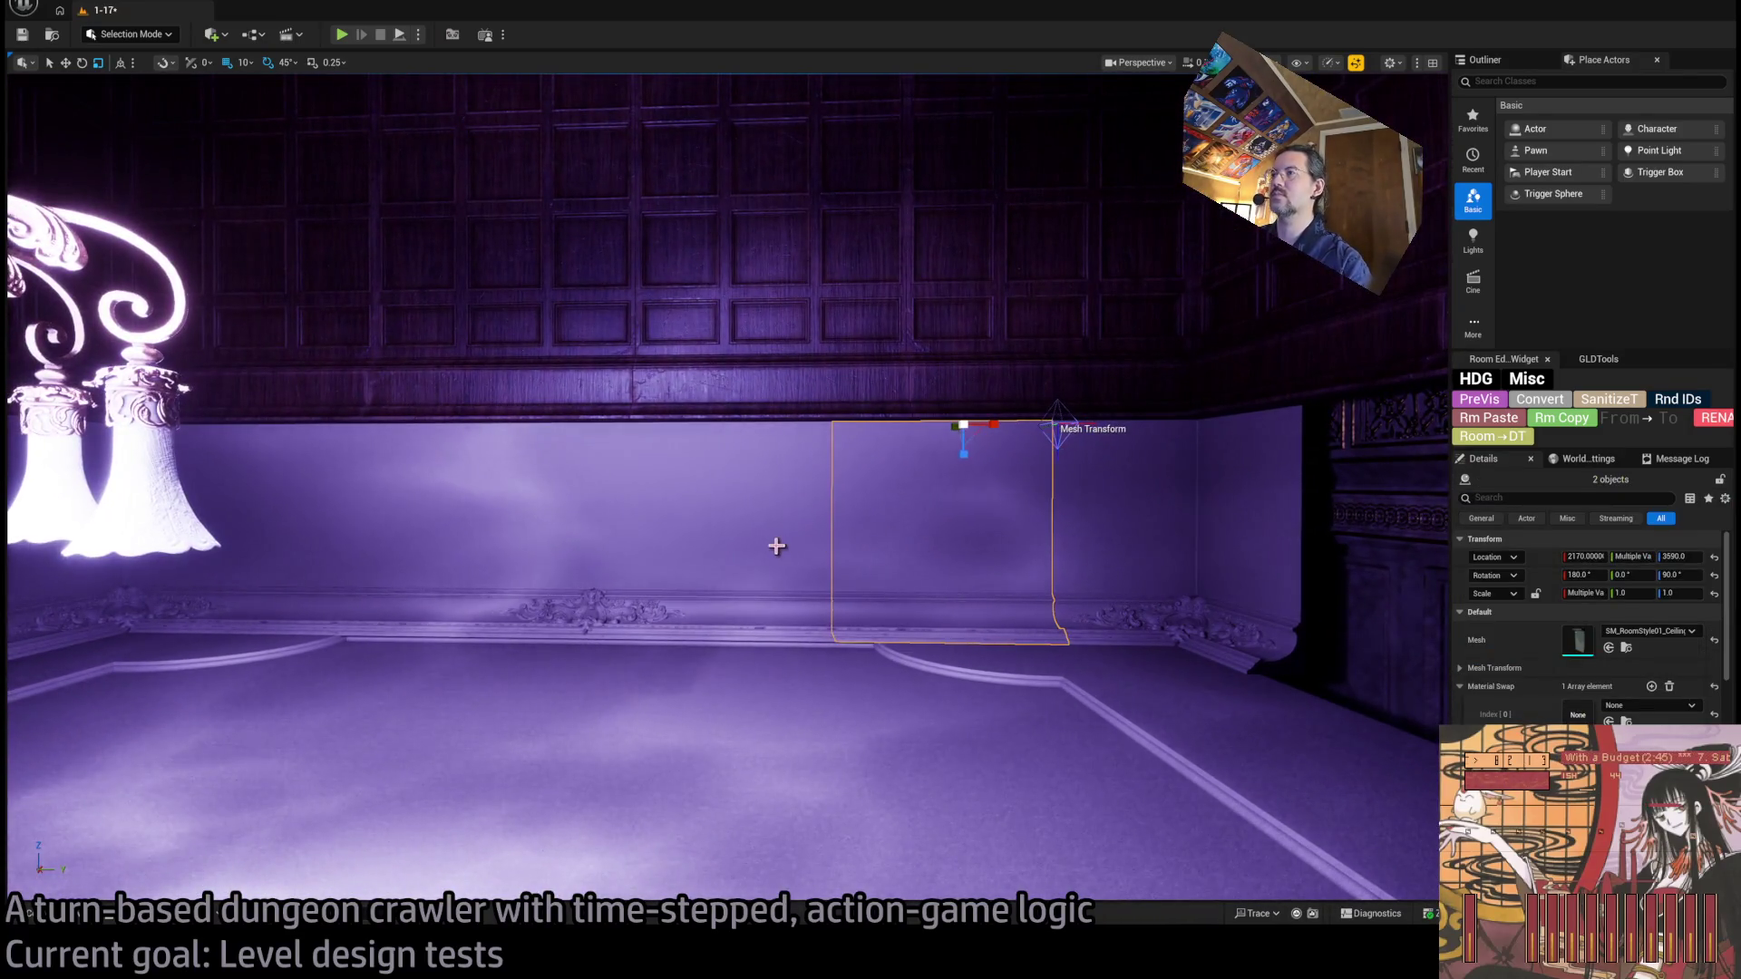
left_click(591, 553)
left_click(1034, 555, "ctrl")
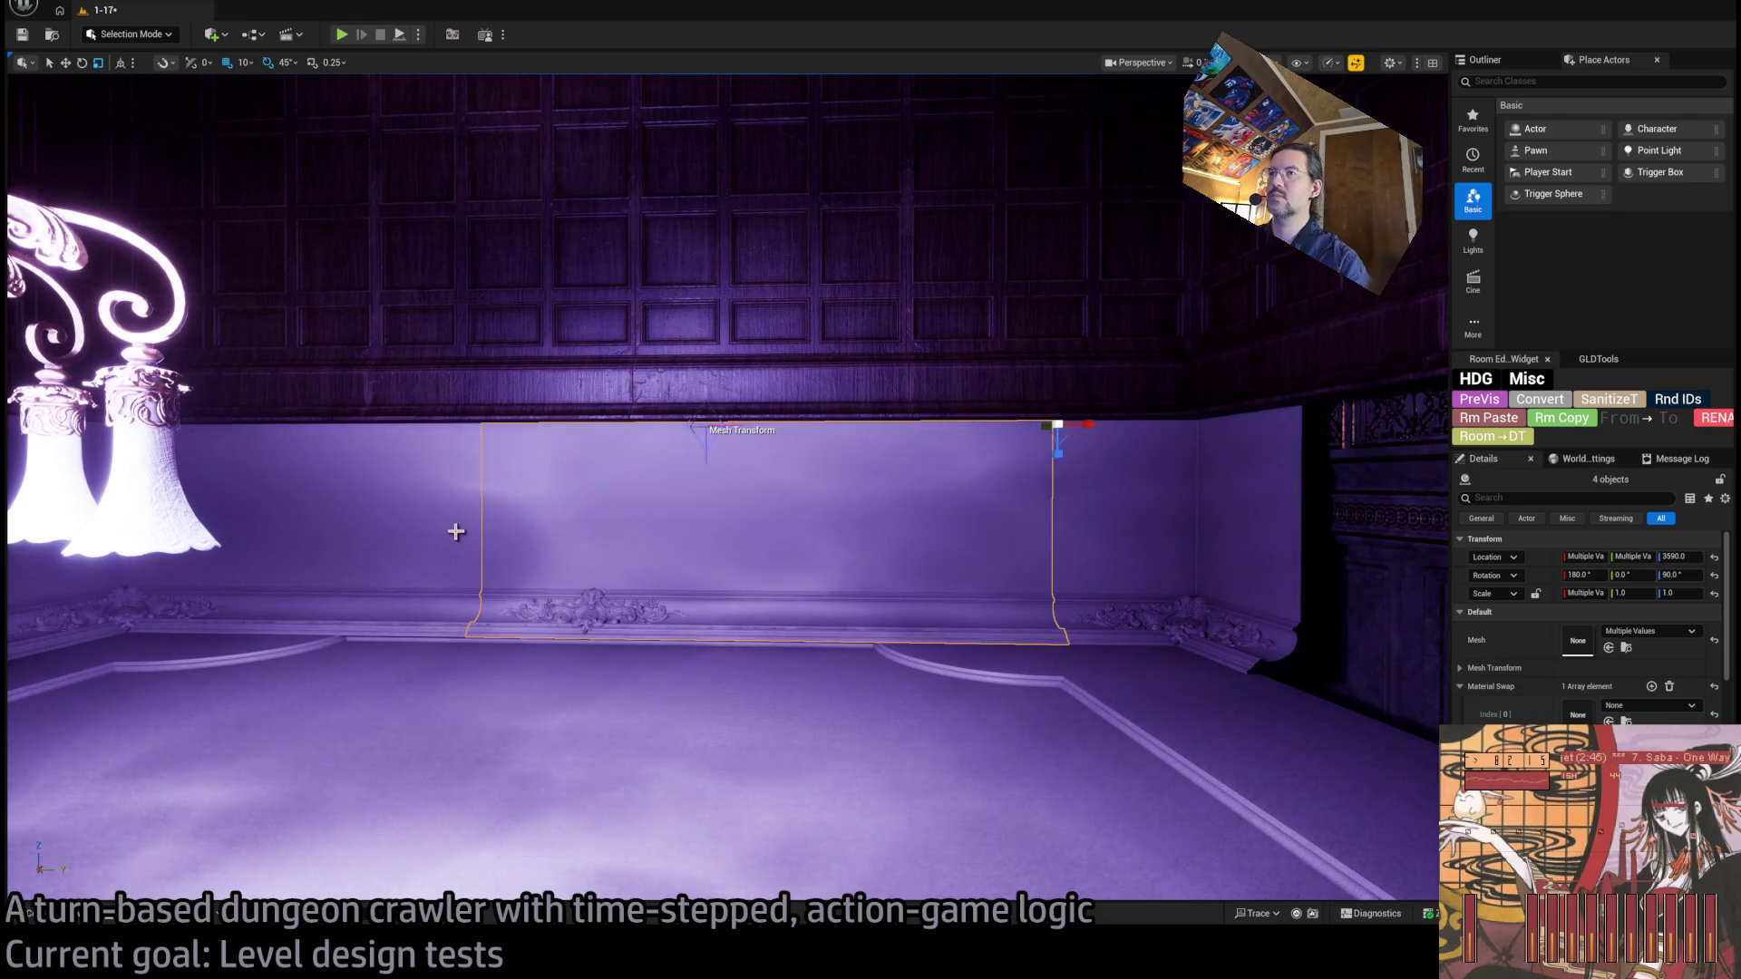
scroll(326, 544, "up", 5)
key("e")
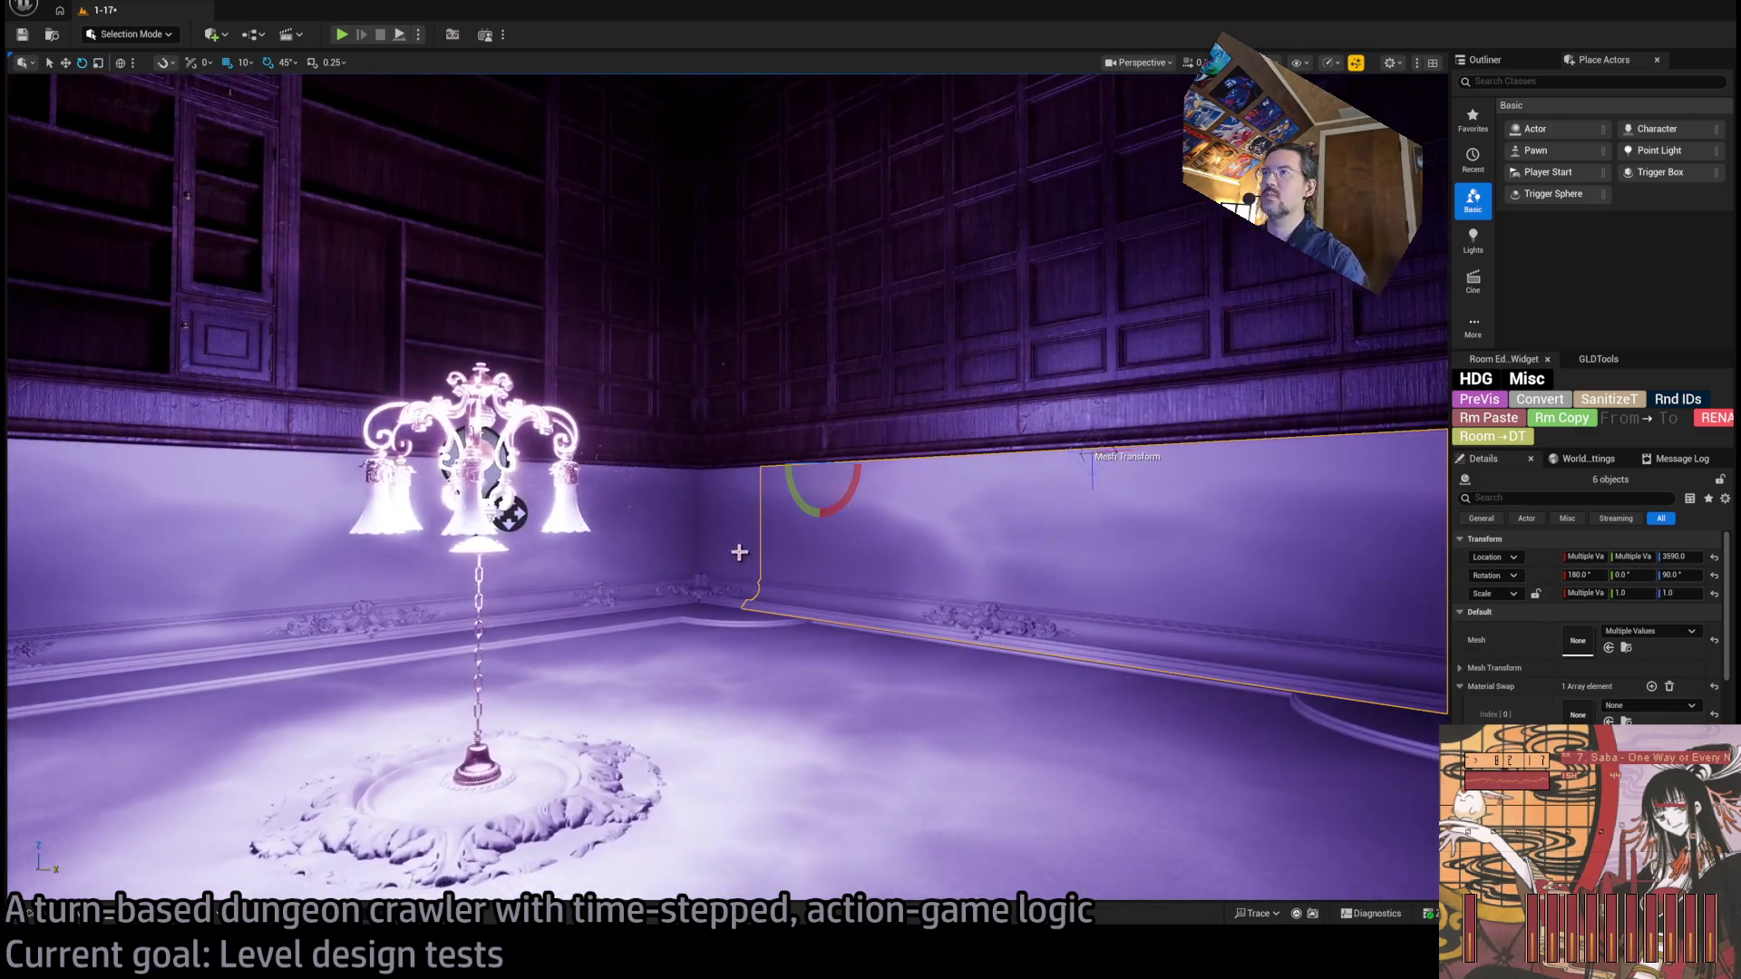
left_click_drag(859, 472, 751, 471)
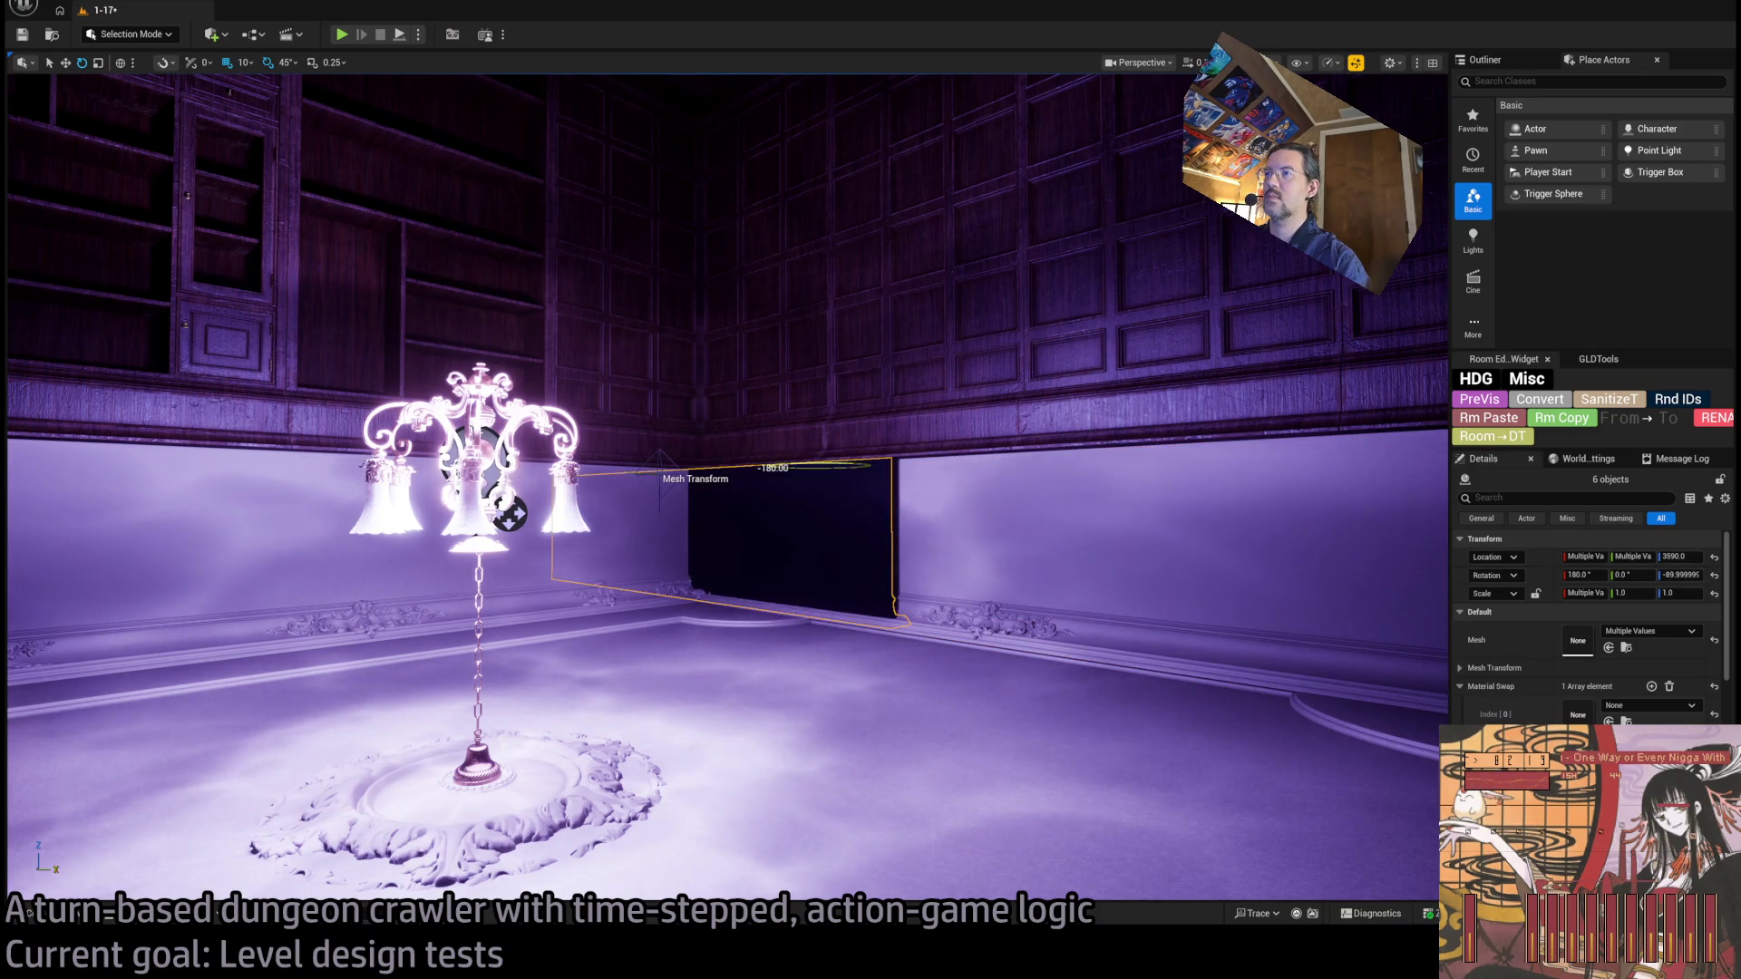
Move the rotated wall section flush against the wall beside the chandelier.
key("w")
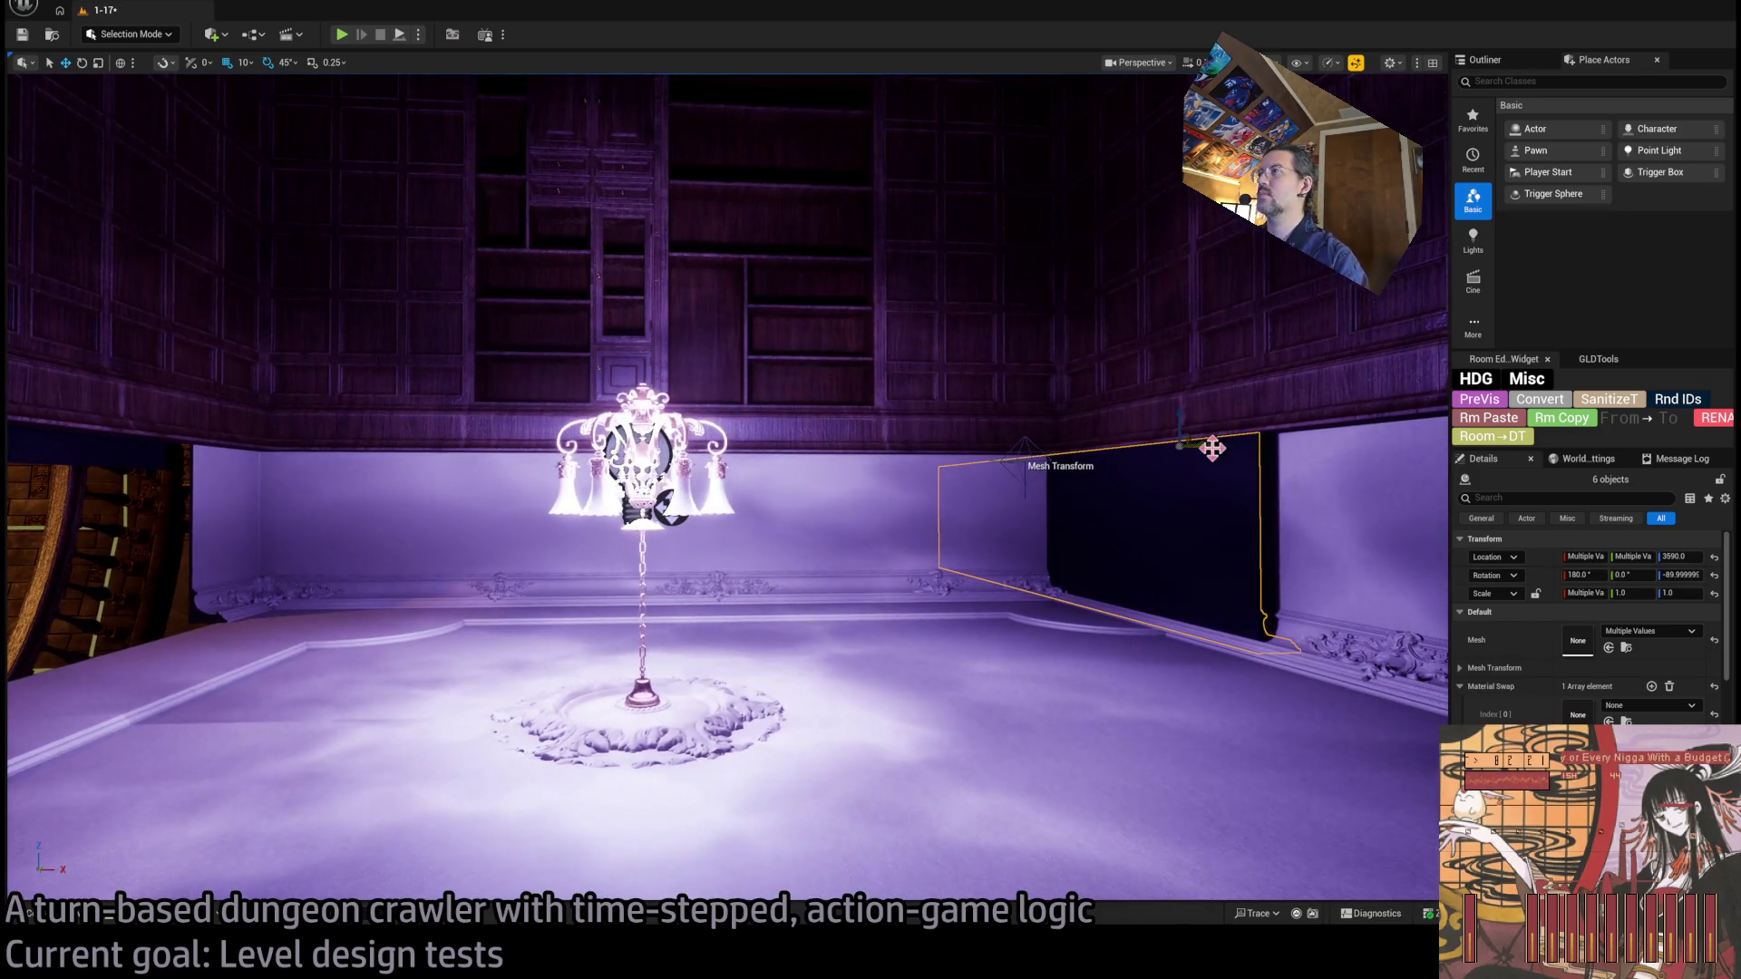
mouse_move(774, 475)
left_mouse_down()
mouse_move(146, 526)
mouse_move(1058, 415)
left_mouse_up()
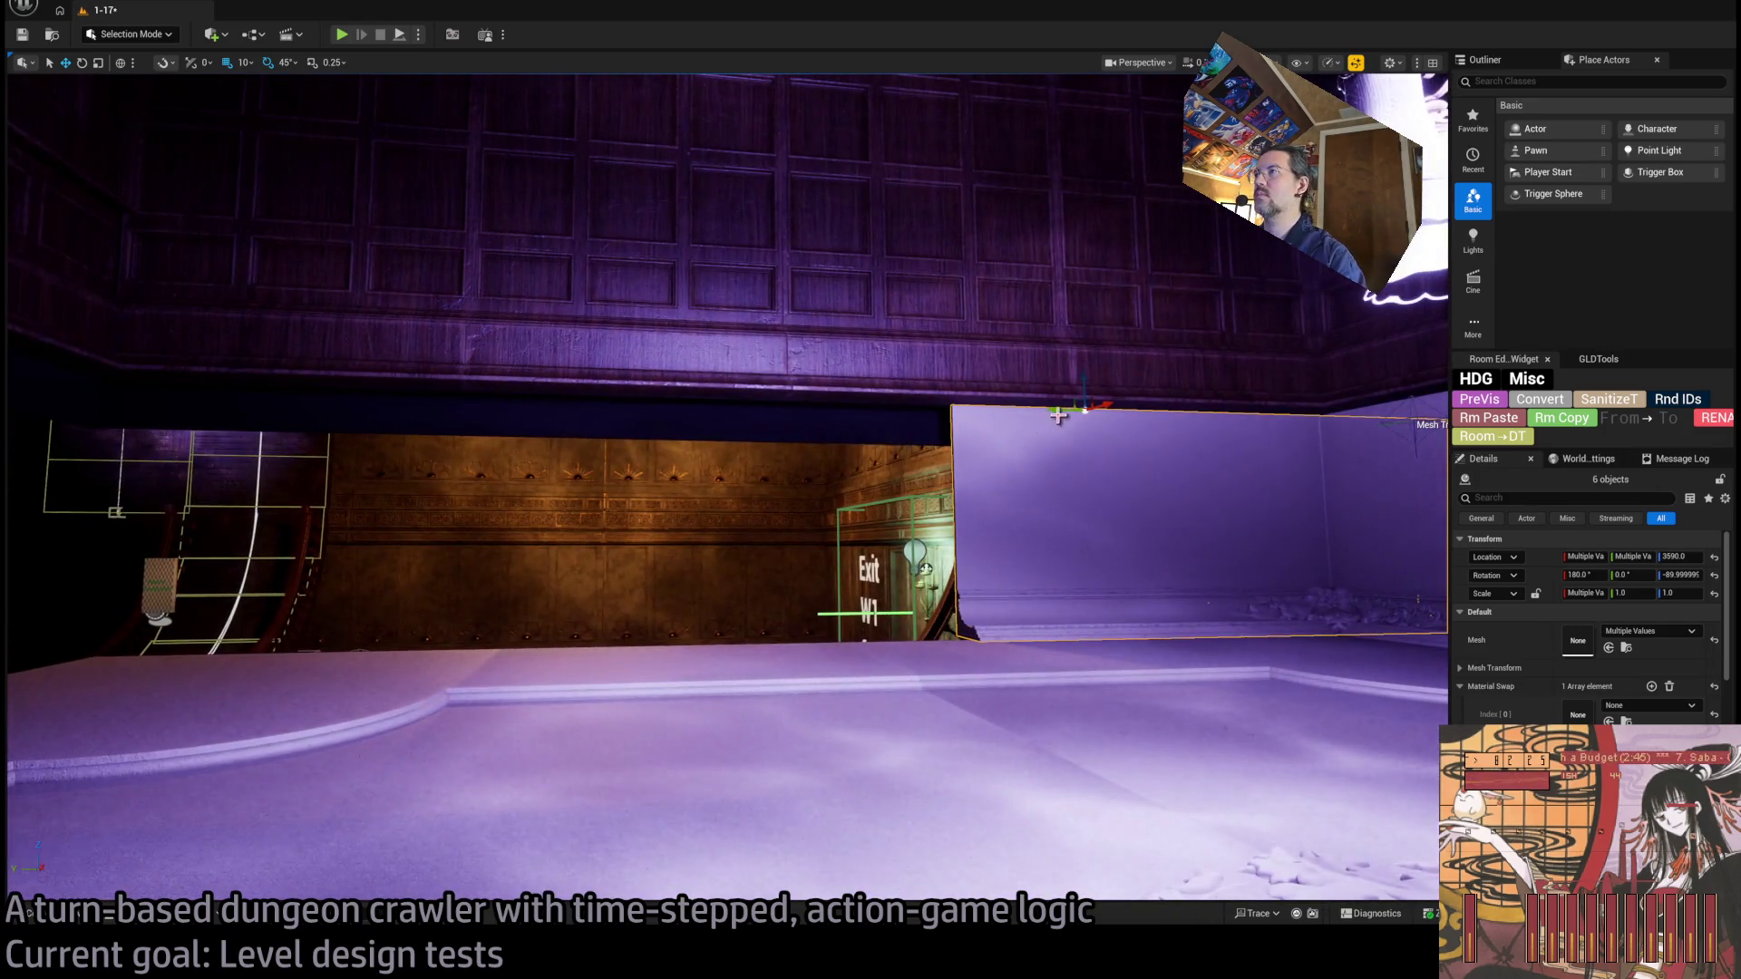
mouse_move(425, 450)
left_mouse_down()
mouse_move(357, 451)
mouse_move(400, 445)
left_mouse_up()
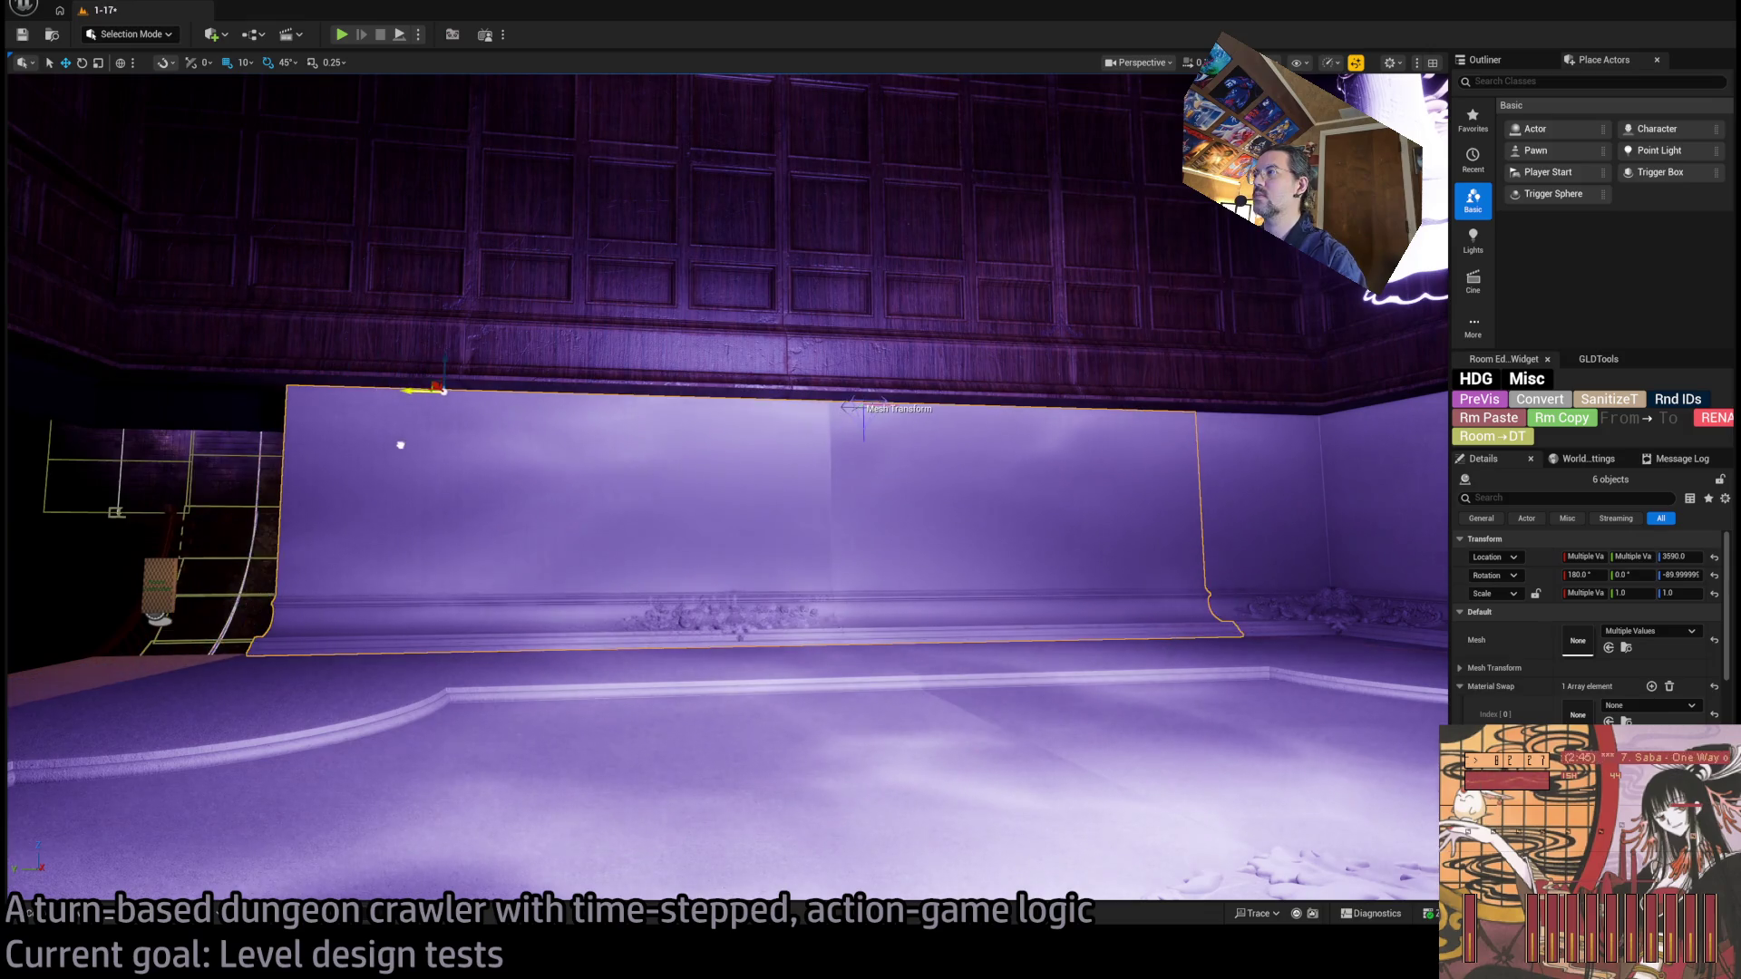
scroll(442, 474, "up", 5)
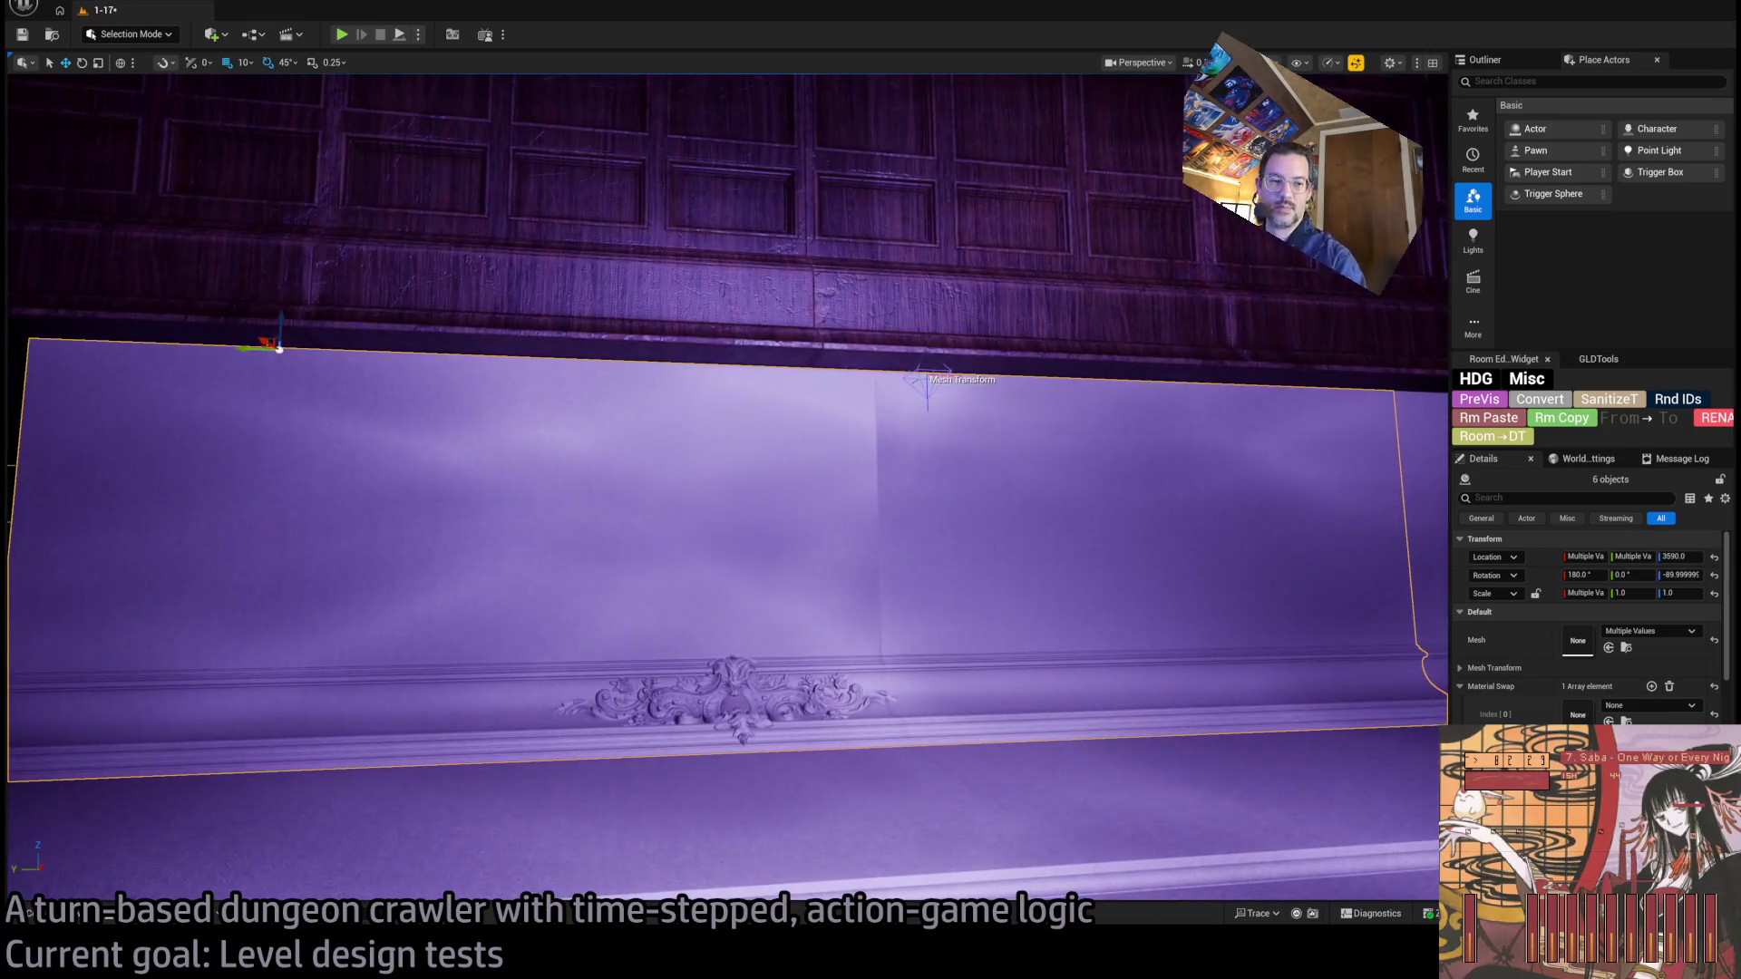
scroll(847, 647, "up", 6)
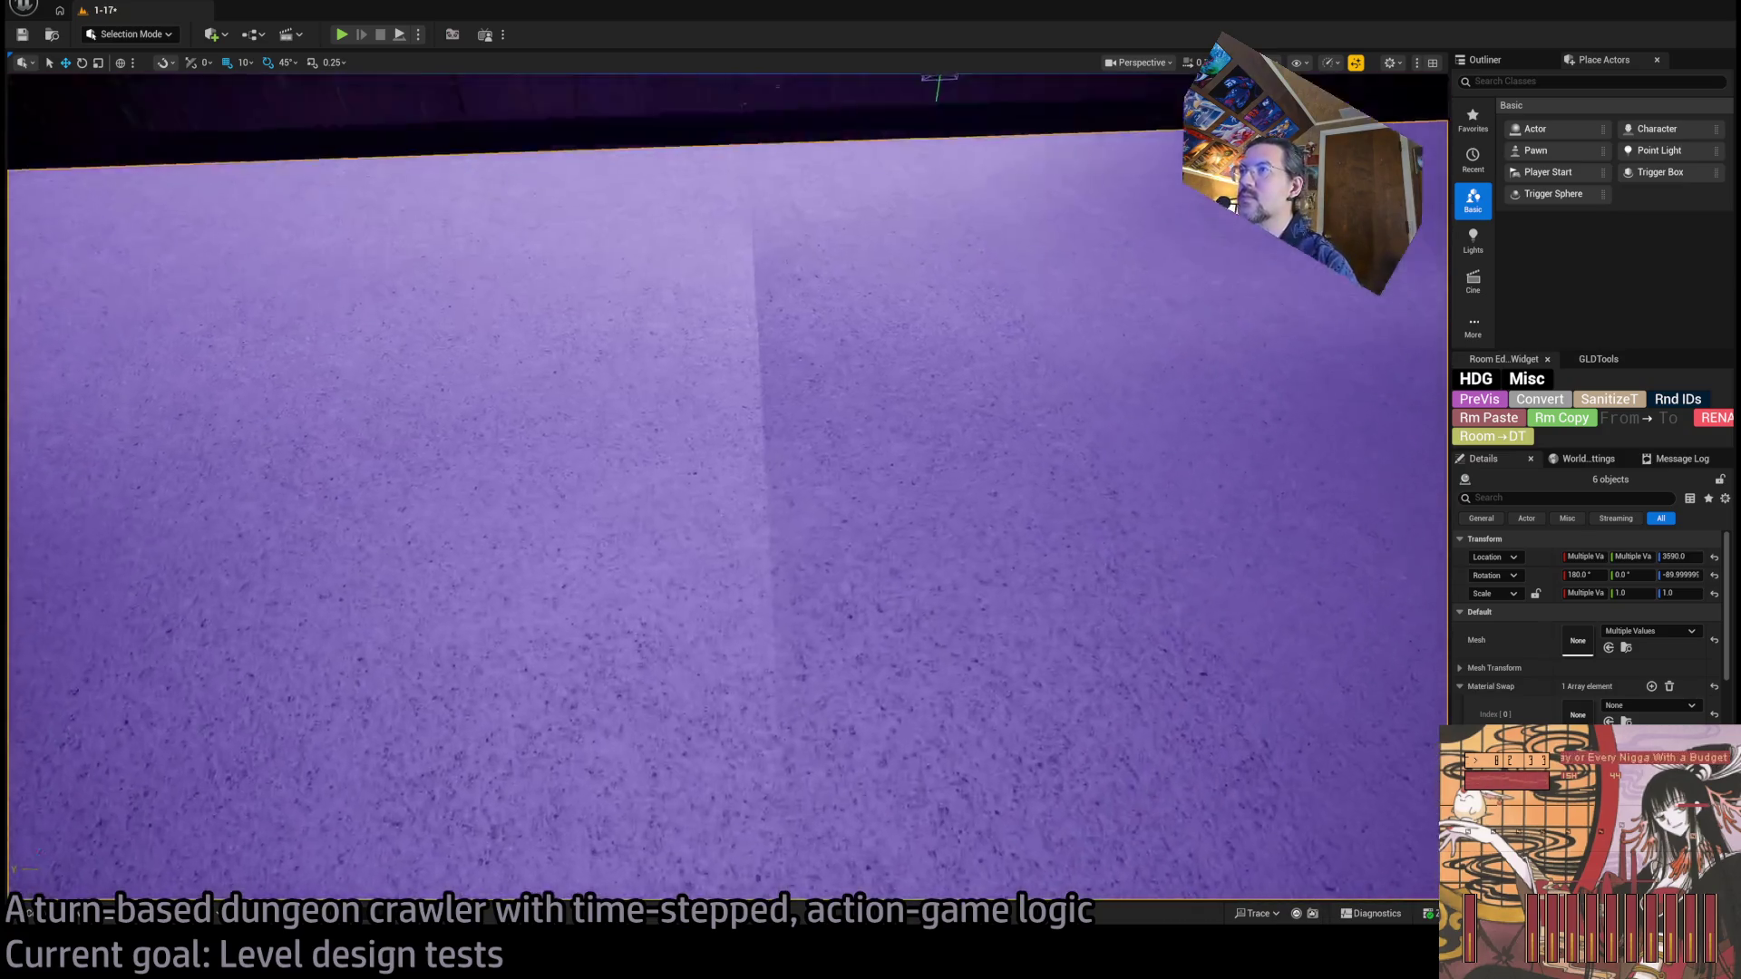
mouse_move(847, 646)
left_mouse_down()
mouse_move(847, 689)
mouse_move(907, 626)
mouse_move(893, 589)
mouse_move(783, 581)
left_mouse_up()
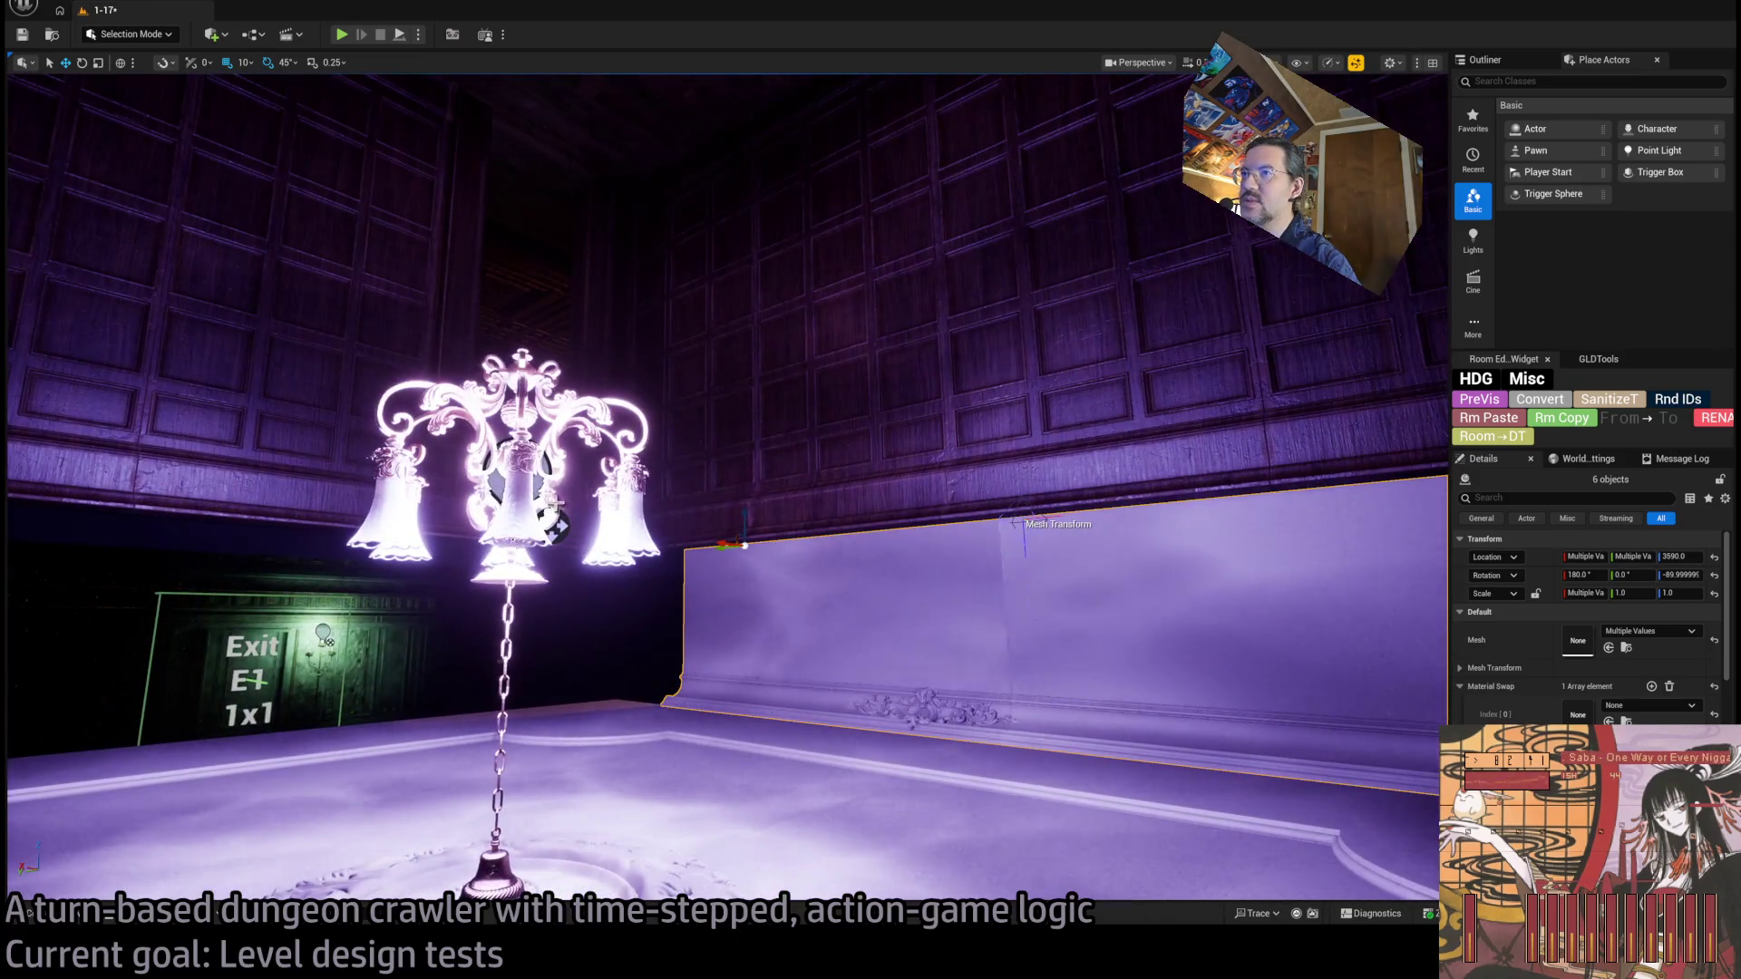
left_click(555, 525)
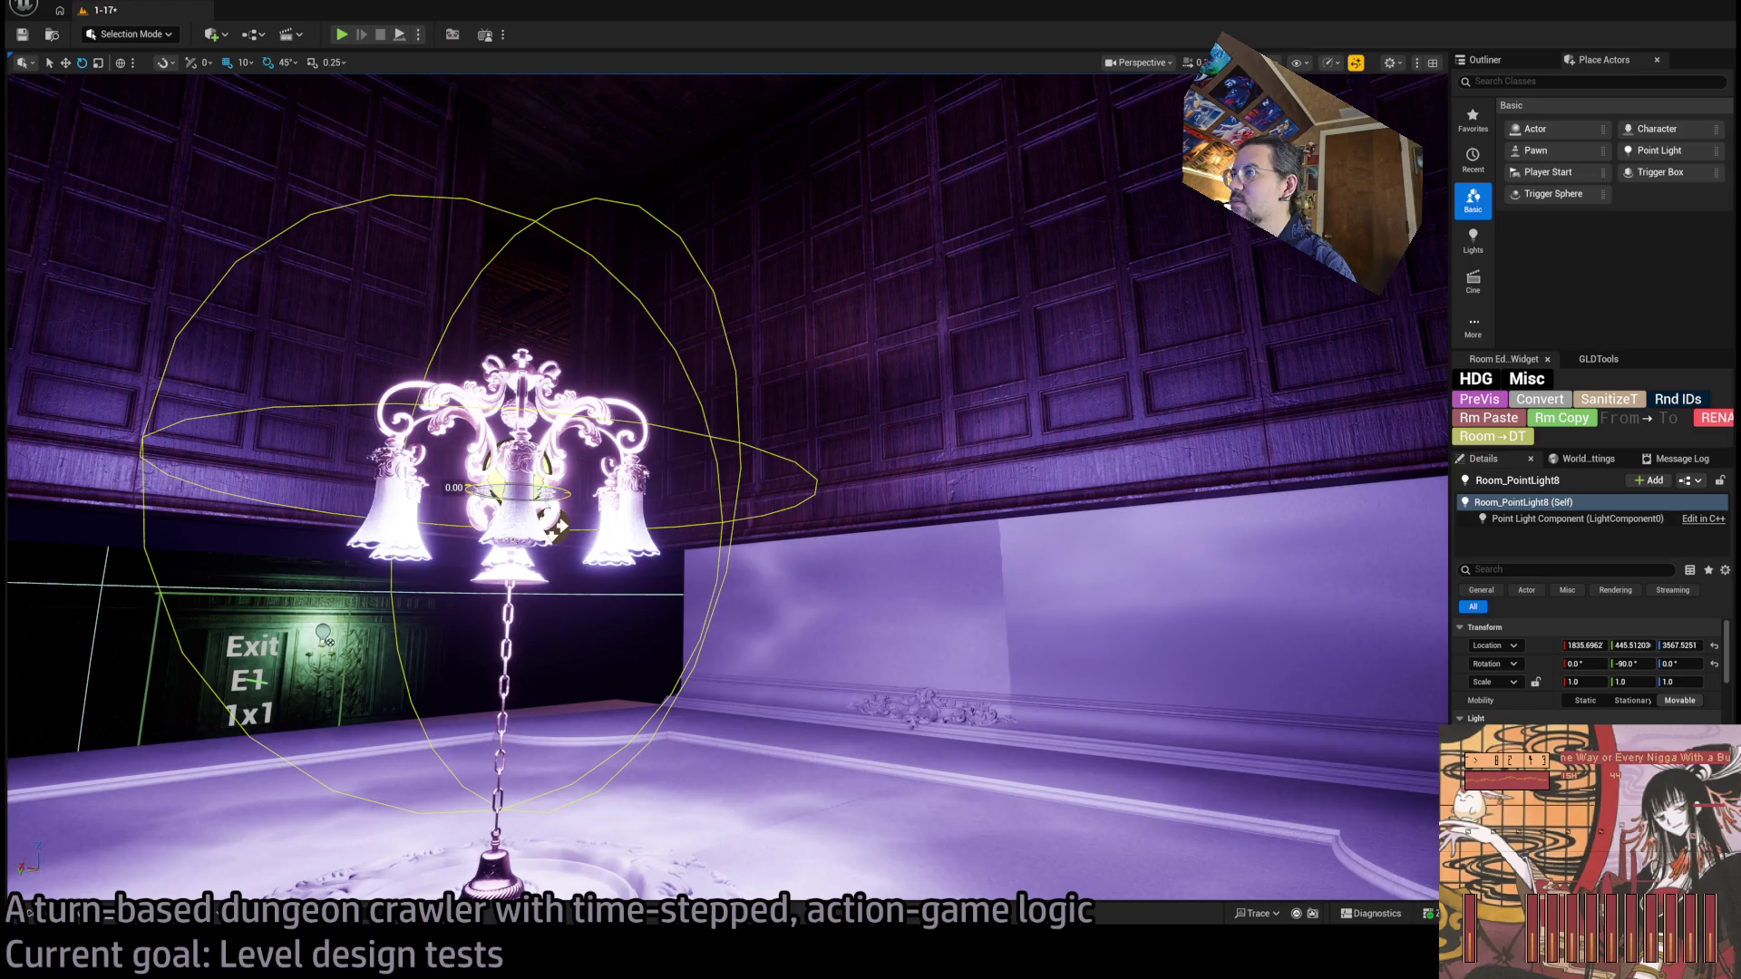
Test-rotate the chandelier light and undo, then inspect its MM_foggy_LF light-function material preview.
left_click_drag(555, 525, 555, 525)
key("ctrl+z")
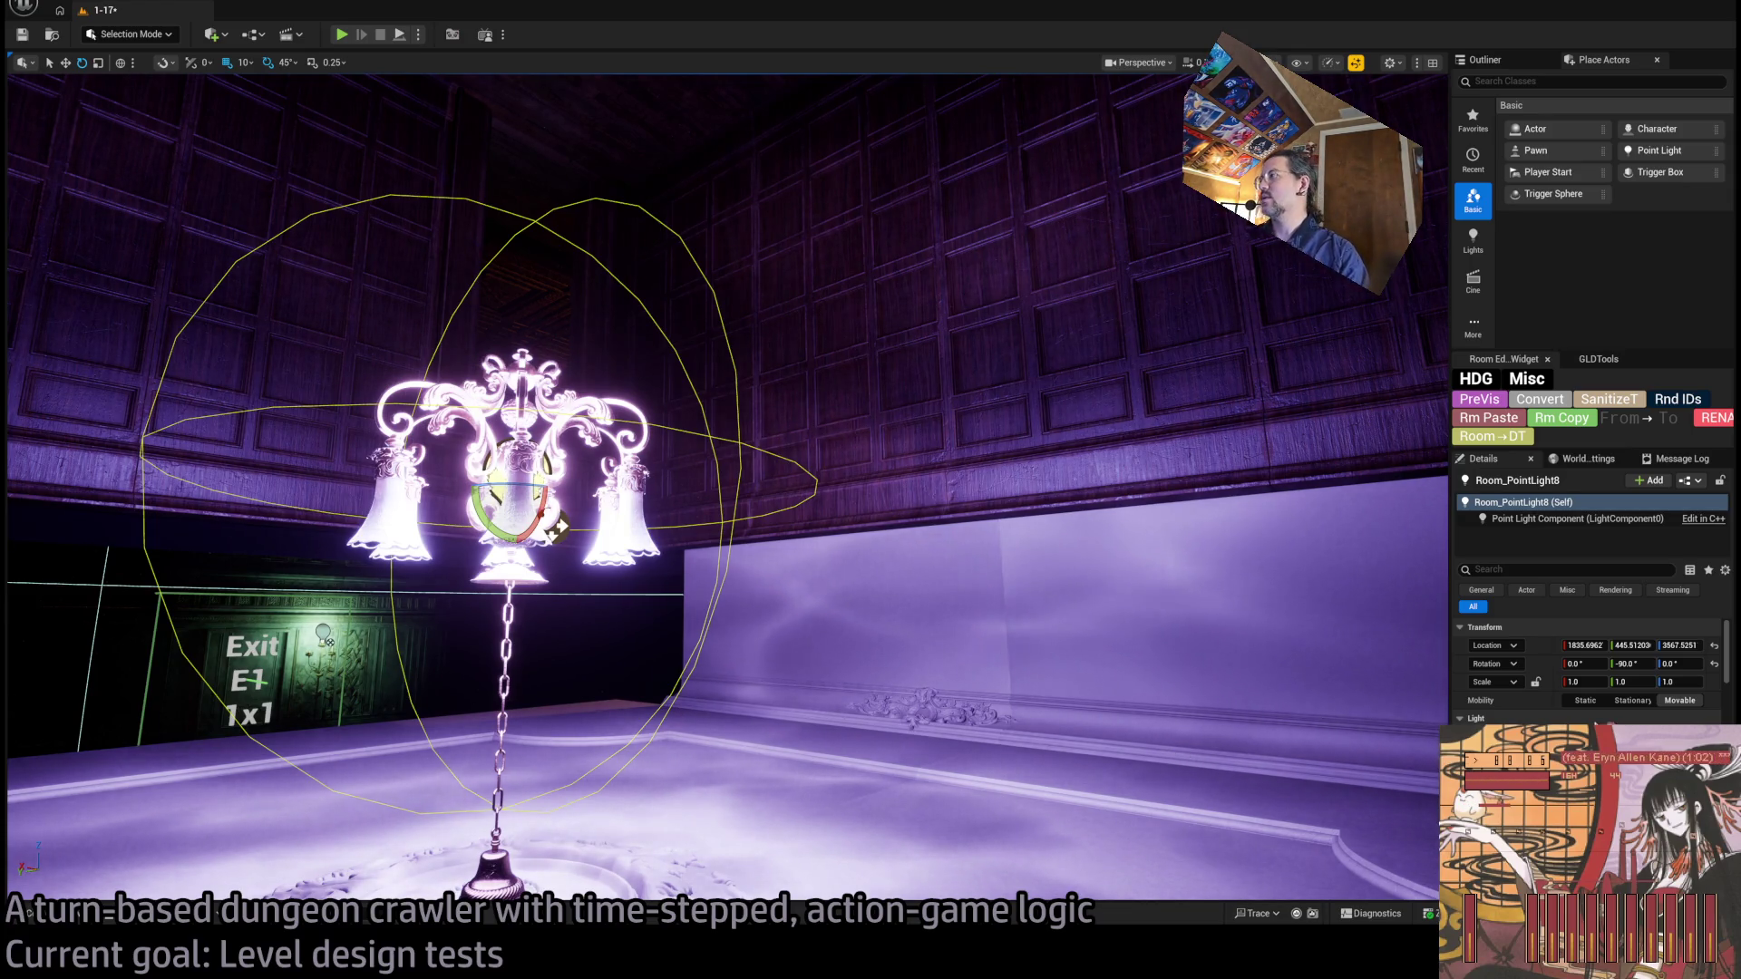
scroll(1587, 671, "down", 10)
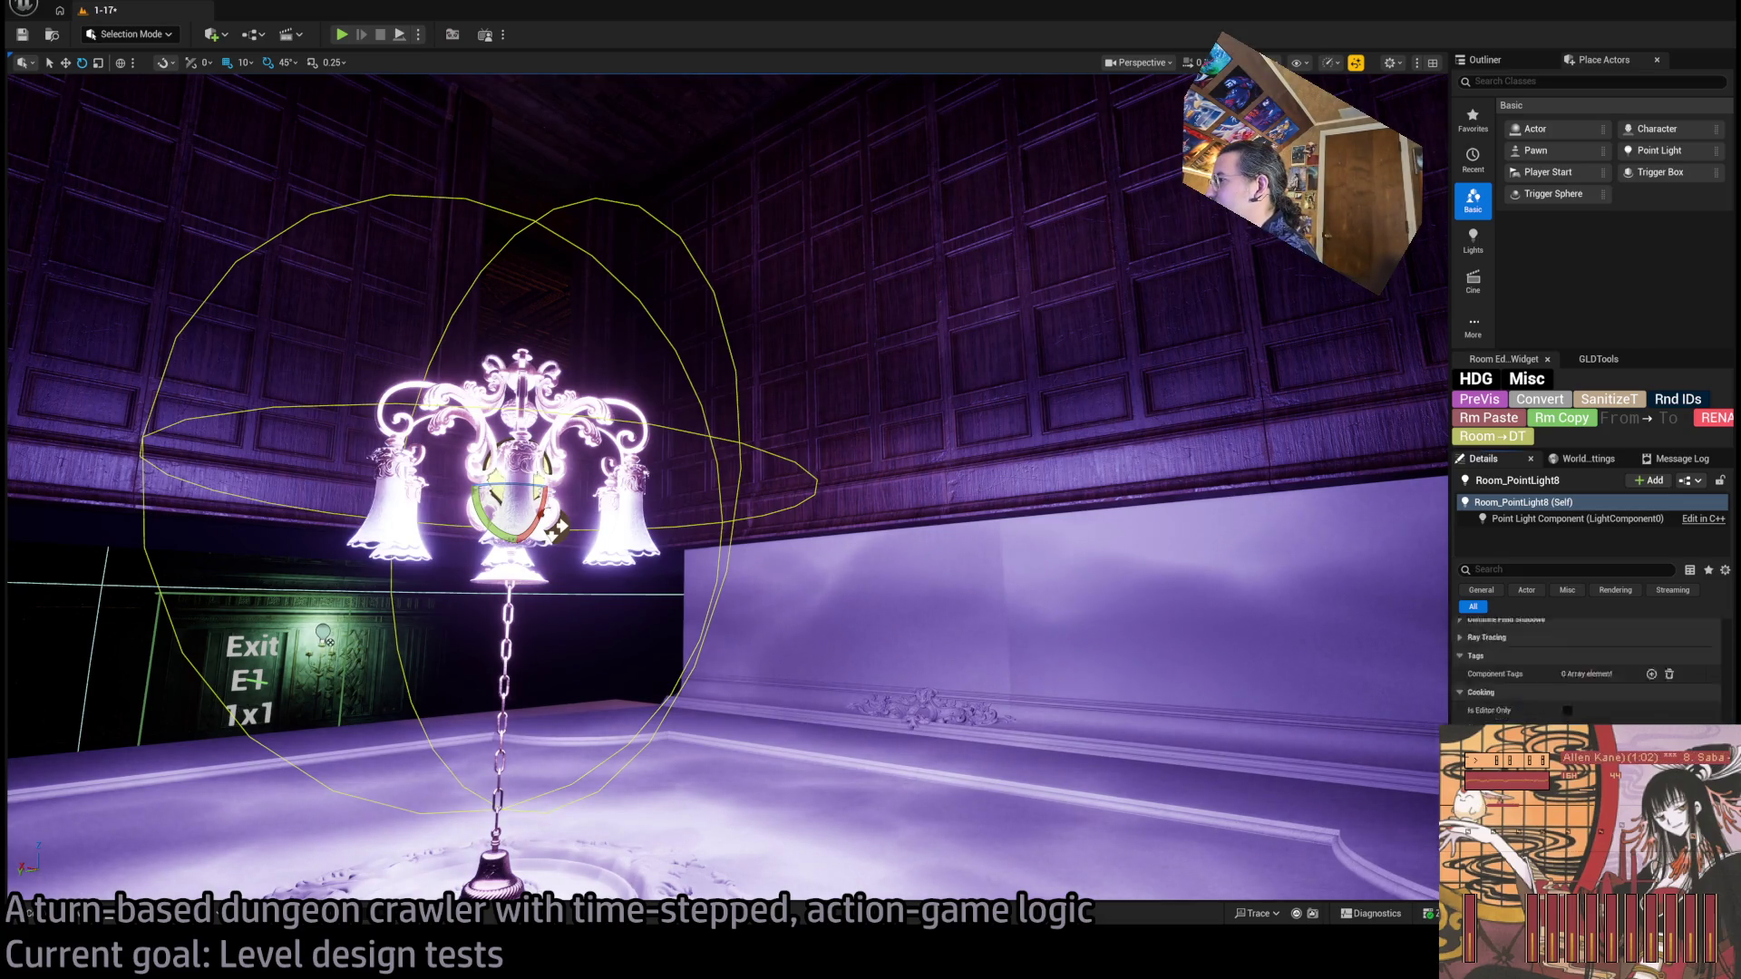
scroll(1586, 671, "up", 5)
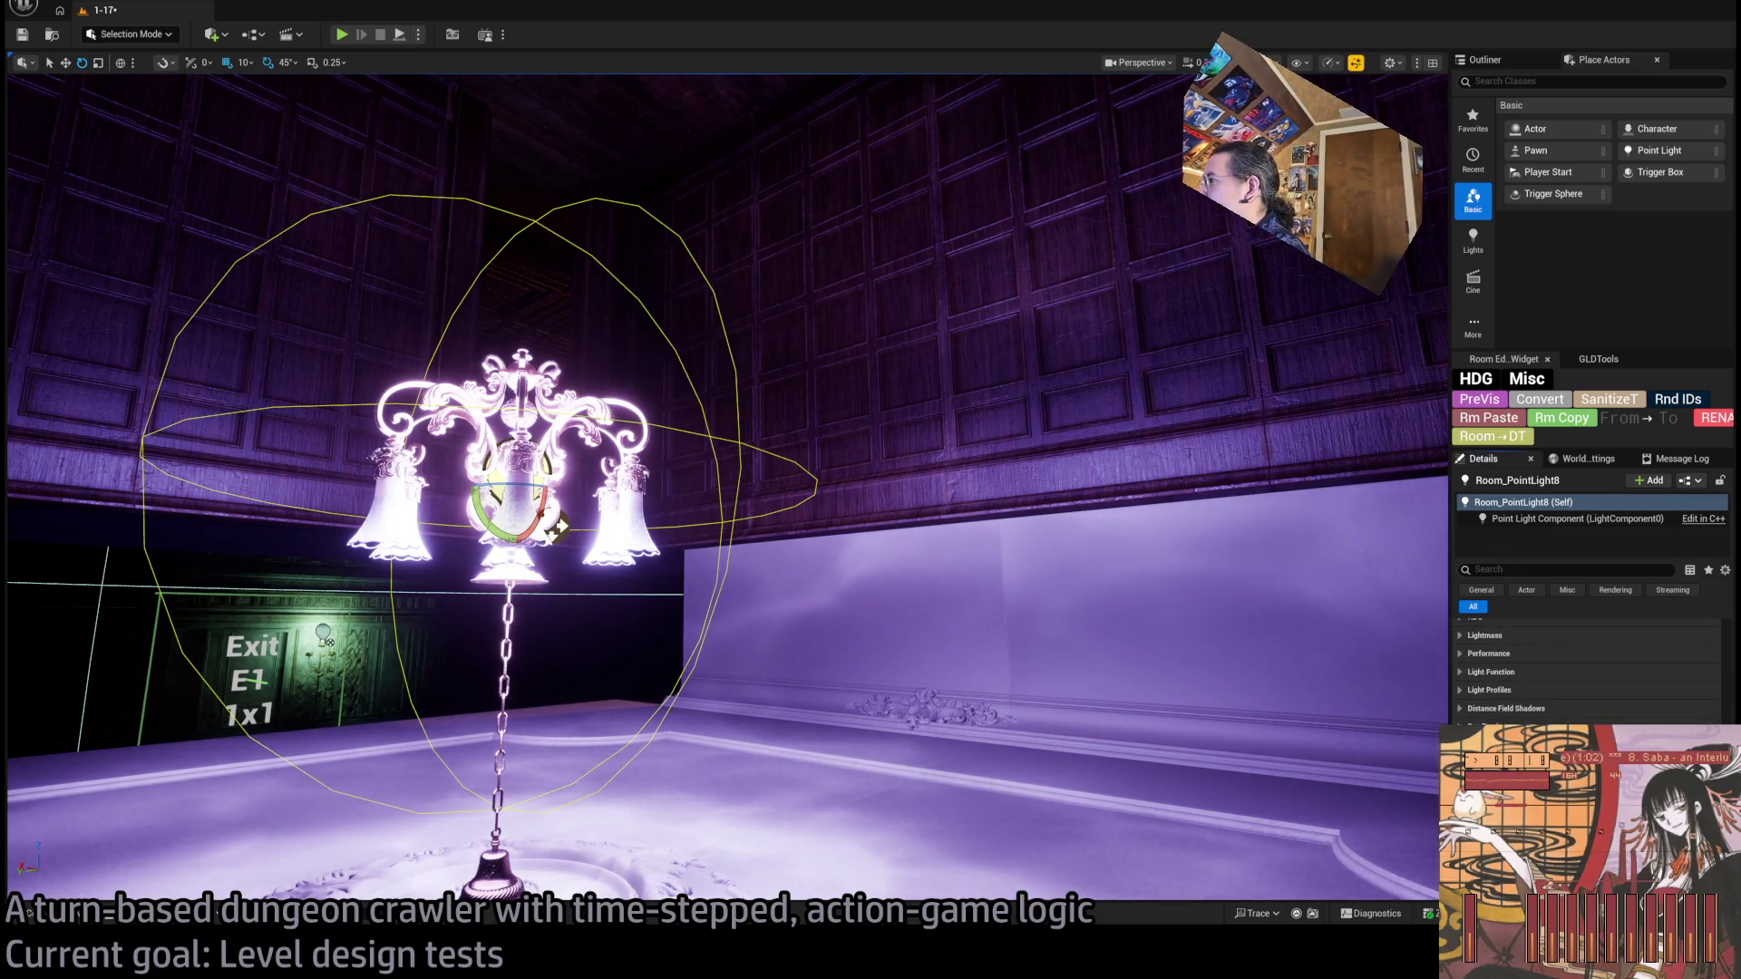
scroll(1587, 671, "up", 2)
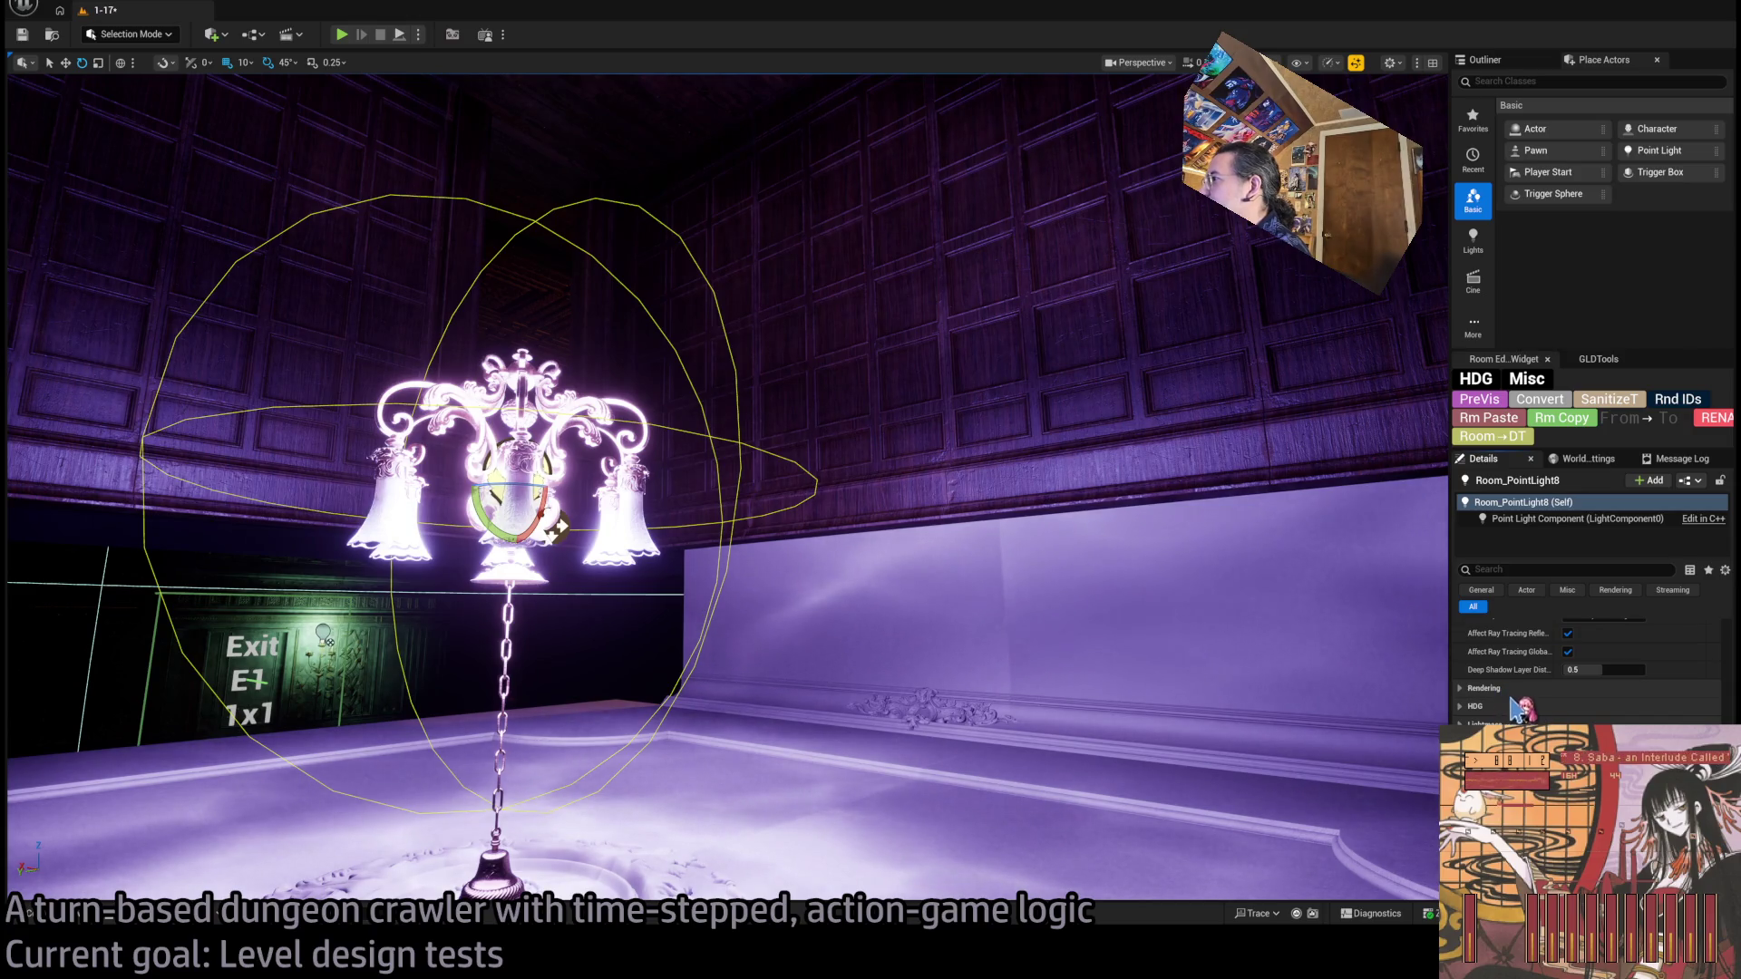
scroll(1515, 708, "up", 8)
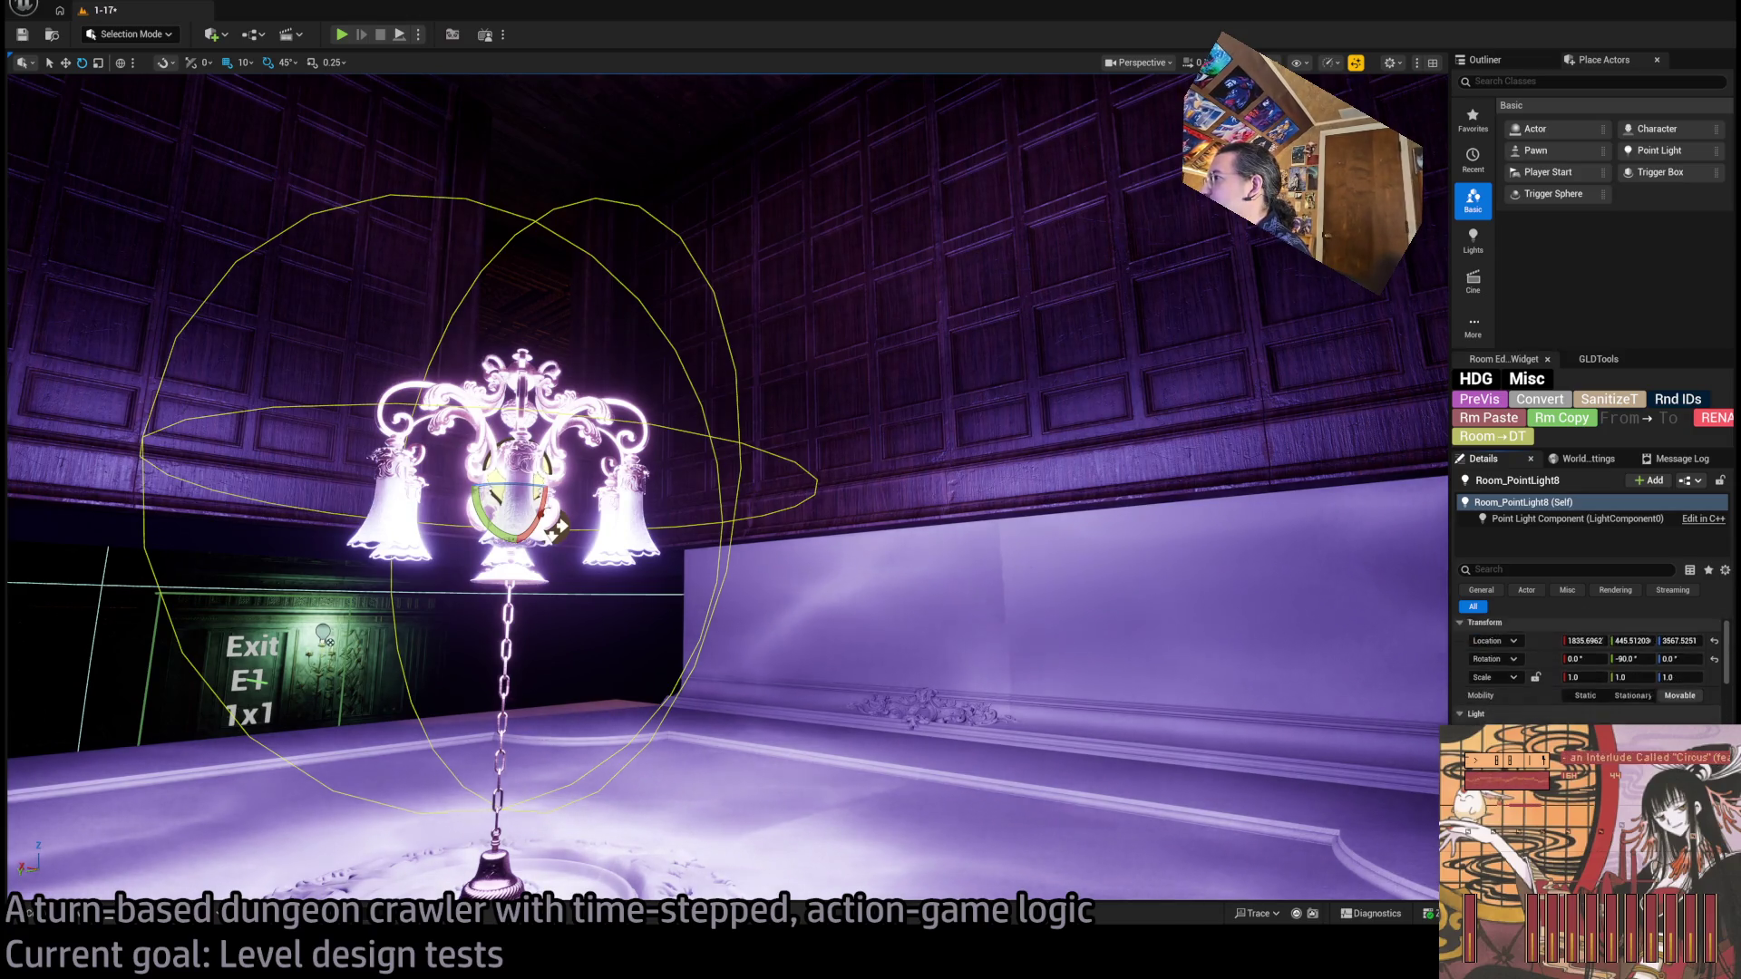
scroll(1587, 672, "down", 2)
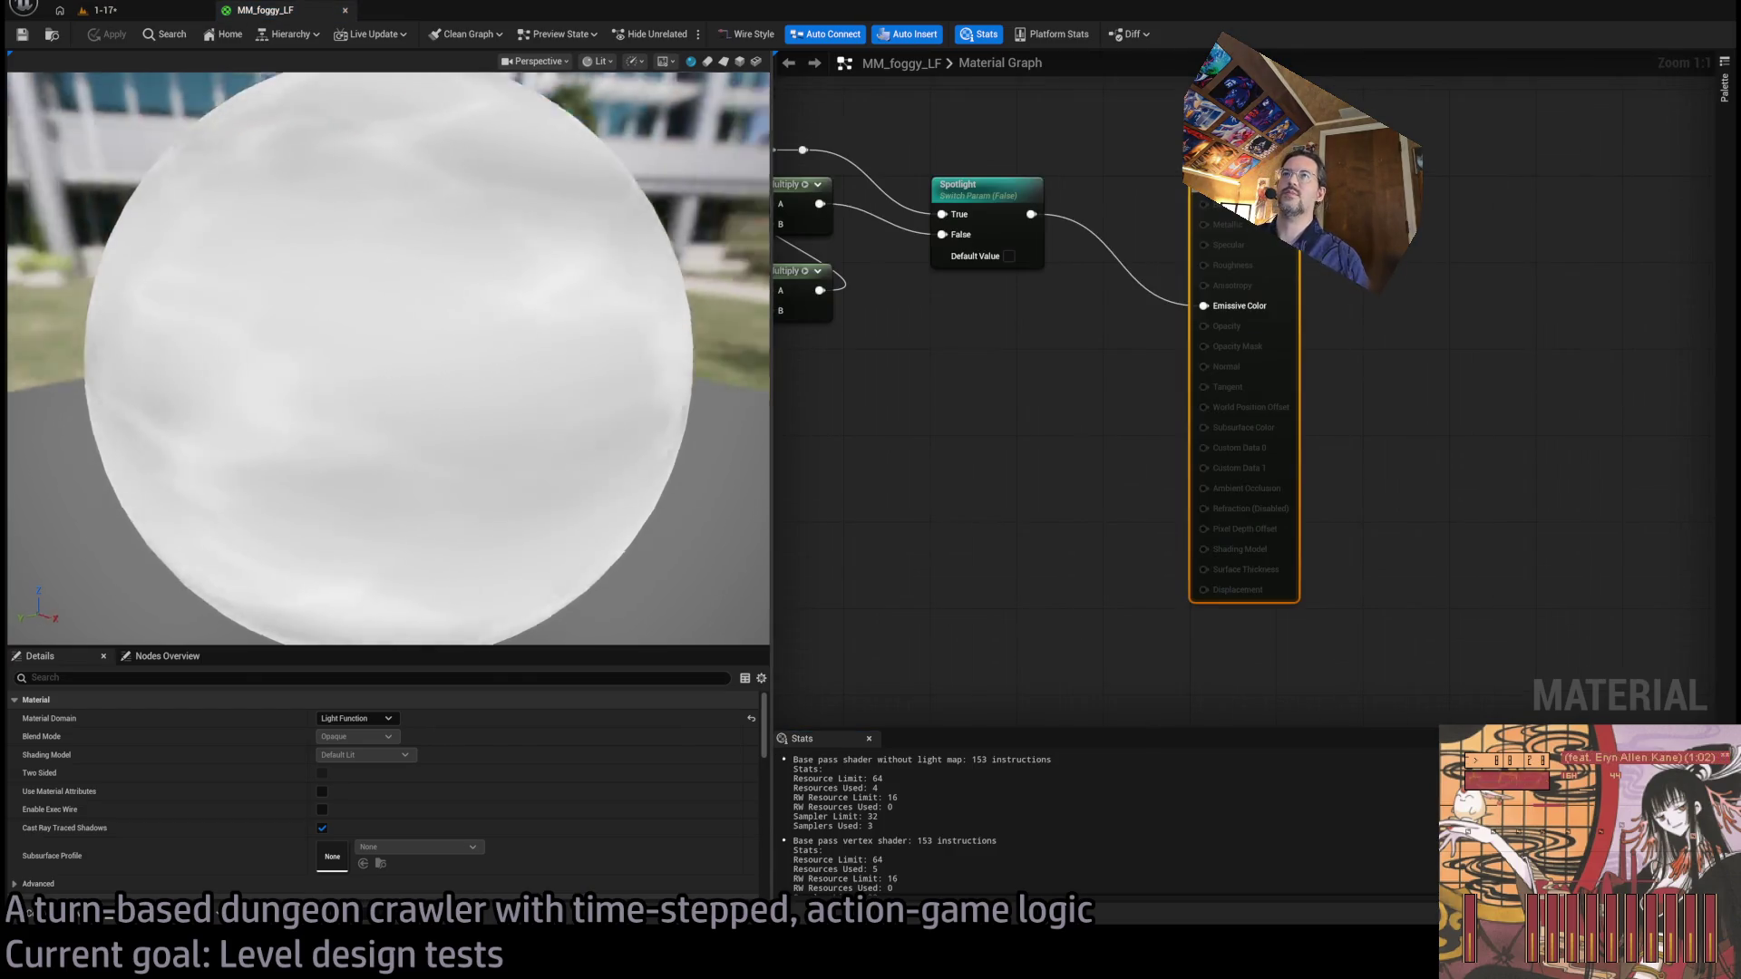
mouse_move(390, 362)
left_mouse_down()
mouse_move(397, 590)
mouse_move(398, 417)
mouse_move(426, 507)
mouse_move(464, 272)
mouse_move(455, 391)
mouse_move(454, 309)
mouse_move(427, 322)
mouse_move(436, 358)
left_mouse_up()
left_click(708, 62)
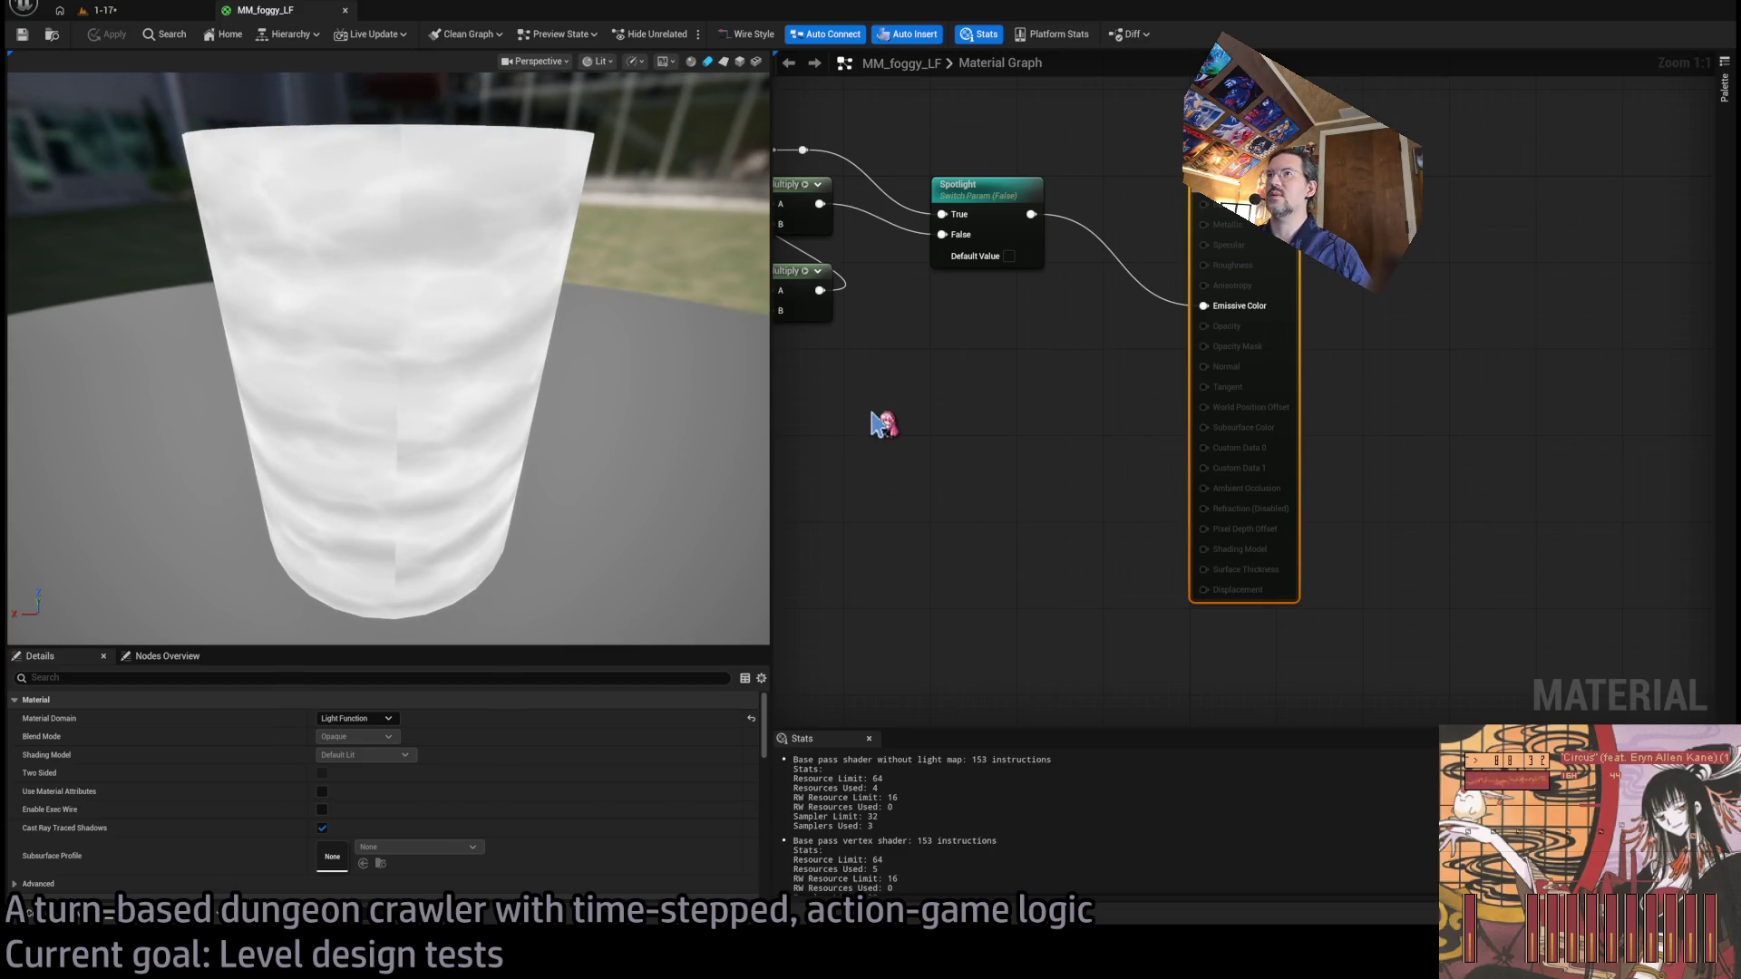
Zoom and pan across the MM_foggy_LF node network, then return to the 1-17 level.
scroll(991, 377, "down", 3)
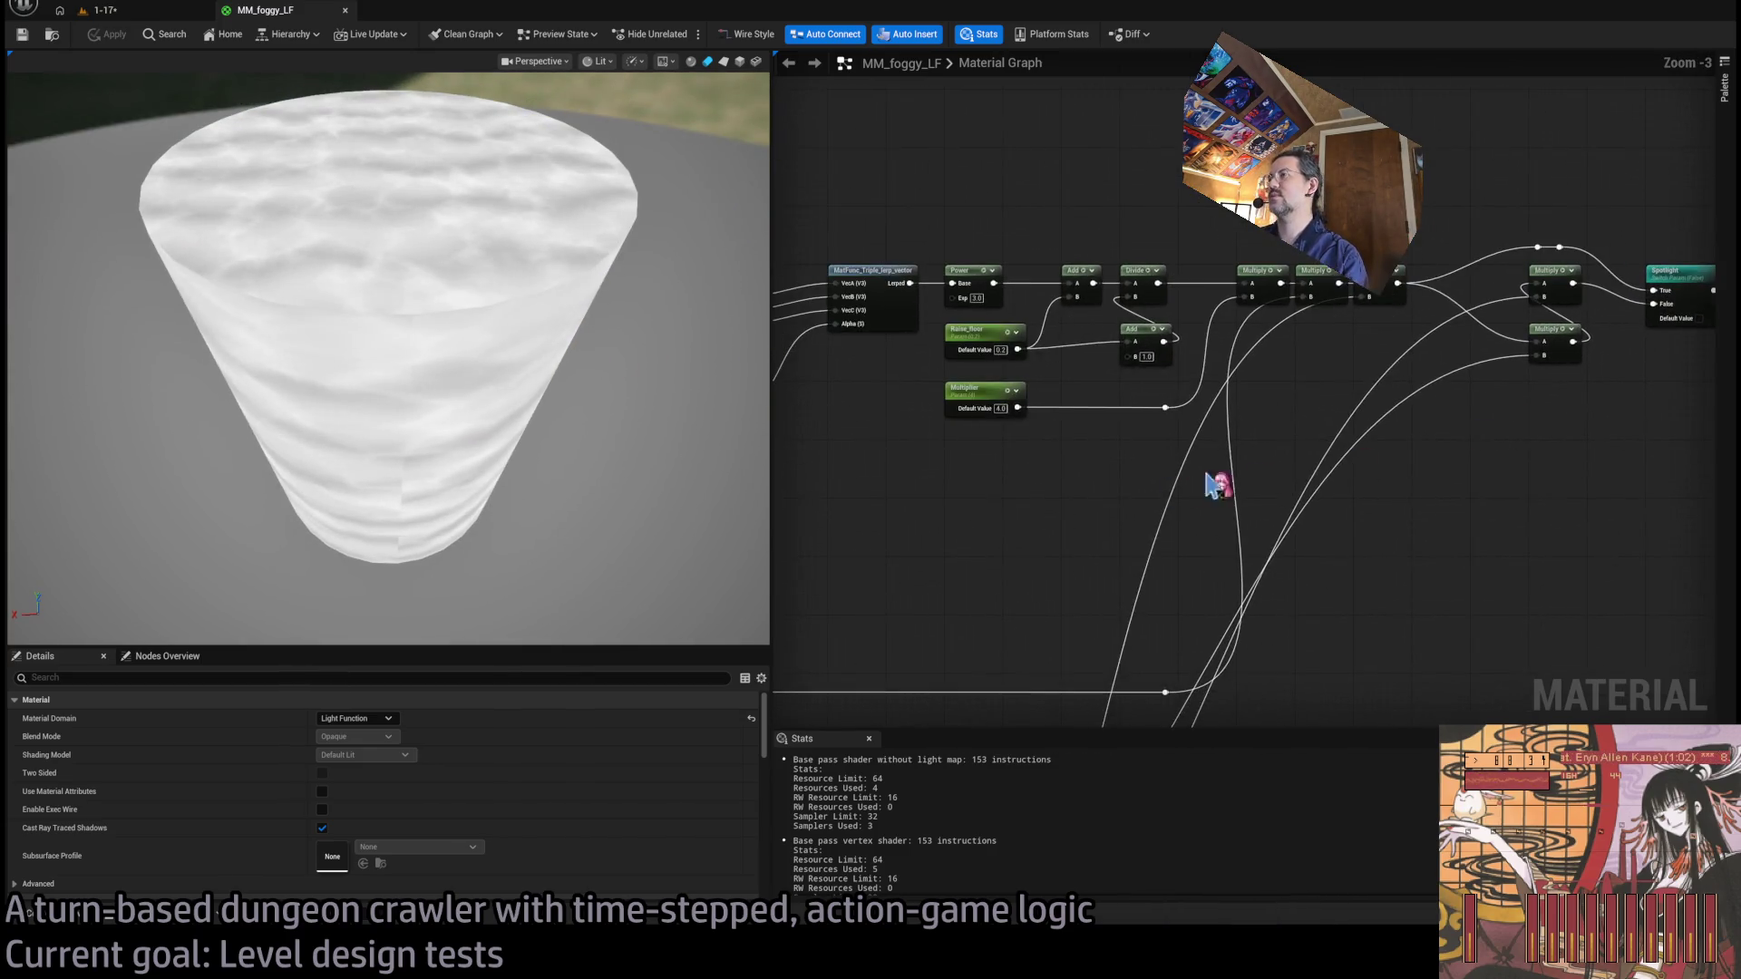
left_click_drag(1211, 485, 1455, 470)
scroll(1306, 415, "down", 1)
scroll(1151, 362, "down", 1)
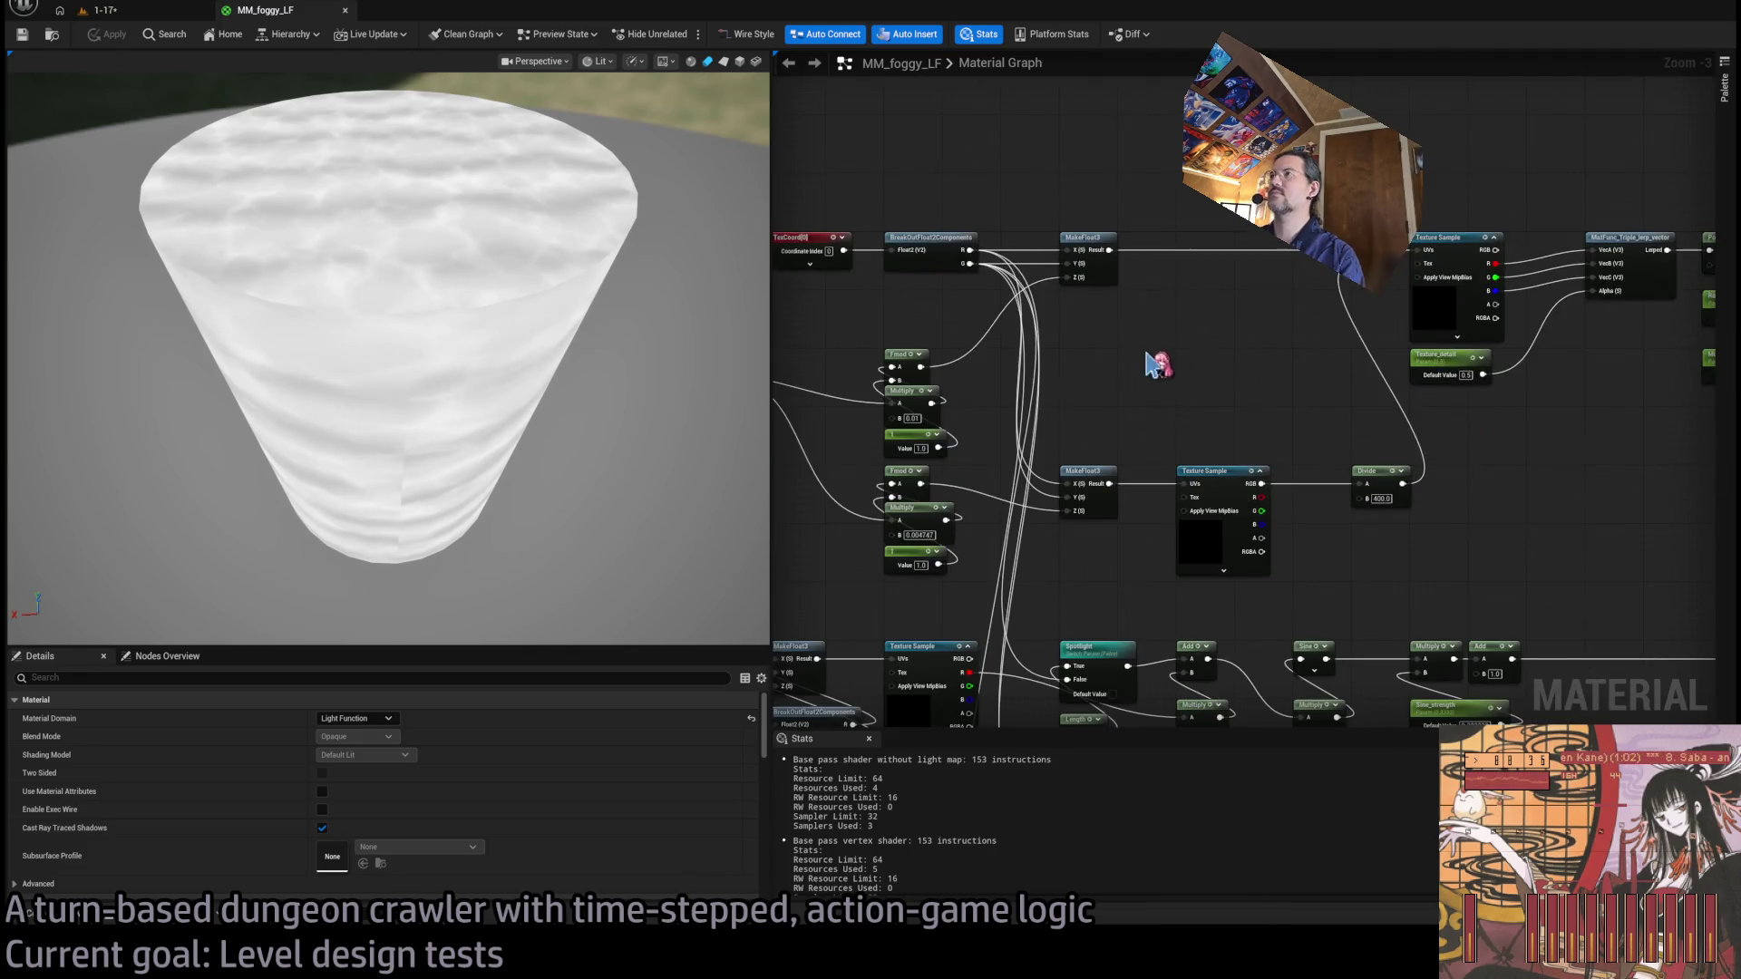
scroll(1426, 373, "down", 1)
scroll(1317, 306, "down", 1)
scroll(1317, 306, "up", 4)
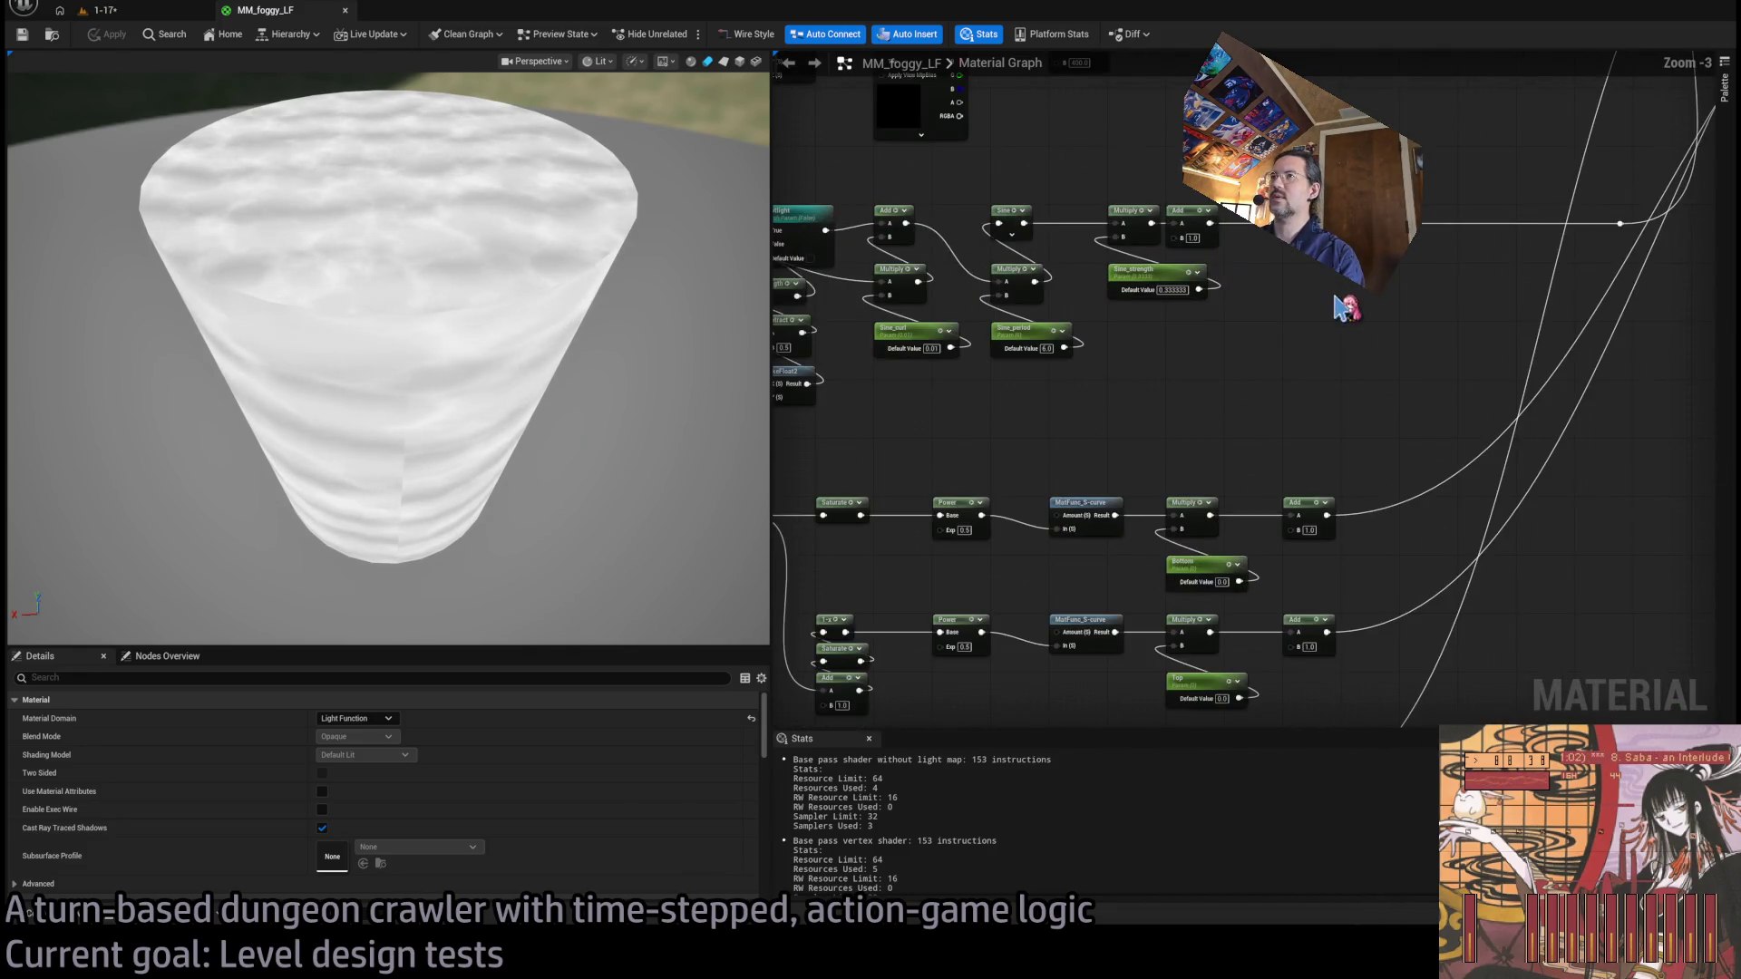
scroll(1238, 338, "down", 2)
left_click(187, 13)
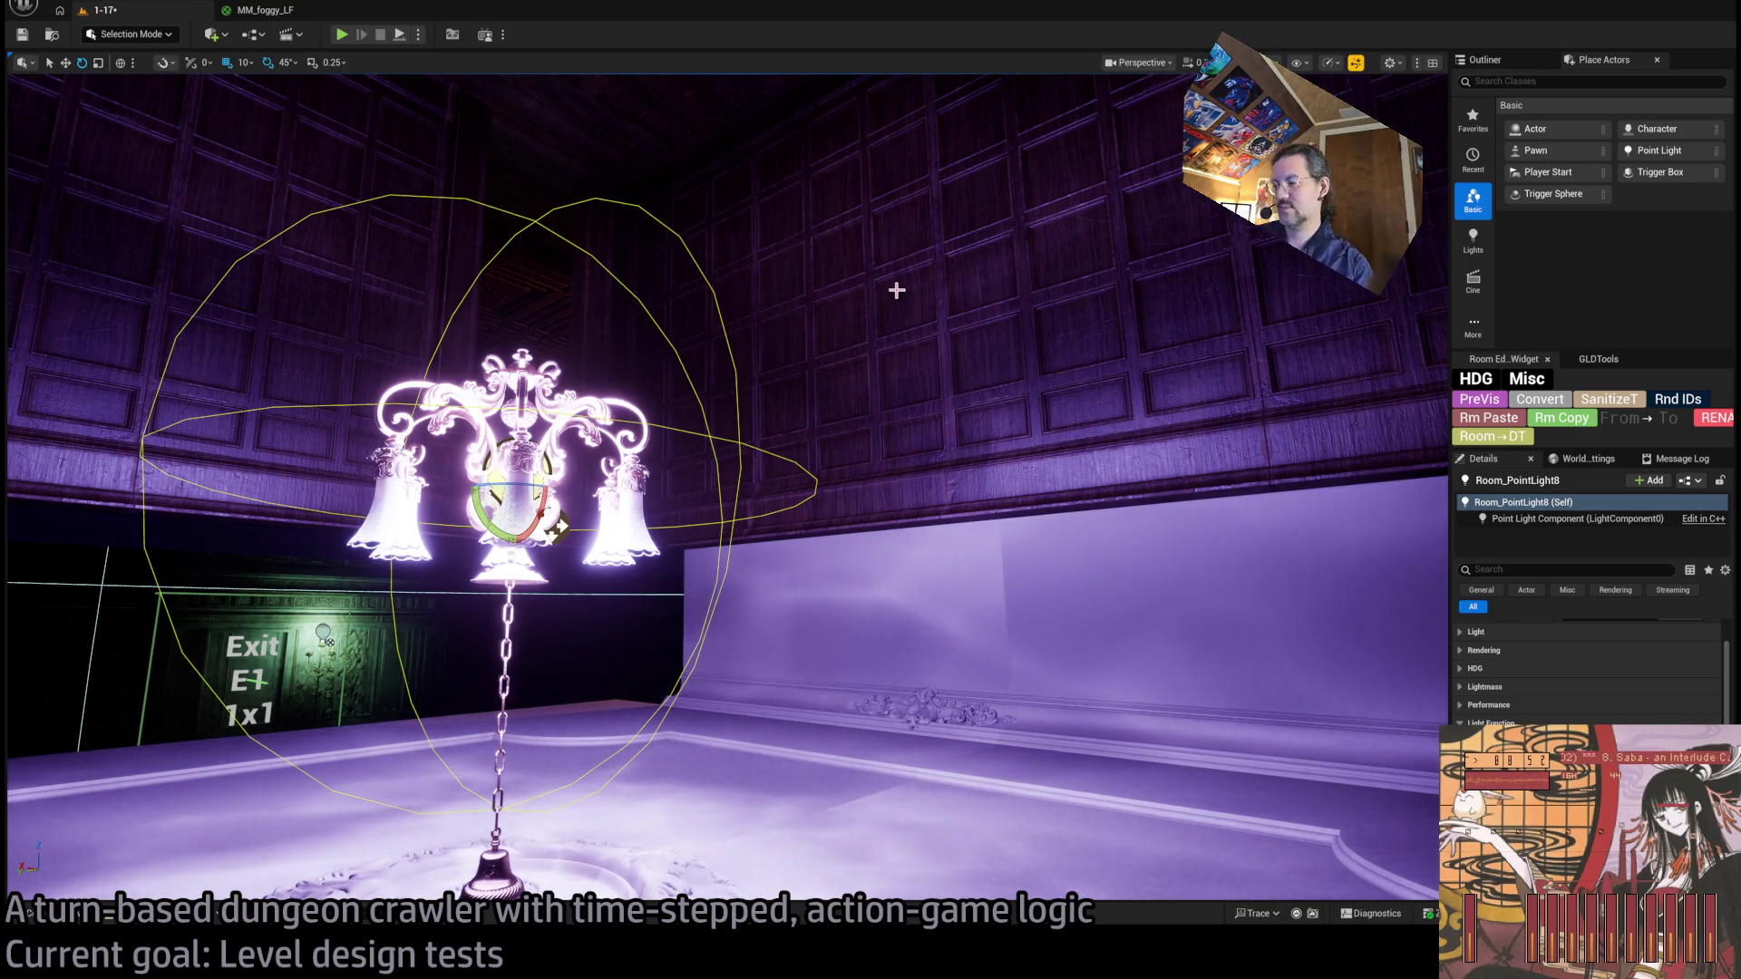
Frame the chandelier point light and expand its Light category in Details.
left_click_drag(976, 385, 975, 385)
key("f")
key("f")
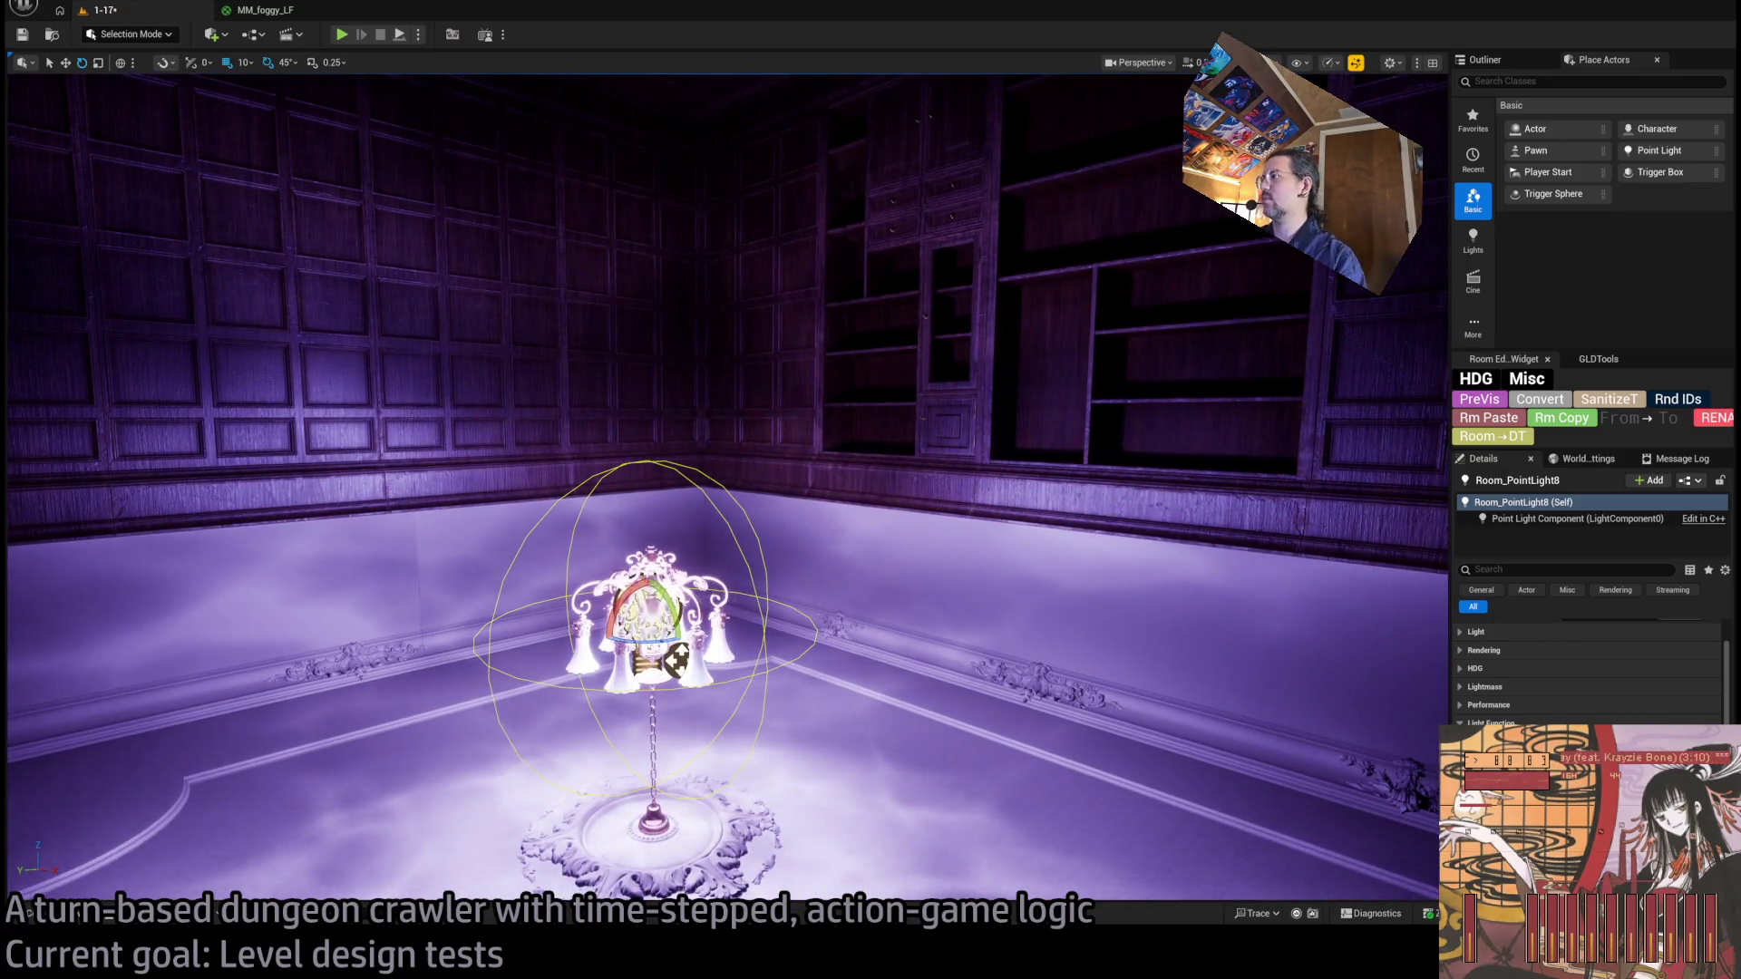
scroll(1587, 662, "up", 3)
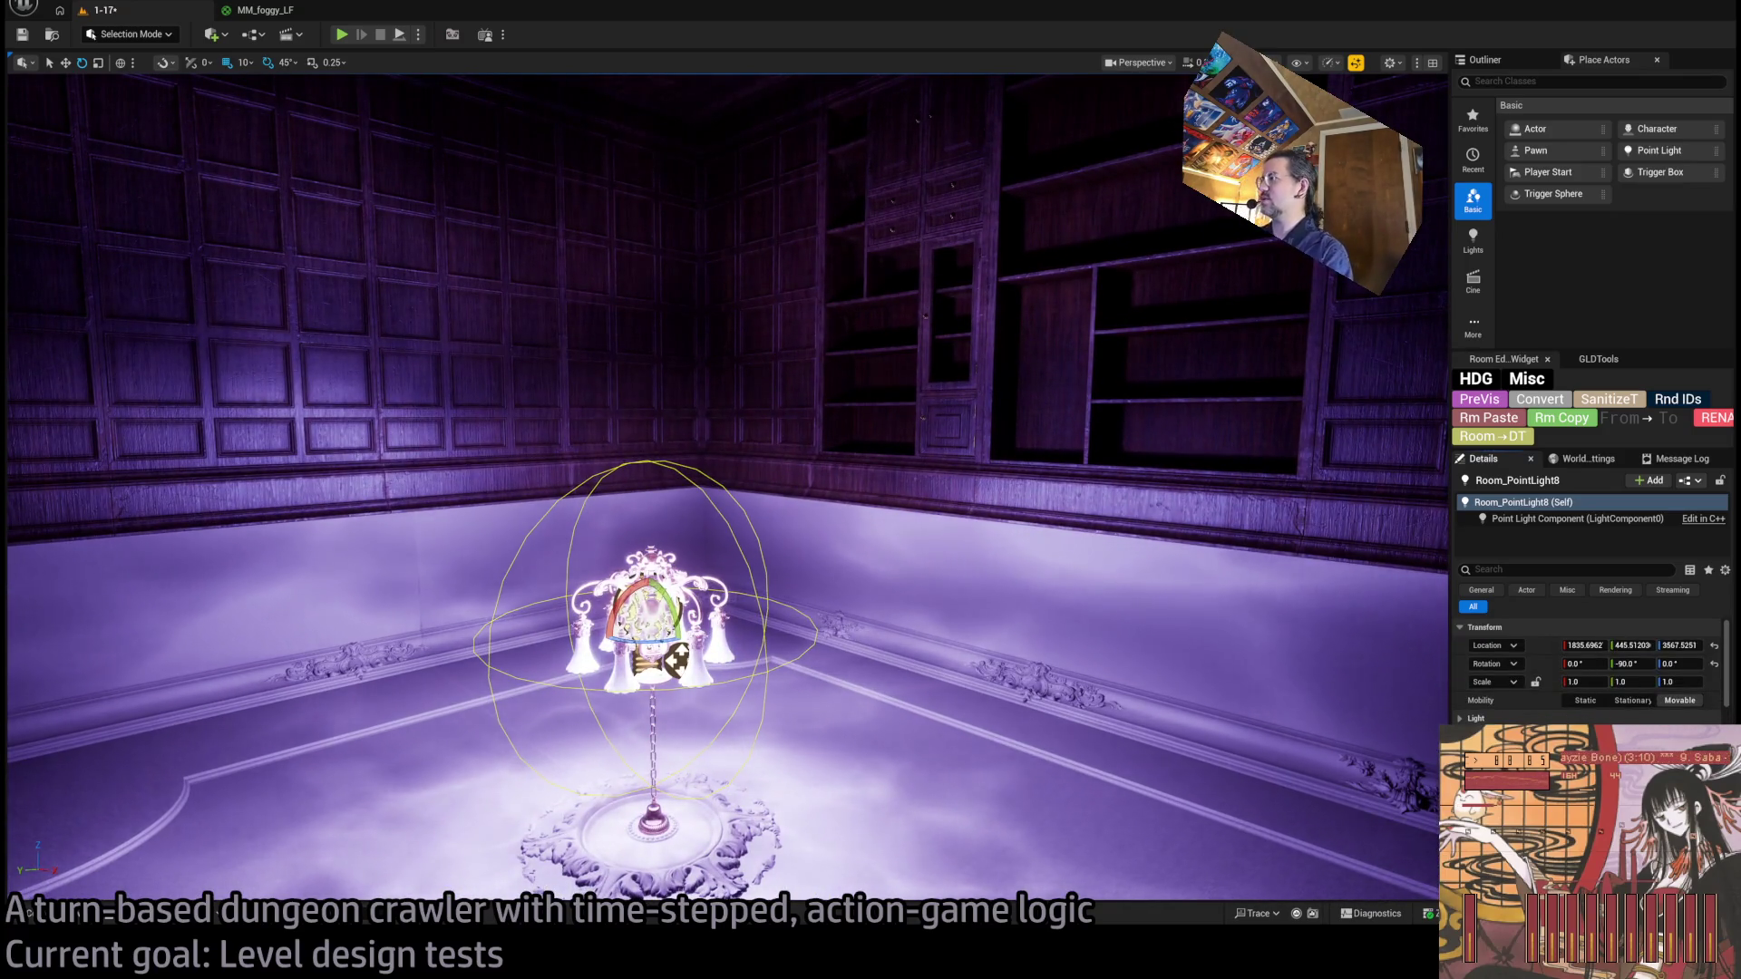
left_click(1506, 719)
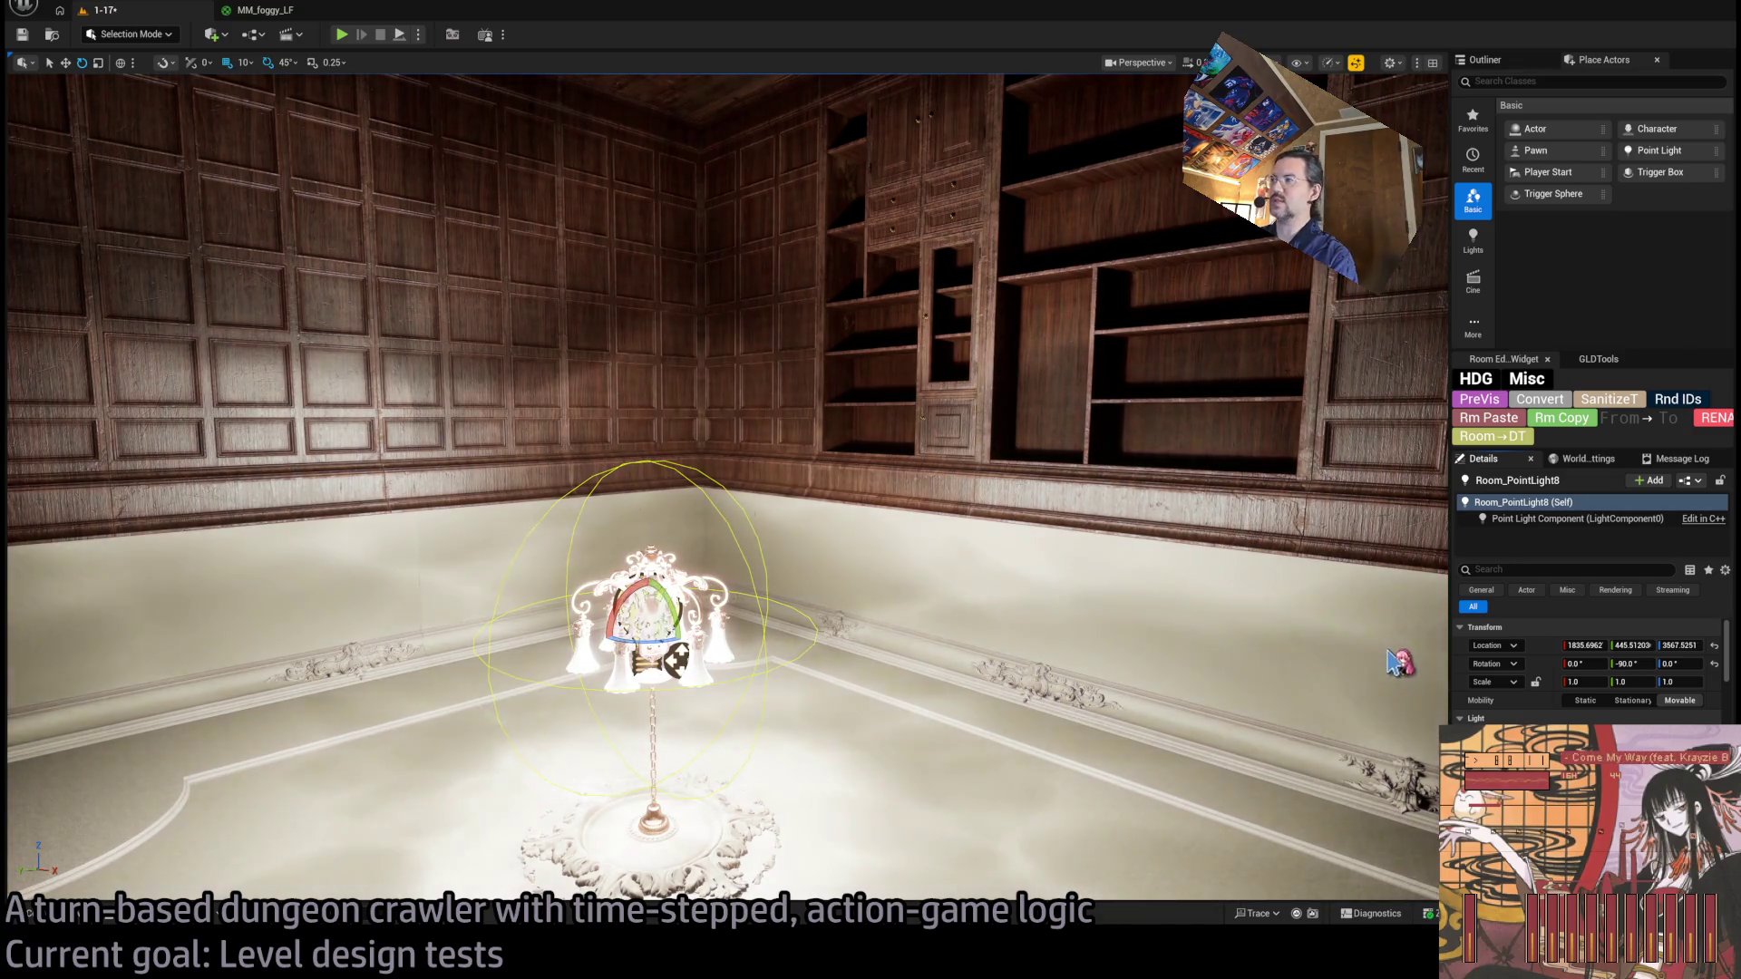
Orbit the room under the white 8.0 EV light, refocus the light, and look up at the ceiling and bookshelves.
left_click_drag(1133, 651, 1149, 664)
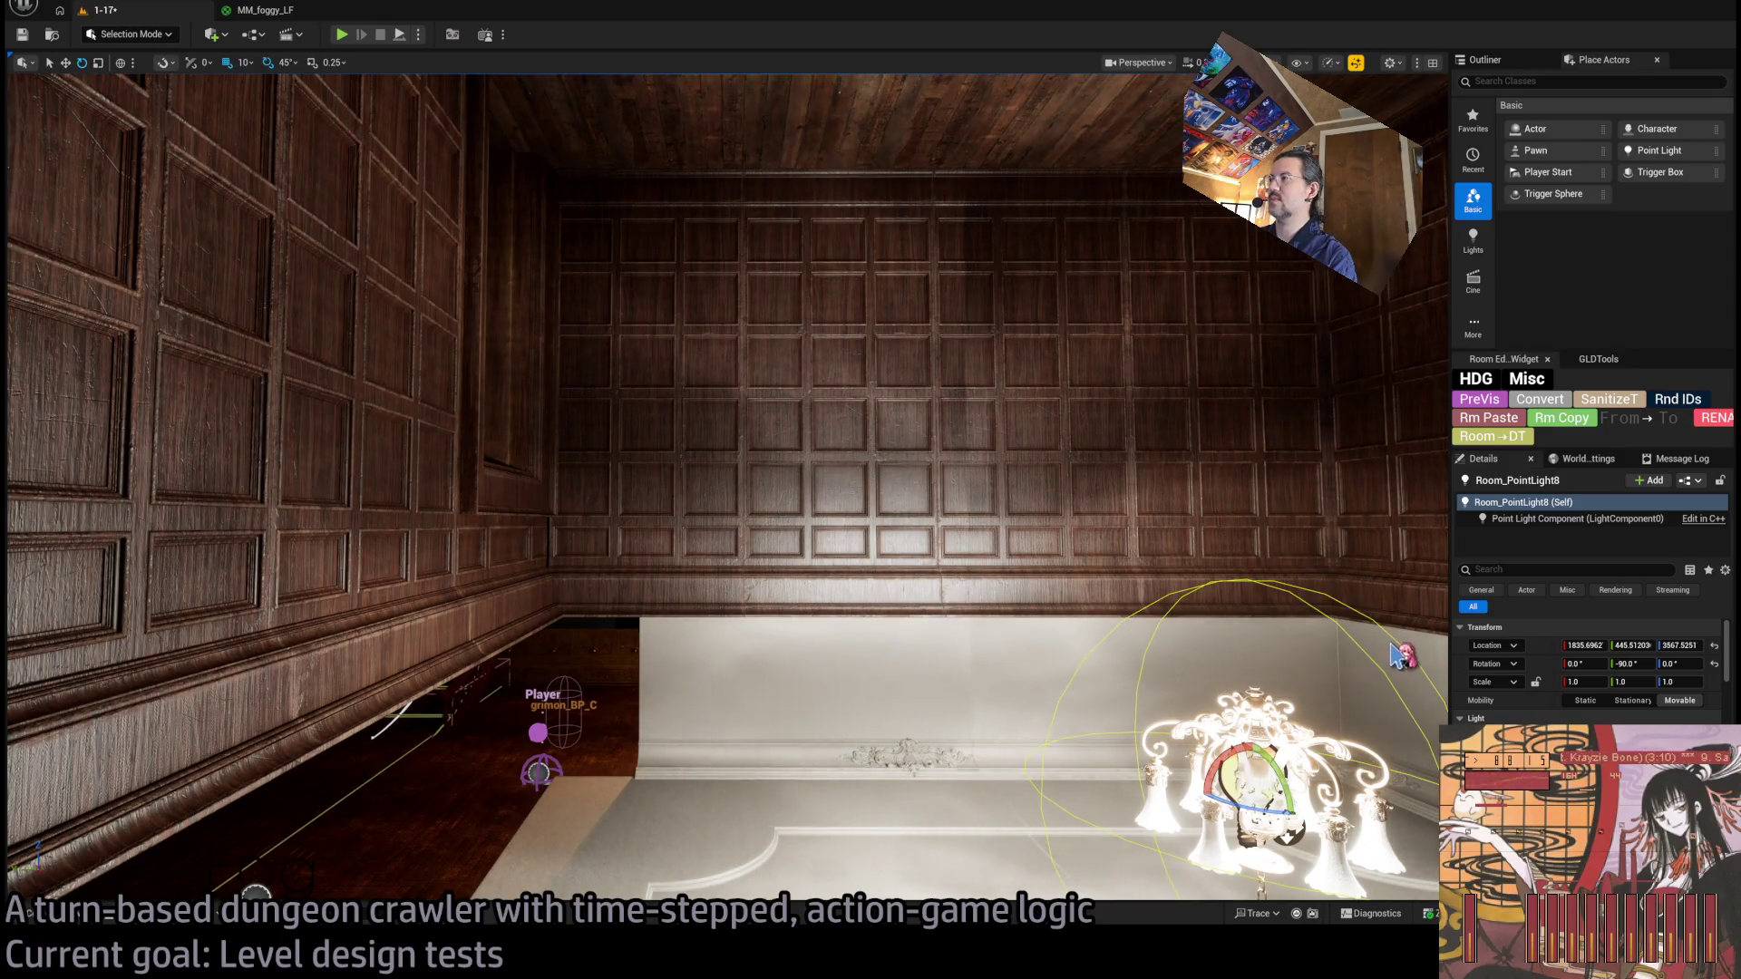
scroll(1587, 671, "down", 10)
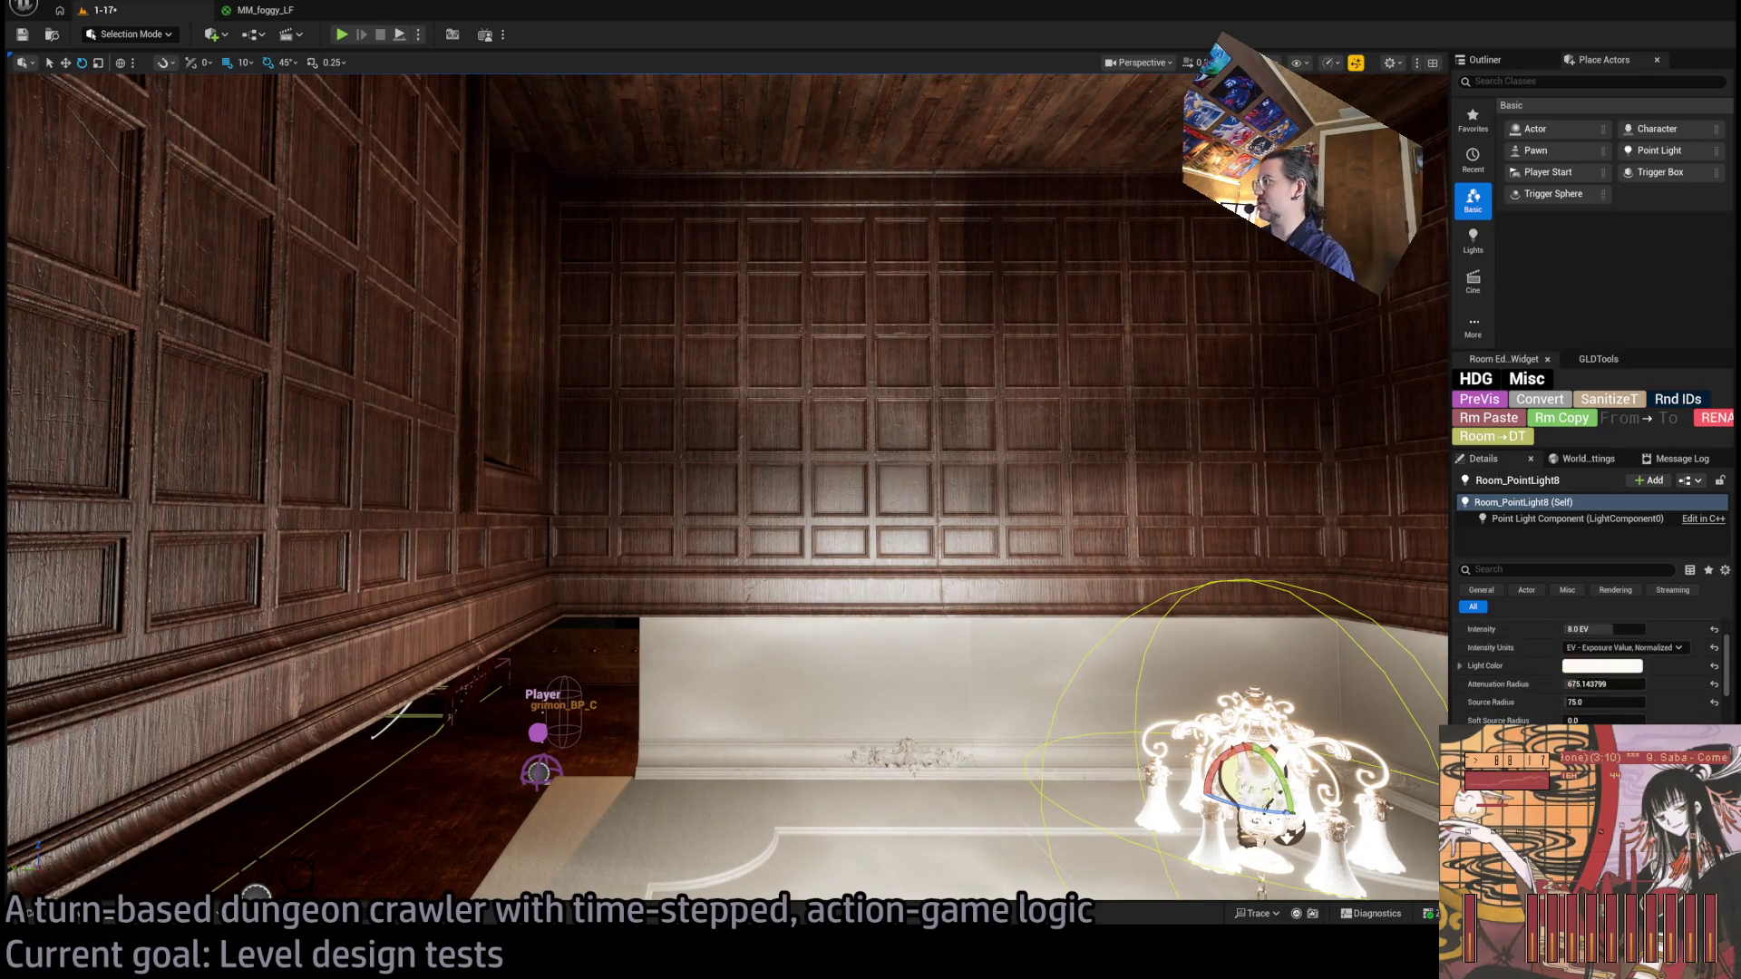
scroll(1587, 671, "up", 5)
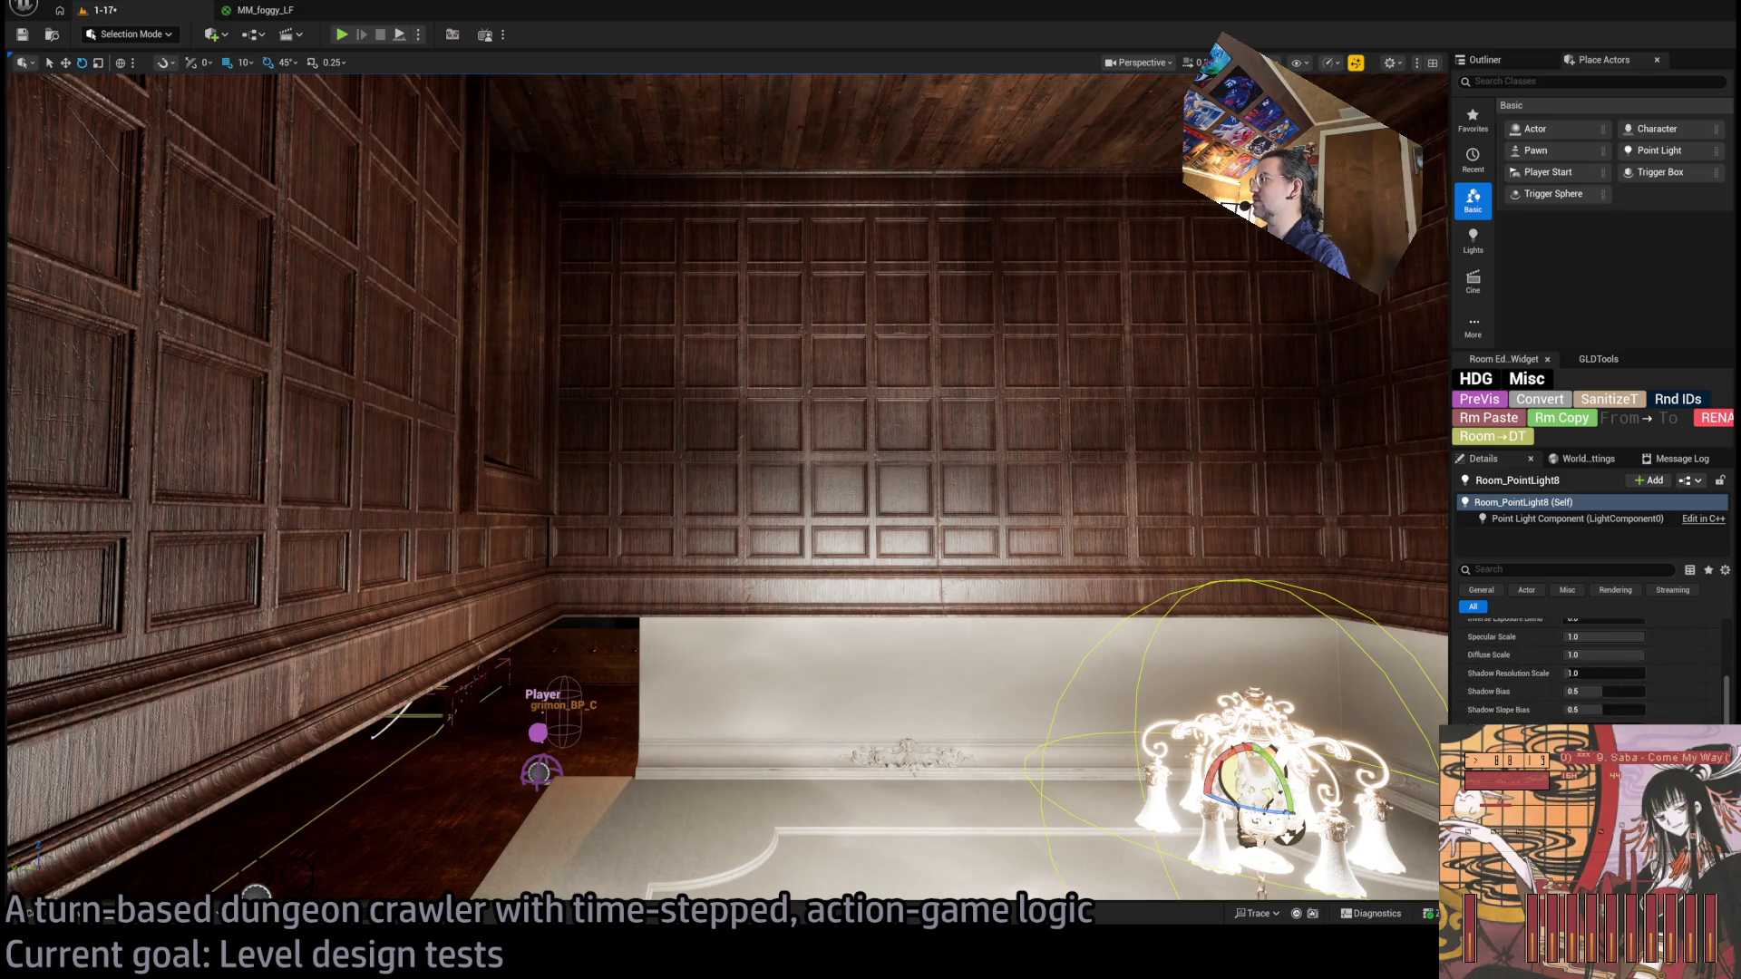
scroll(1576, 719, "up", 3)
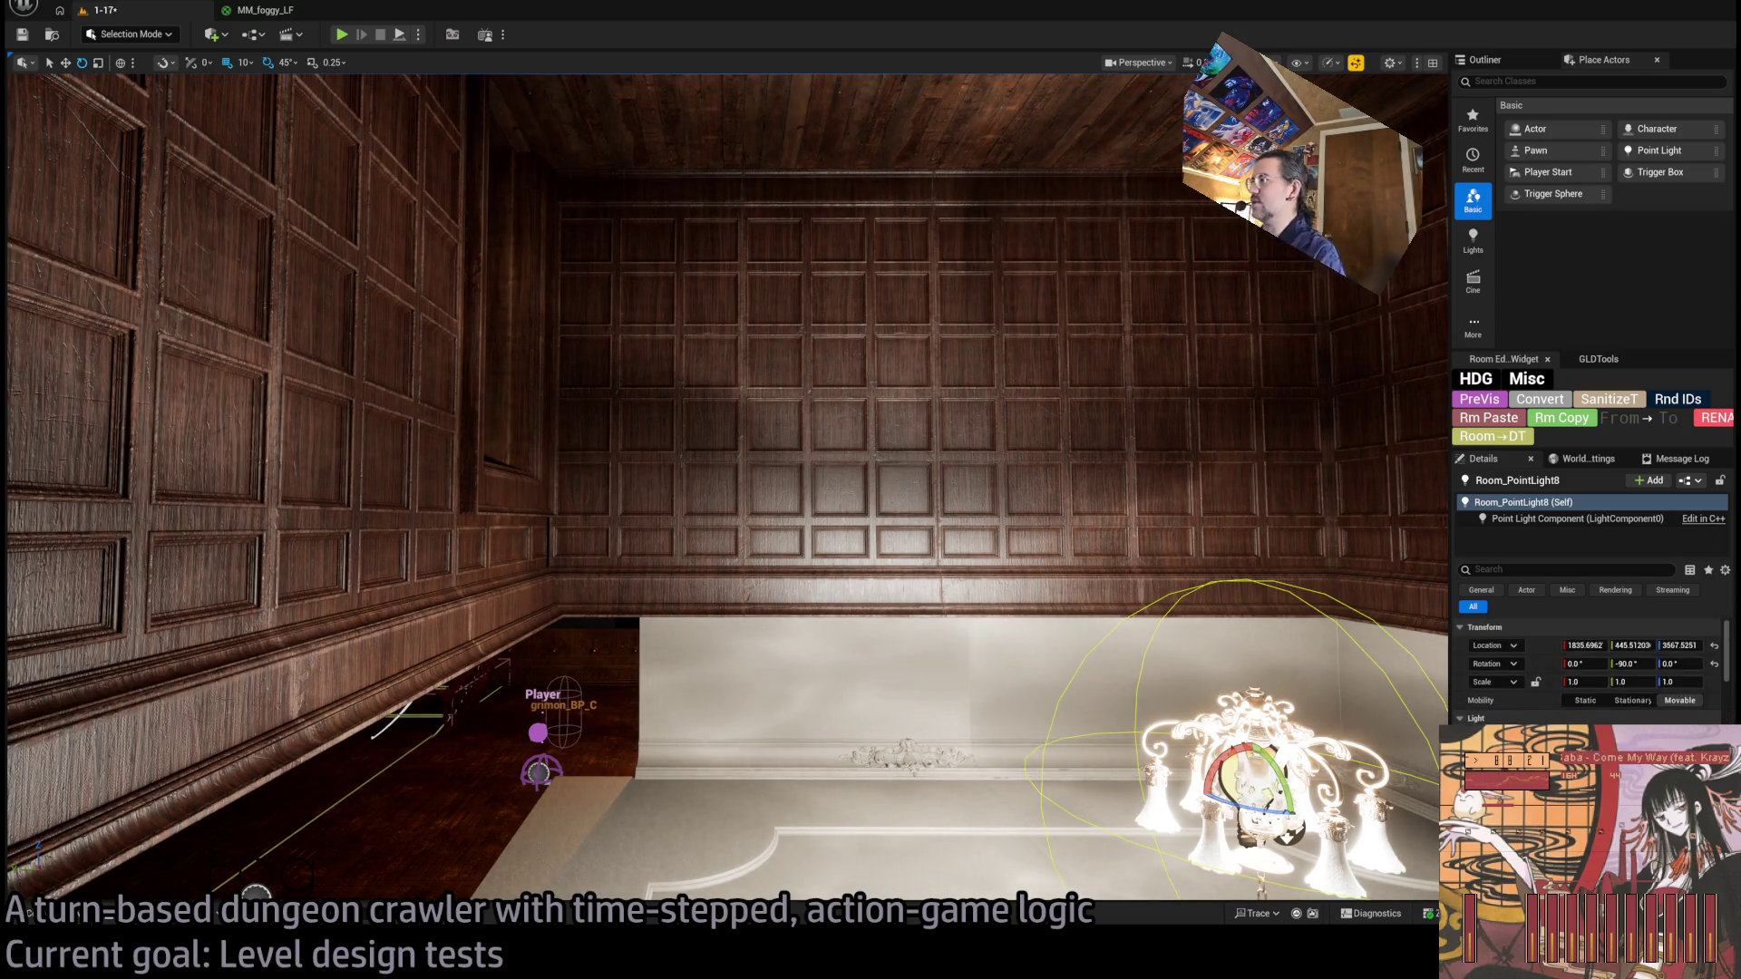
key("f")
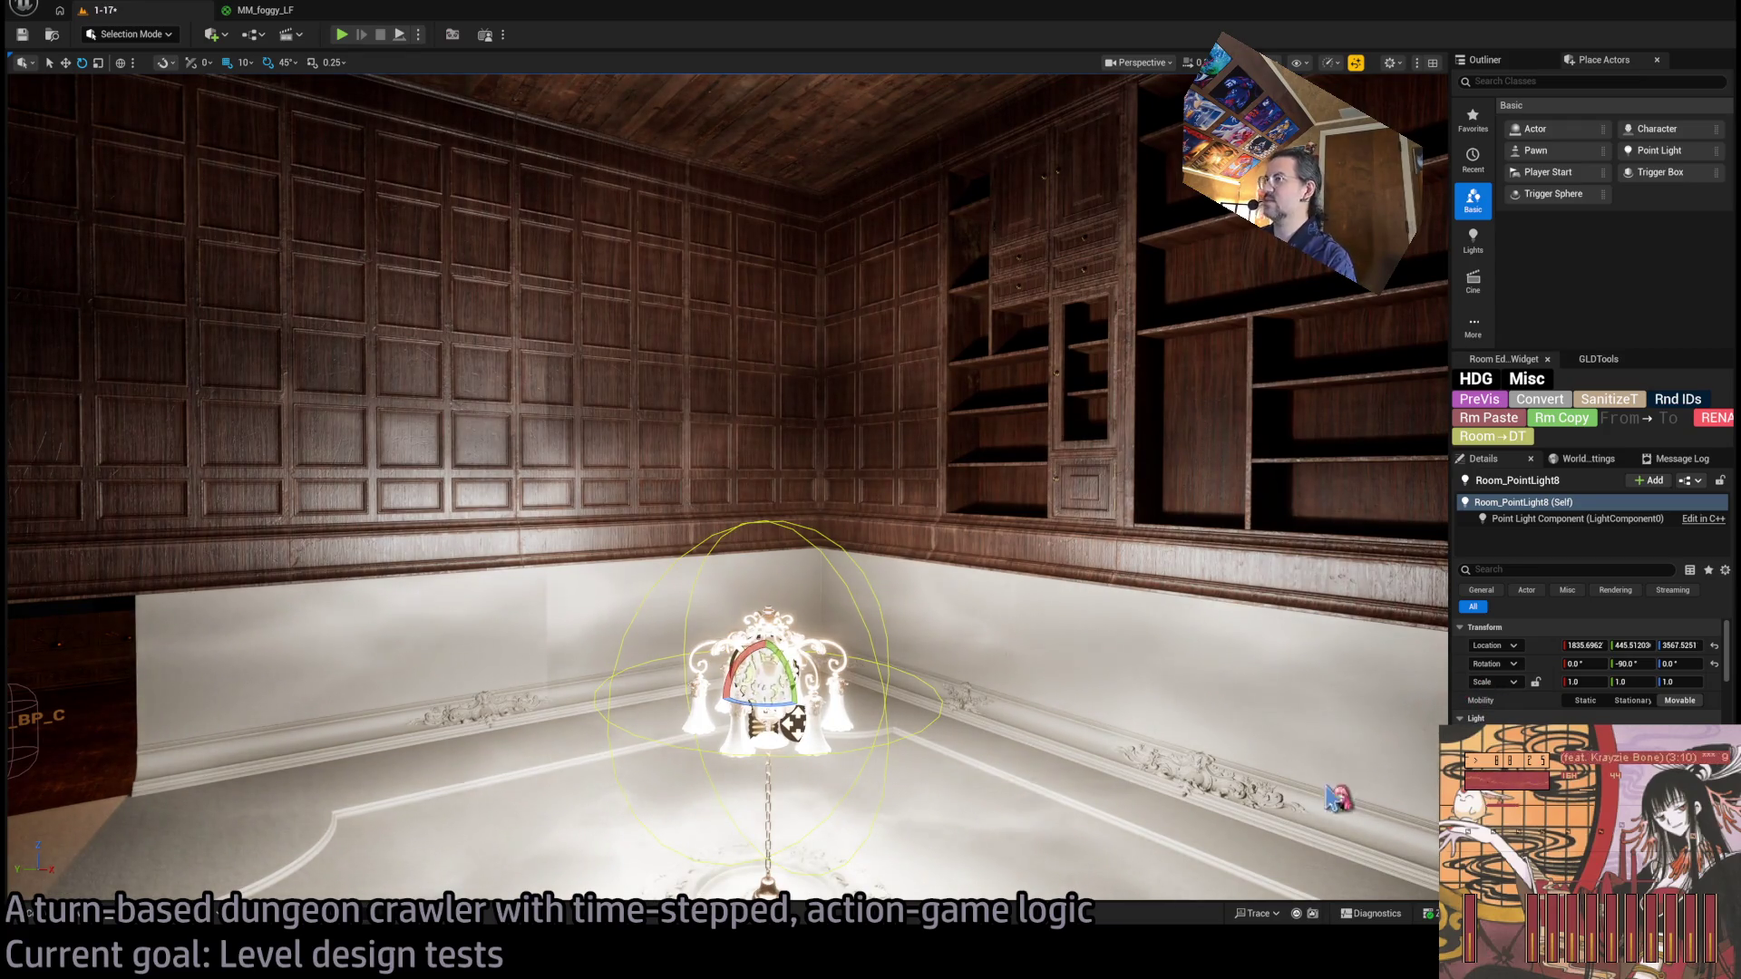
mouse_move(1336, 798)
left_mouse_down()
mouse_move(1328, 844)
mouse_move(1292, 694)
mouse_move(1292, 798)
left_mouse_up()
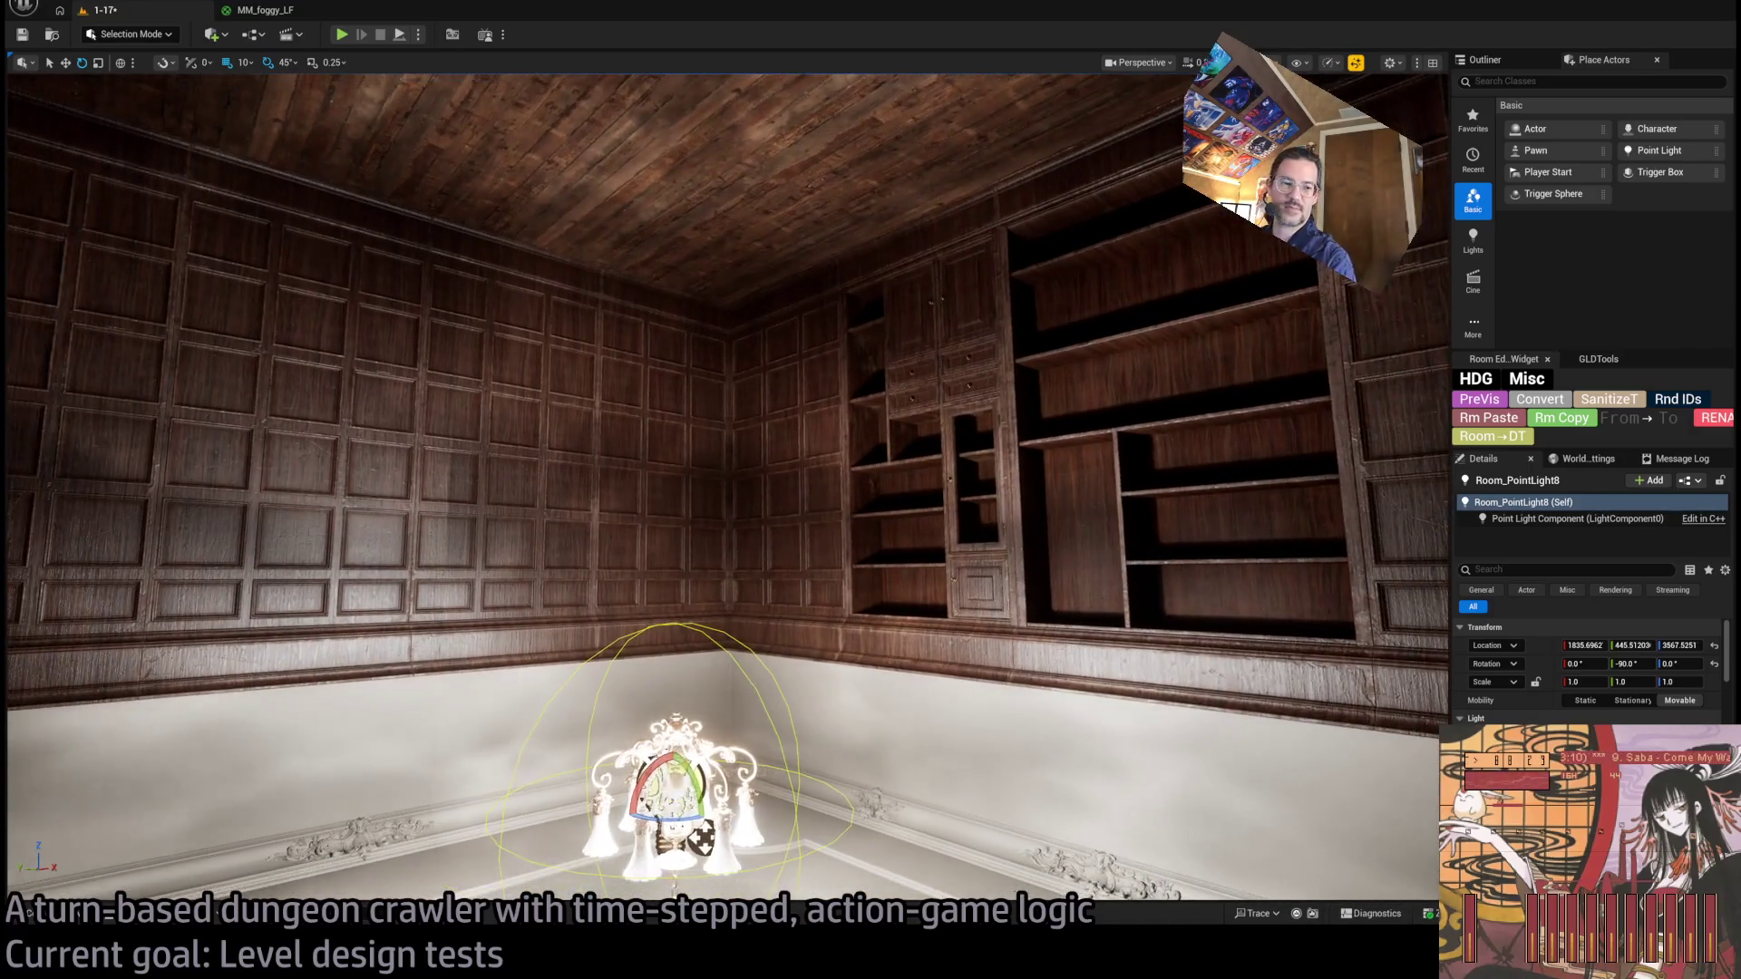
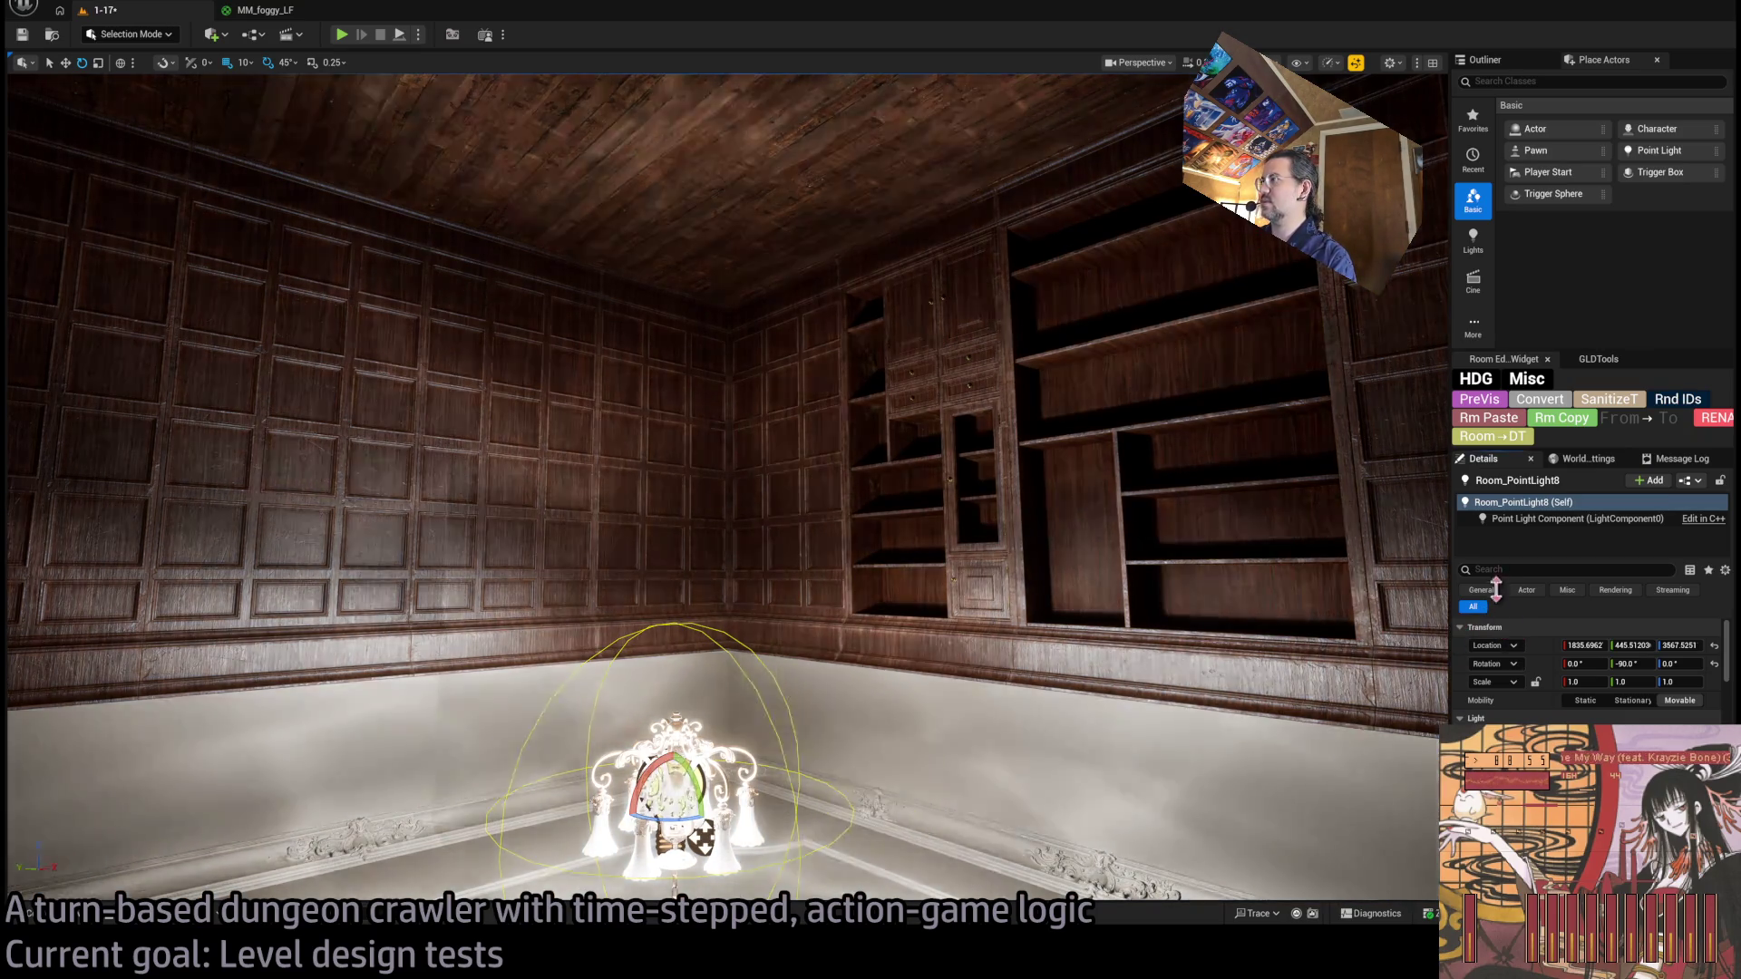
Enable Use Temperature on Room_PointLight8 and raise its Temperature to 12000.
scroll(1587, 671, "down", 5)
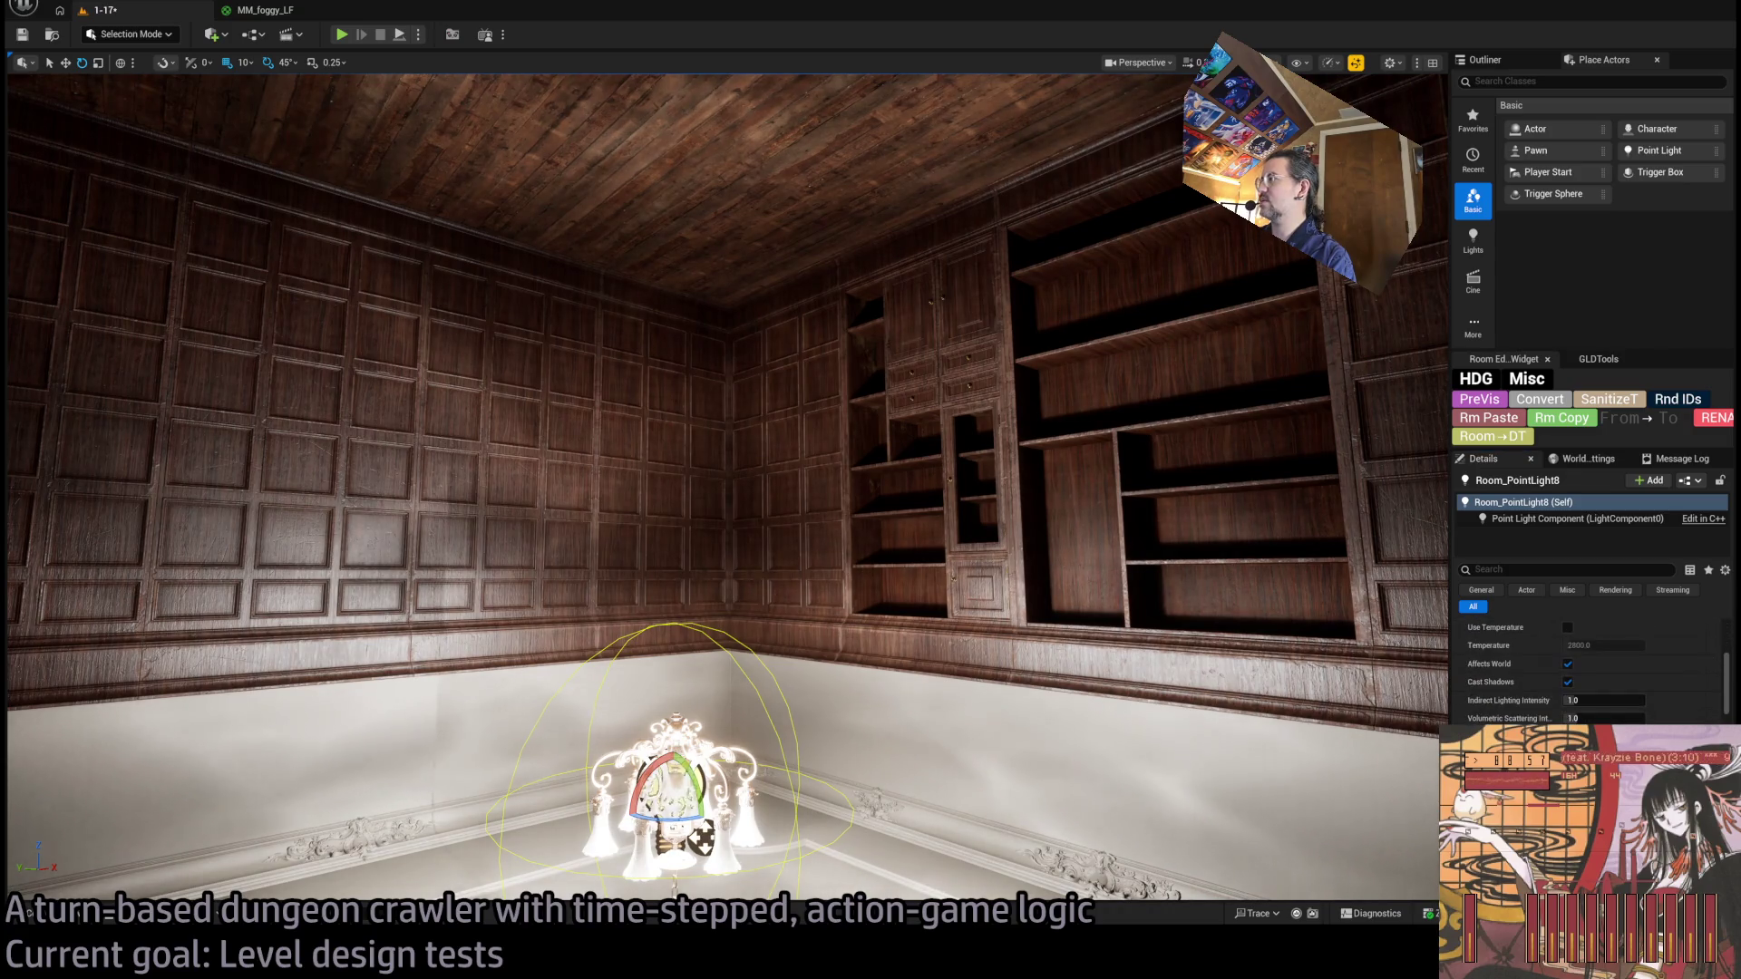
scroll(1587, 671, "up", 2)
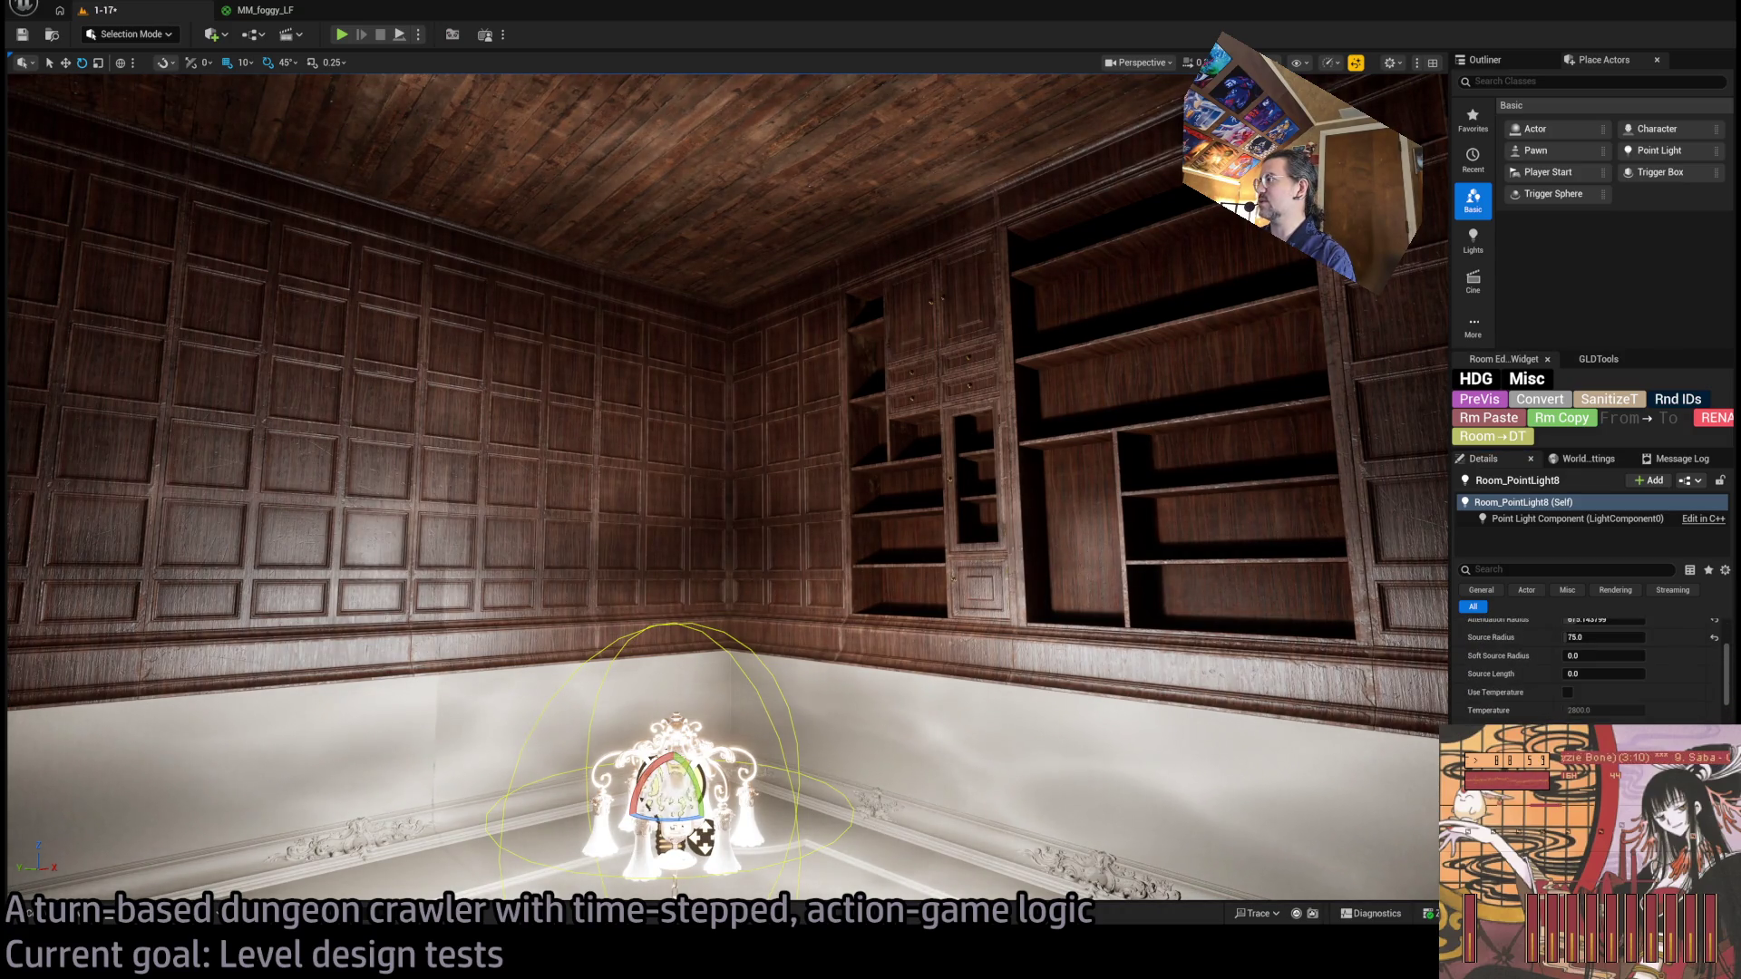
left_click(1568, 691)
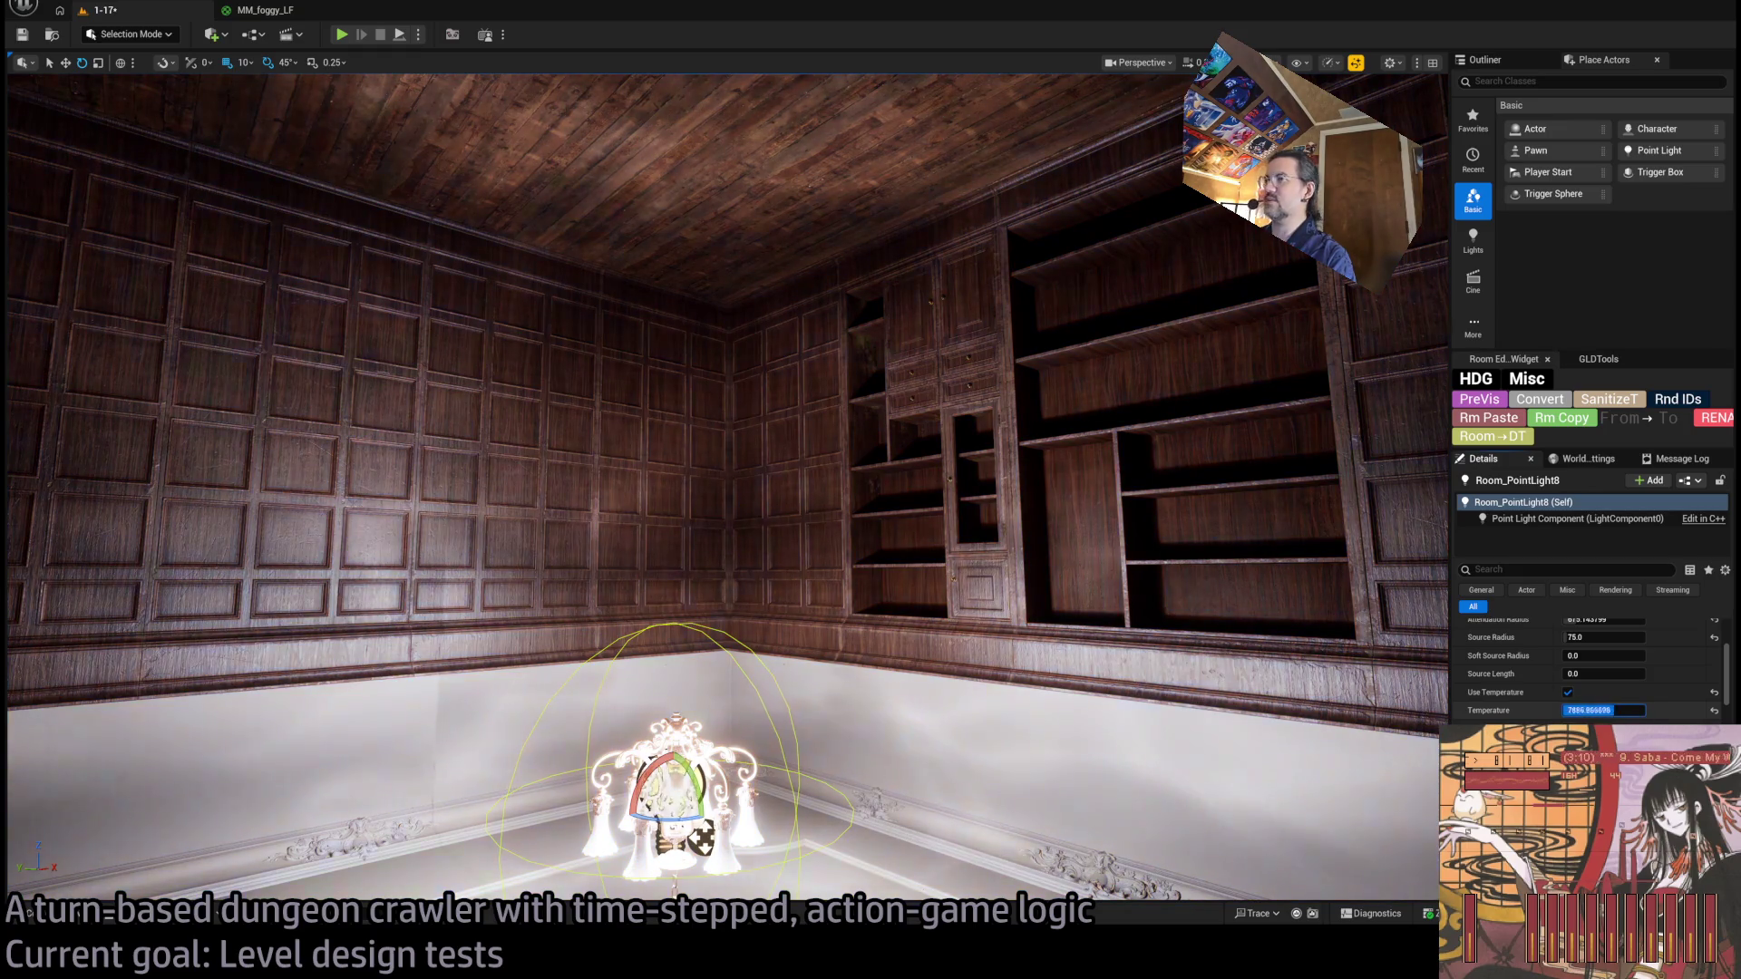
mouse_move(1602, 710)
left_mouse_down()
mouse_move(1632, 710)
mouse_move(1561, 713)
left_mouse_up()
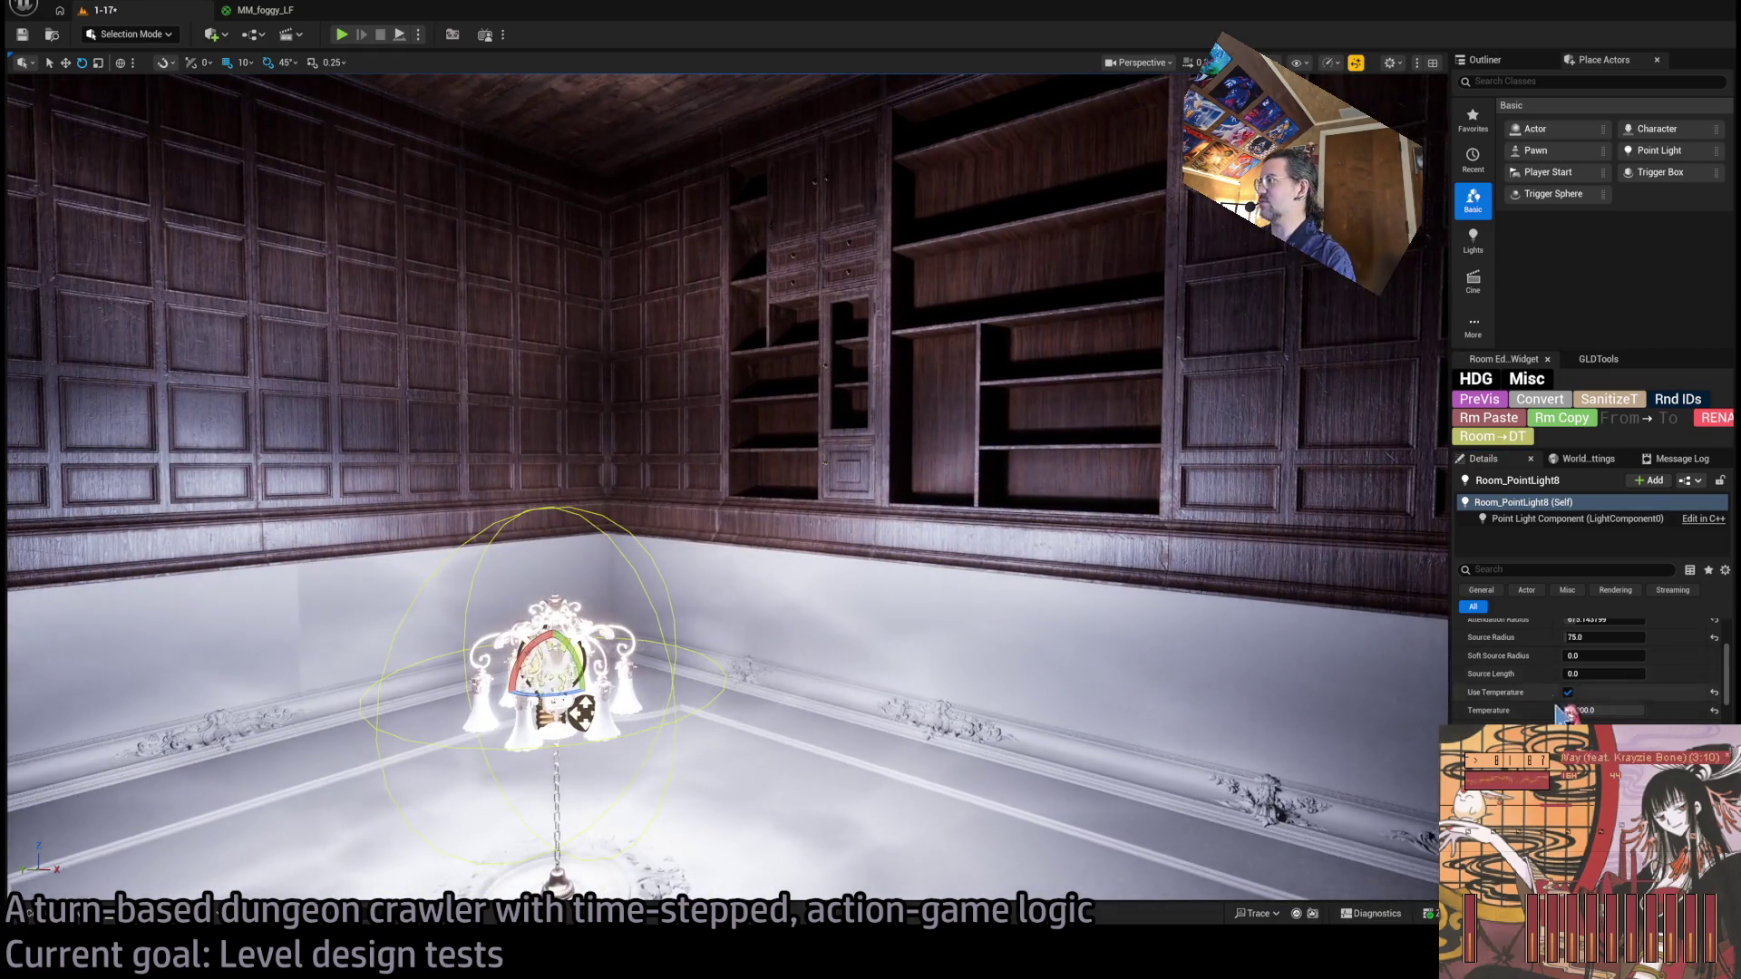
mouse_move(726, 472)
left_mouse_down()
mouse_move(725, 381)
mouse_move(725, 544)
mouse_move(590, 544)
mouse_move(698, 598)
mouse_move(911, 473)
left_mouse_up()
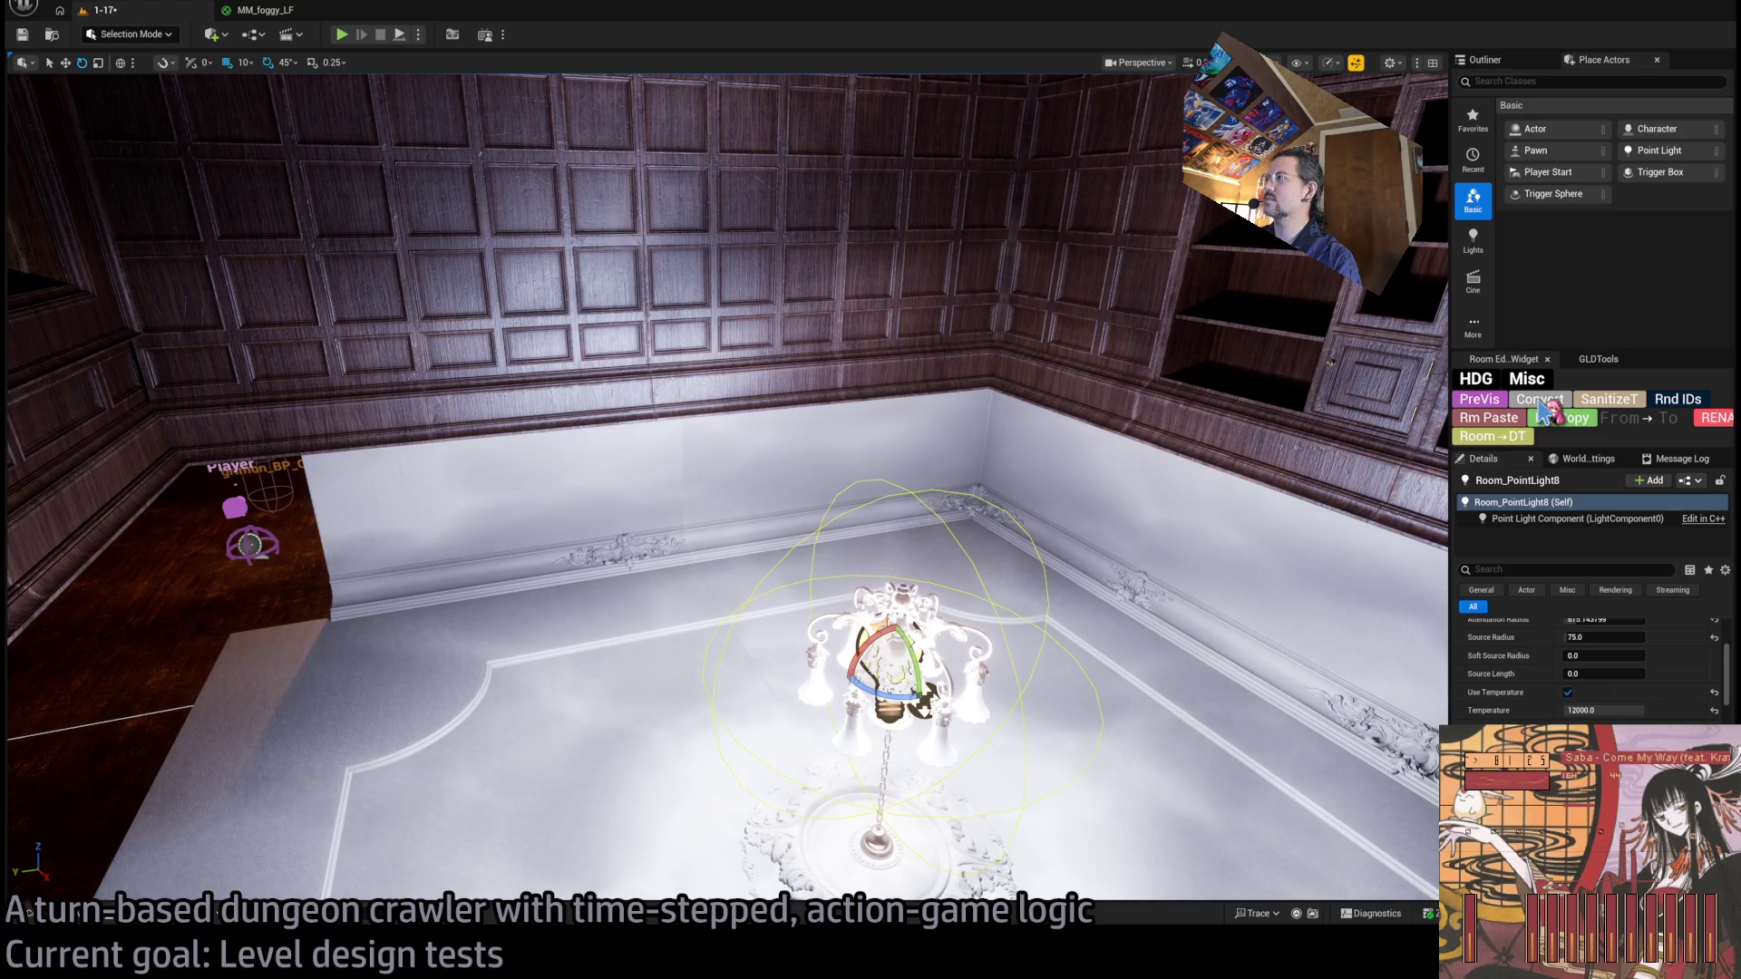
scroll(1593, 671, "up", 5)
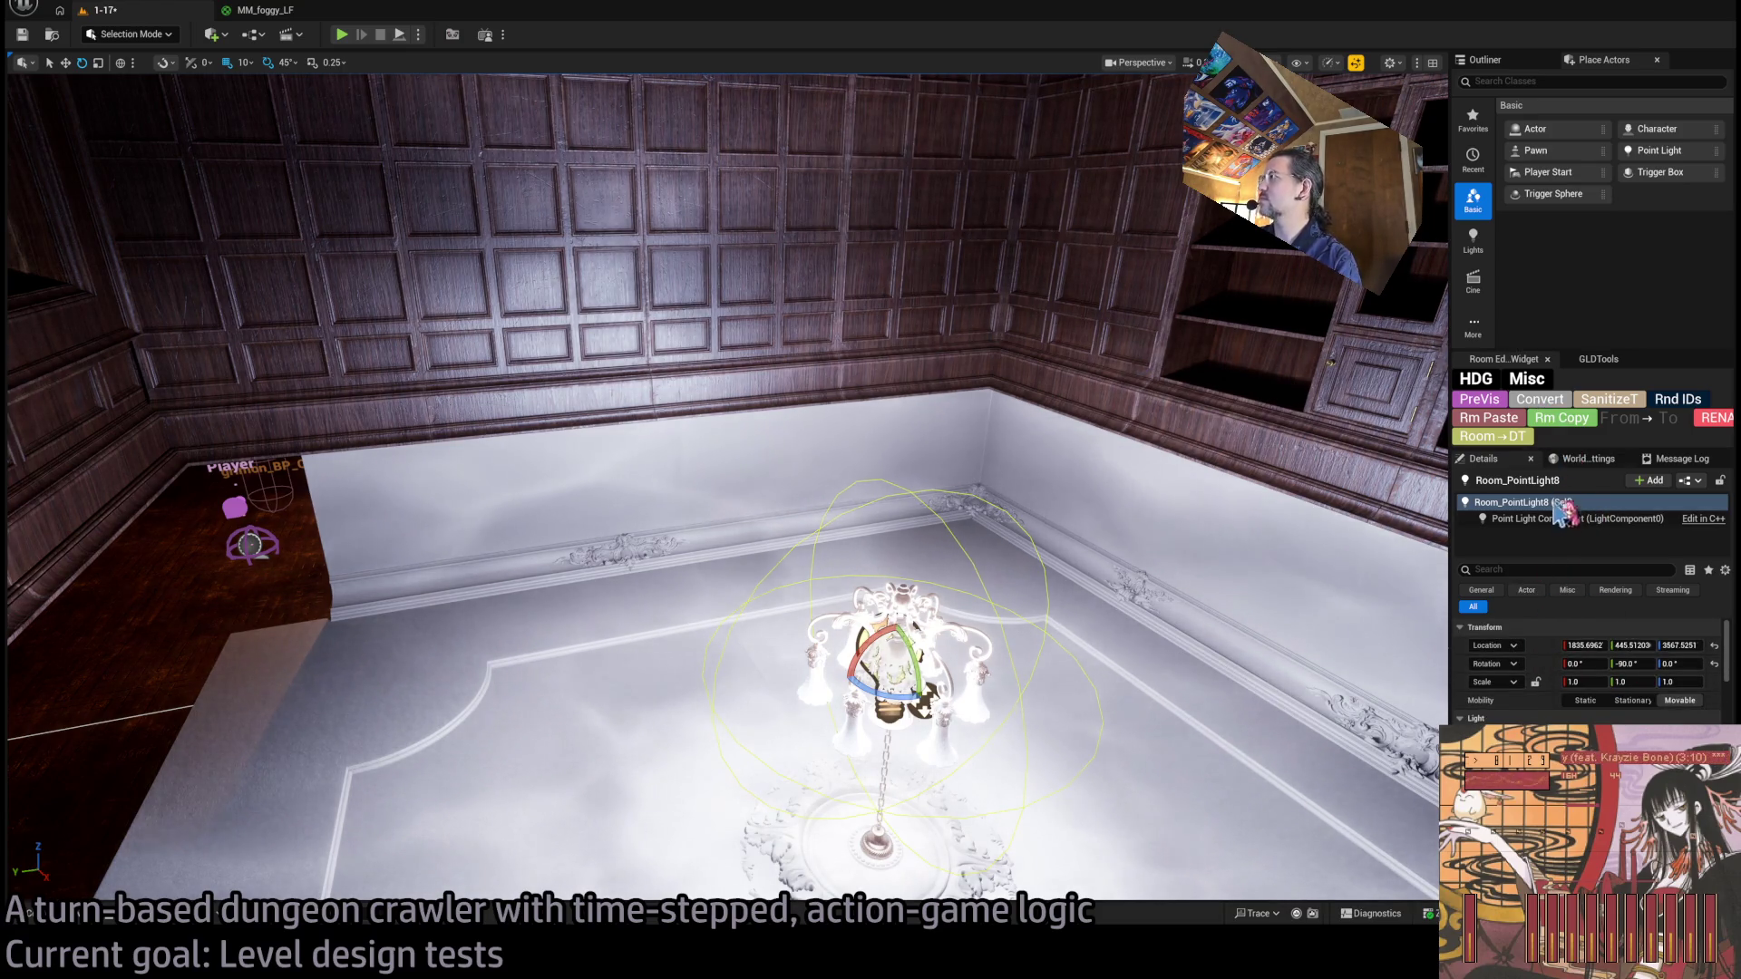
Find Room_PointLight8 in the Outliner and delete it from the level.
left_click(1482, 61)
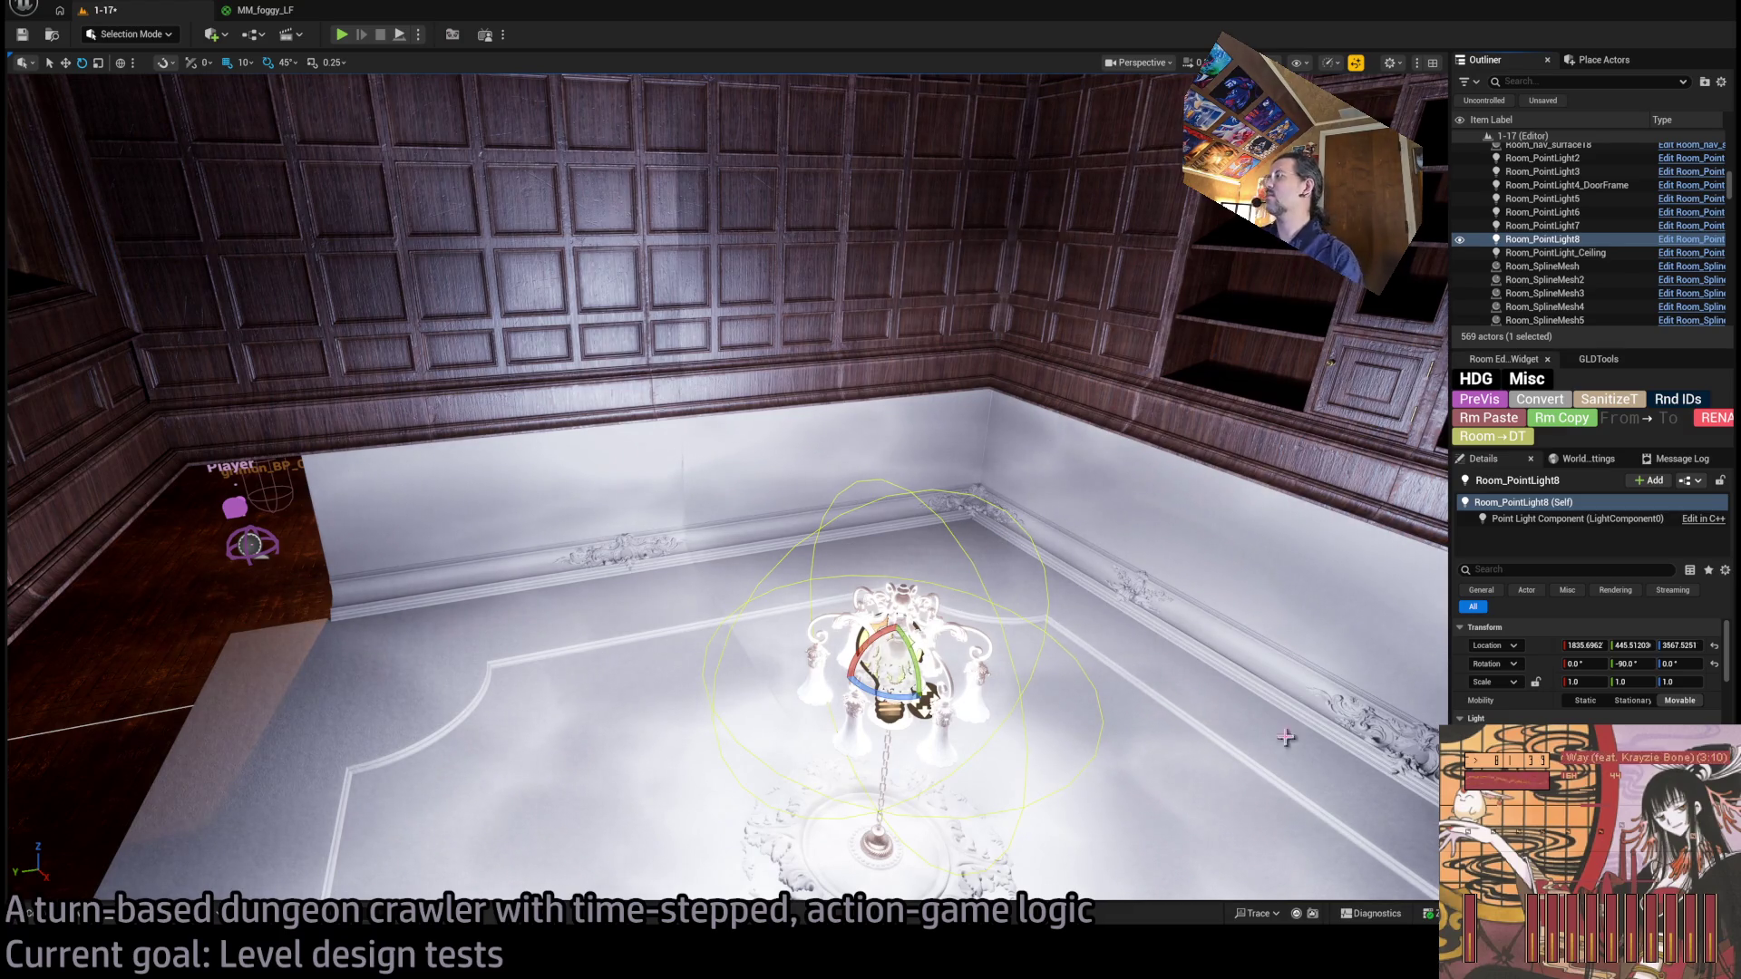
scroll(1596, 653, "down", 5)
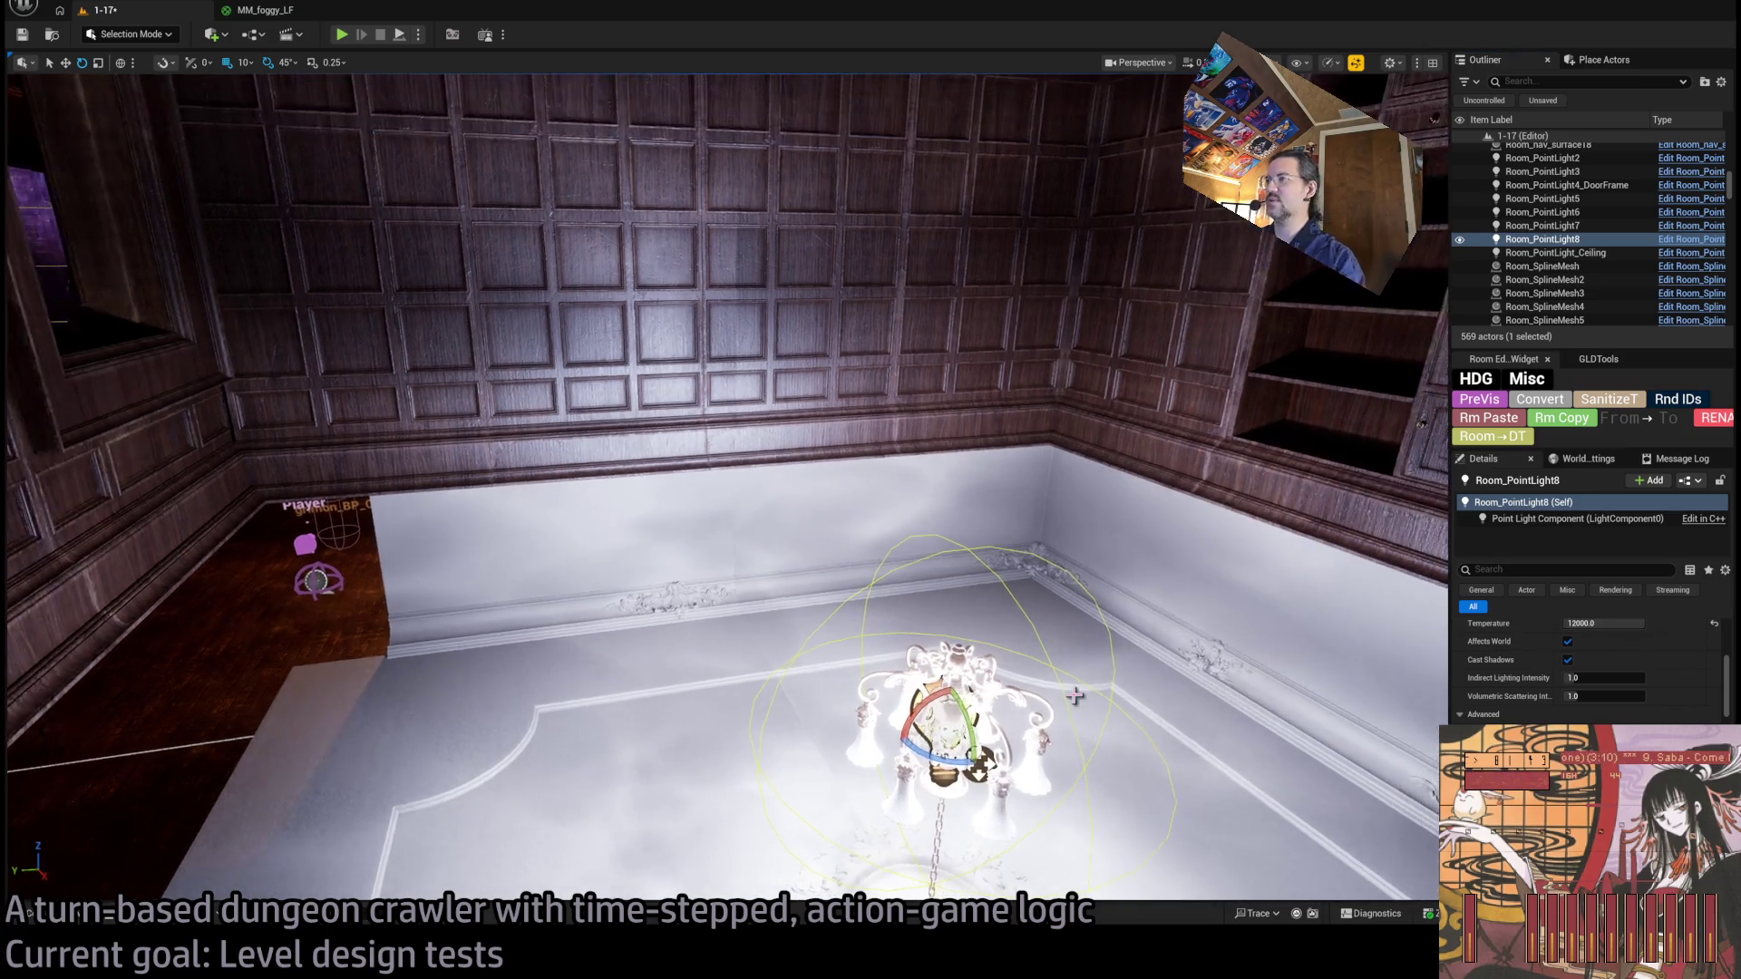
key("Delete")
Fly through the level's rooms, then restore Room_PointLight8 and centre on the chandelier.
key("w")
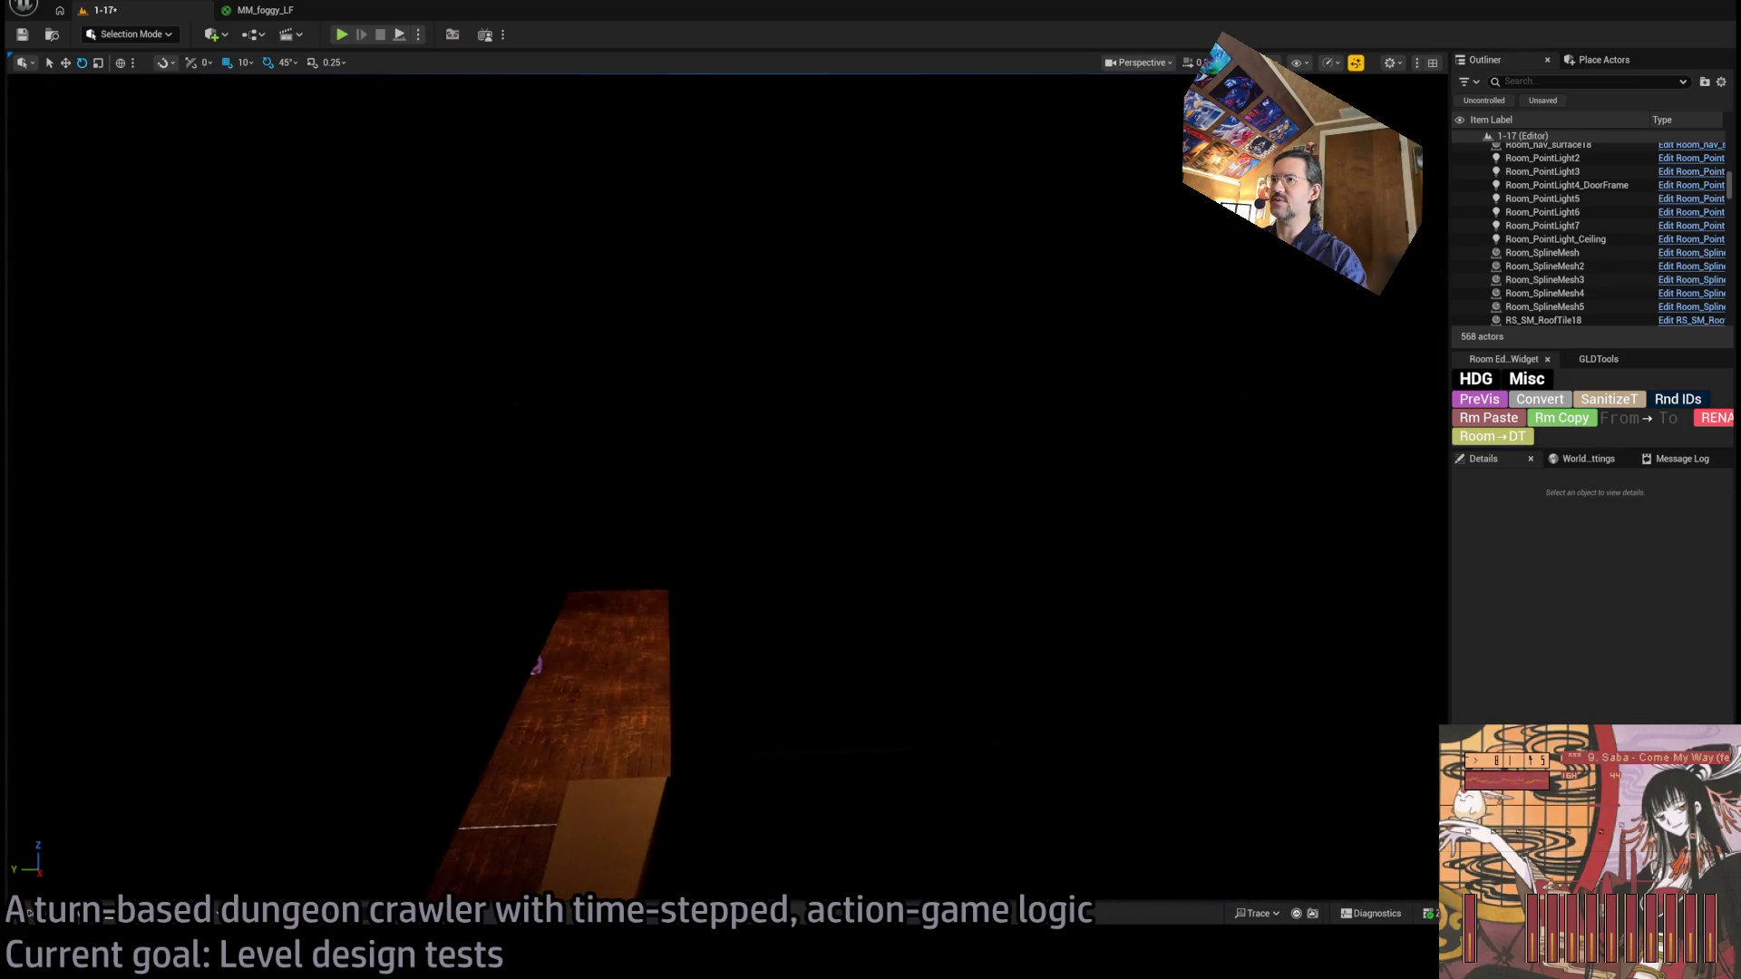
key("w")
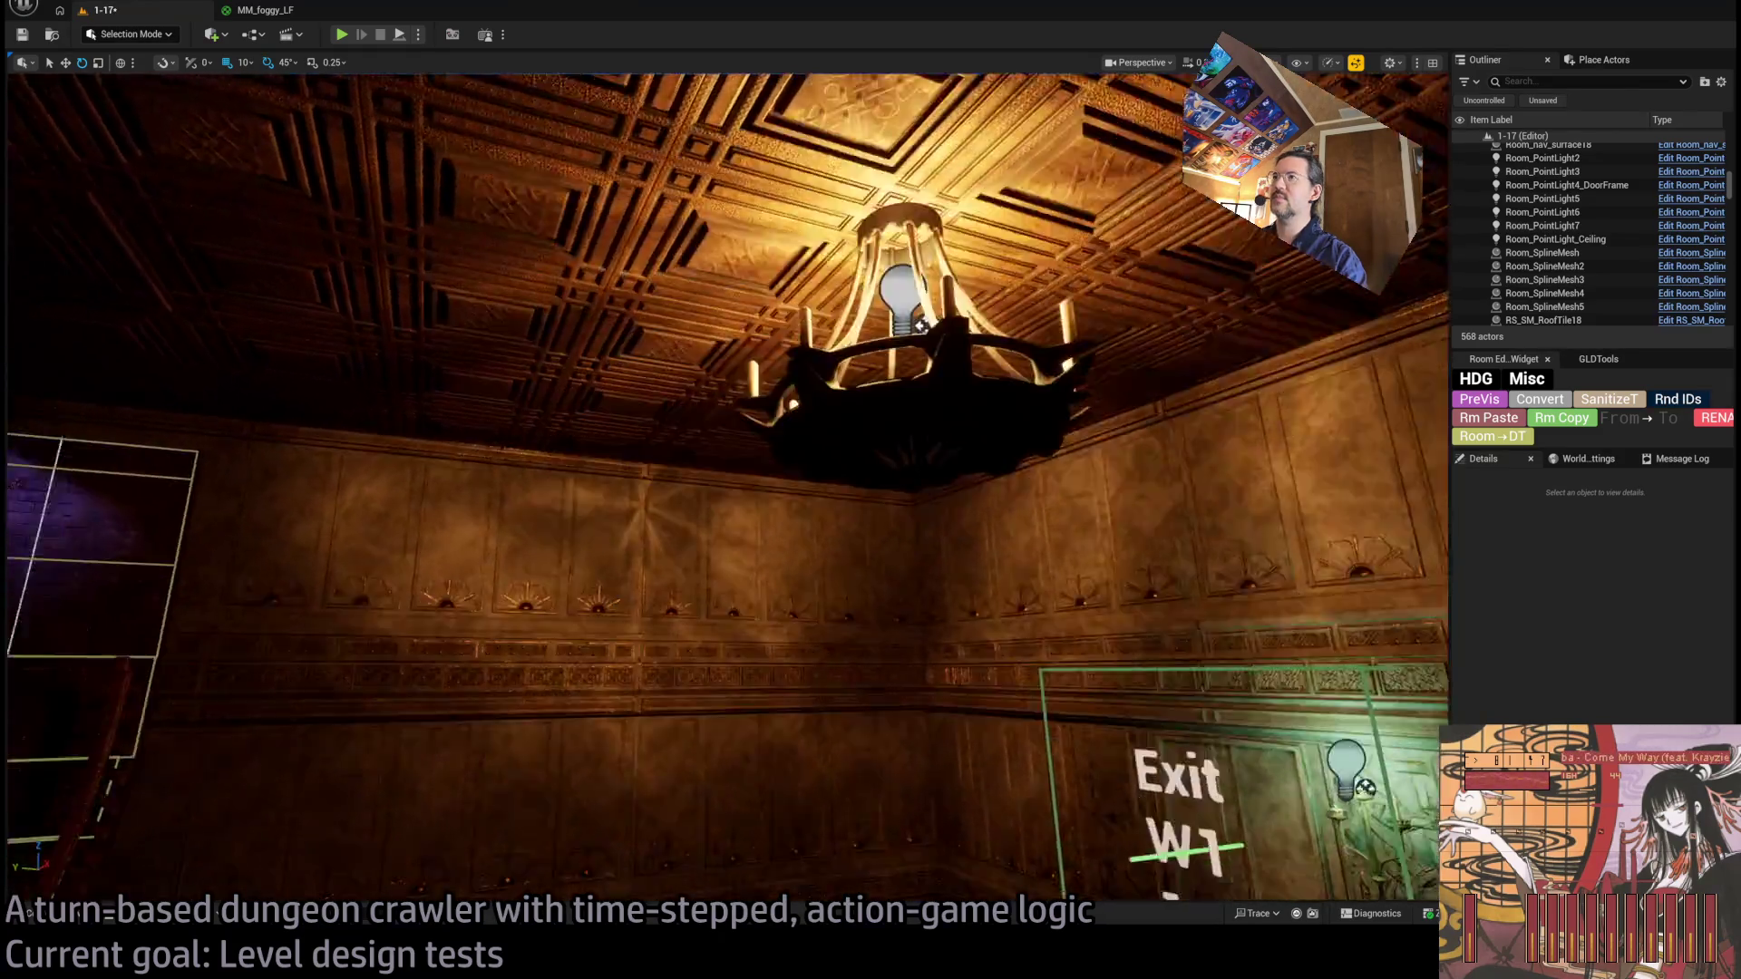
key("w")
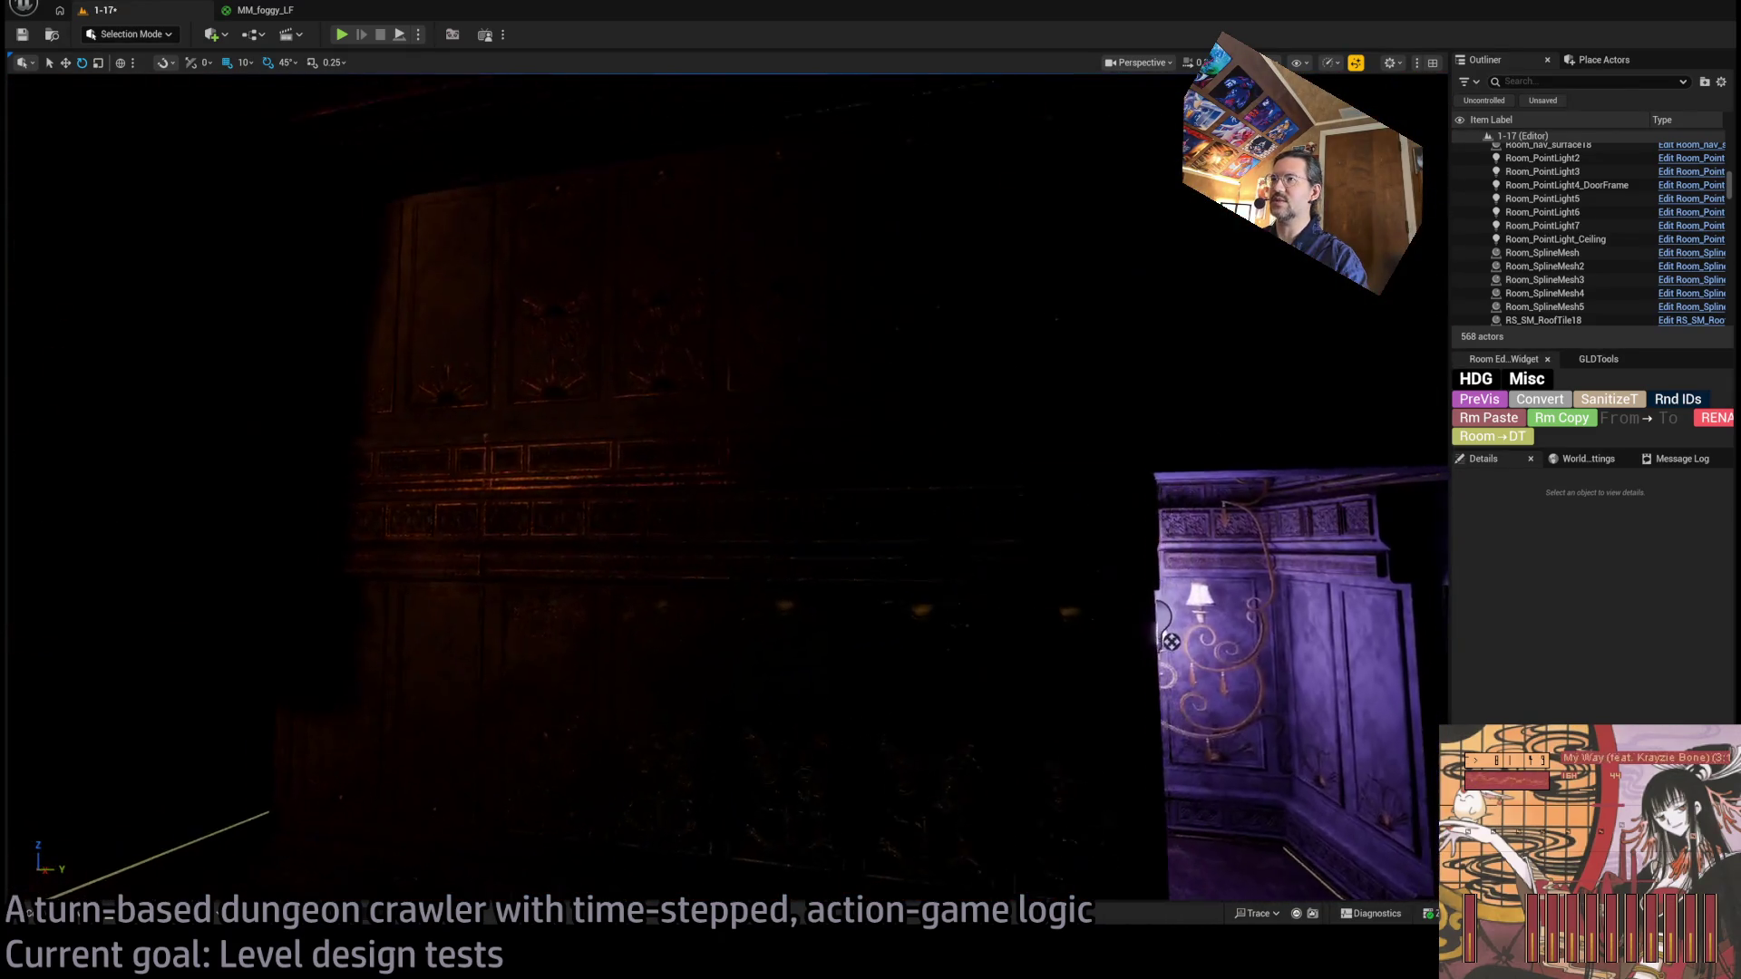
key("w")
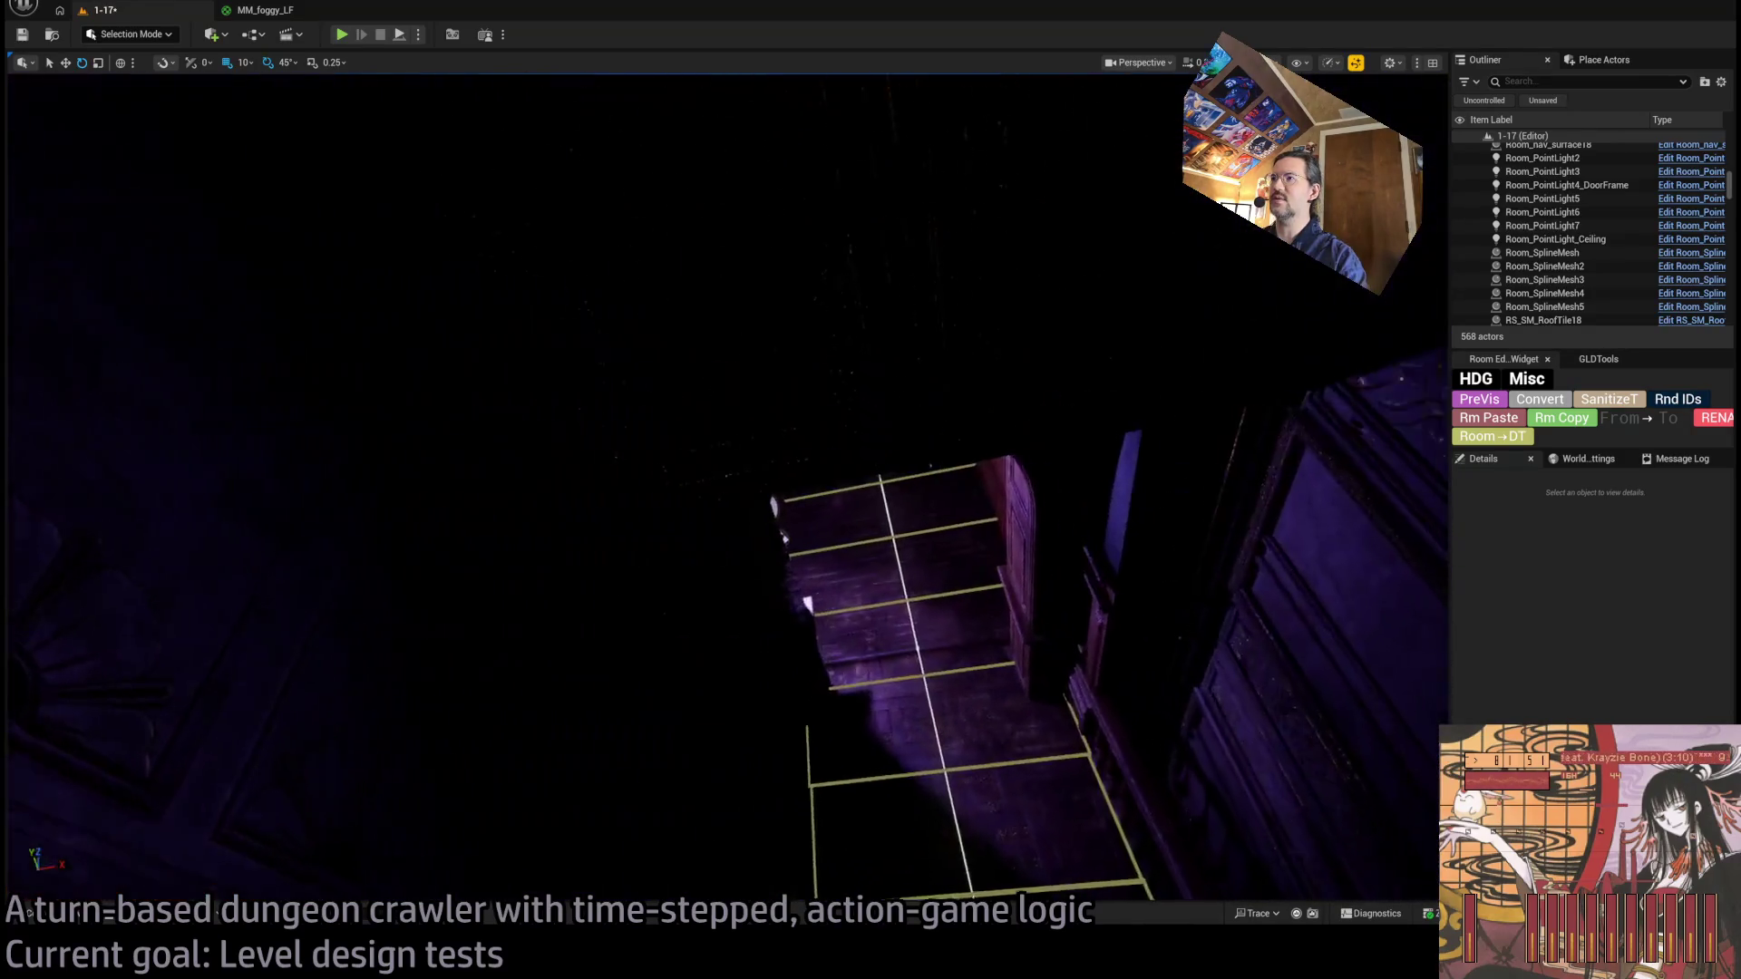
key("w")
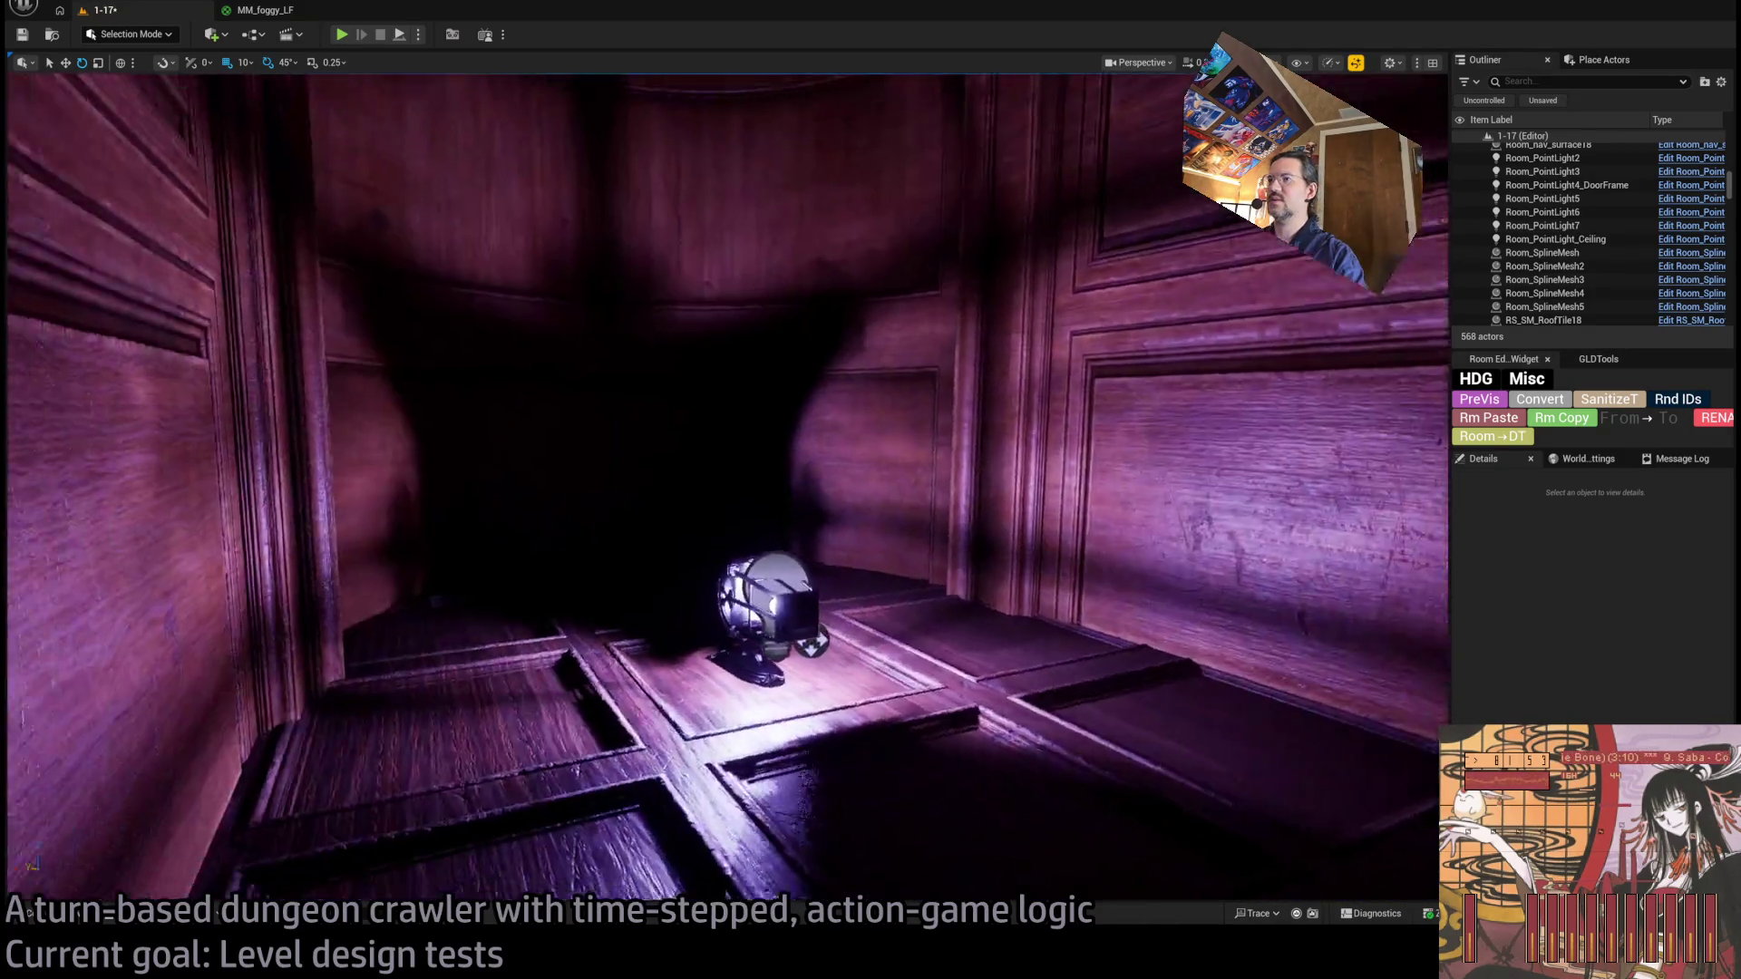
key("w")
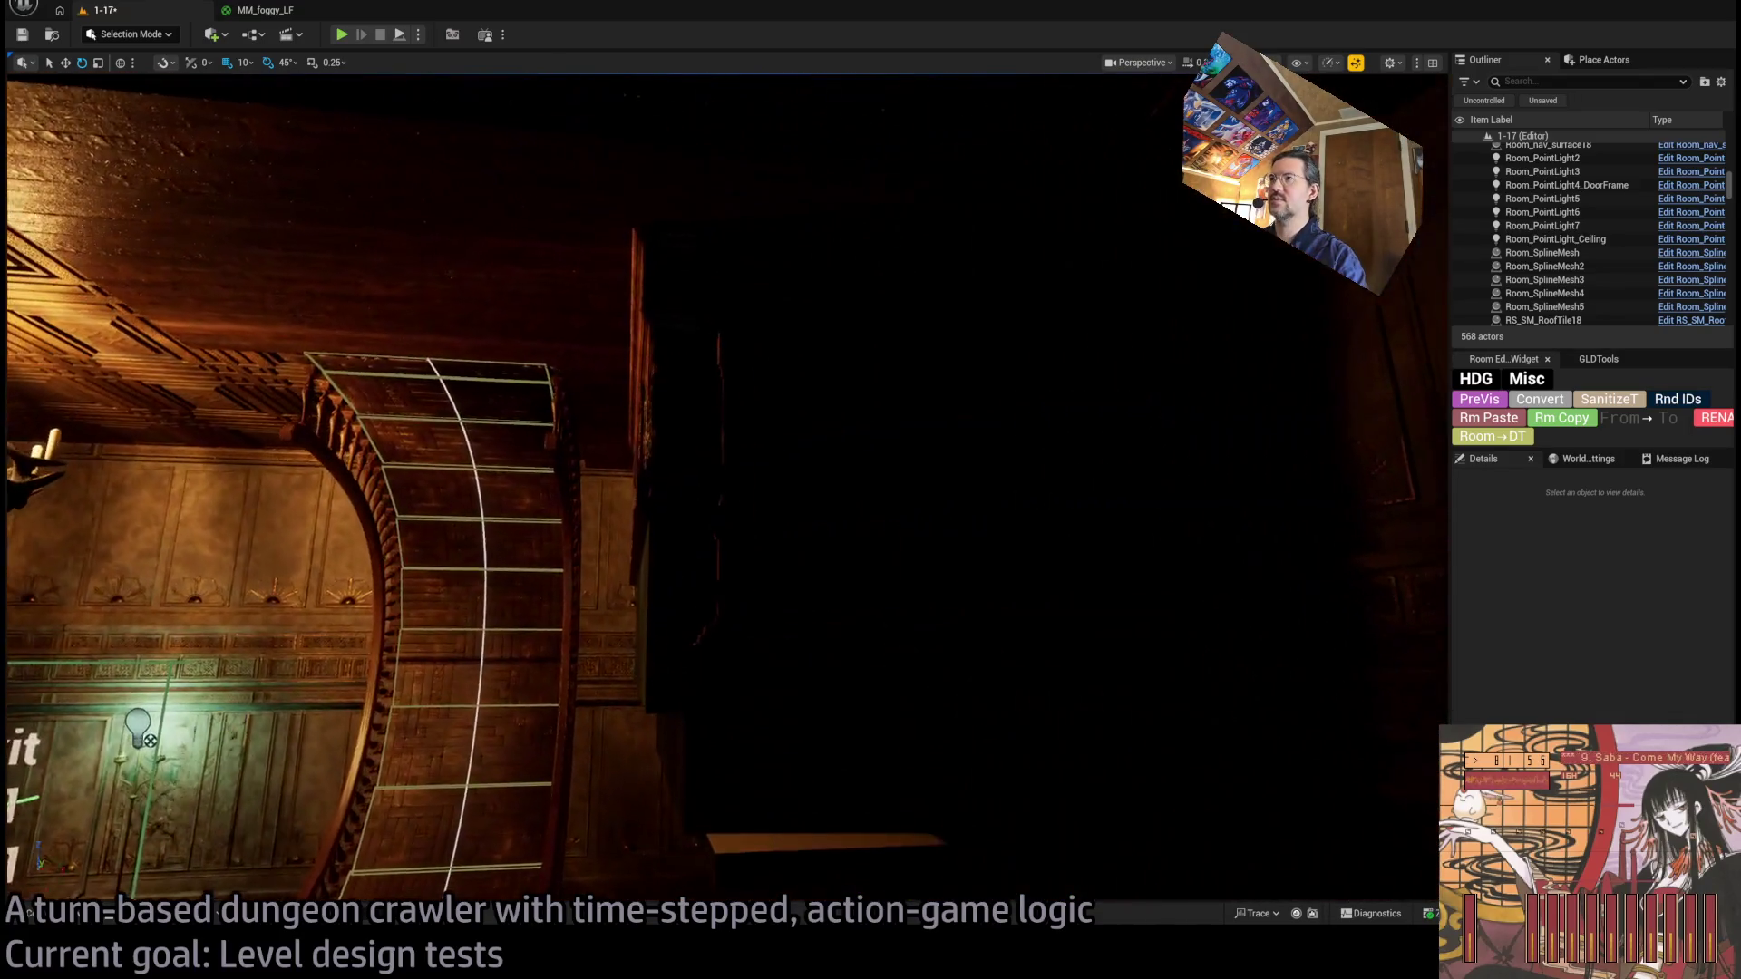
key("w")
left_click(1037, 695)
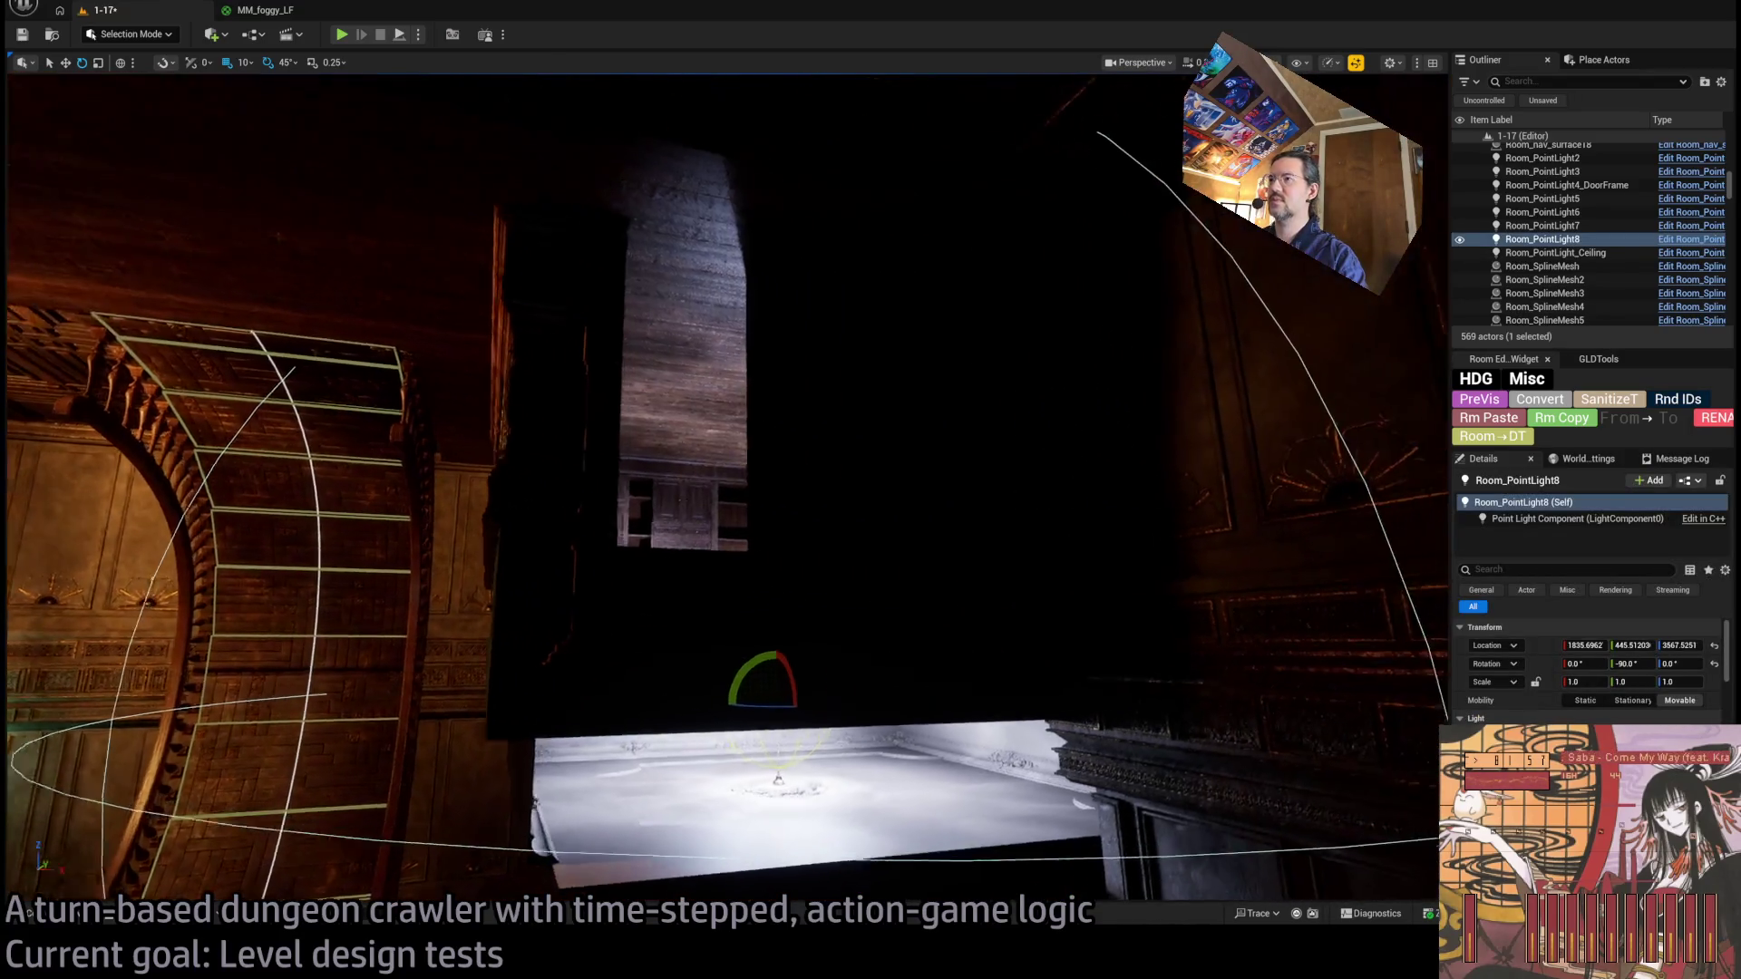
key("w")
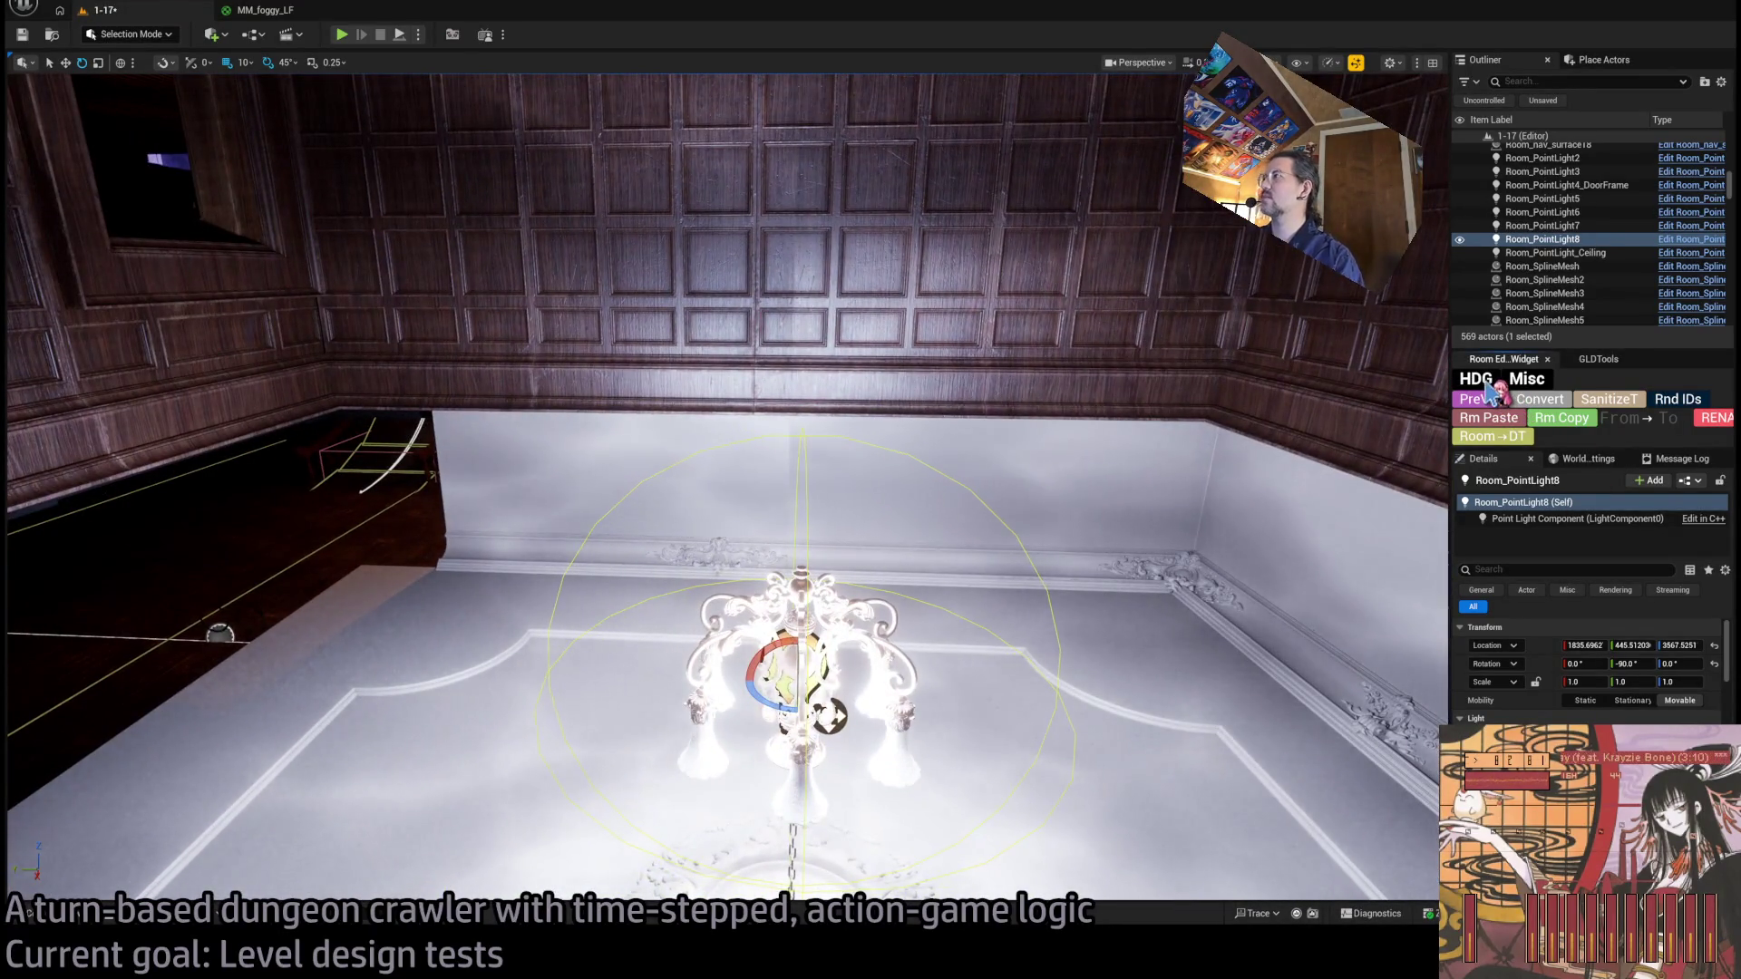
Widen the Outliner and Details panels, then bring up the Content Drawer.
left_click(1534, 381)
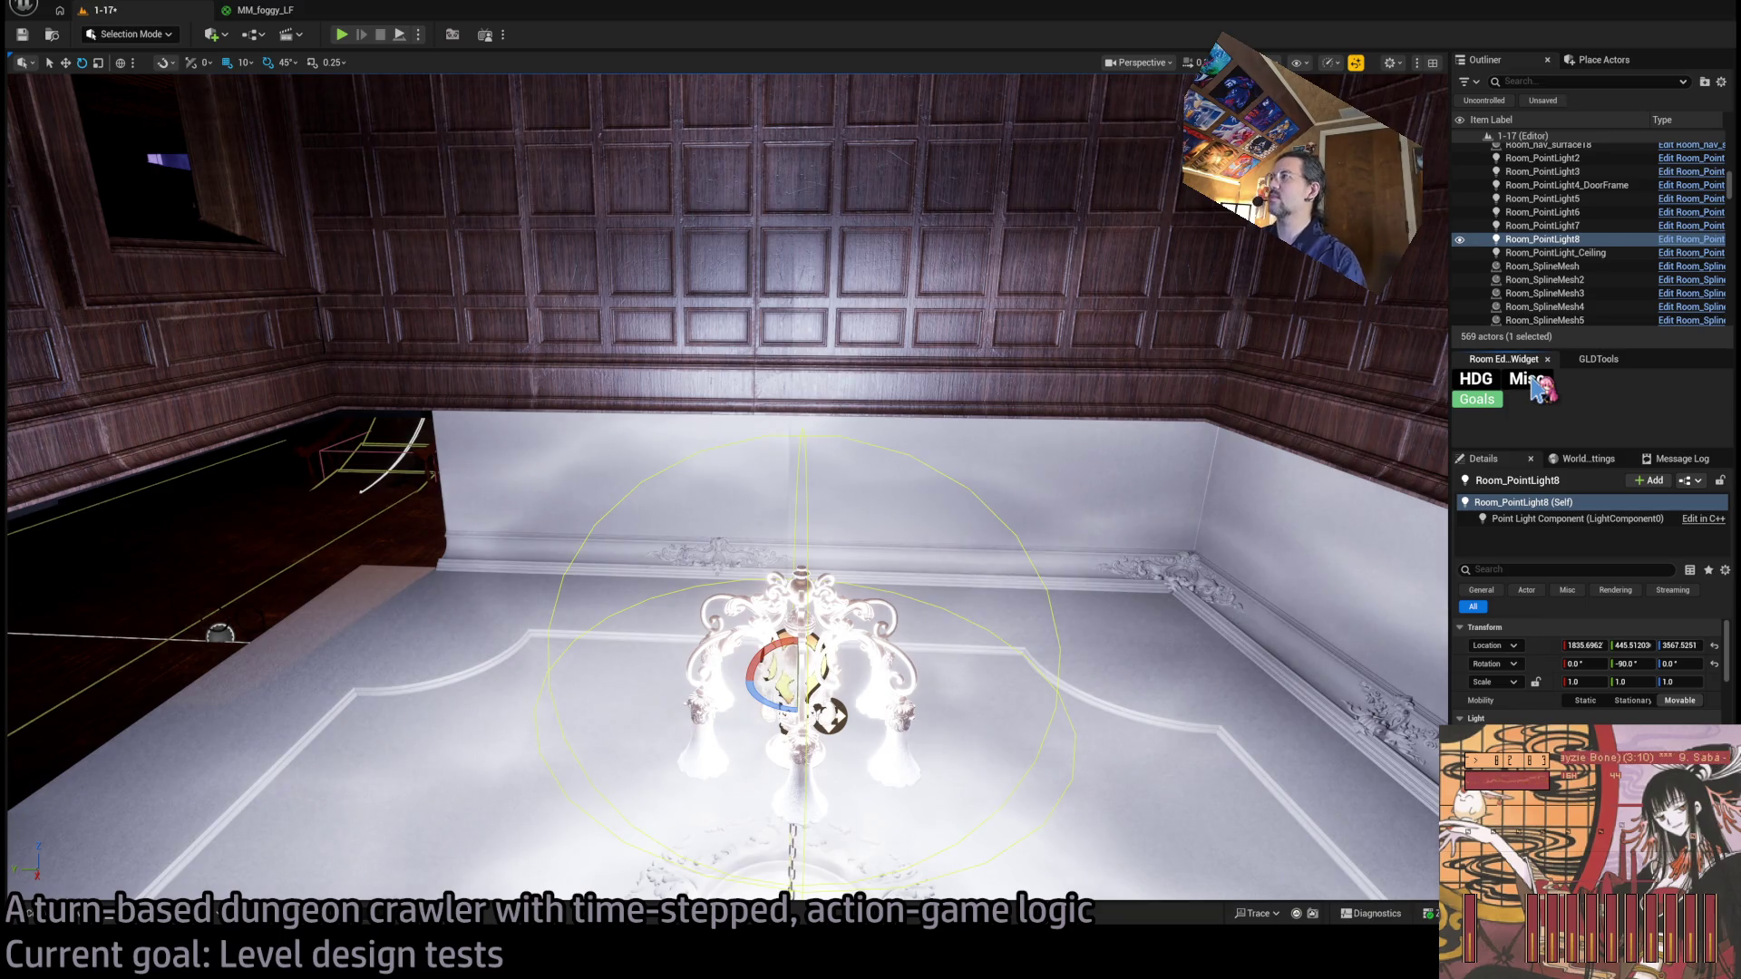
left_click(1530, 381)
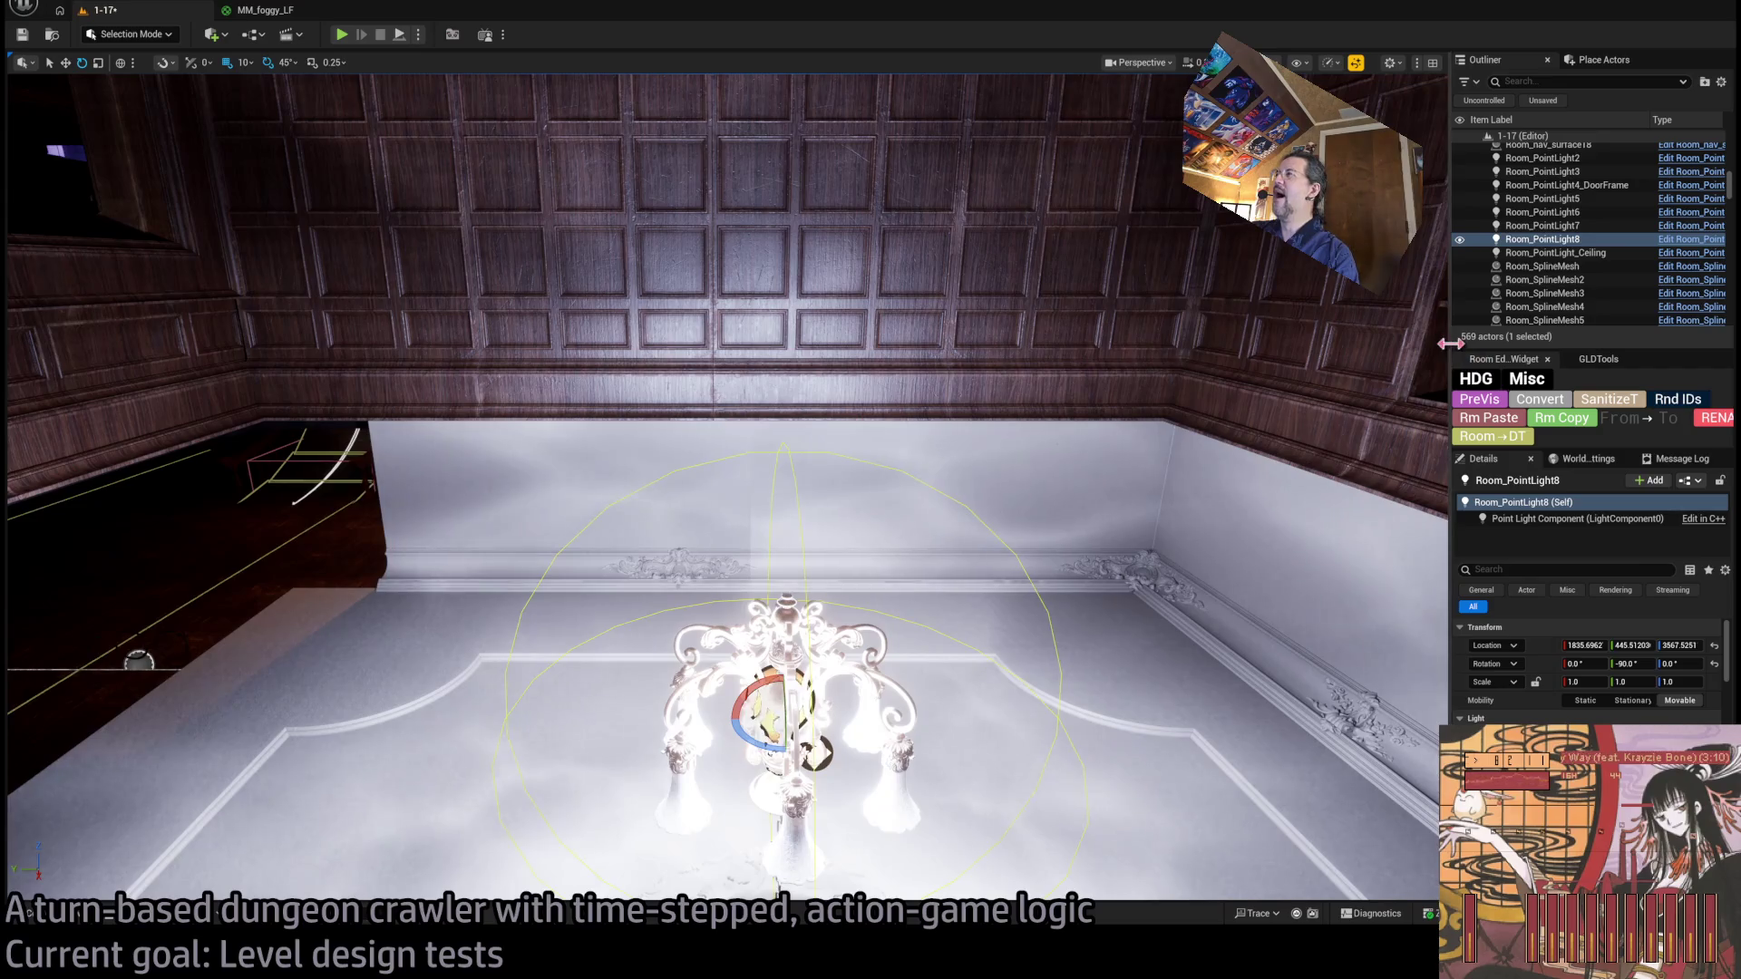
left_click_drag(1445, 344, 1345, 343)
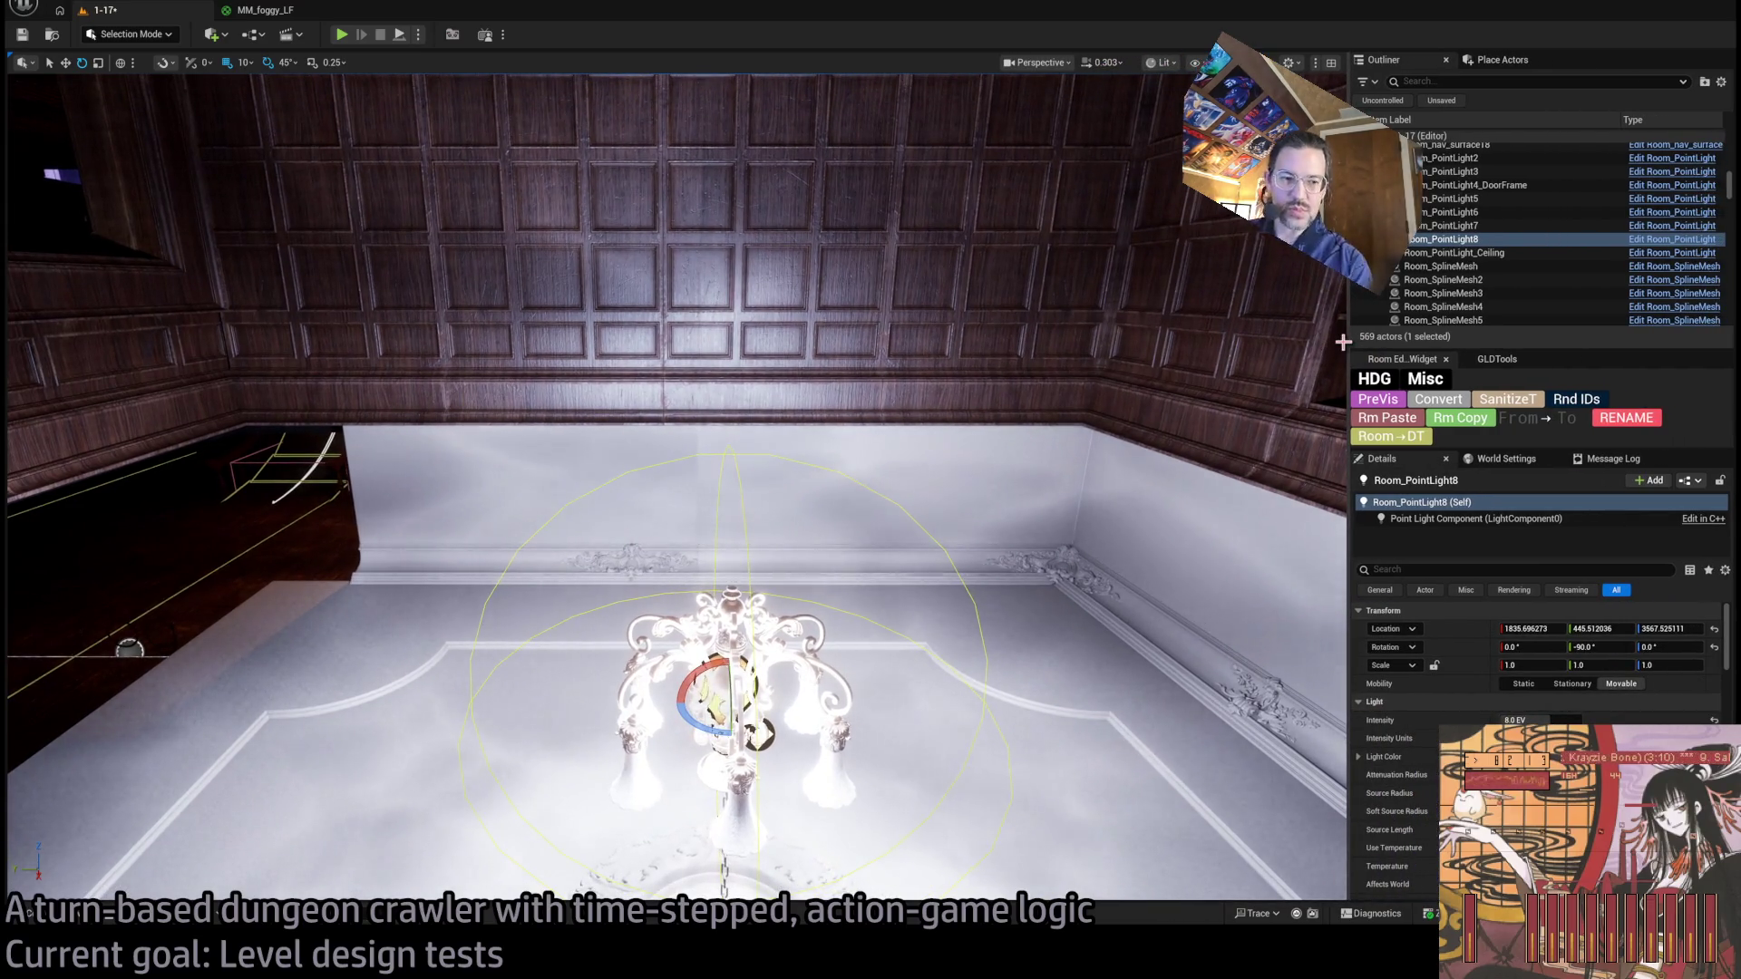
left_click_drag(964, 417, 964, 399)
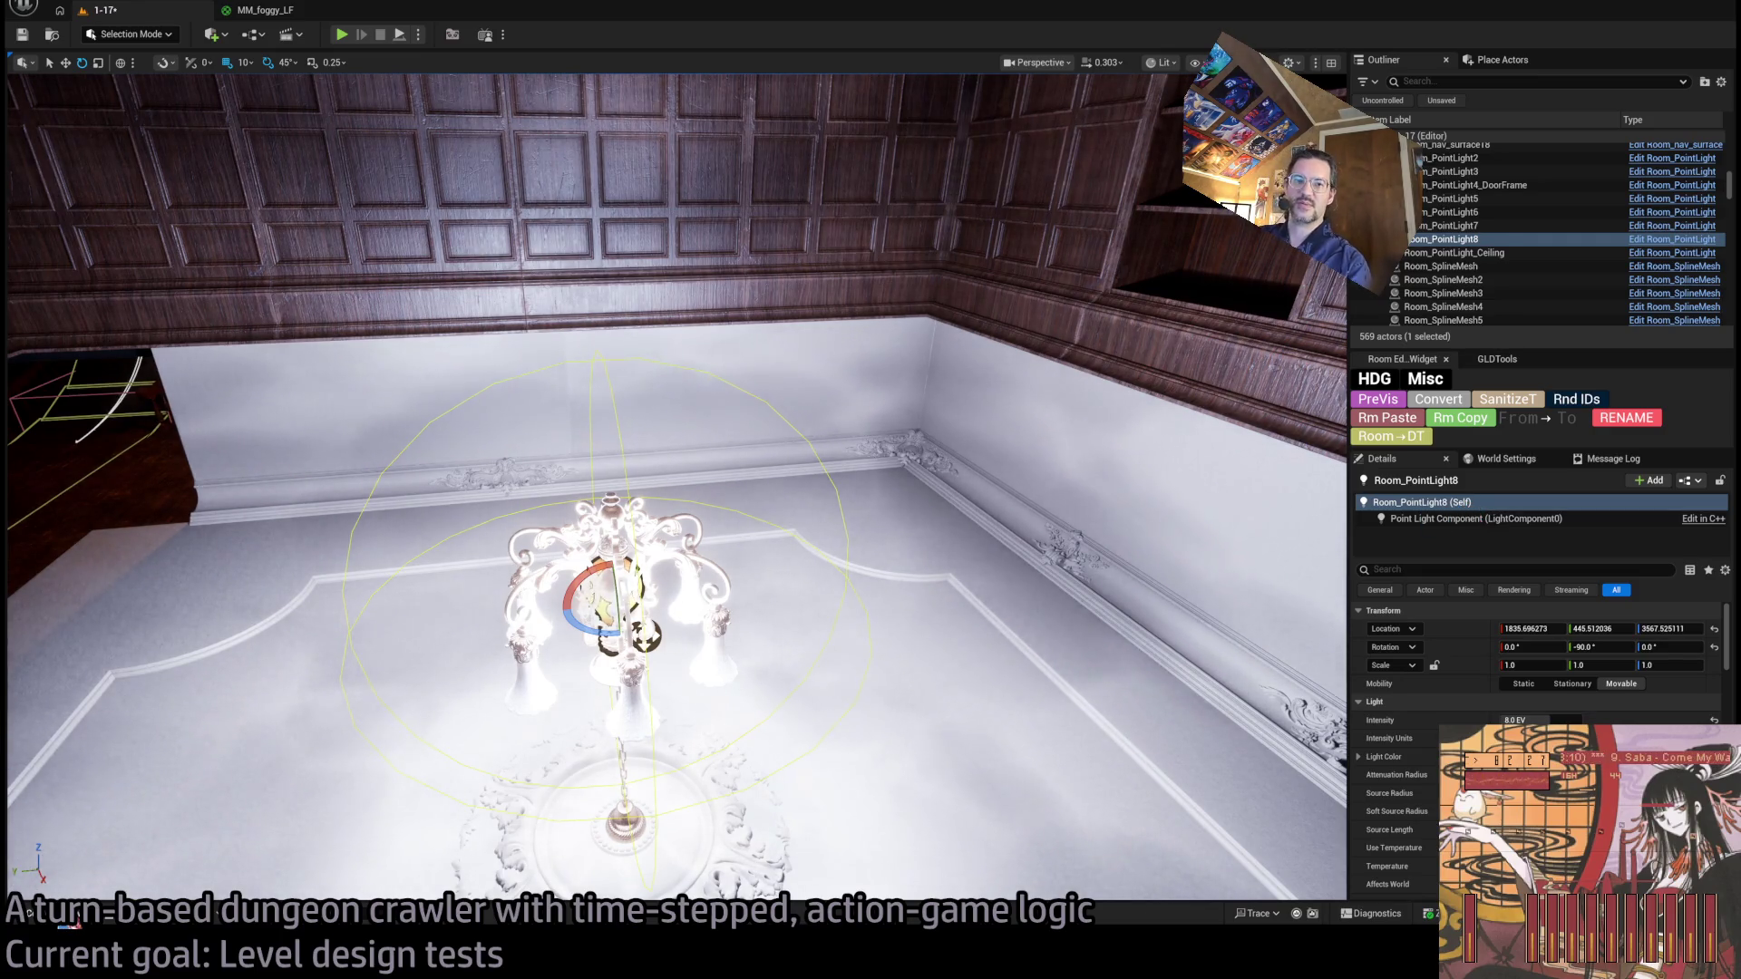
key("ctrl+space")
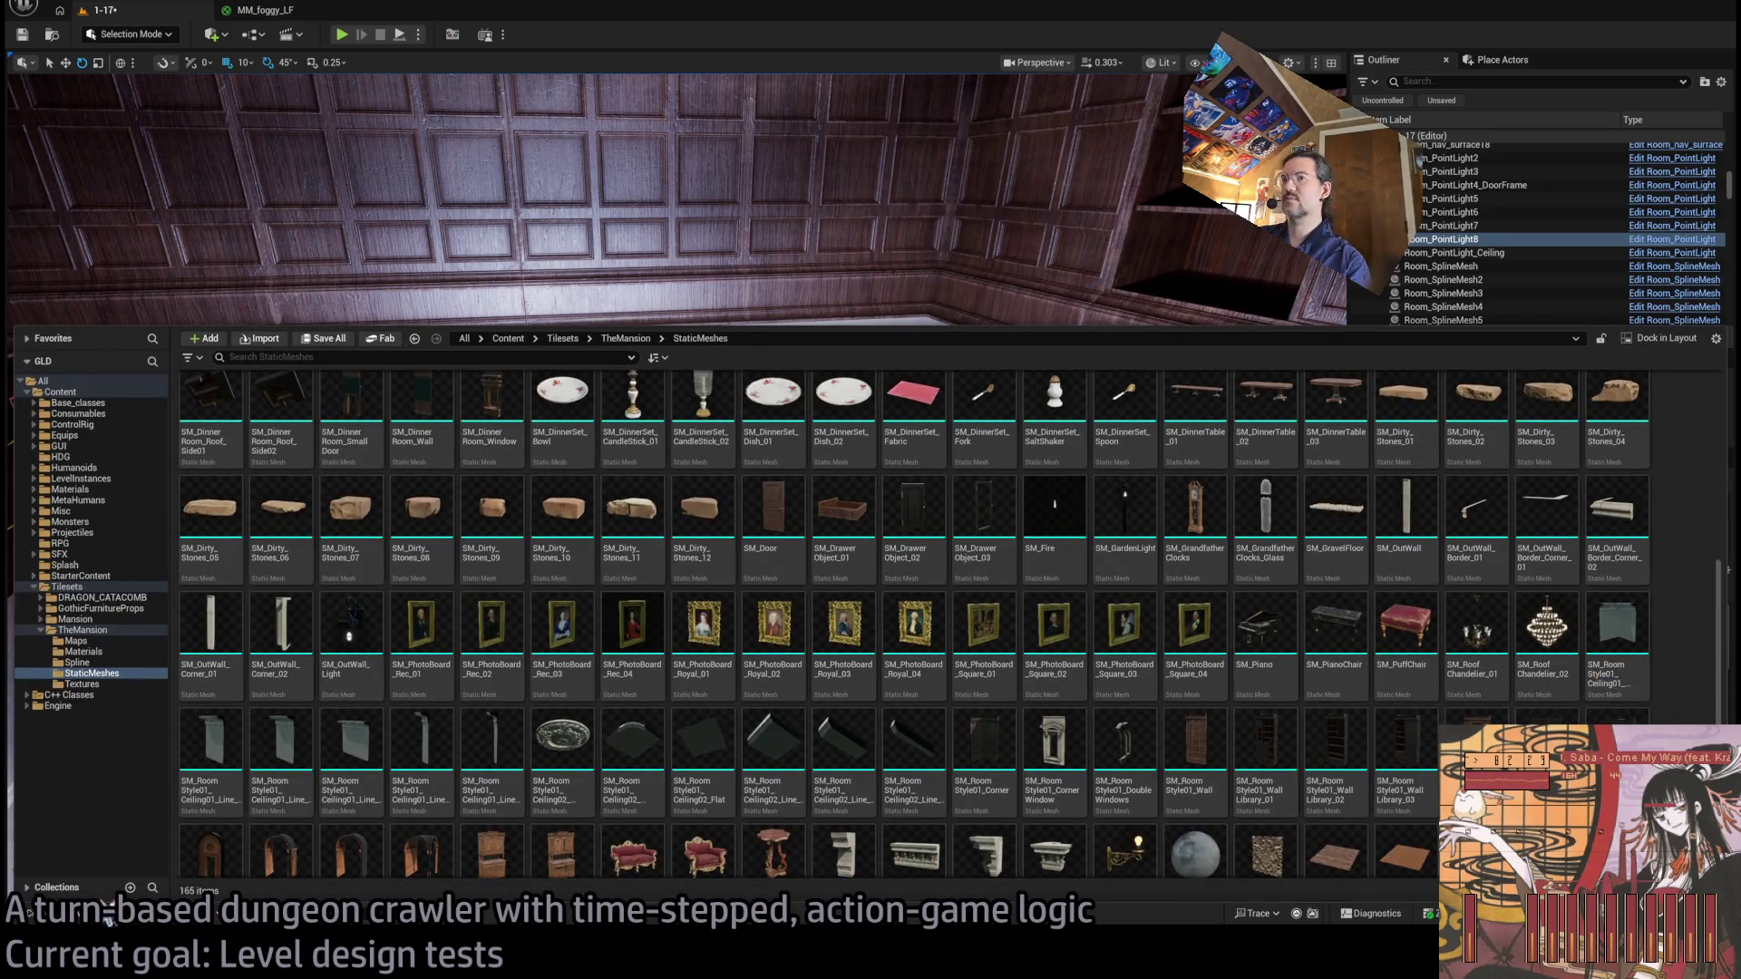
Reopen the Content Drawer and browse the project's asset folders.
left_click(30, 913)
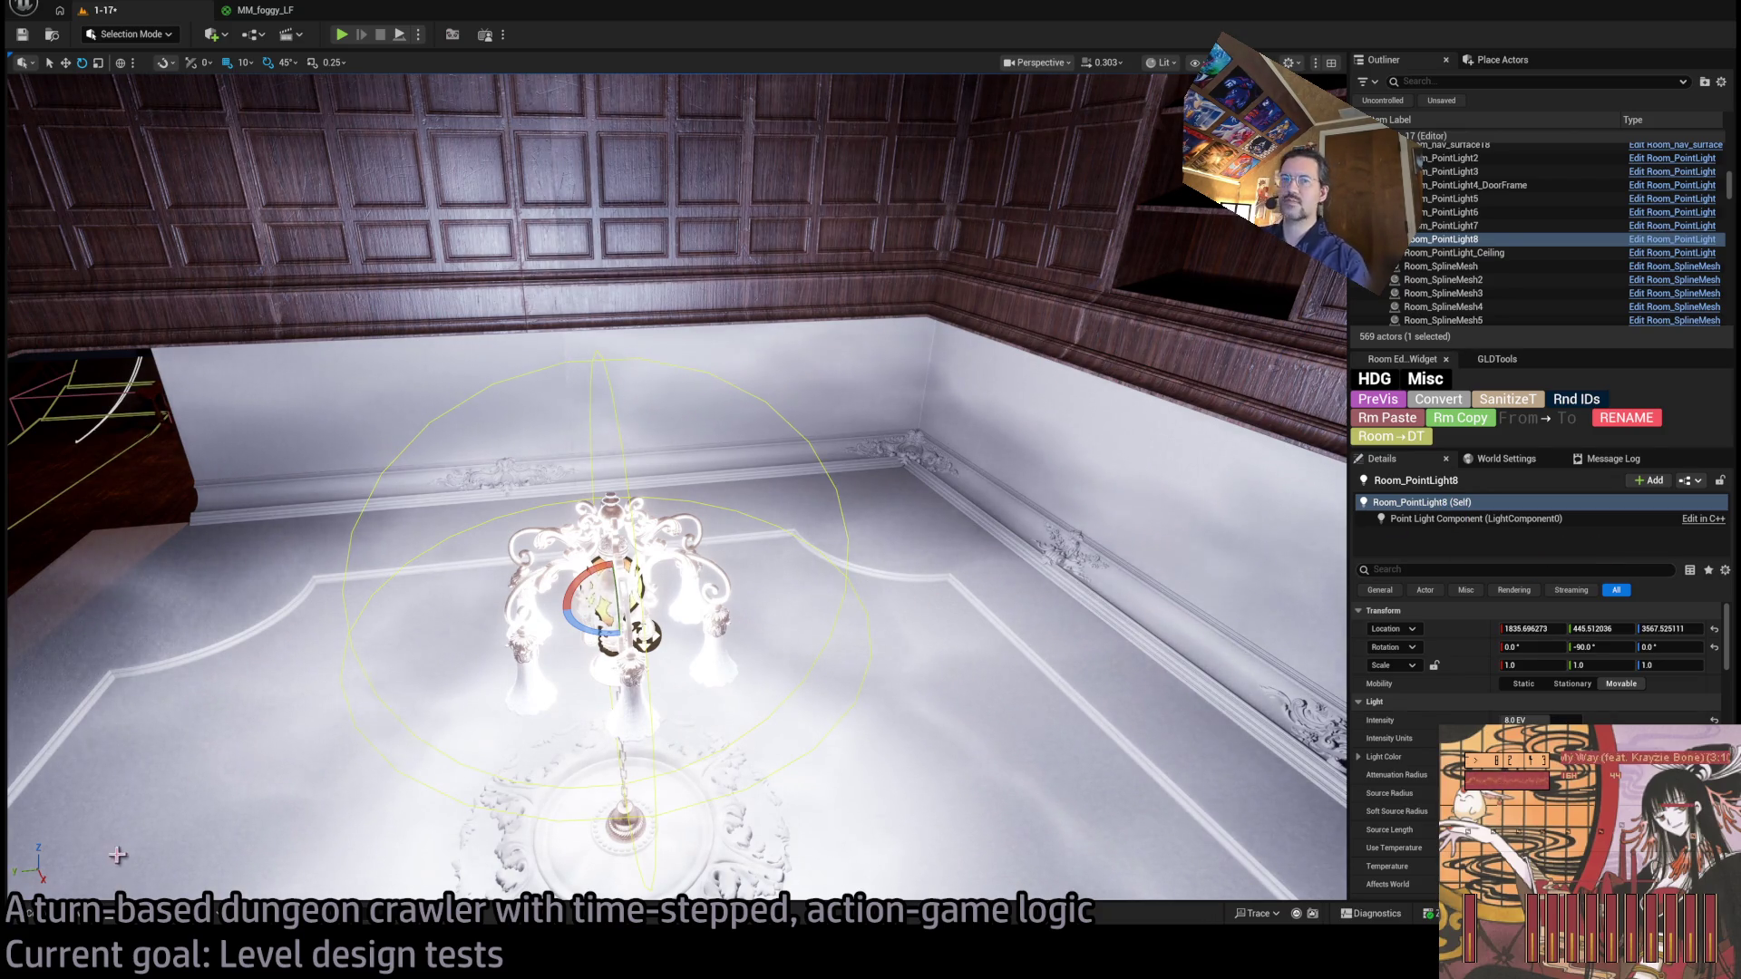
key("ctrl+space")
left_click(91, 500)
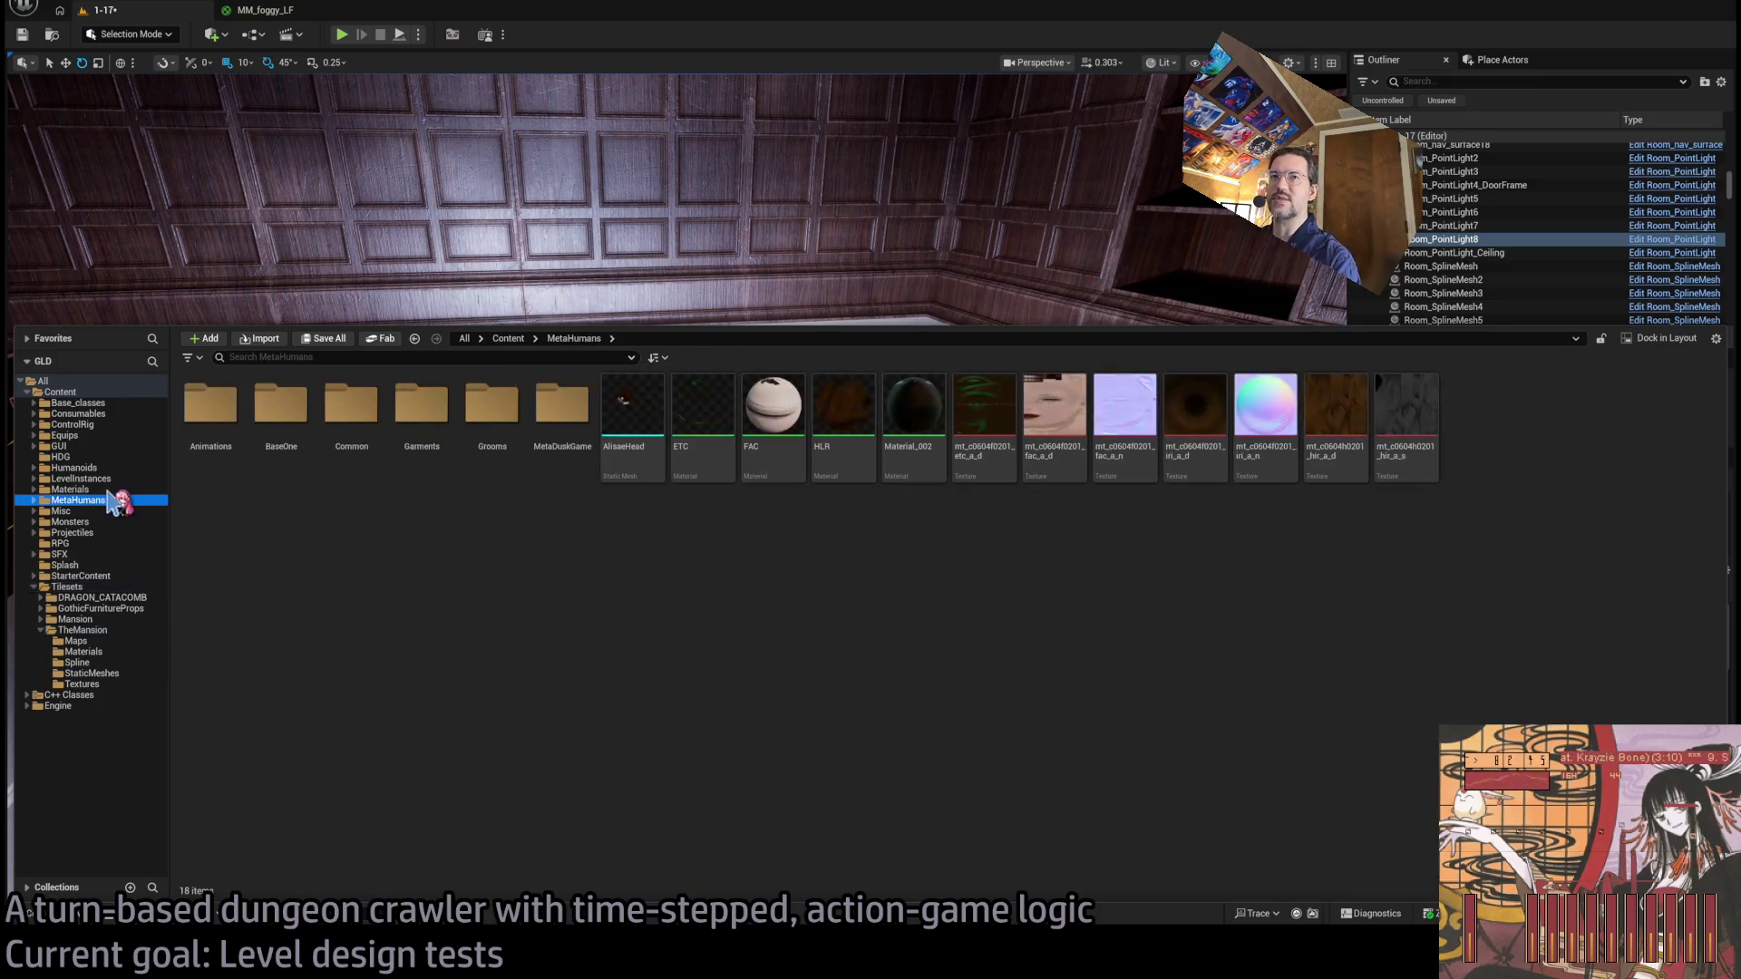
left_click(100, 489)
left_click(127, 523)
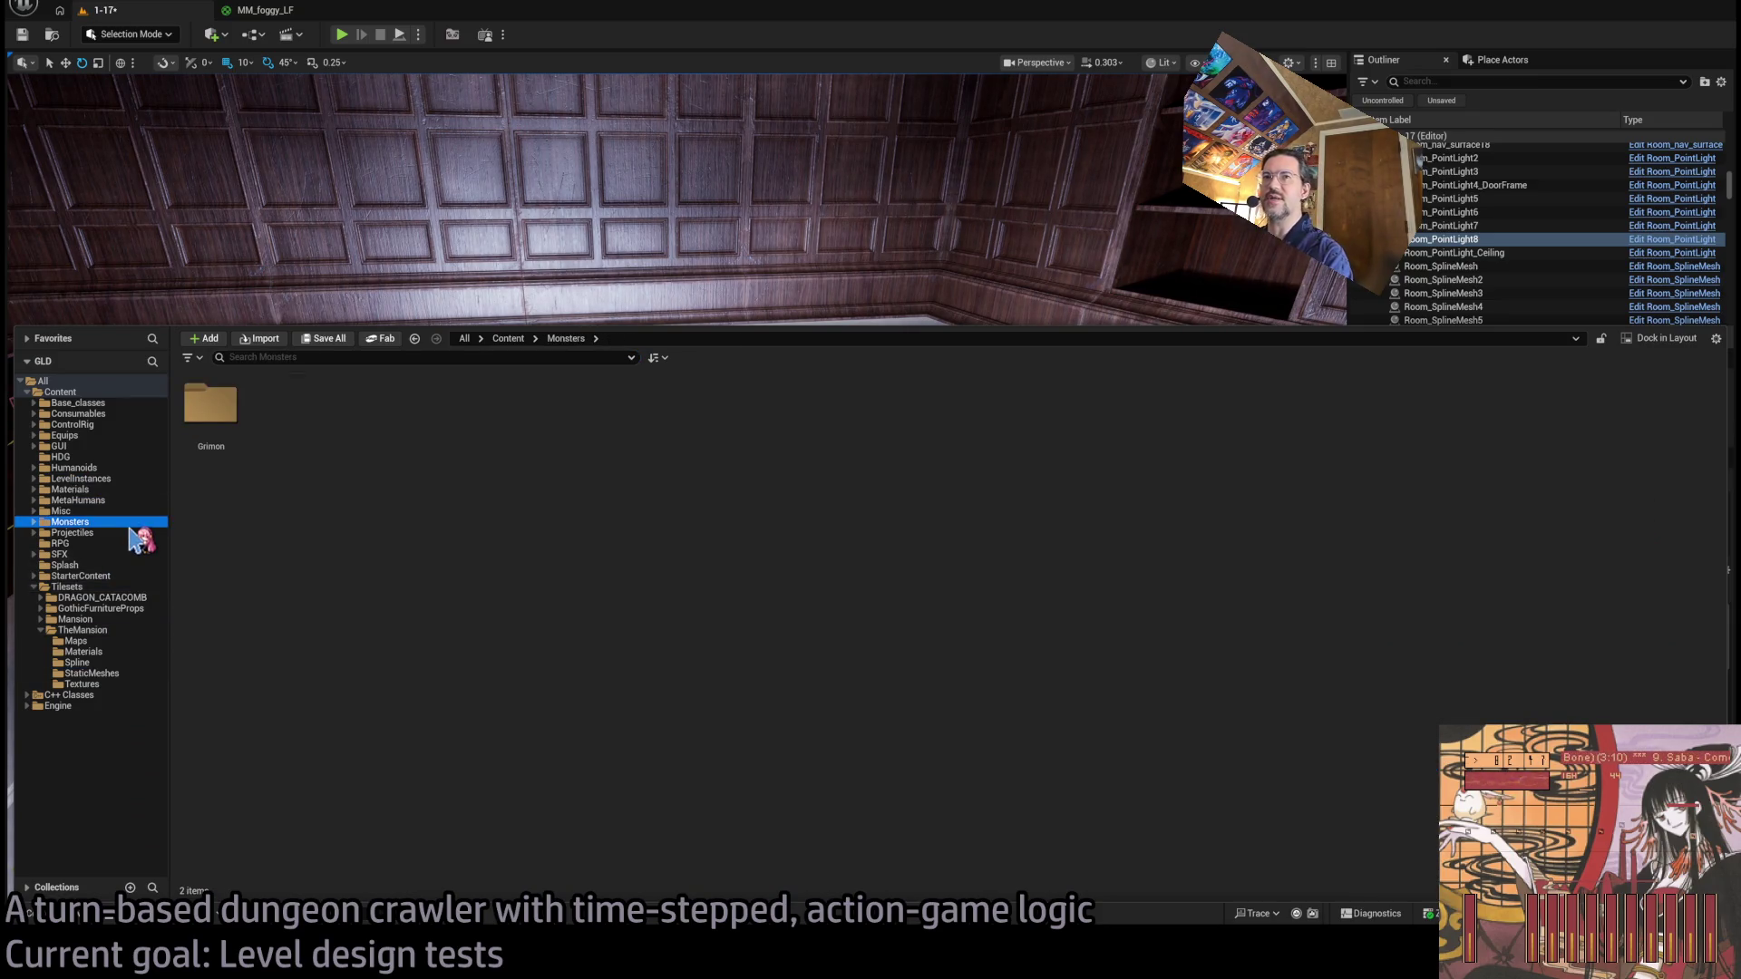
left_click(116, 534)
left_click(116, 544)
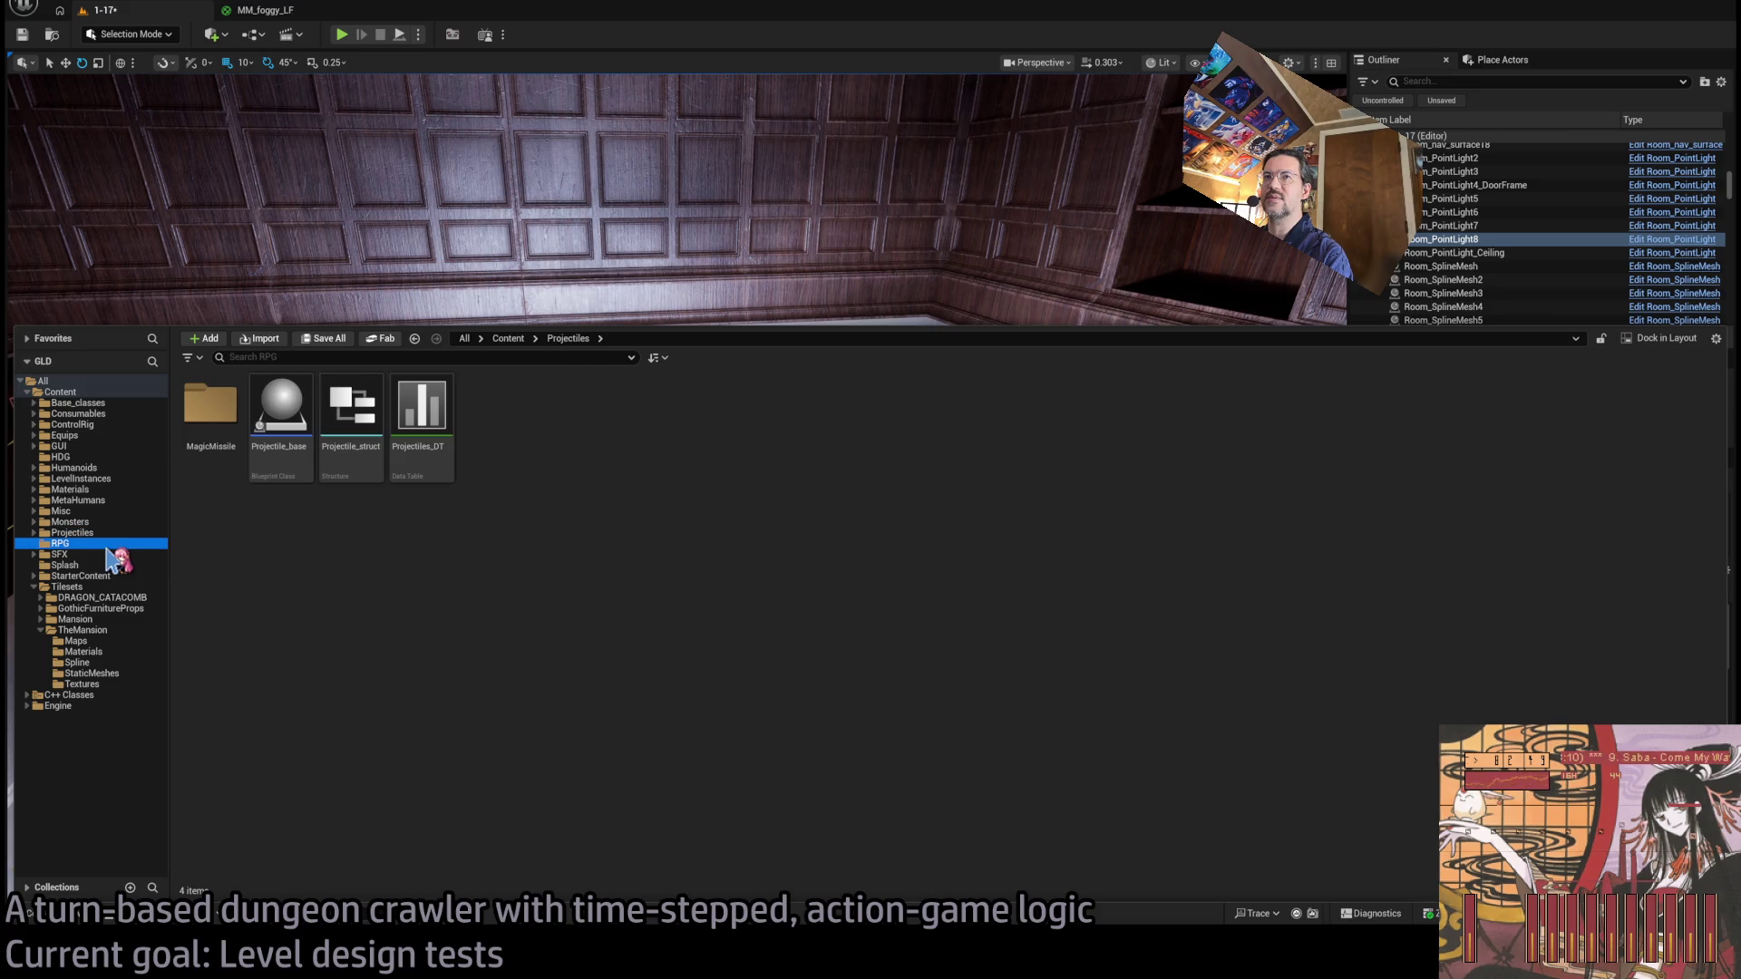
left_click(109, 469)
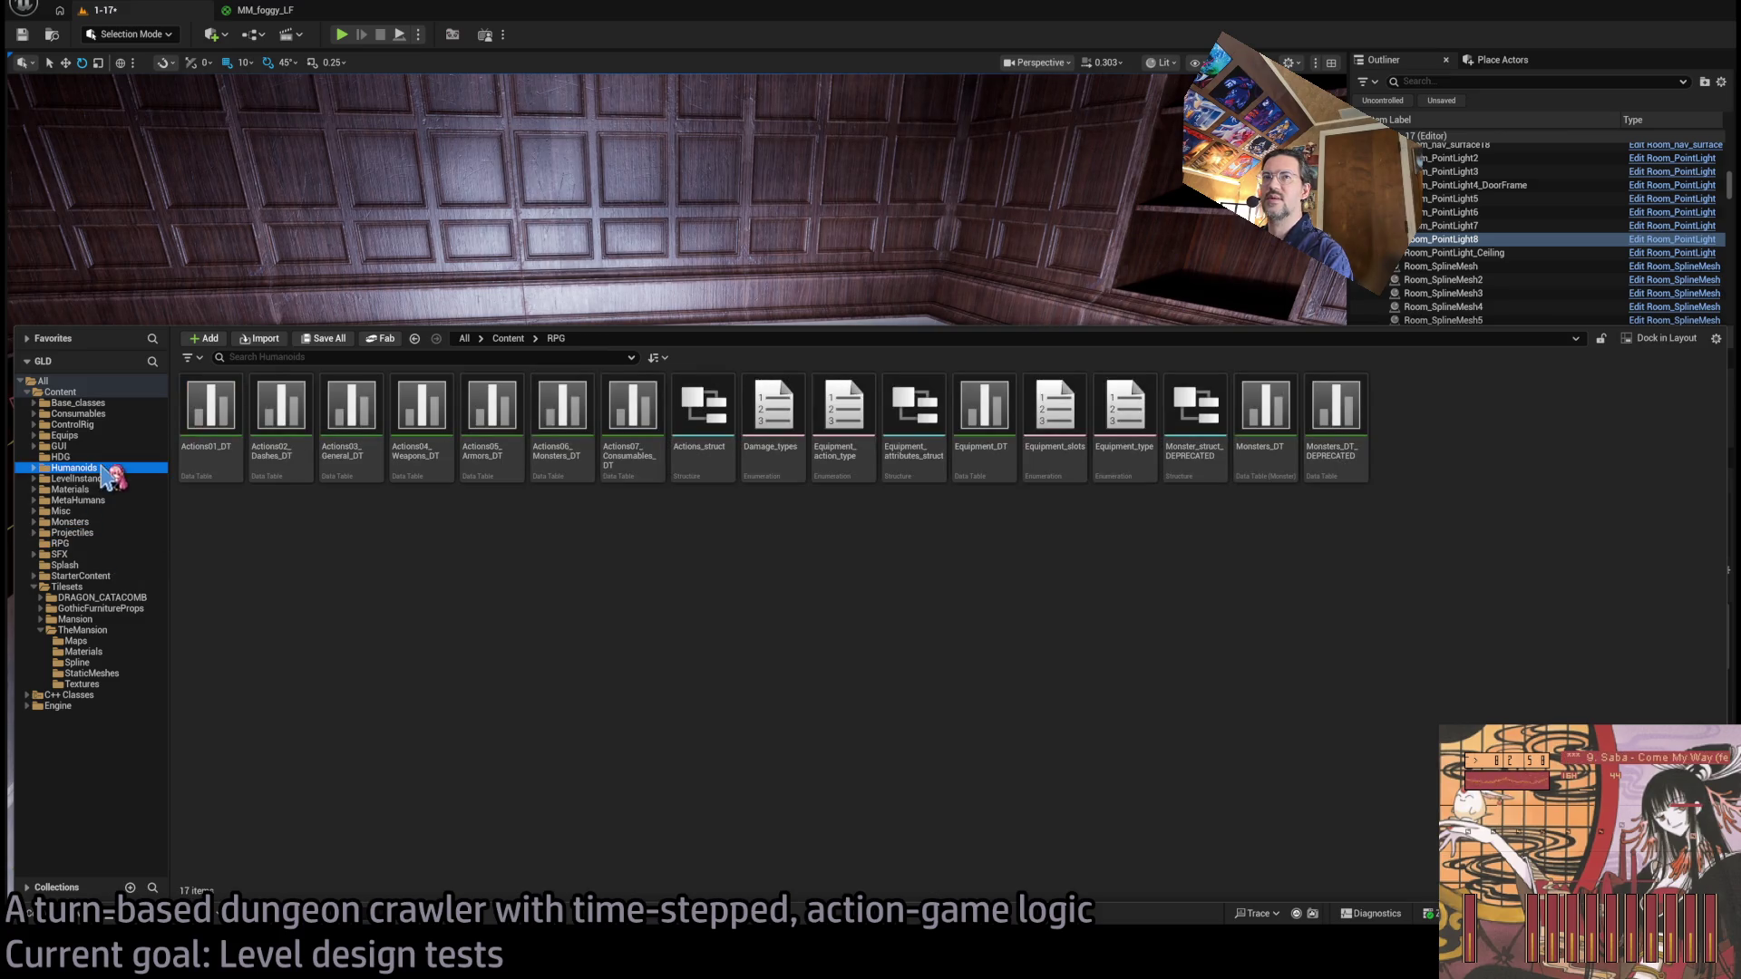
left_click(107, 554)
left_click(107, 543)
left_click(107, 565)
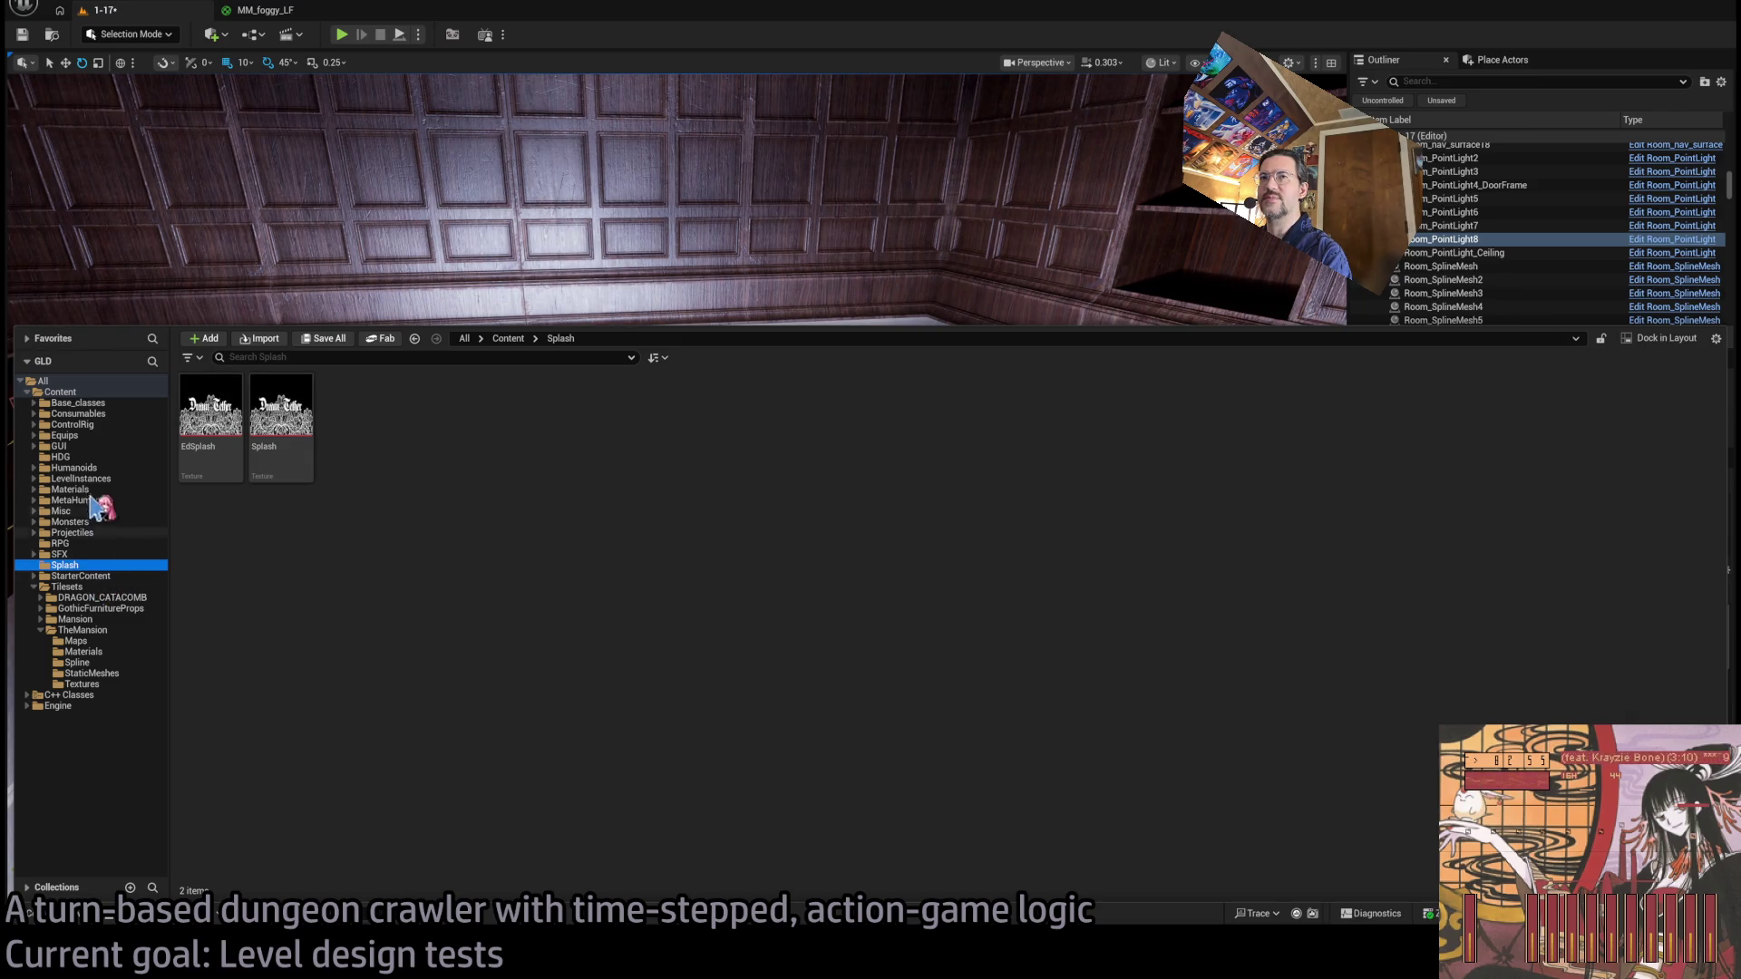
Open Room_editor_utility_widget from the GUI folder.
left_click(72, 446)
left_click(1141, 440)
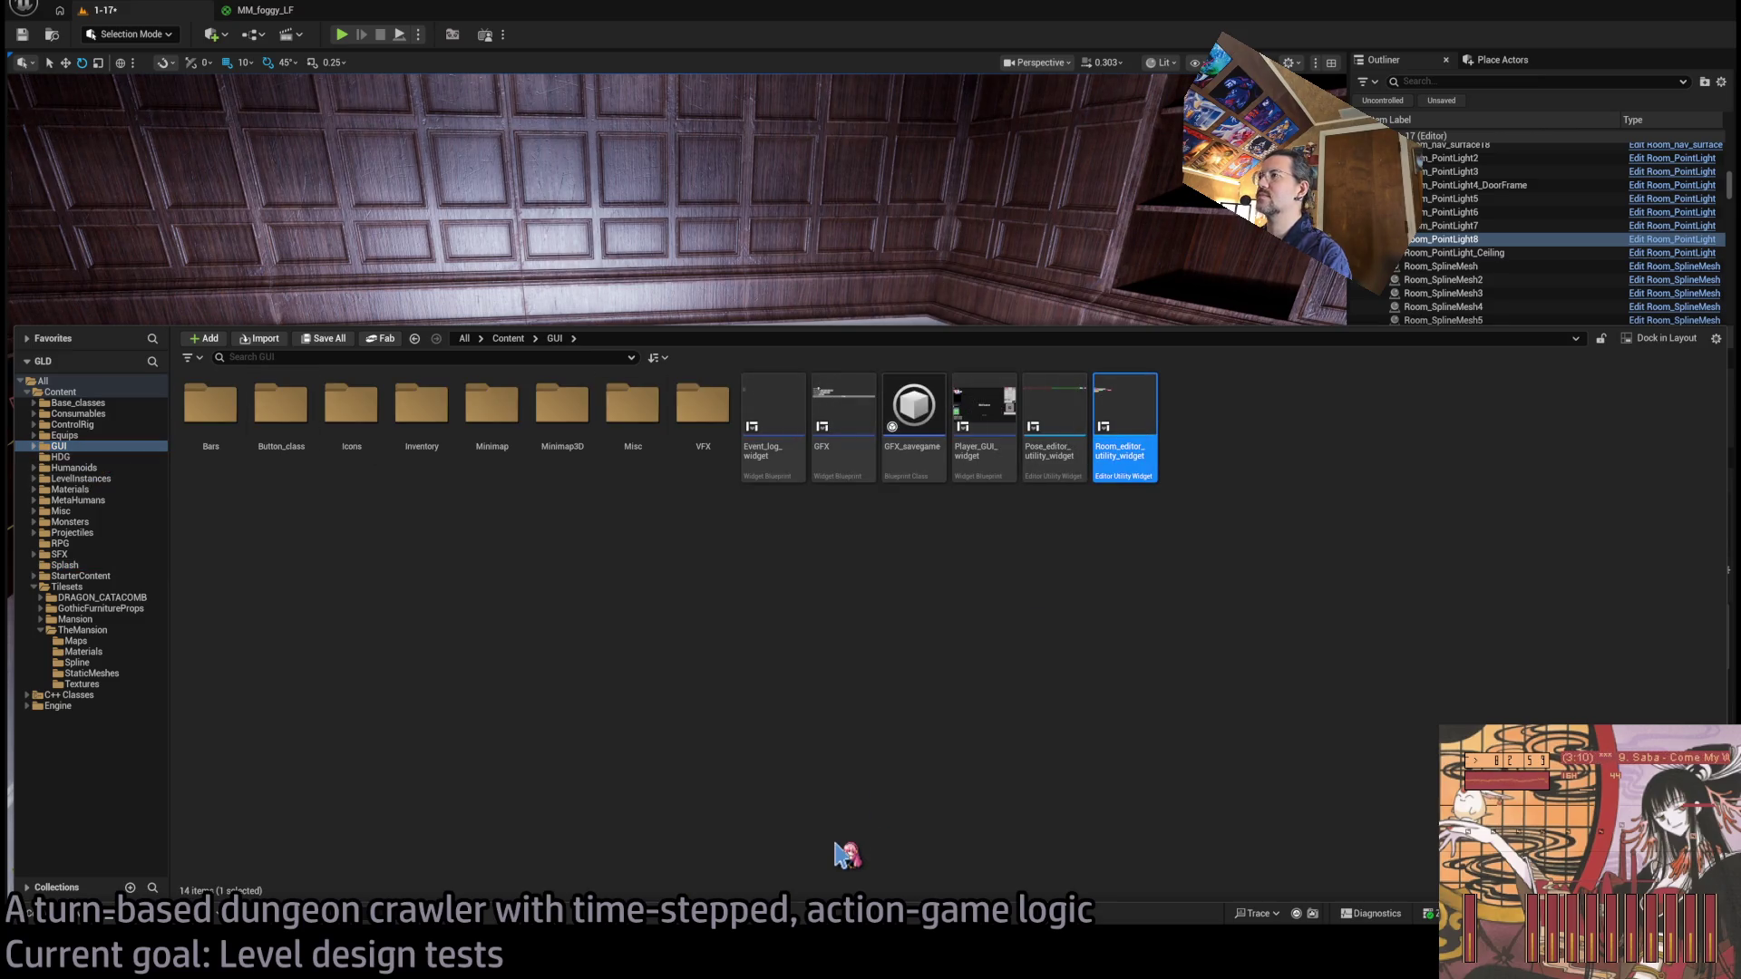
scroll(669, 420, "up", 6)
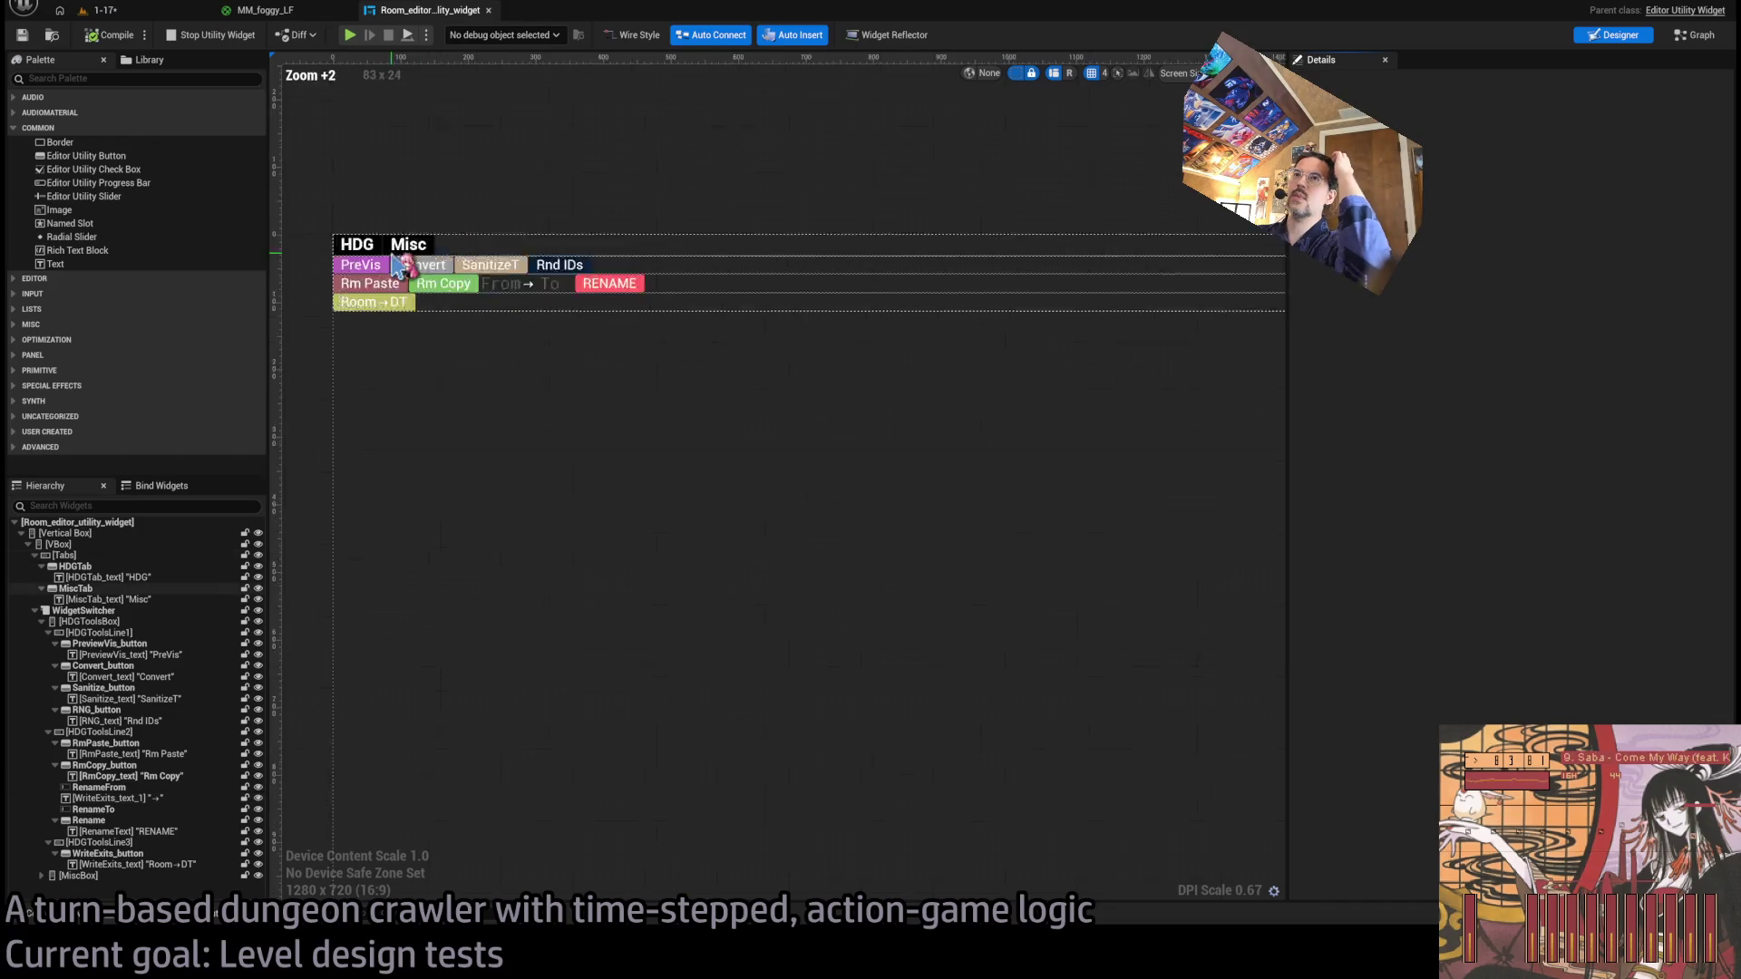
Paste the copied PreVis button into HDGToolsLine3 and rename it Spots_button.
scroll(669, 296, "down", 3)
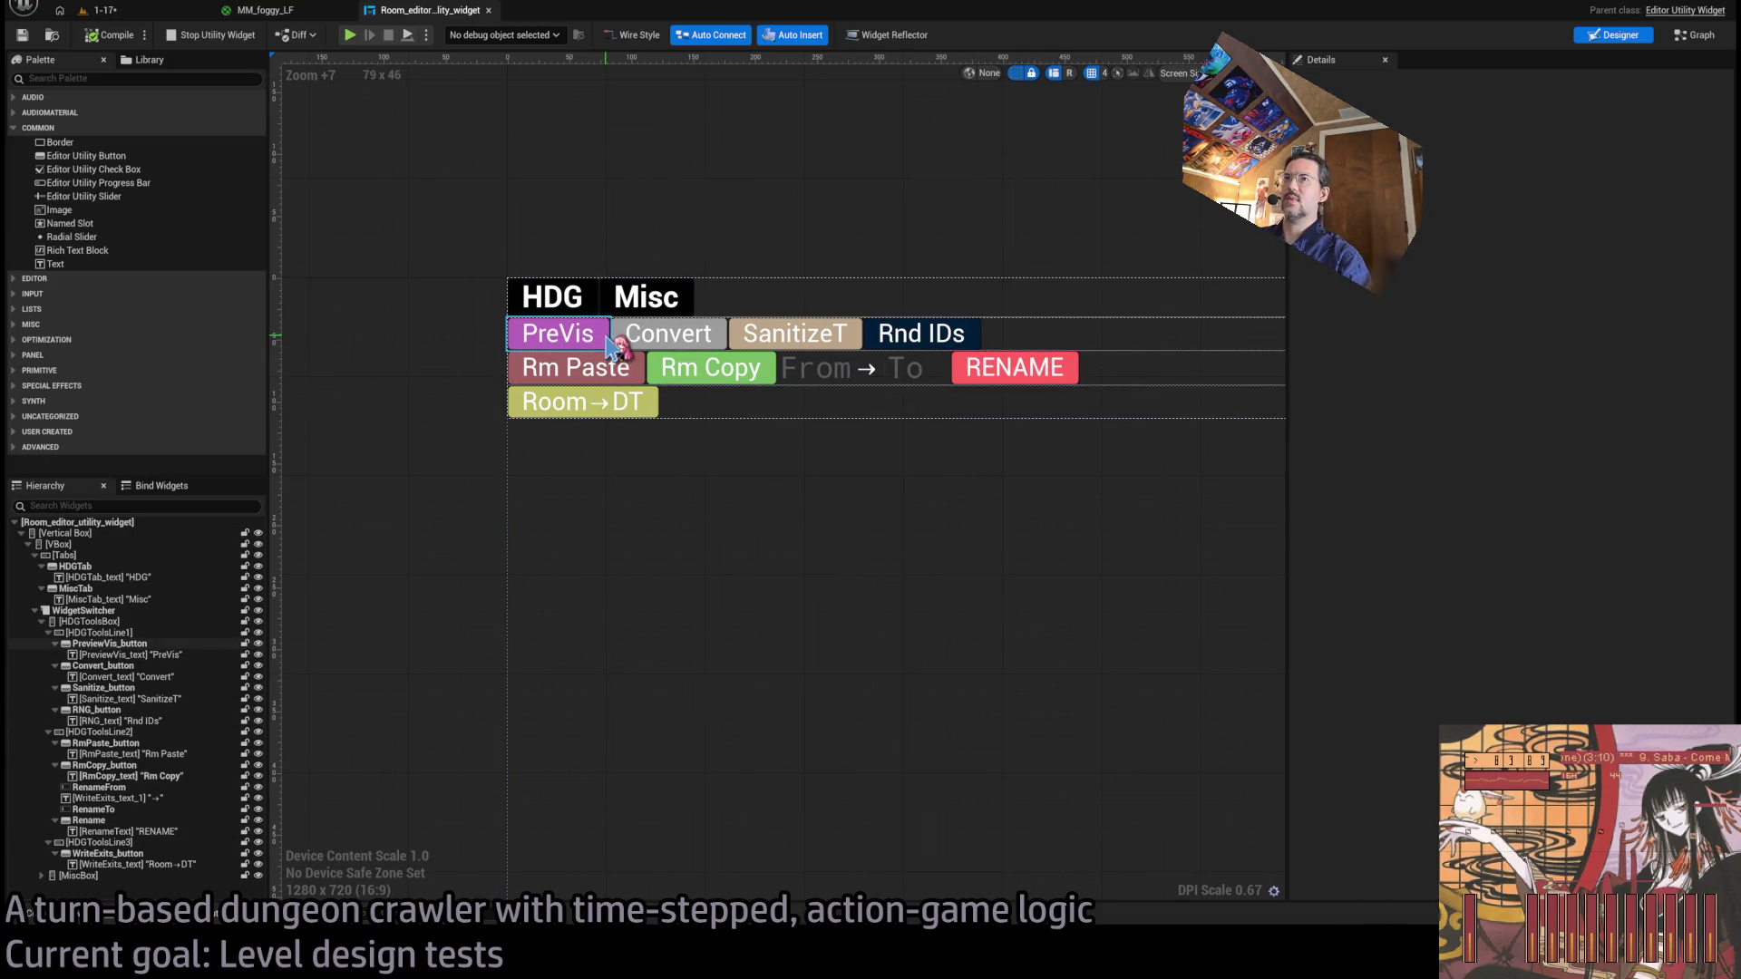
left_click(571, 335)
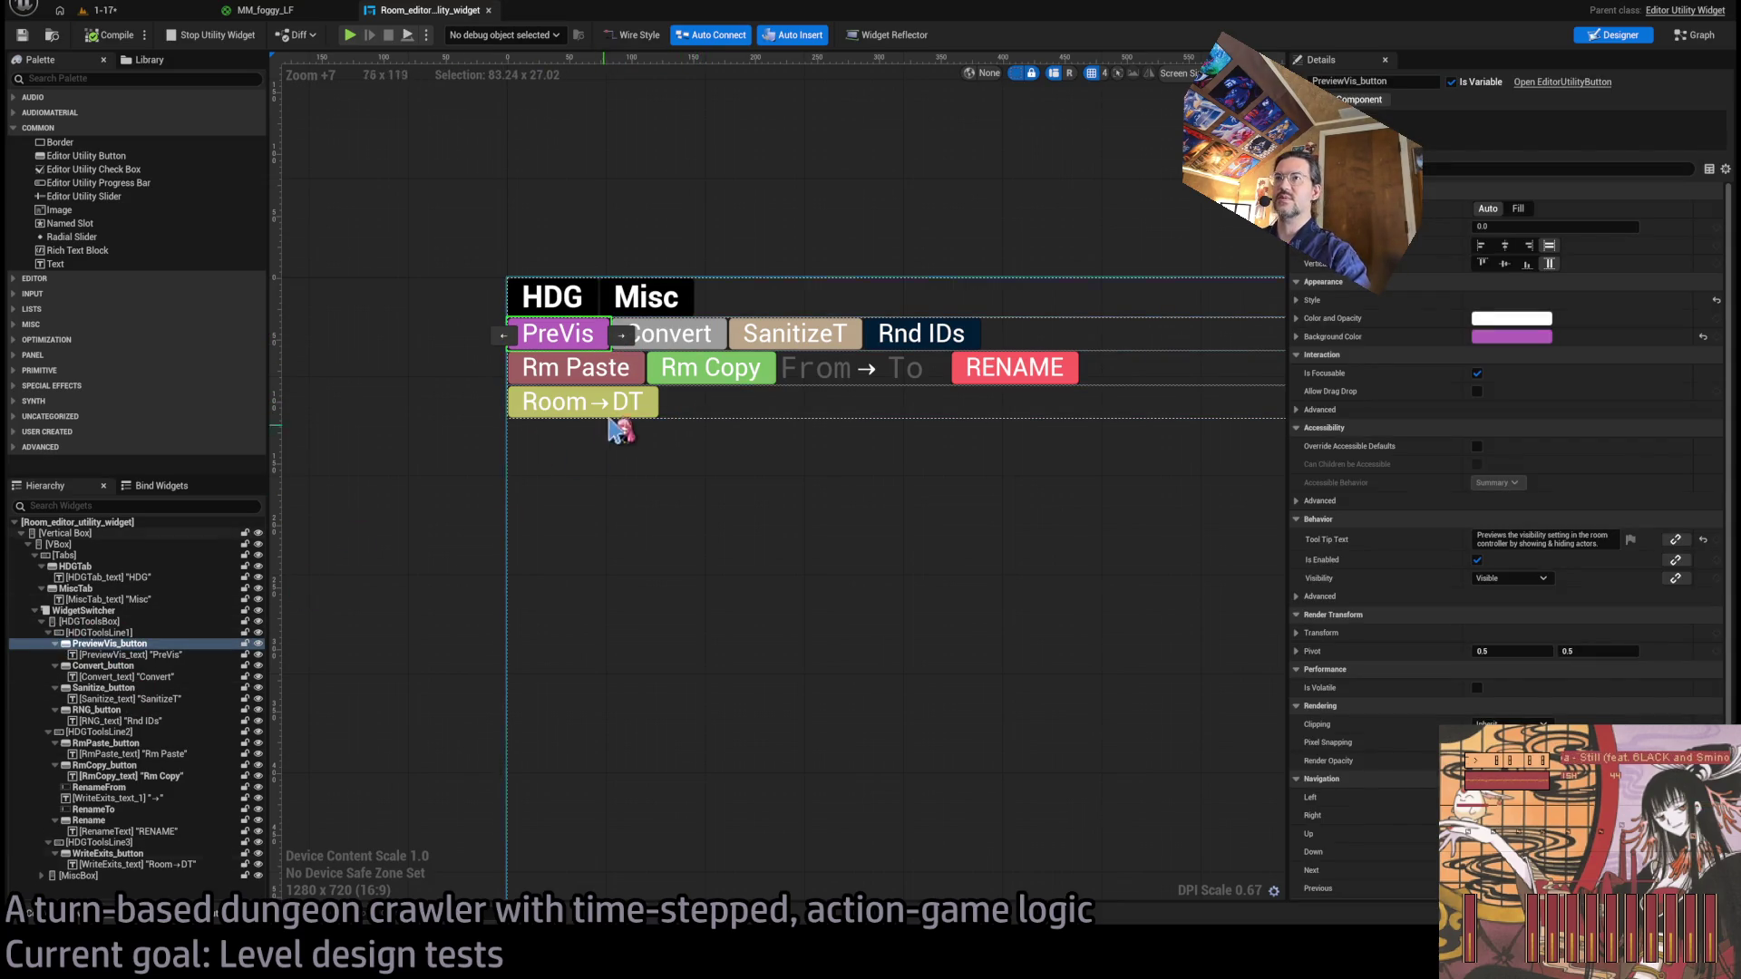
left_click(661, 406)
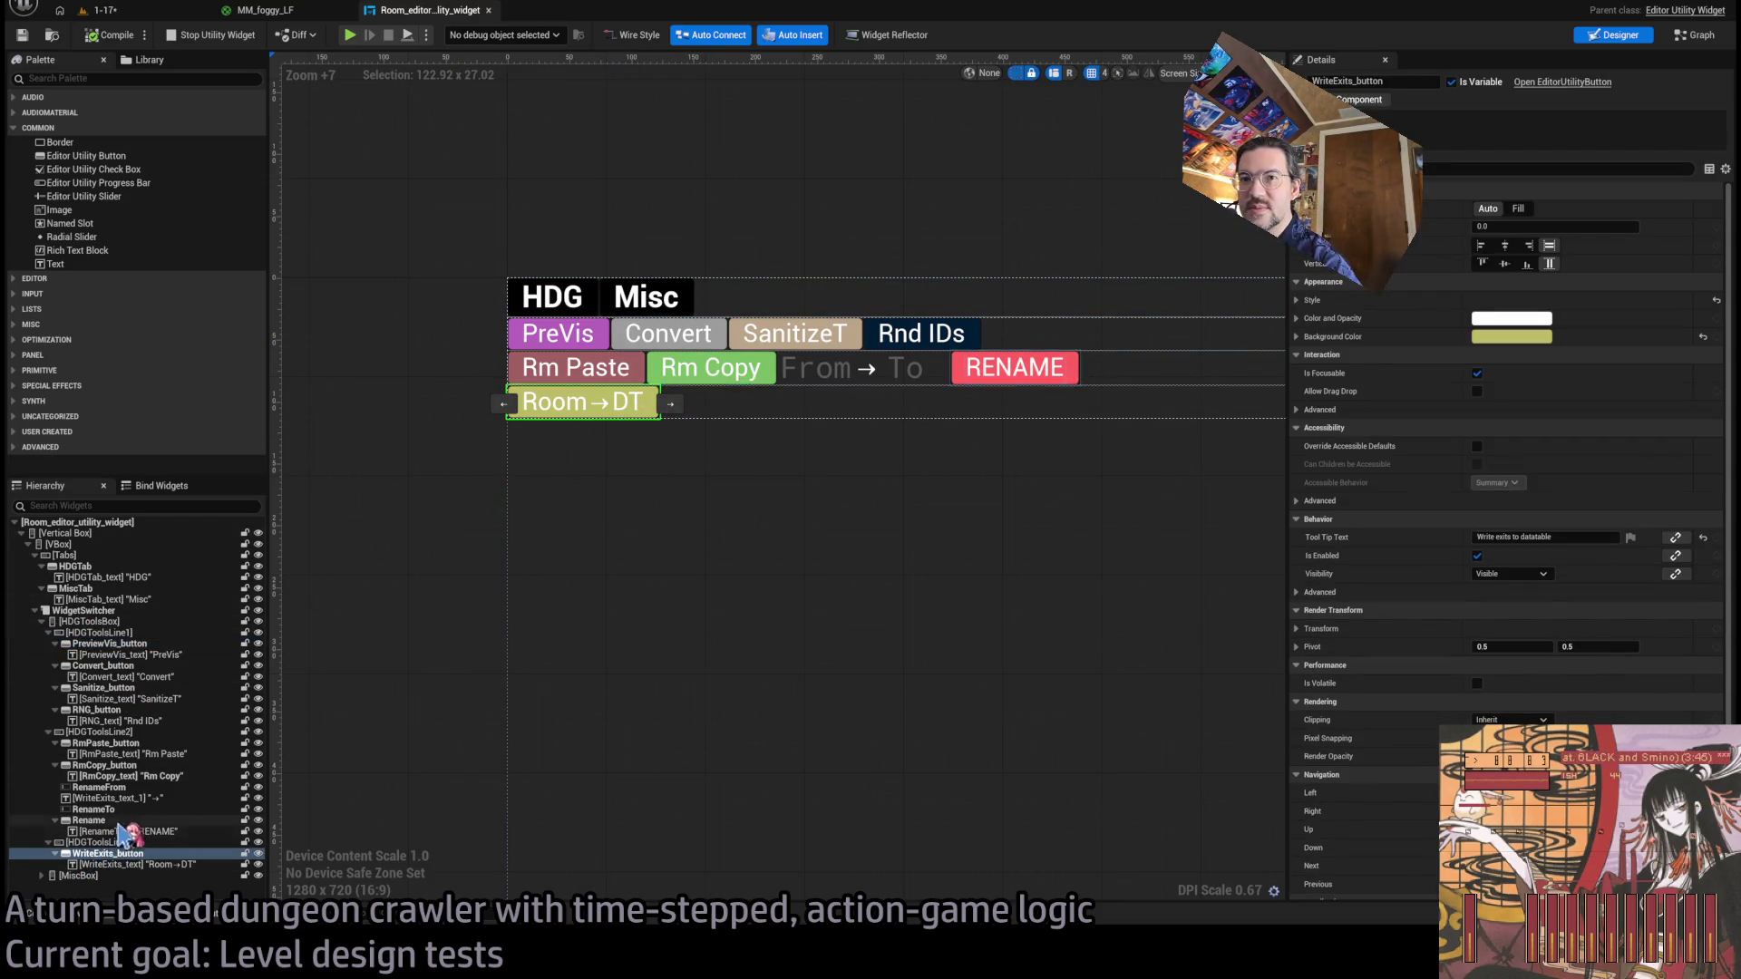
left_click(100, 732)
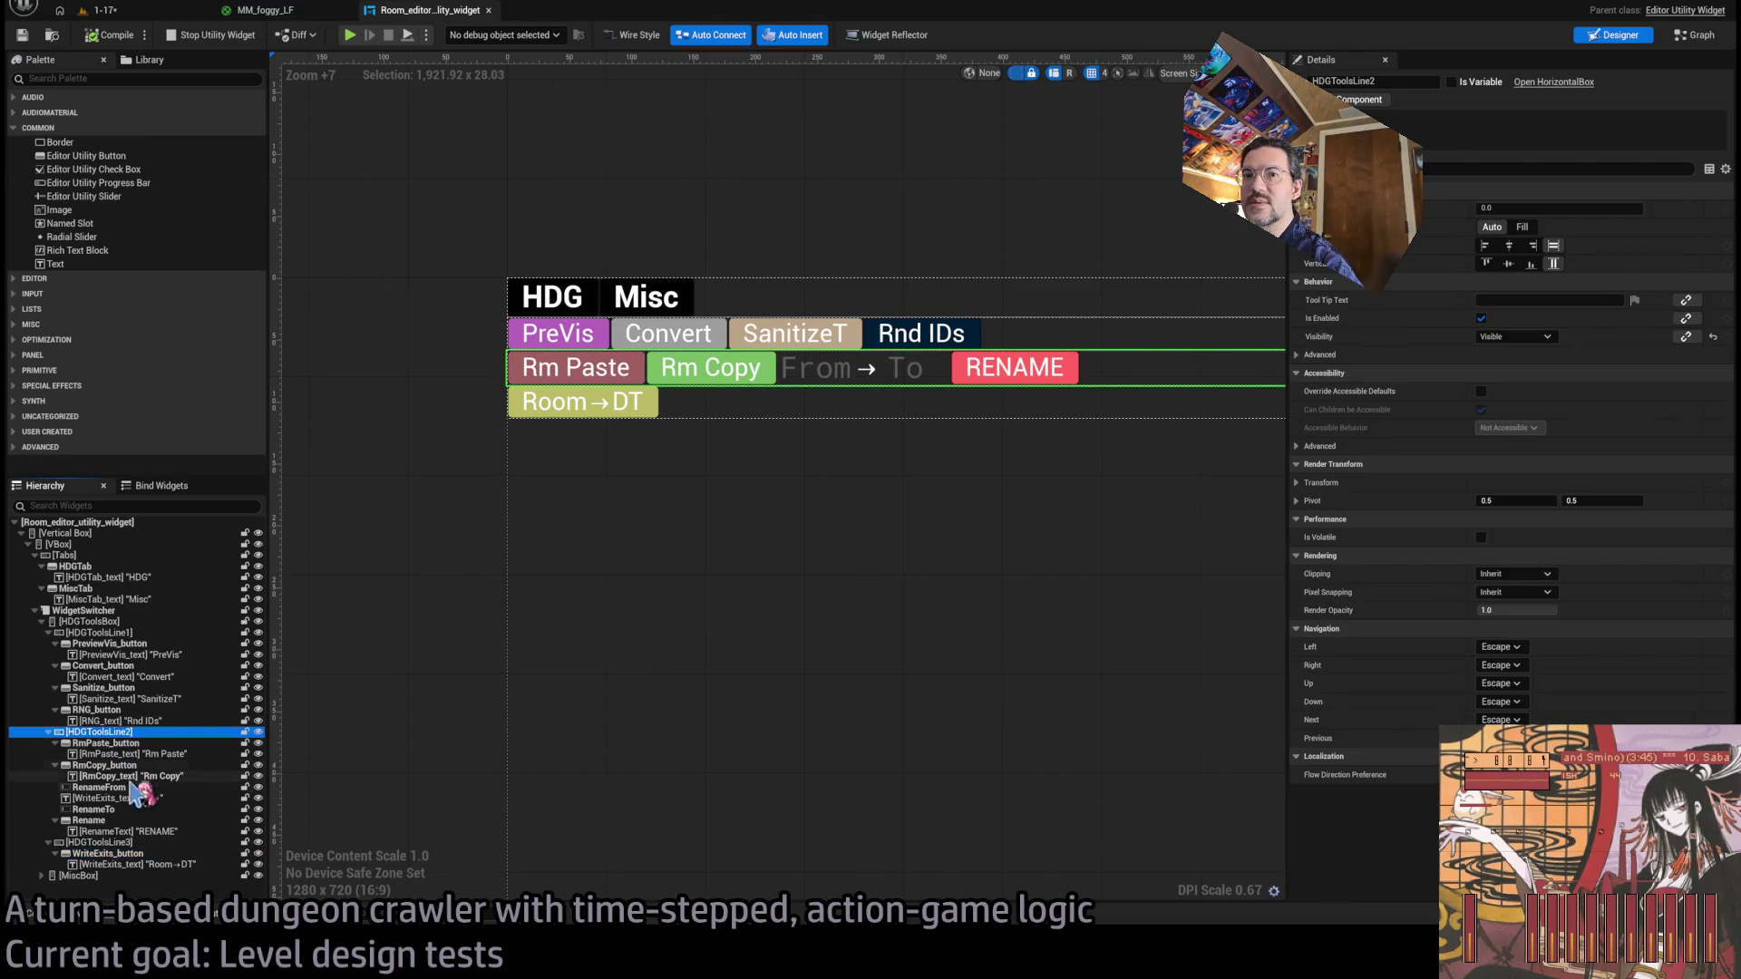
left_click(132, 842)
key("ctrl+v")
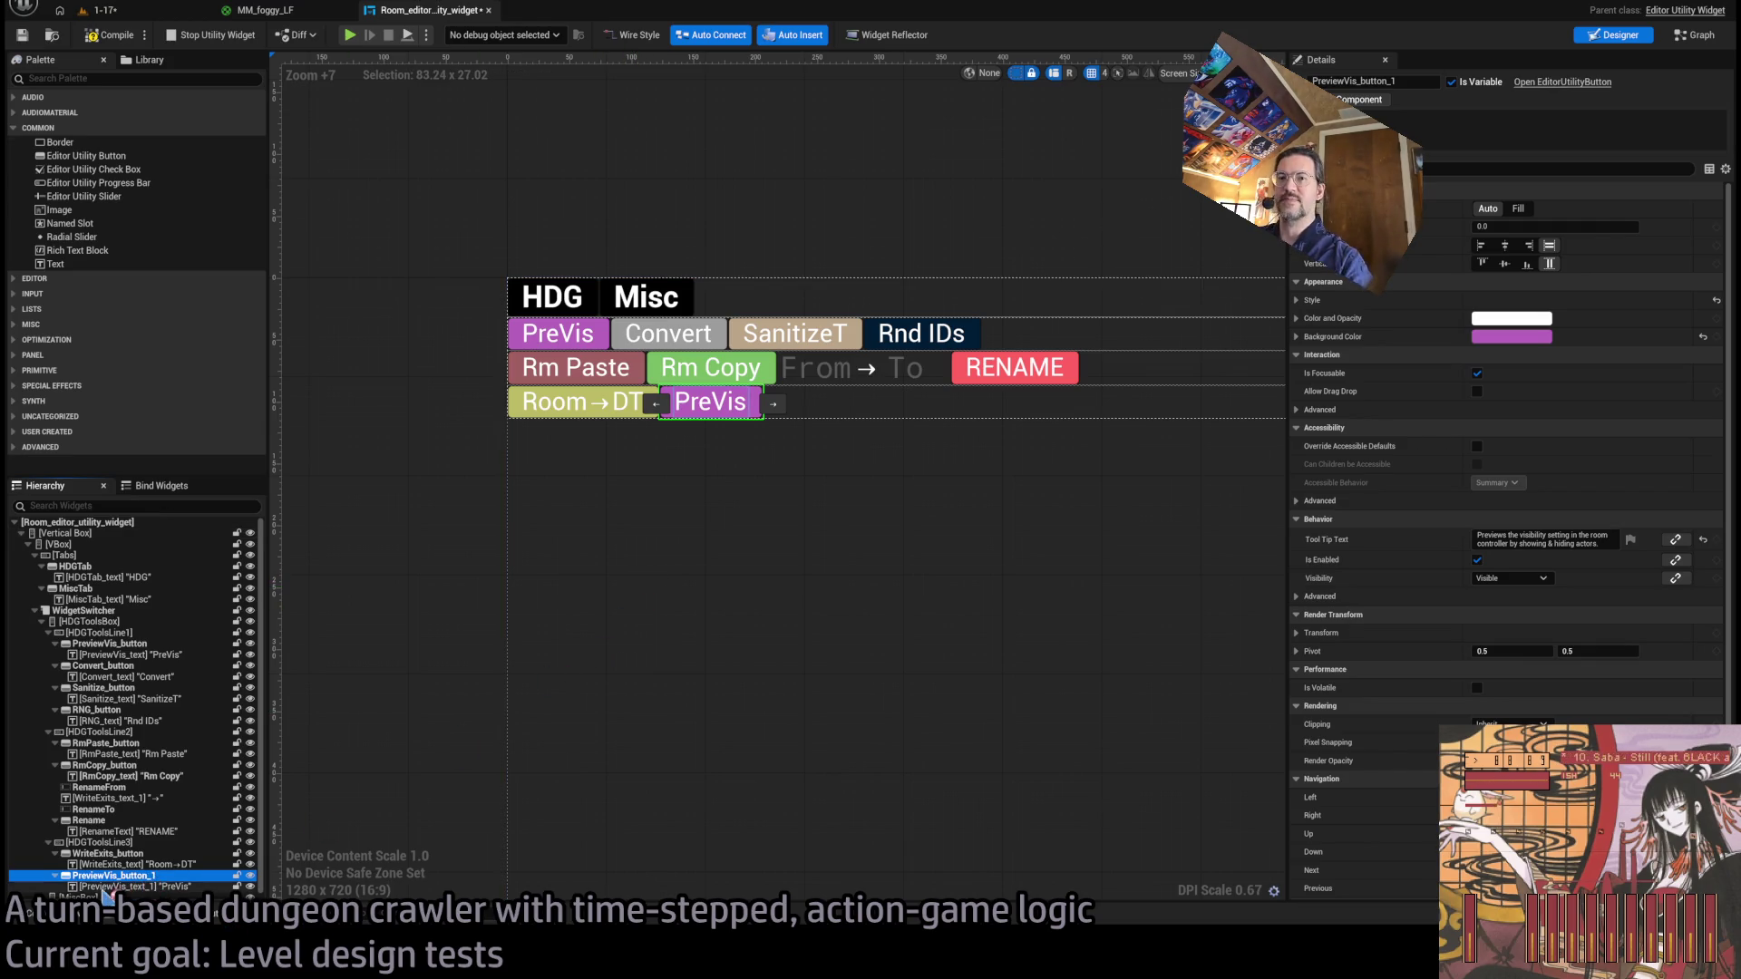
key("F2")
type("Spots")
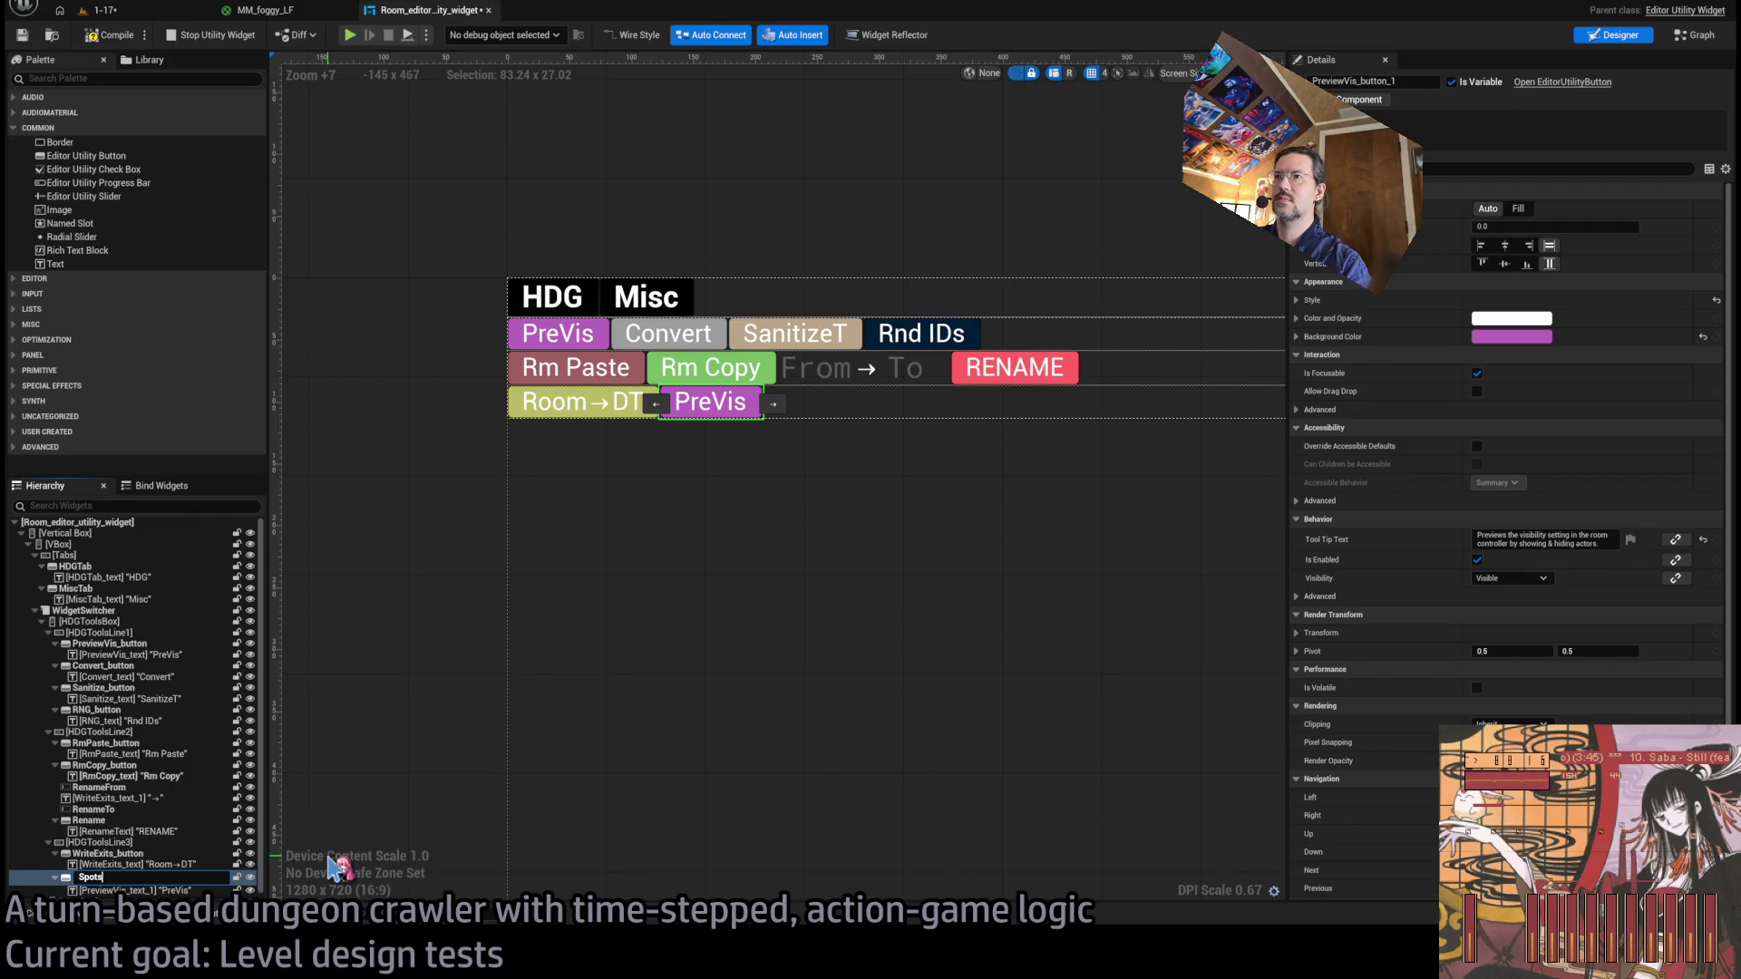
key("Return")
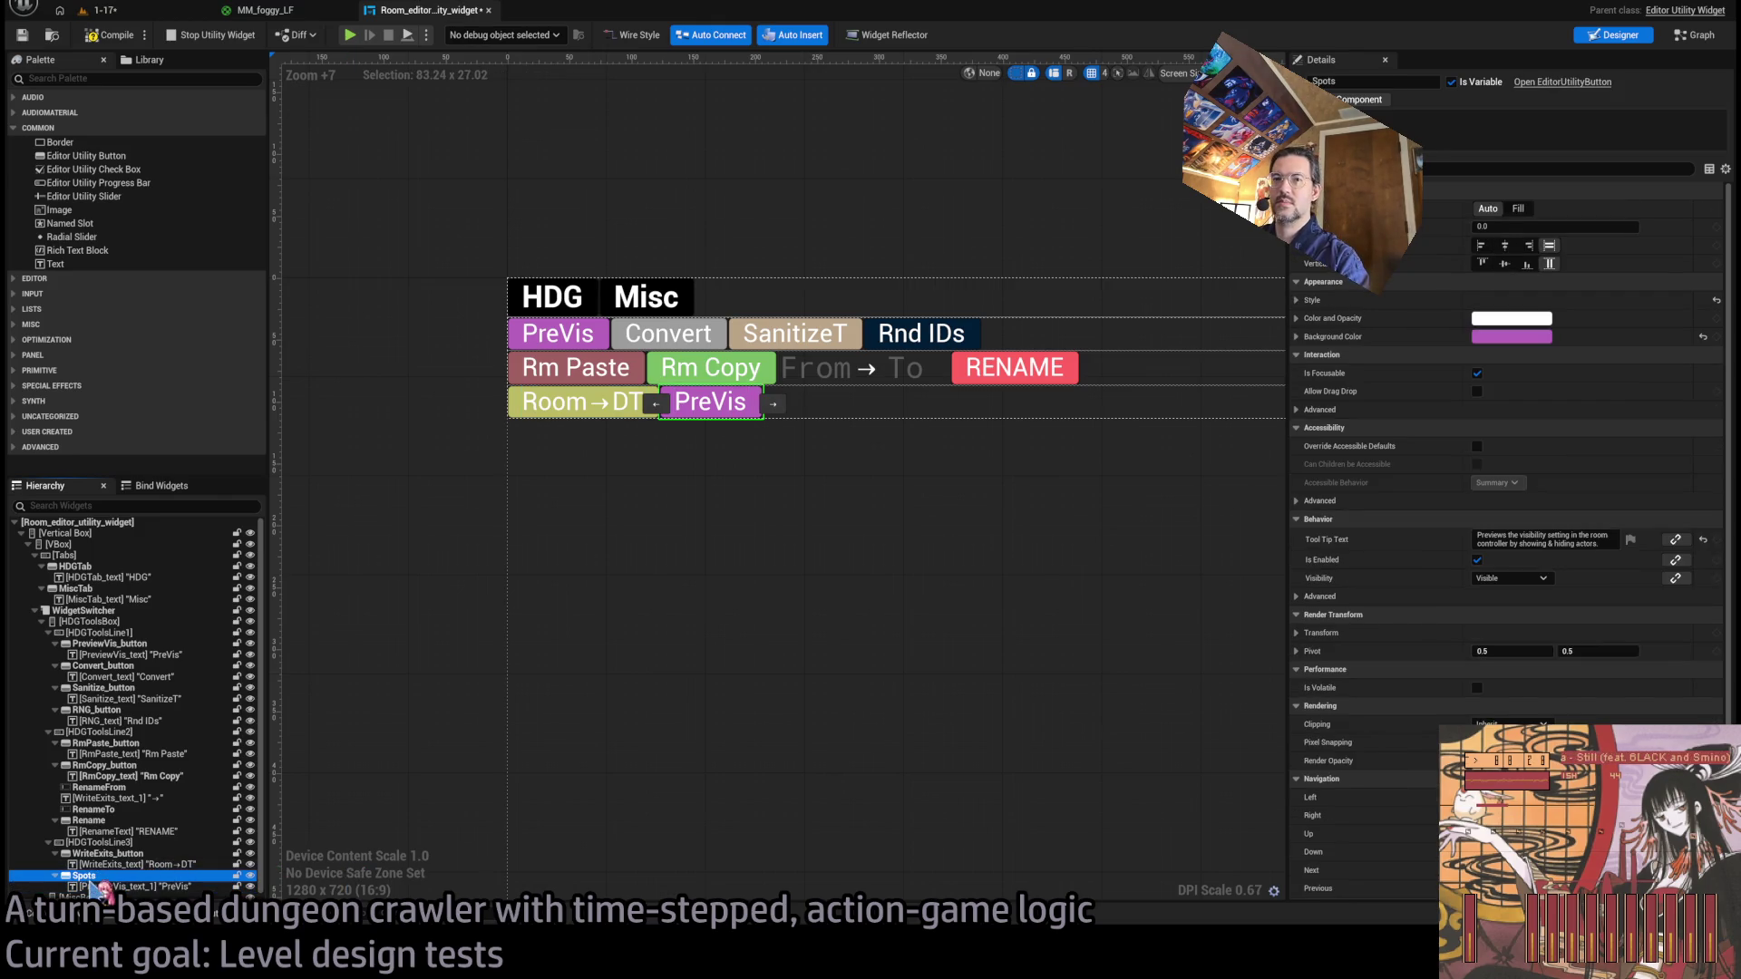
key("F2")
type("_button")
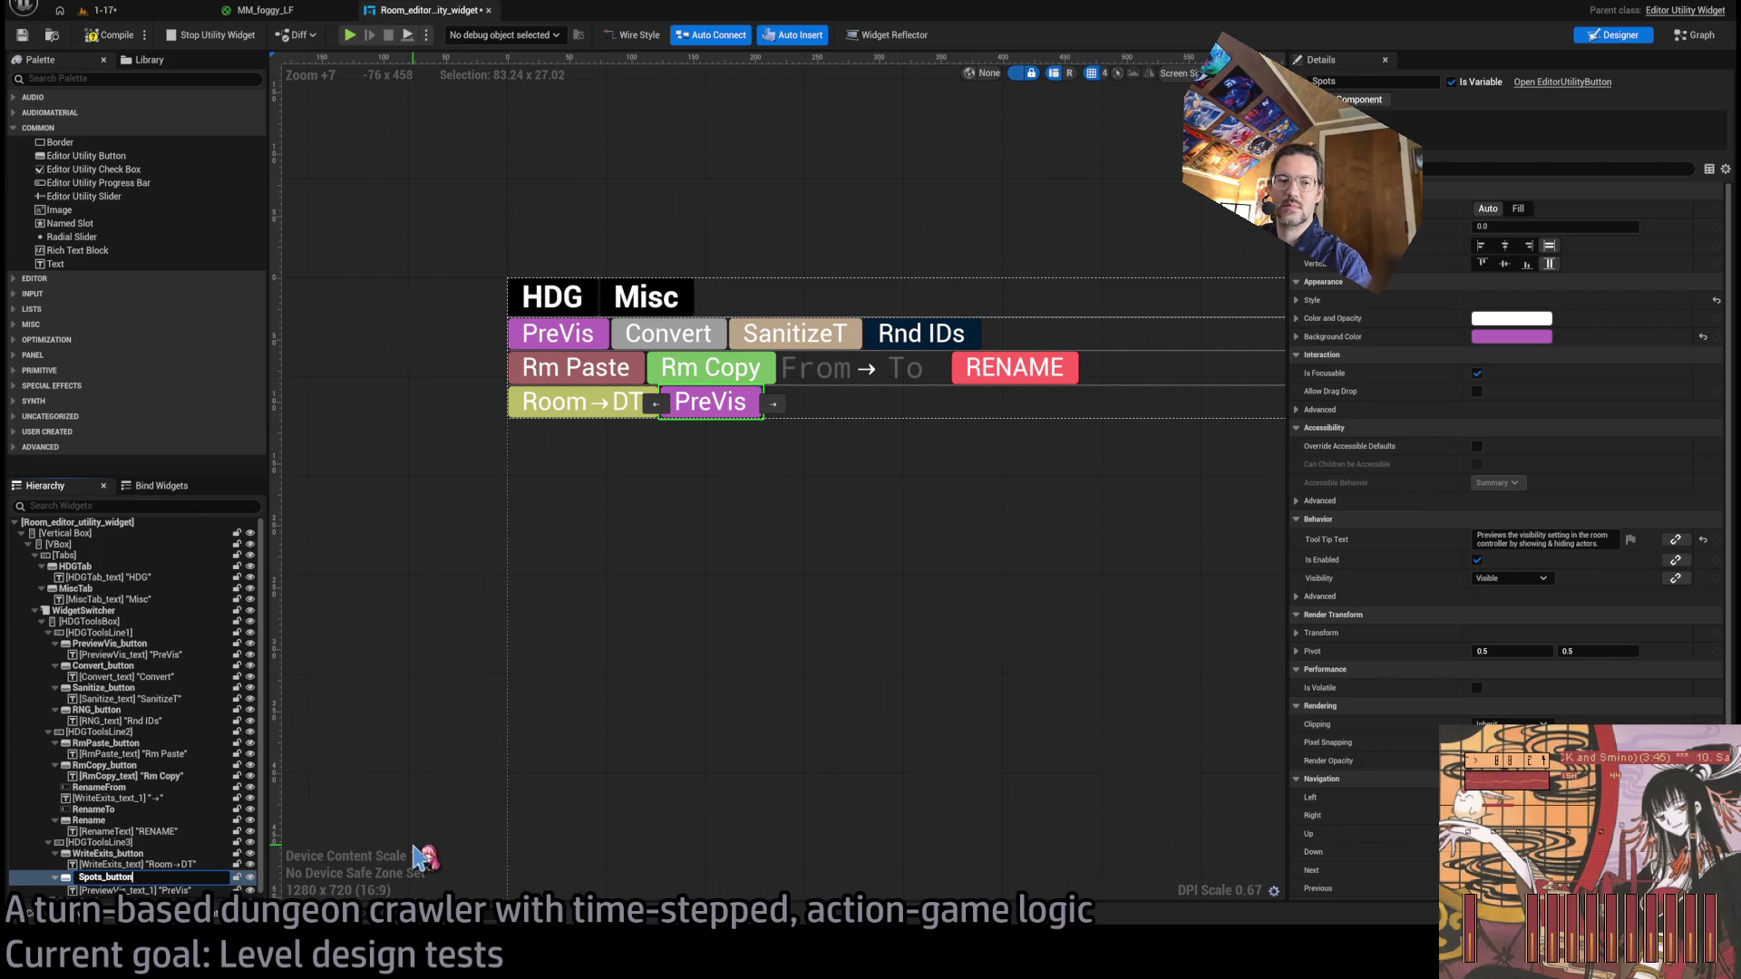
key("Return")
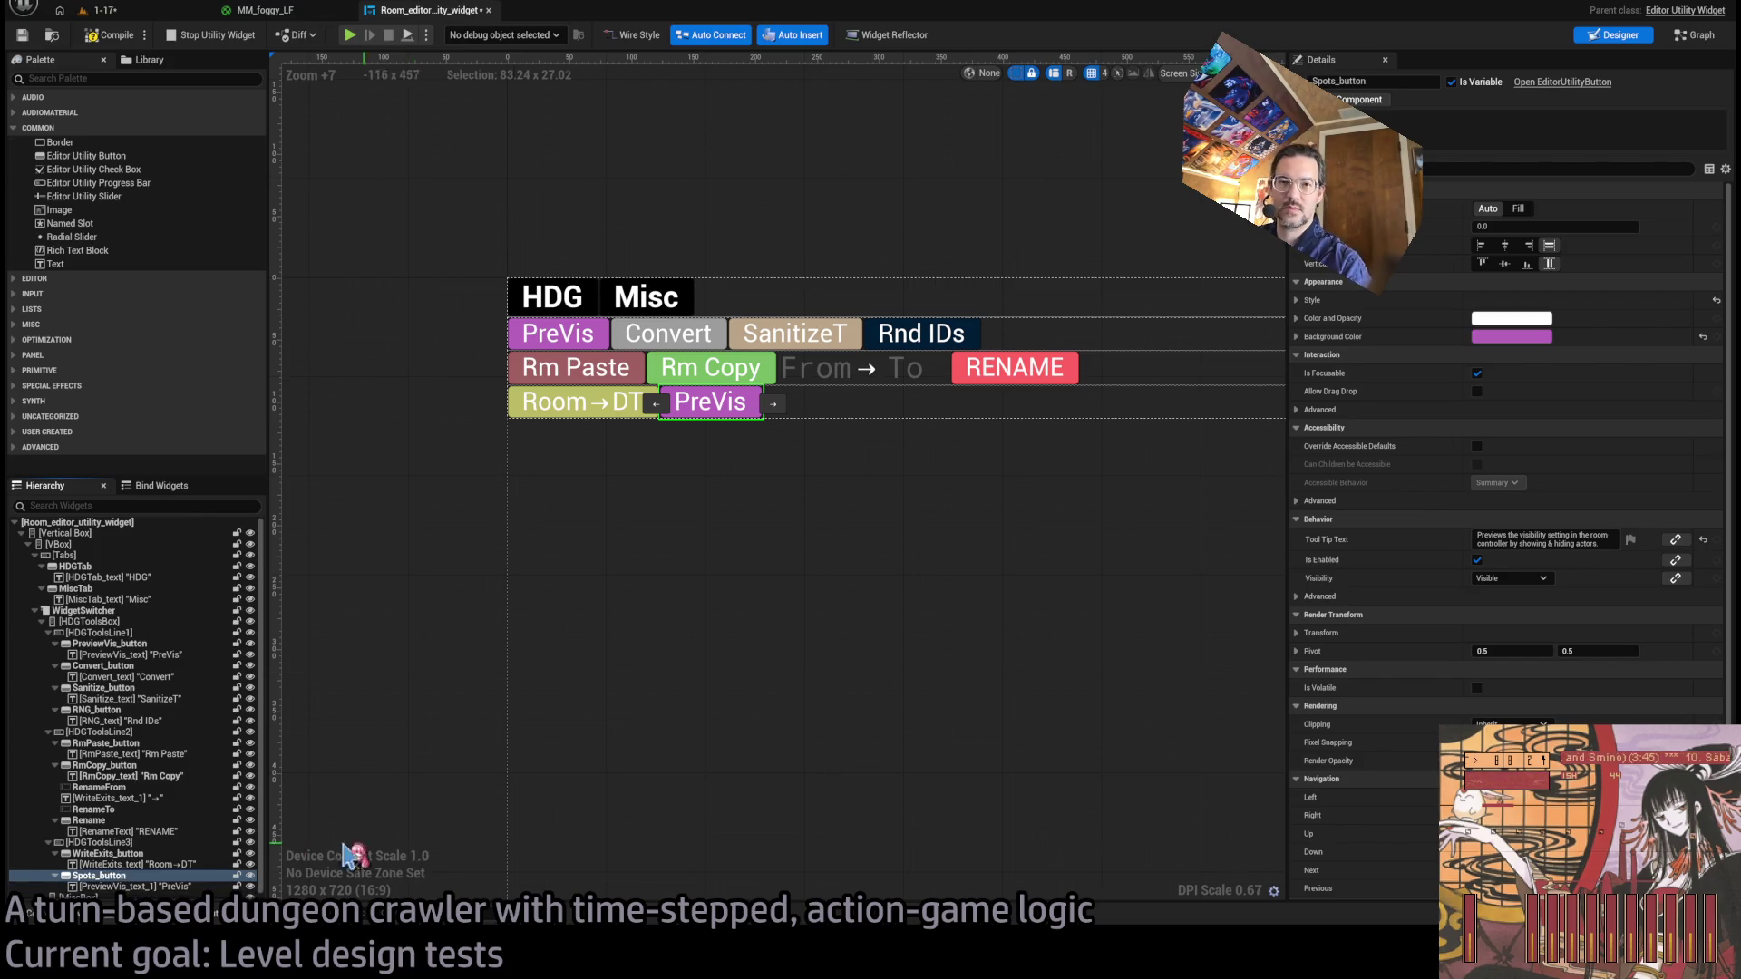
Rename the button's child text widget to Spots_text.
key("Down")
key("F2")
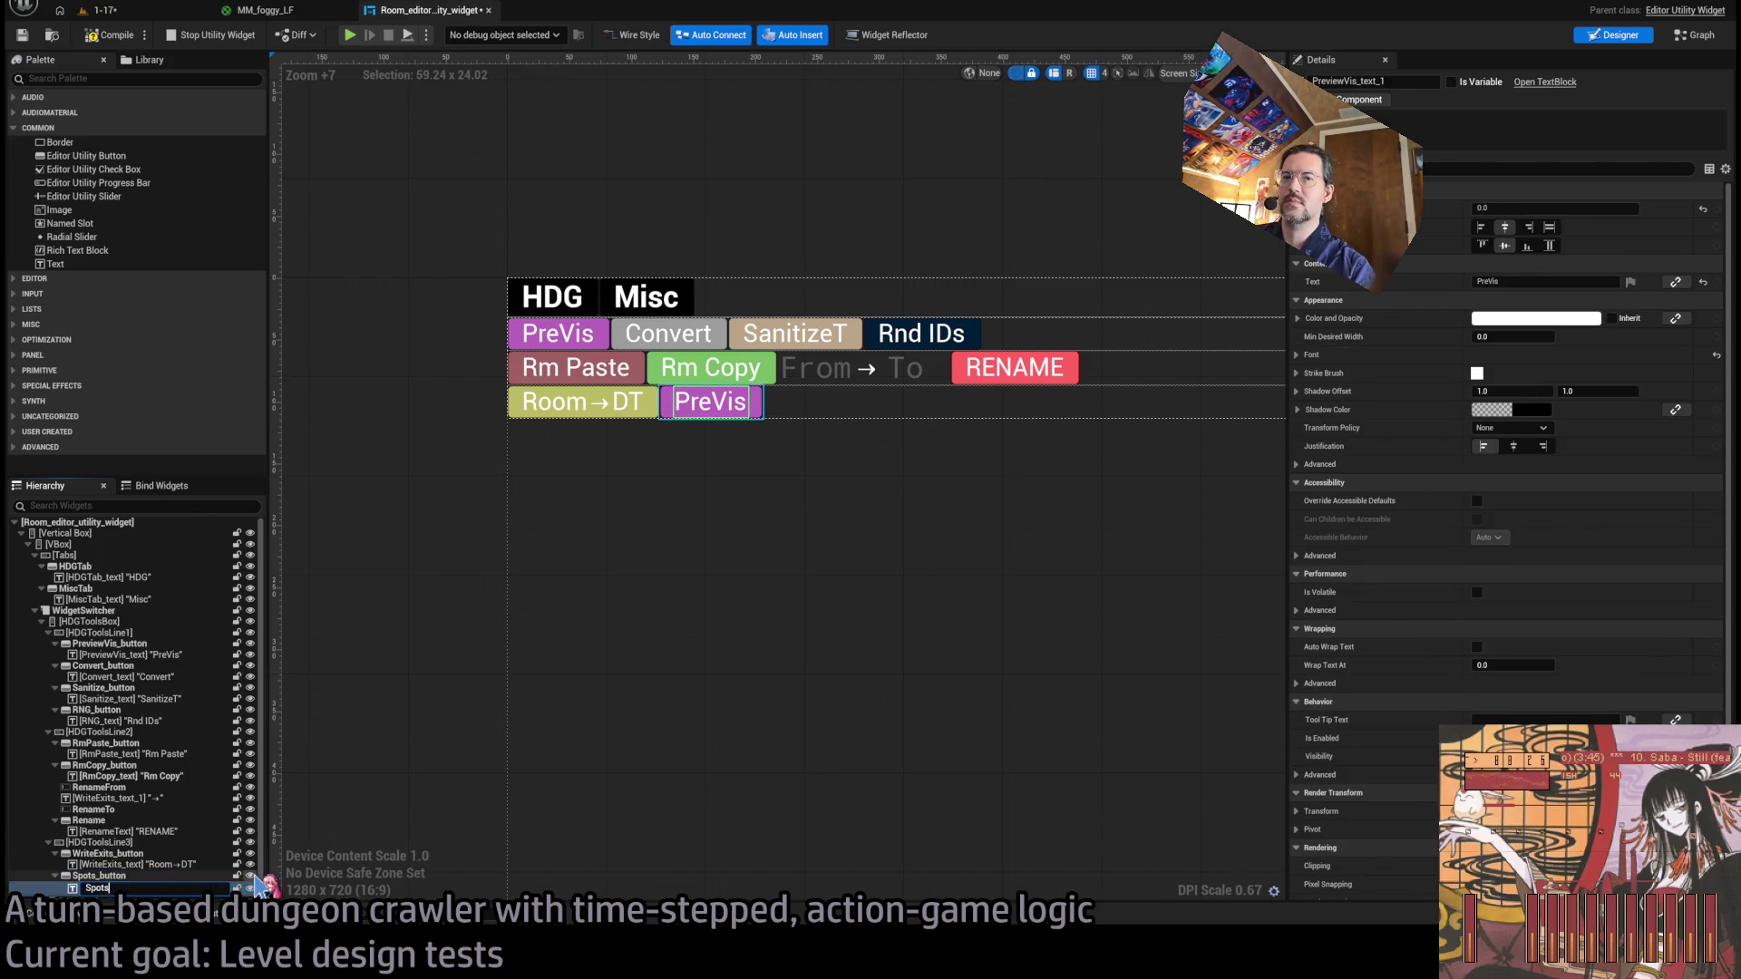
type("xt")
key("Return")
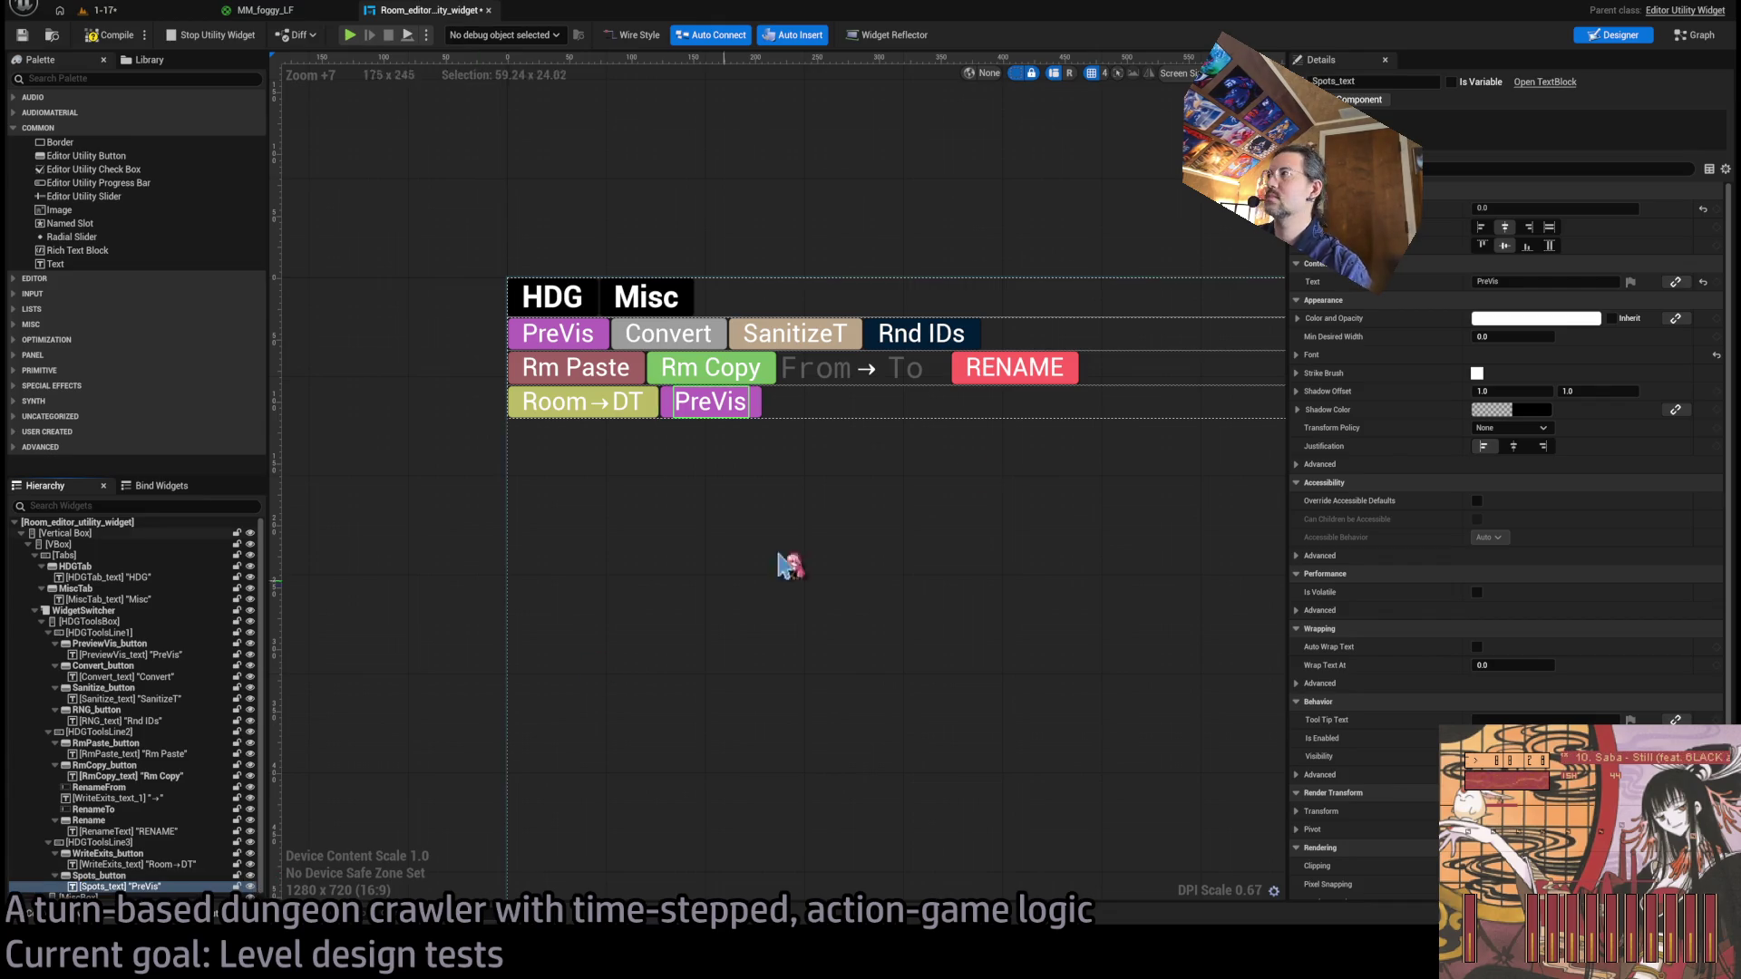
Give the button a pale teal background and set its label text to Spots.
left_click(761, 405)
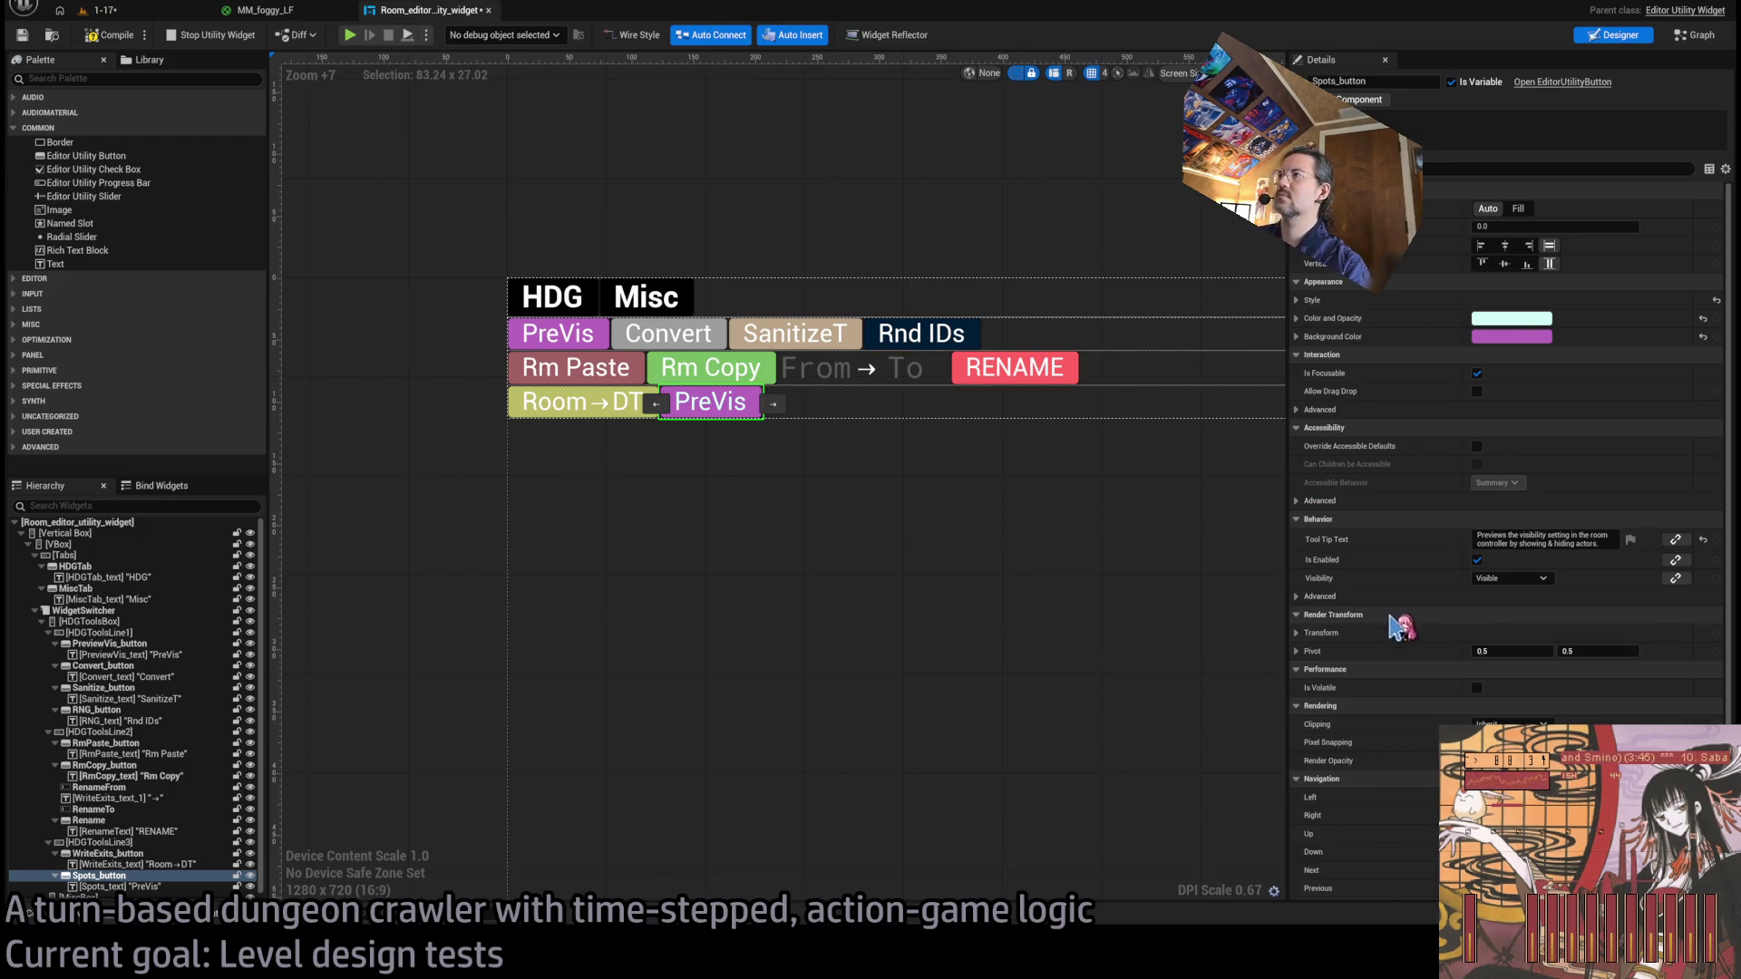
key("ctrl+z")
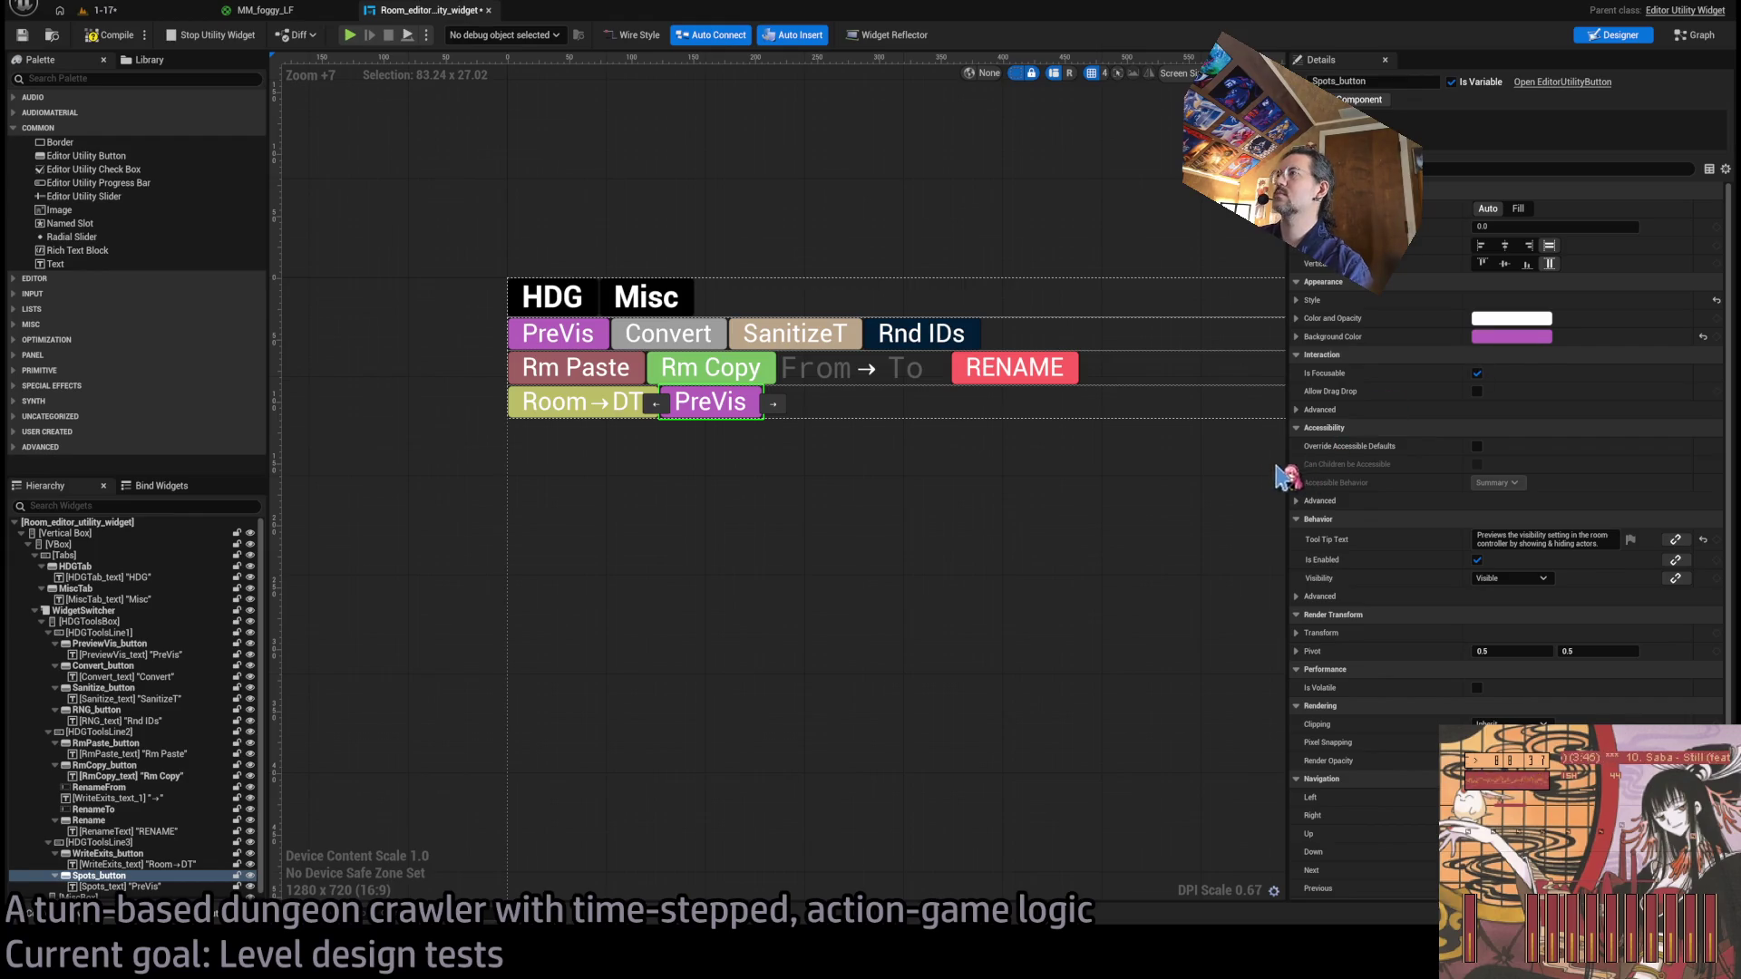
key("ctrl+z")
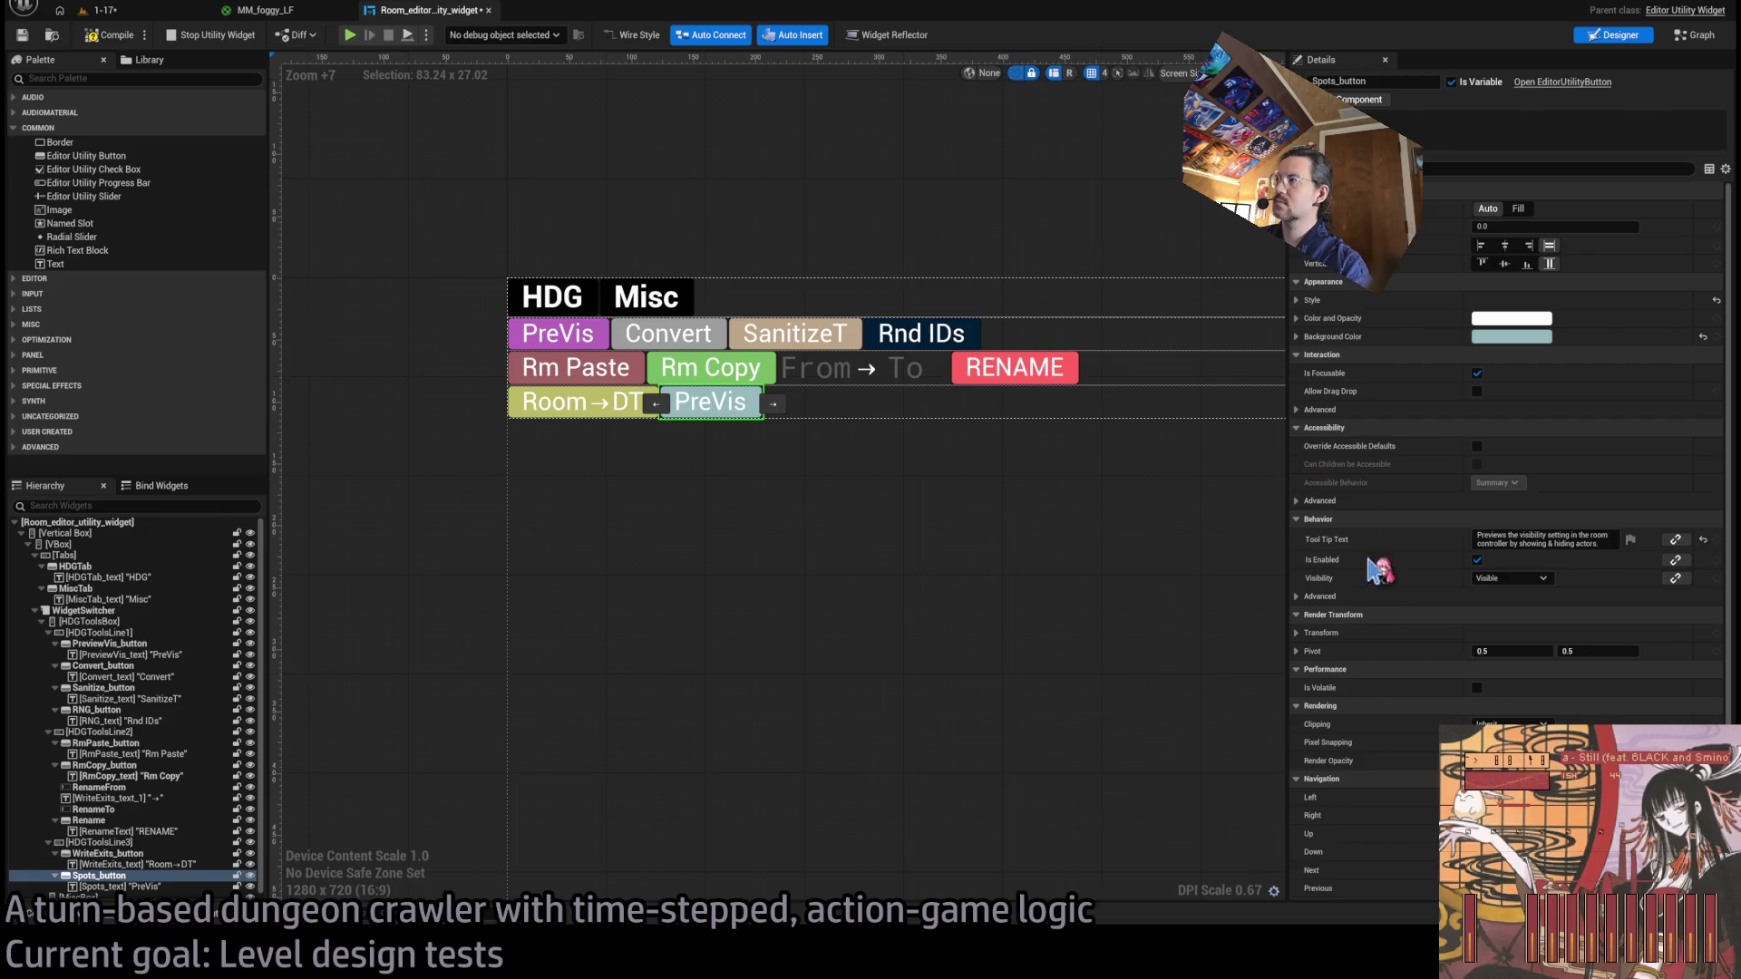
left_click(721, 404)
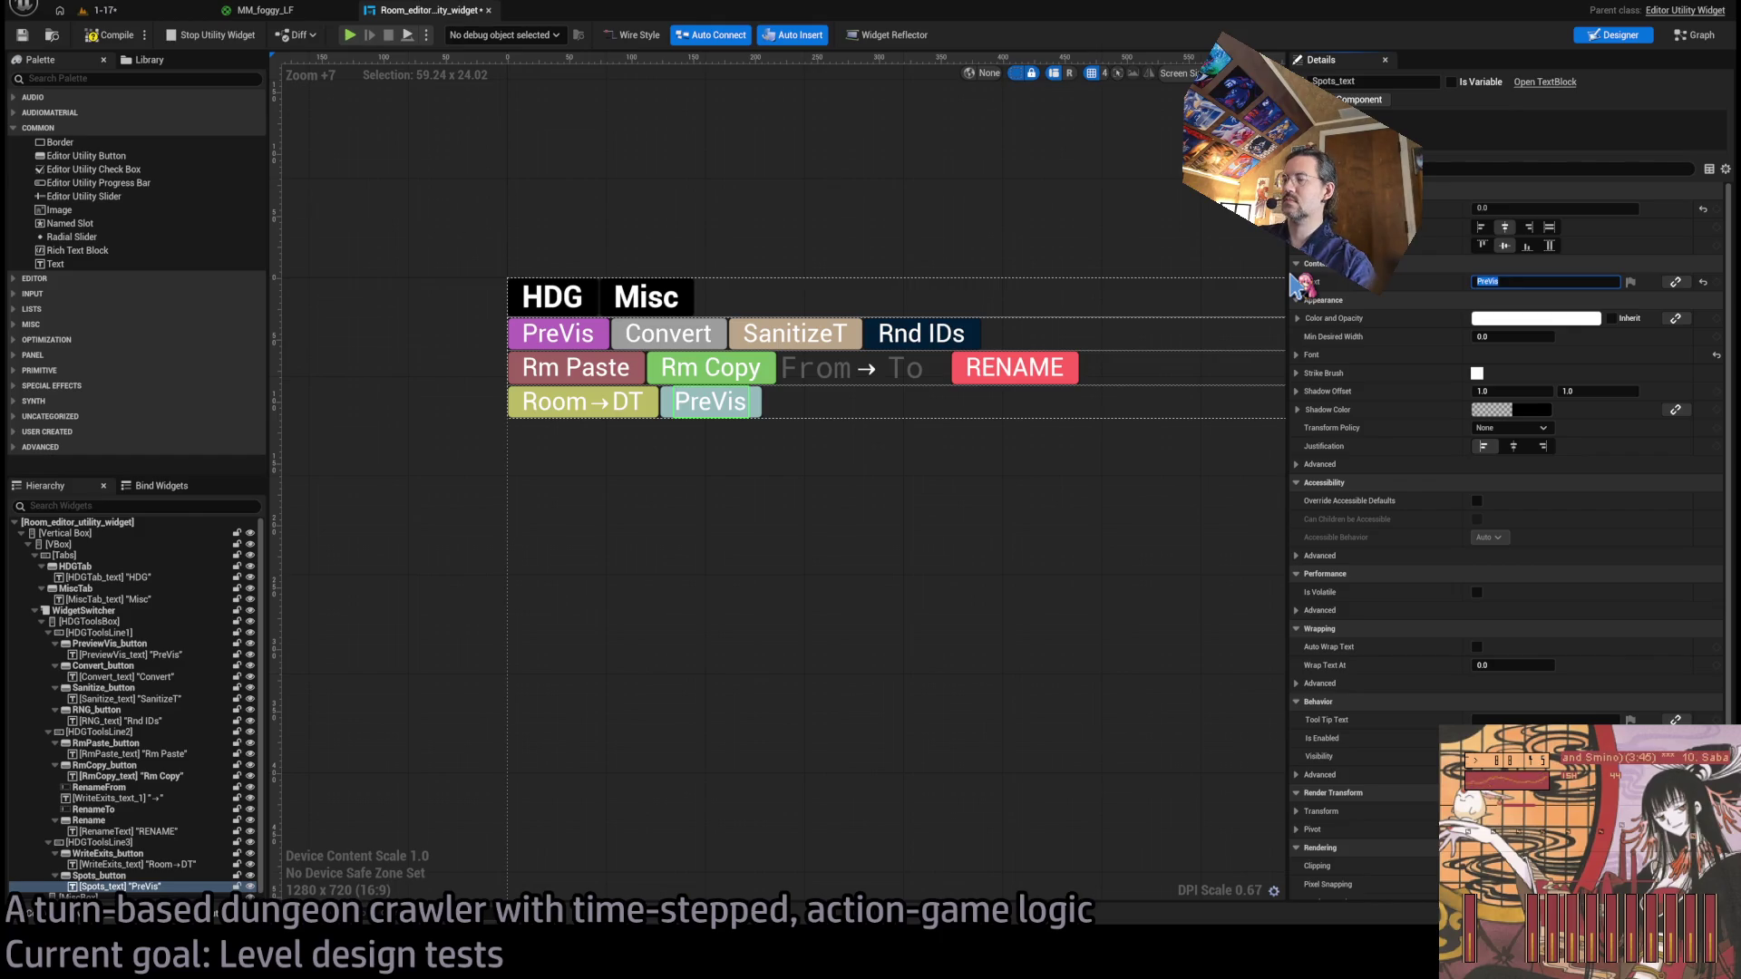
type("Spot")
key("Return")
Filter the label's properties for size, then scroll to its tooltip field.
left_click(1439, 169)
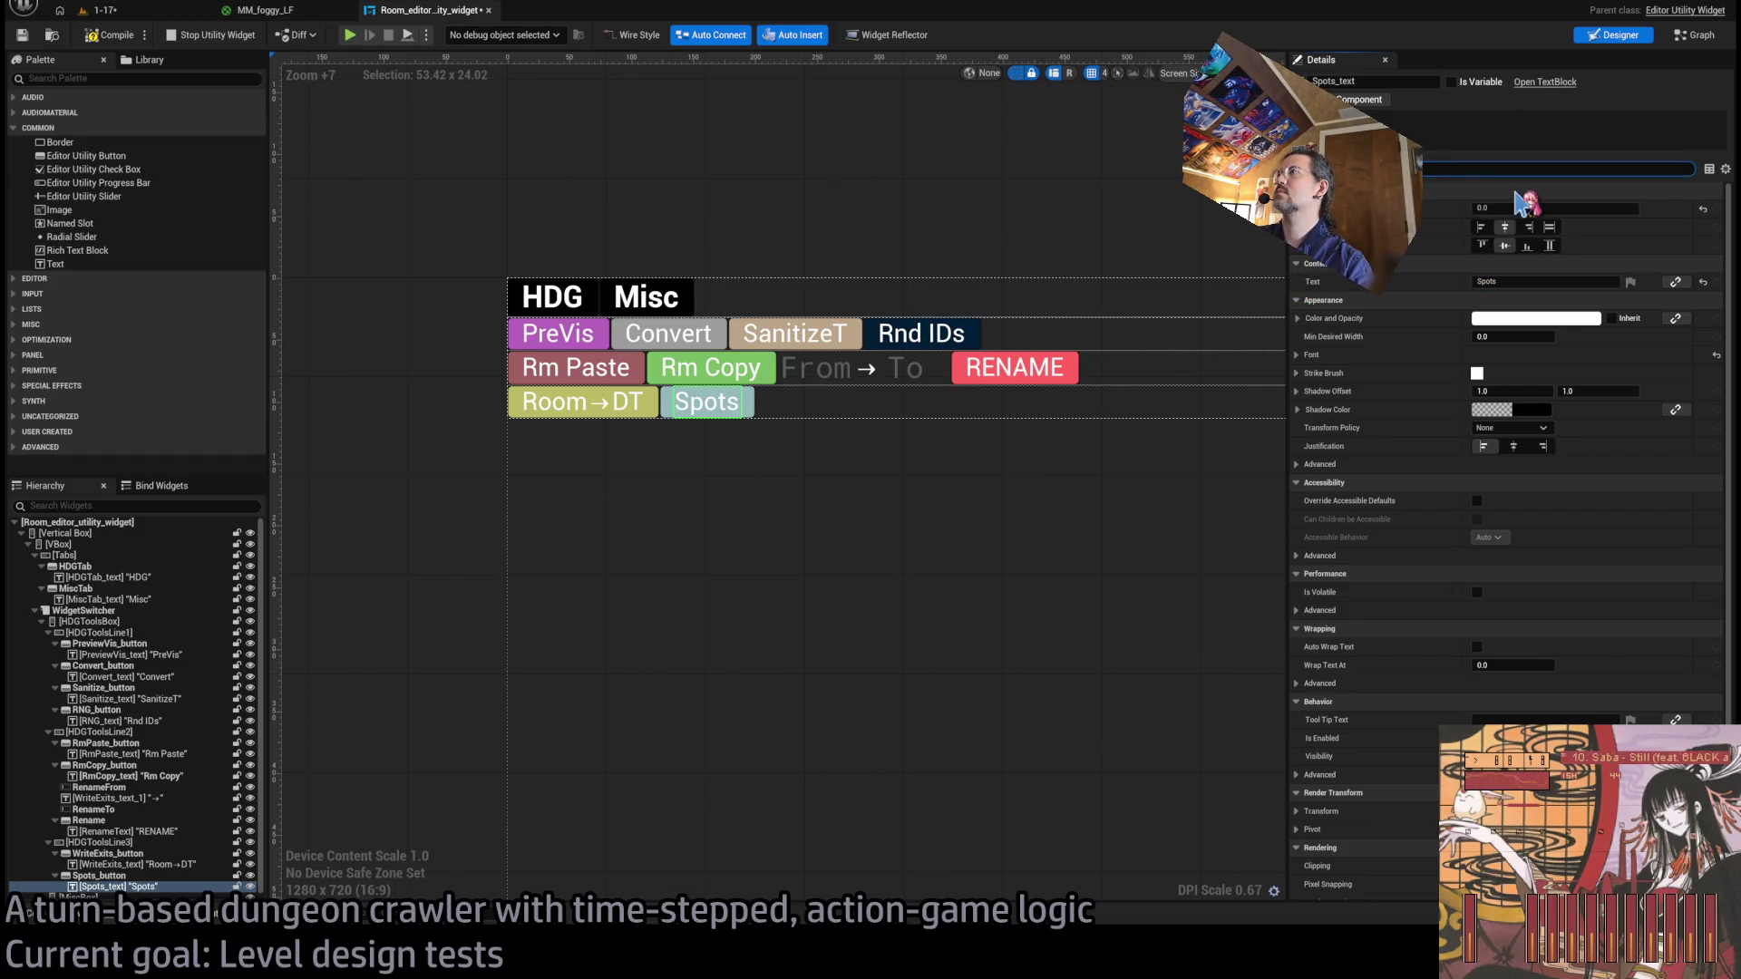
type("size")
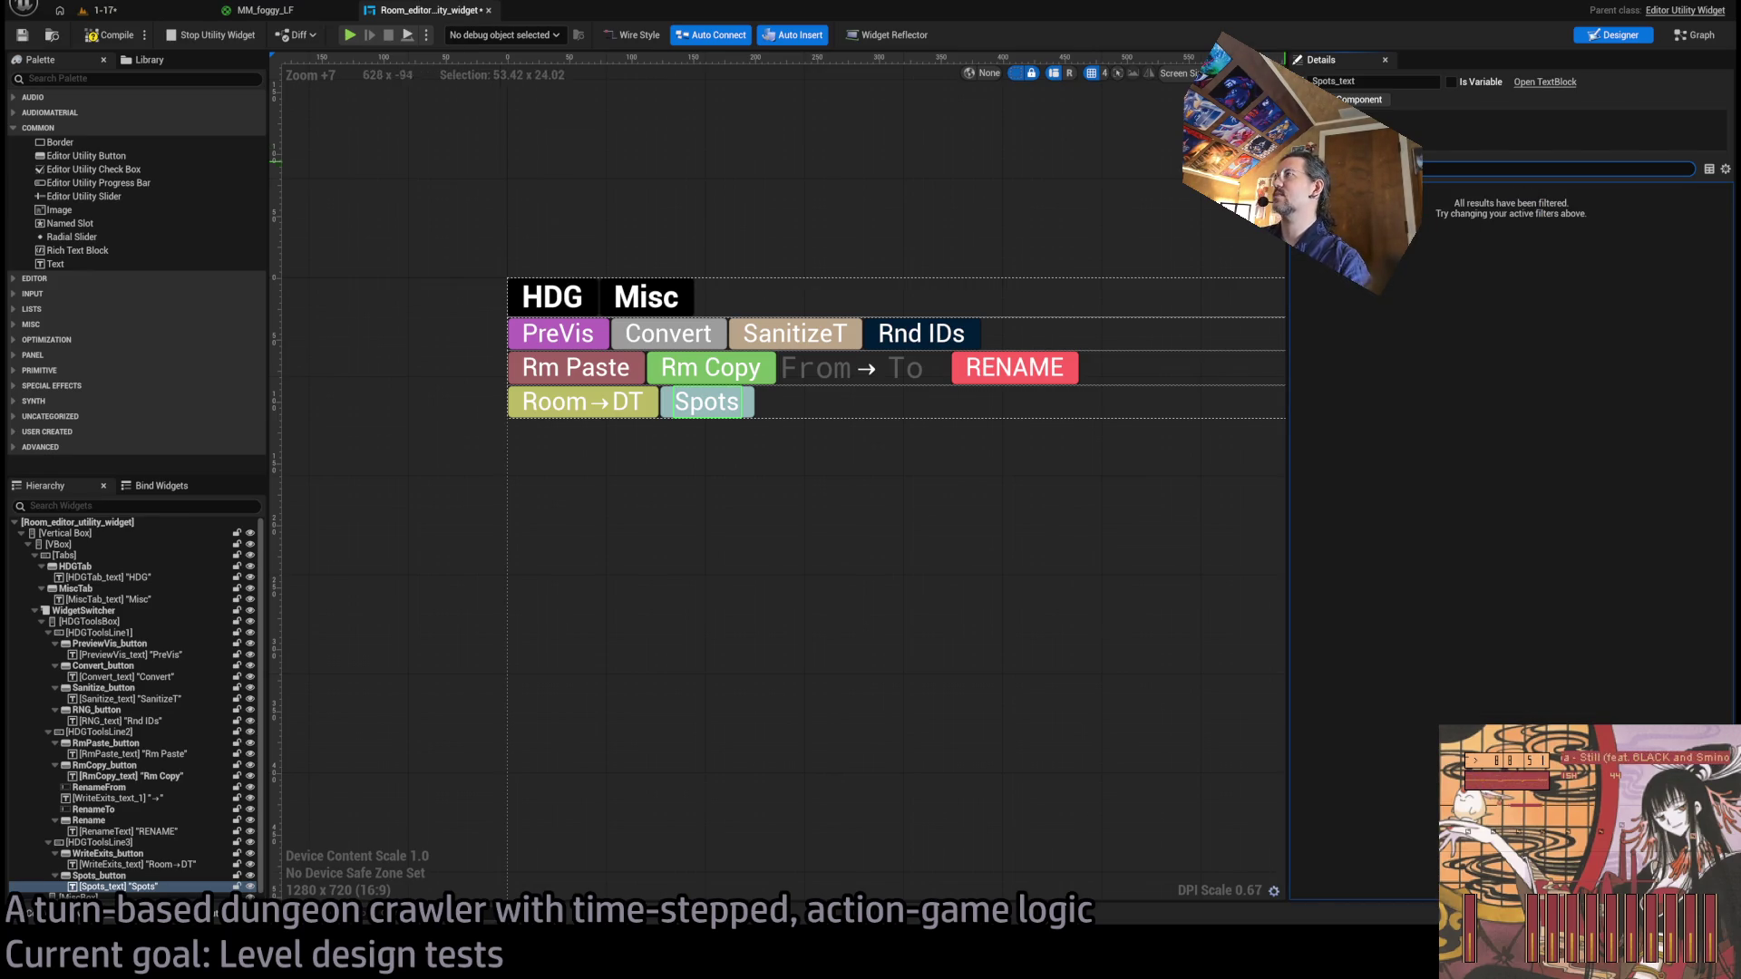
key("Escape")
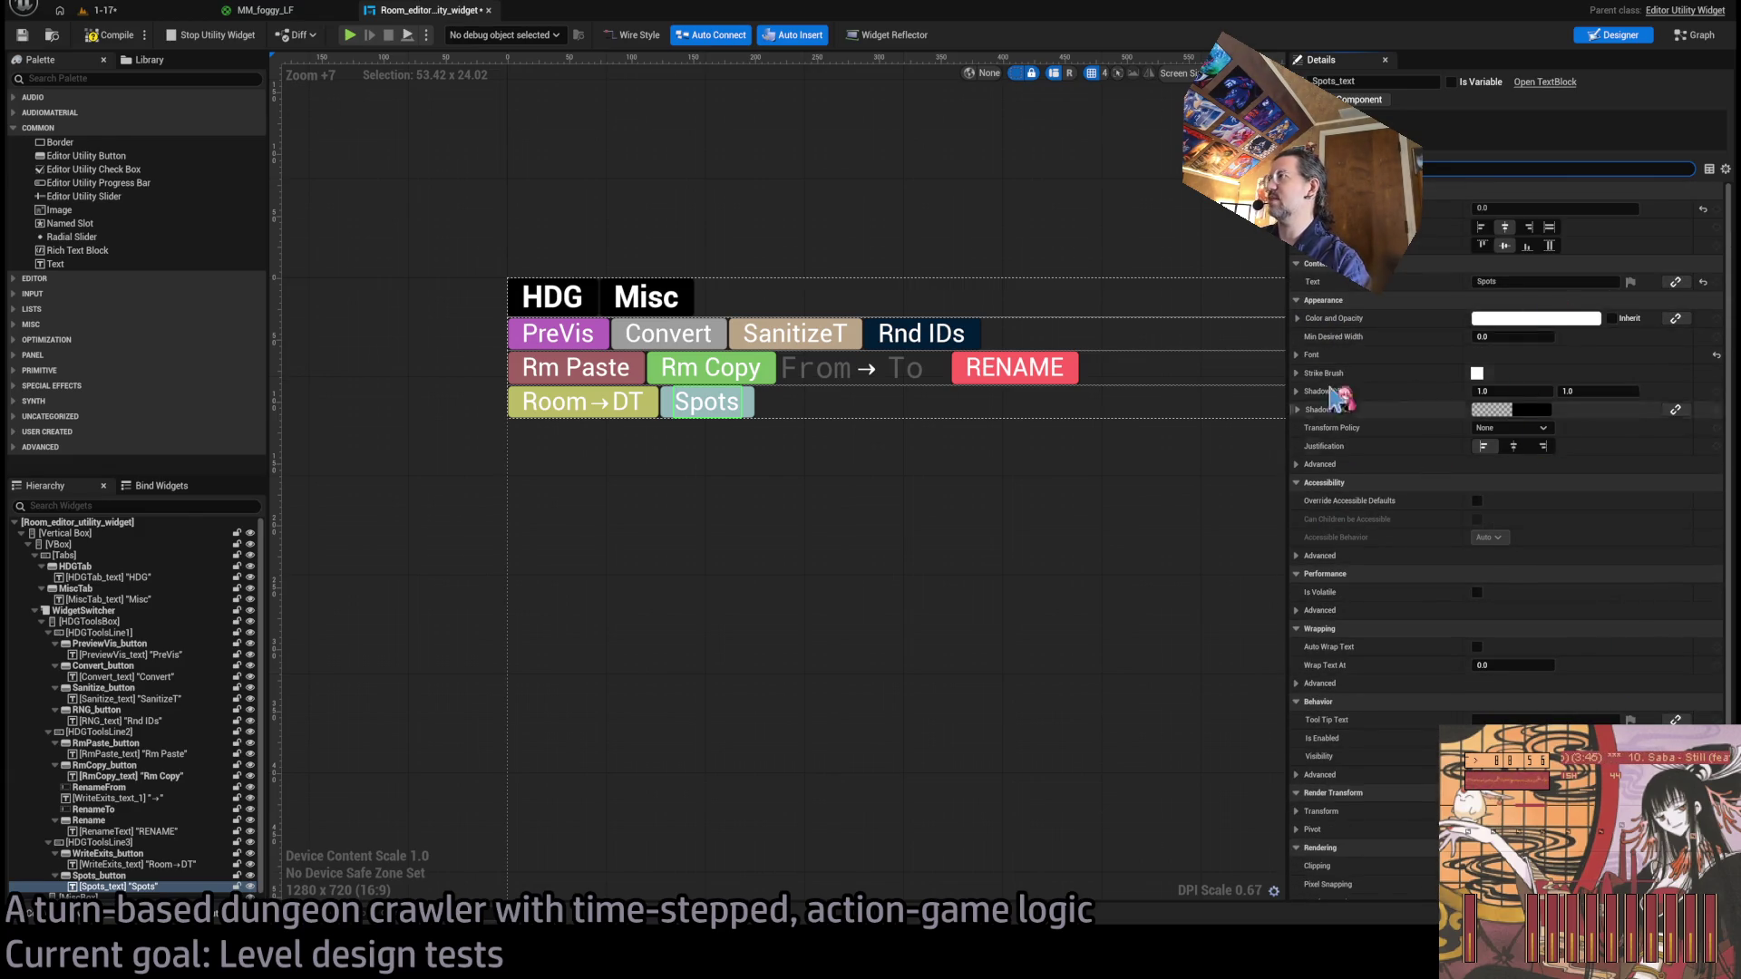
scroll(1361, 583, "down", 3)
scroll(1364, 581, "down", 2)
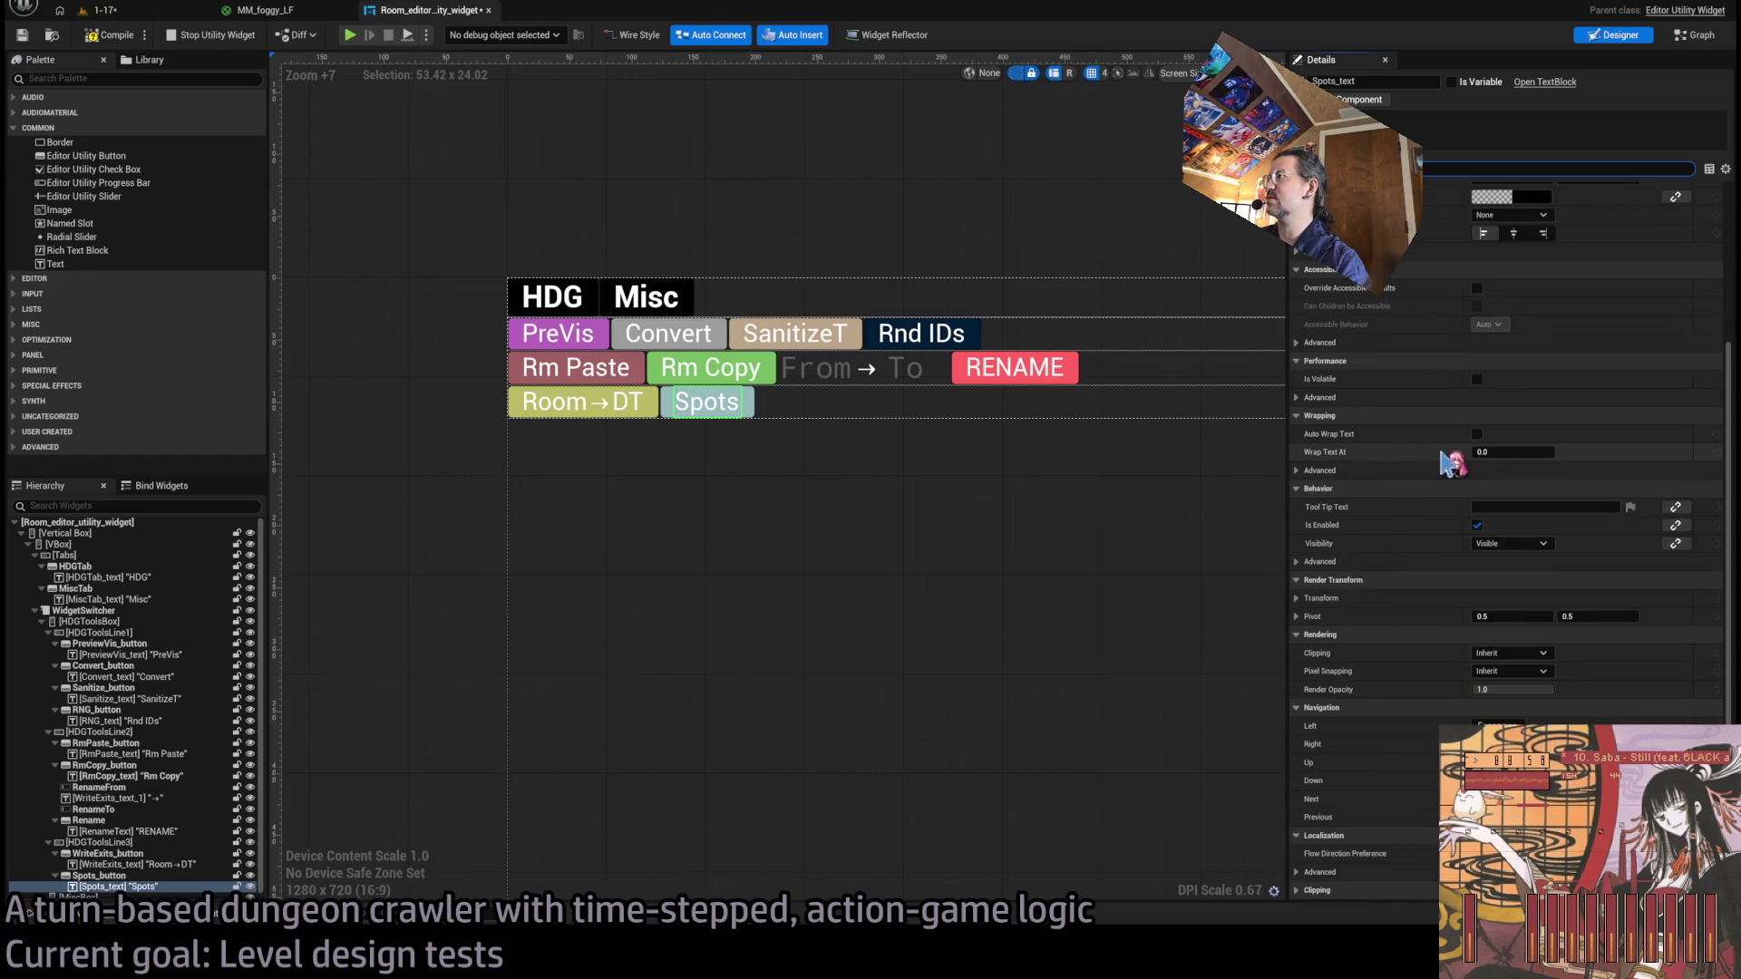
left_click(1539, 506)
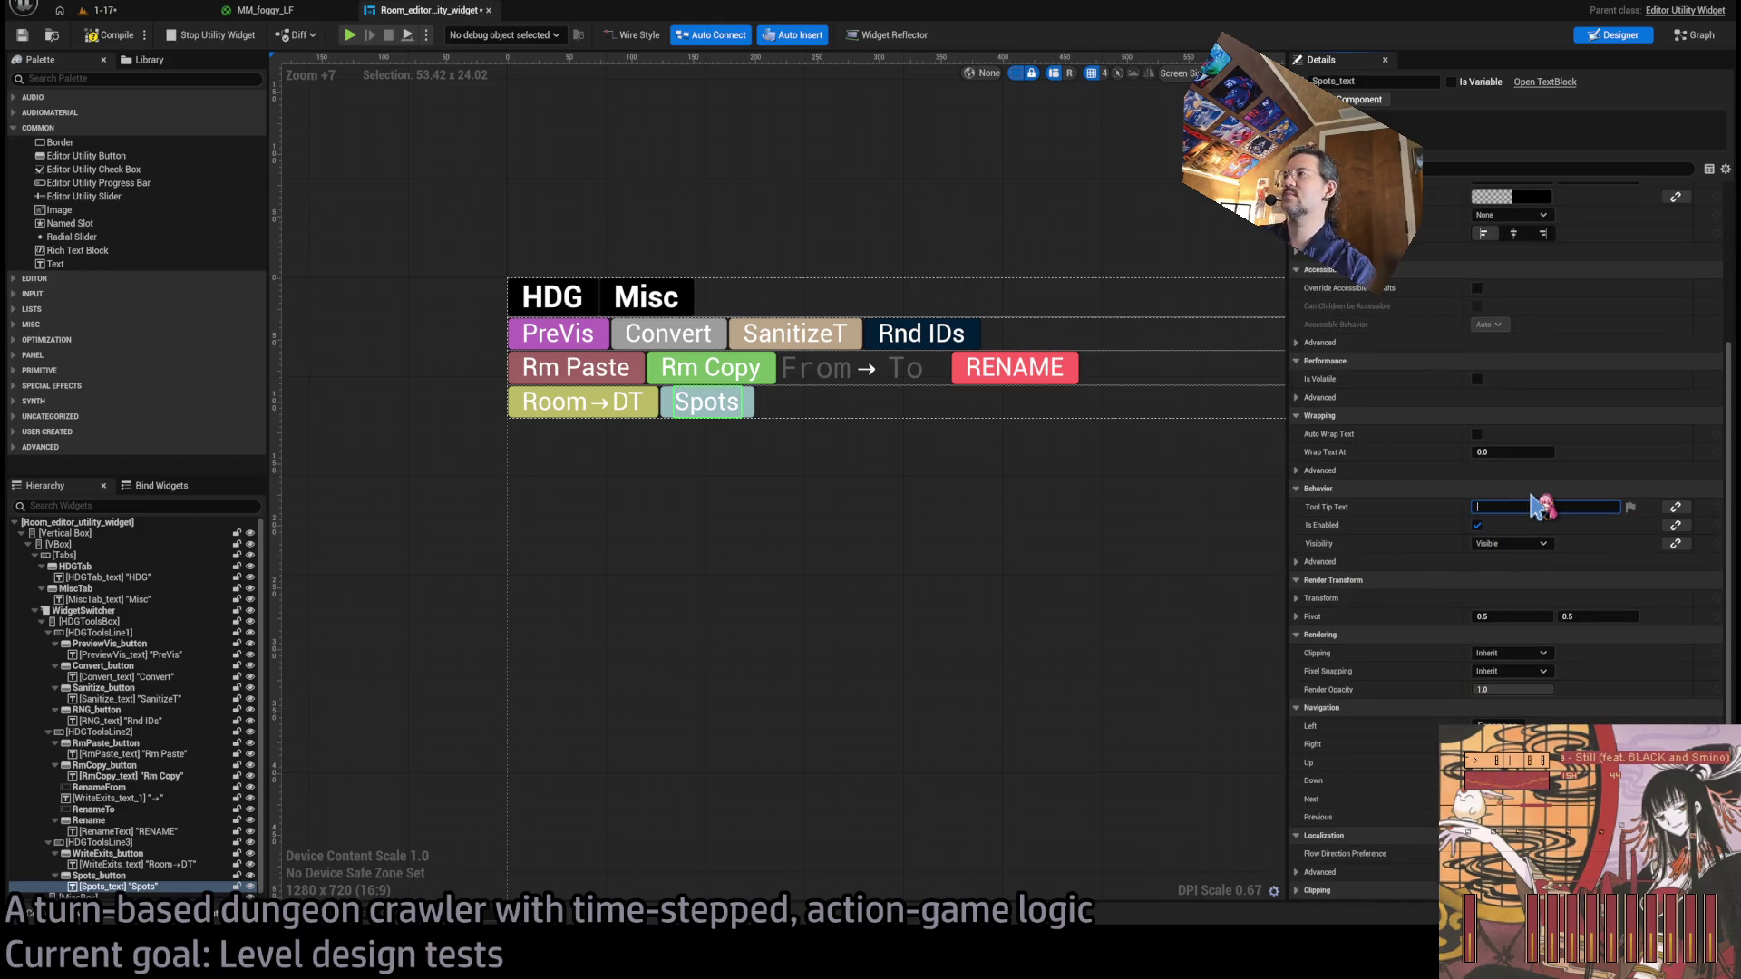
Set the Spots button's tooltip to 'Splits an omni light into two spotlights'.
left_click(756, 408)
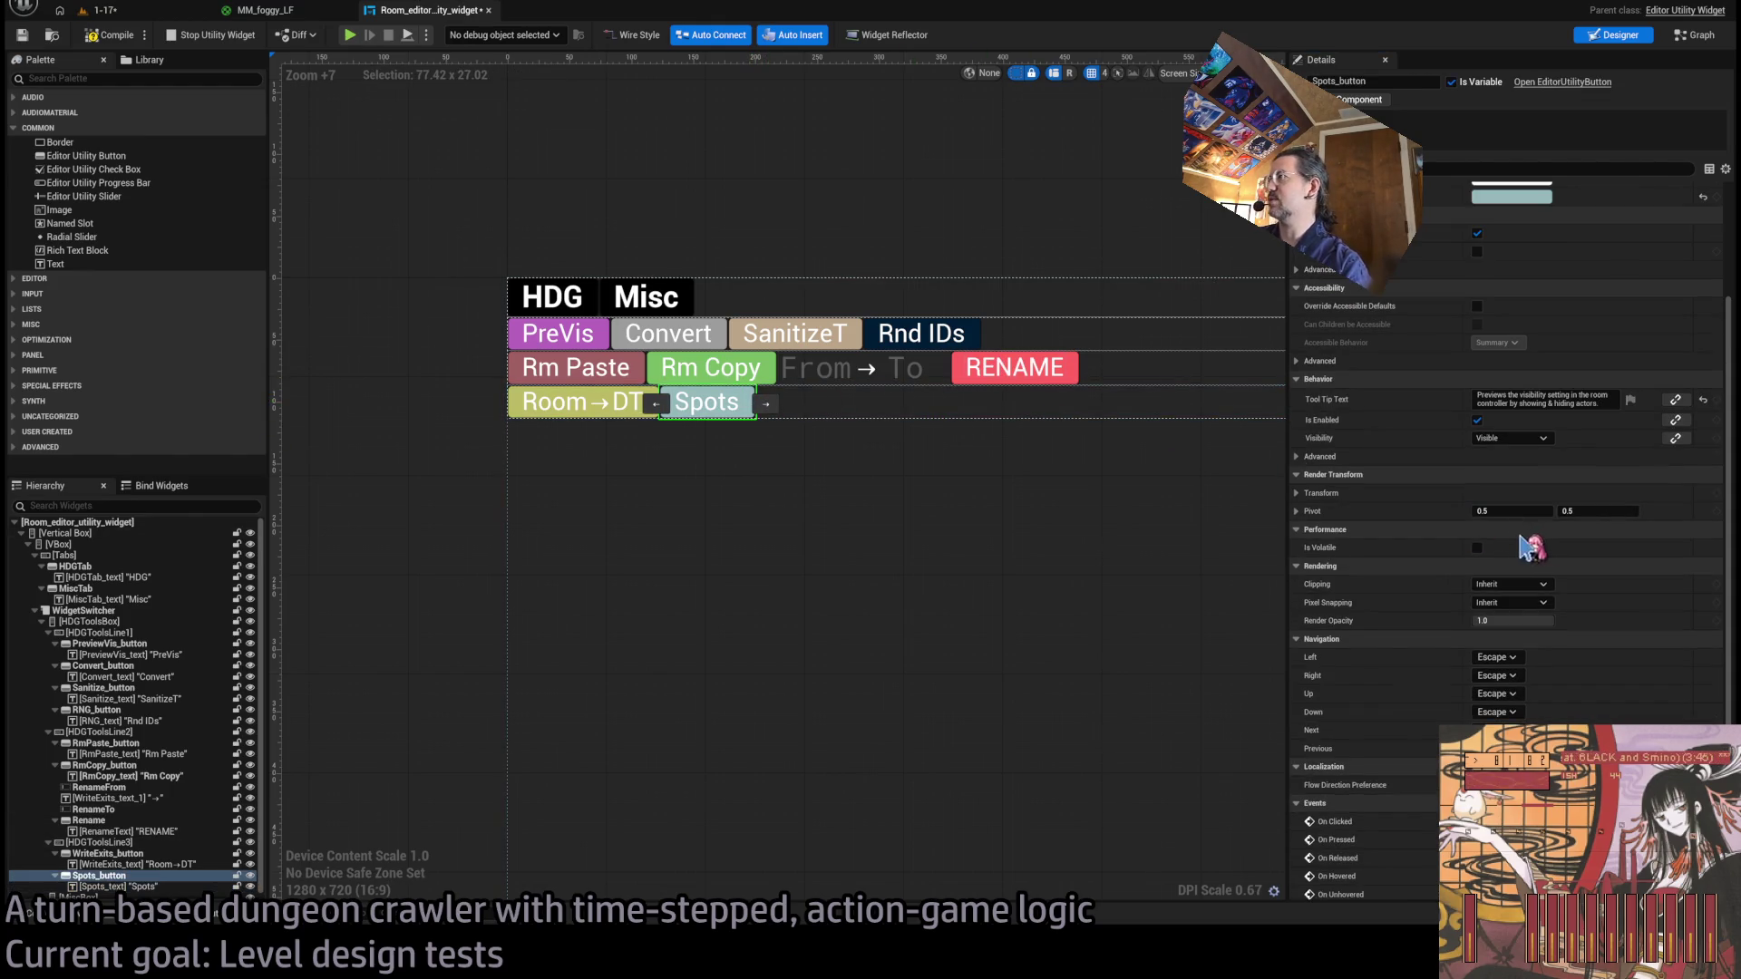
left_click(1566, 399)
type("Sp")
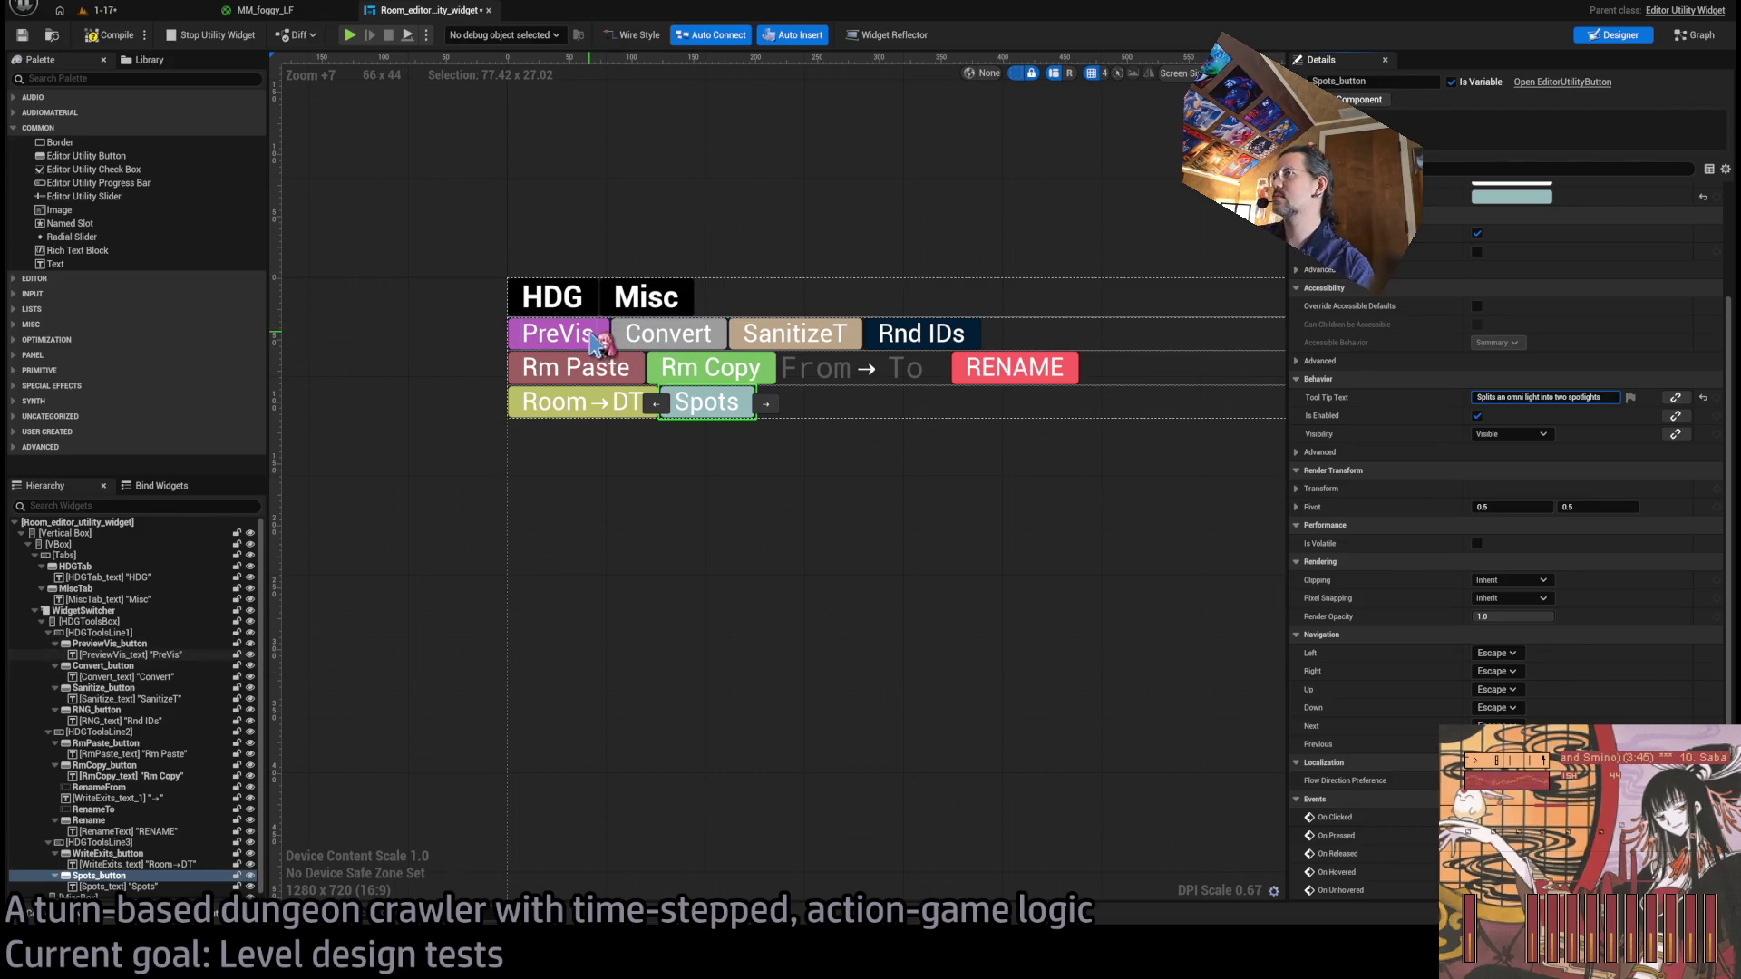
left_click(669, 336)
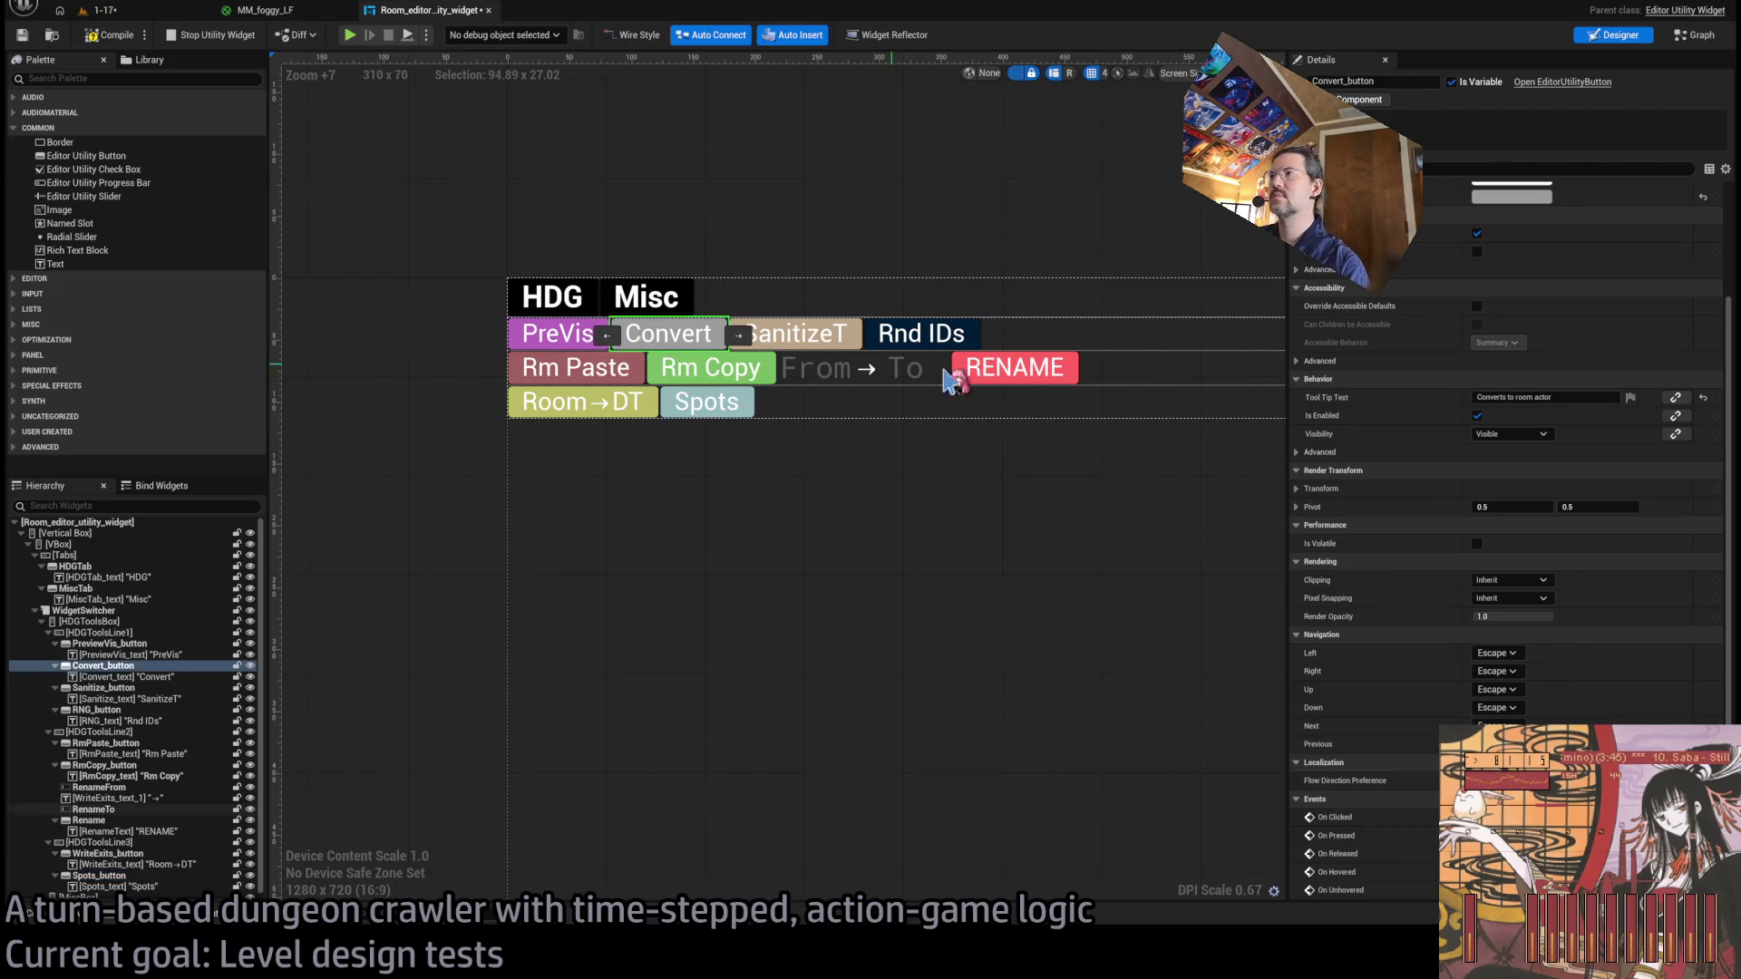
left_click(740, 409)
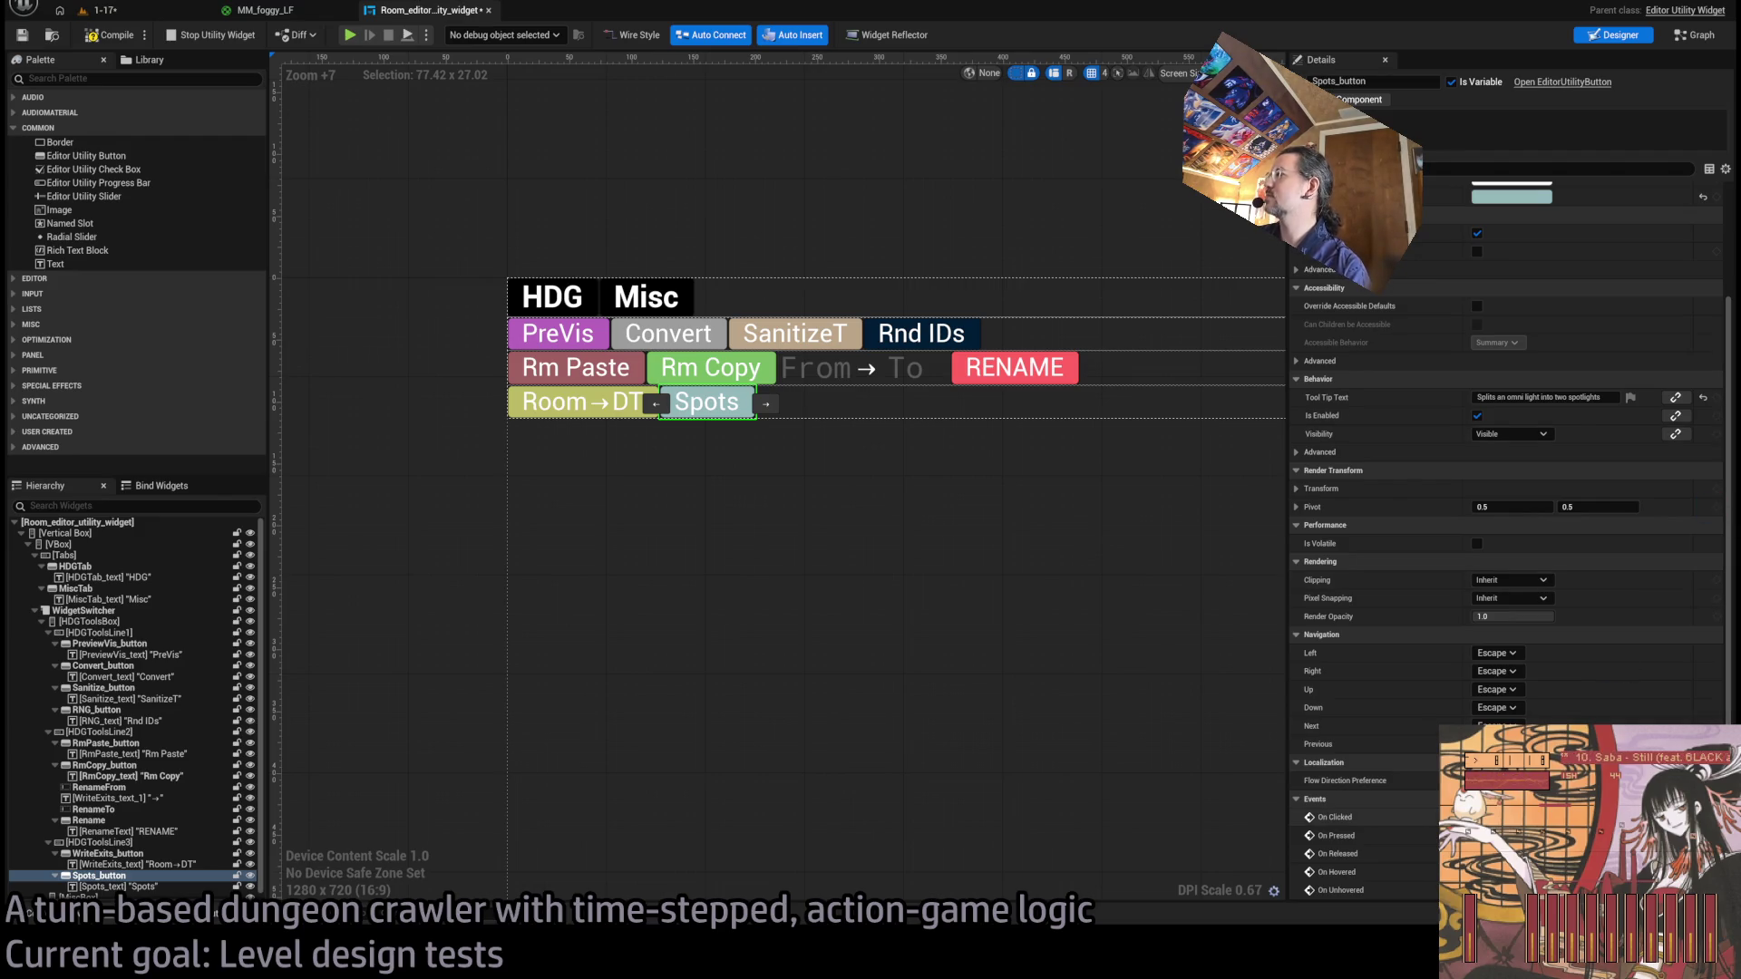
key("ctrl+shift+g")
scroll(884, 544, "down", 6)
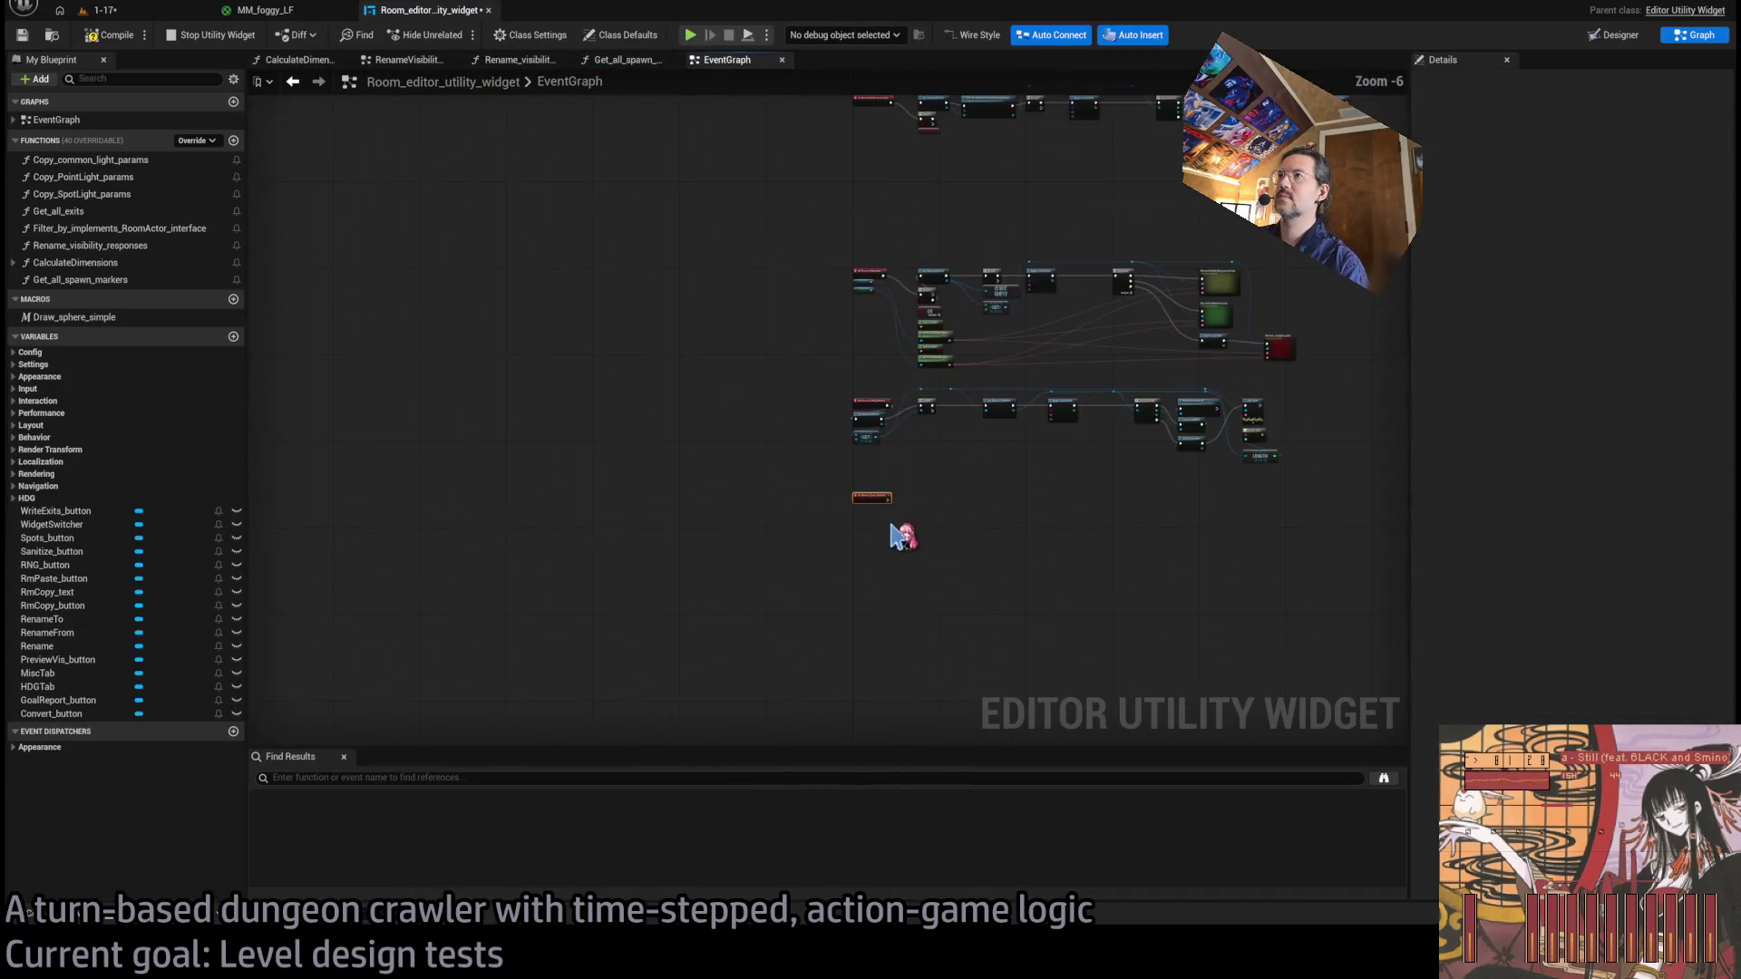
Select Convert_button in the Designer and zoom to its On Pressed chain in the EventGraph.
scroll(801, 378, "up", 5)
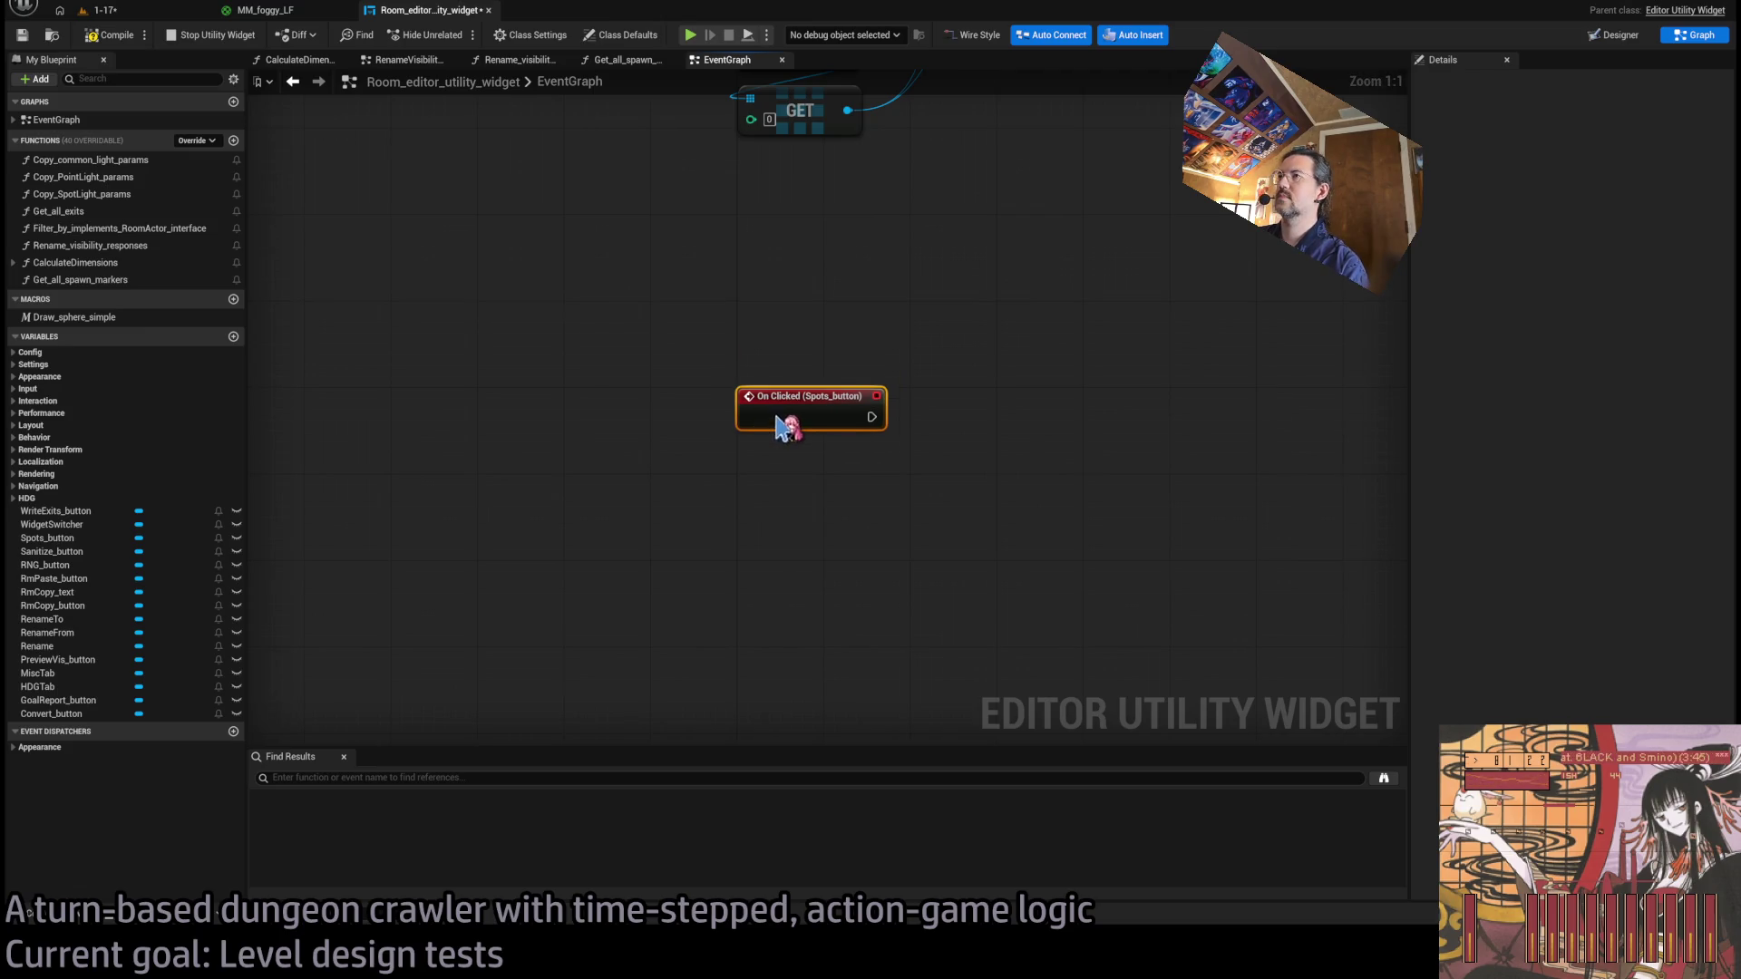
scroll(878, 376, "down", 3)
left_click(1628, 36)
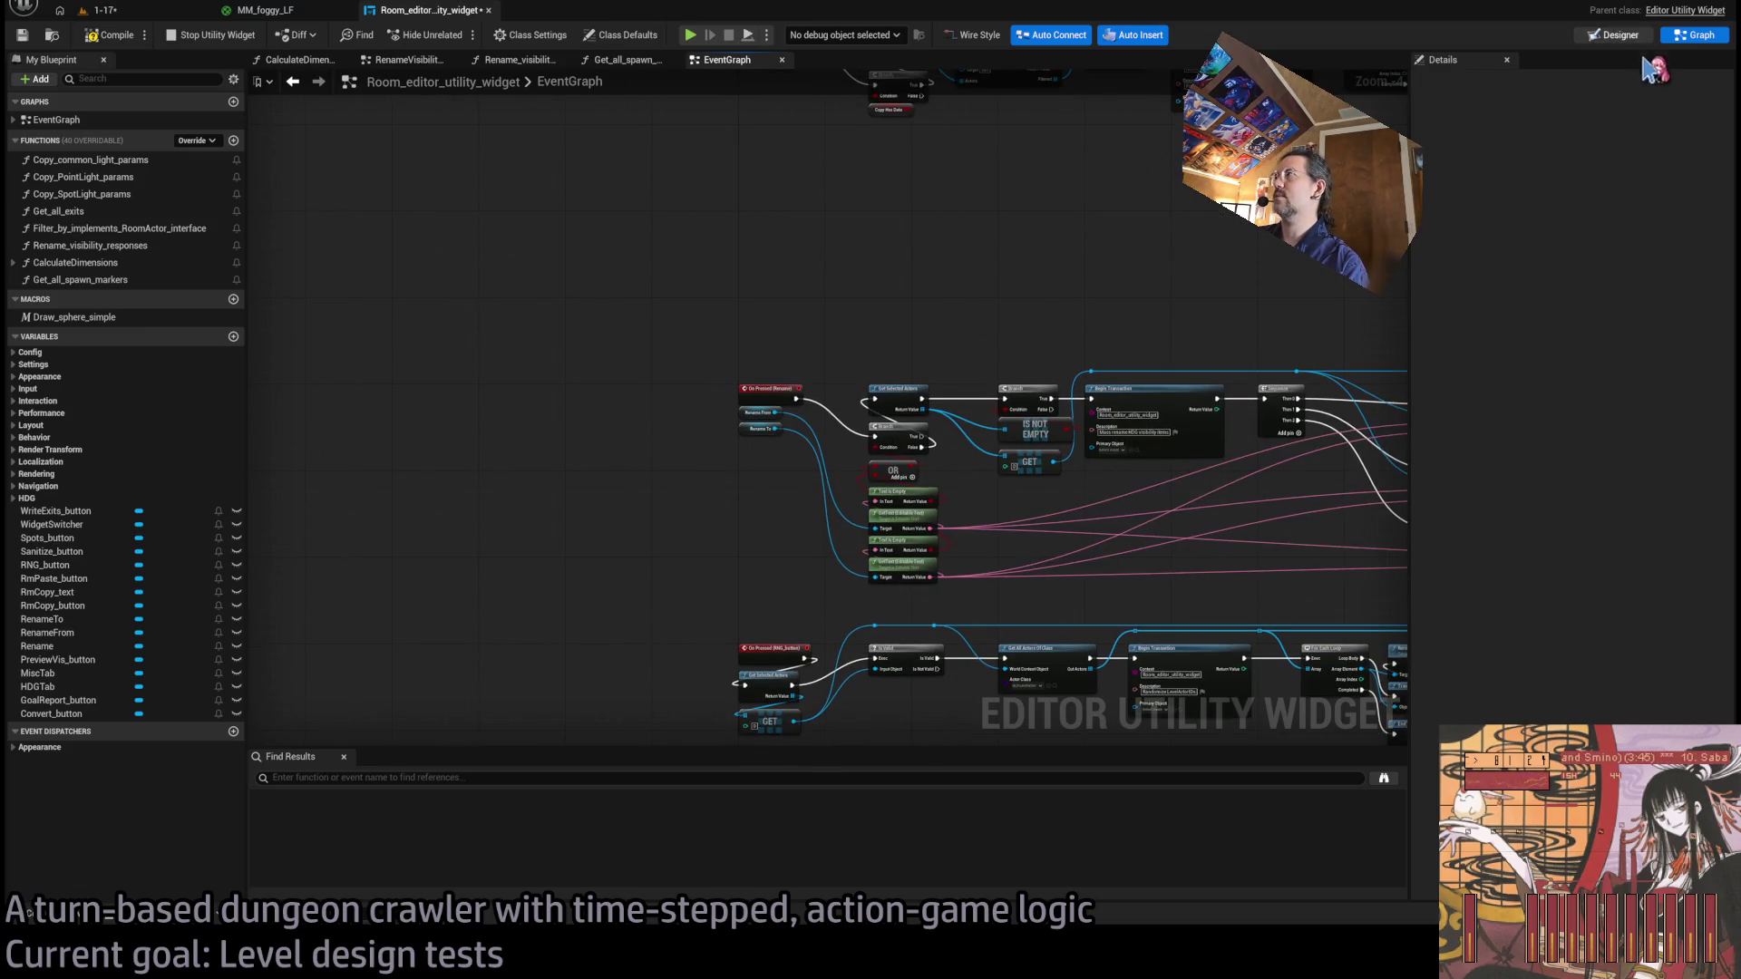
scroll(392, 264, "up", 10)
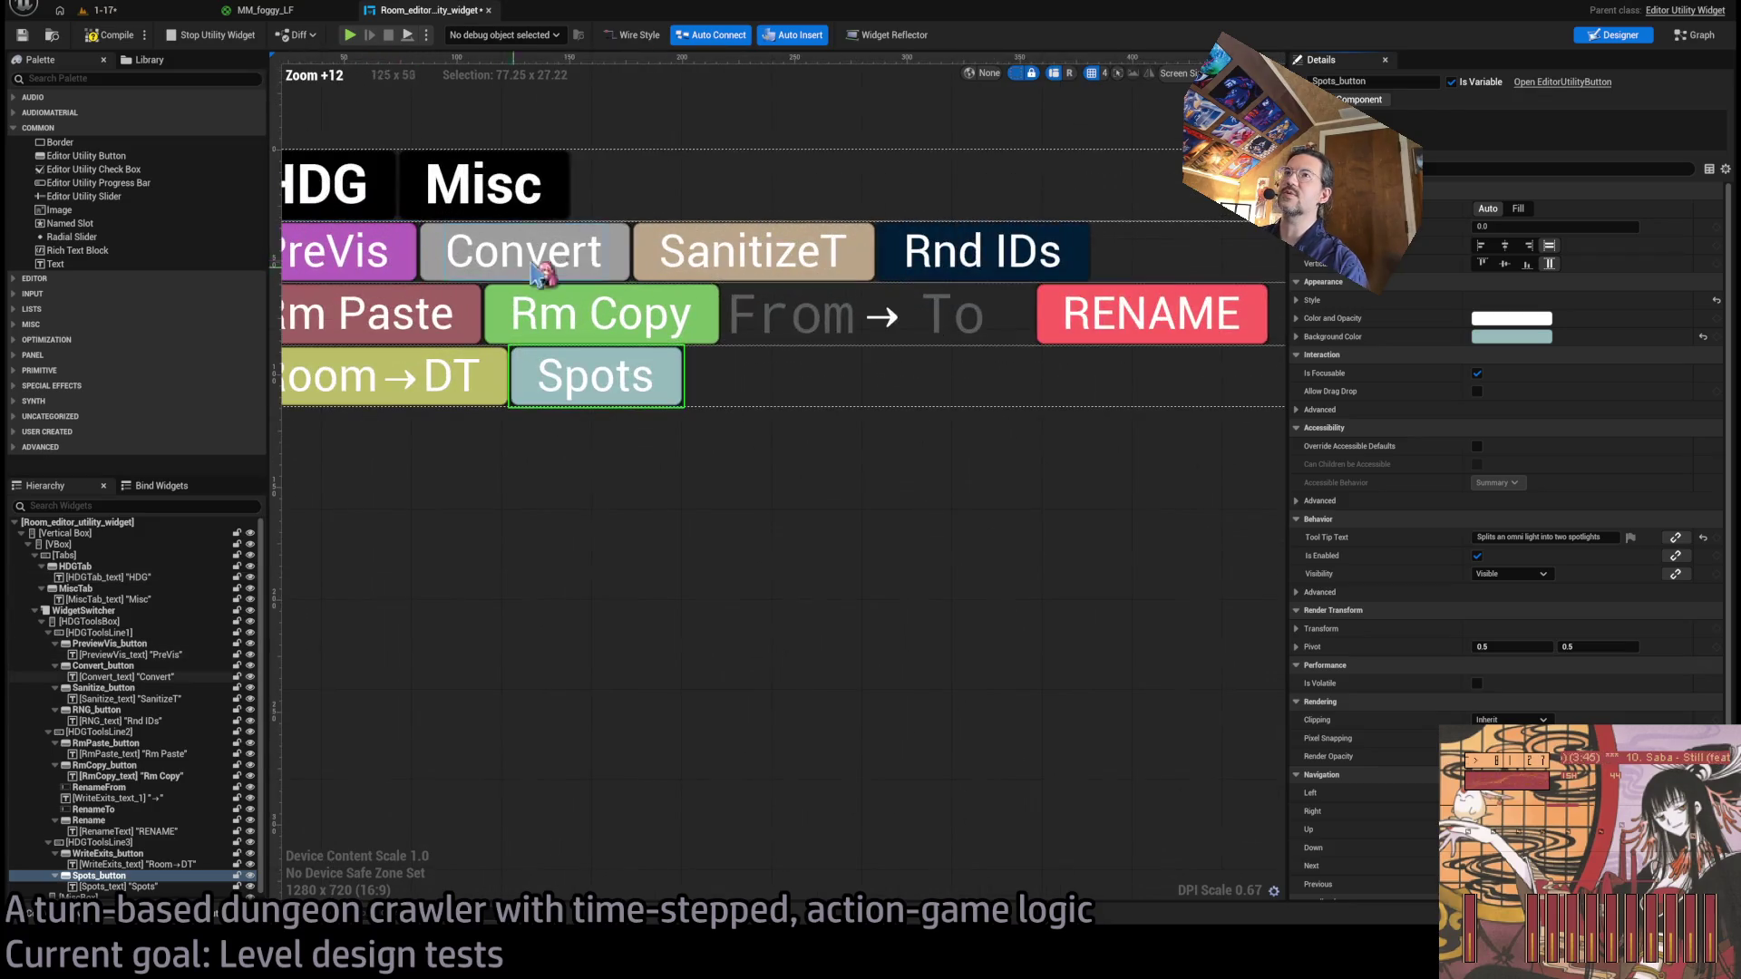
left_click(414, 226)
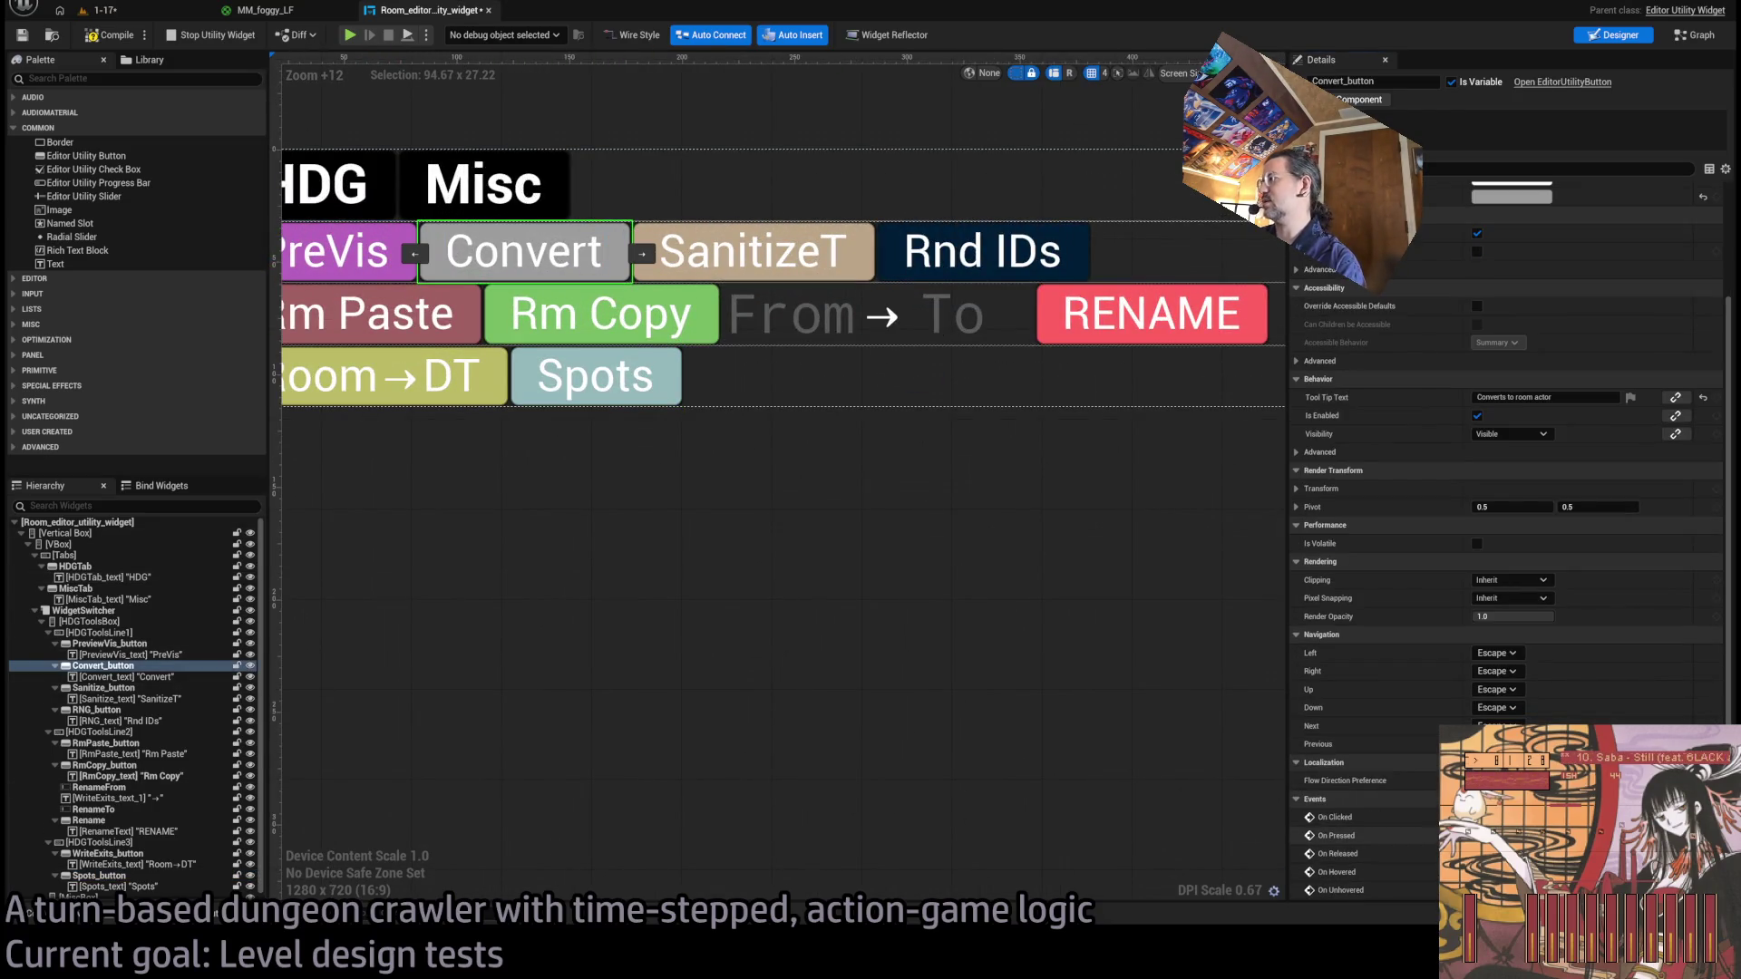
key("ctrl+Tab")
scroll(873, 428, "up", 3)
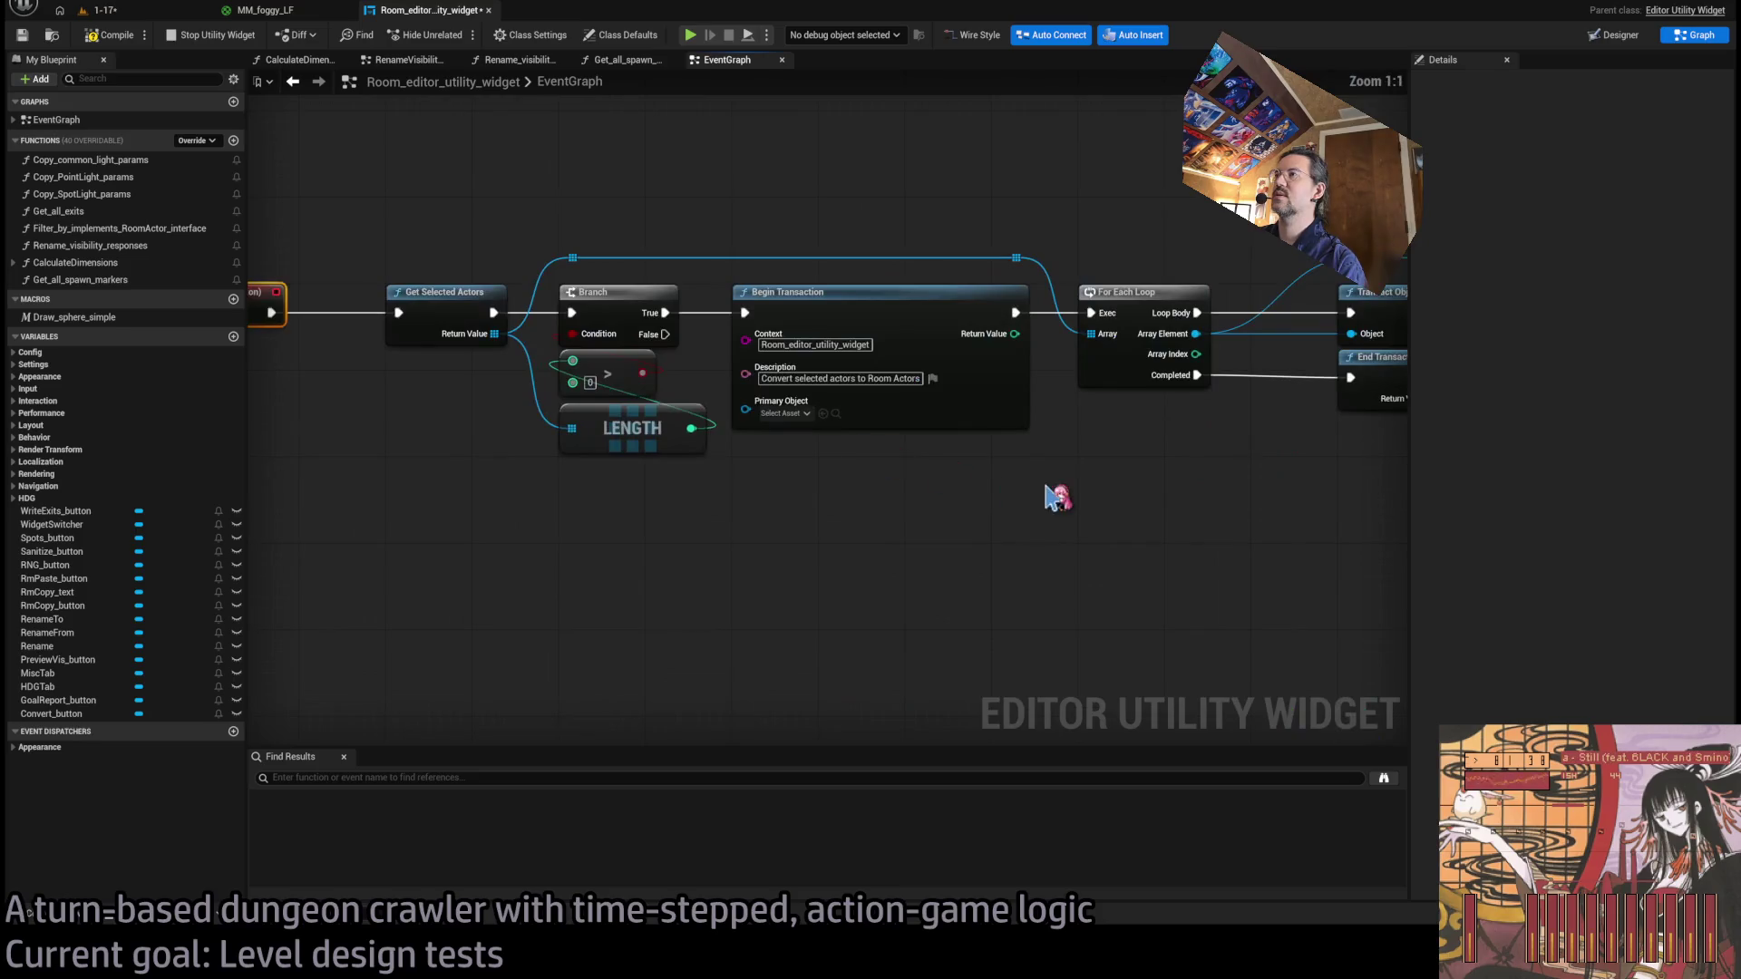
scroll(1049, 494, "up", 2)
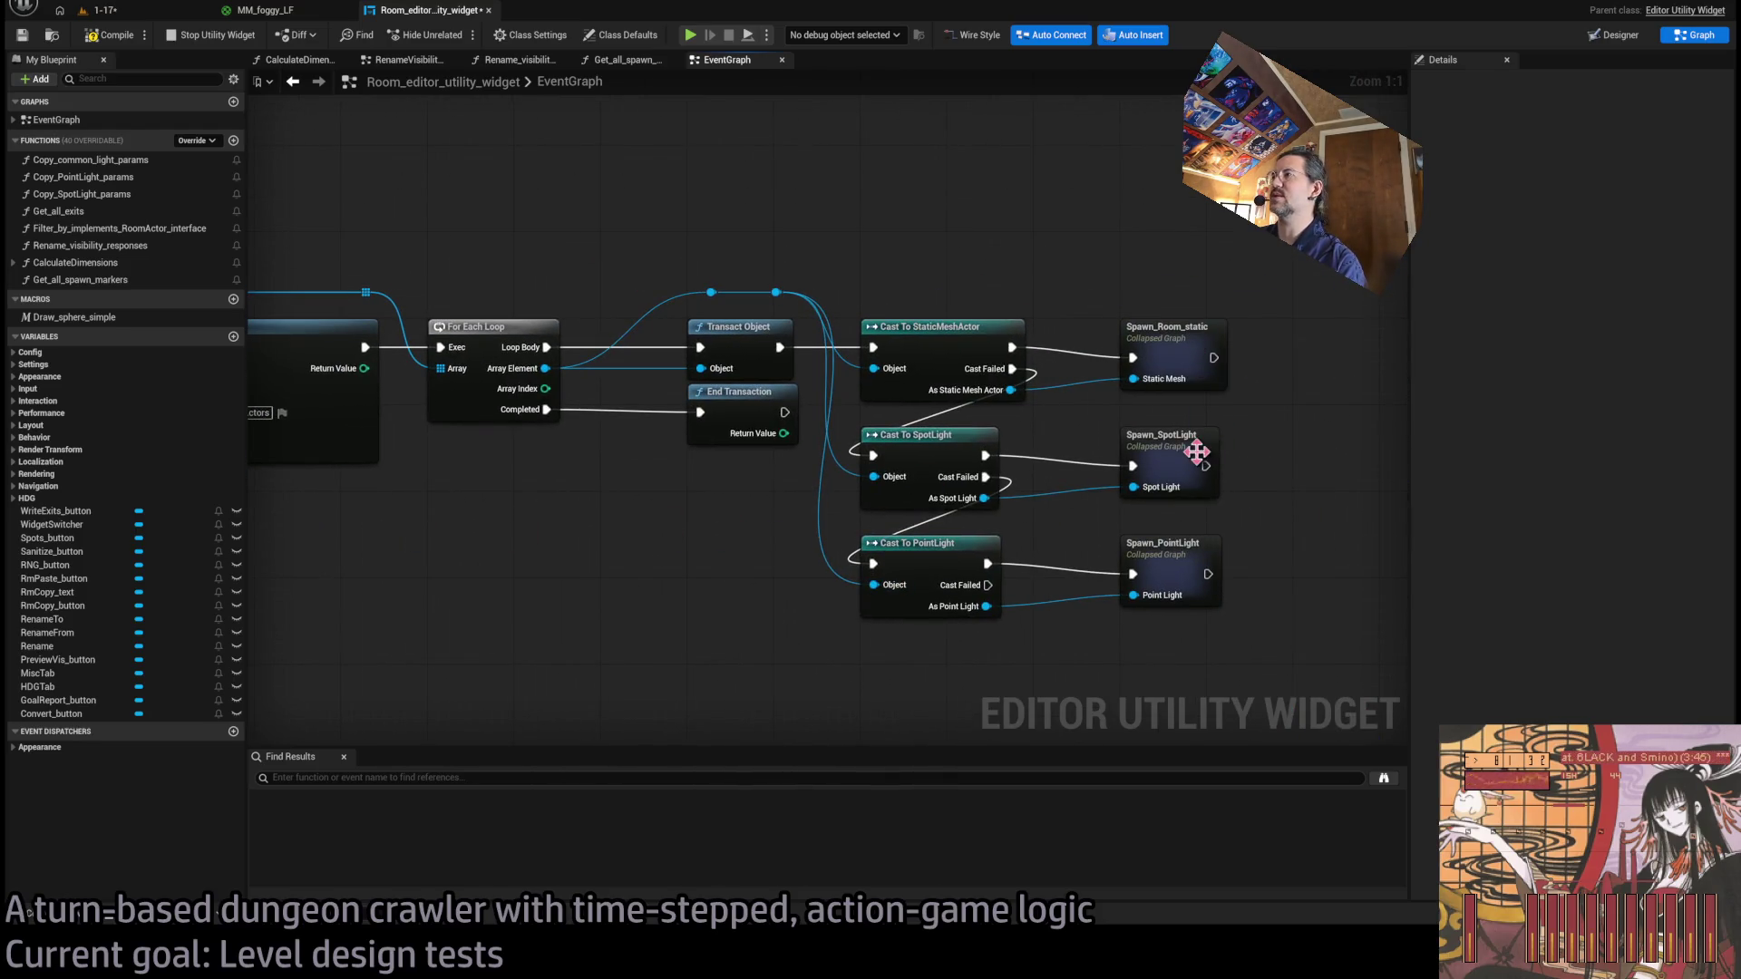
double_click(1191, 453)
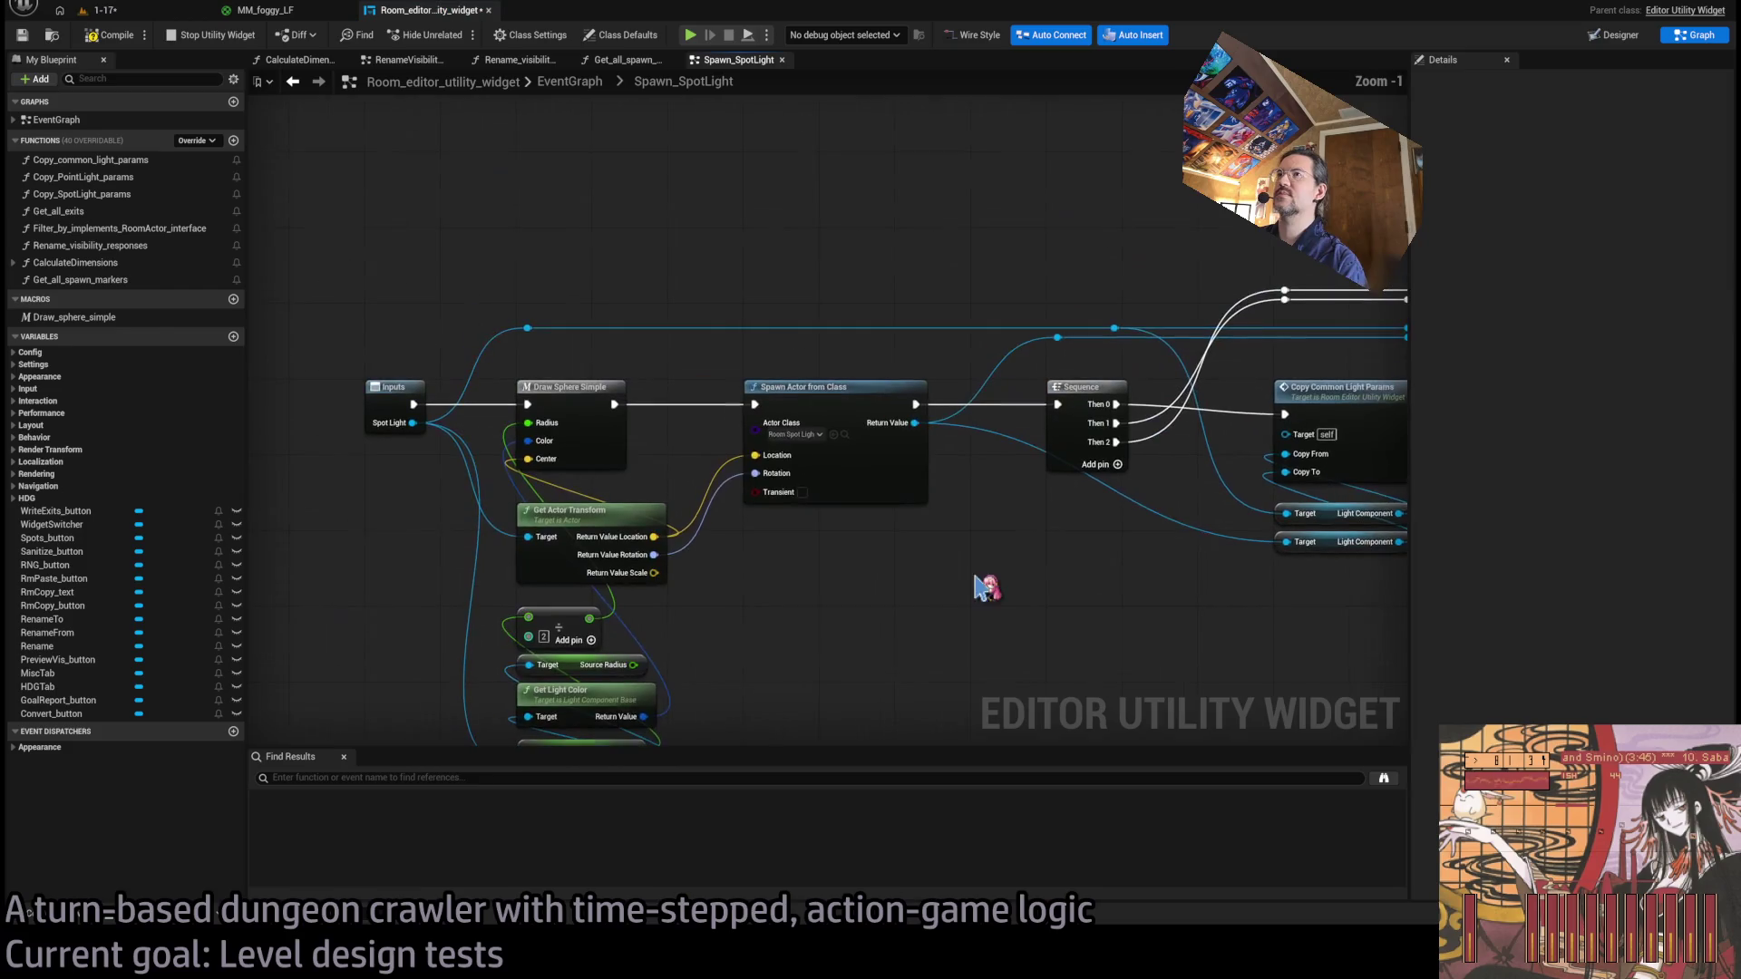
left_click_drag(898, 475, 879, 448)
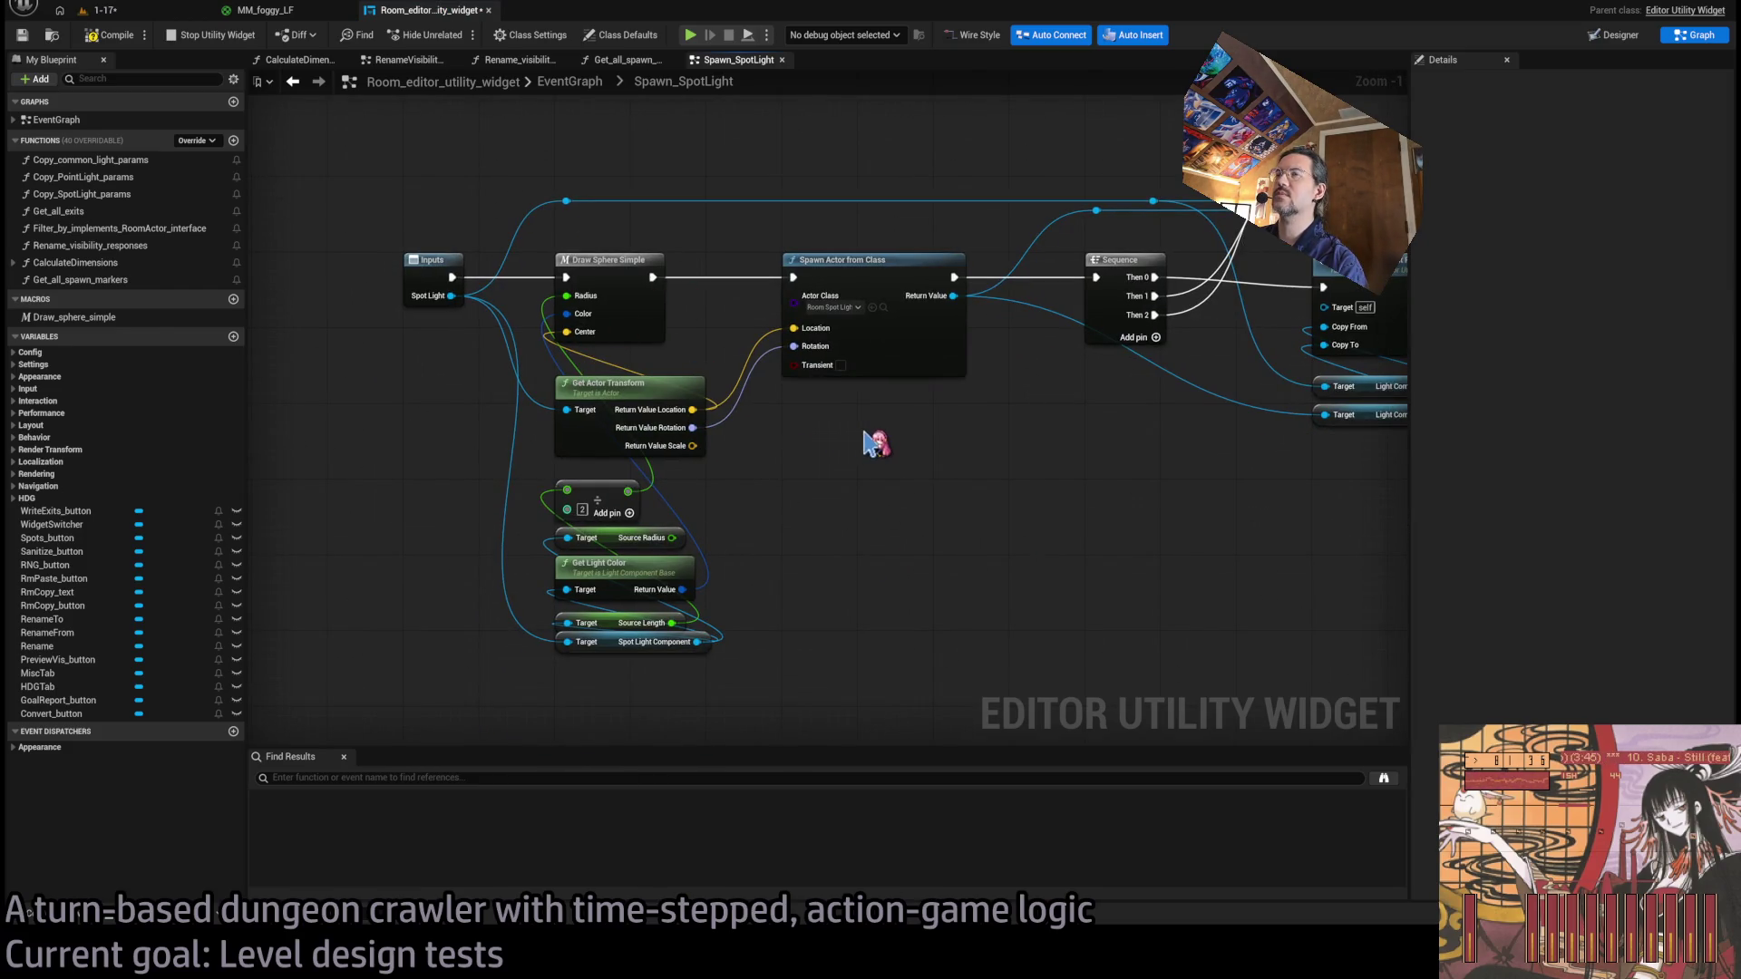
key("Home")
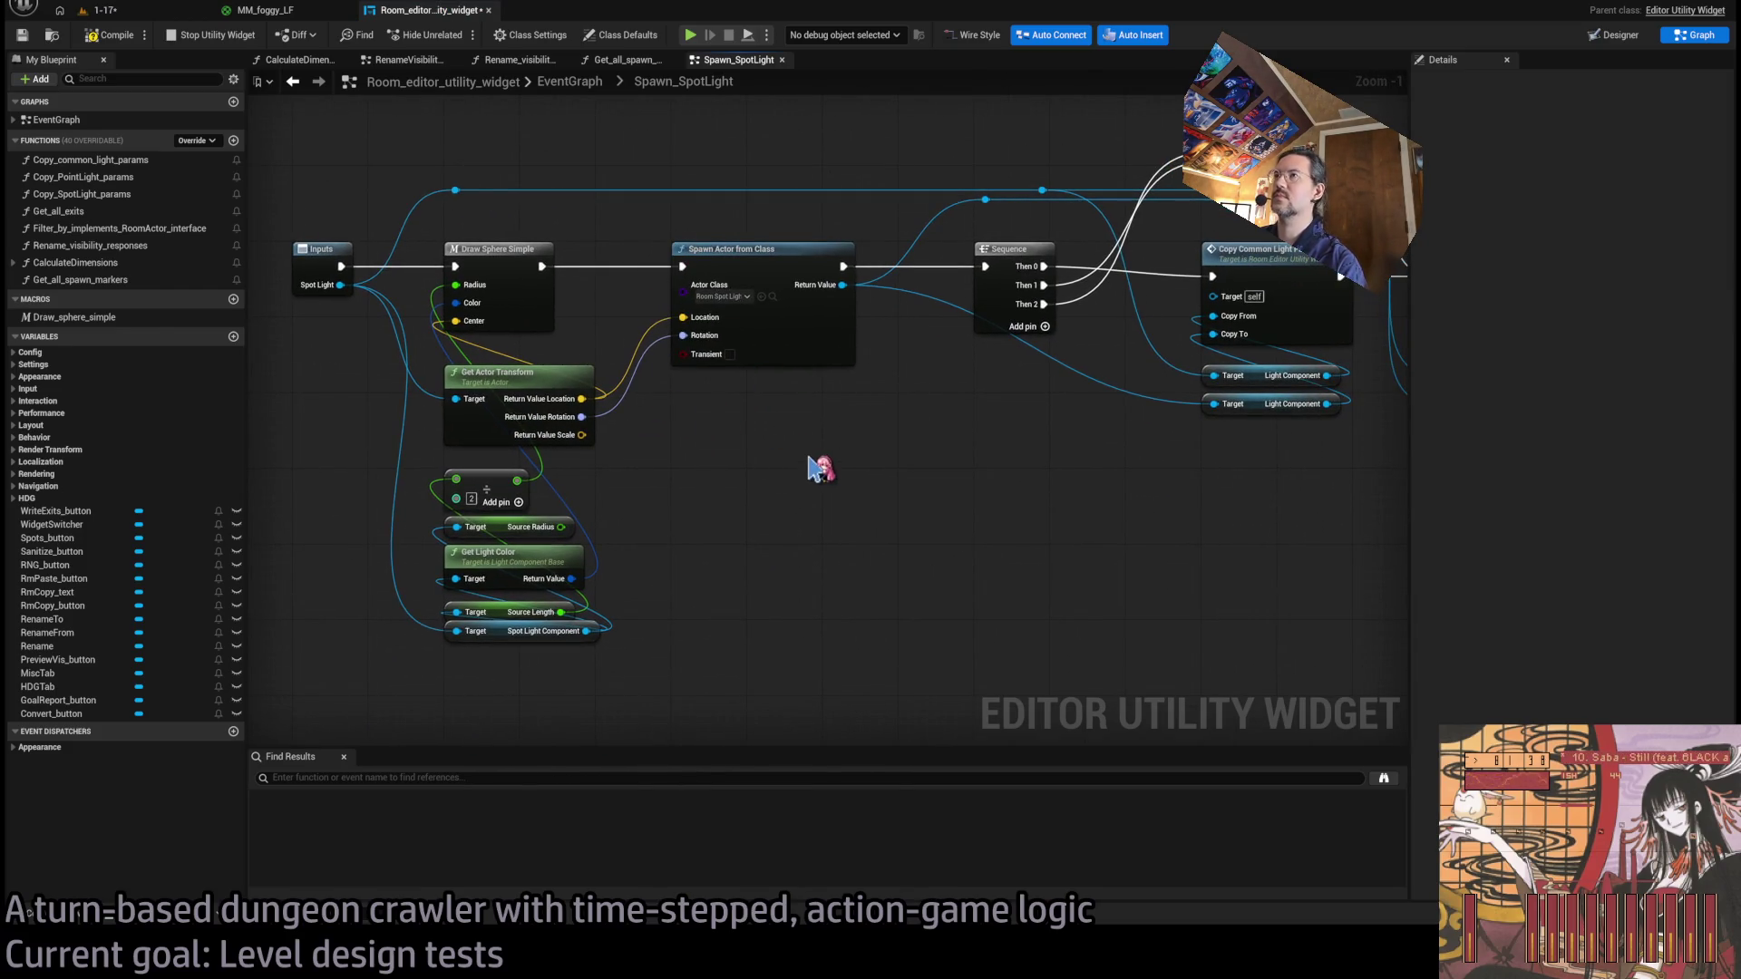
mouse_move(804, 262)
left_mouse_down()
mouse_move(828, 389)
mouse_move(580, 471)
left_mouse_up()
left_click_drag(562, 555, 772, 569)
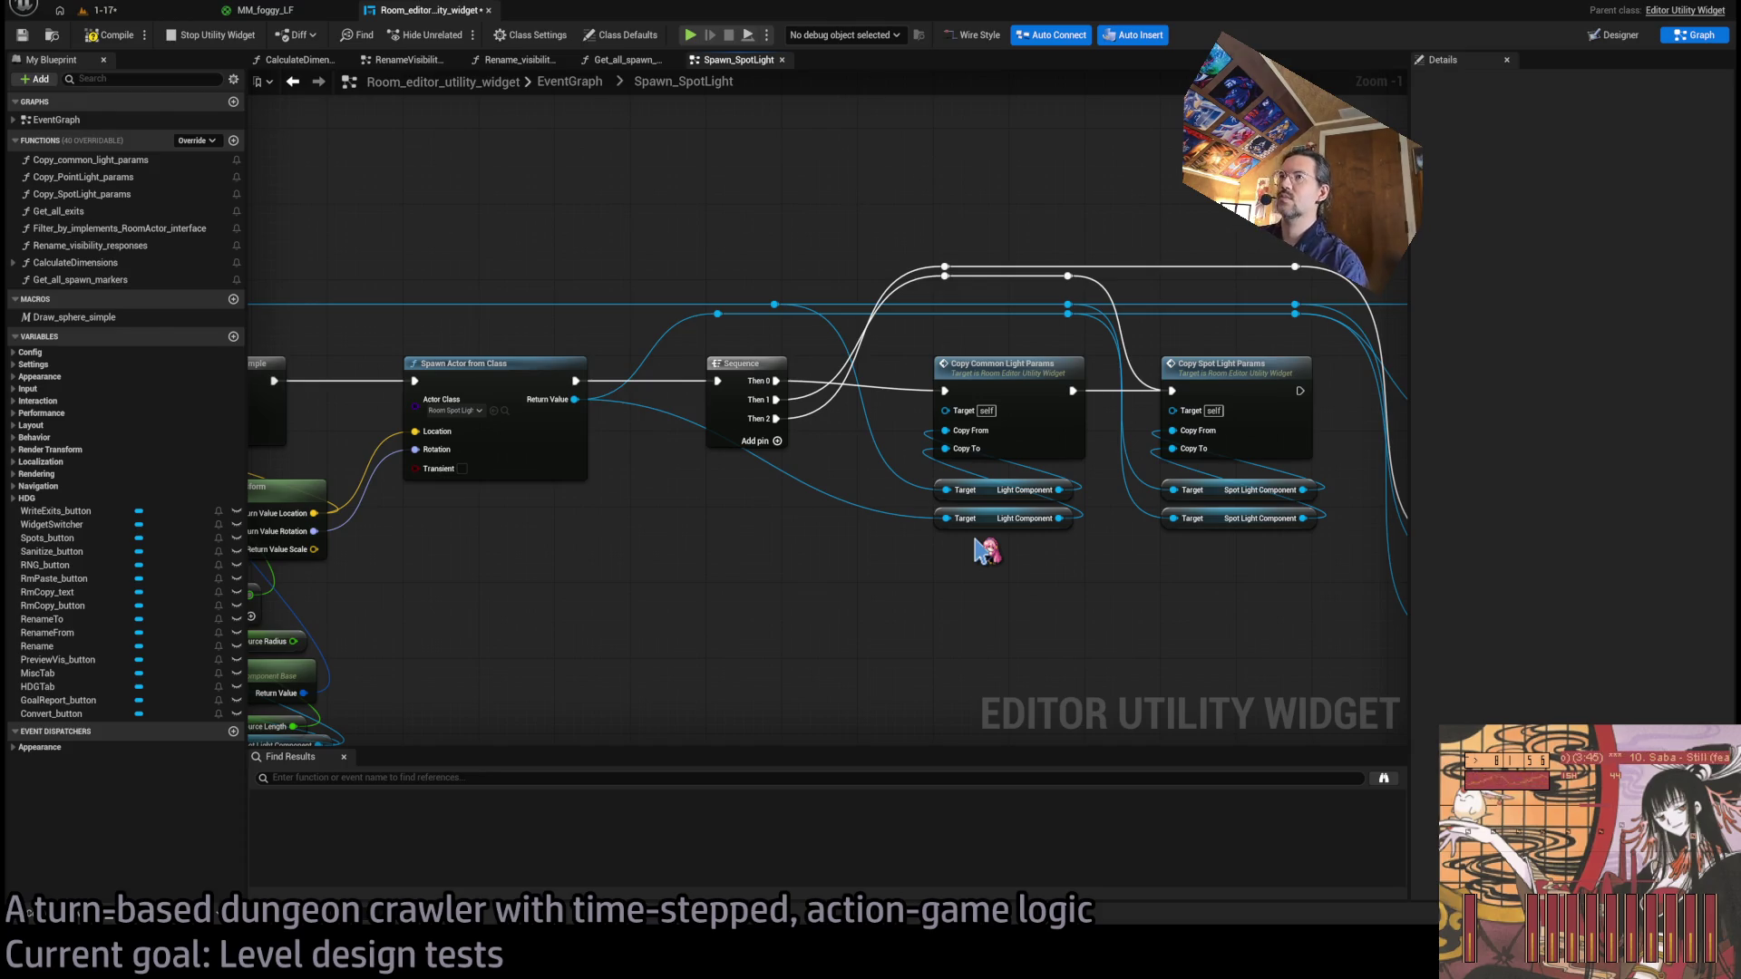
key("Home")
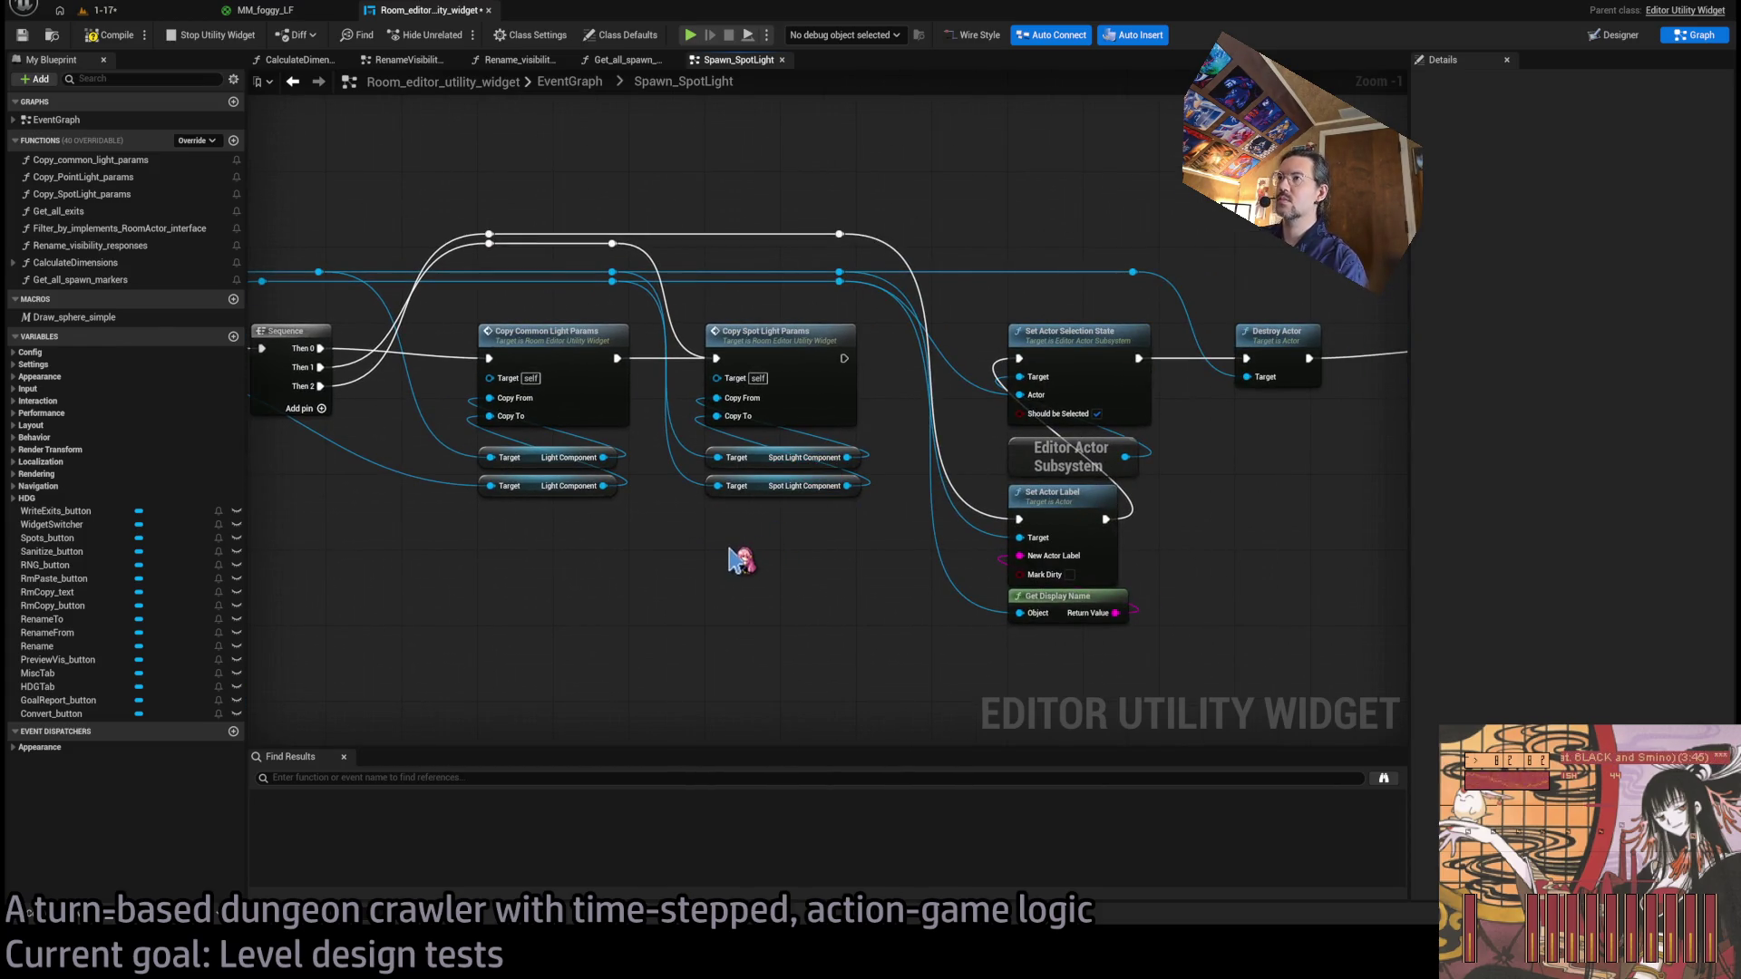
scroll(729, 474, "down", 4)
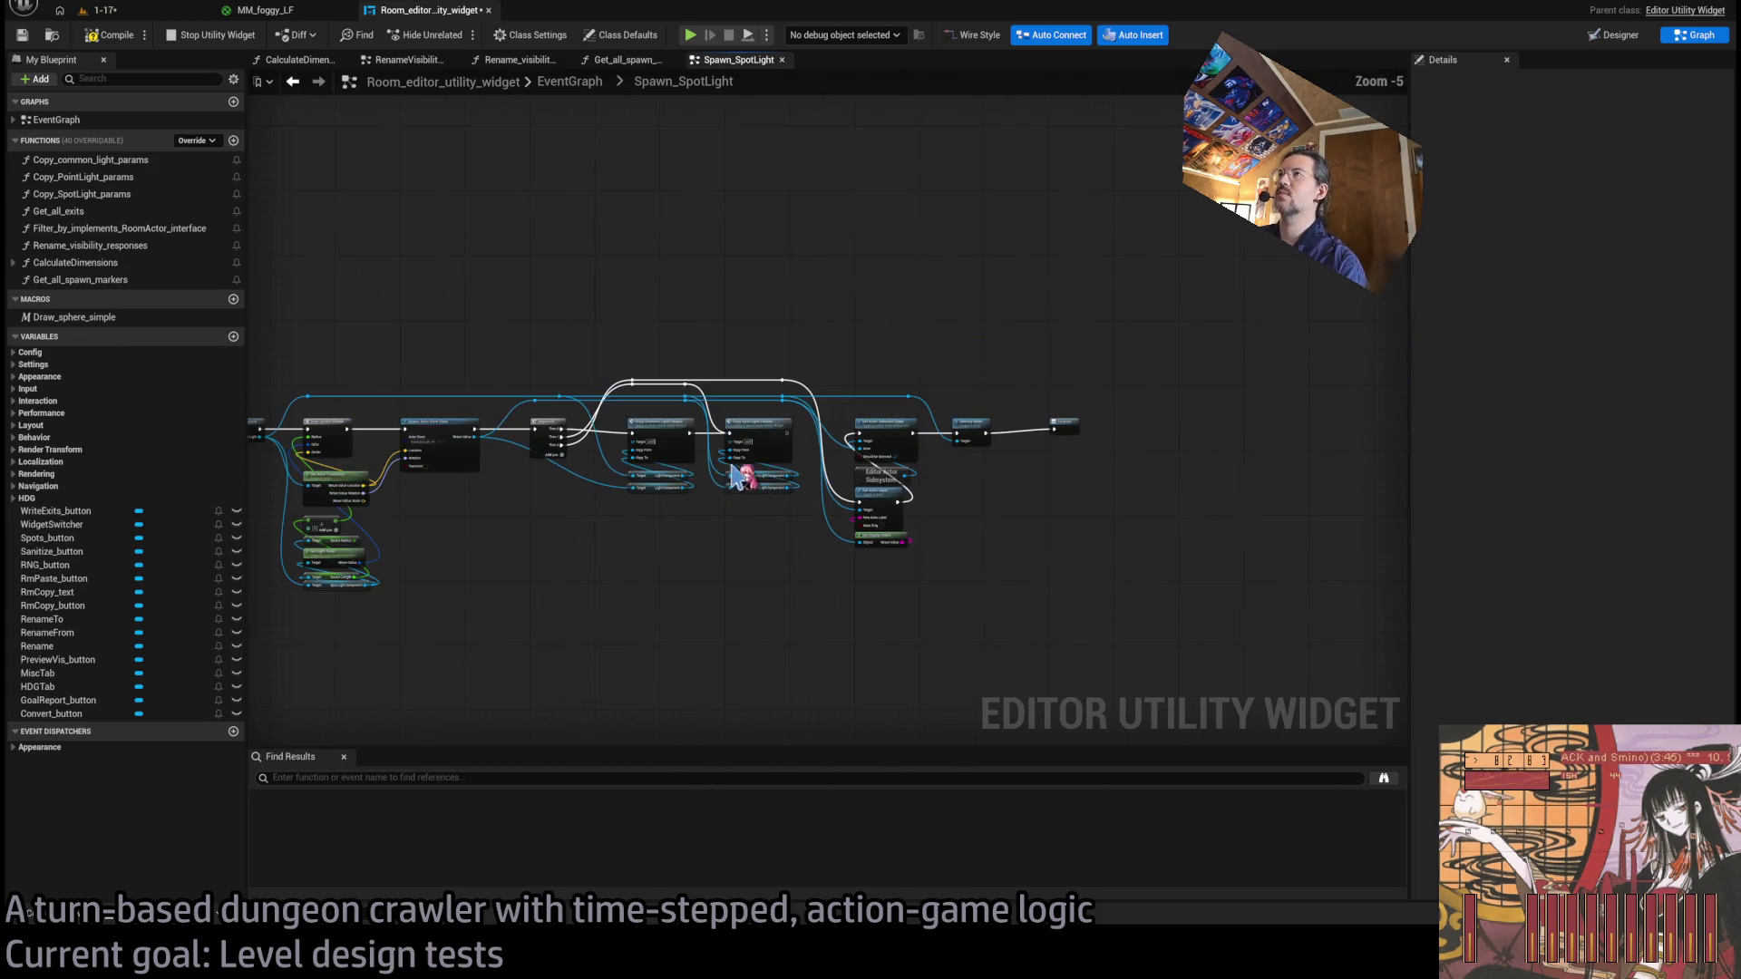
Return to the main EventGraph and bring the Convert event row into view.
left_click(581, 89)
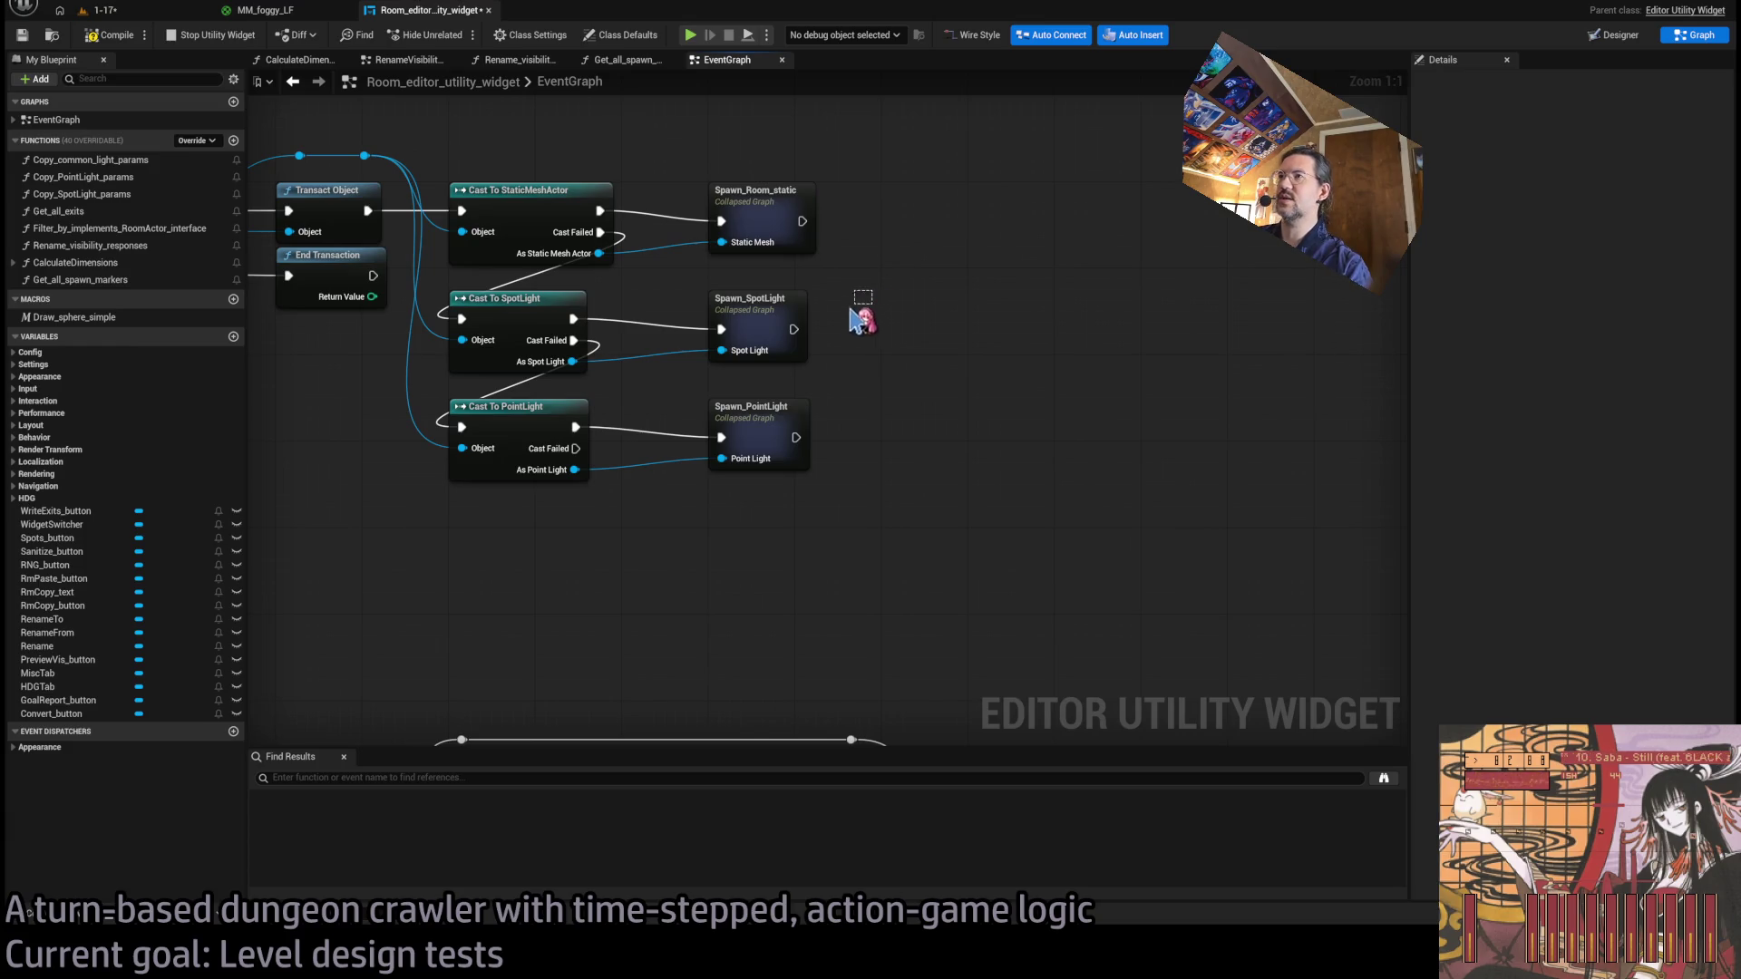
mouse_move(853, 313)
left_mouse_down()
mouse_move(803, 358)
mouse_move(805, 395)
left_mouse_up()
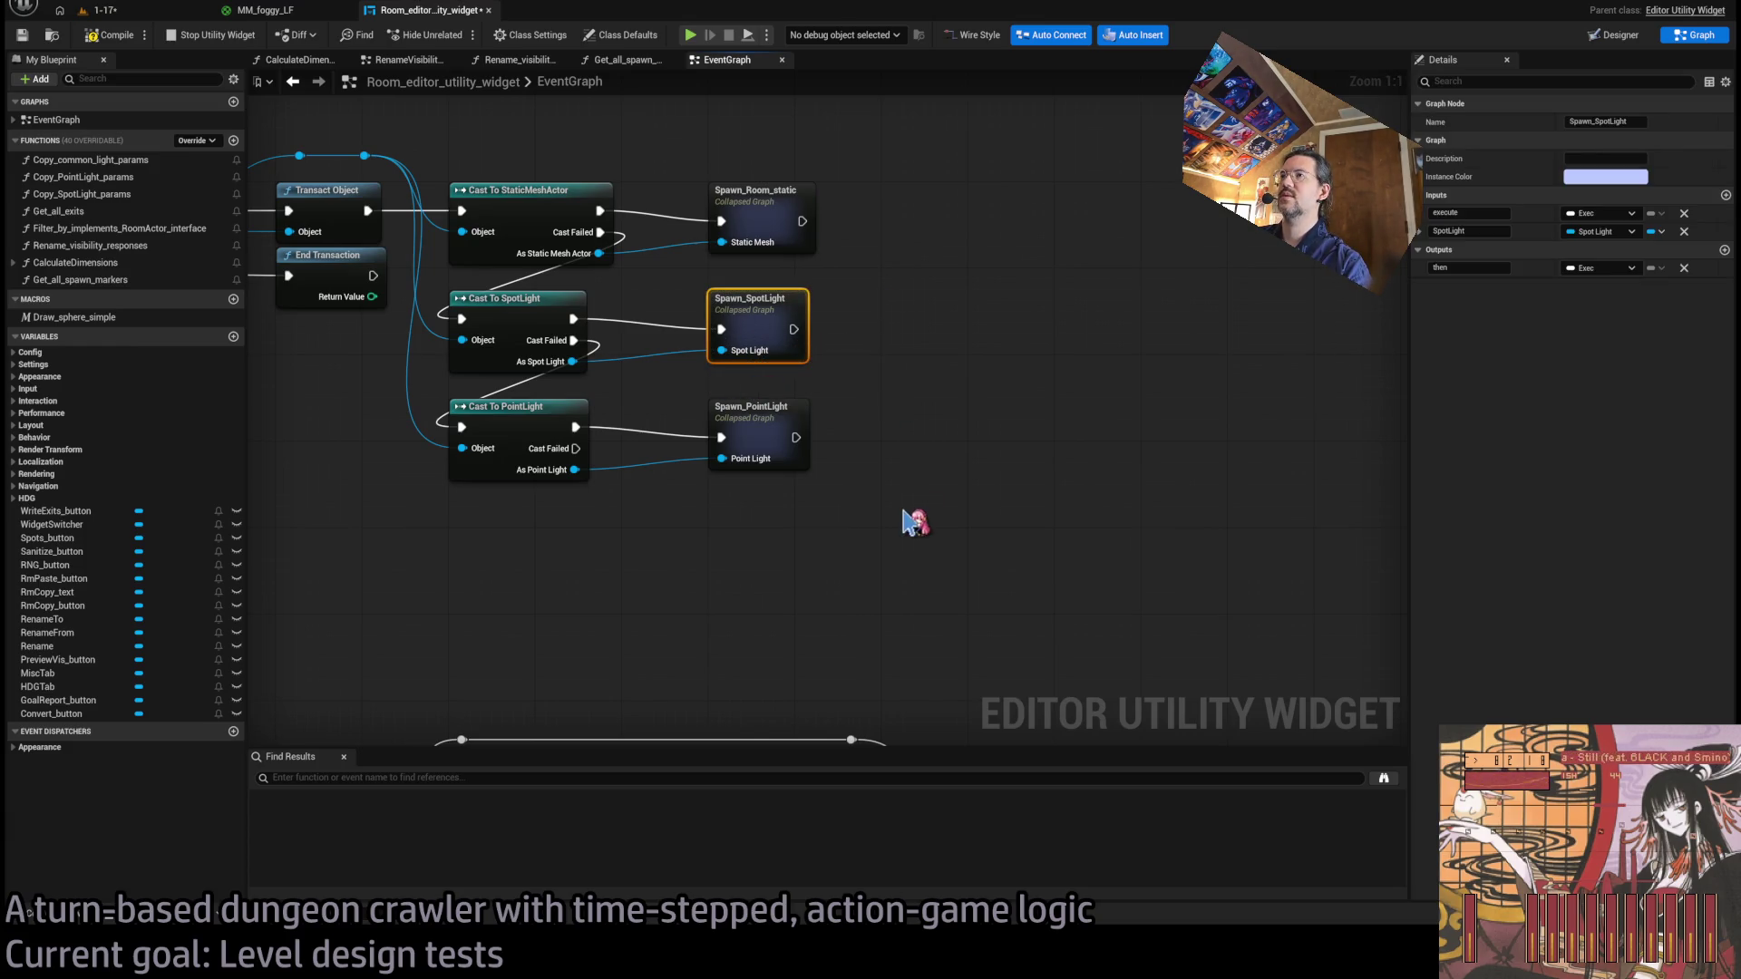
scroll(912, 523, "down", 12)
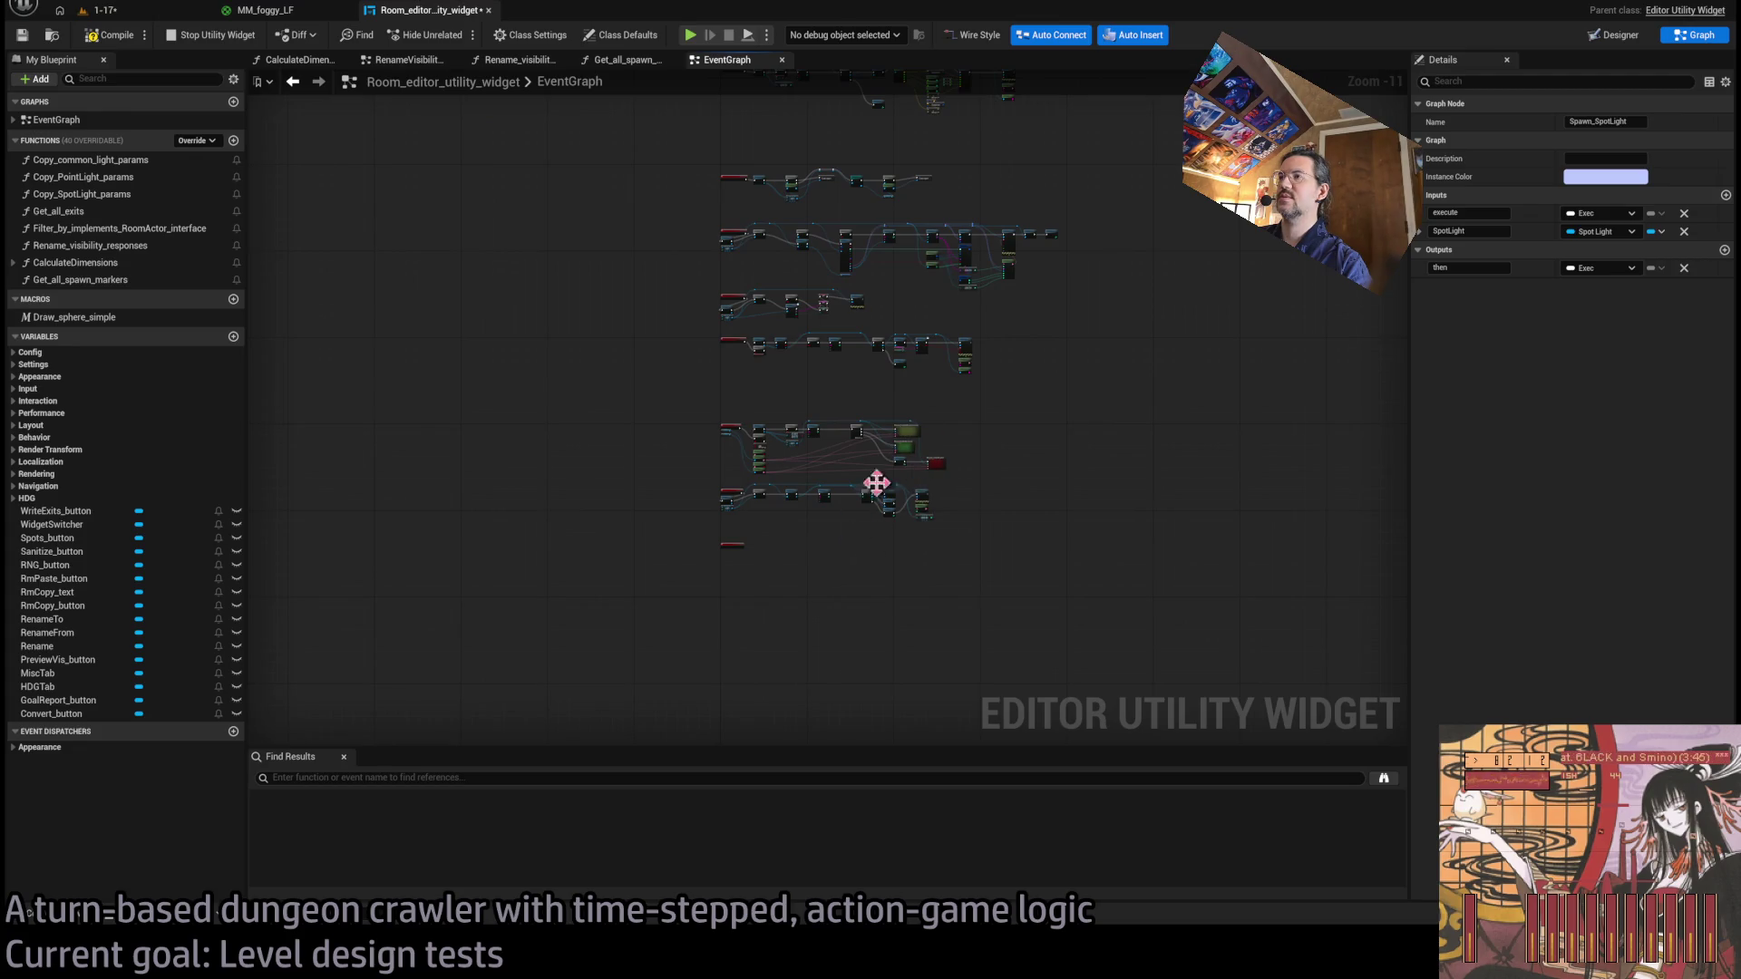
scroll(913, 481, "up", 12)
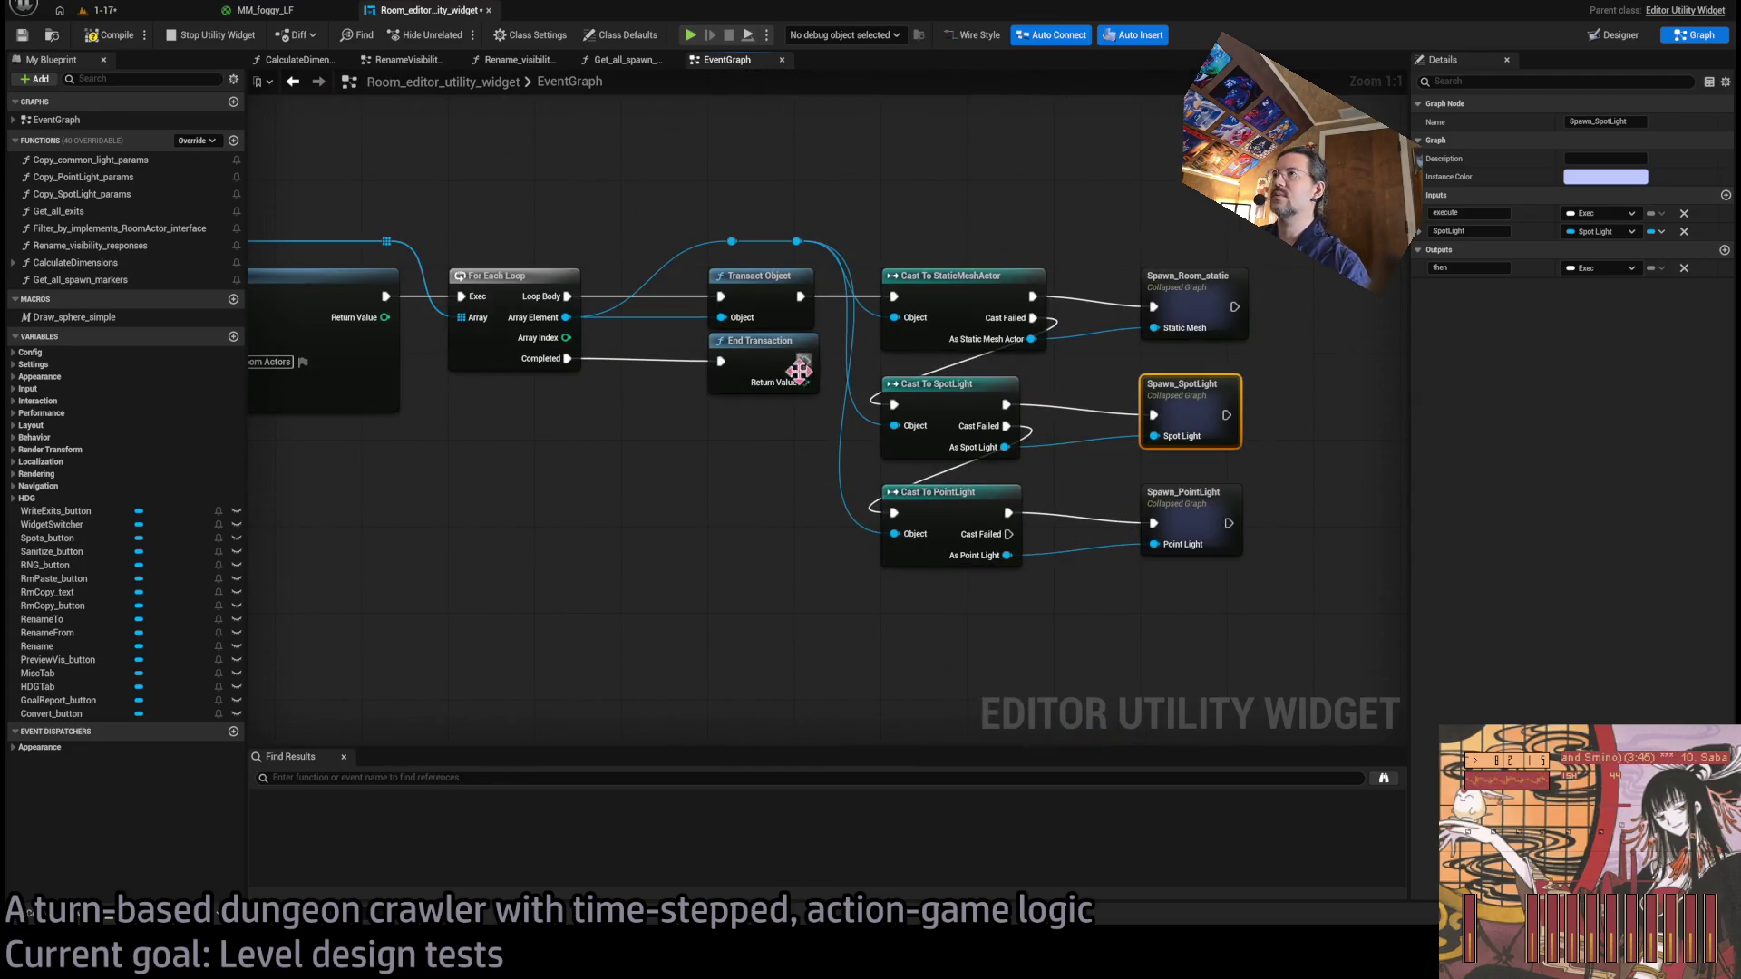
scroll(799, 370, "down", 4)
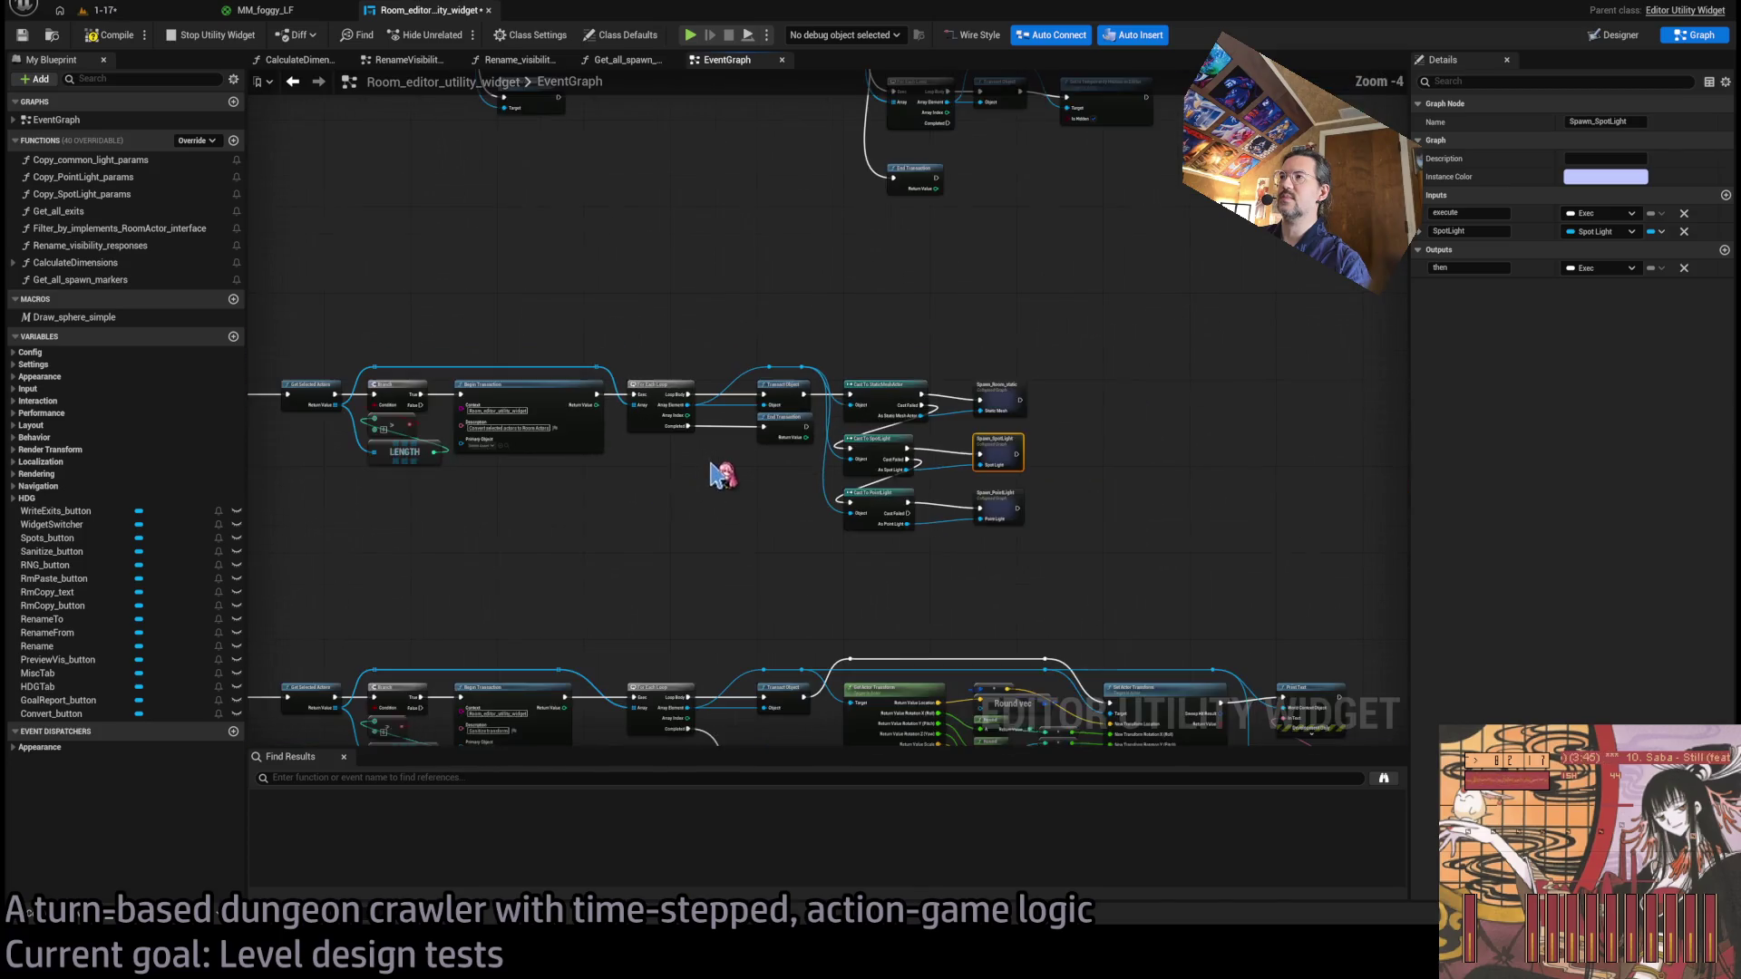
left_click_drag(717, 473, 866, 487)
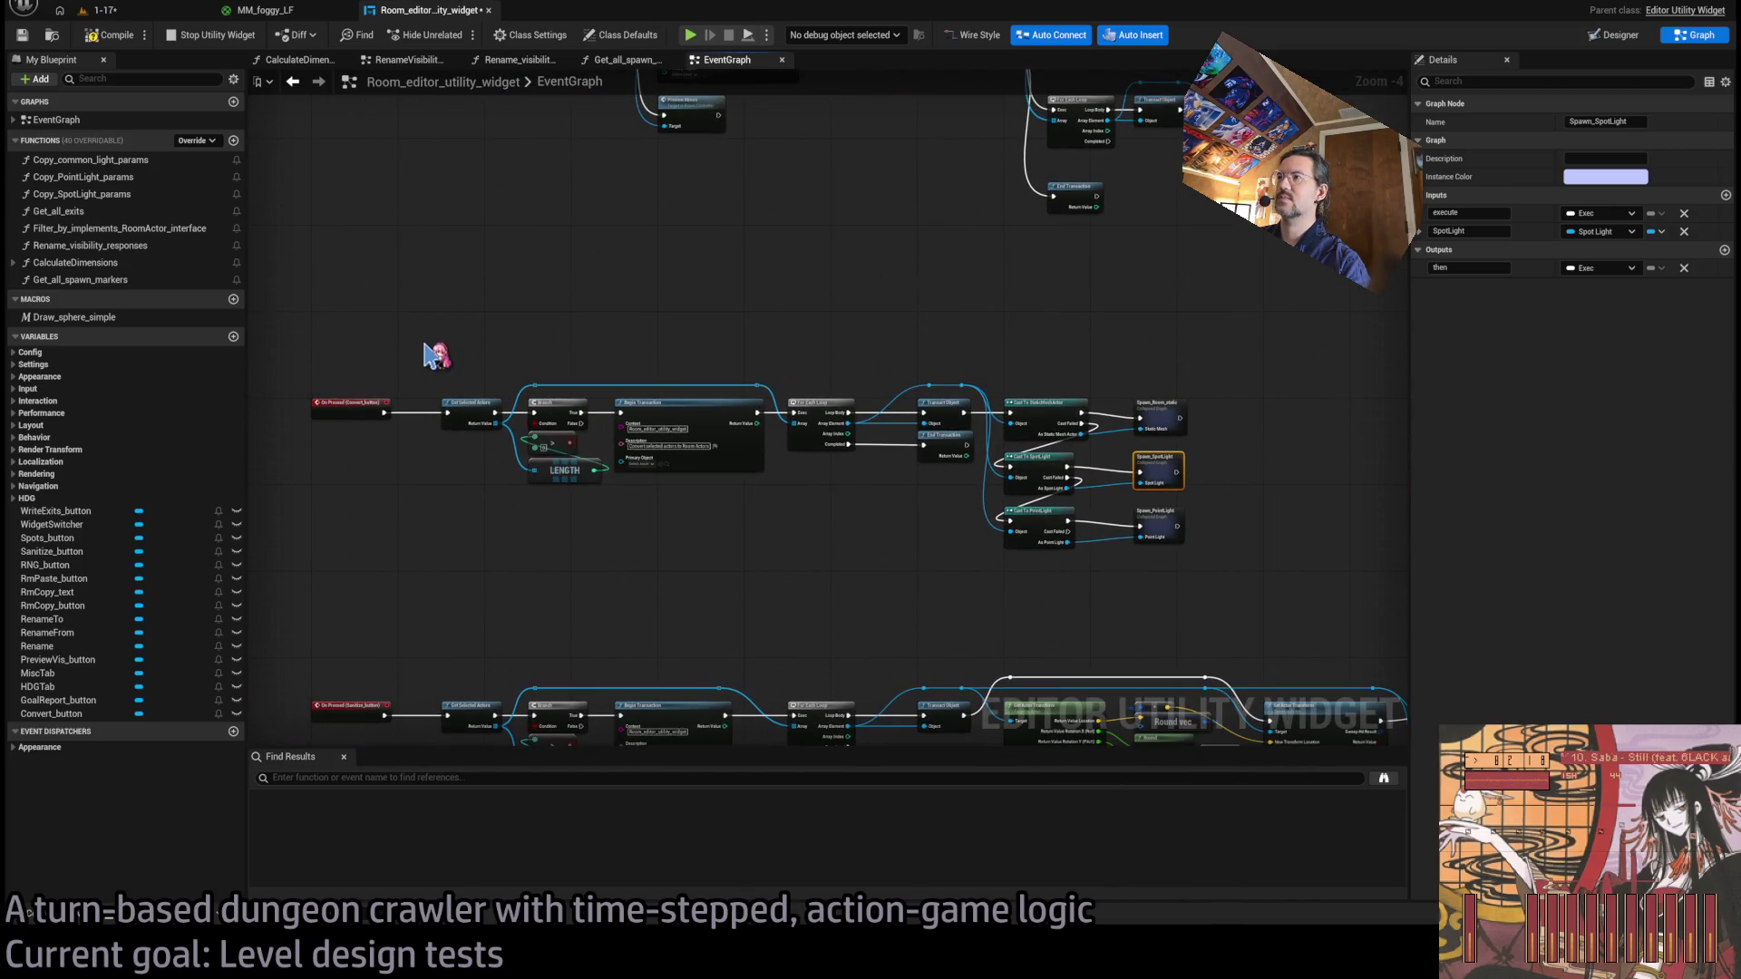
Select Get Selected Actors through Cast To SpotLight, excluding the other casts, and paste a copy.
mouse_move(426, 353)
left_mouse_down()
mouse_move(672, 486)
mouse_move(1074, 594)
left_mouse_up()
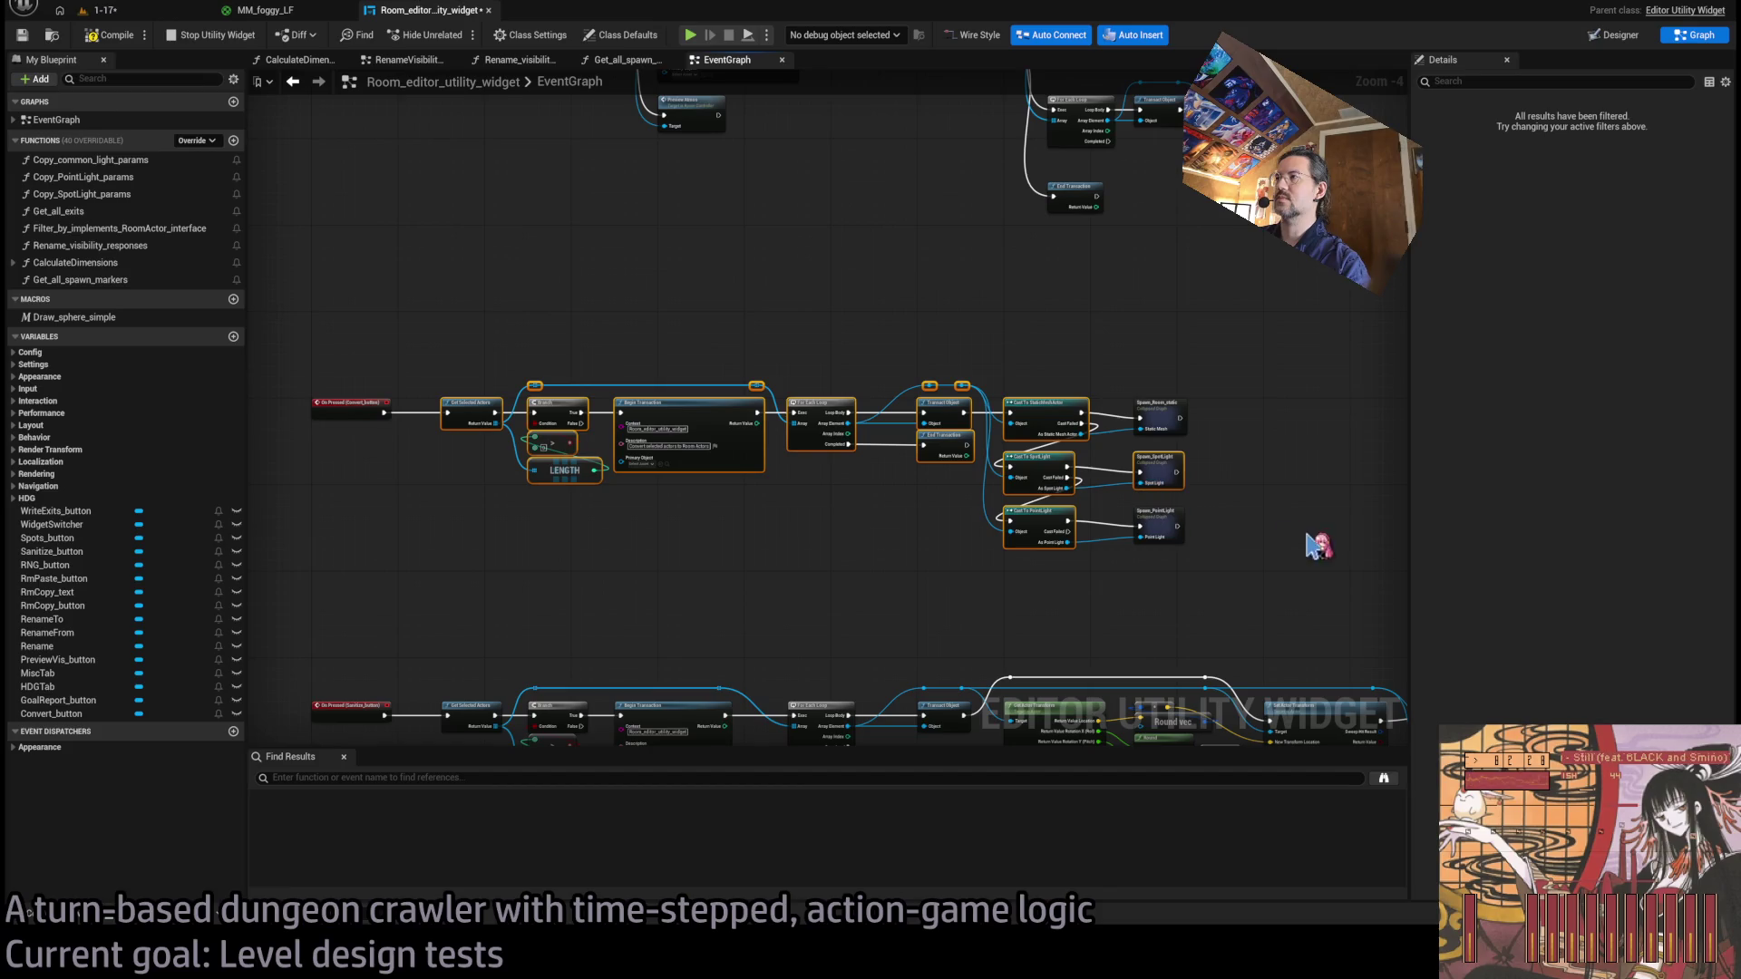
left_click(1043, 415, "ctrl")
left_click(1043, 531, "ctrl")
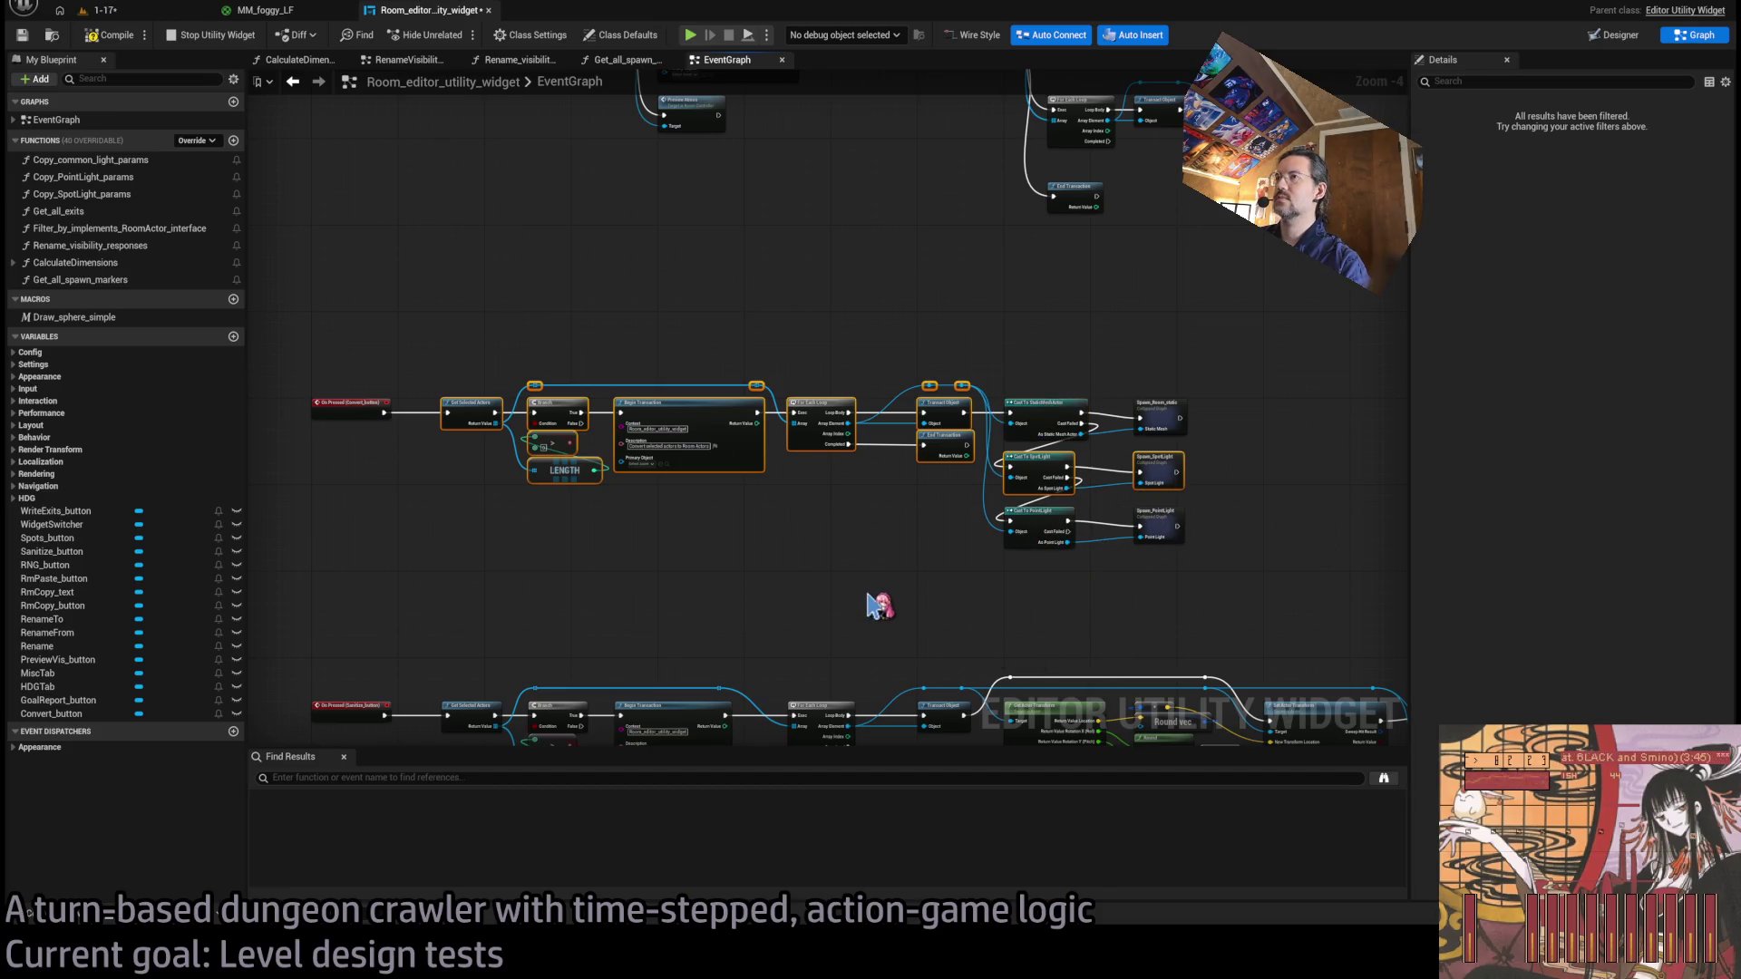
scroll(856, 550, "down", 5)
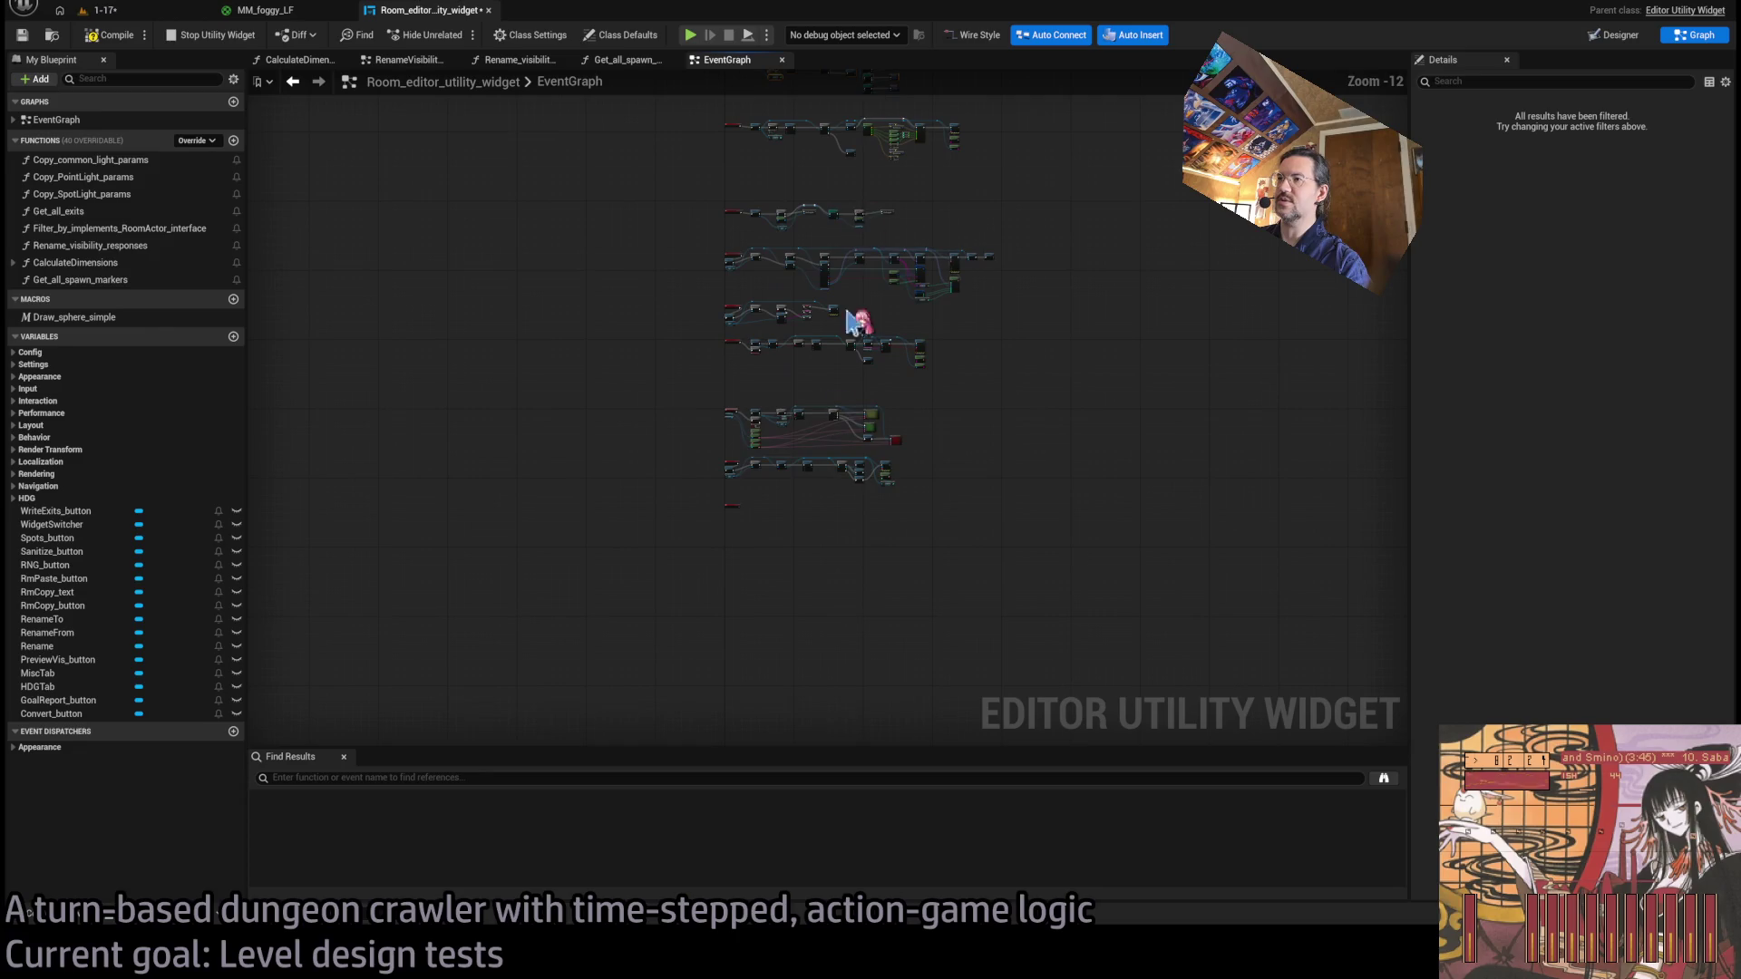
scroll(782, 513, "up", 6)
key("ctrl+v")
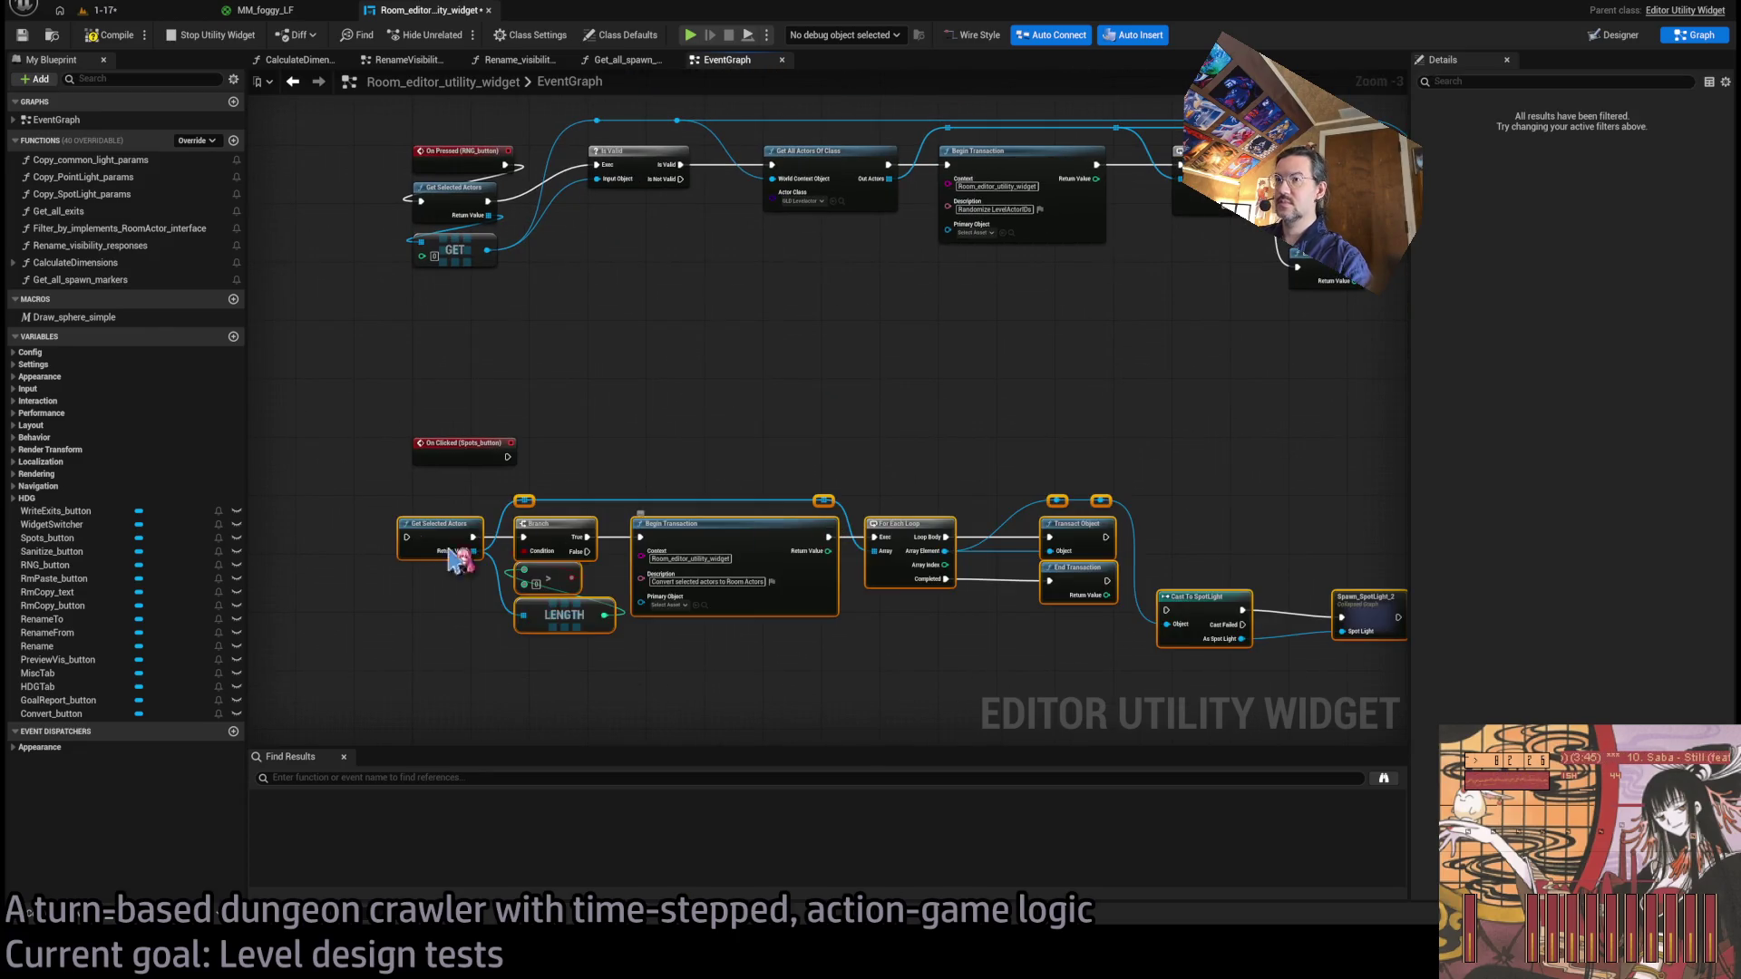
Wire On Clicked (Spots_button) to the pasted Get Selected Actors and connect LENGTH to the compare.
left_click_drag(449, 530, 646, 458)
scroll(622, 467, "up", 3)
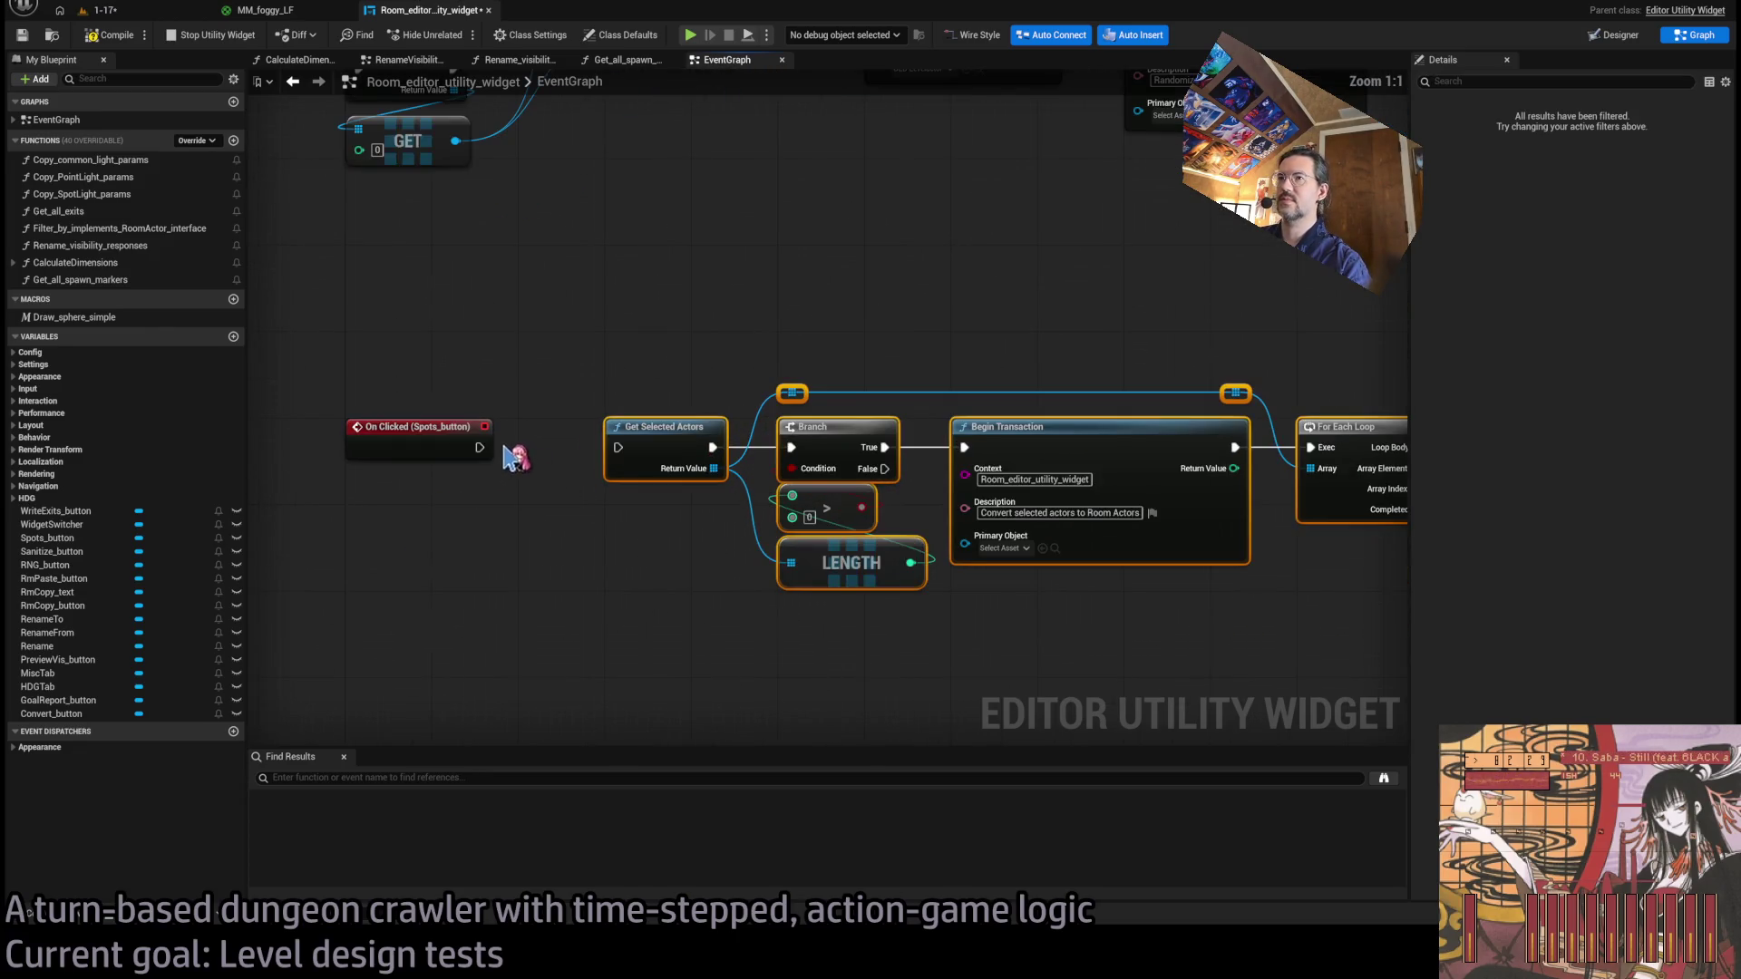
left_click_drag(479, 448, 618, 447)
left_click(723, 567)
left_click_drag(723, 567, 589, 562)
left_click_drag(707, 385, 581, 381)
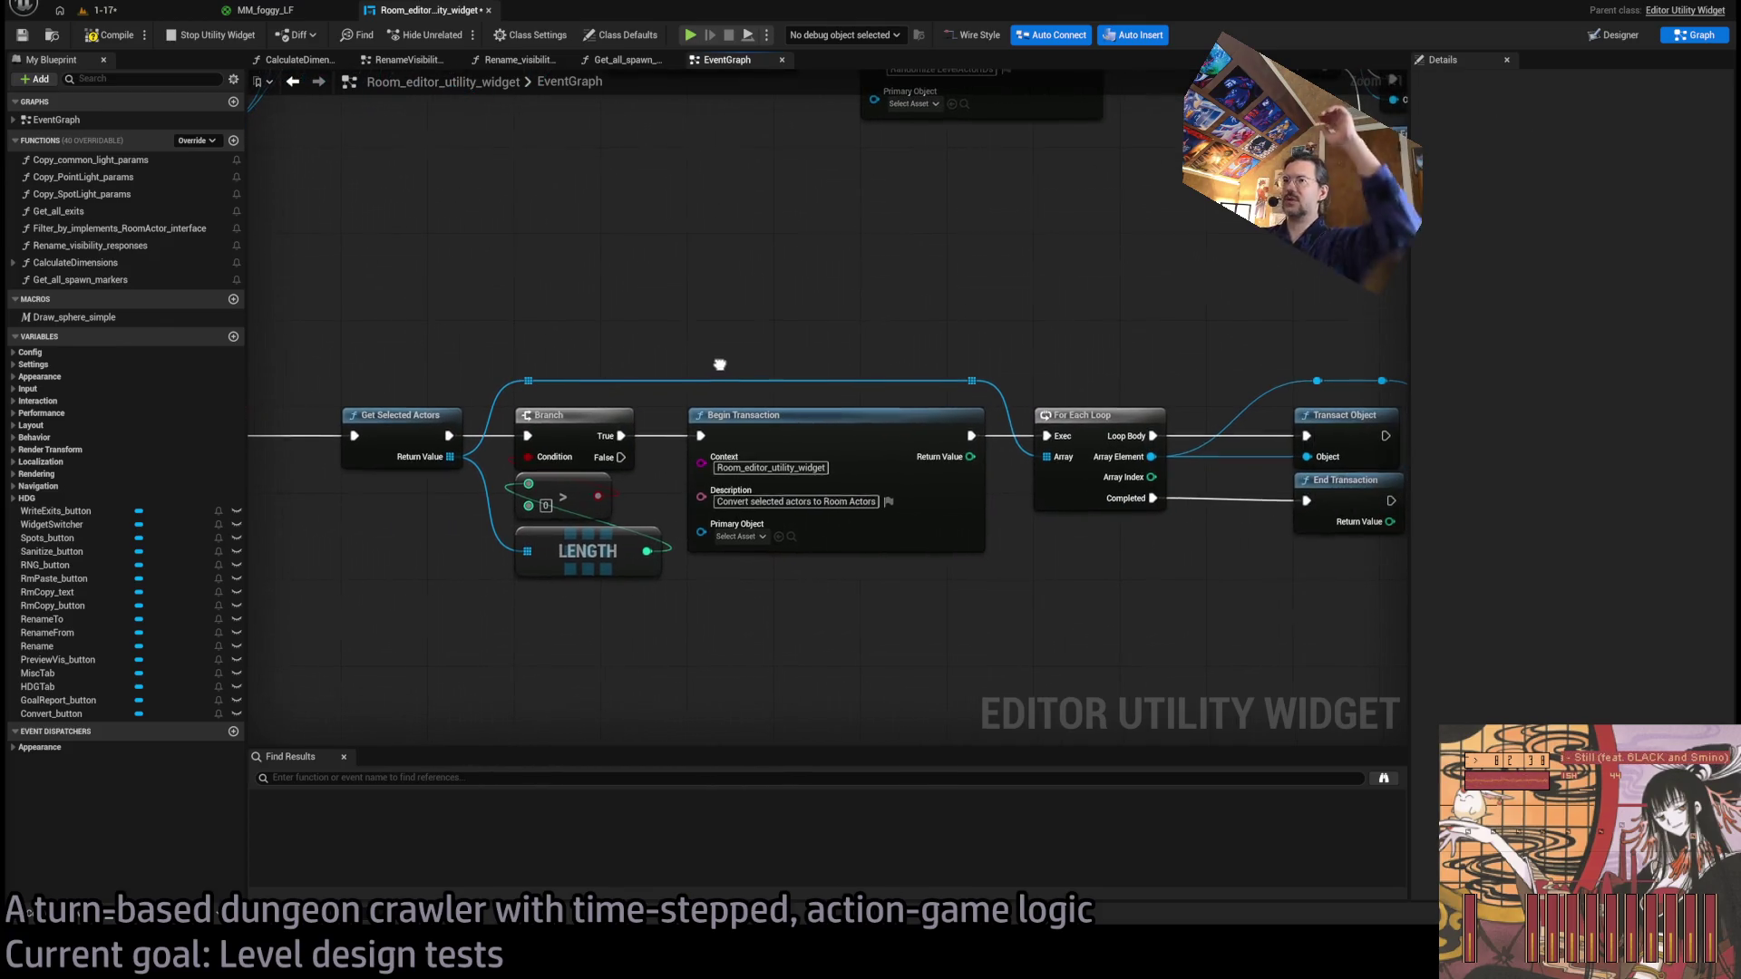
left_click_drag(832, 345, 676, 339)
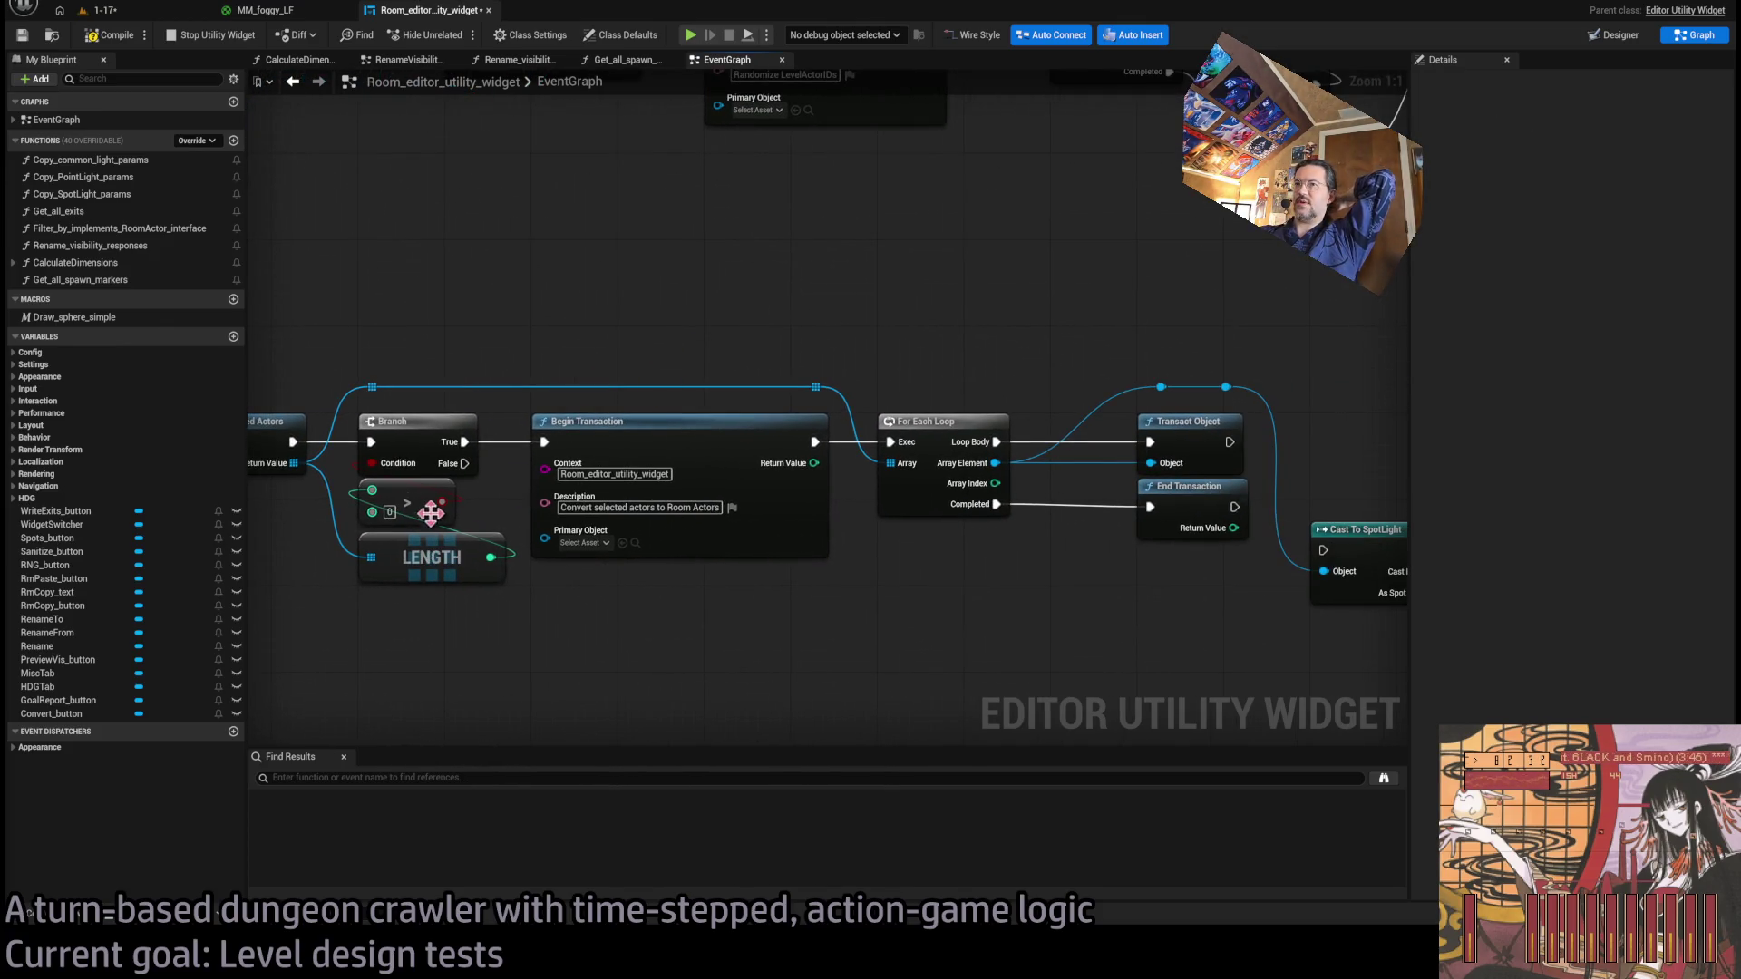
left_click_drag(503, 547, 494, 555)
Line up Cast To SpotLight and Spawn_SpotLight_2, chaining Transact Object into the cast.
left_click_drag(926, 472, 467, 469)
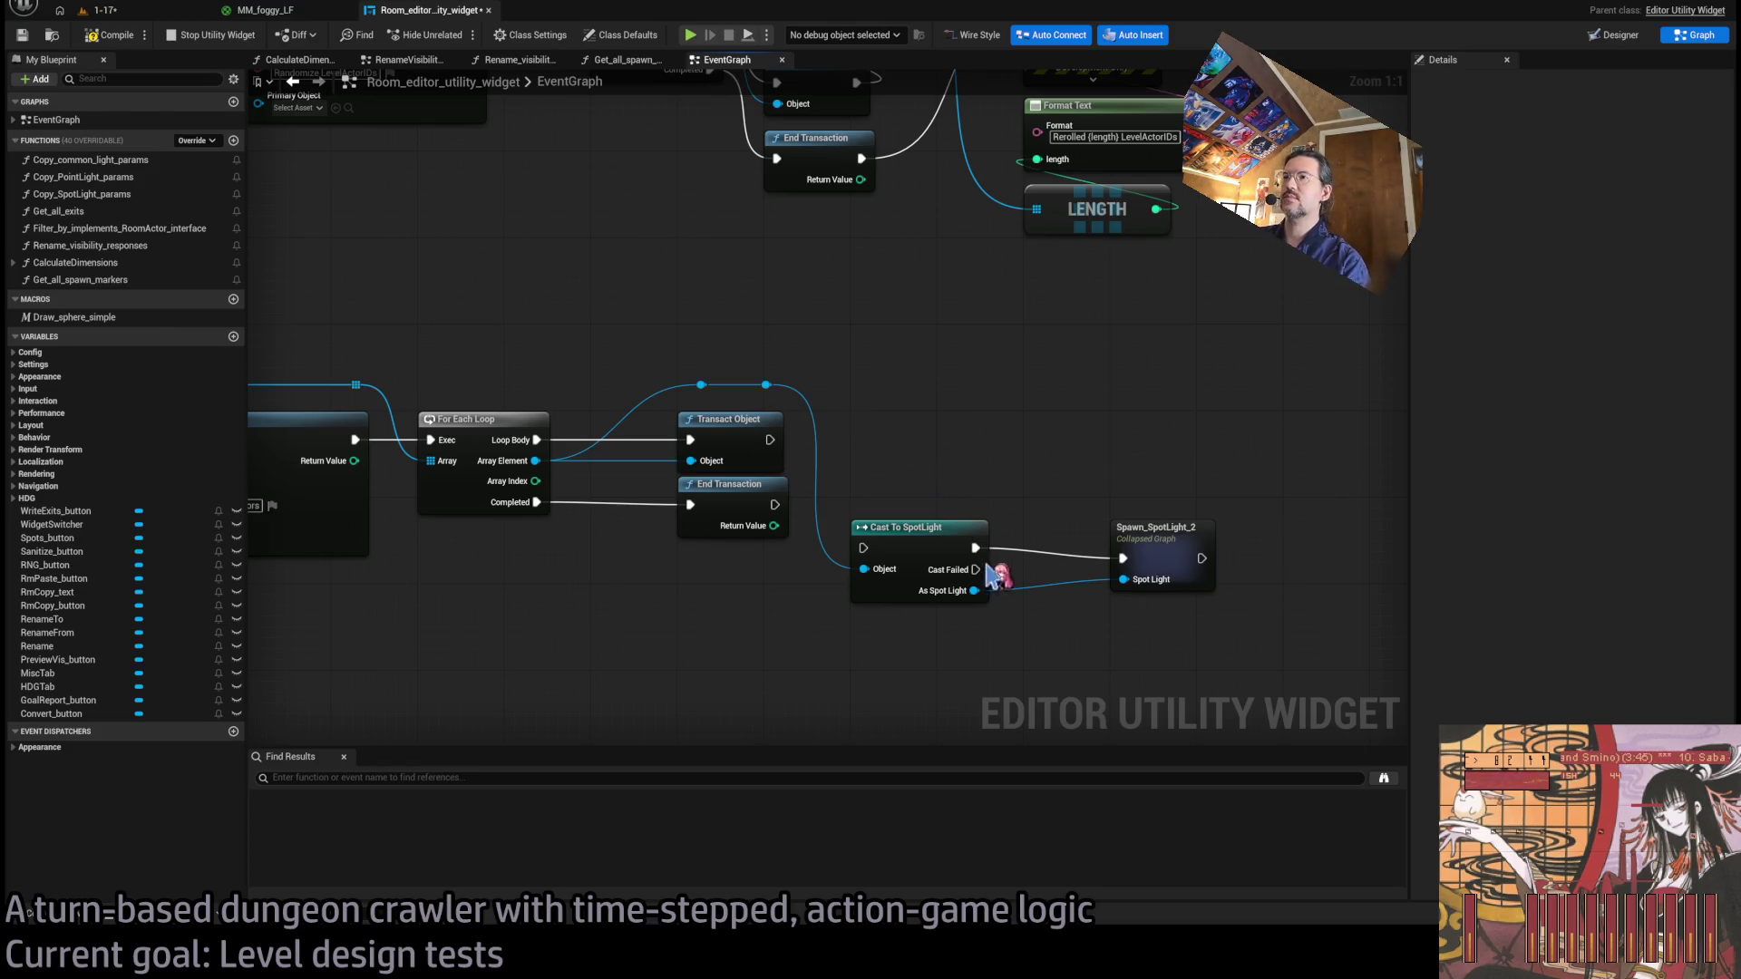
left_click_drag(917, 439, 1233, 642)
left_click_drag(948, 536, 947, 428)
left_click(798, 453)
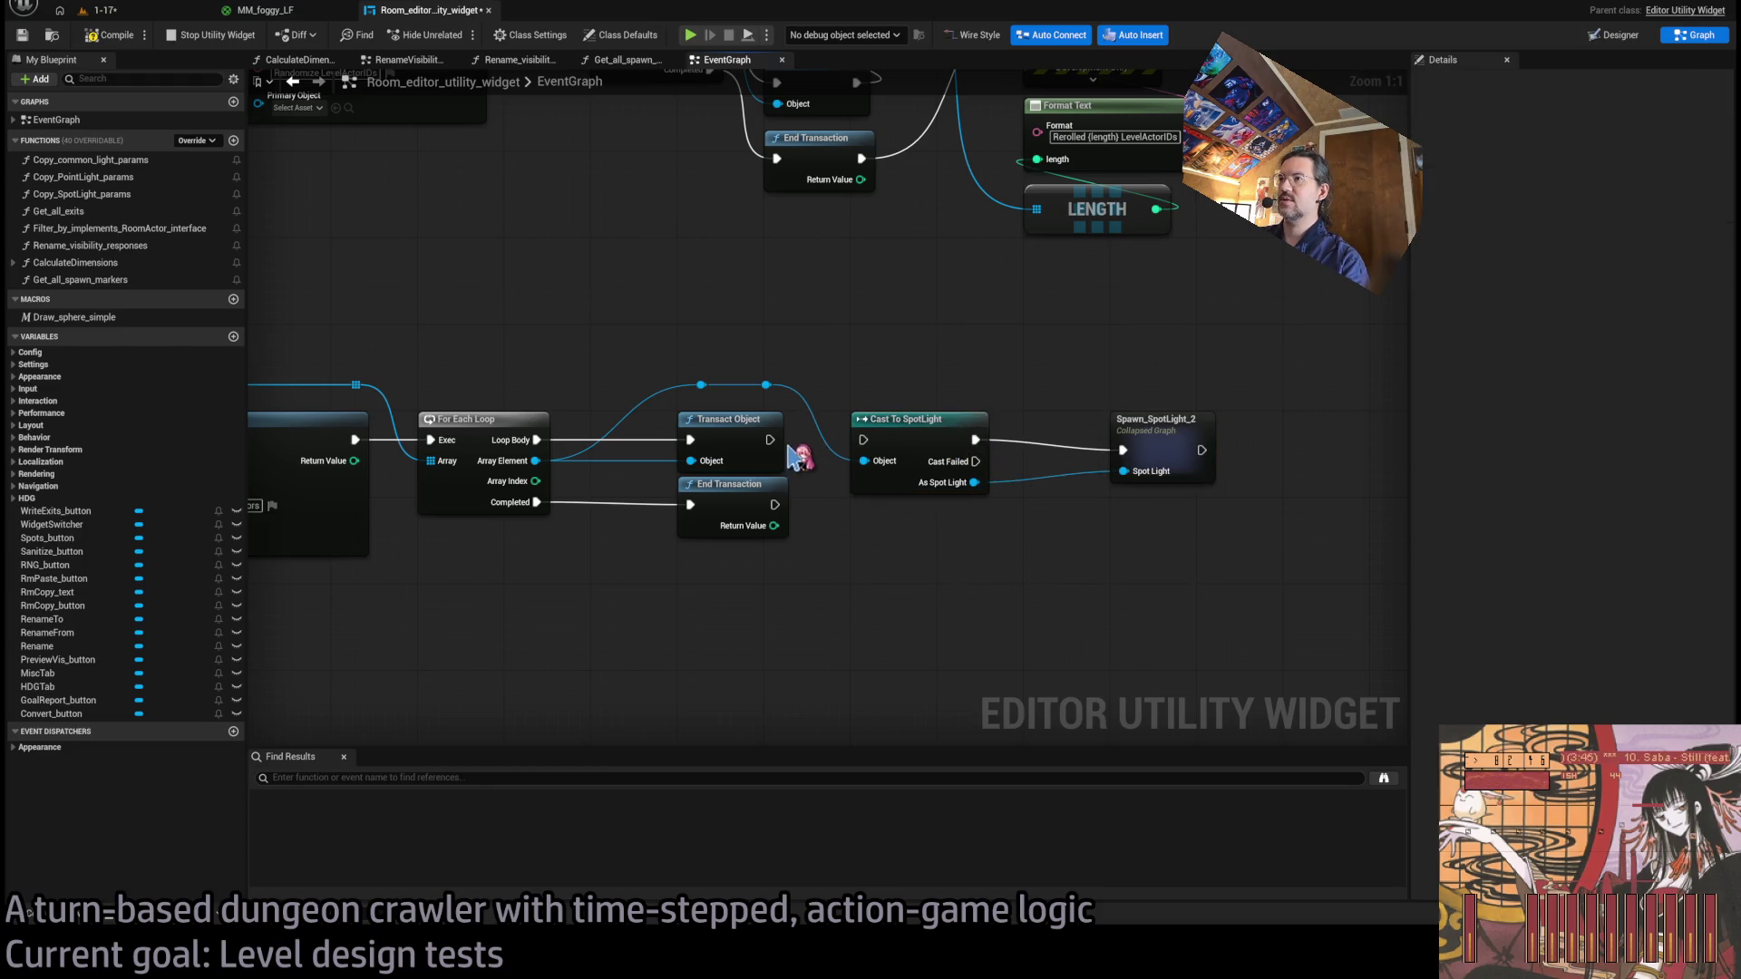
left_click_drag(769, 440, 864, 439)
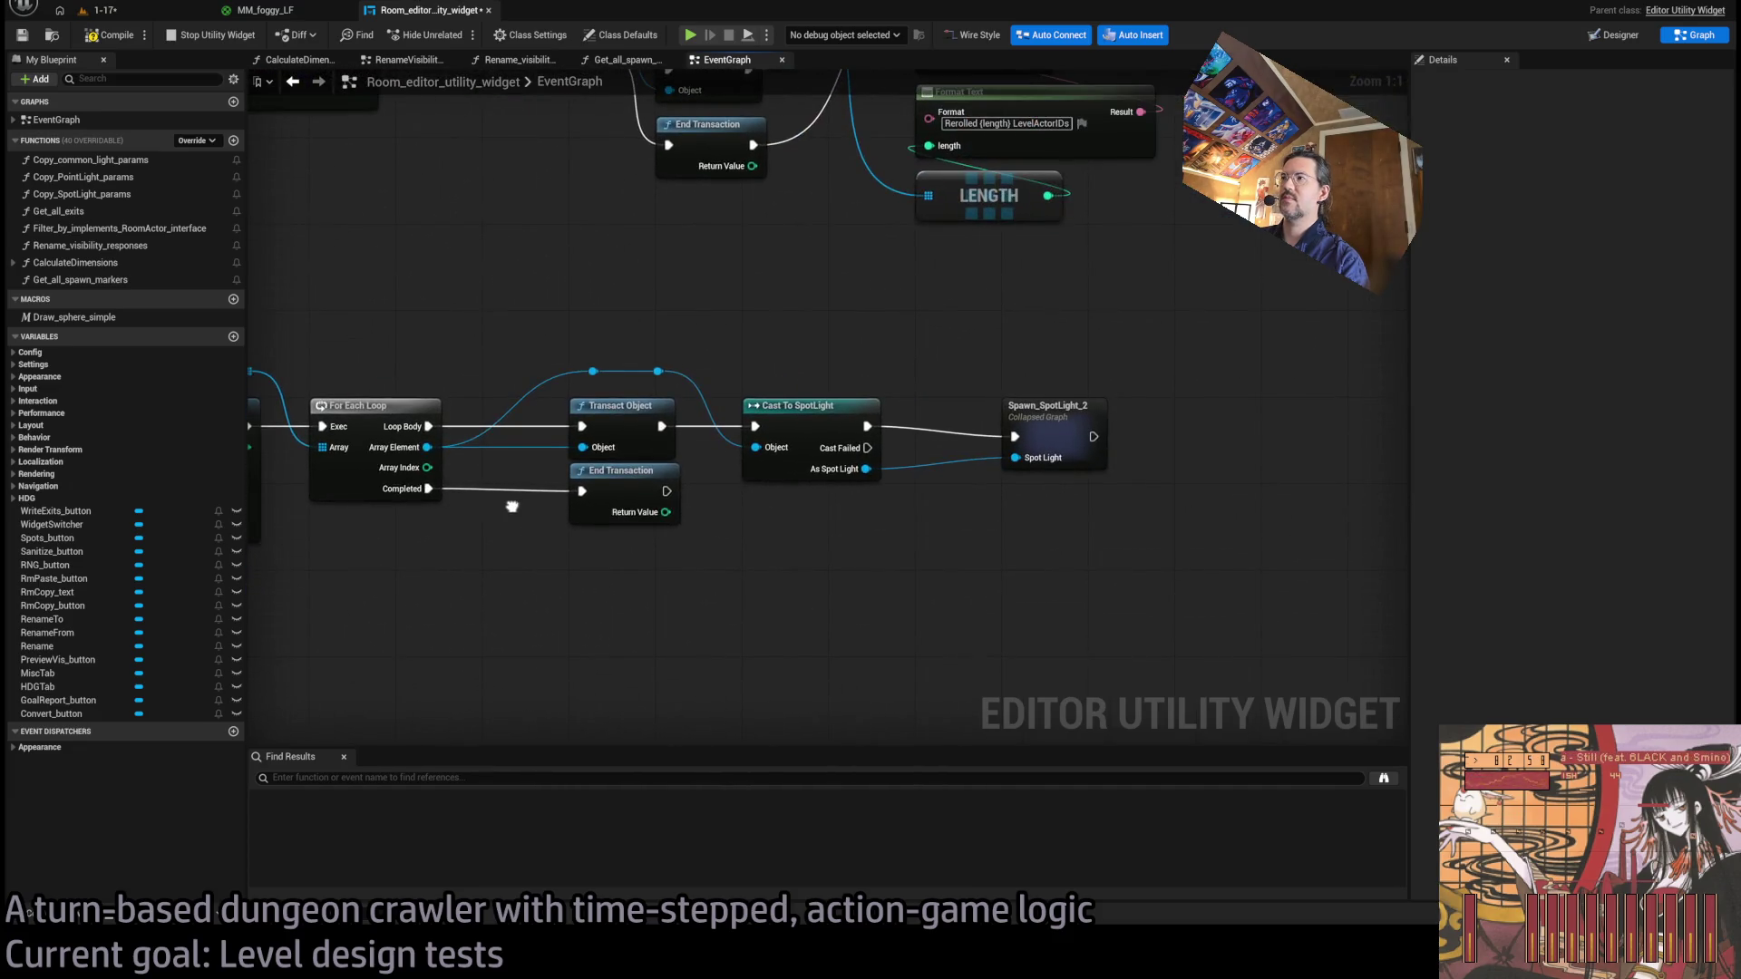
left_click_drag(781, 534, 782, 719)
left_click(814, 578)
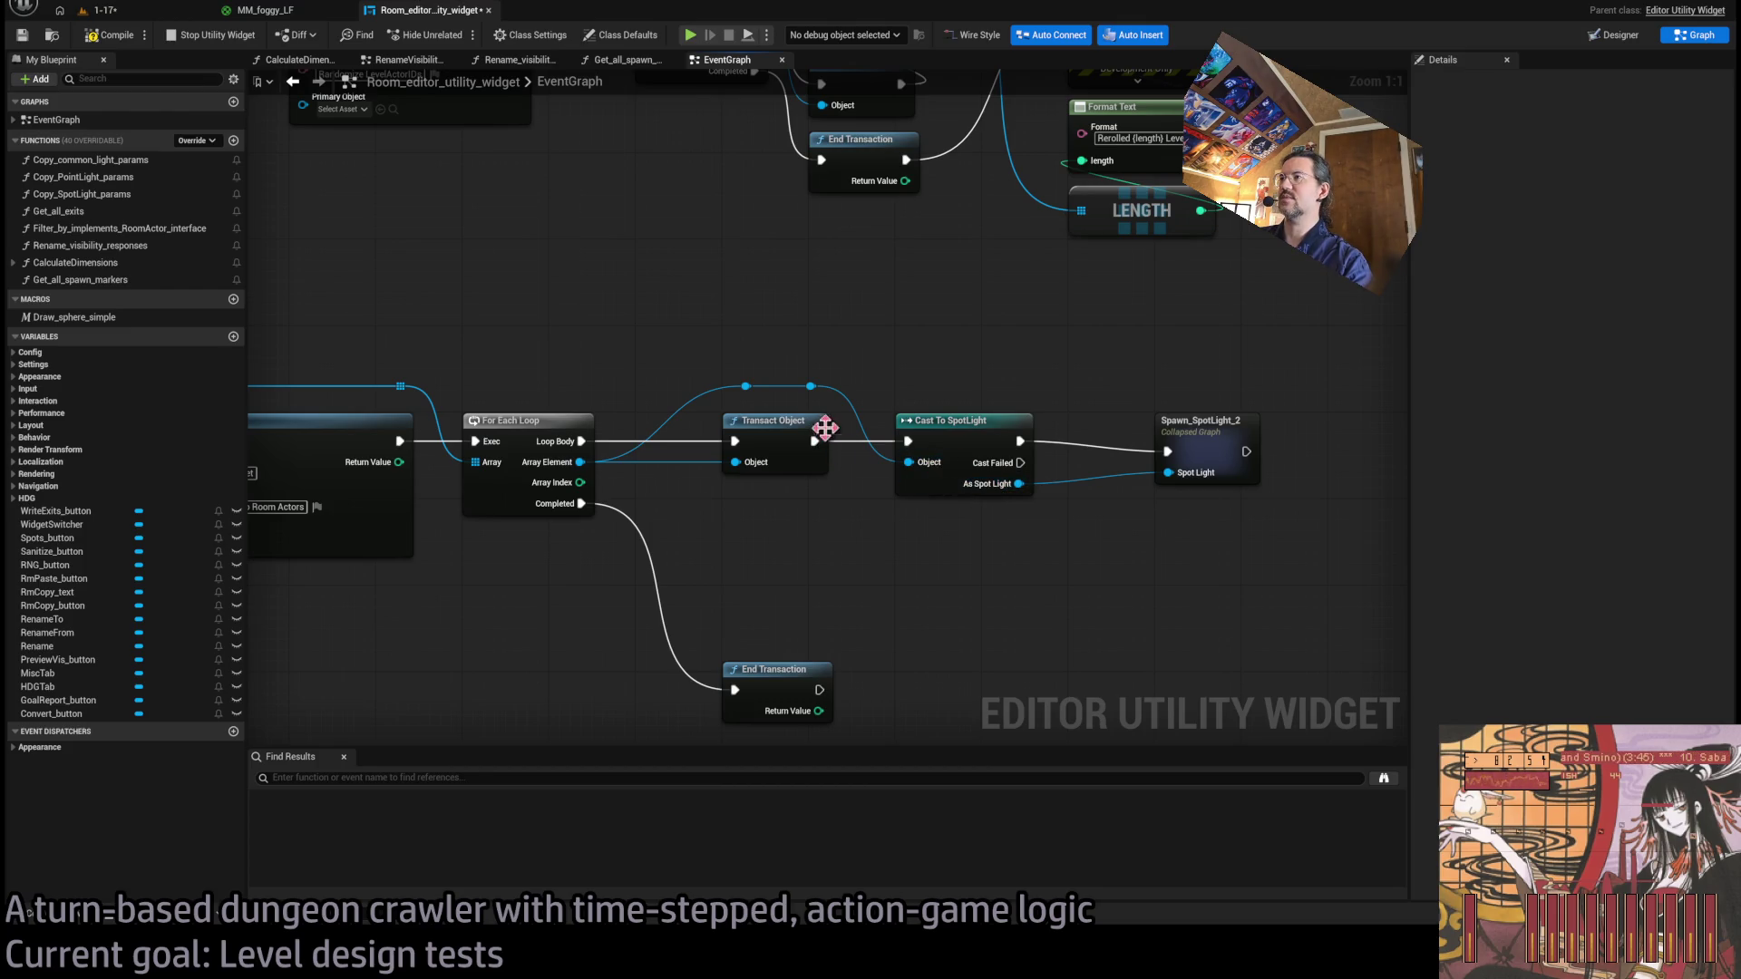
left_click_drag(782, 446, 802, 577)
left_click_drag(961, 445, 799, 444)
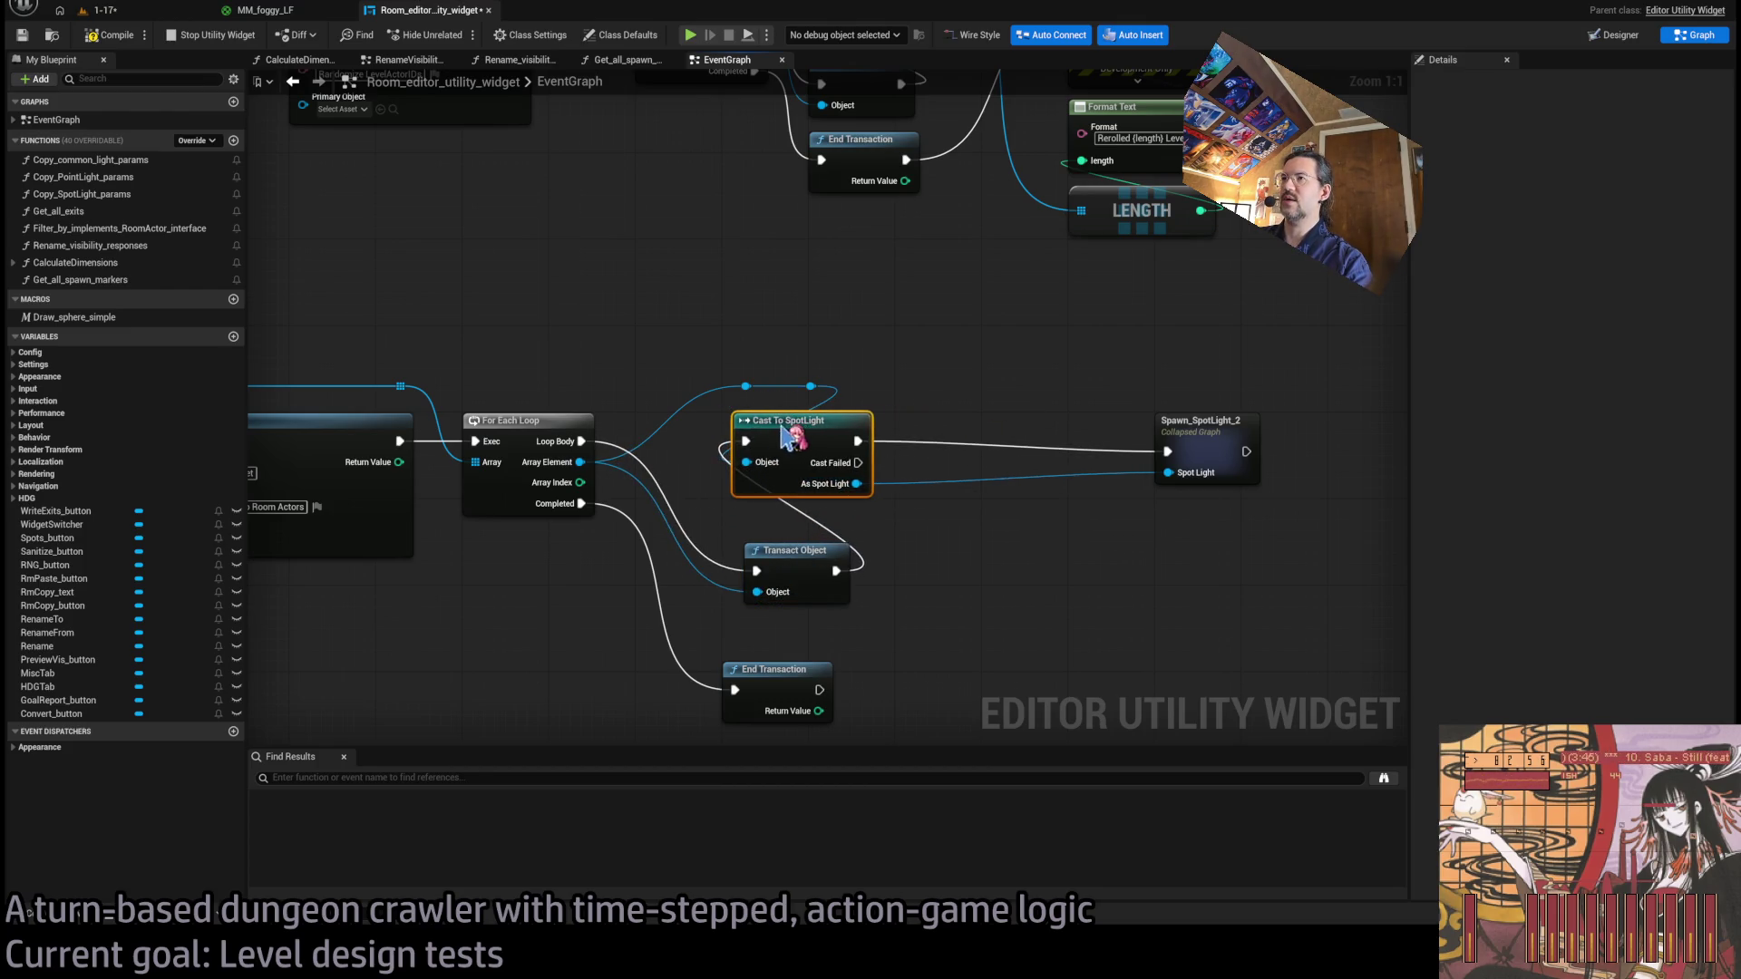
Delete the reroutes and rewire Loop Body → Cast To SpotLight → Transact Object → Spawn_SpotLight_2.
left_click(745, 387)
key("Delete")
left_click(782, 442)
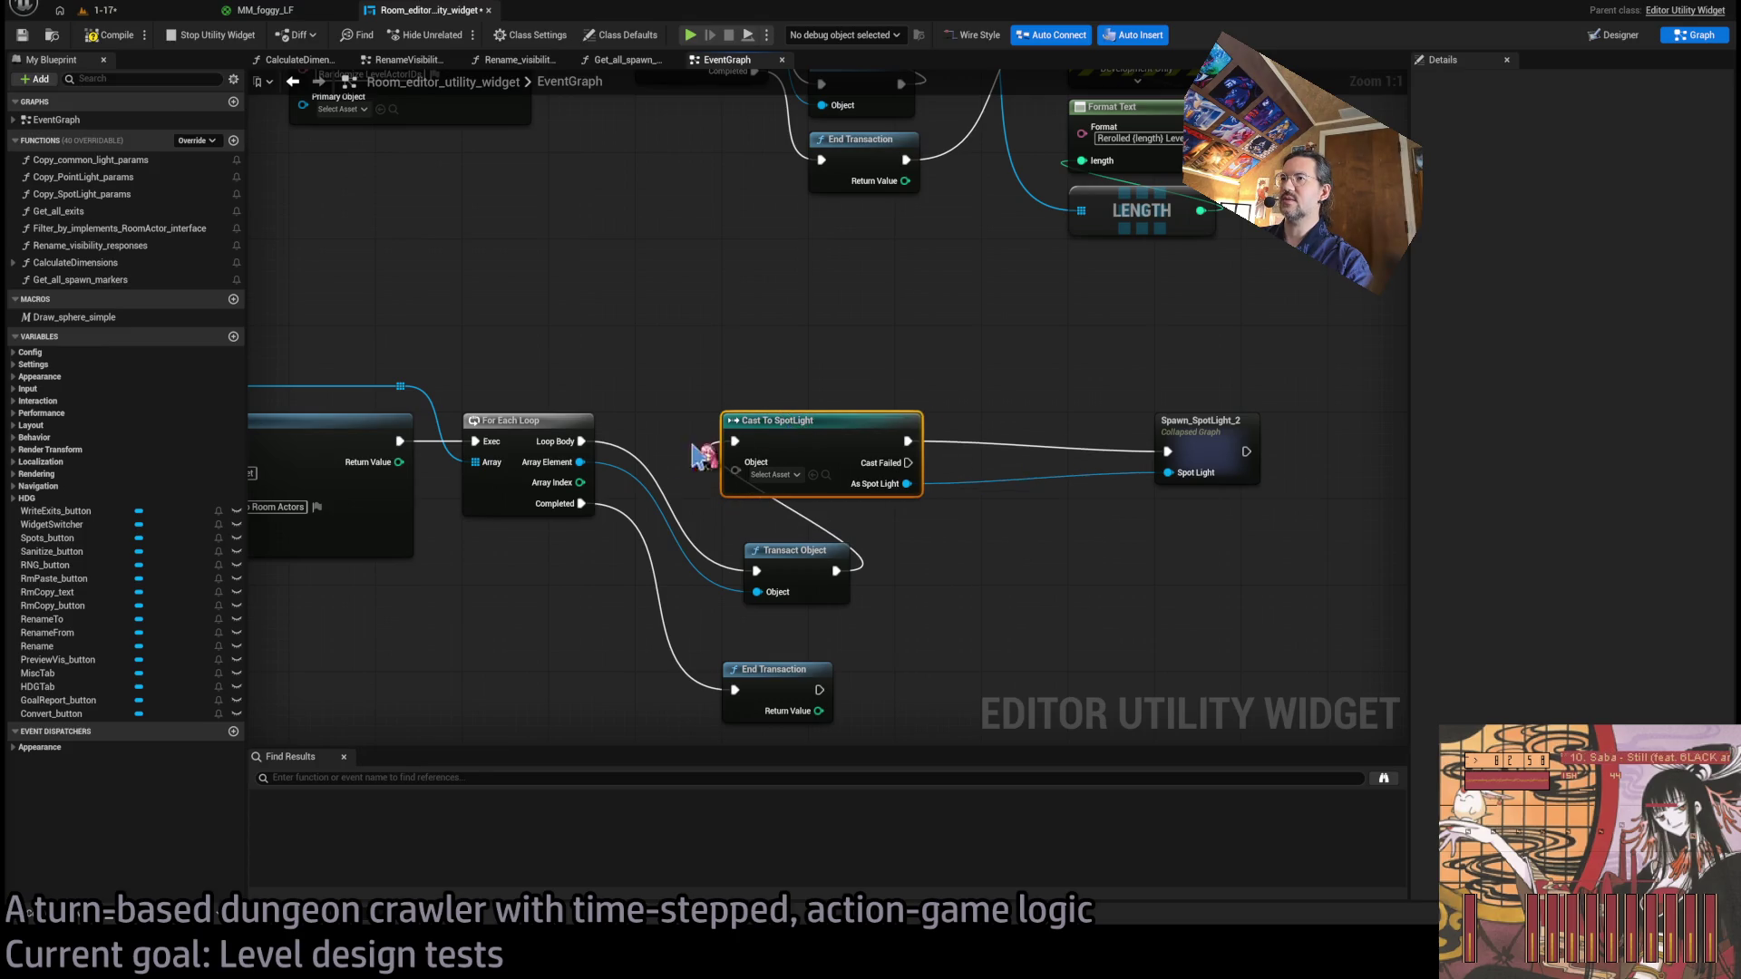
left_click_drag(618, 464, 735, 463)
mouse_move(799, 588)
left_mouse_down()
mouse_move(914, 408)
mouse_move(775, 392)
left_mouse_up()
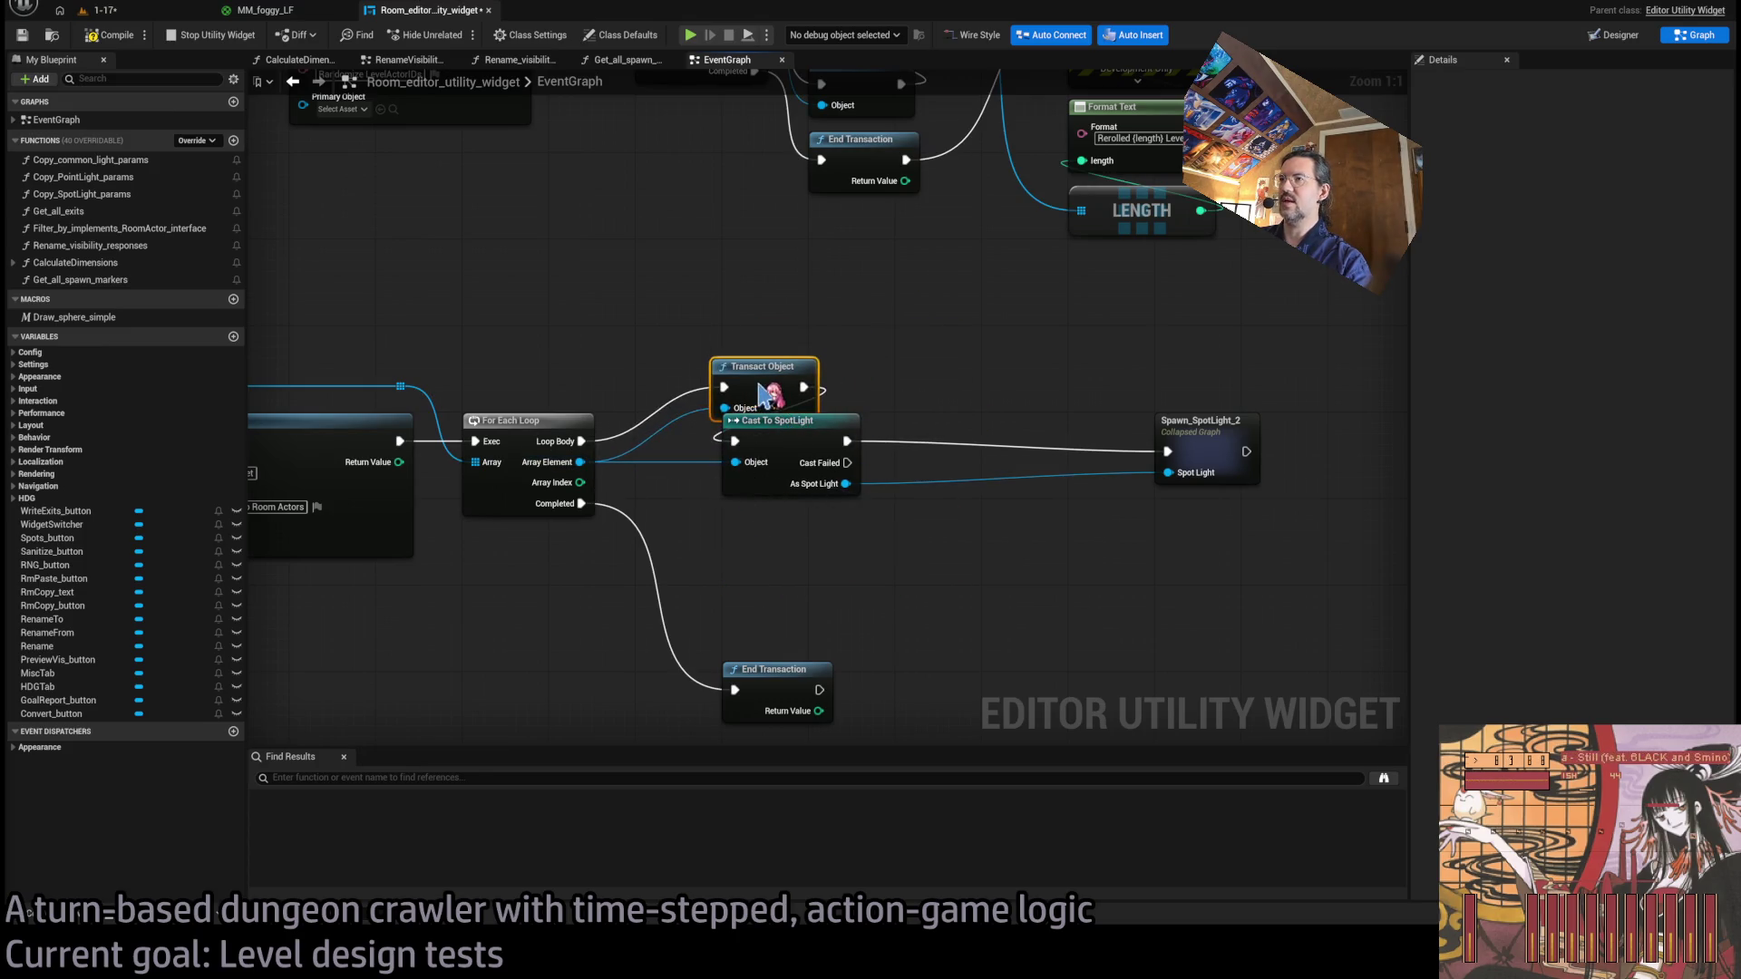
mouse_move(603, 444)
left_mouse_down()
mouse_move(649, 466)
mouse_move(792, 439)
mouse_move(797, 390)
mouse_move(1167, 450)
left_mouse_up()
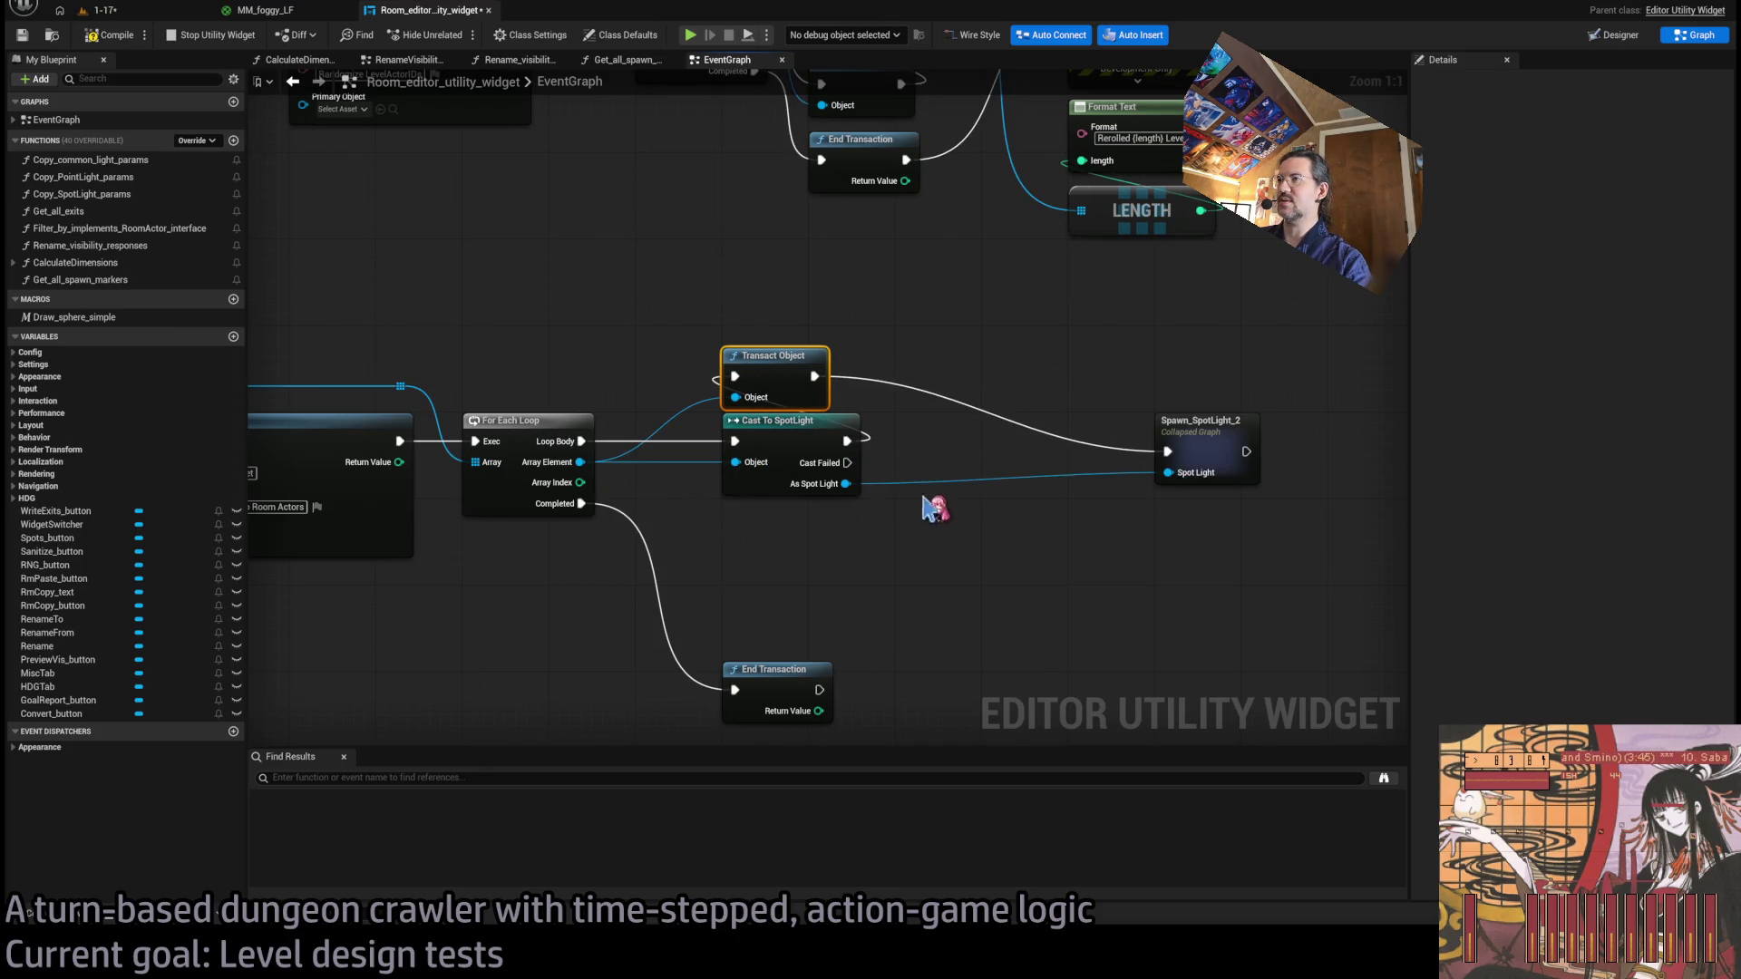
left_click_drag(930, 343, 757, 458)
mouse_move(780, 381)
left_mouse_down()
mouse_move(776, 467)
mouse_move(778, 449)
left_mouse_up()
left_click(869, 390)
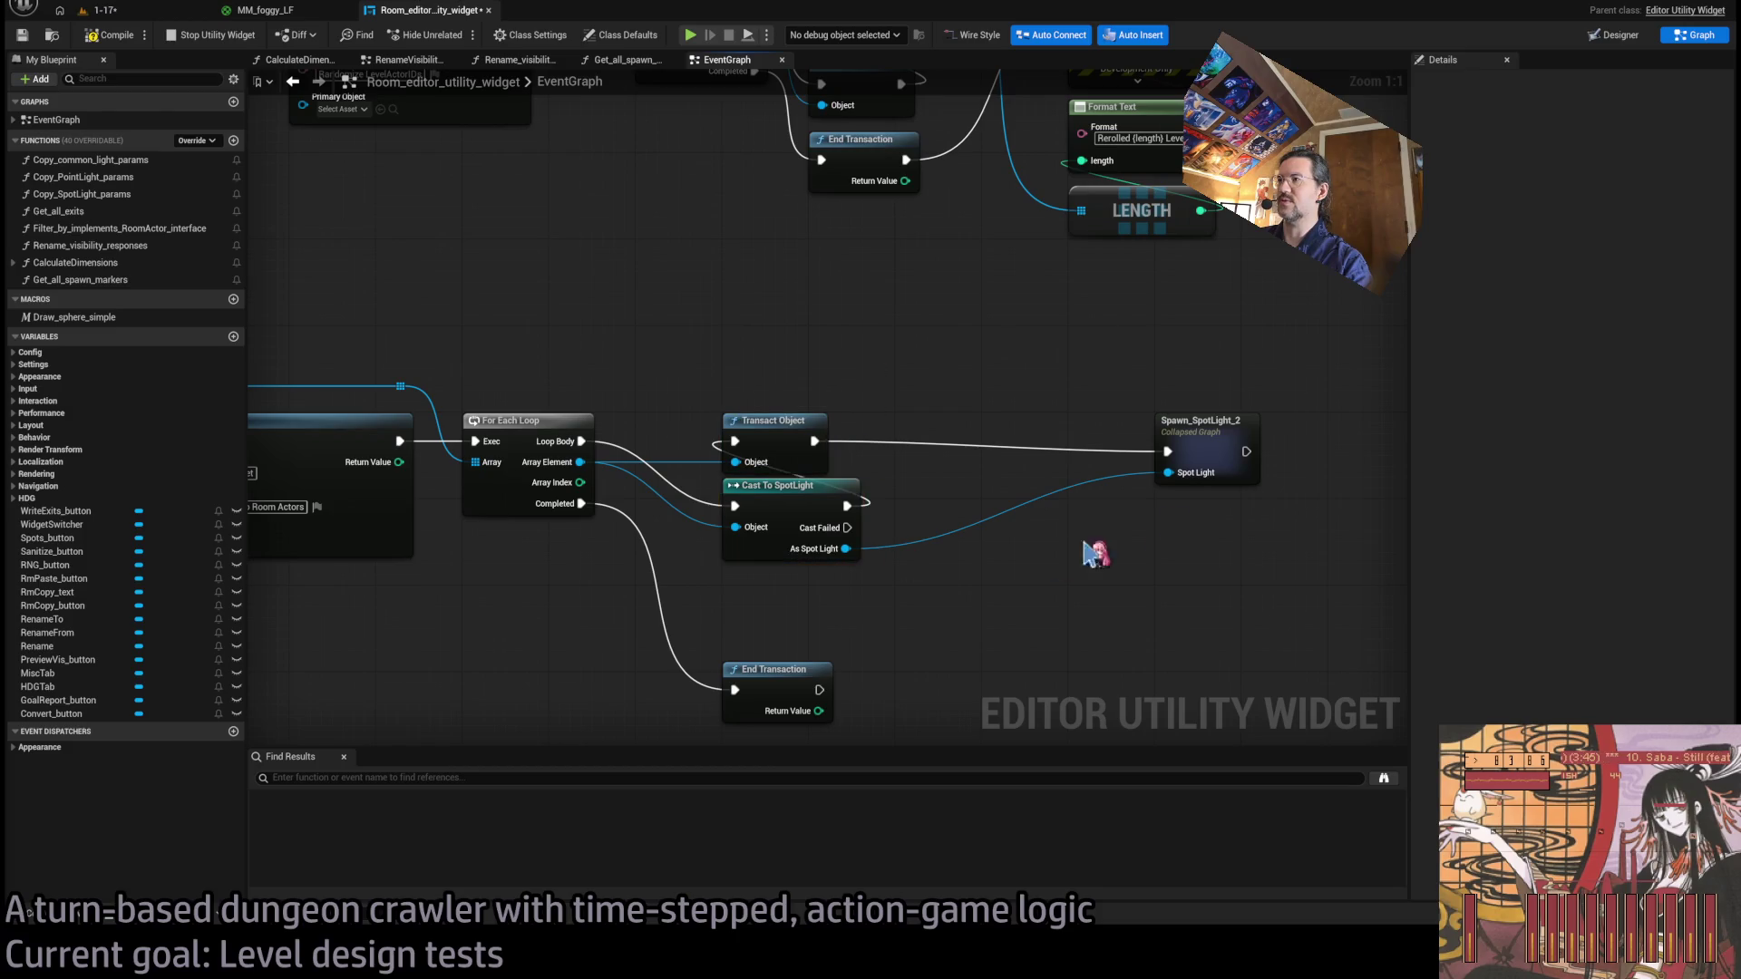
left_click_drag(1171, 454, 1023, 462)
left_click(985, 381)
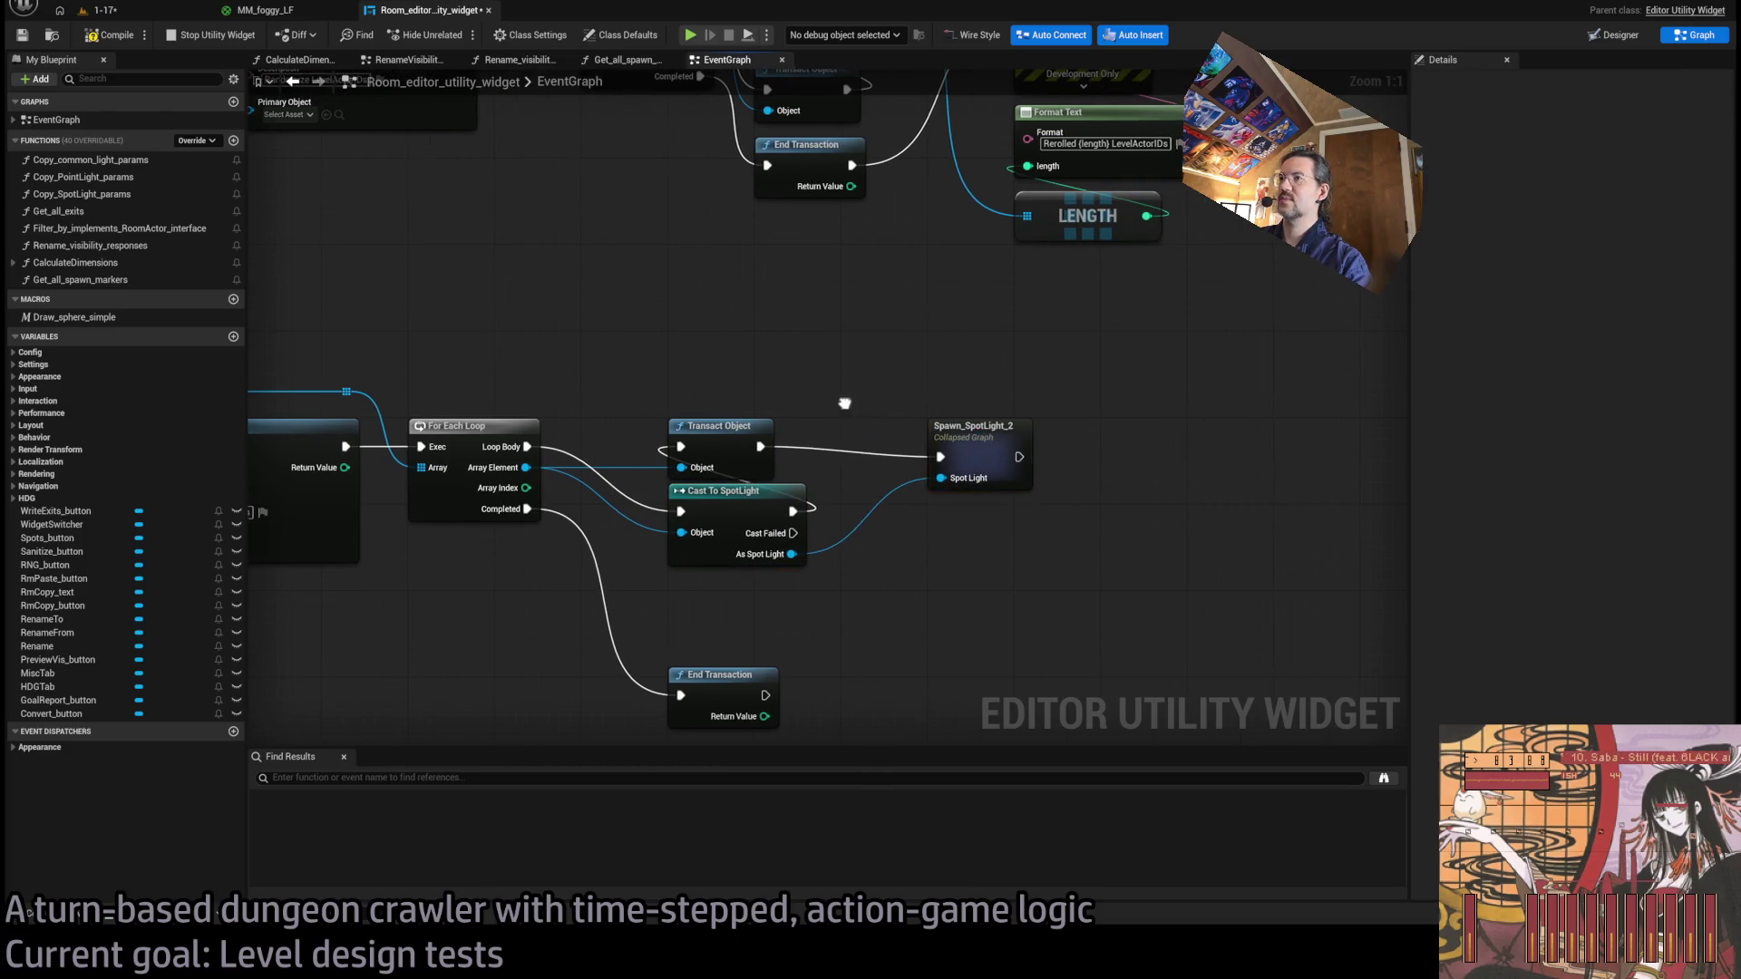
Replace Cast To SpotLight with a Cast To Room_PointLight node fed by Array Element.
left_click(861, 535)
key("Delete")
left_click_drag(655, 482, 820, 573)
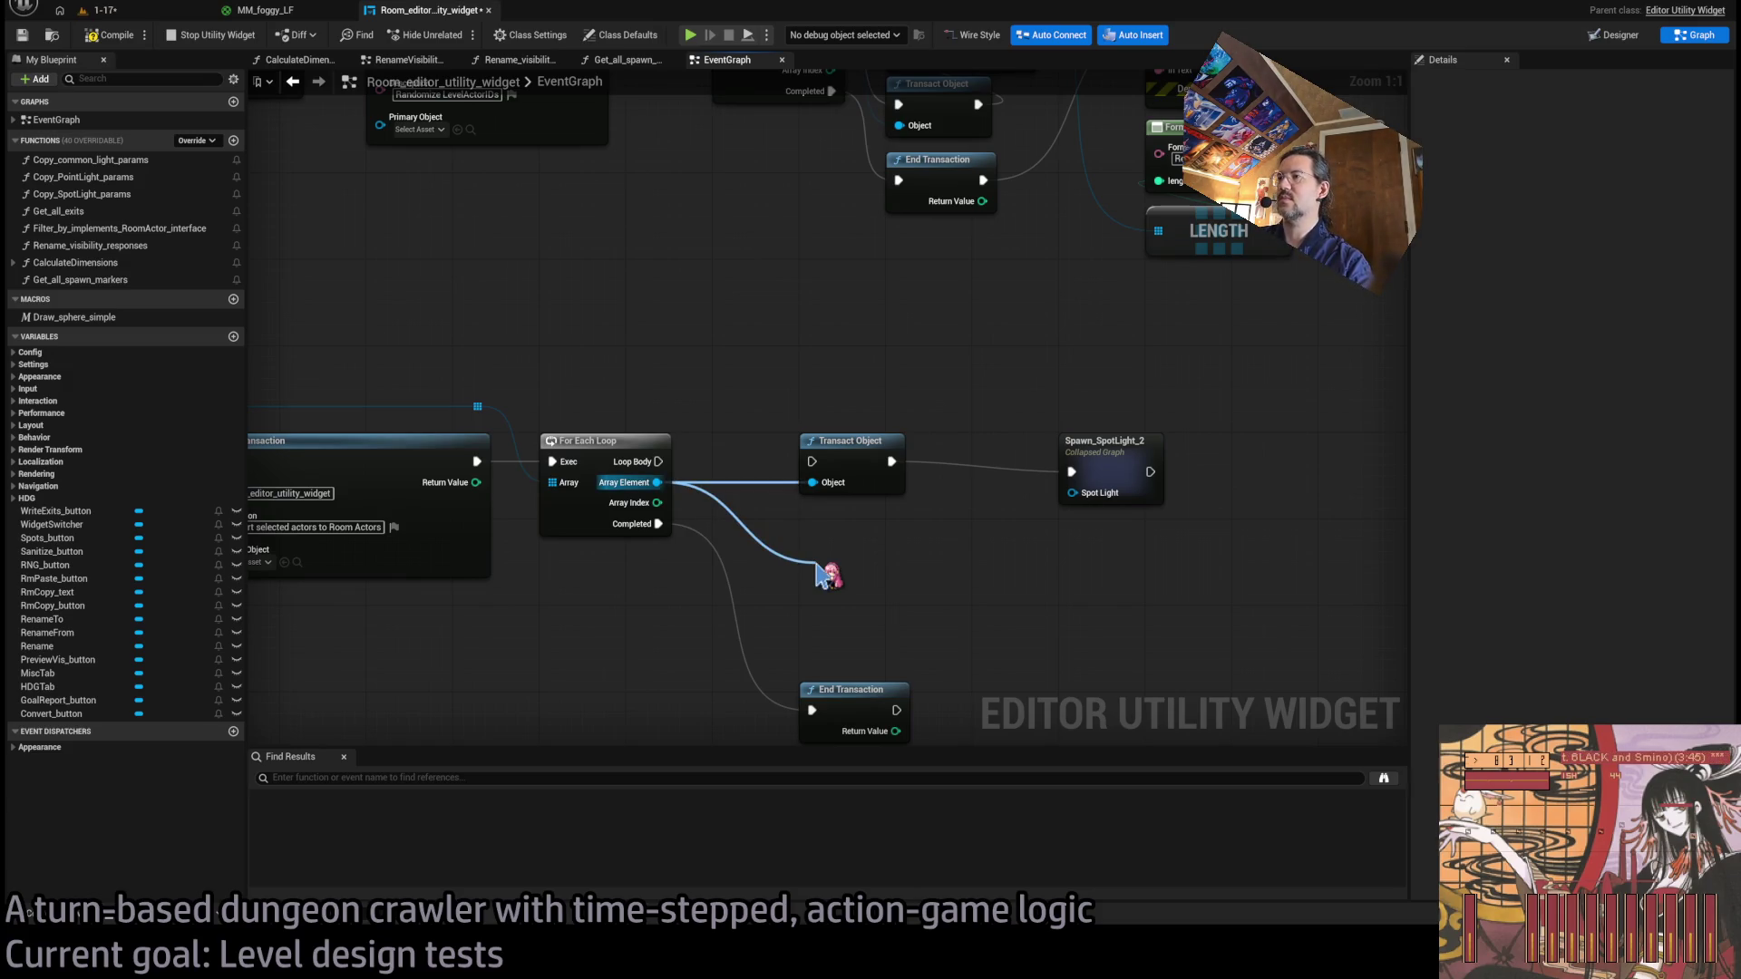
mouse_move(821, 573)
left_mouse_down()
mouse_move(859, 532)
mouse_move(655, 484)
mouse_move(809, 551)
left_mouse_up()
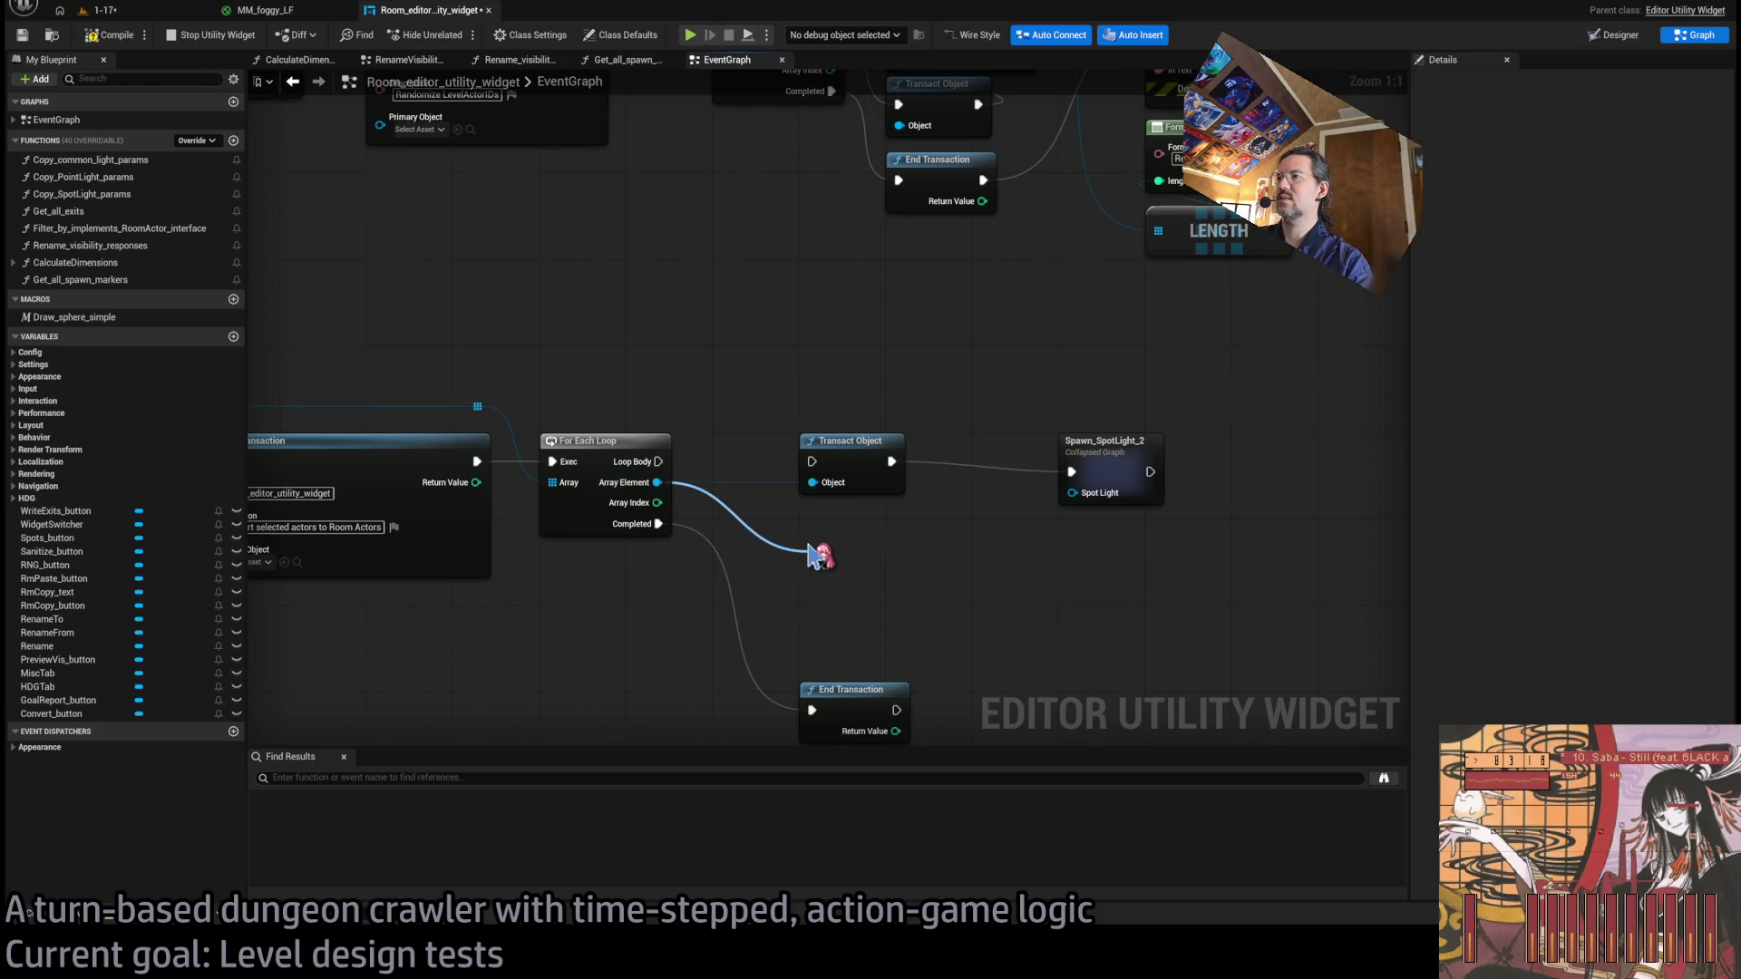
left_click_drag(810, 553, 810, 553)
left_click(859, 528)
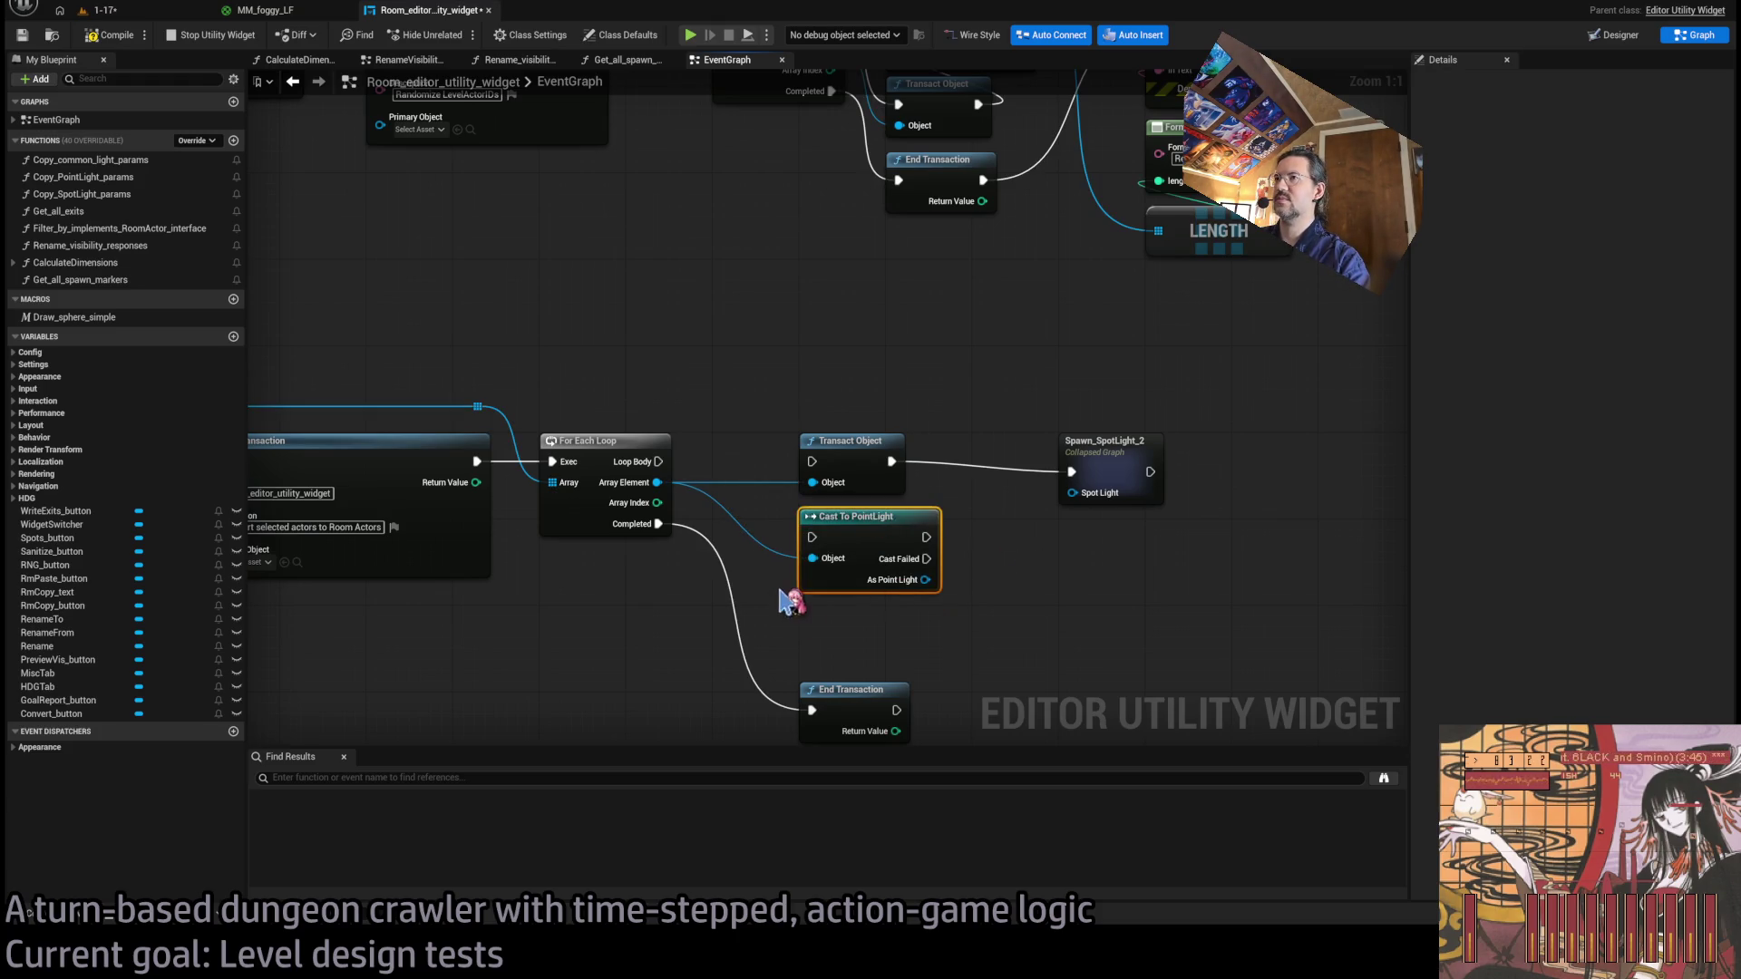
key("Delete")
left_click_drag(657, 482, 839, 564)
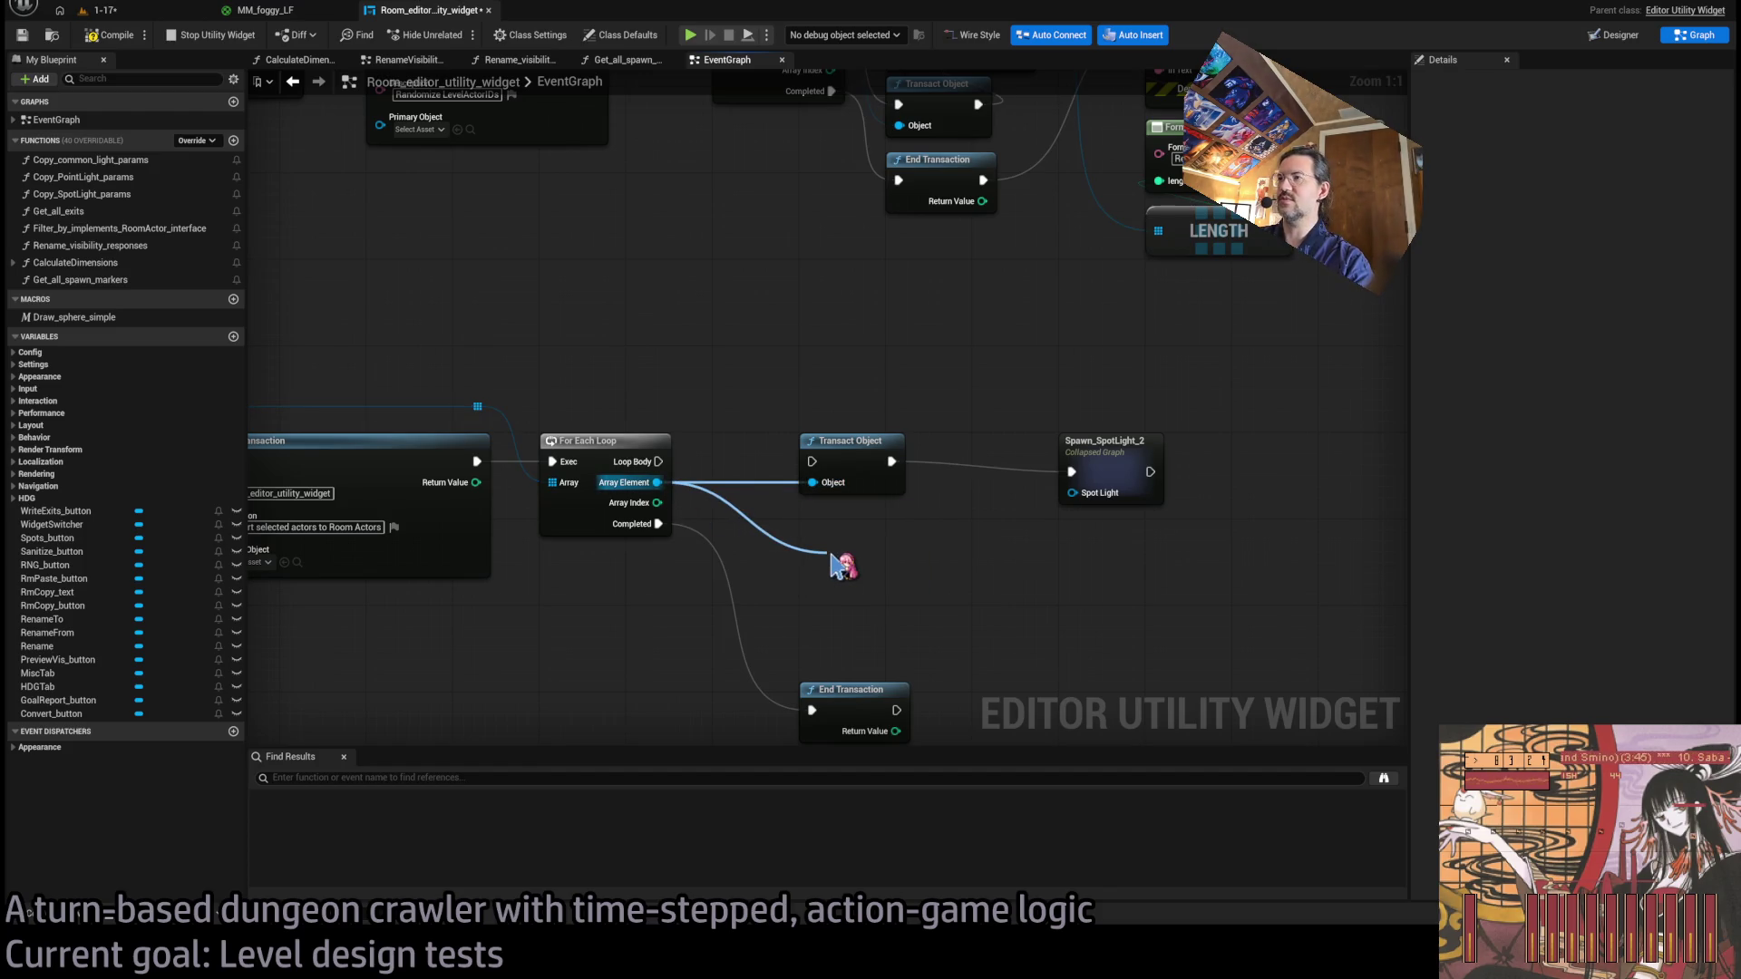
left_click_drag(839, 564, 839, 564)
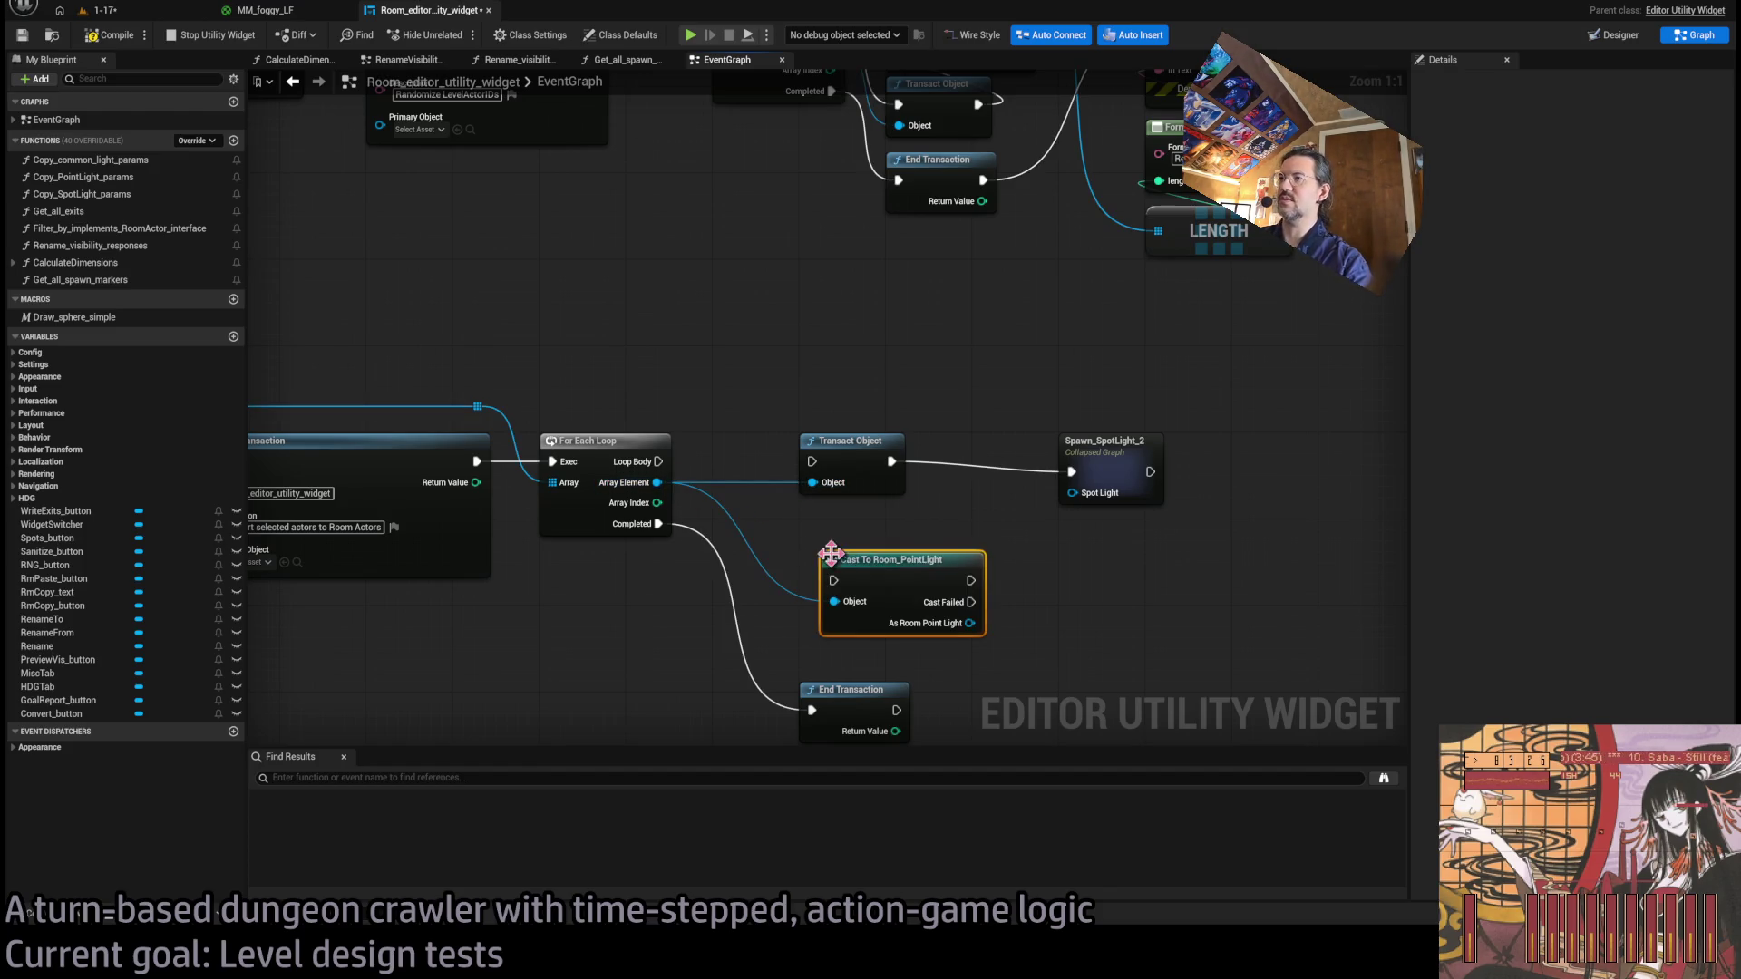
Route As Room Point Light into Transact Object and Spawn_SpotLight_2, then open its subgraph.
mouse_move(660, 463)
left_mouse_down()
mouse_move(829, 540)
mouse_move(917, 518)
left_mouse_up()
left_click_drag(949, 581, 812, 483)
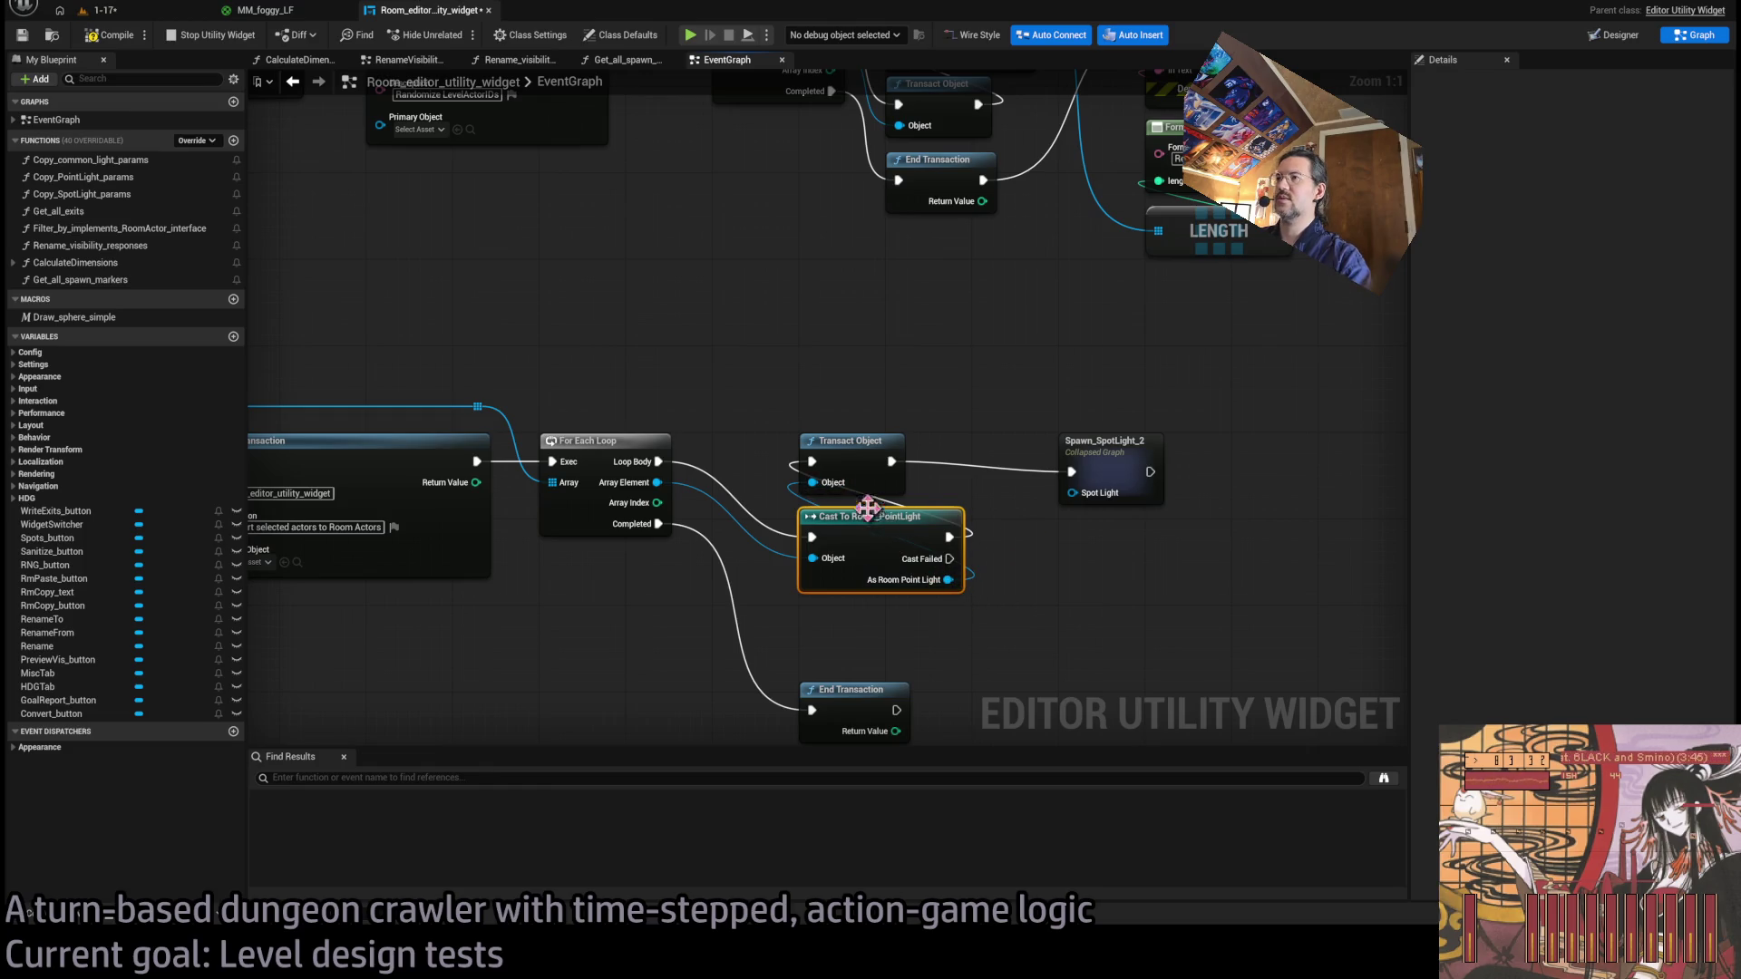
left_click_drag(868, 524, 868, 514)
left_click(945, 428)
left_click_drag(945, 428, 741, 434)
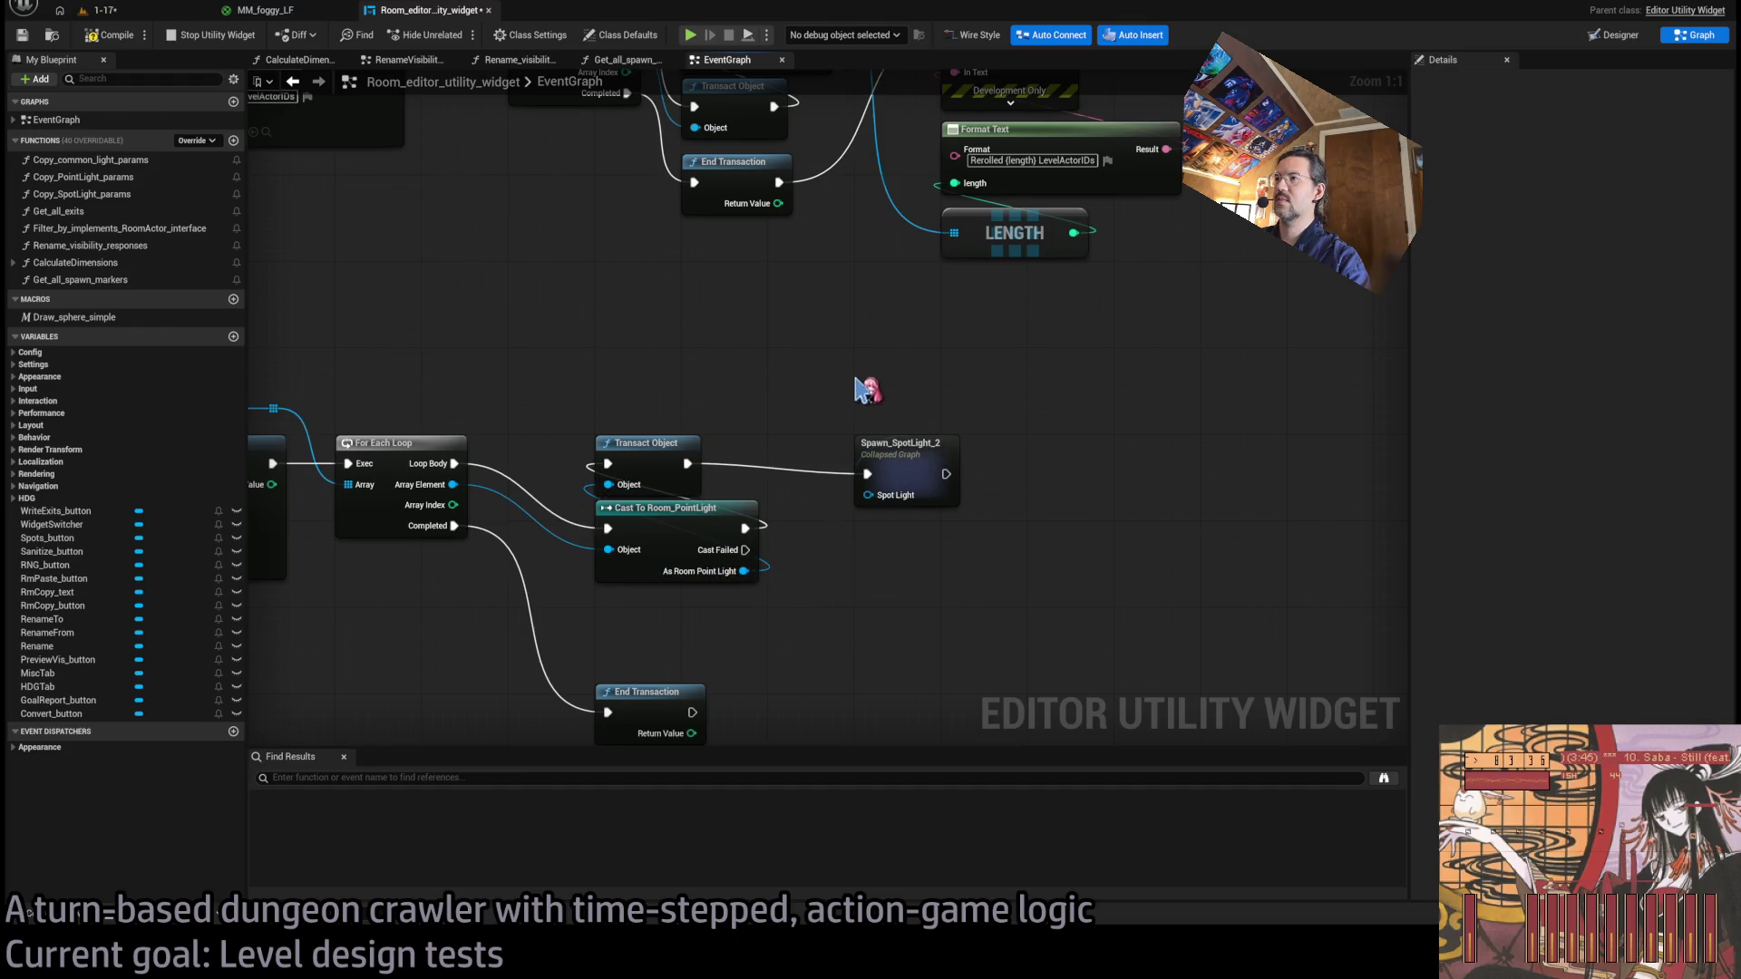
left_click_drag(743, 571, 898, 472)
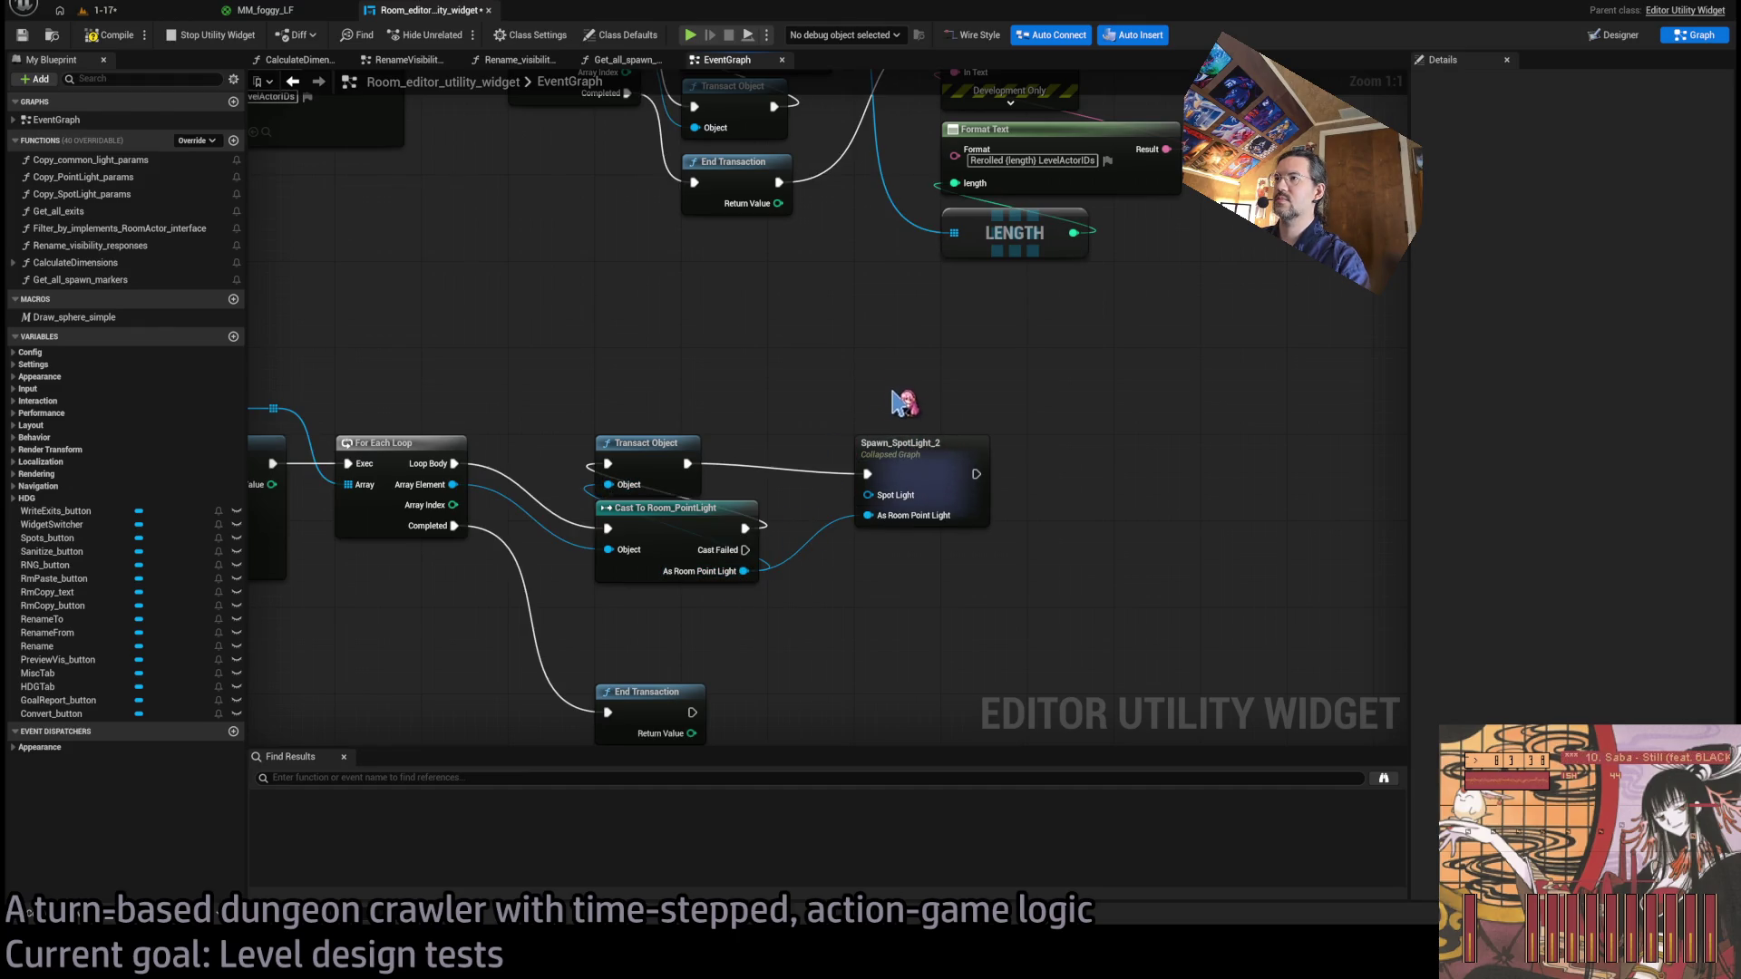
left_click(916, 471)
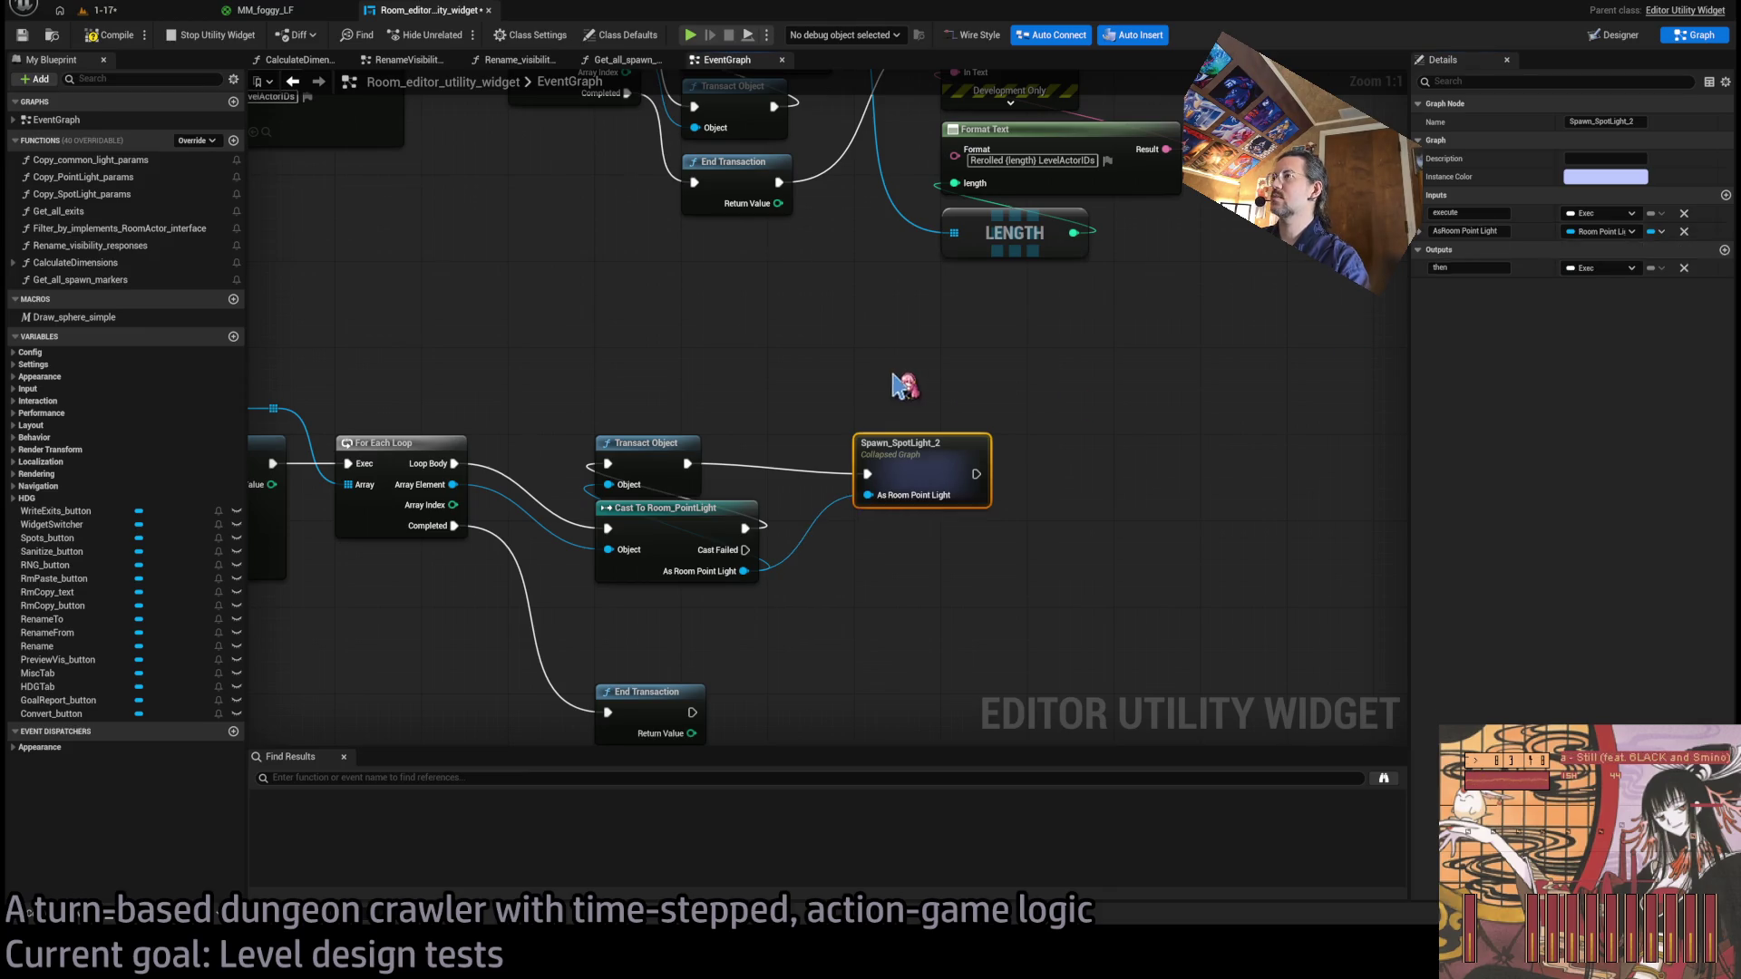
double_click(936, 455)
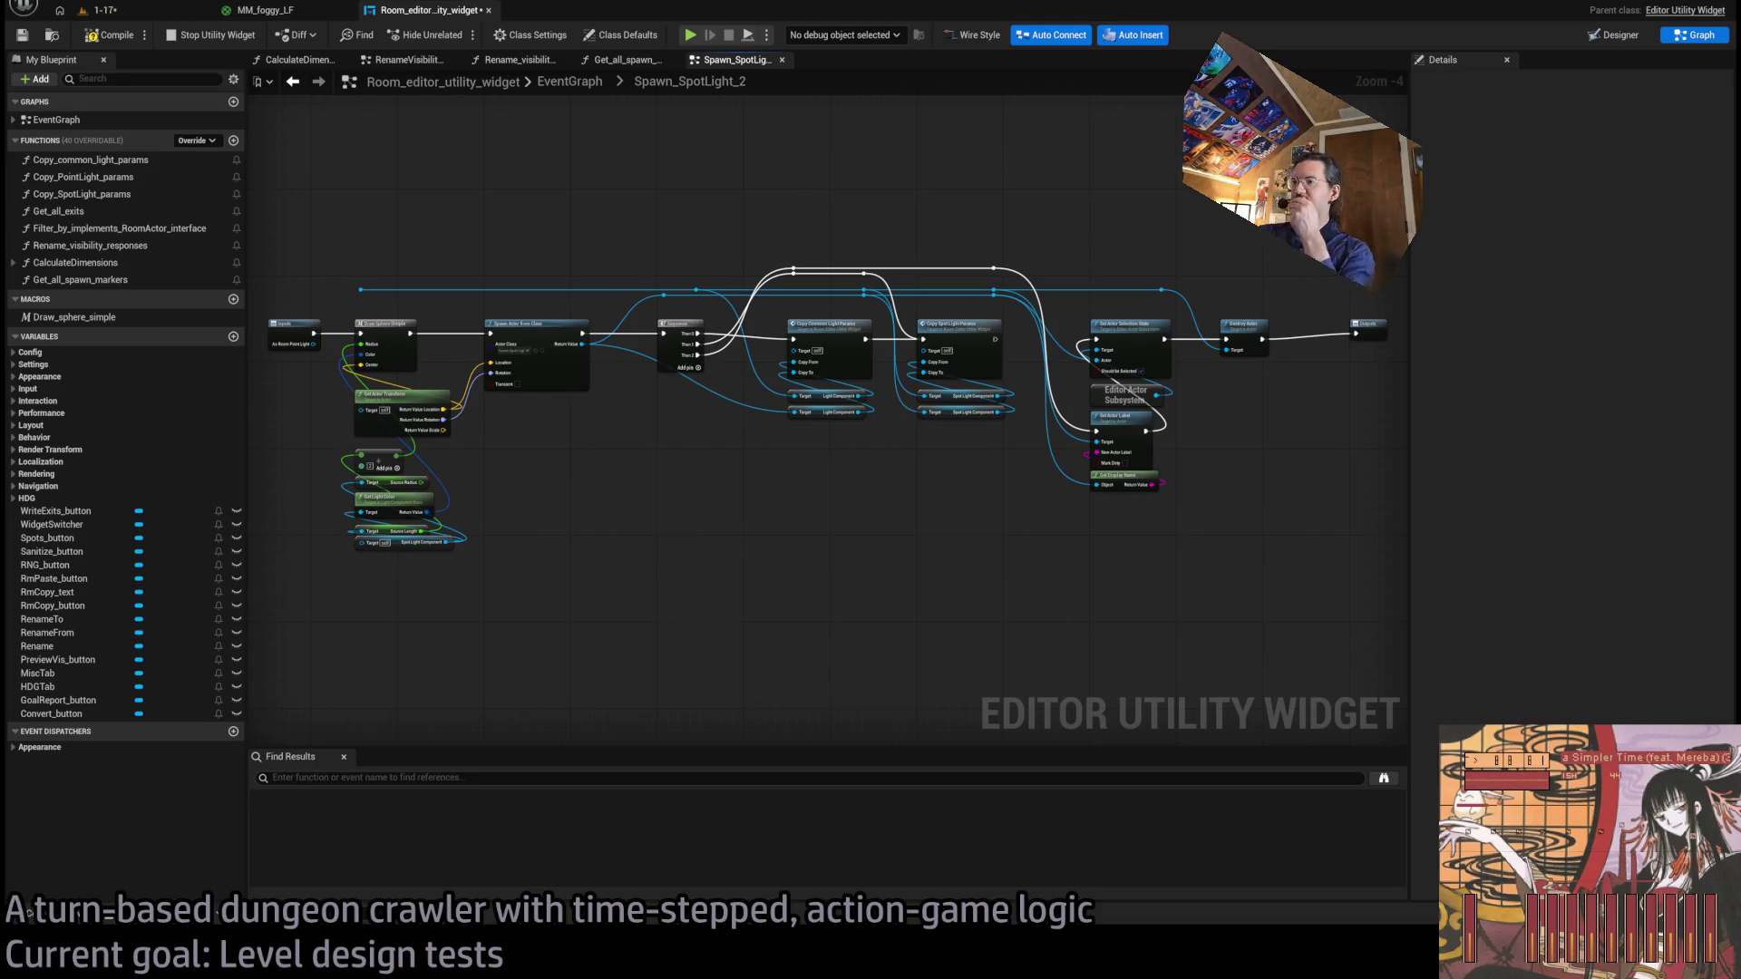
Run a wire from the Inputs point light pin and detach the upper Light Component's Target link.
scroll(710, 533, "up", 5)
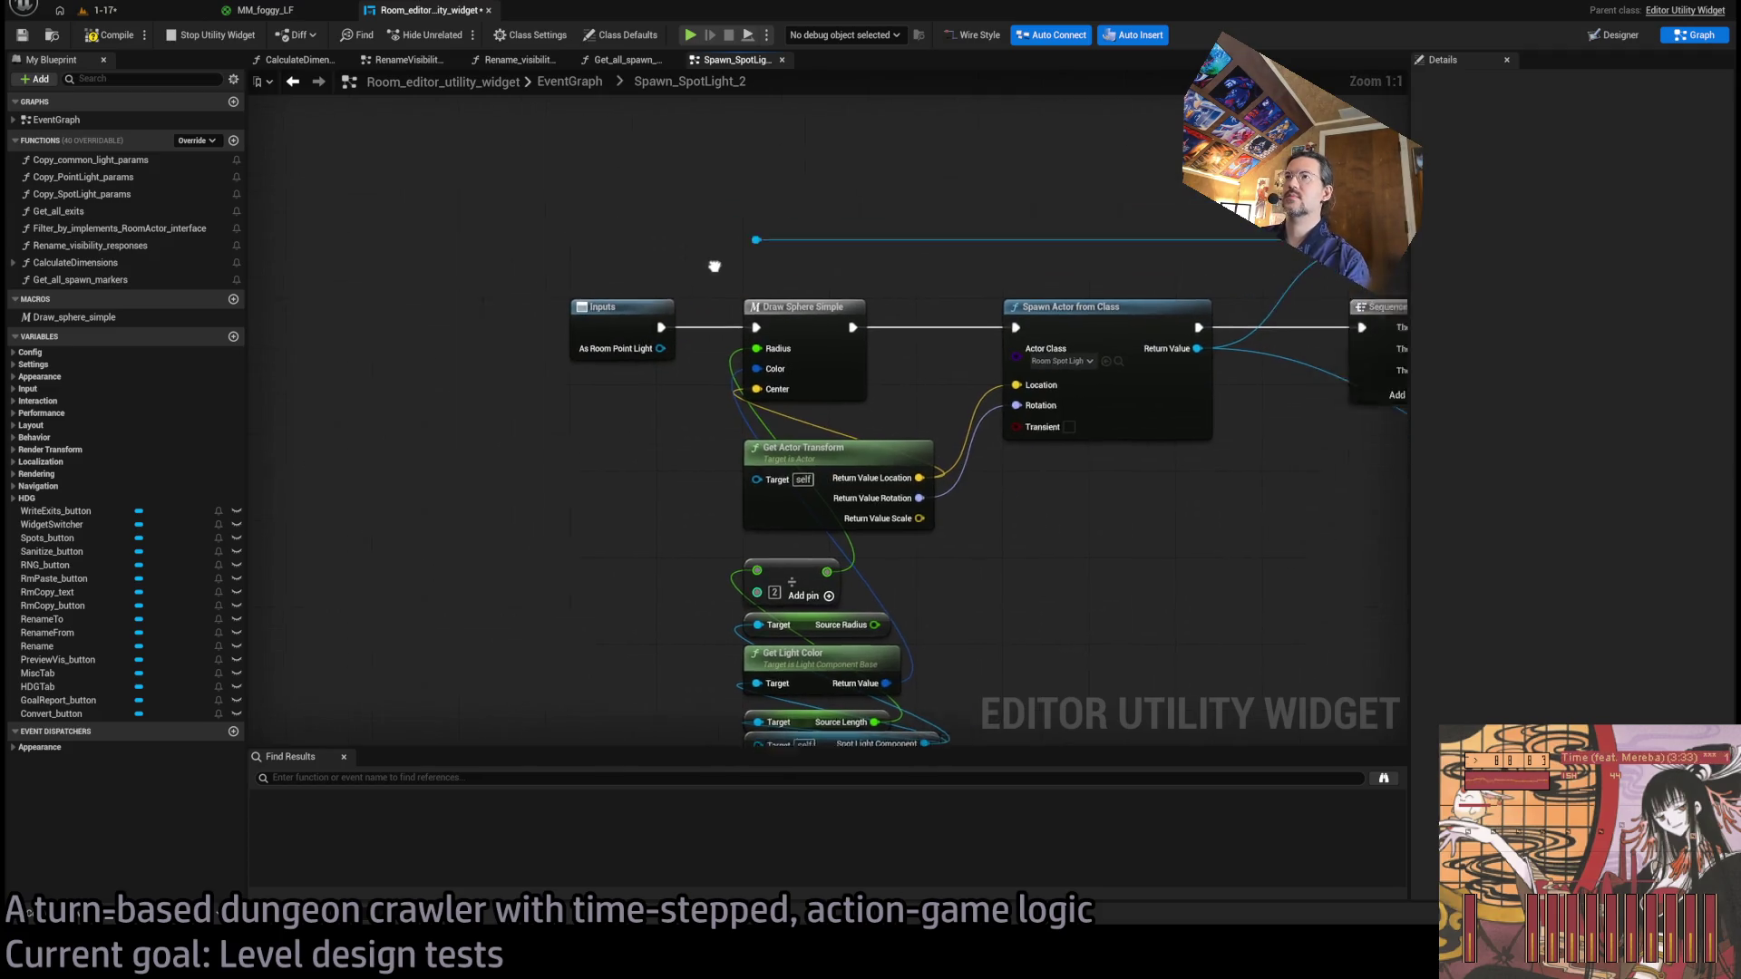
mouse_move(599, 408)
left_mouse_down()
mouse_move(766, 341)
mouse_move(635, 426)
mouse_move(766, 475)
mouse_move(733, 348)
mouse_move(648, 345)
left_mouse_up()
scroll(879, 347, "down", 1)
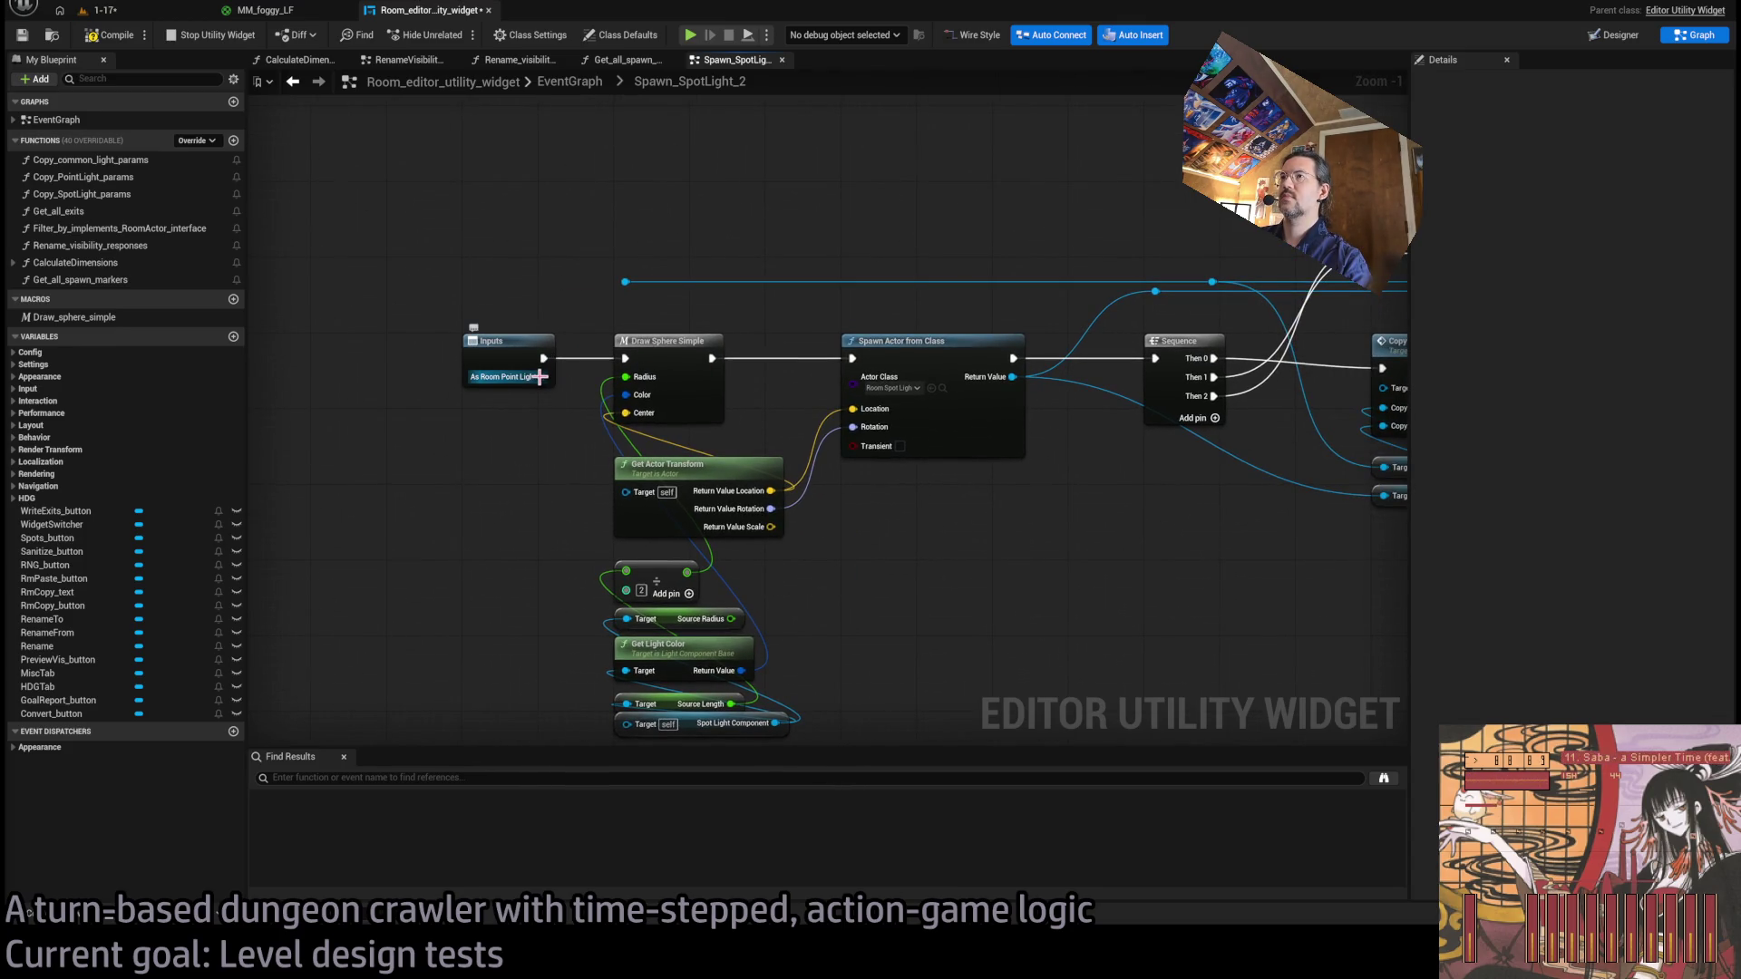
left_click_drag(884, 494, 632, 501)
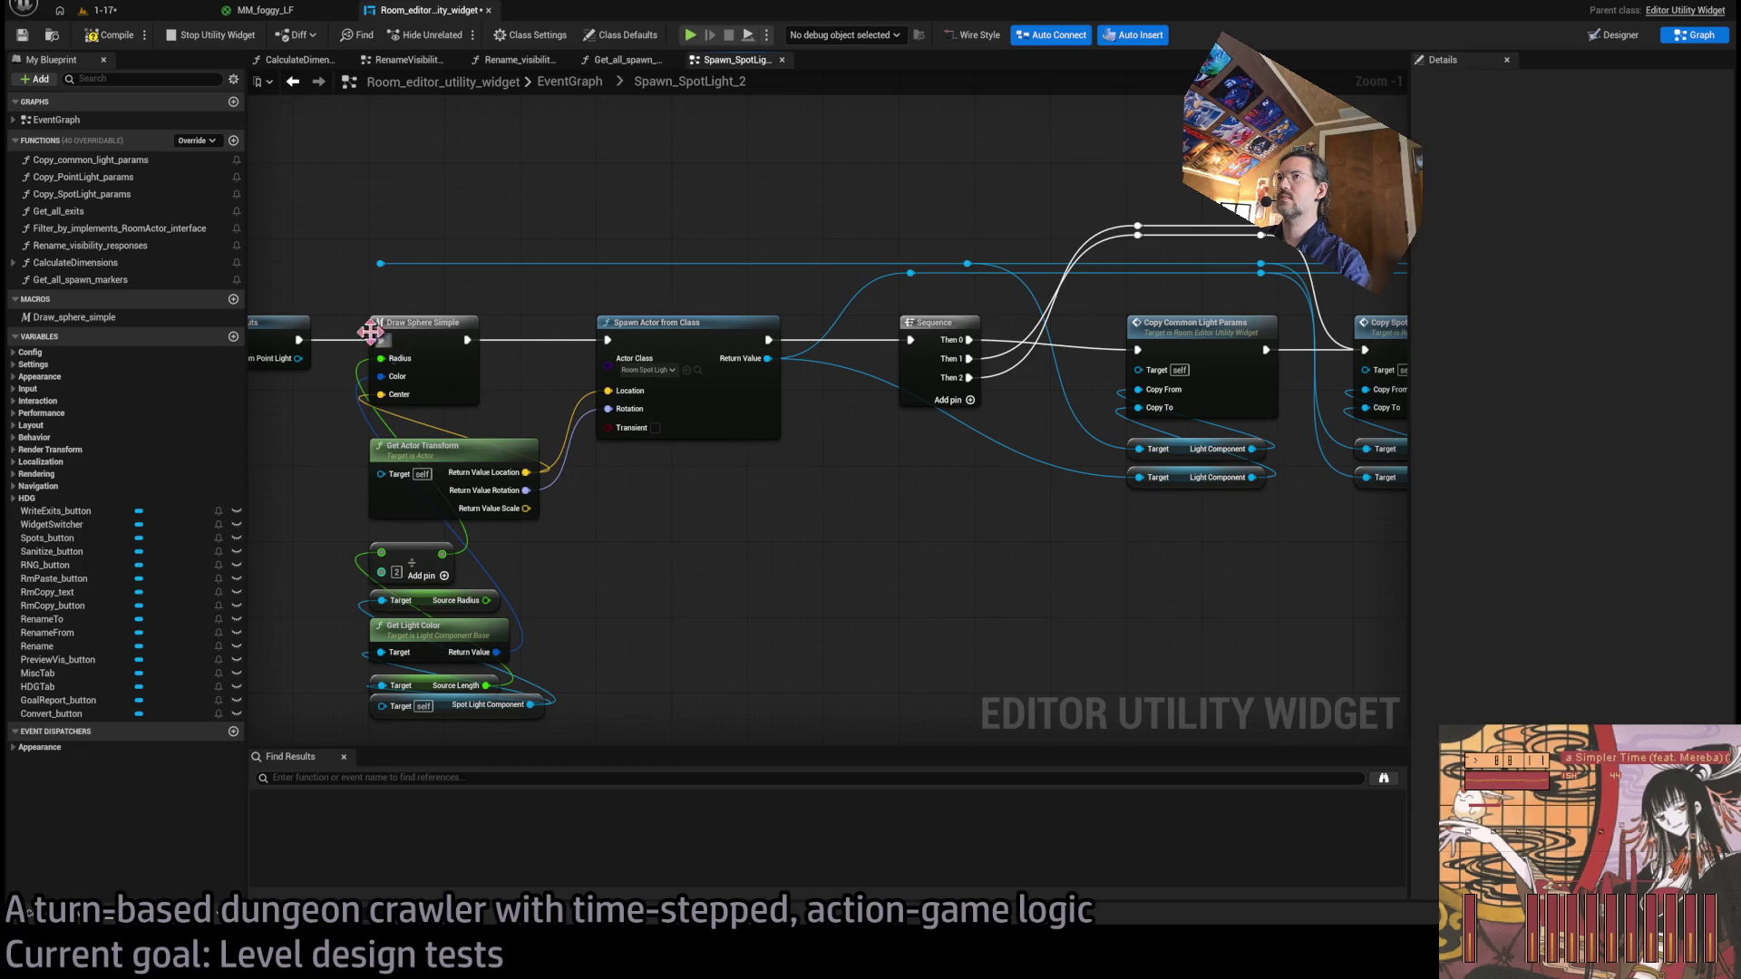
left_click_drag(427, 280, 547, 308)
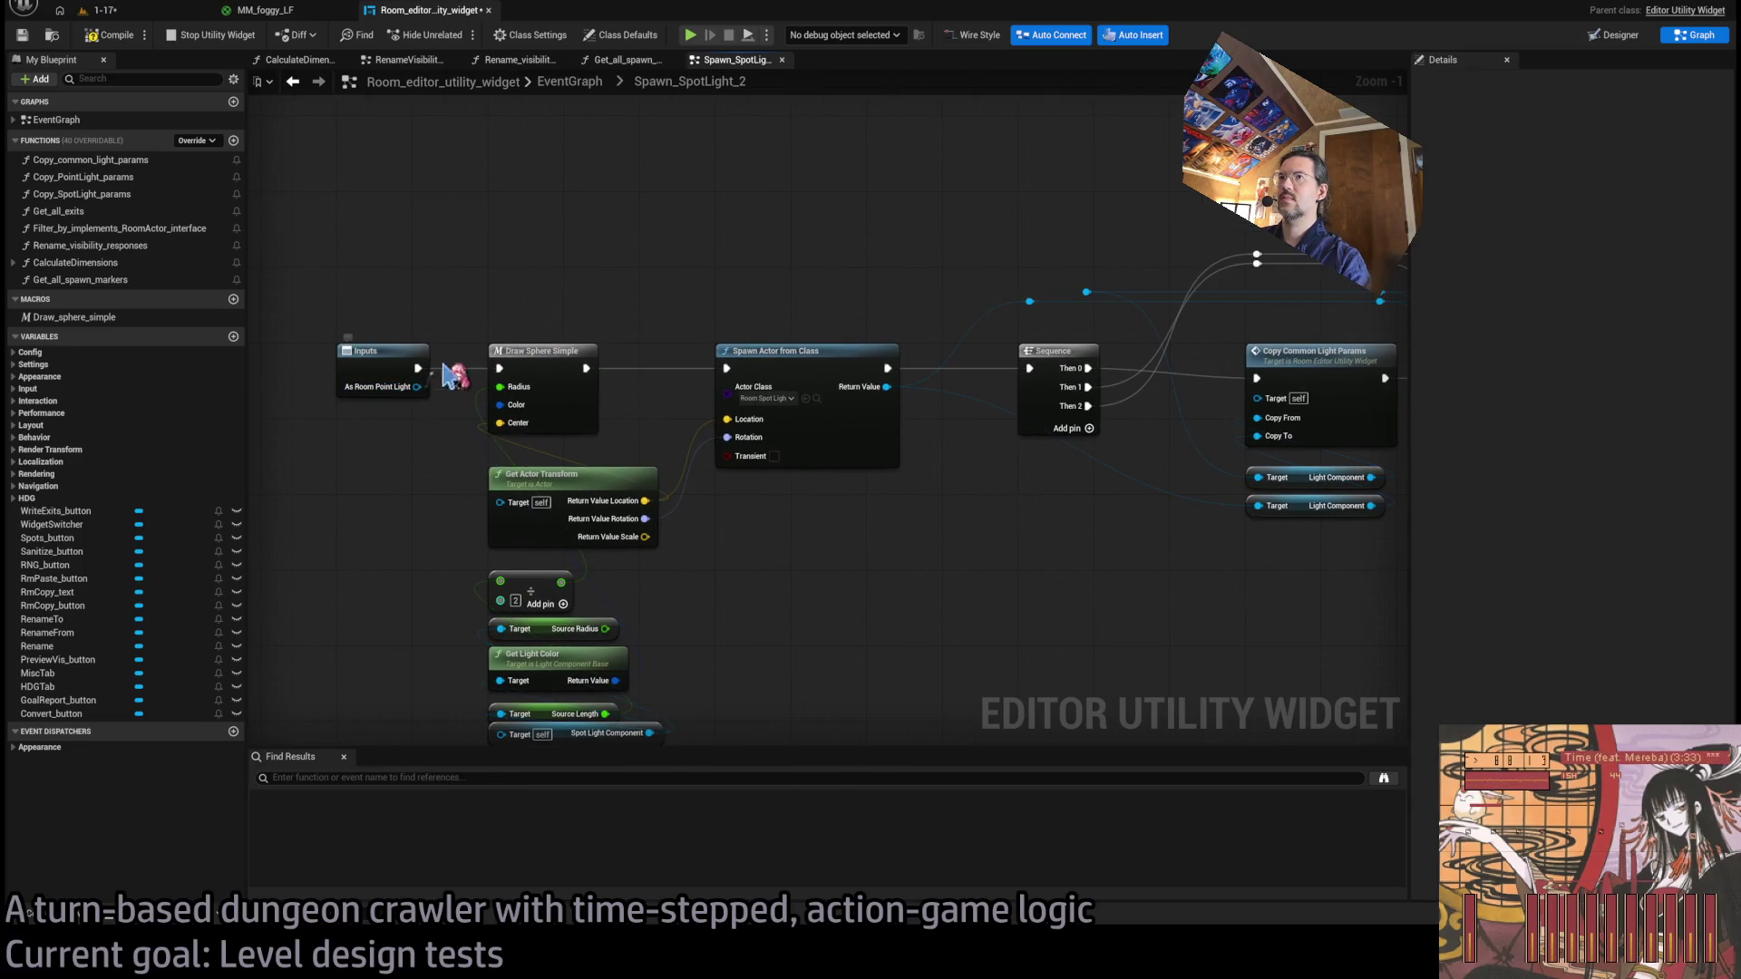
mouse_move(450, 376)
left_mouse_down()
mouse_move(500, 284)
mouse_move(1057, 294)
mouse_move(478, 309)
left_mouse_up()
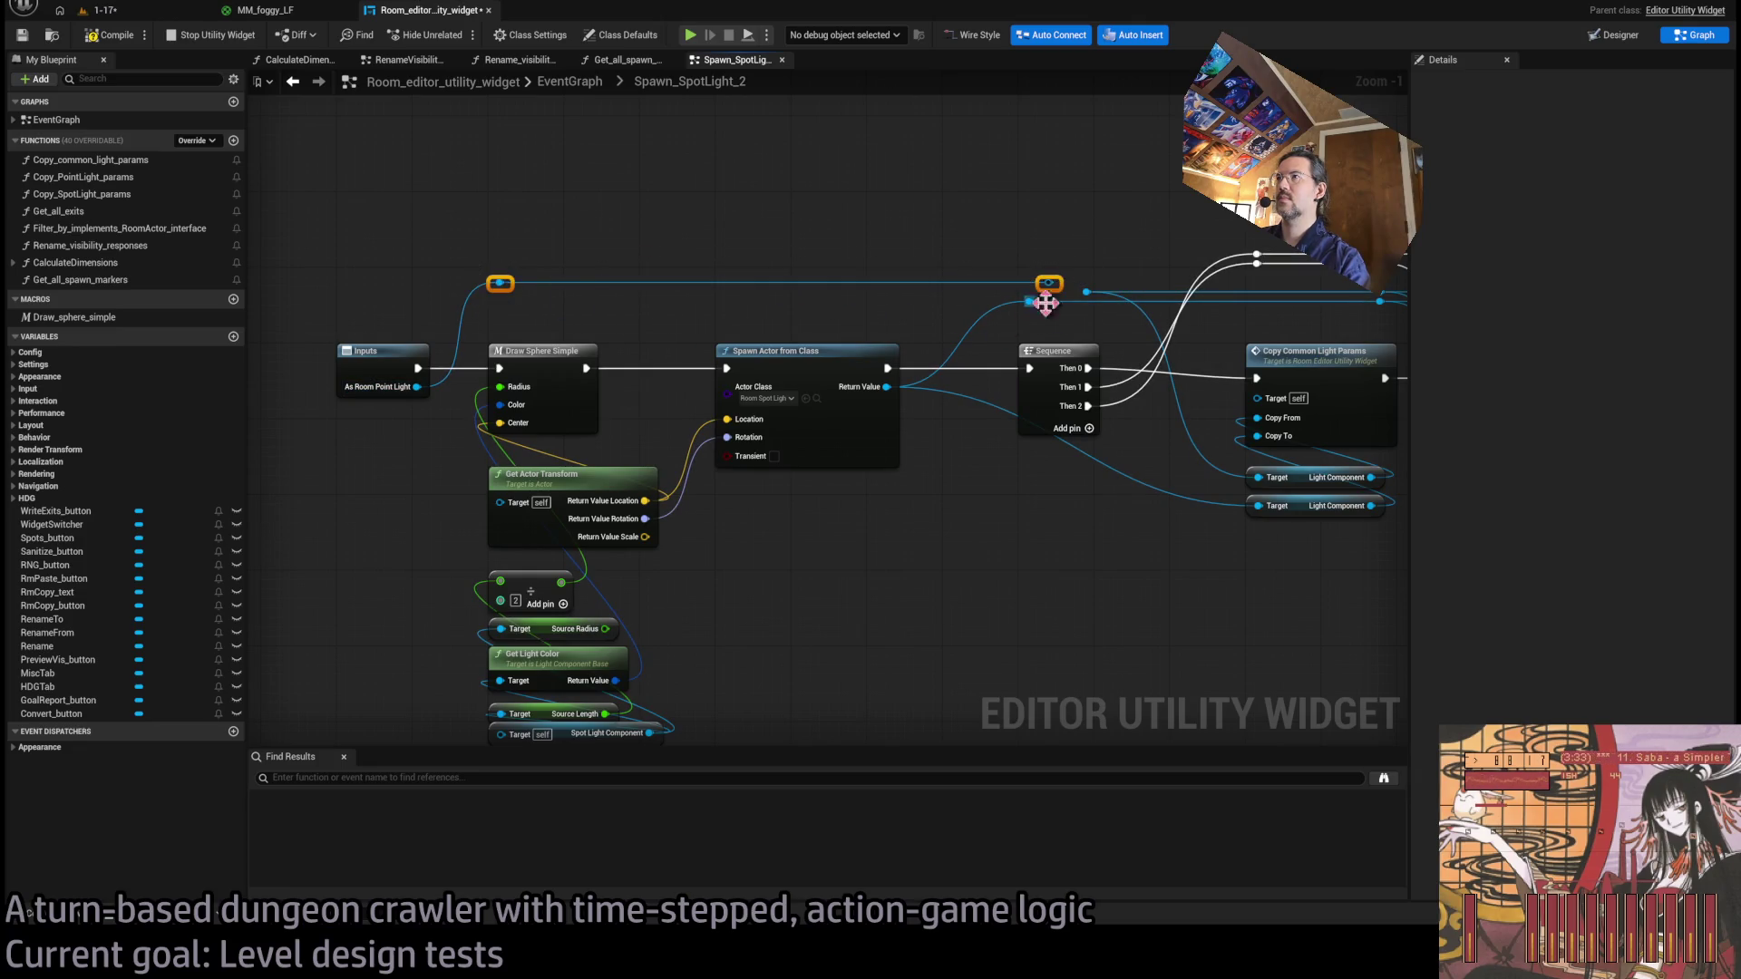
left_click_drag(1058, 260, 593, 431)
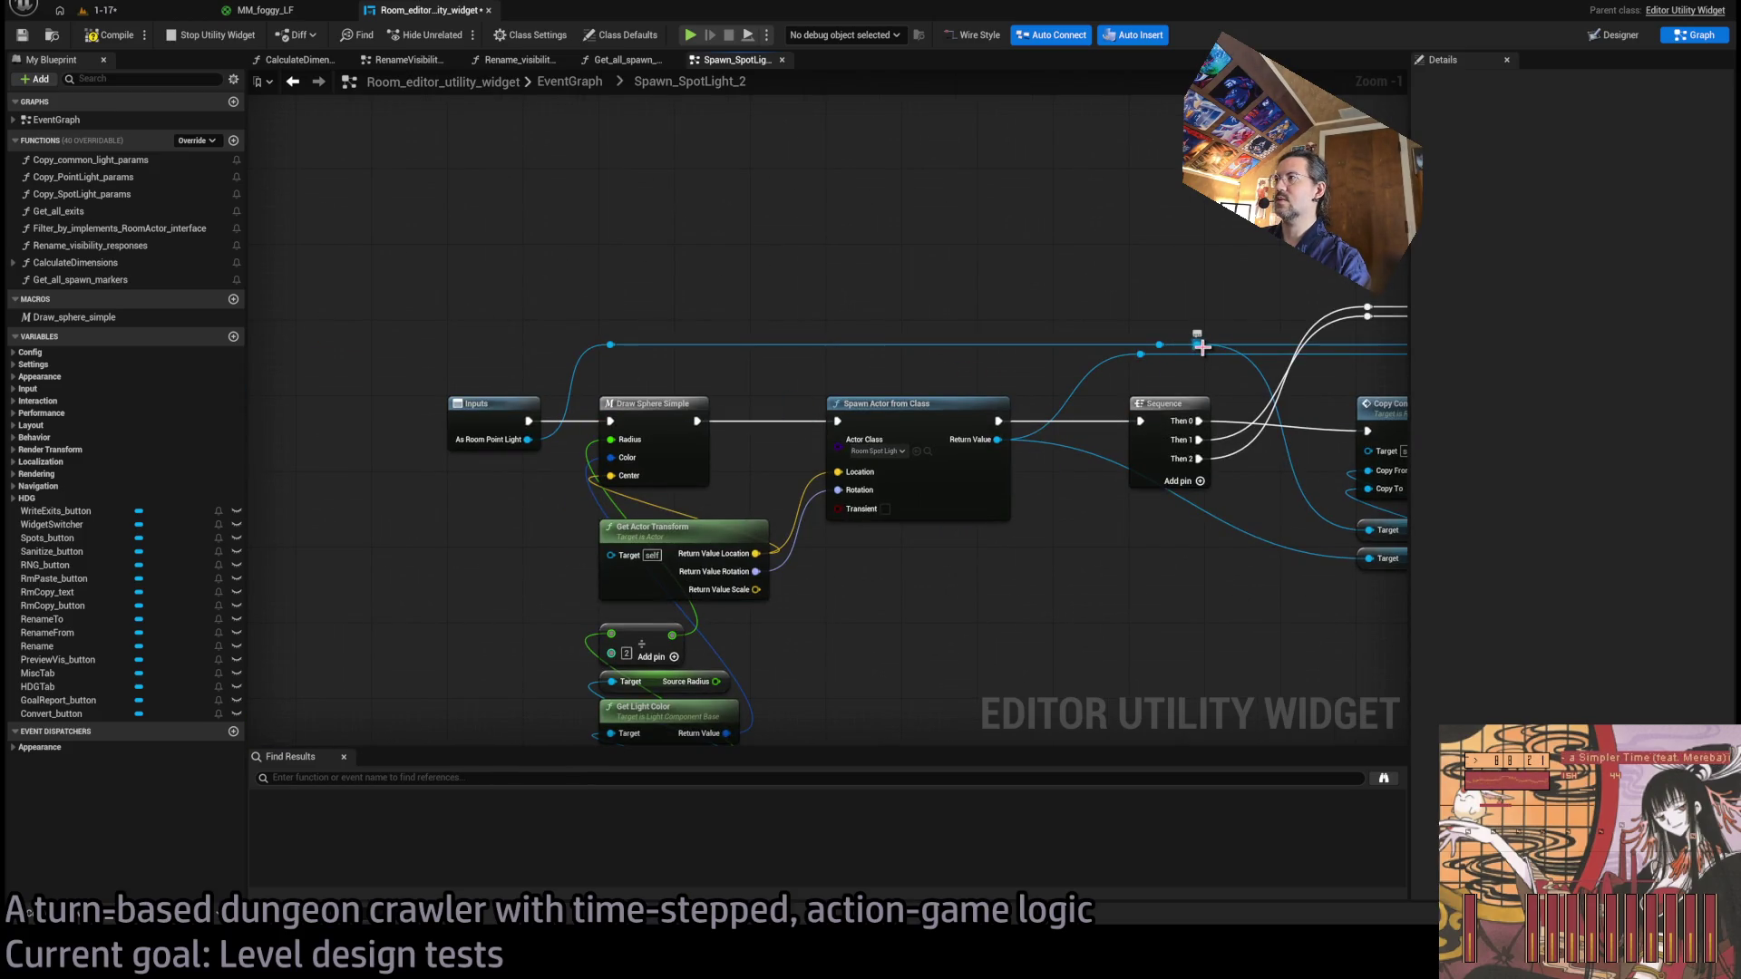
left_click_drag(1202, 346, 1062, 599)
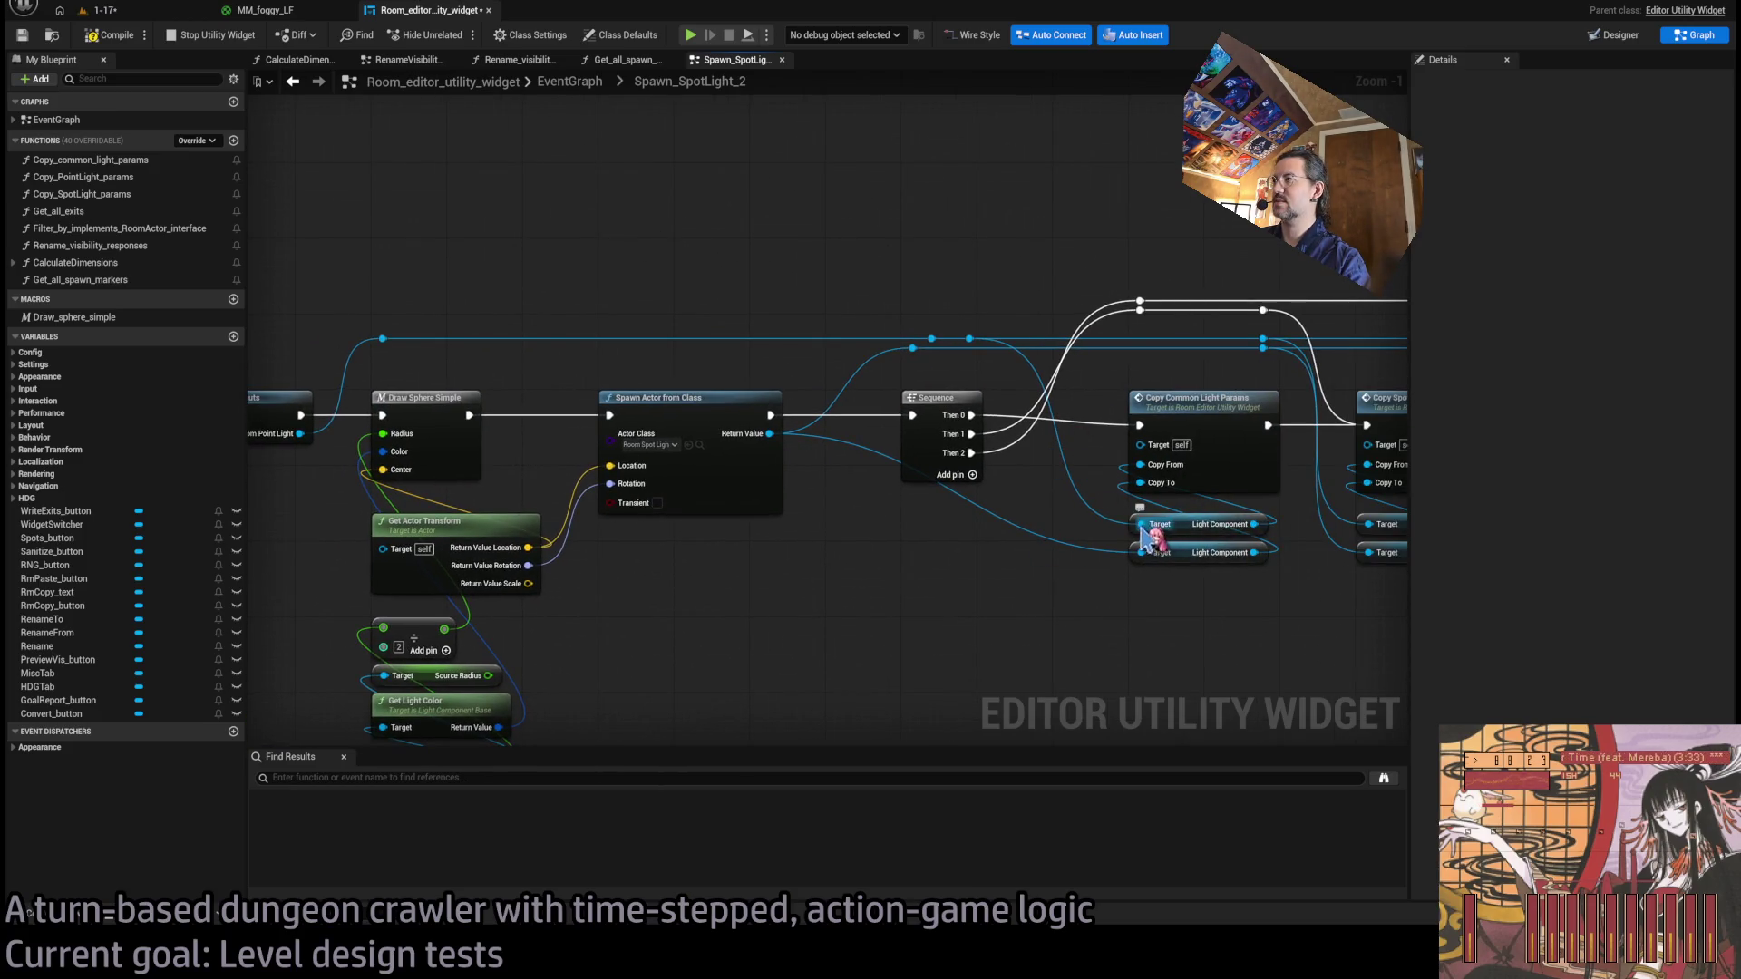
mouse_move(1140, 526)
left_mouse_down()
mouse_move(988, 419)
mouse_move(968, 338)
mouse_move(932, 338)
left_mouse_up()
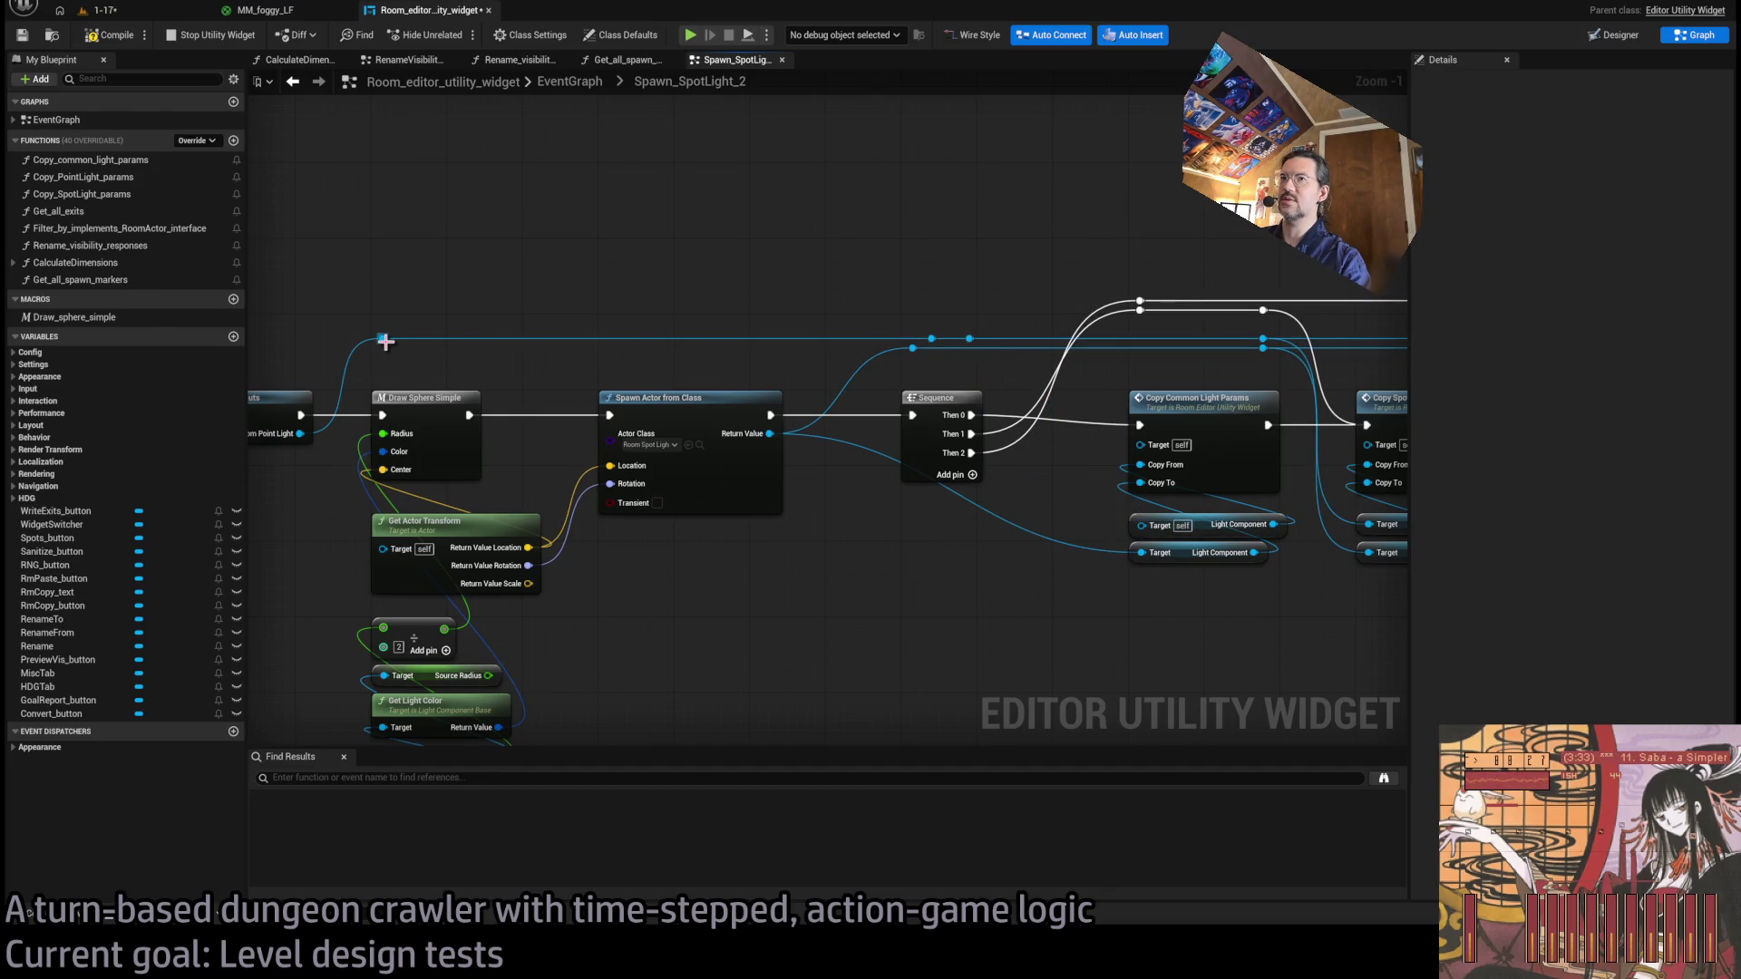
Route the point light wire through two reroute knots into the Light Component Target pins.
left_click_drag(380, 337, 382, 339)
left_click_drag(583, 446, 475, 467)
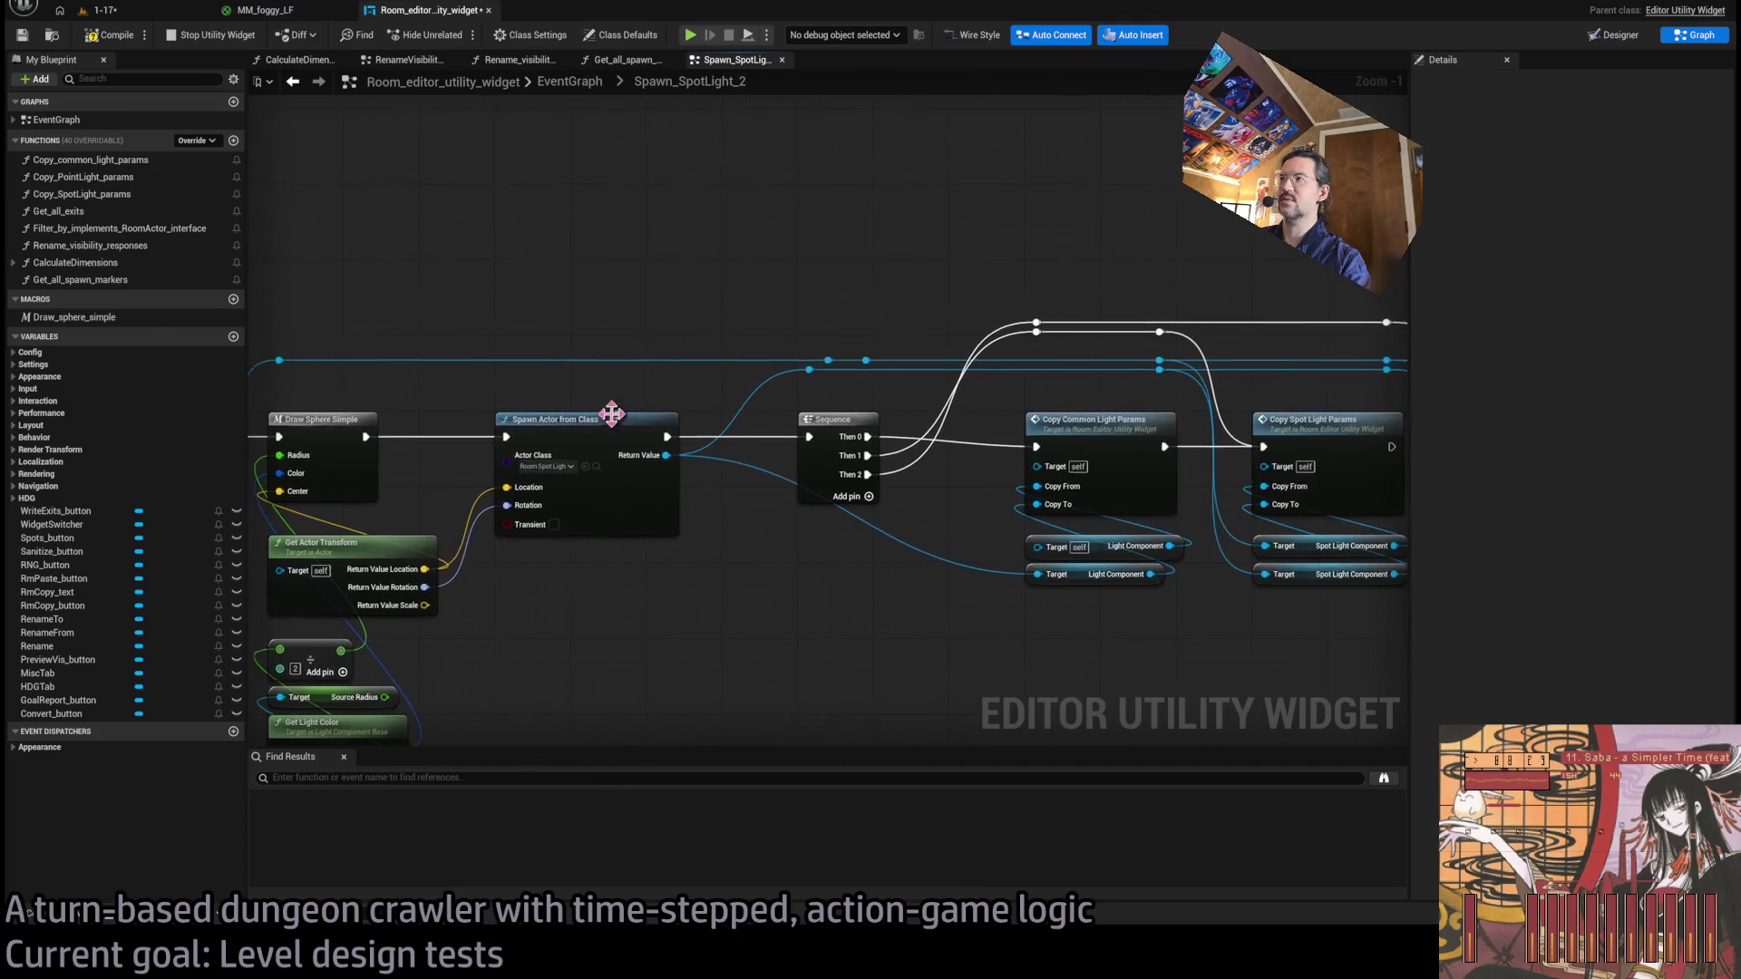
mouse_move(863, 362)
left_mouse_down()
mouse_move(894, 459)
mouse_move(1002, 595)
mouse_move(1034, 546)
left_mouse_up()
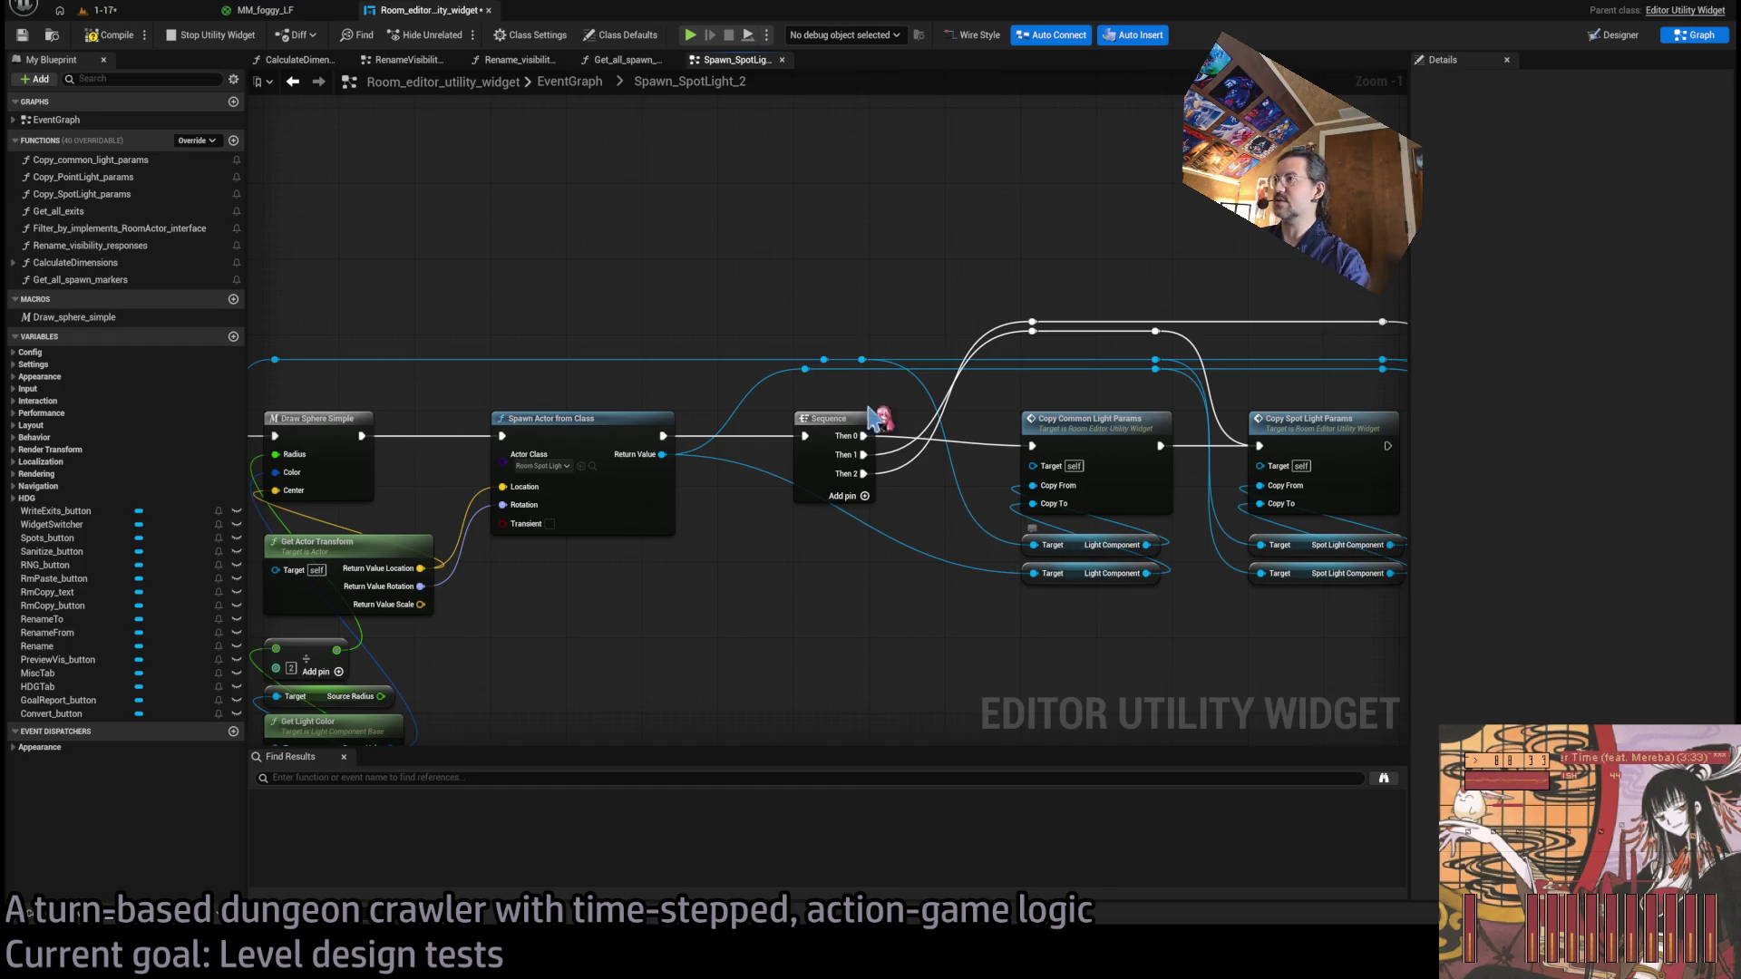
mouse_move(326, 375)
left_mouse_down()
mouse_move(1029, 376)
mouse_move(1015, 354)
left_mouse_up()
left_click_drag(1073, 299, 724, 272)
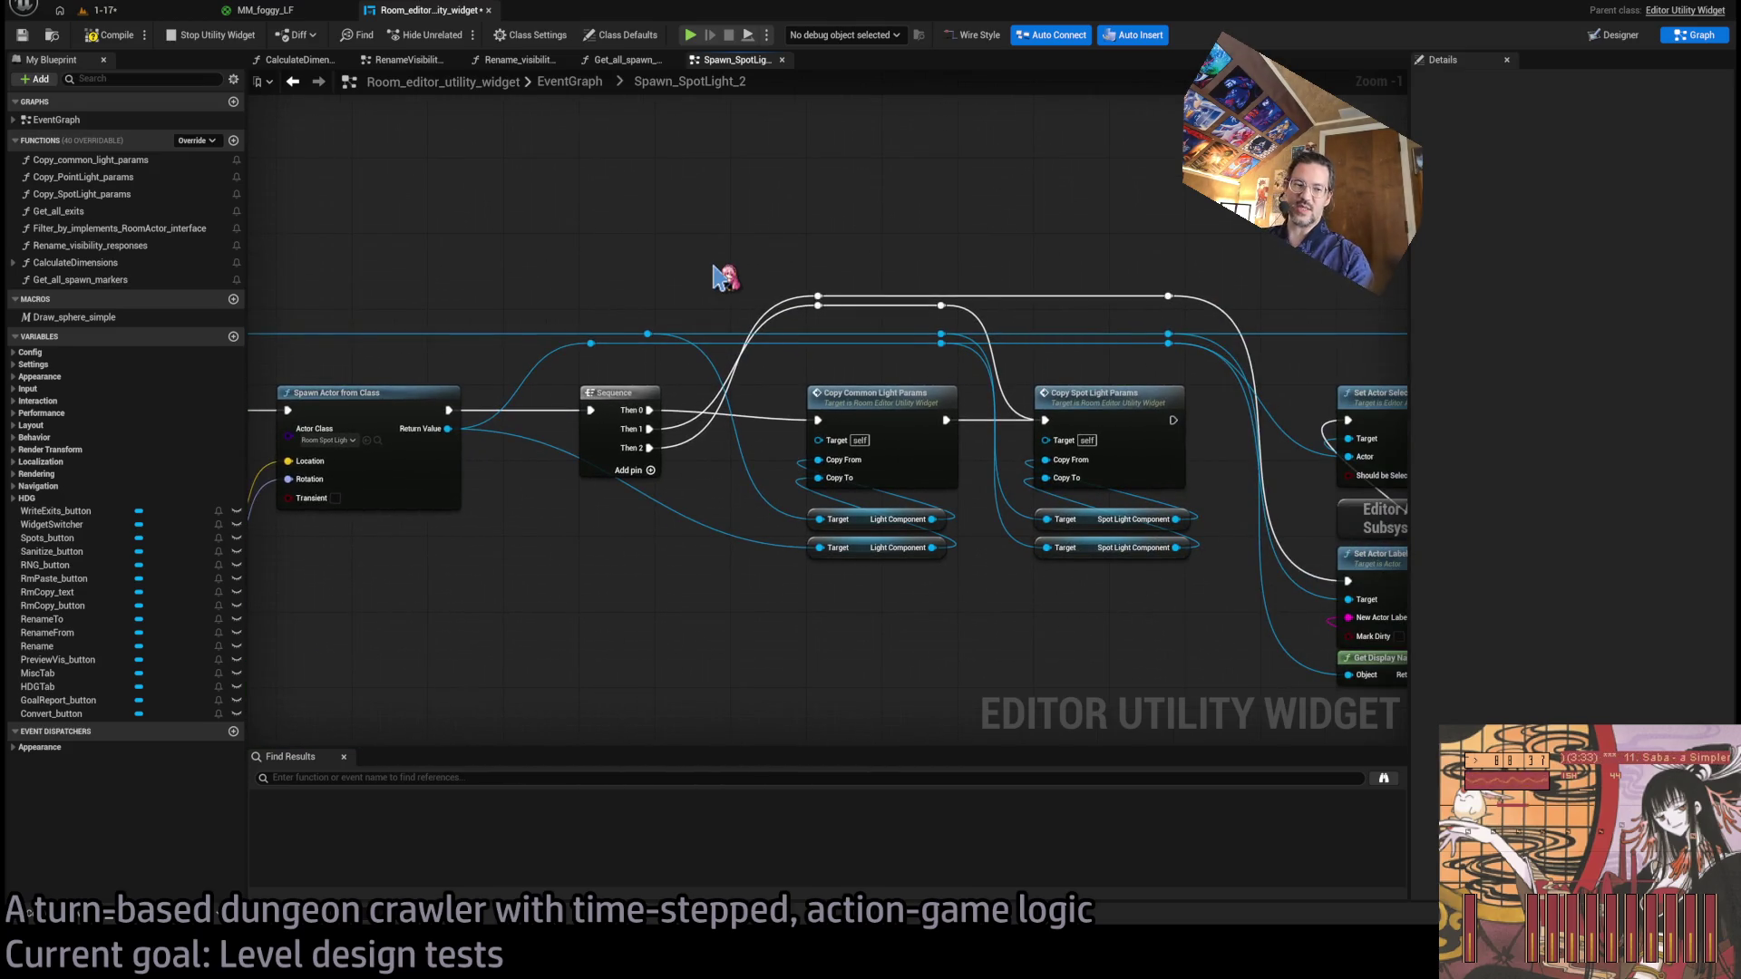
Inspect the Copy Spot Light Params node, then return to the main EventGraph.
scroll(793, 441, "up", 1)
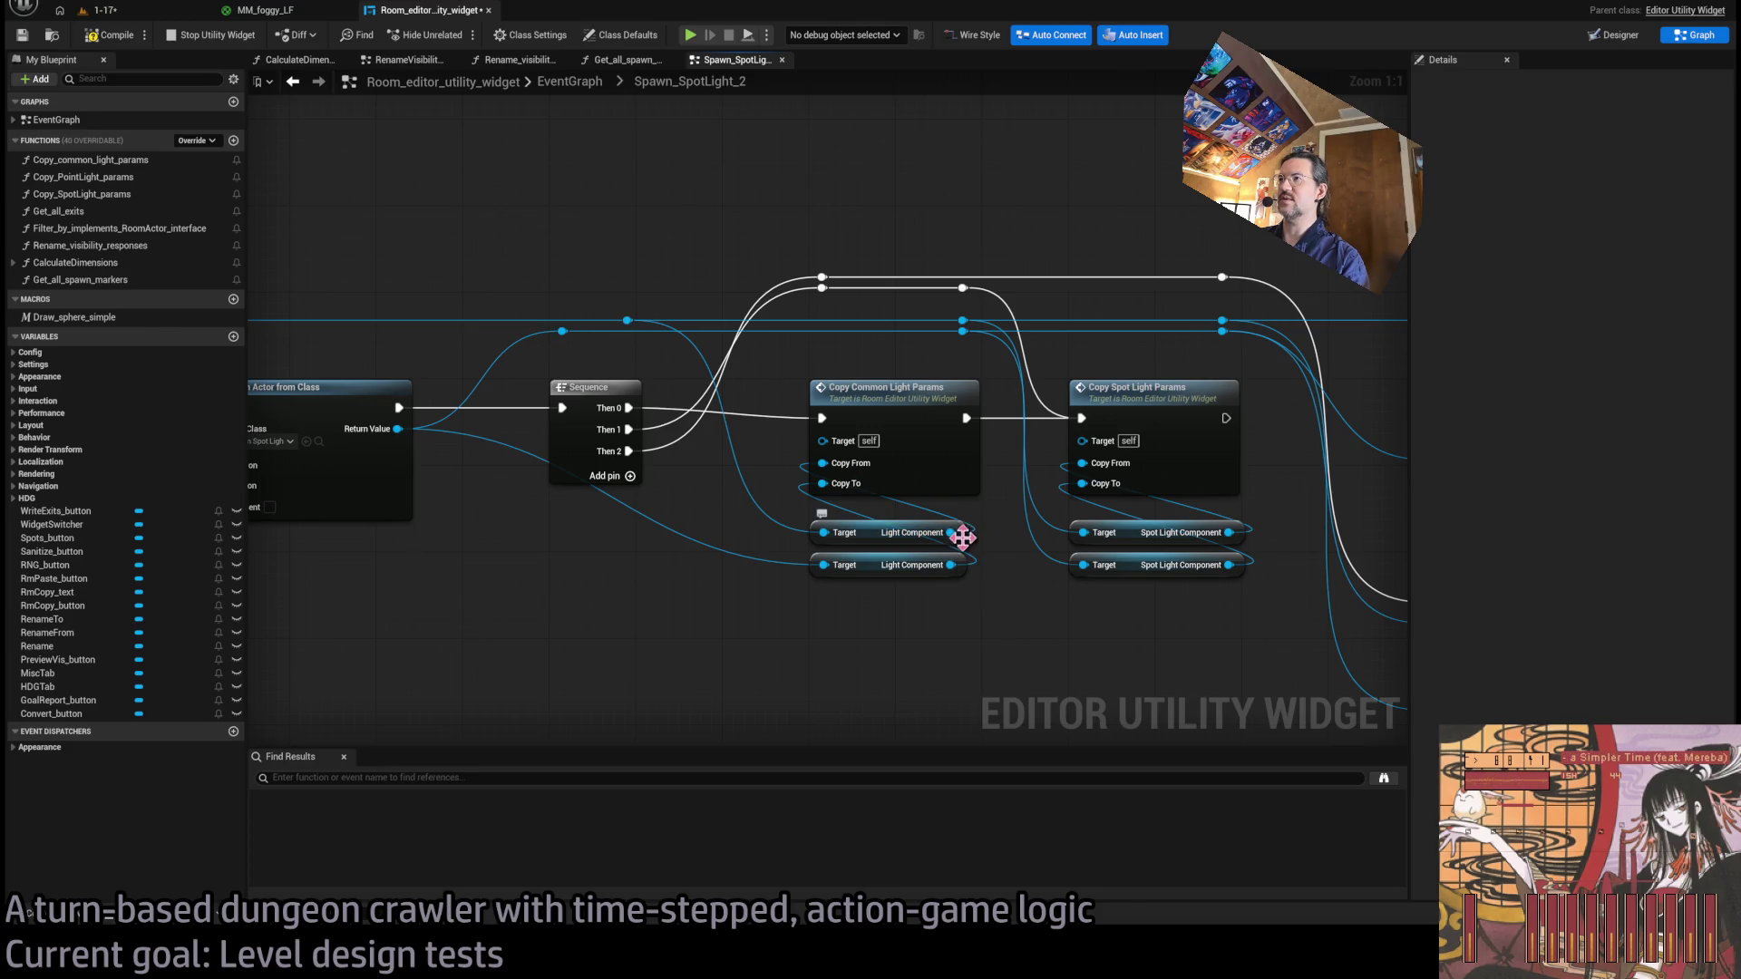
left_click_drag(995, 514, 851, 525)
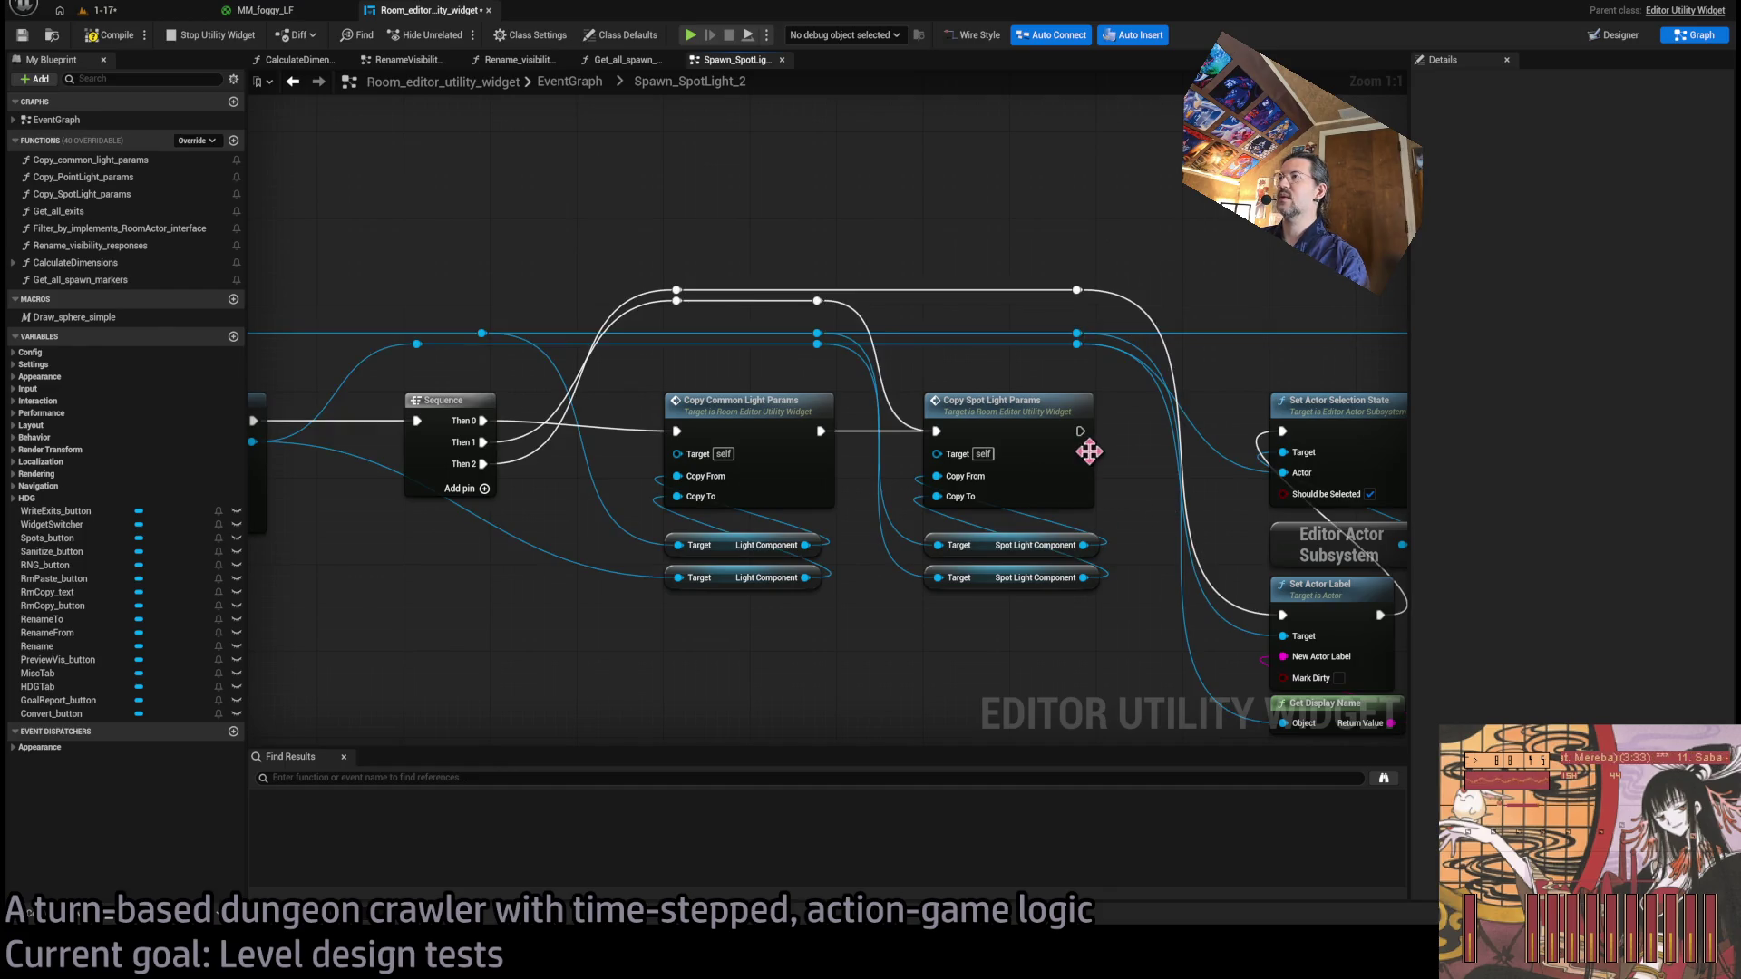
left_click(1026, 443)
left_click(948, 638)
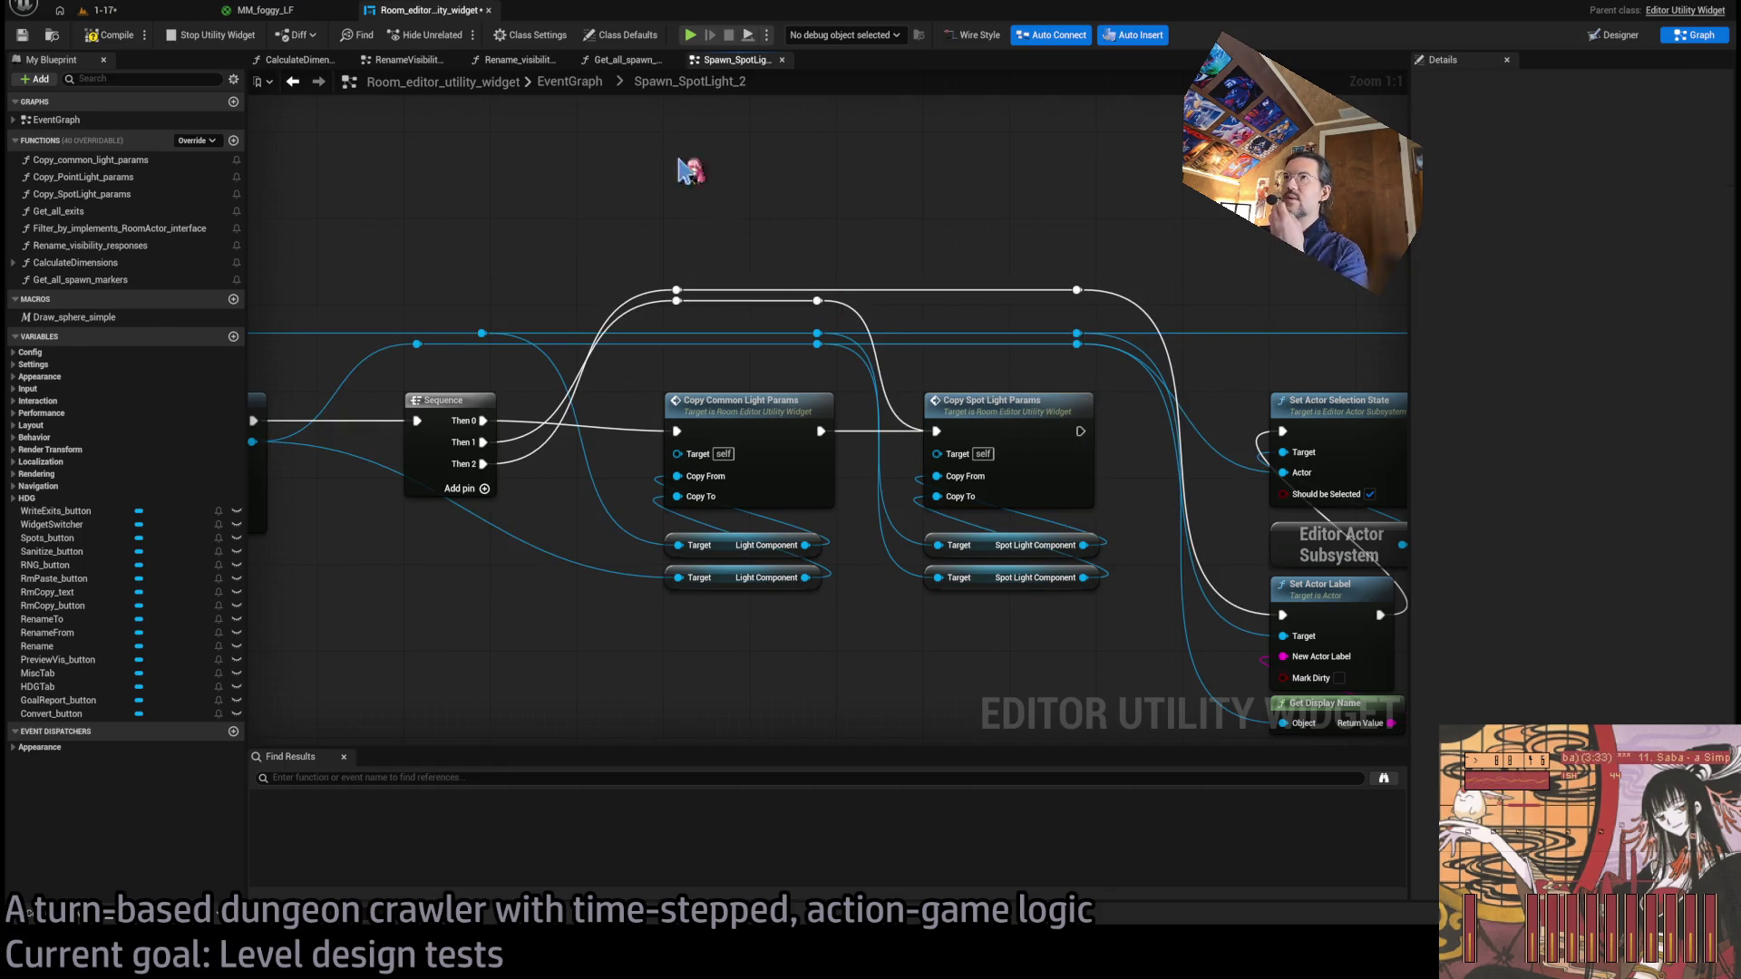
left_click(570, 81)
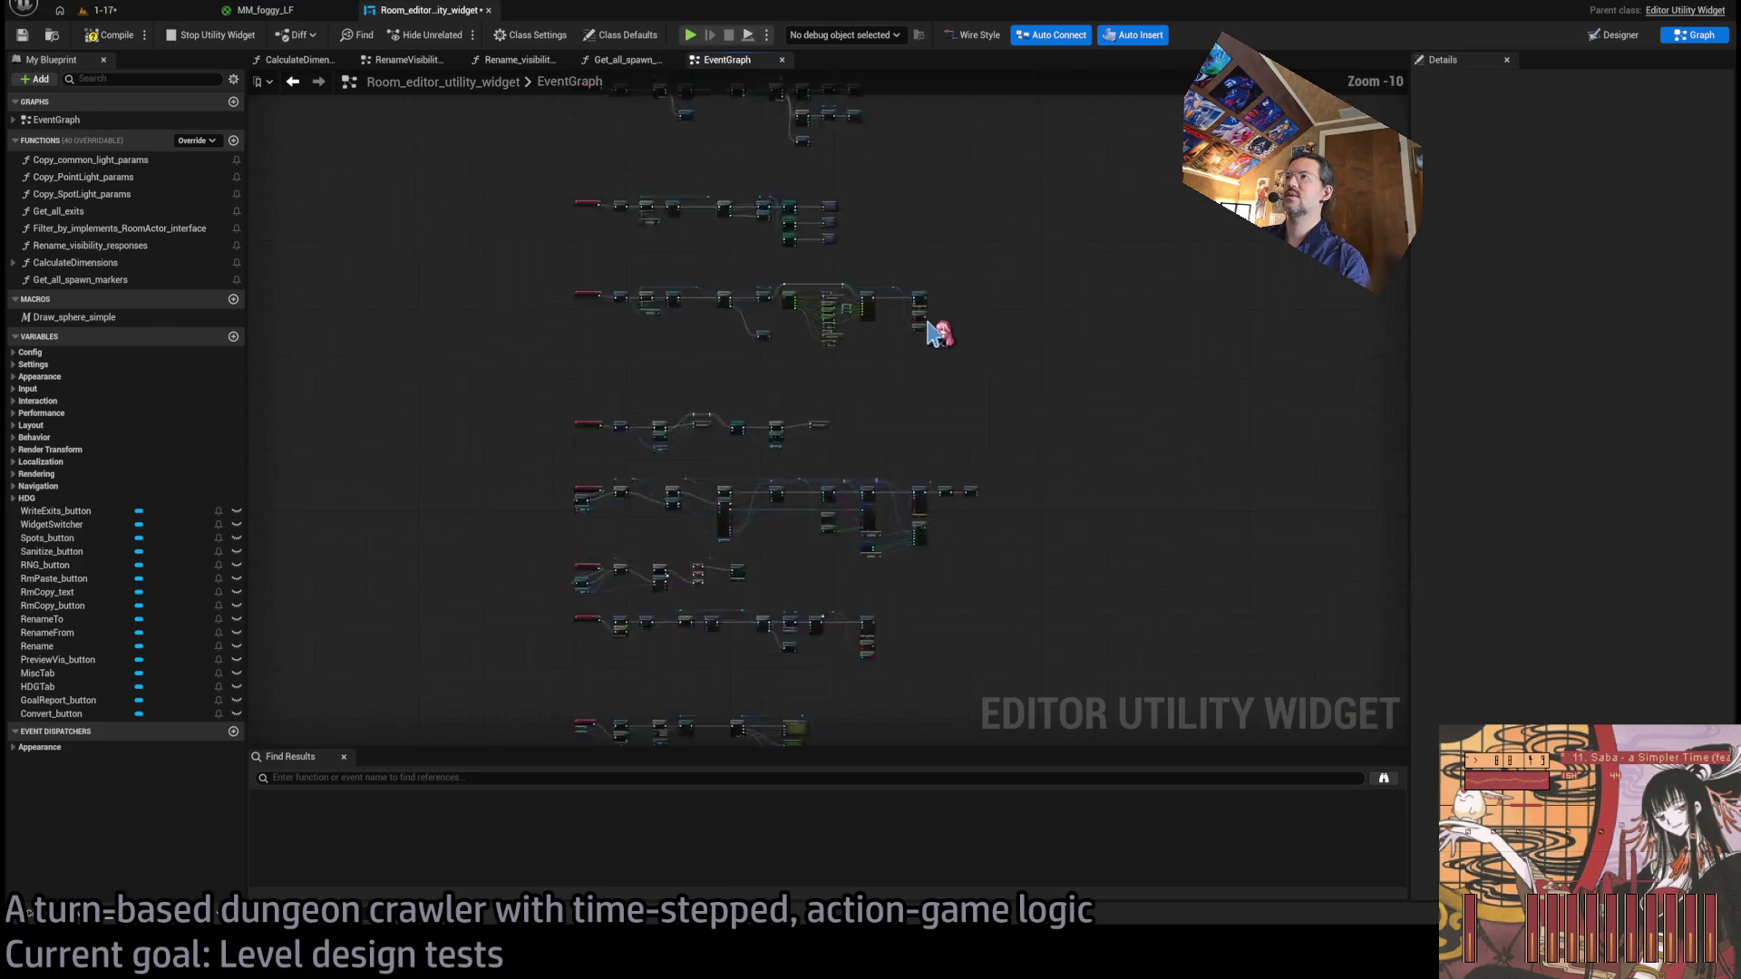
Close the extra graph tabs and inspect Copy Point Light Params inside Spawn_PointLight.
middle_click(427, 68)
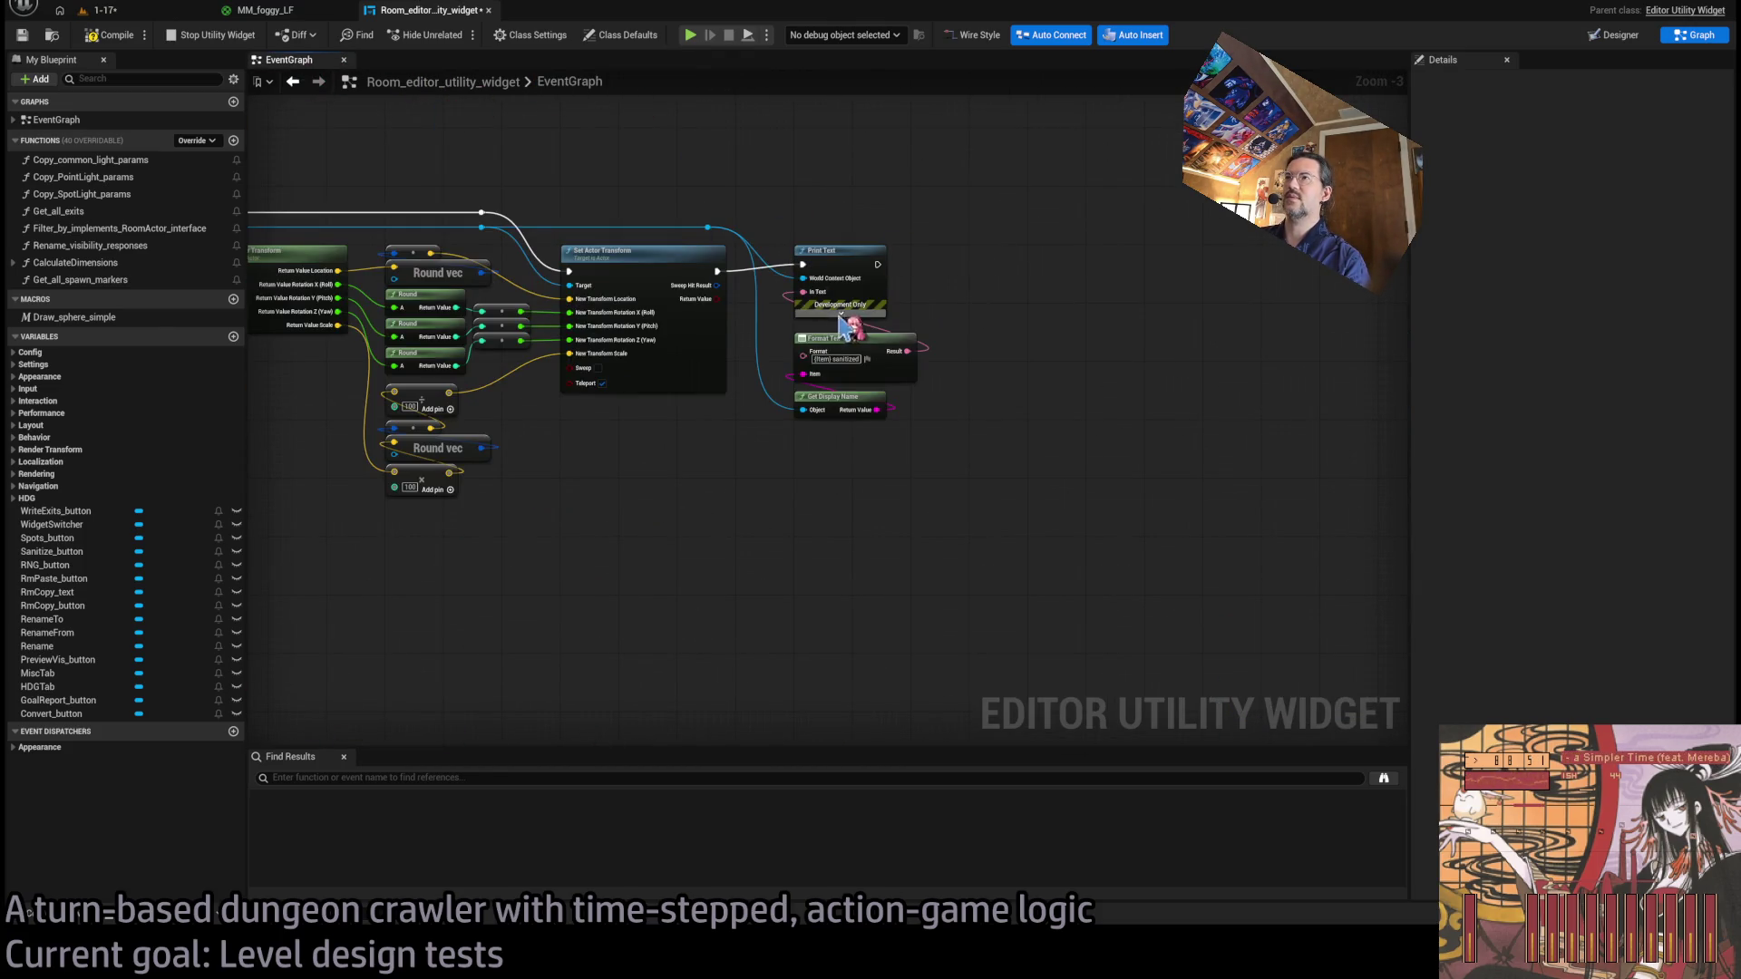
scroll(1107, 528, "down", 6)
scroll(1106, 529, "up", 10)
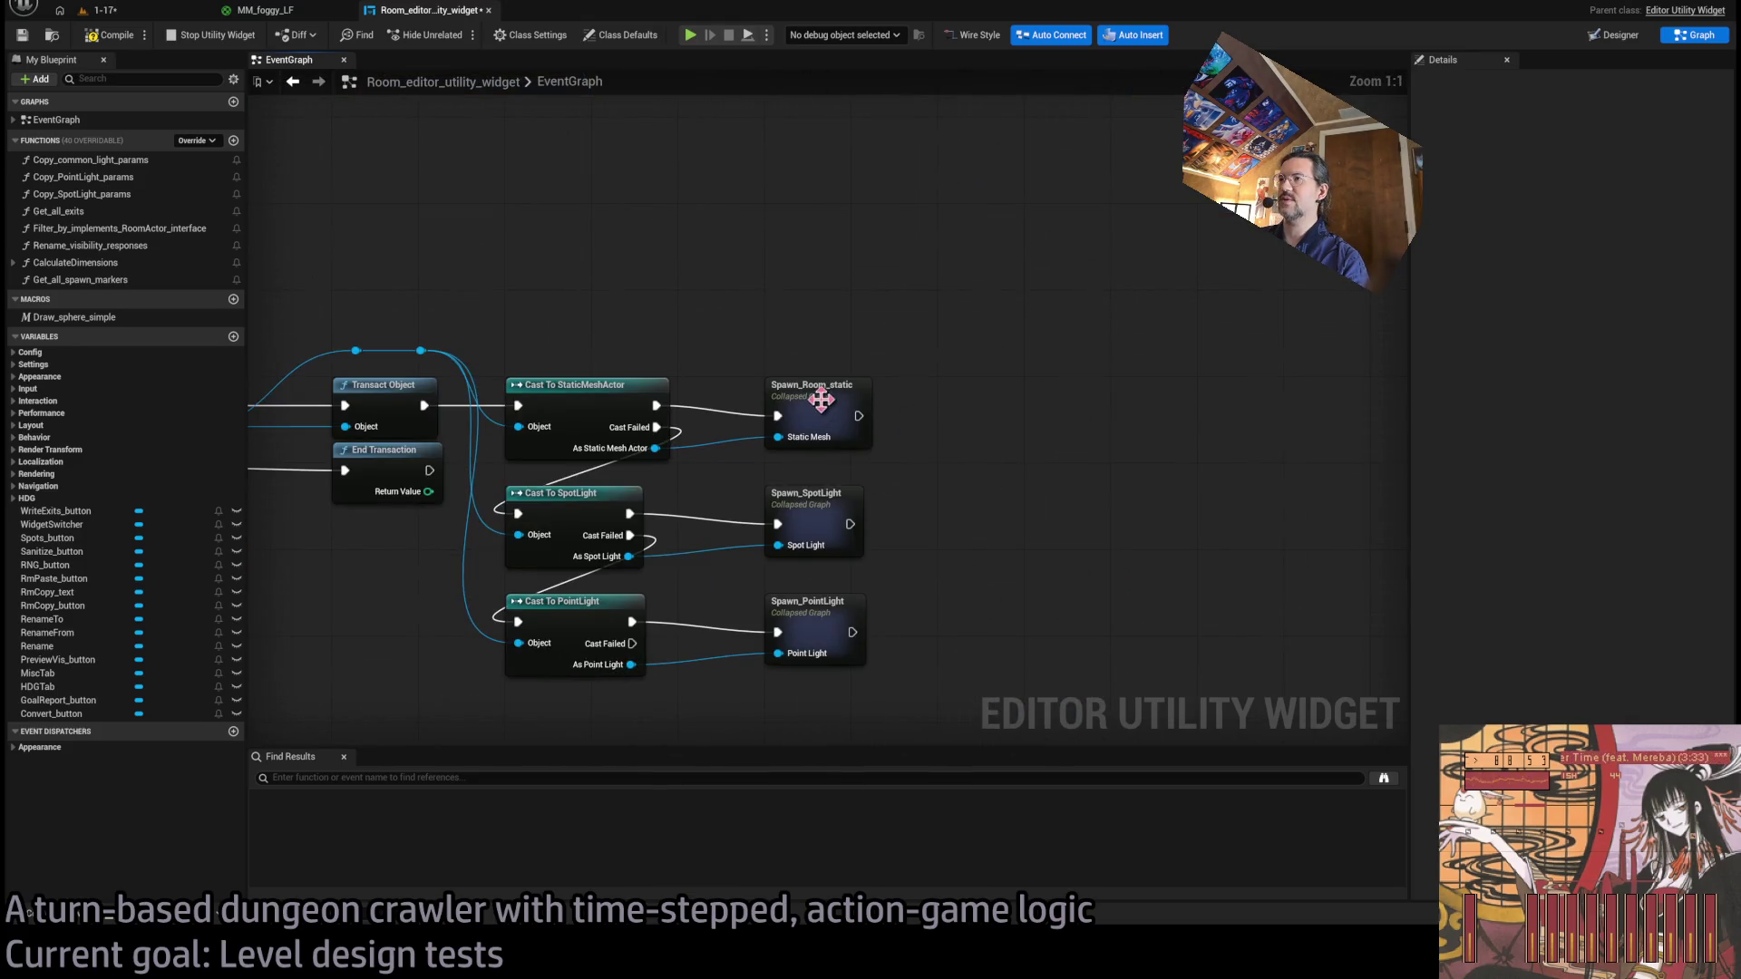
double_click(828, 611)
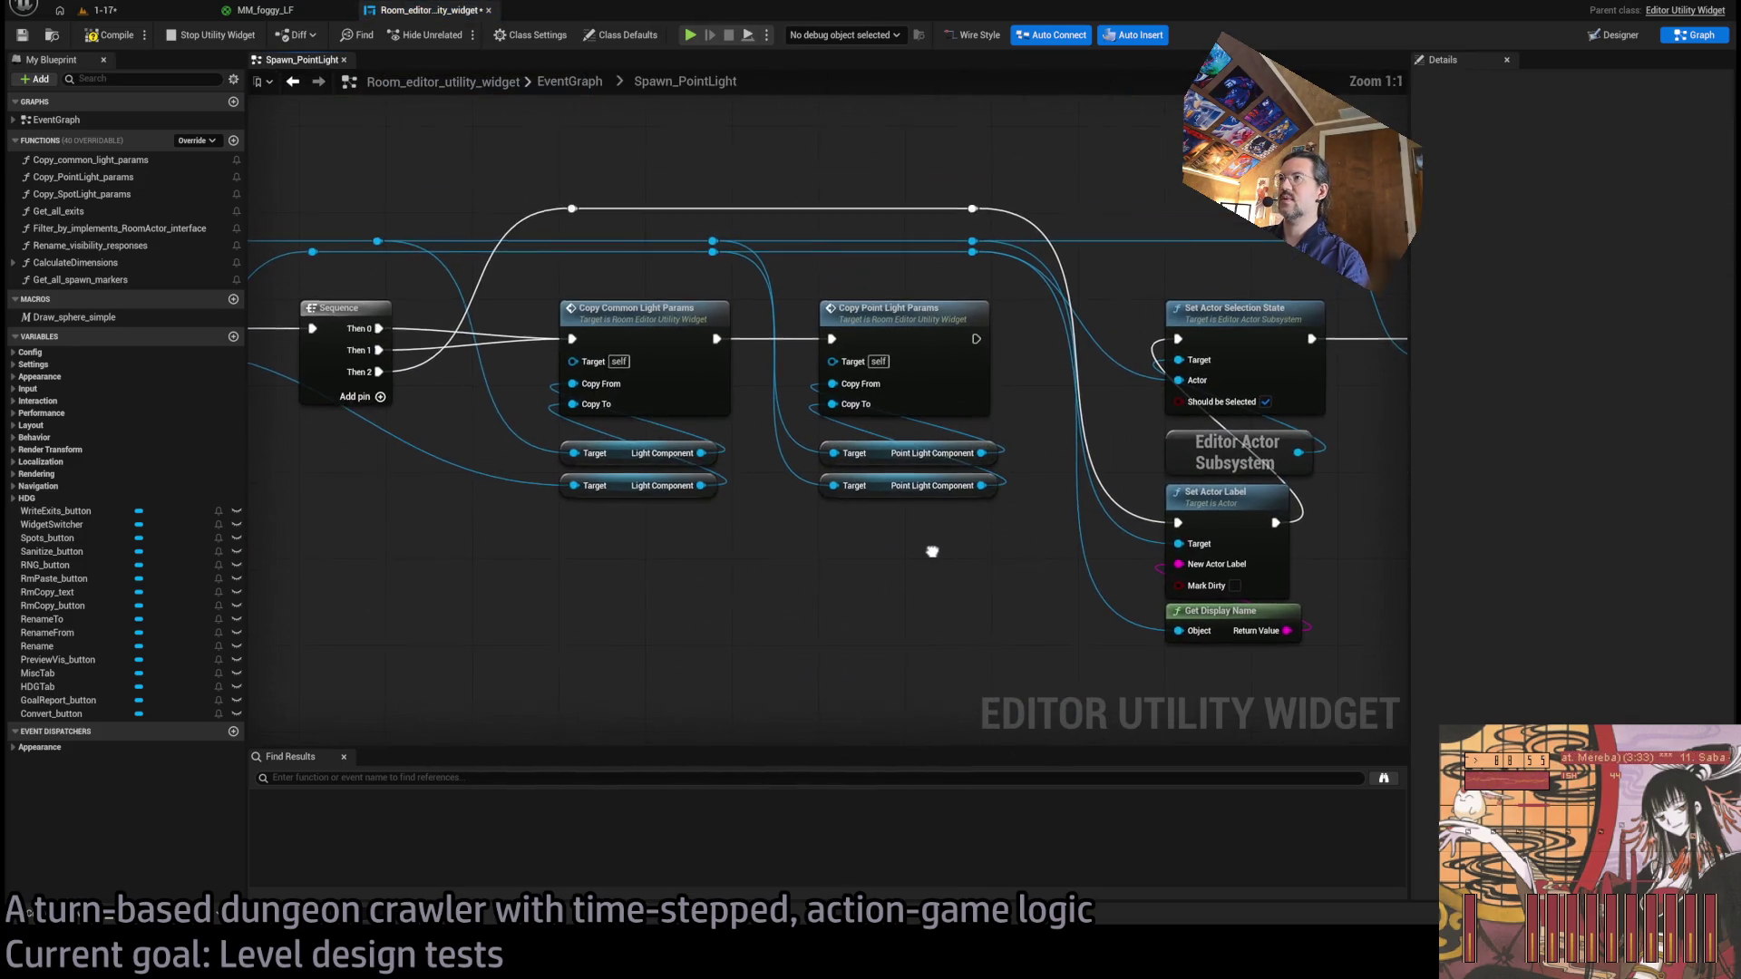
mouse_move(1011, 298)
left_mouse_down()
mouse_move(964, 373)
mouse_move(1007, 575)
mouse_move(1026, 568)
mouse_move(937, 423)
left_mouse_up()
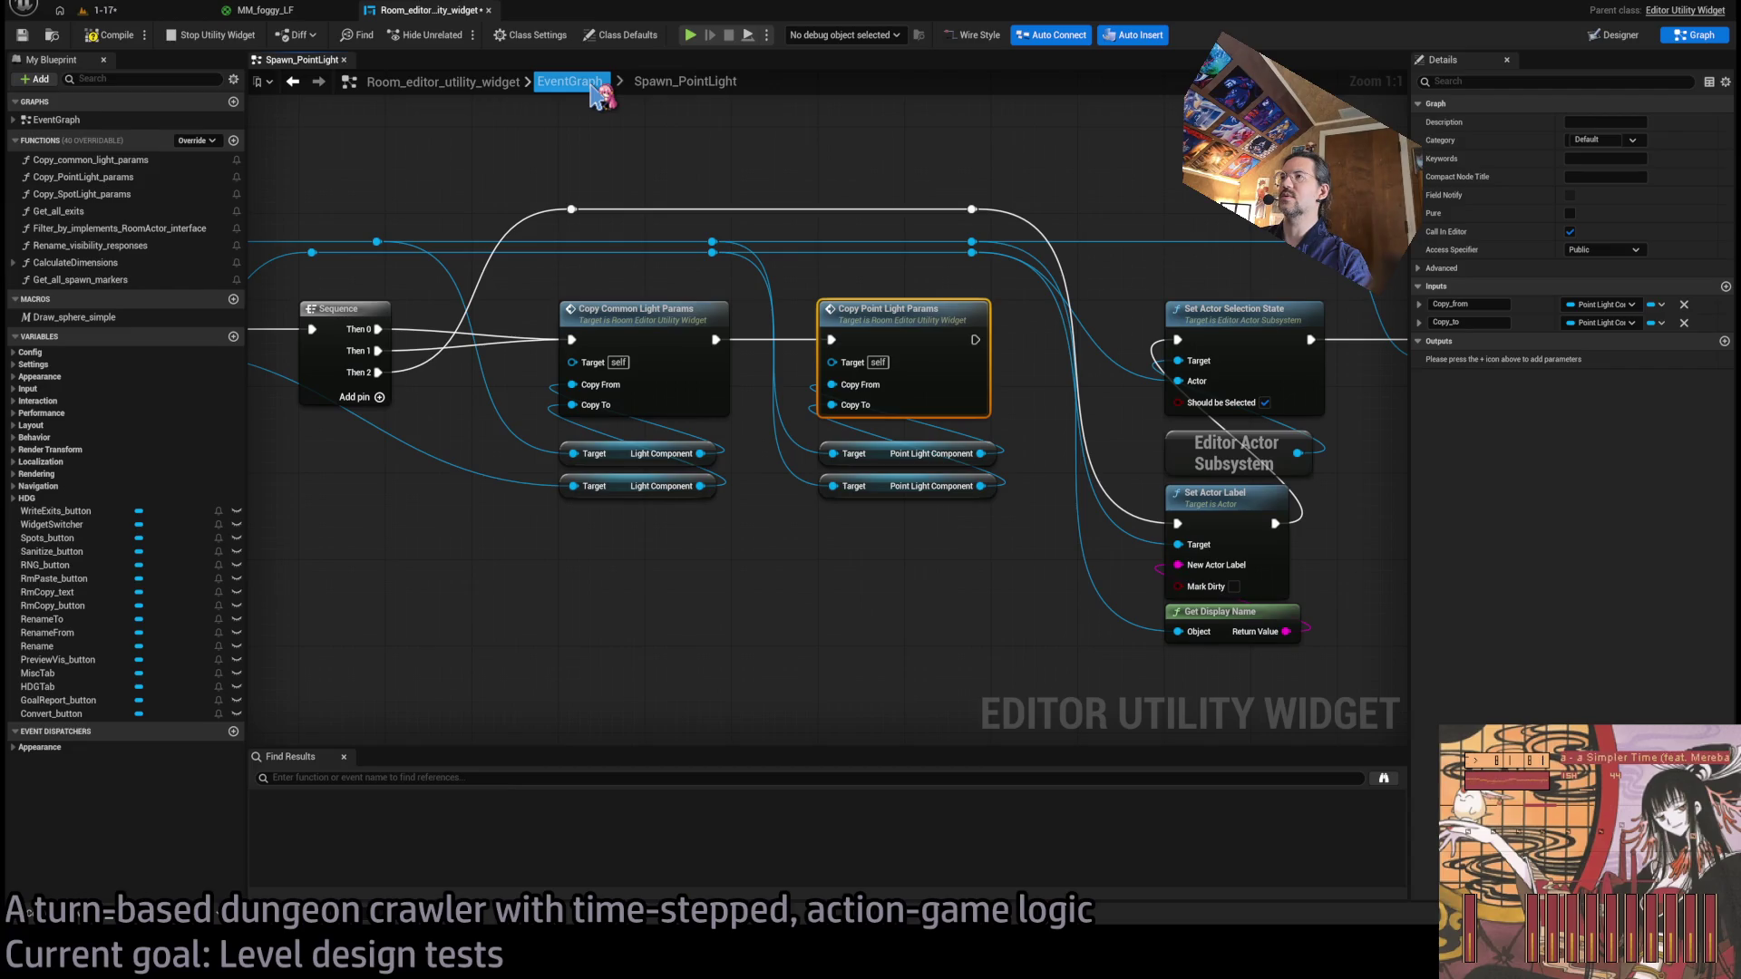
Go back to the EventGraph and reopen the Spawn_SpotLight_2 collapsed graph.
left_click(569, 81)
scroll(932, 427, "up", 5)
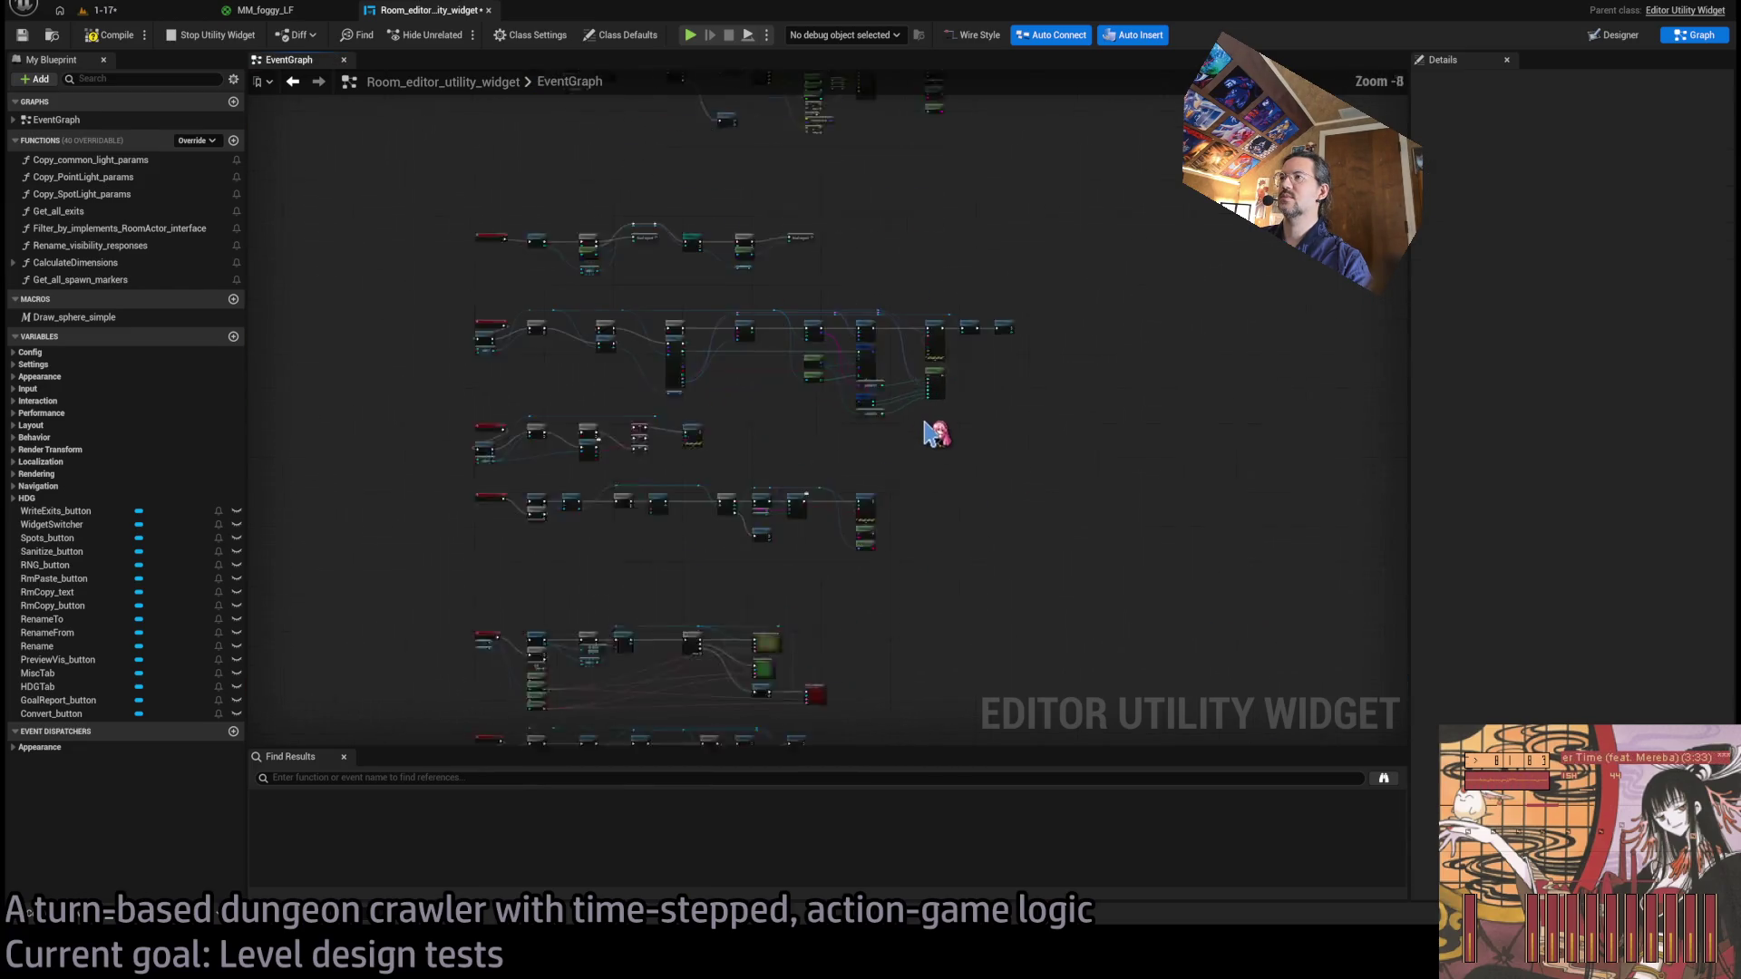
scroll(937, 430, "down", 3)
scroll(940, 335, "up", 2)
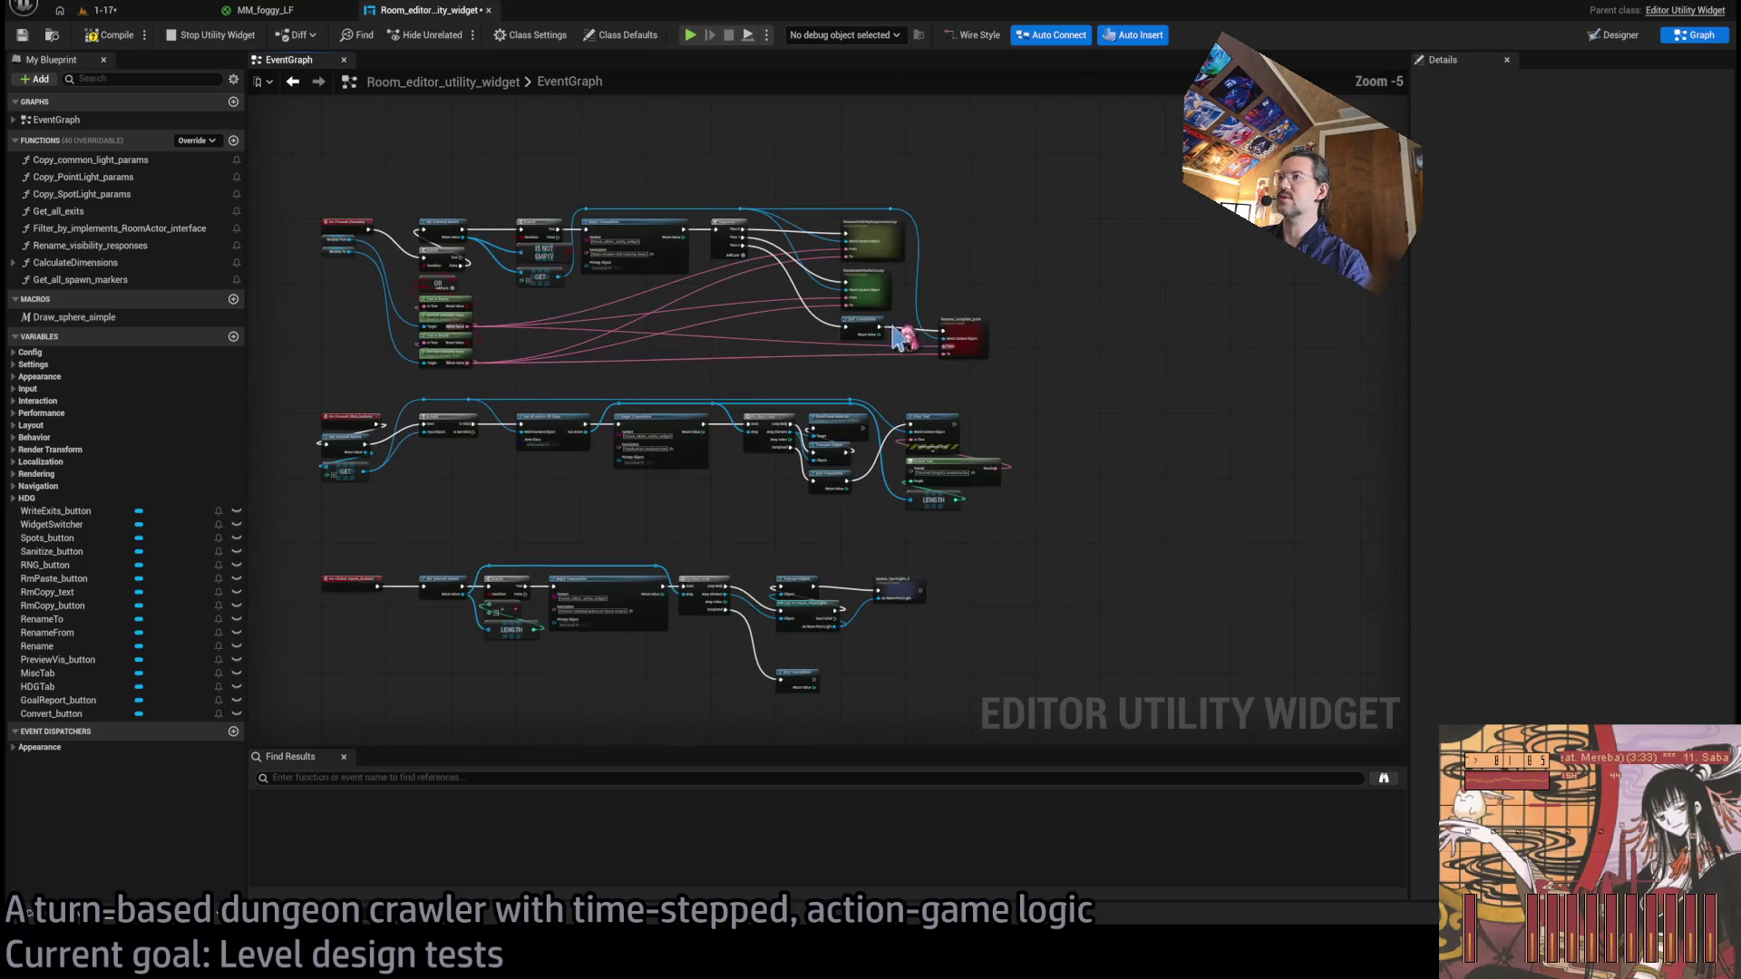
scroll(993, 333, "up", 5)
scroll(1034, 299, "down", 6)
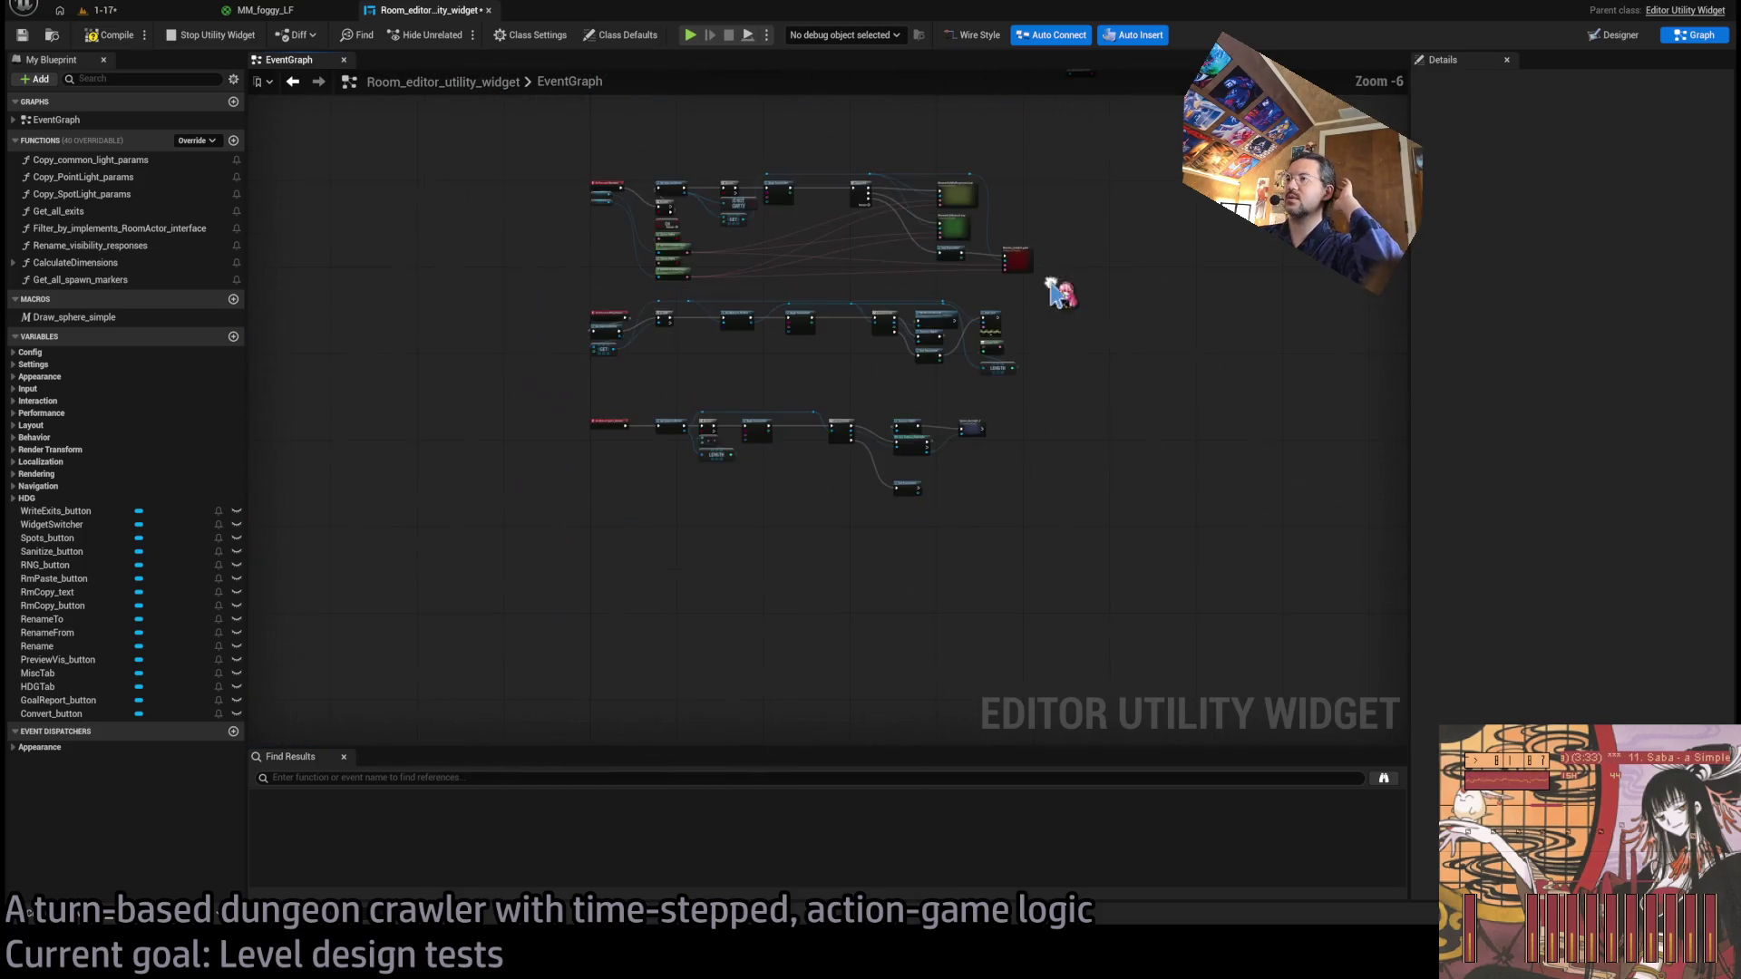
scroll(957, 451, "up", 6)
double_click(1079, 386)
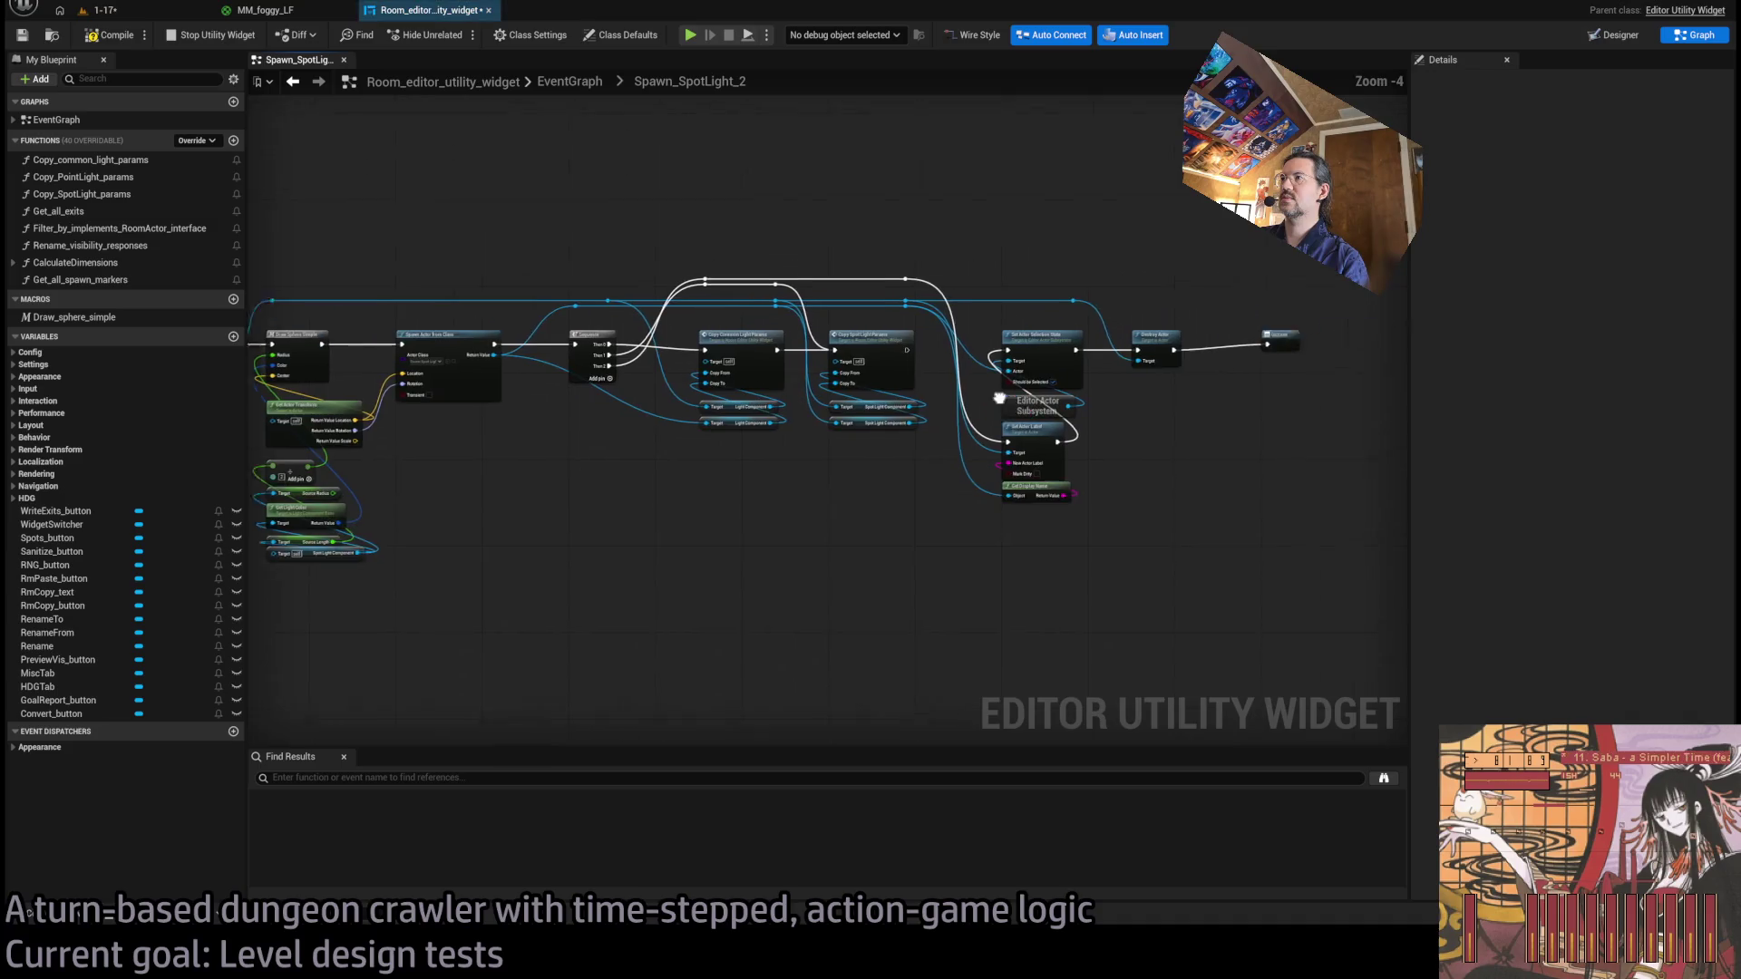
Look over the Copy_SpotLight_params and Copy_PointLight_params function graphs, then select Copy_SpotLight_params.
double_click(777, 311)
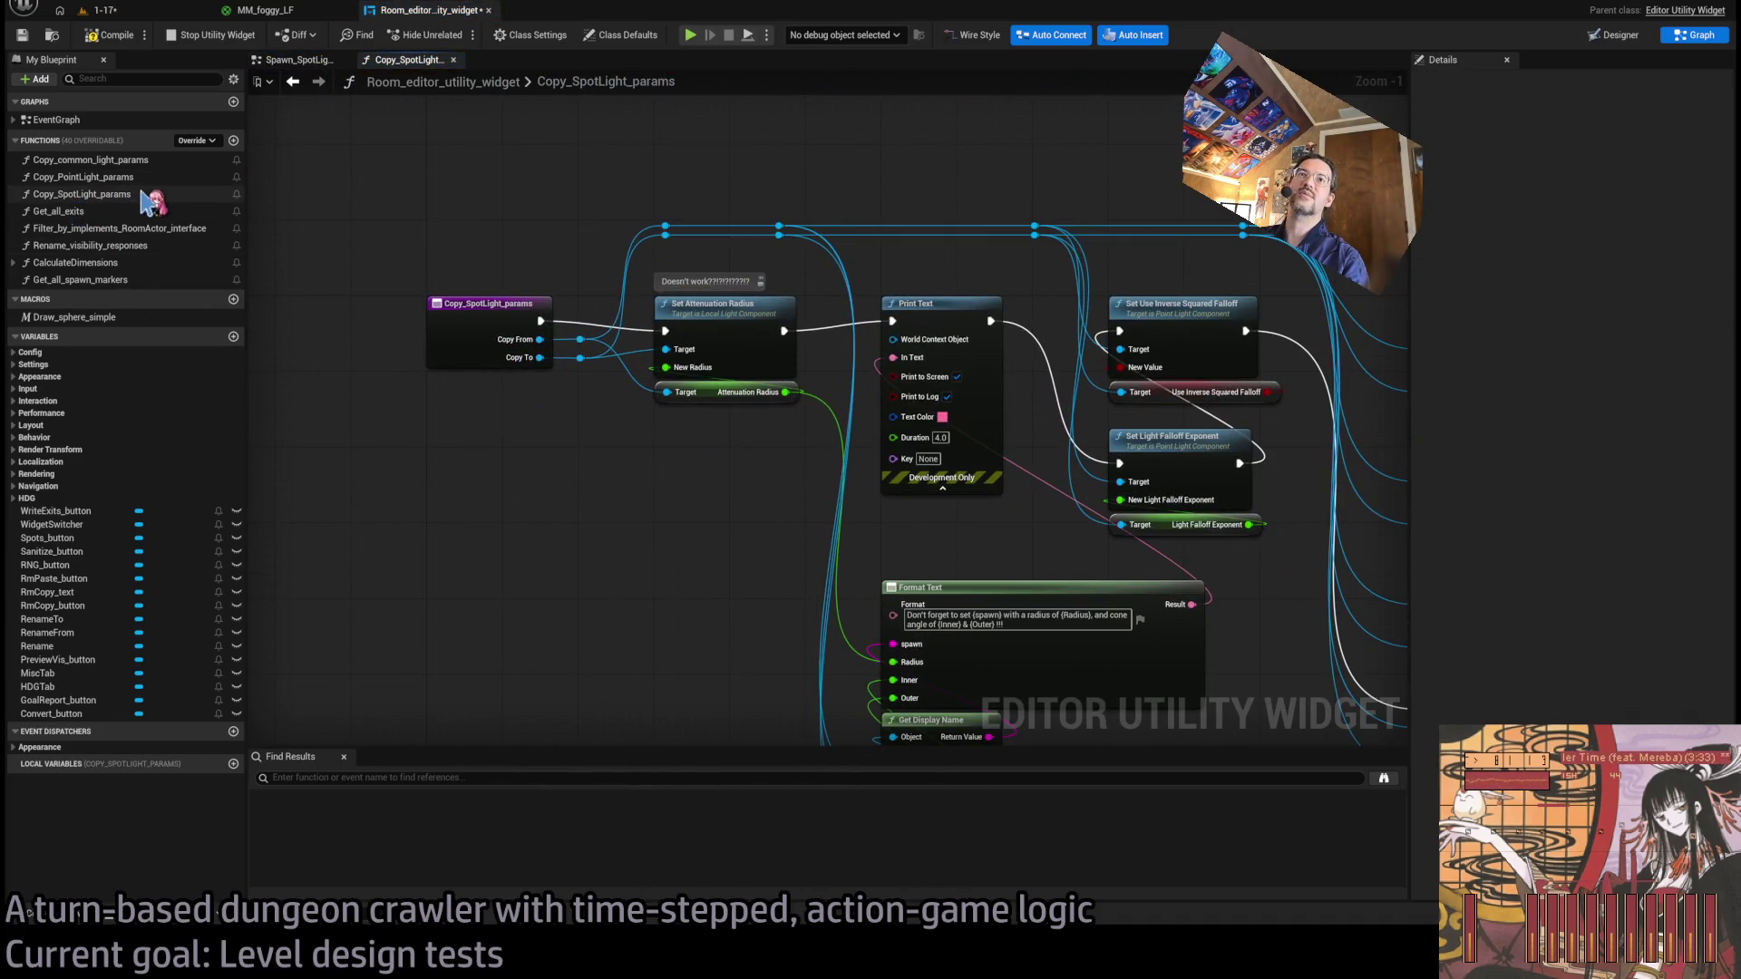
double_click(107, 176)
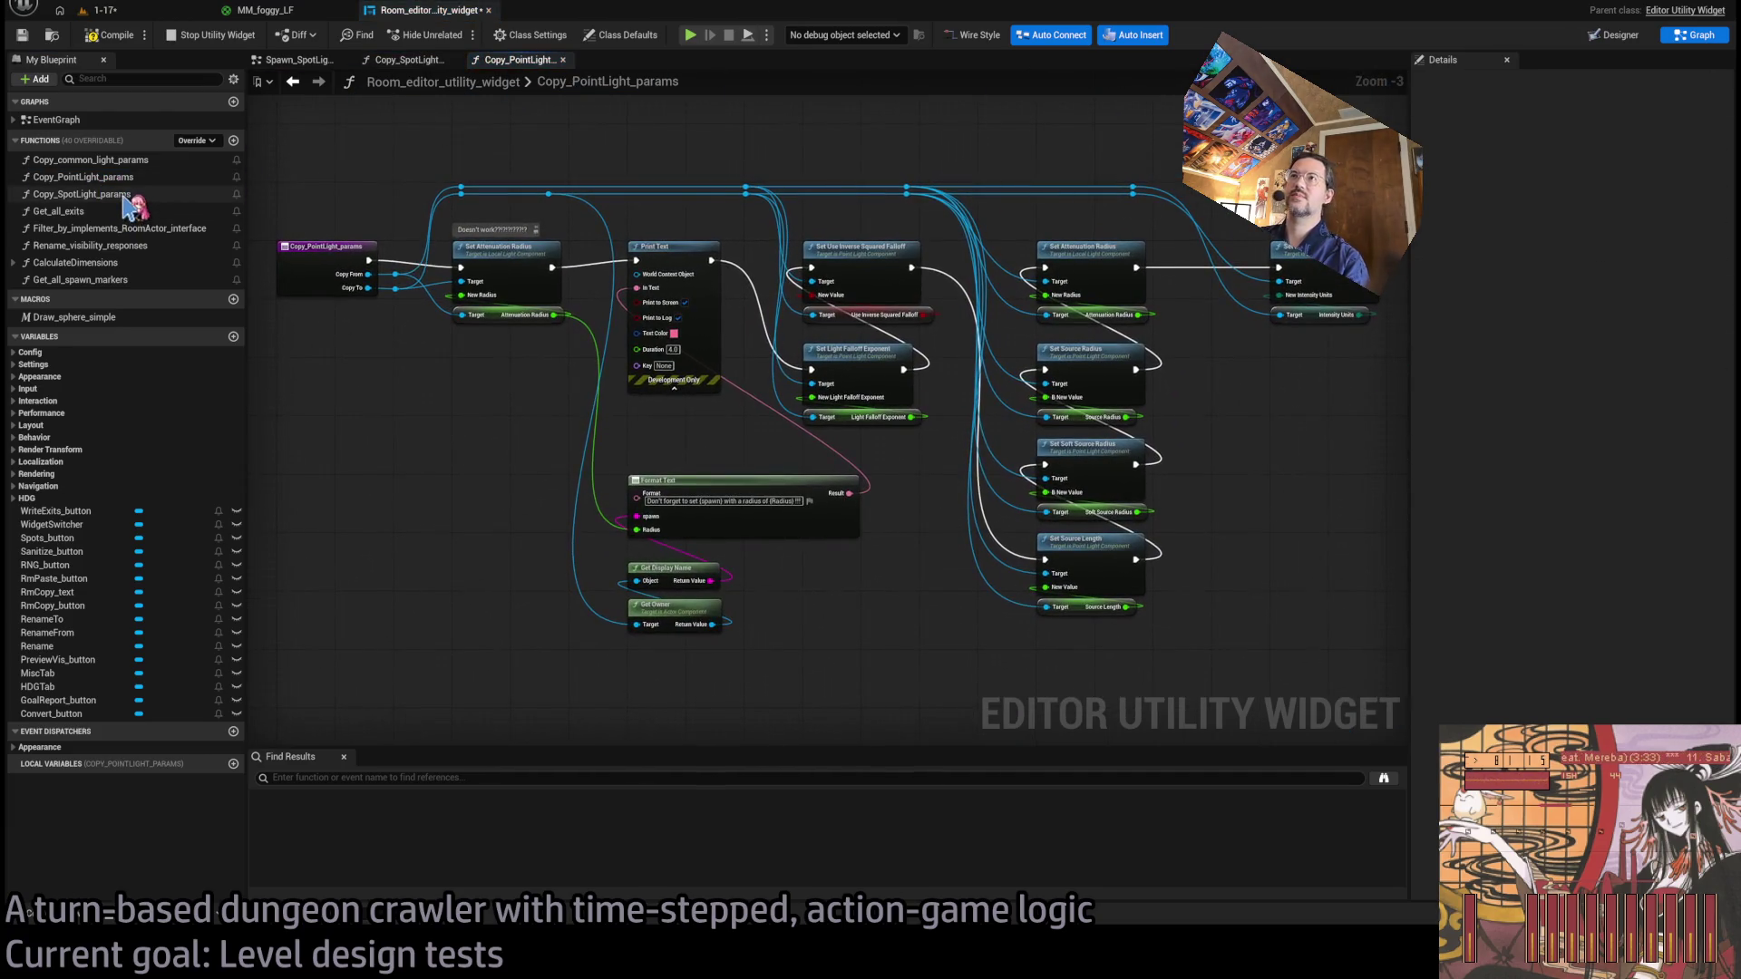
left_click(126, 196)
double_click(127, 196)
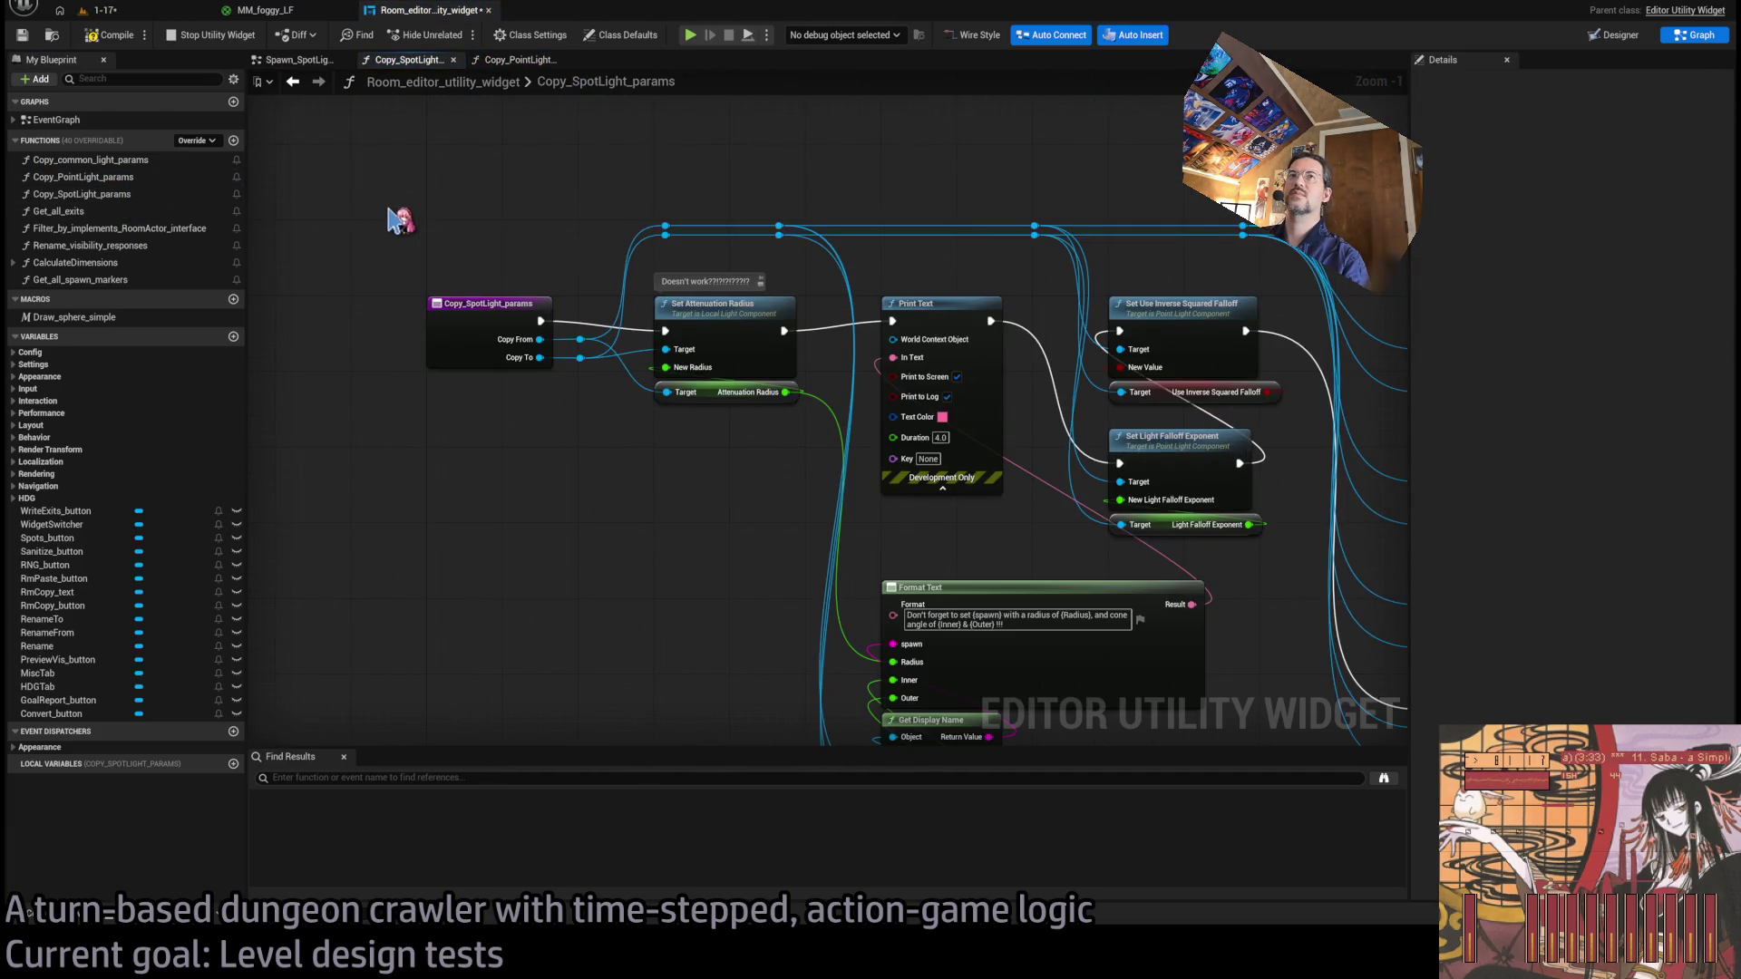
left_click(112, 194)
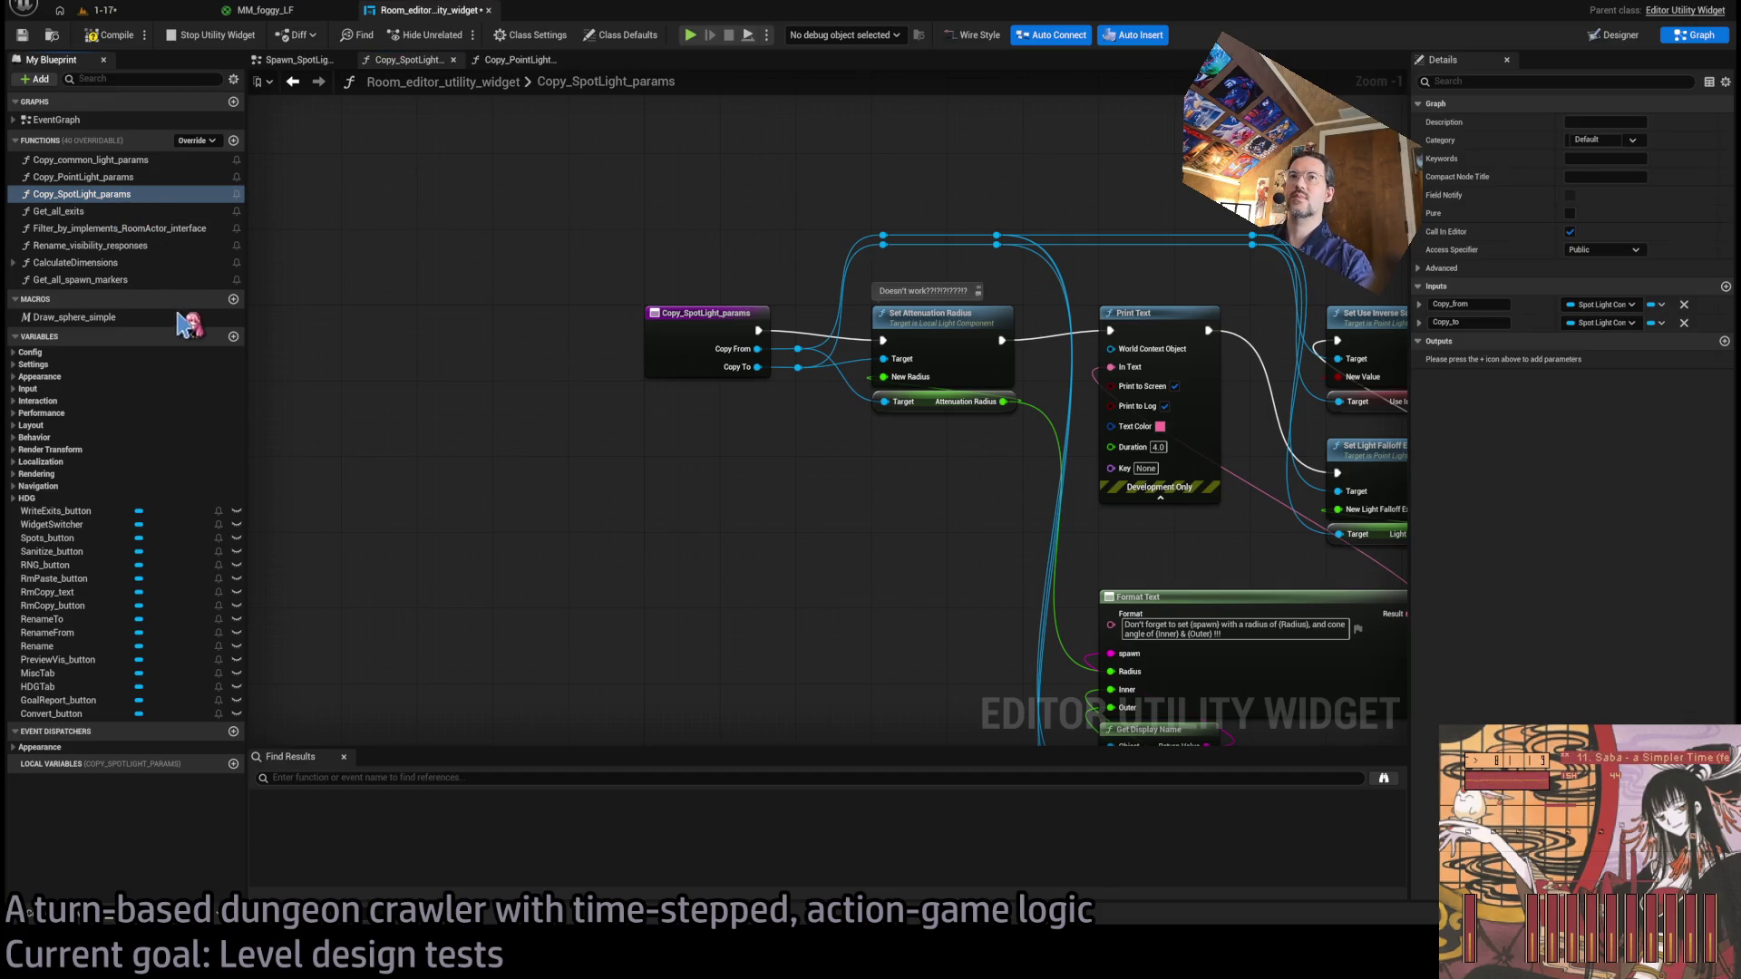
Duplicate Copy_SpotLight_params, name the copy Copy_from_Point_to_Spotlight, and open its graph.
key("ctrl+w")
type("Copy_")
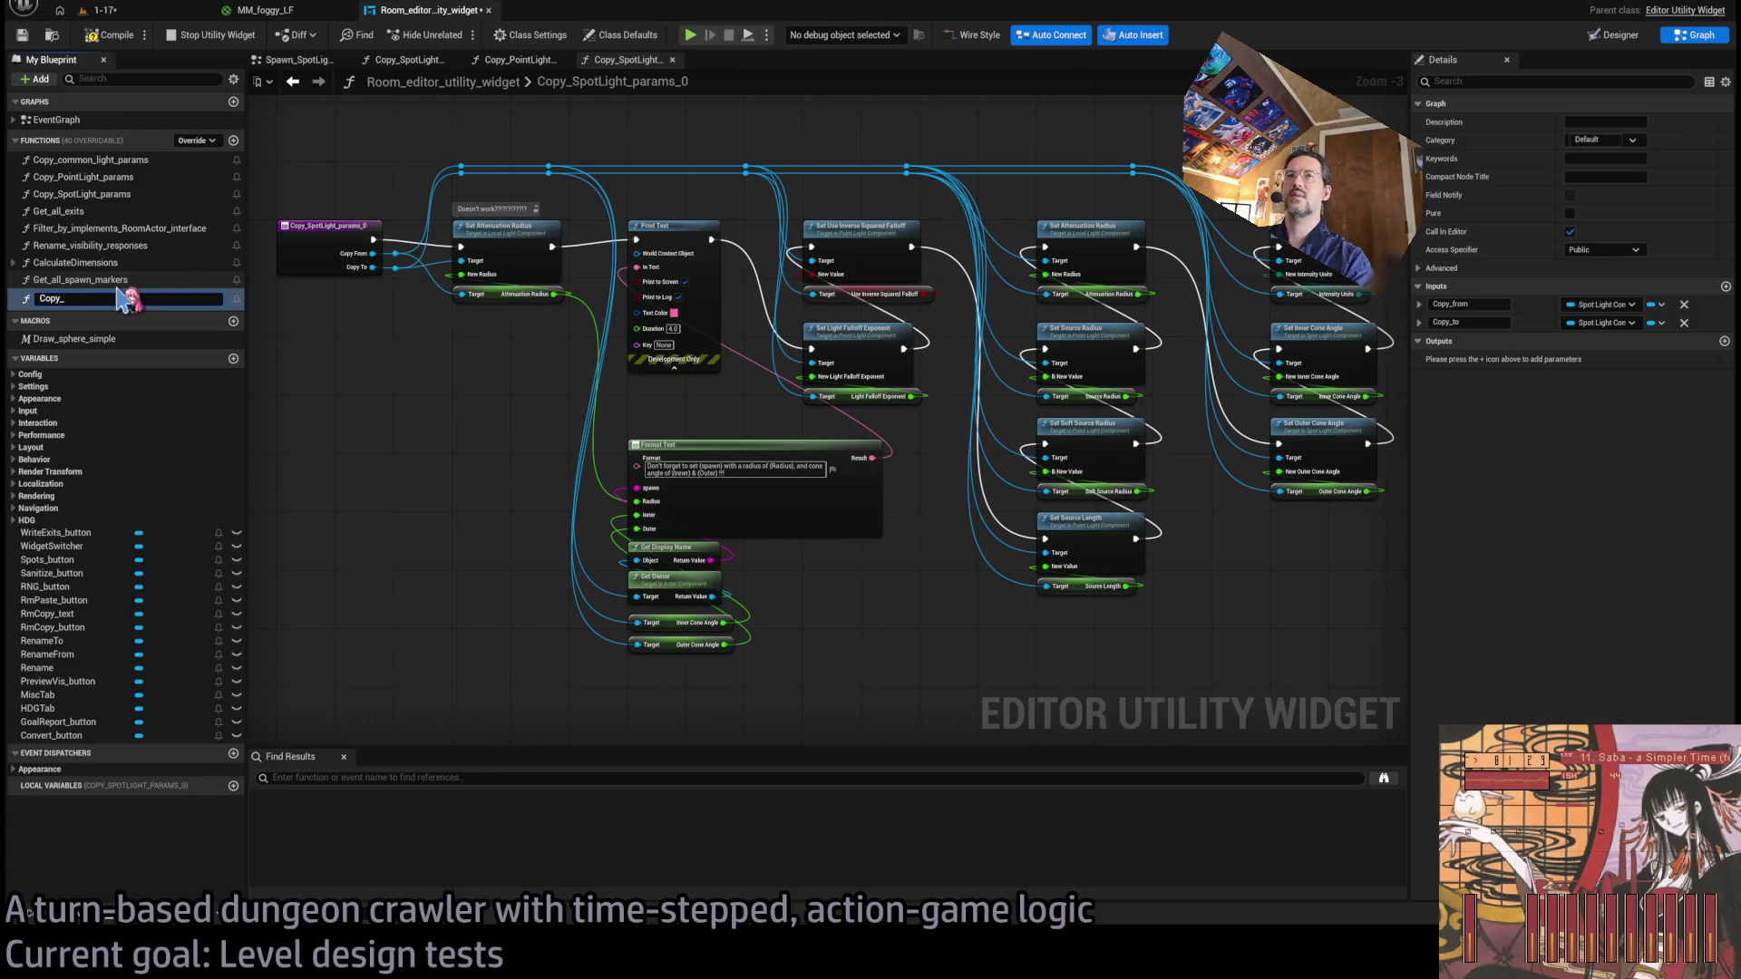
type("F")
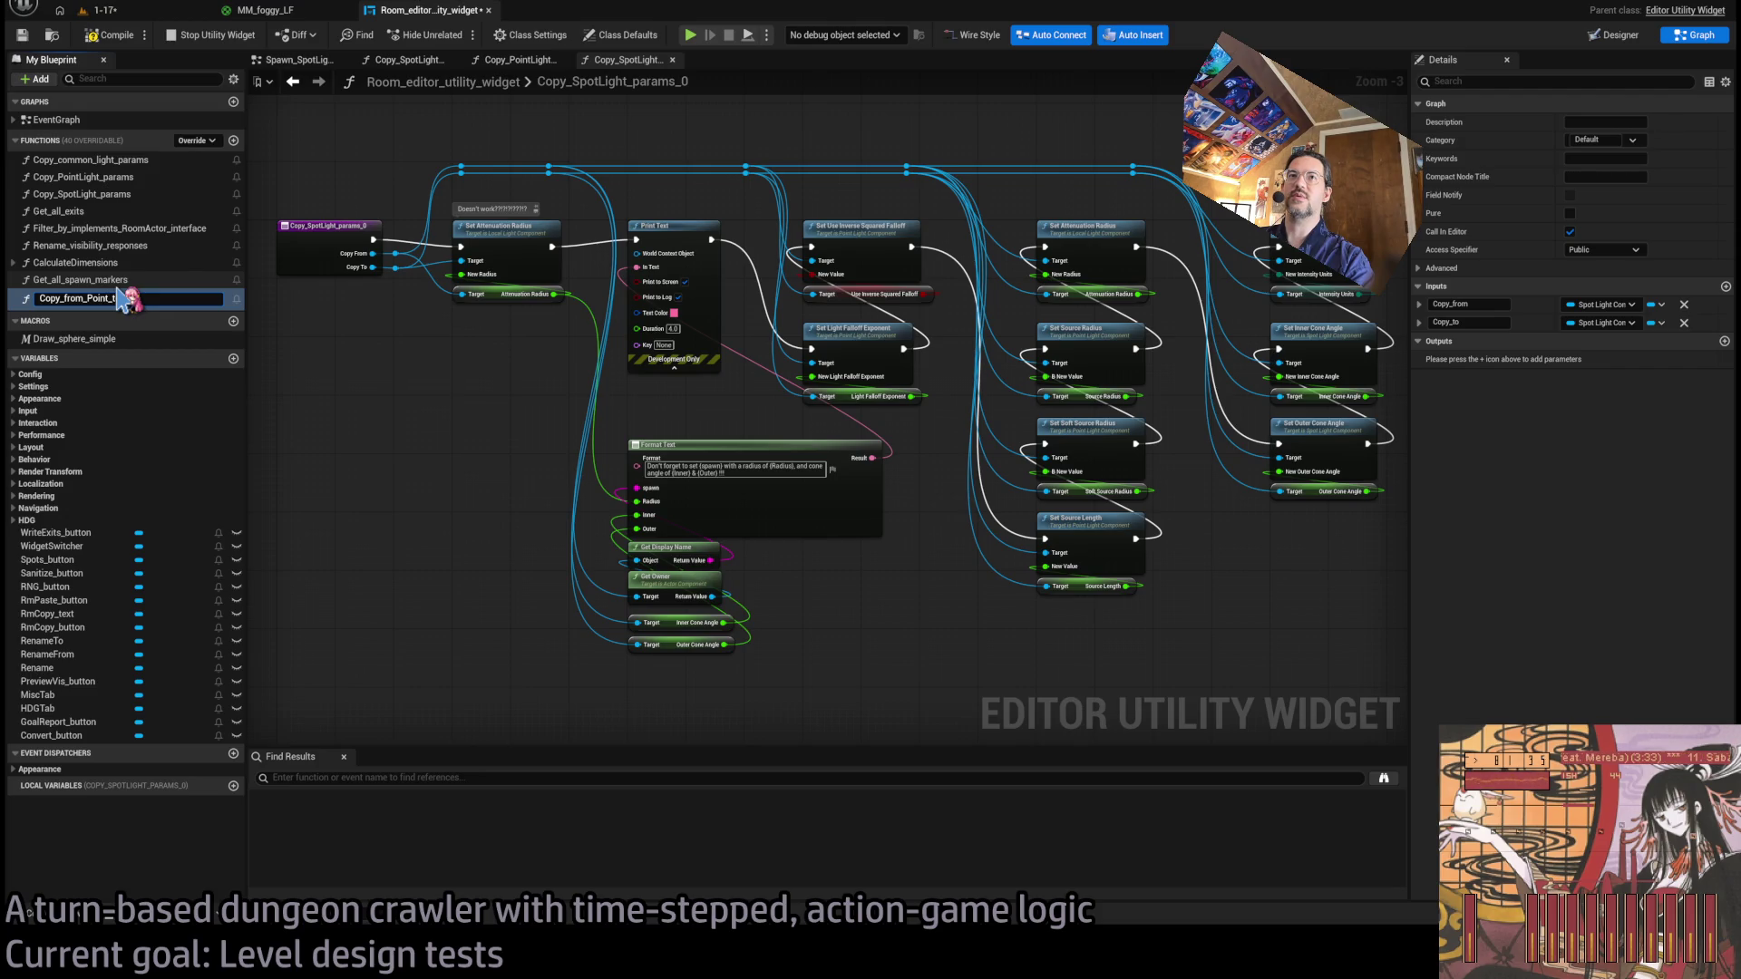
type("Spl")
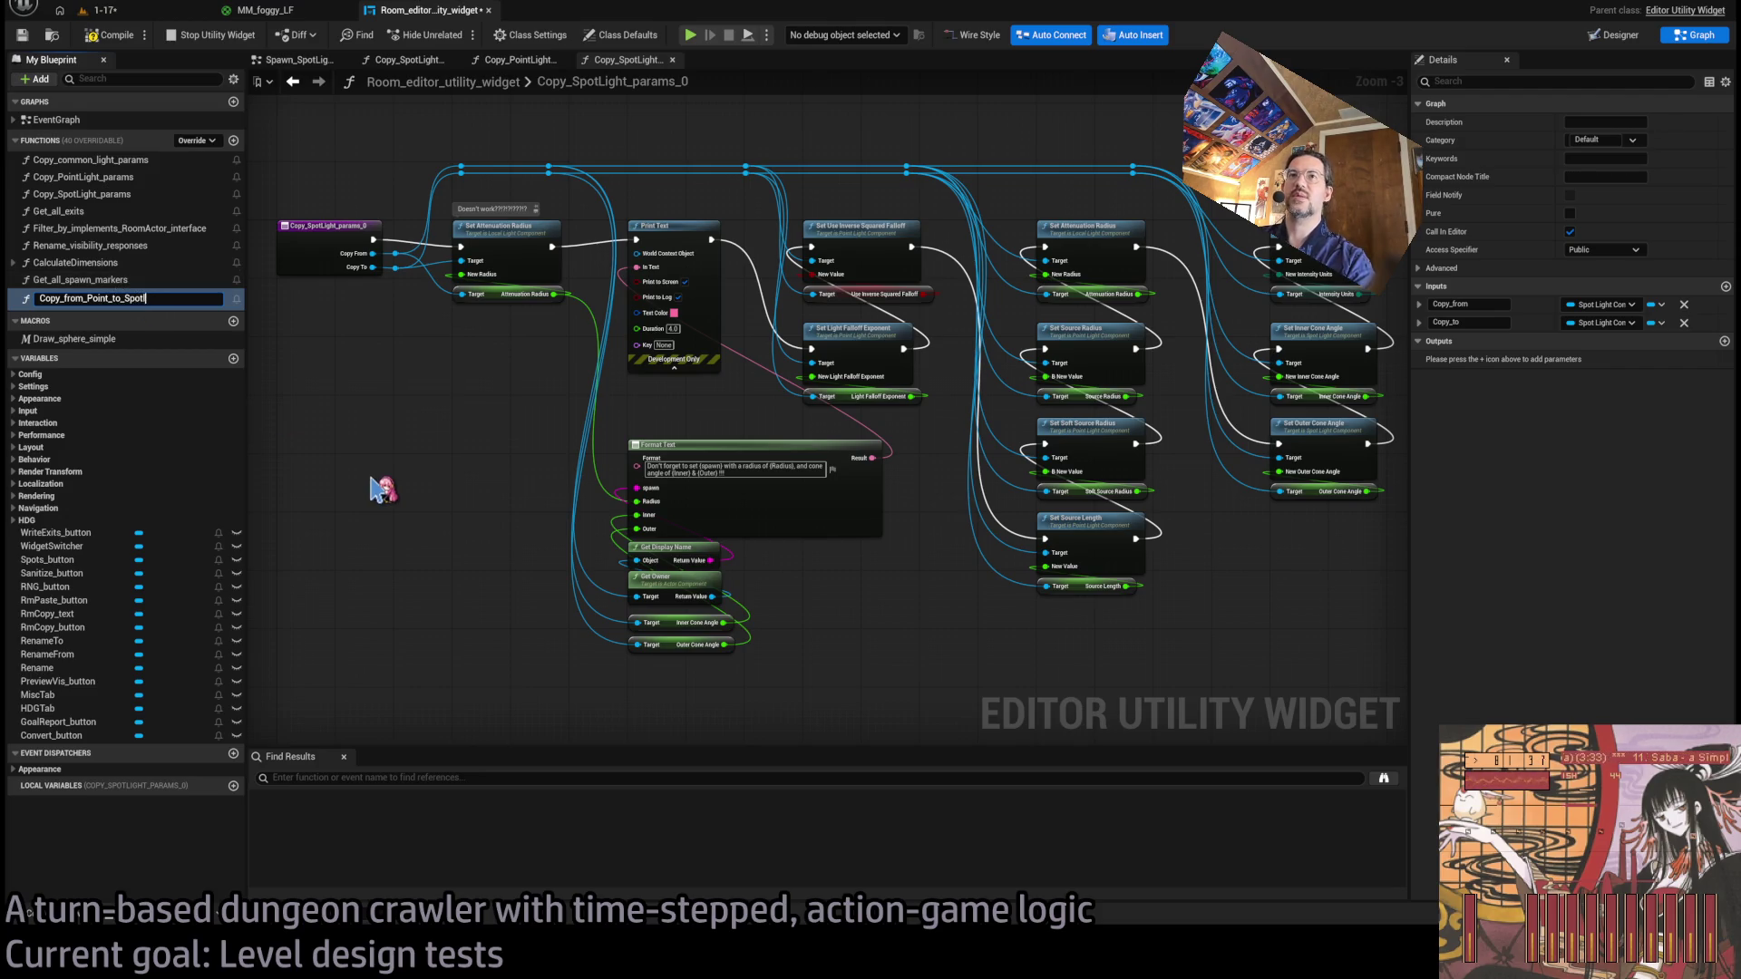
left_click(110, 299)
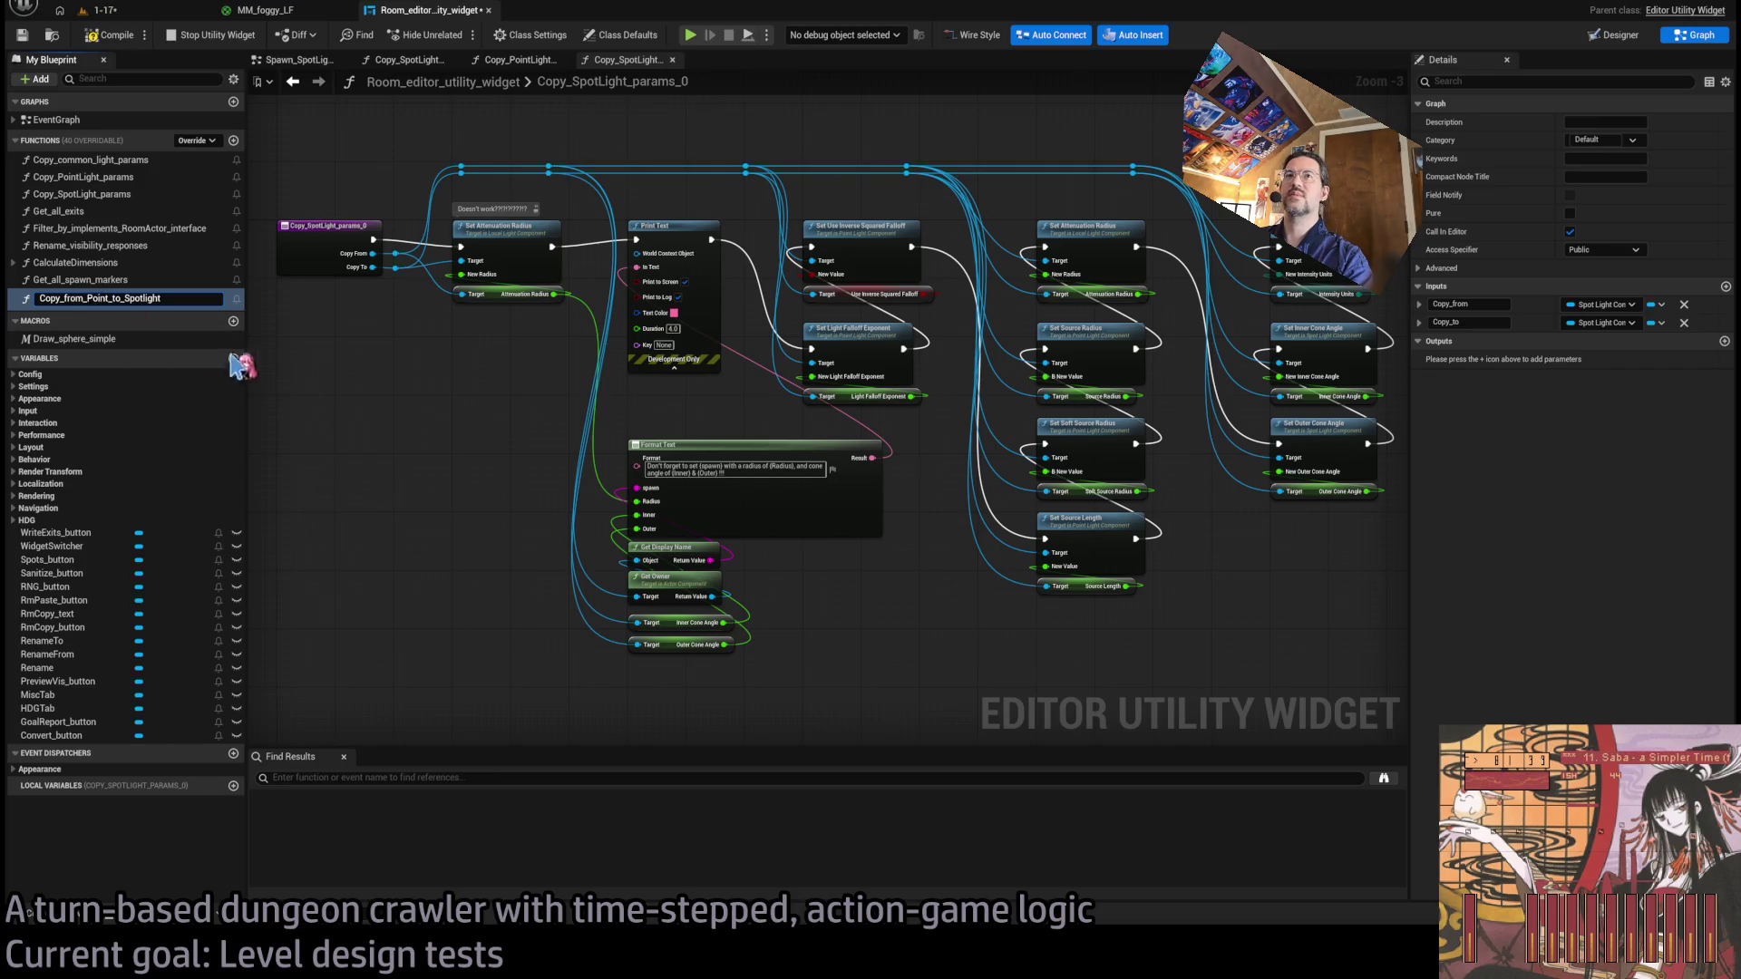
key("Return")
double_click(136, 299)
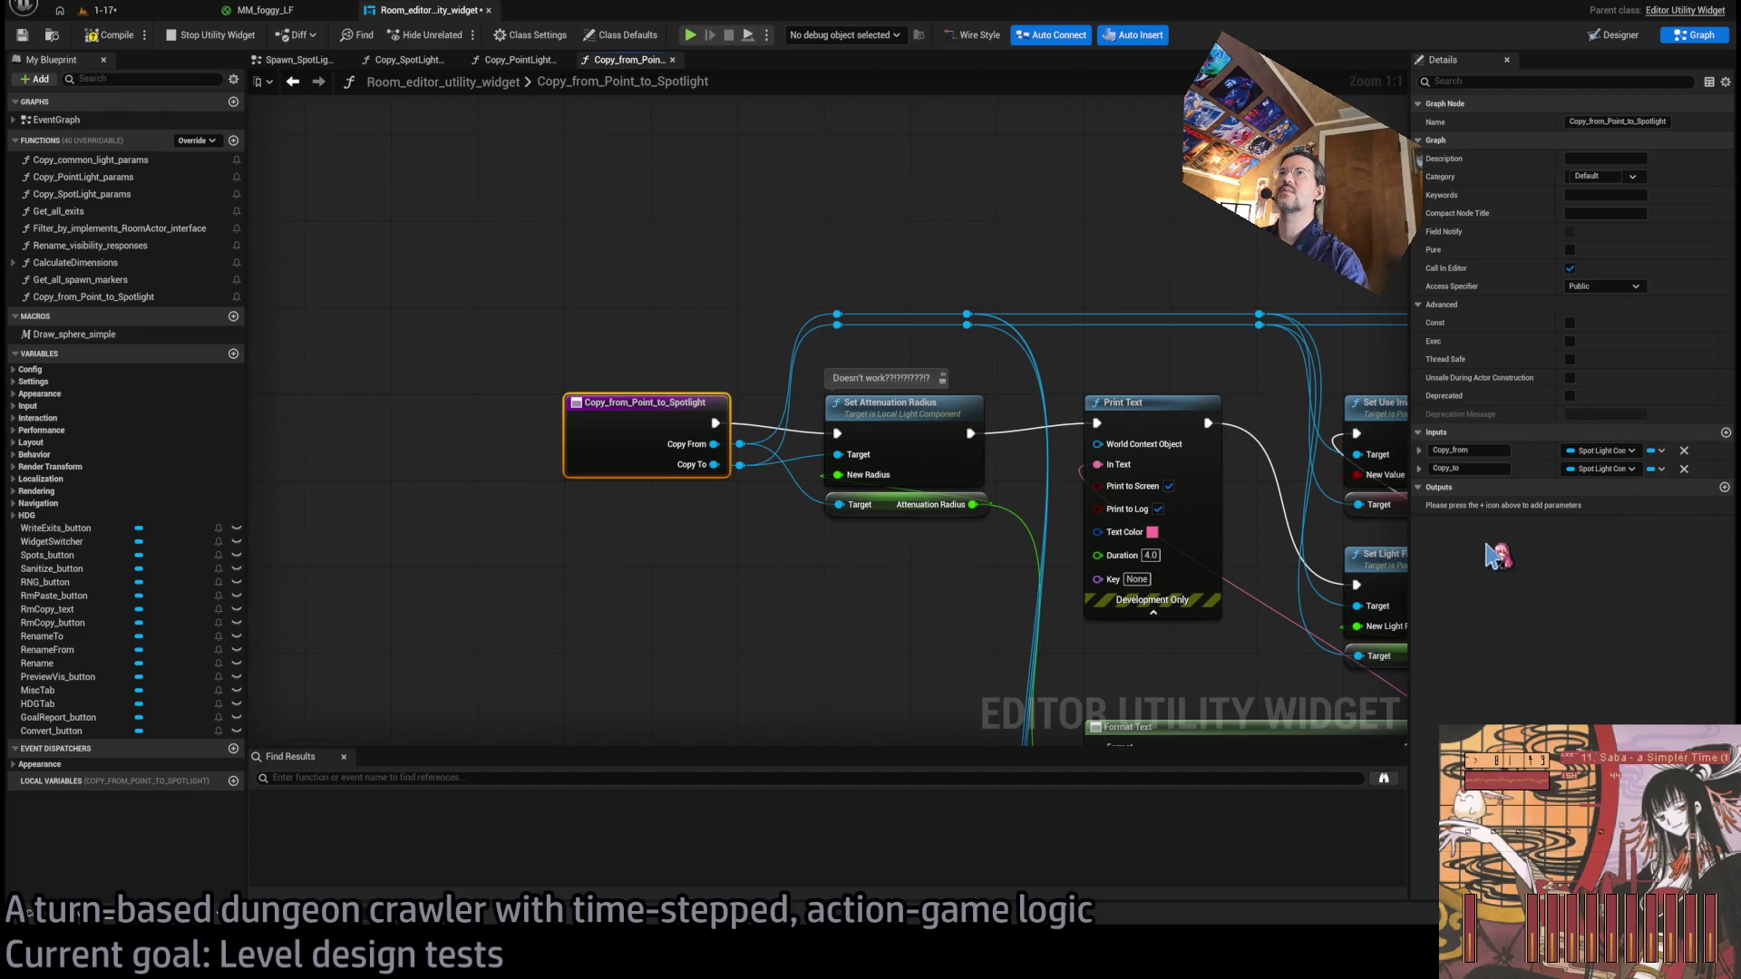
Delete Format Text, Get Display Name and Get Owner, wiring Set Attenuation Radius to Set Light Falloff Exponent.
left_click(828, 299)
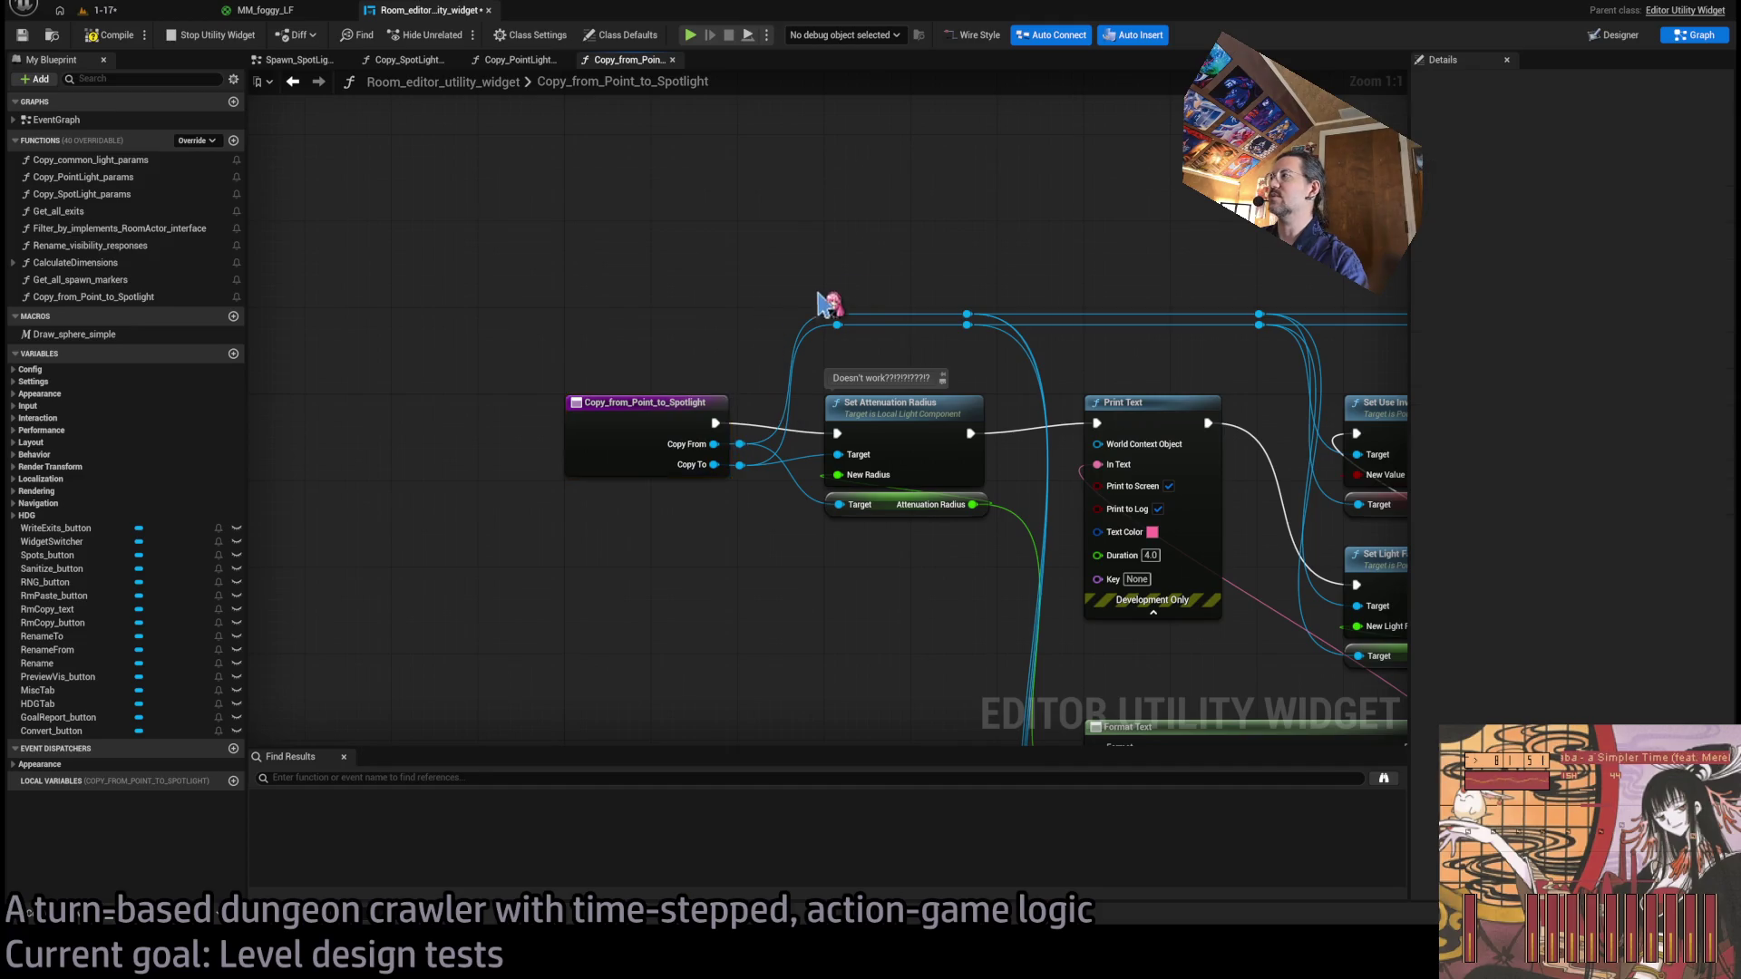
mouse_move(828, 299)
left_mouse_down()
mouse_move(641, 326)
mouse_move(699, 241)
mouse_move(717, 246)
left_mouse_up()
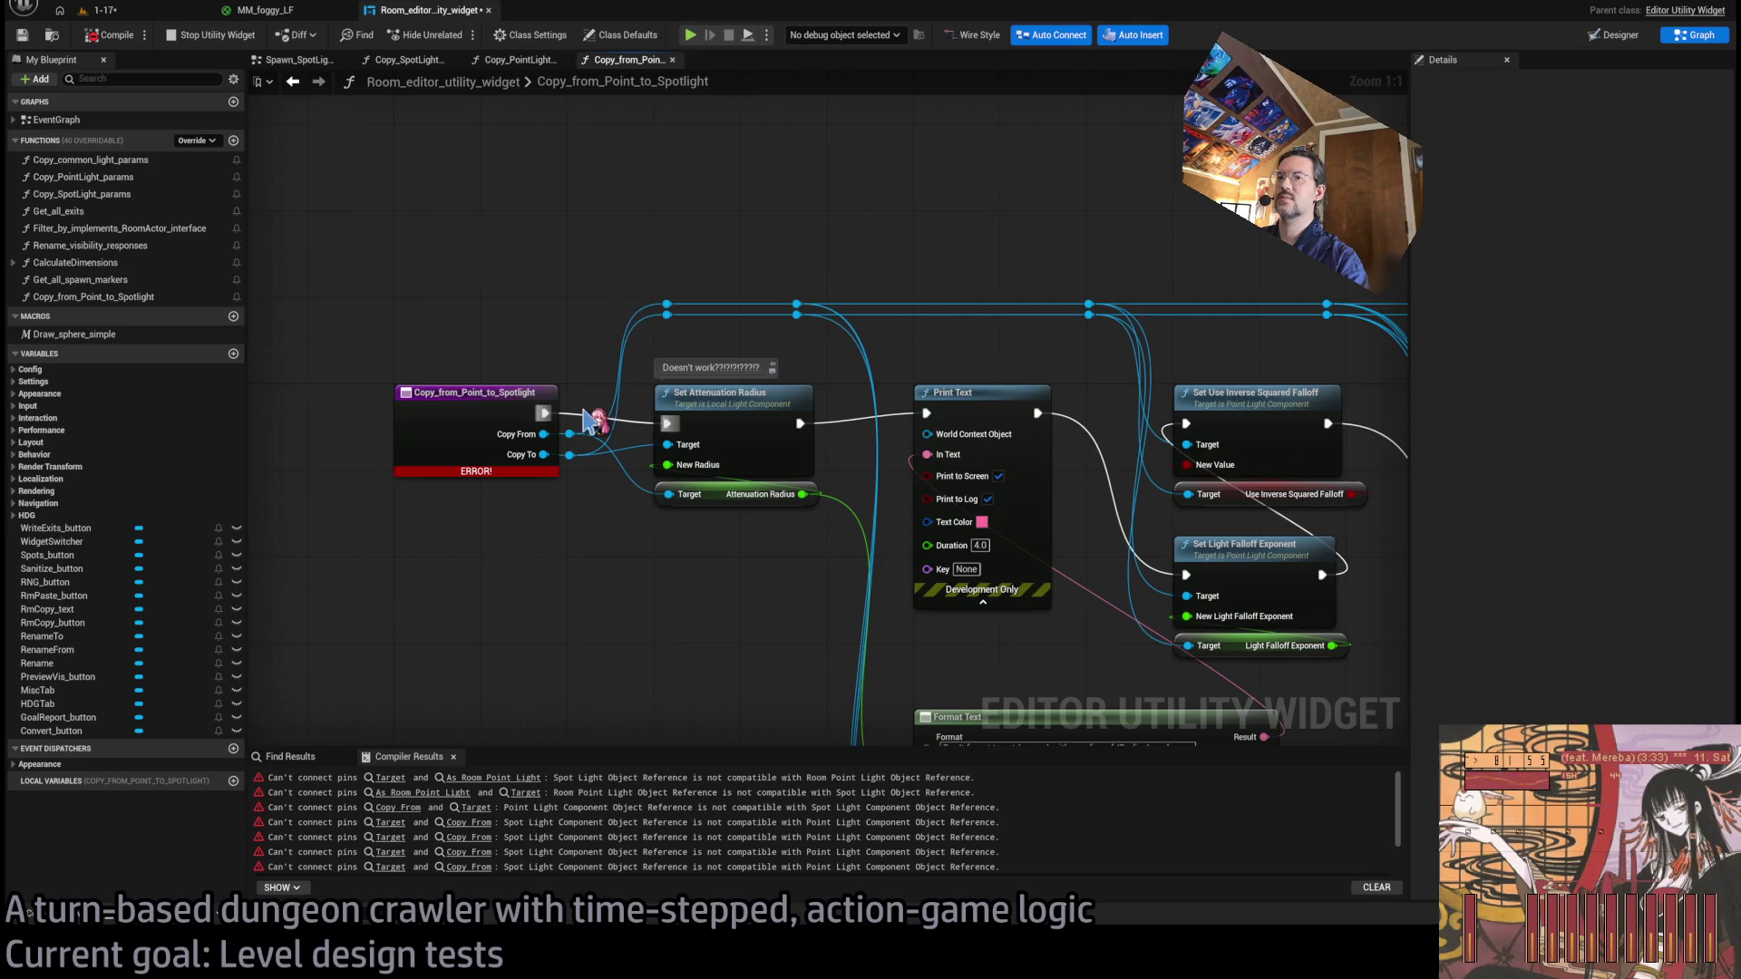
left_click_drag(649, 571, 52, 591)
mouse_move(263, 639)
left_mouse_down()
mouse_move(290, 380)
mouse_move(704, 381)
left_mouse_up()
scroll(704, 381, "down", 1)
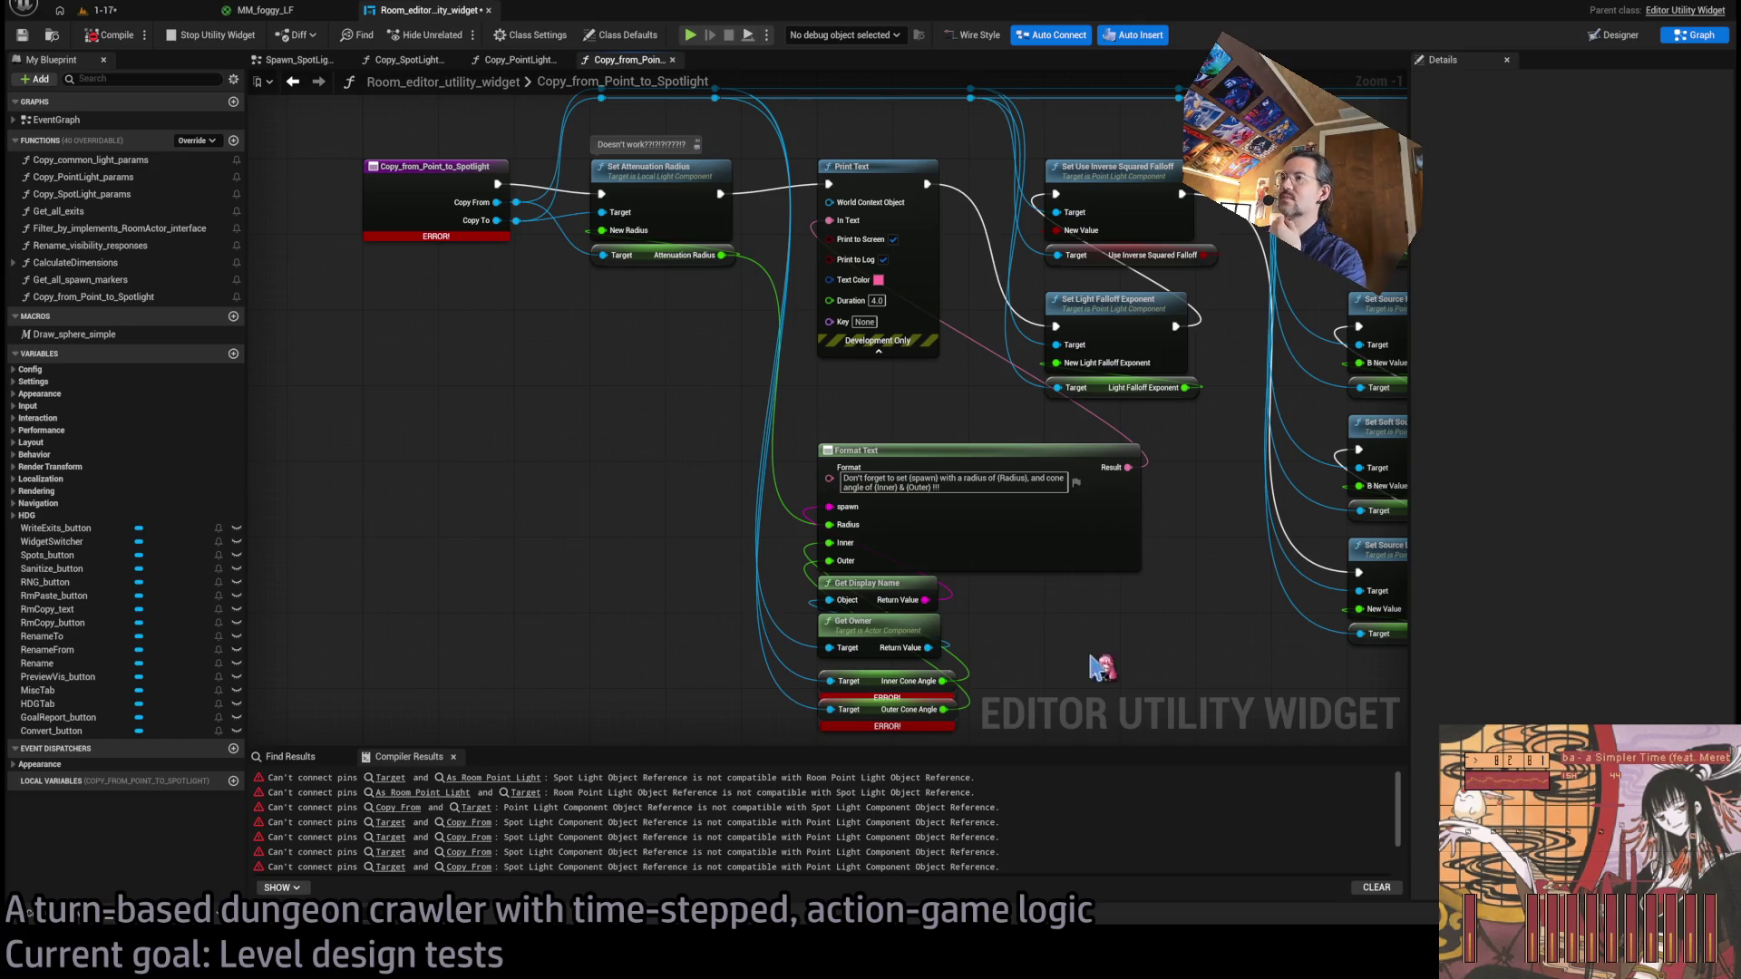
left_click_drag(704, 332, 773, 517)
scroll(773, 517, "up", 1)
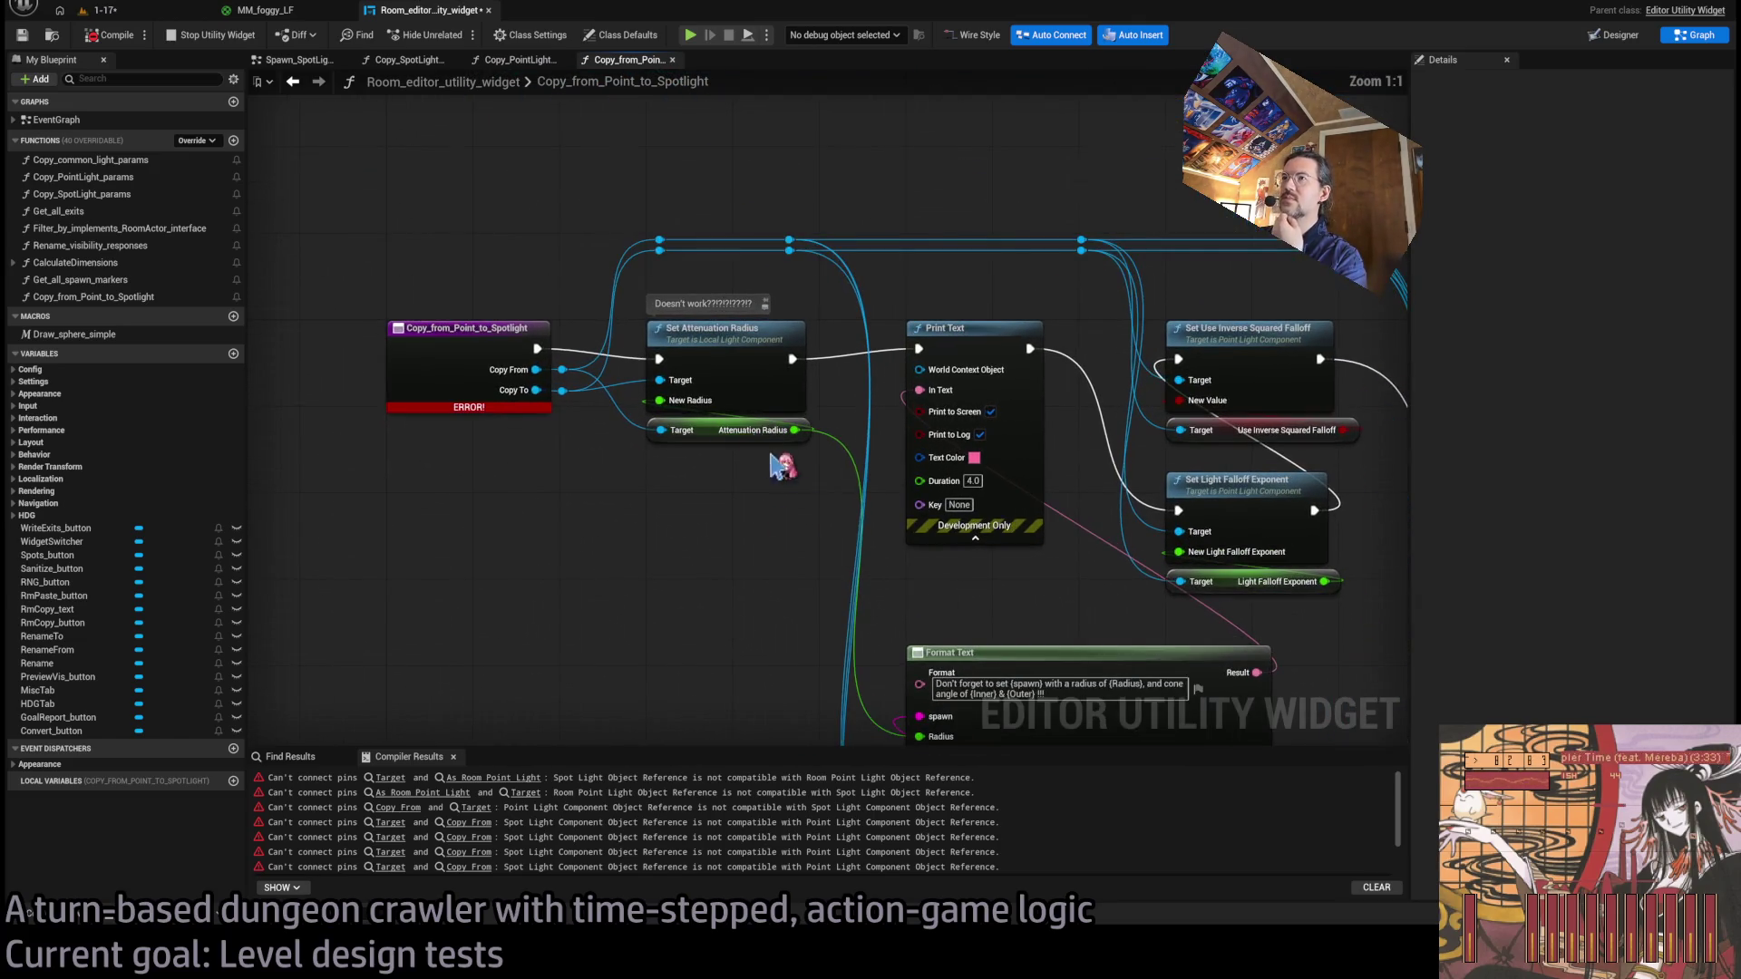
scroll(771, 467, "down", 1)
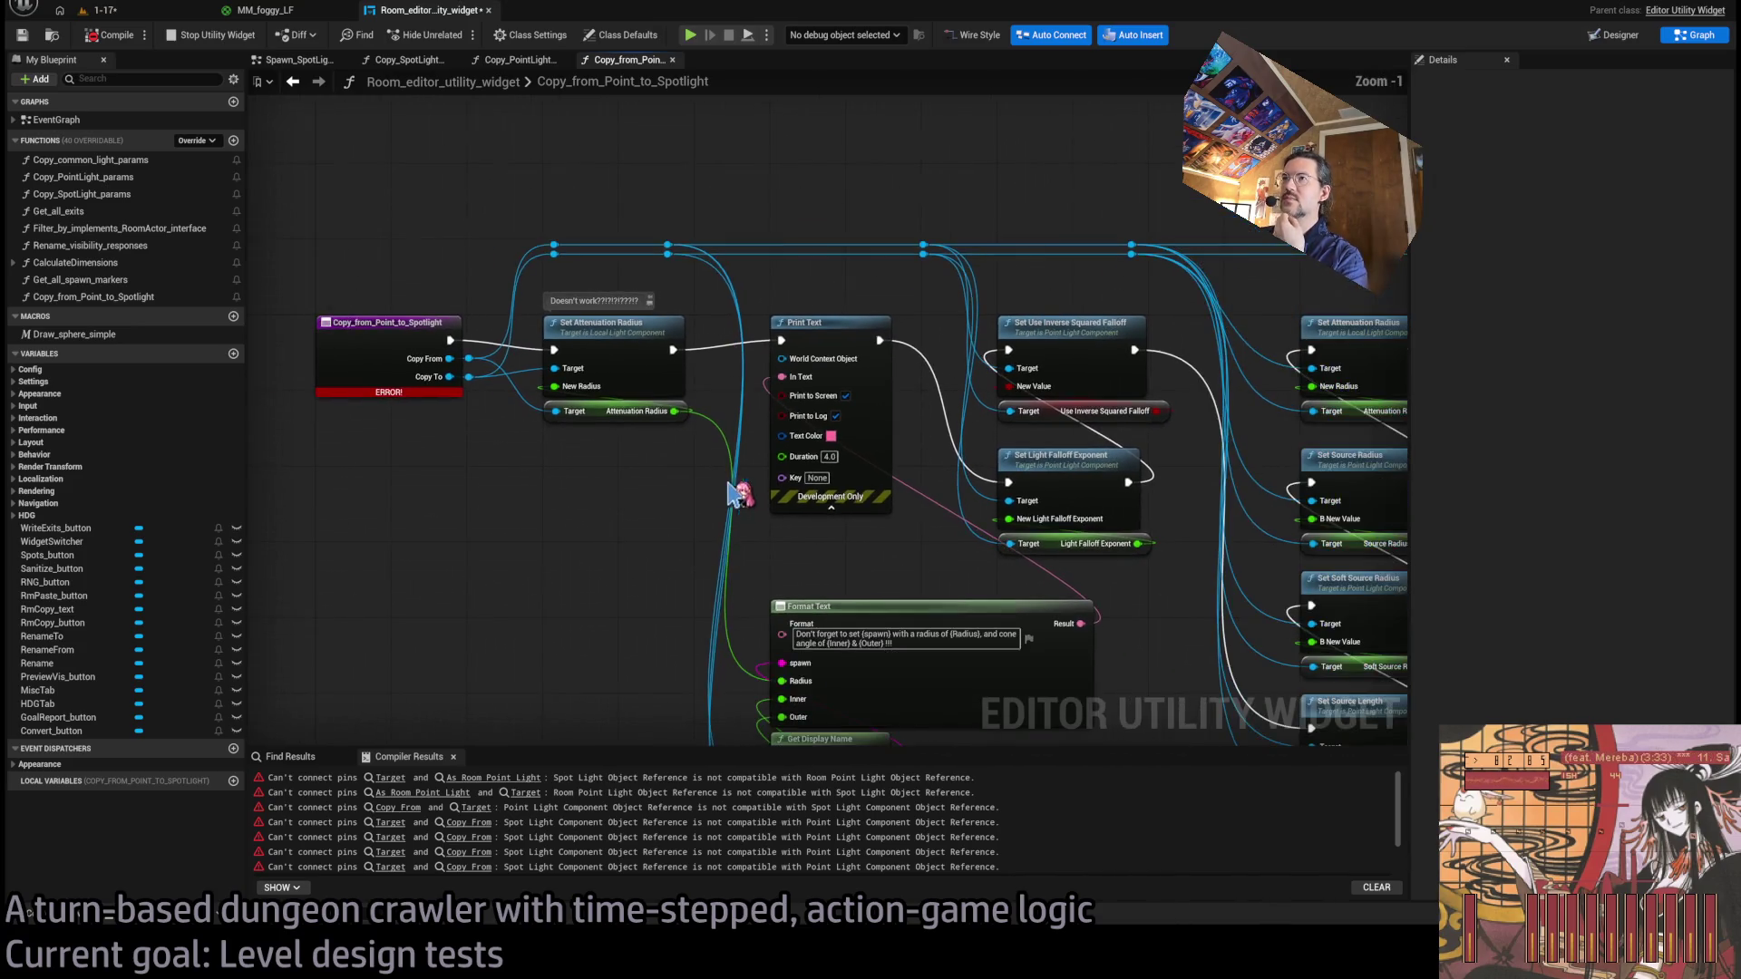
left_click_drag(733, 494, 721, 316)
left_click_drag(827, 606, 715, 668)
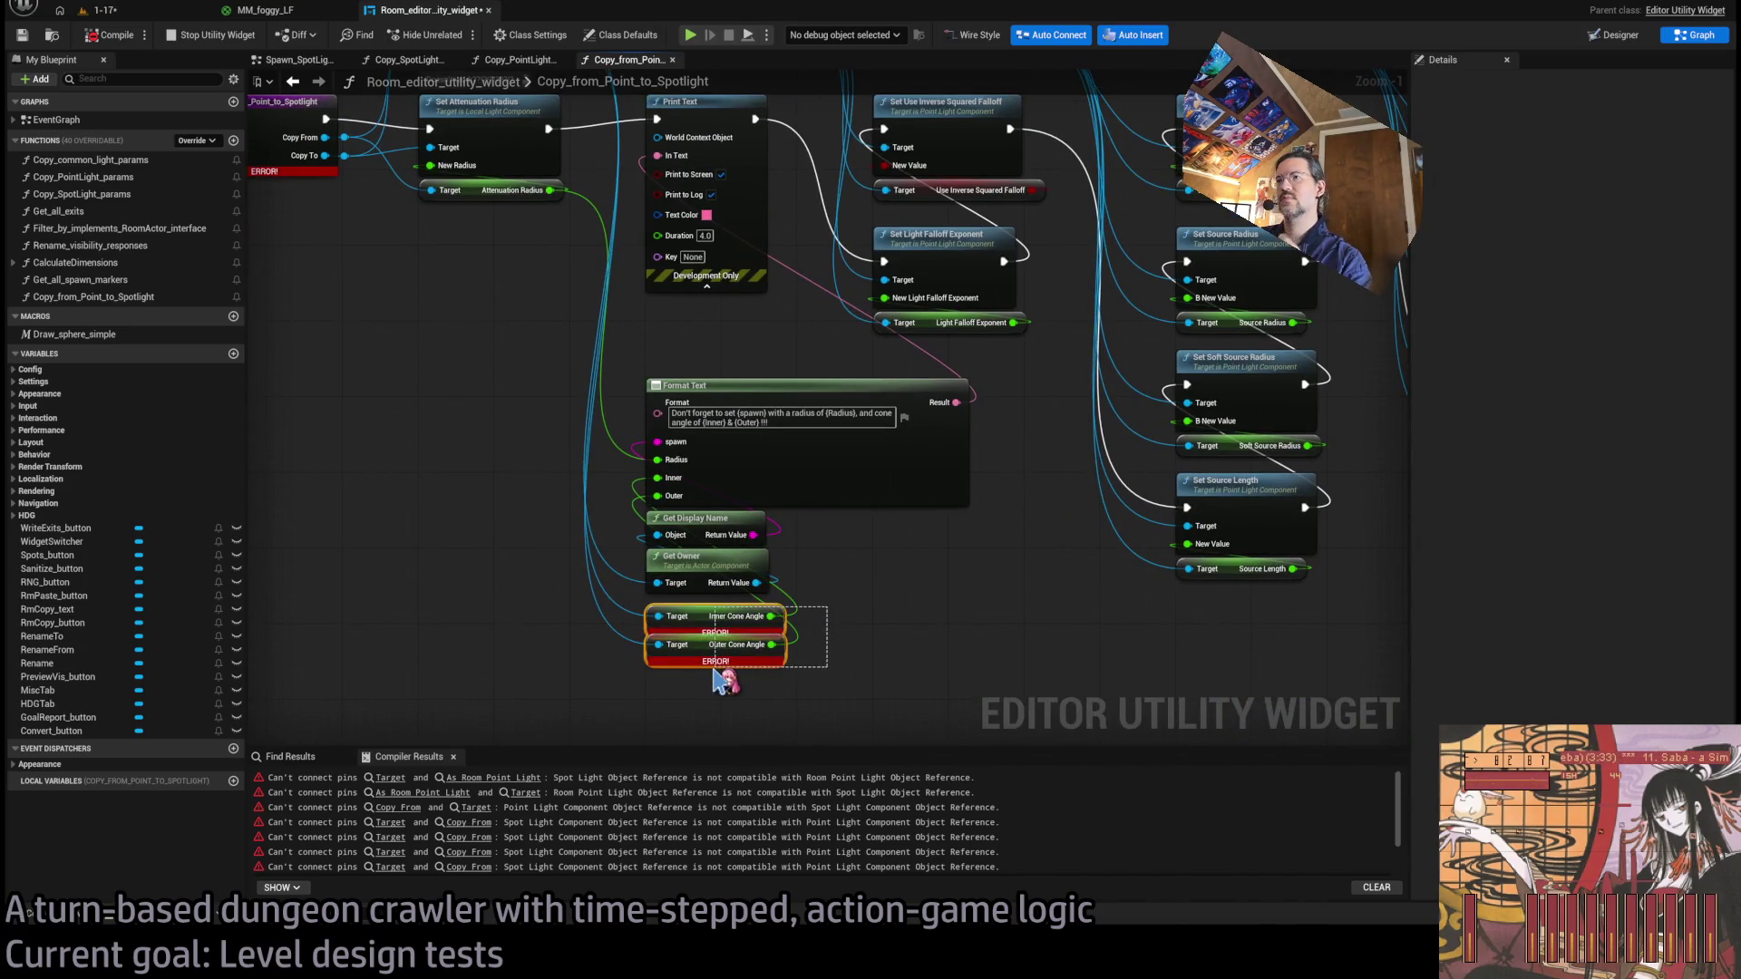
scroll(723, 680, "down", 1)
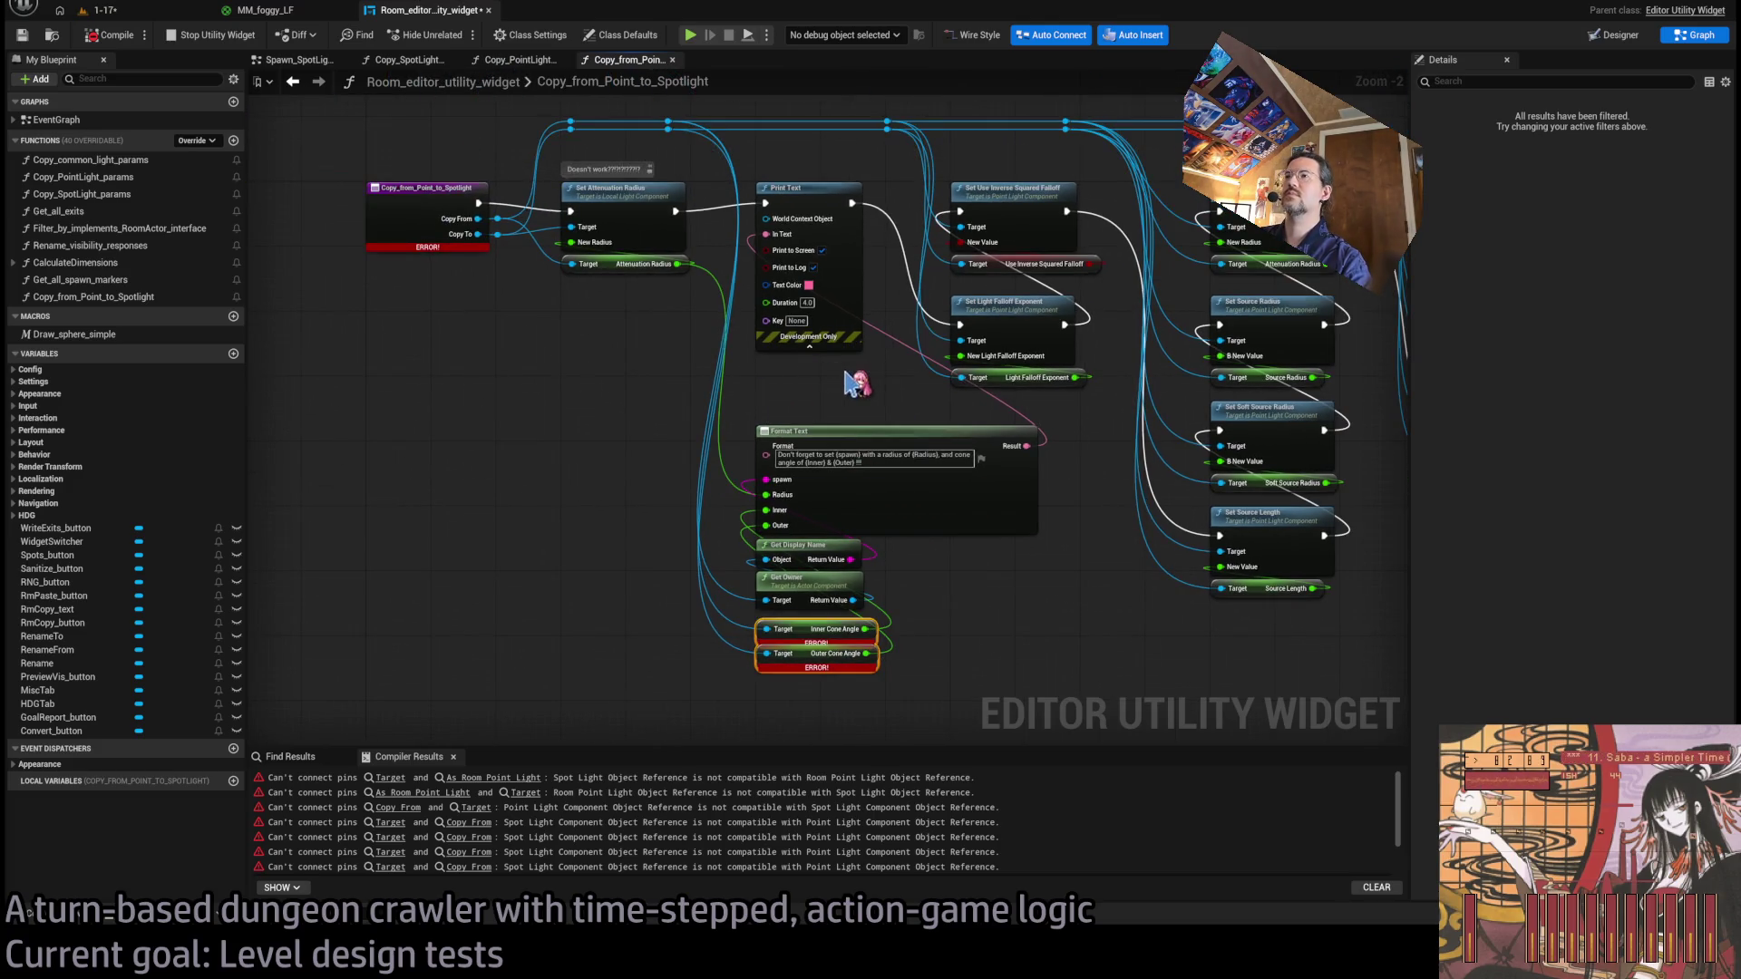
scroll(798, 431, "up", 1)
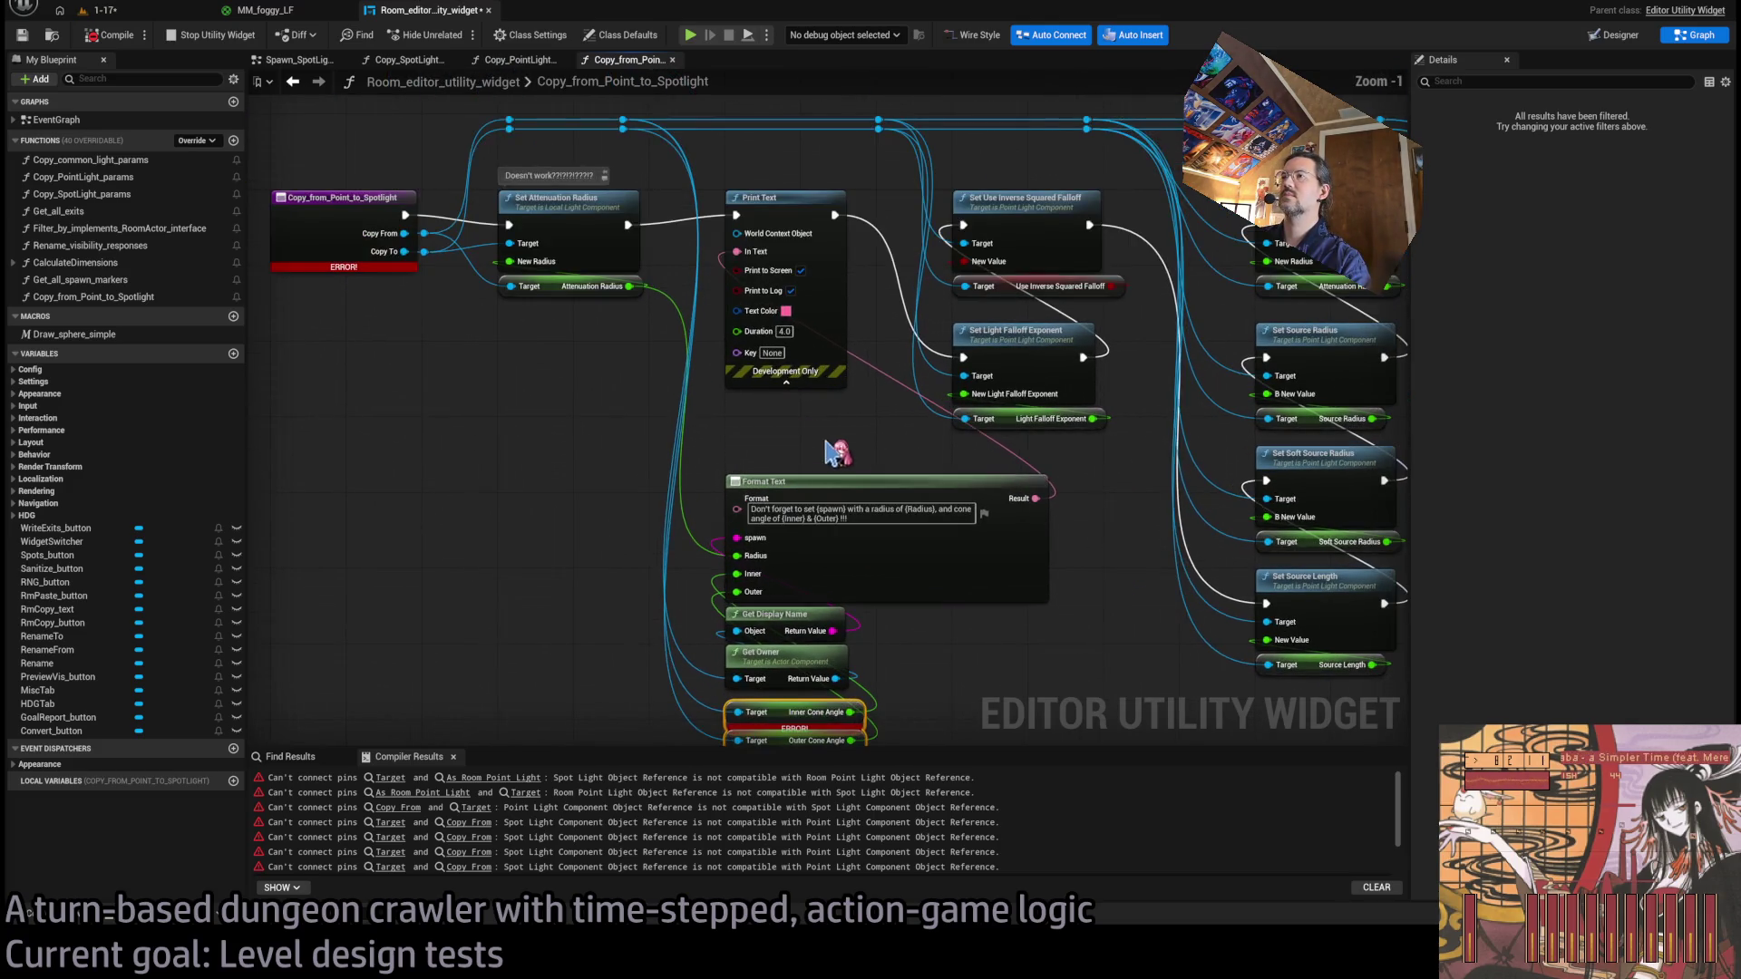
scroll(791, 447, "down", 2)
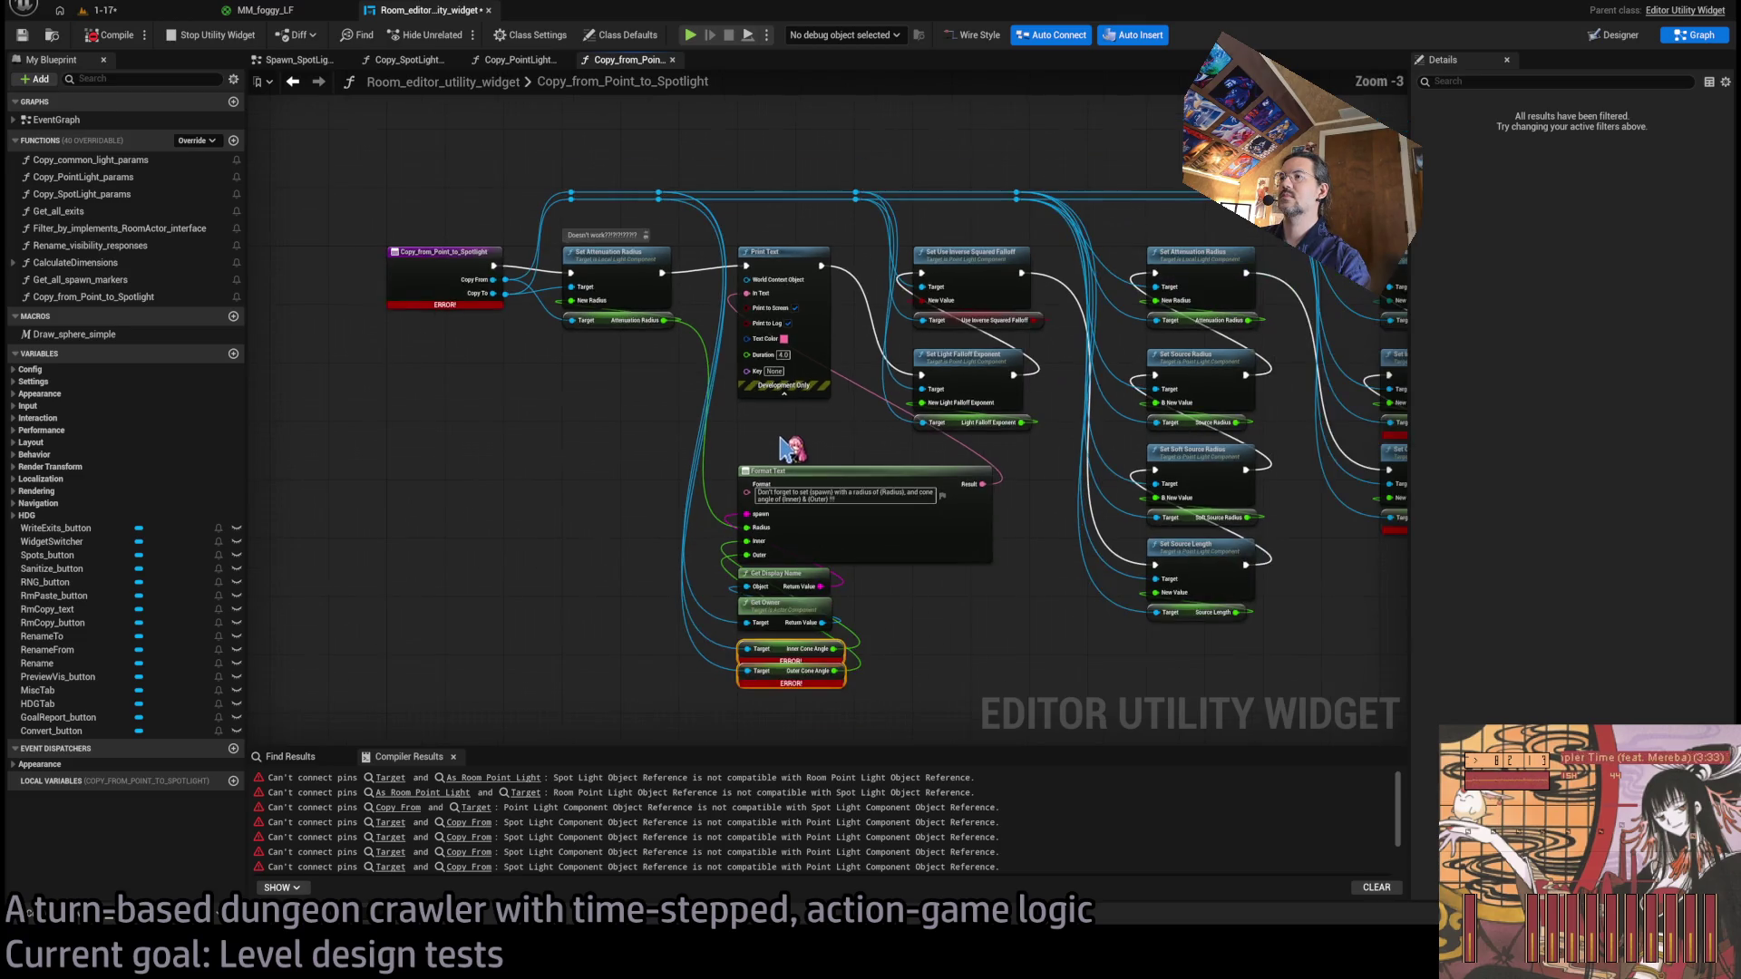
scroll(798, 449, "up", 1)
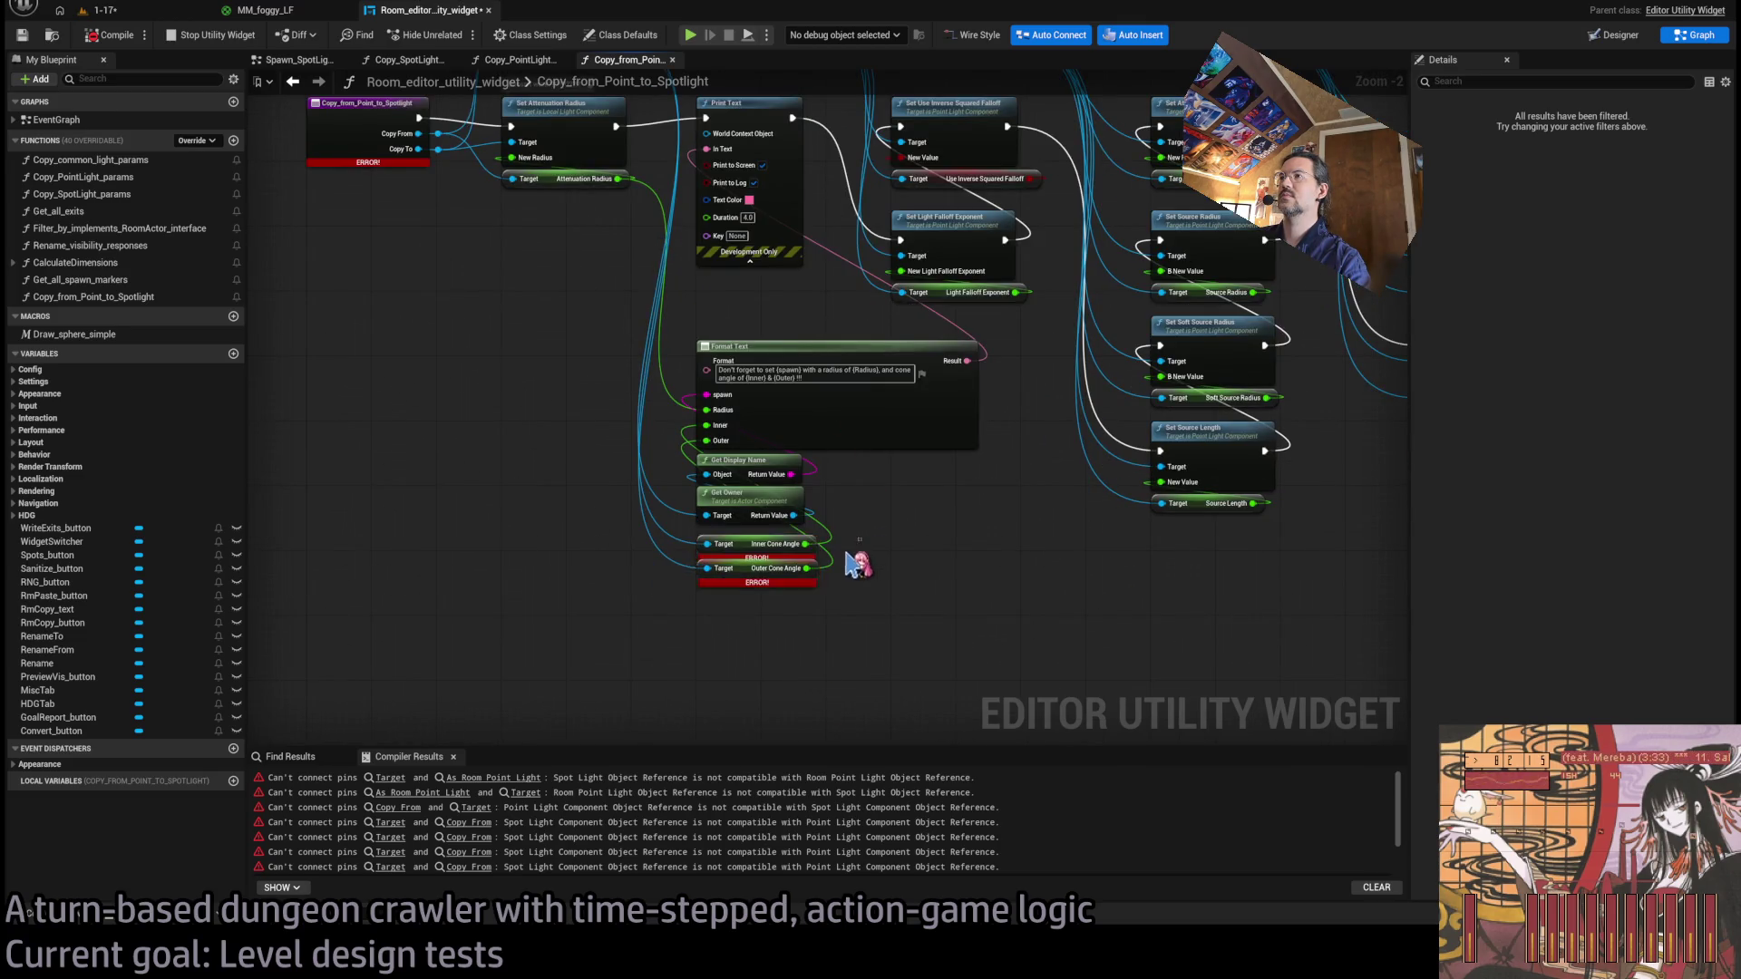
left_click(762, 420)
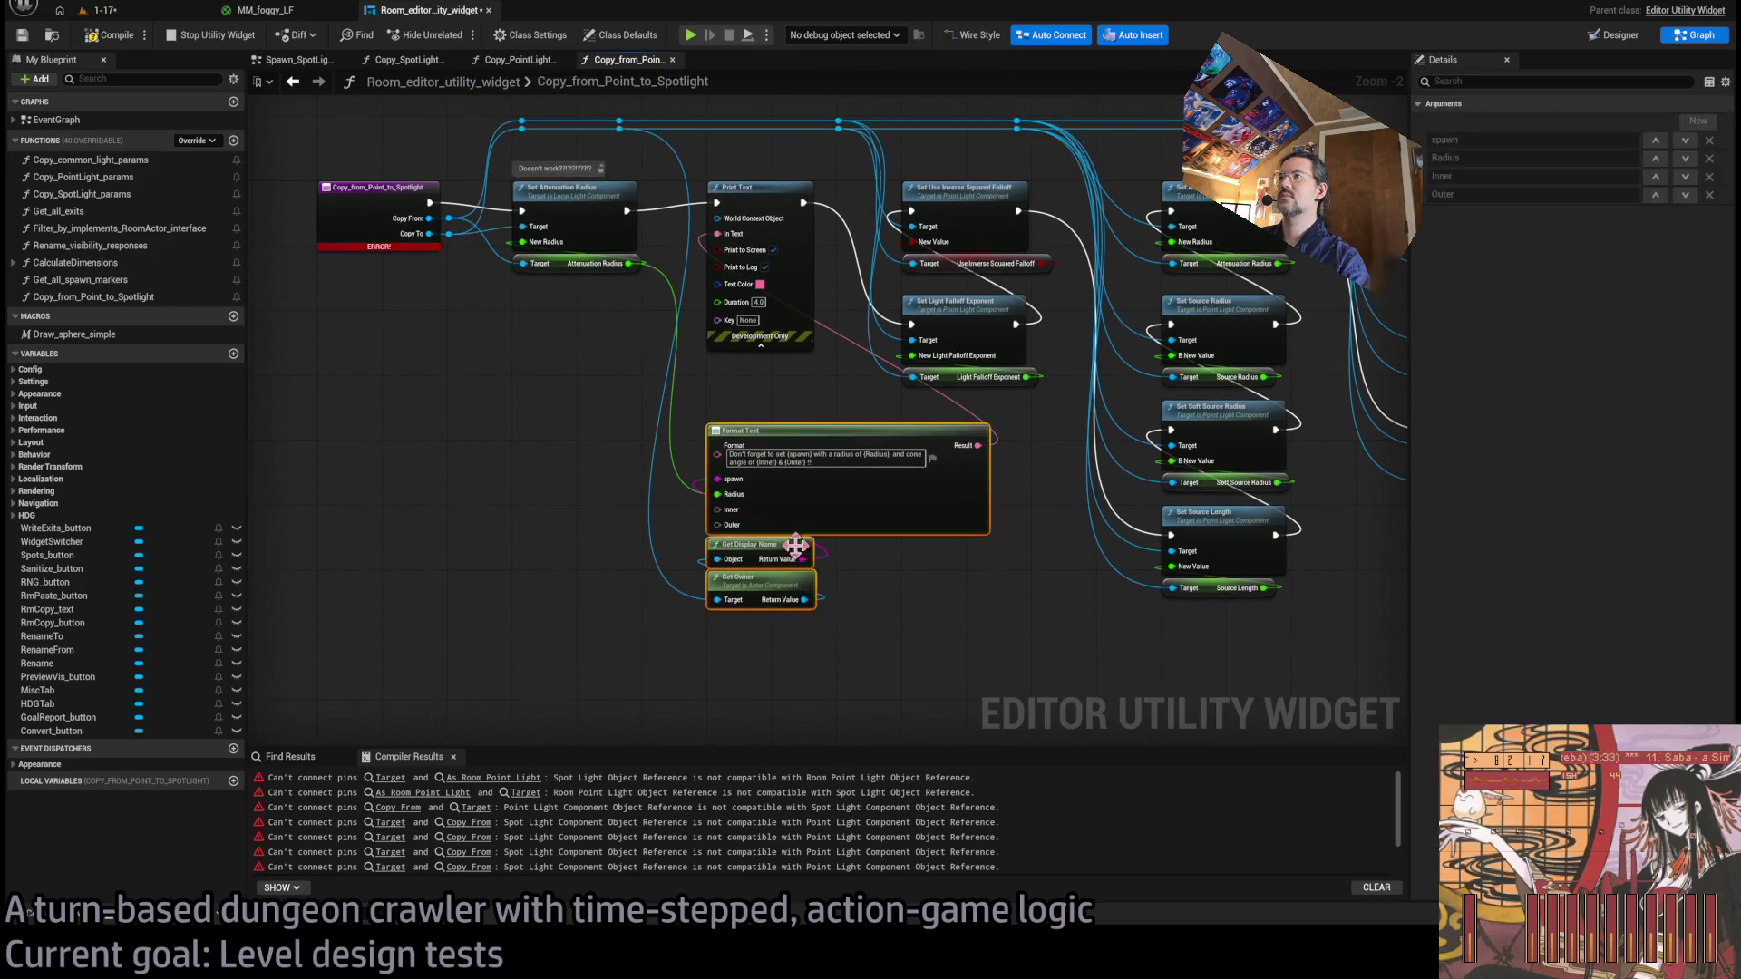
key("Delete")
key("Delete")
mouse_move(634, 412)
left_mouse_down()
mouse_move(798, 444)
mouse_move(919, 525)
left_mouse_up()
Delete the Inner and Outer Cone Angle nodes and connect Set Attenuation Radius to Set Intensity Units.
scroll(1014, 480, "up", 2)
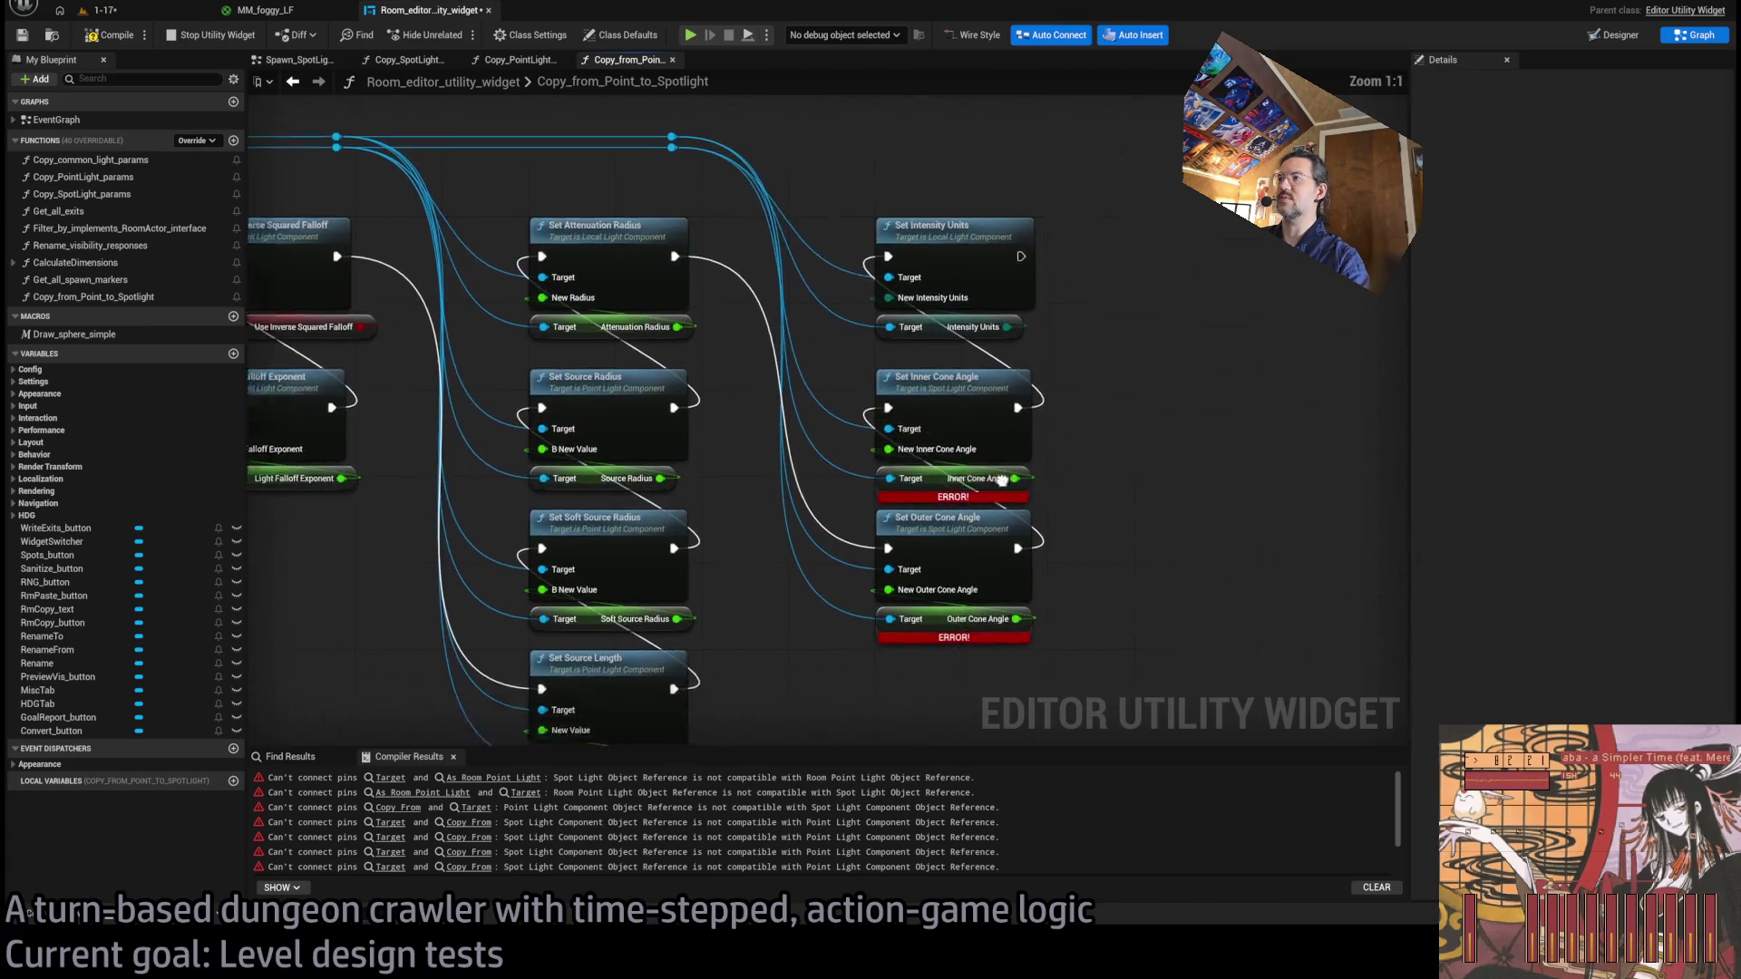
mouse_move(1053, 404)
left_mouse_down()
mouse_move(1003, 497)
mouse_move(907, 589)
left_mouse_up()
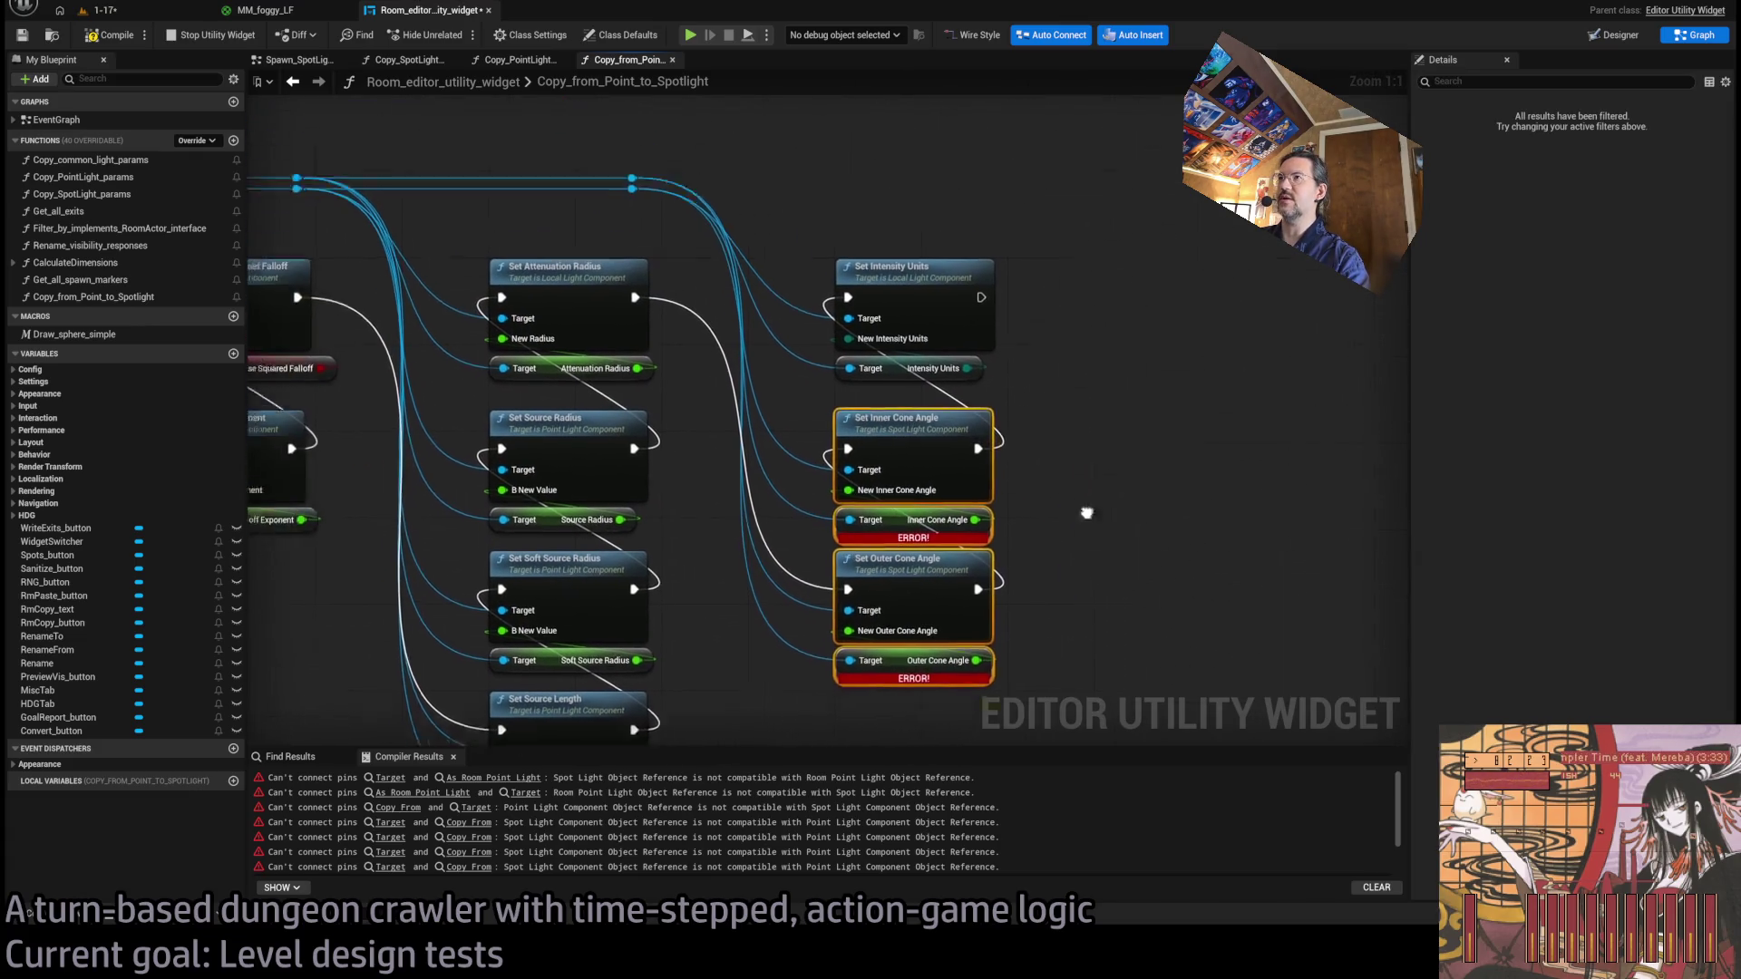
key("Delete")
left_click_drag(662, 327, 876, 328)
scroll(771, 497, "down", 3)
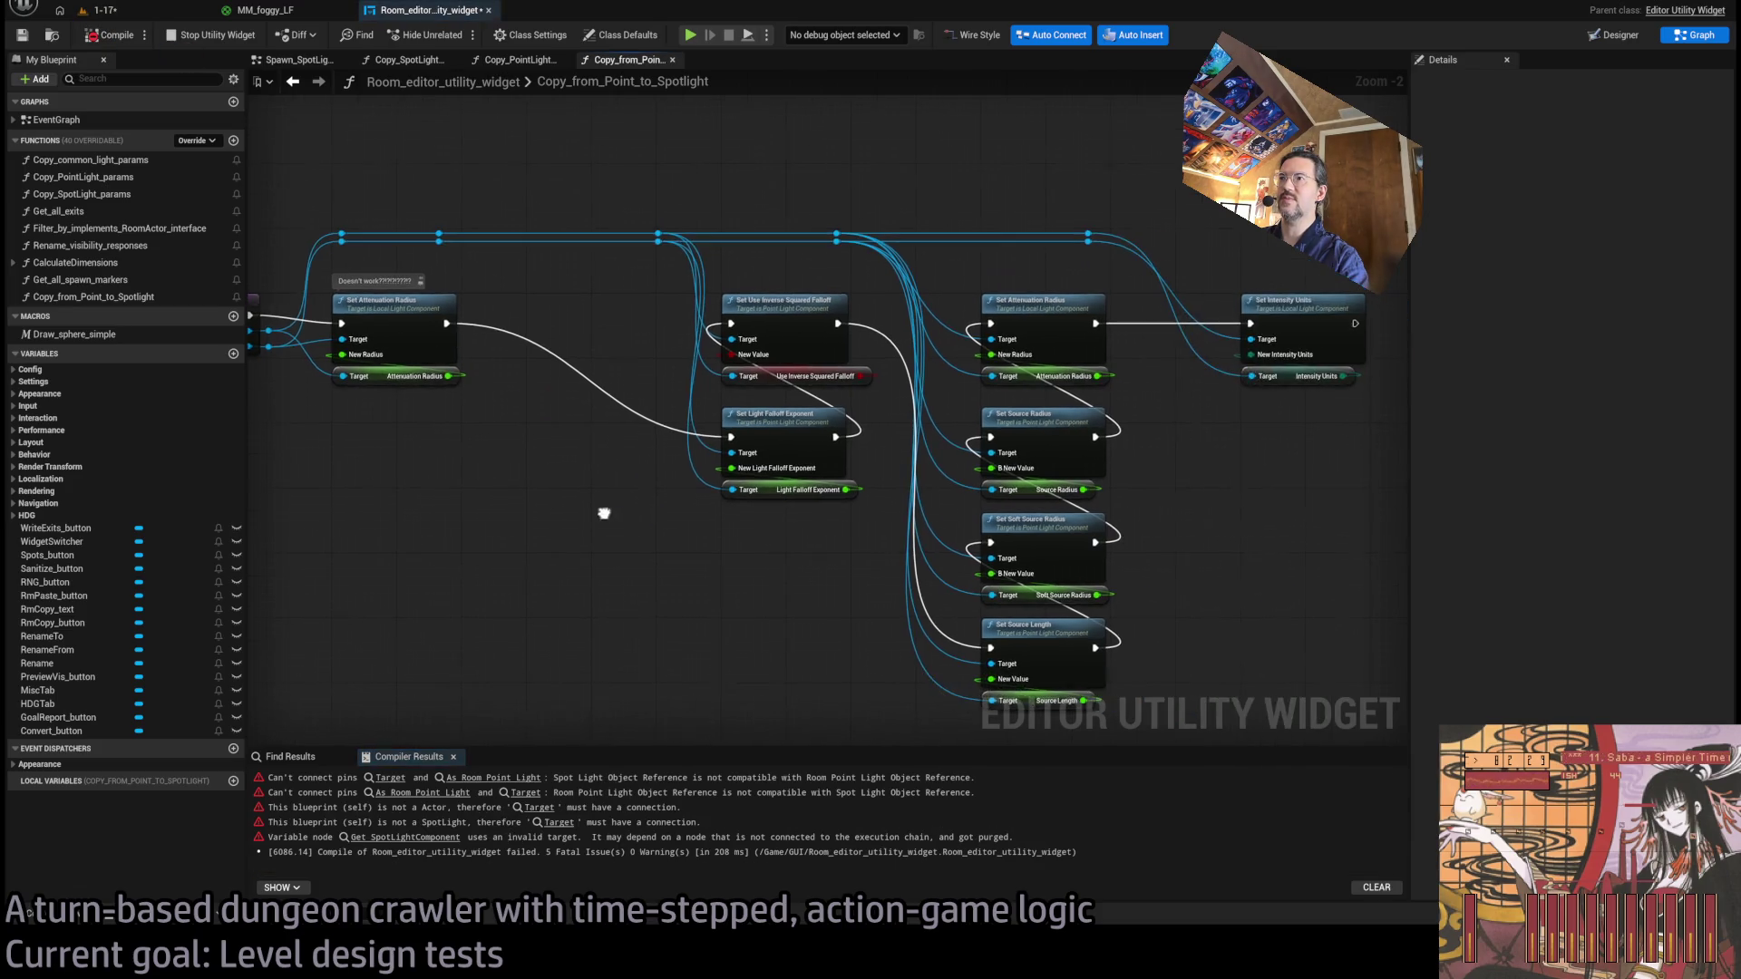
Recompile and jump to the failing Cast To Room_PointLight node in the EventGraph.
key("F7")
left_click(500, 780)
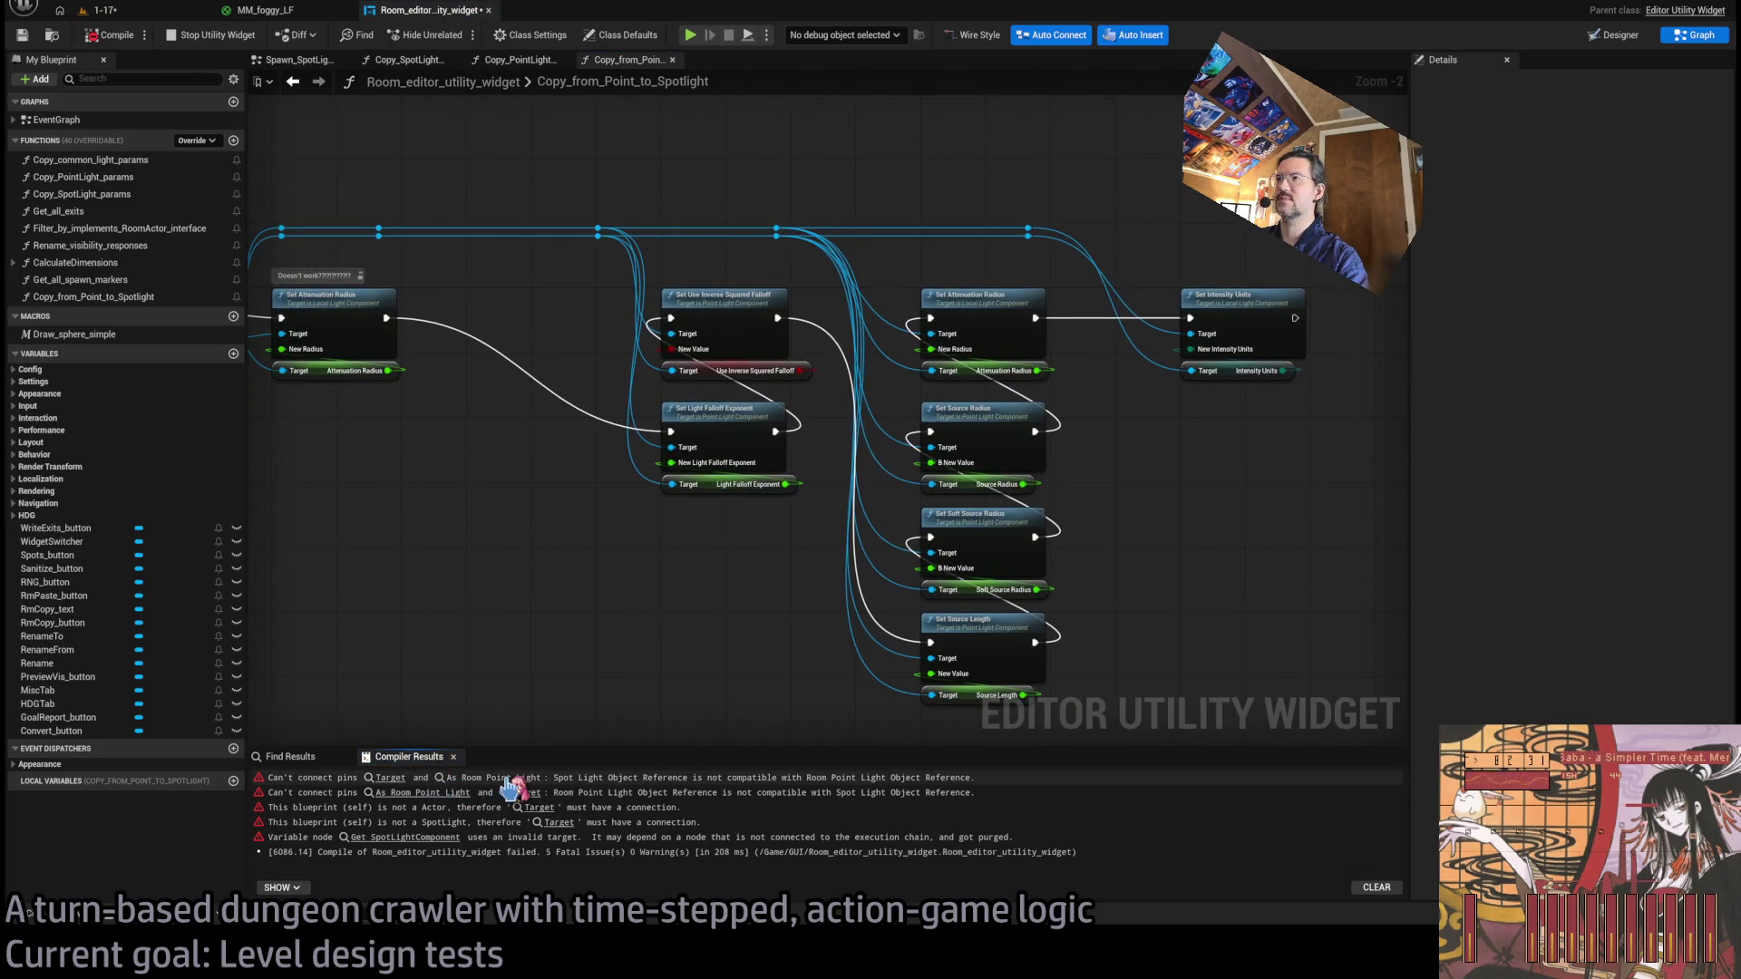
left_click_drag(962, 508, 955, 583)
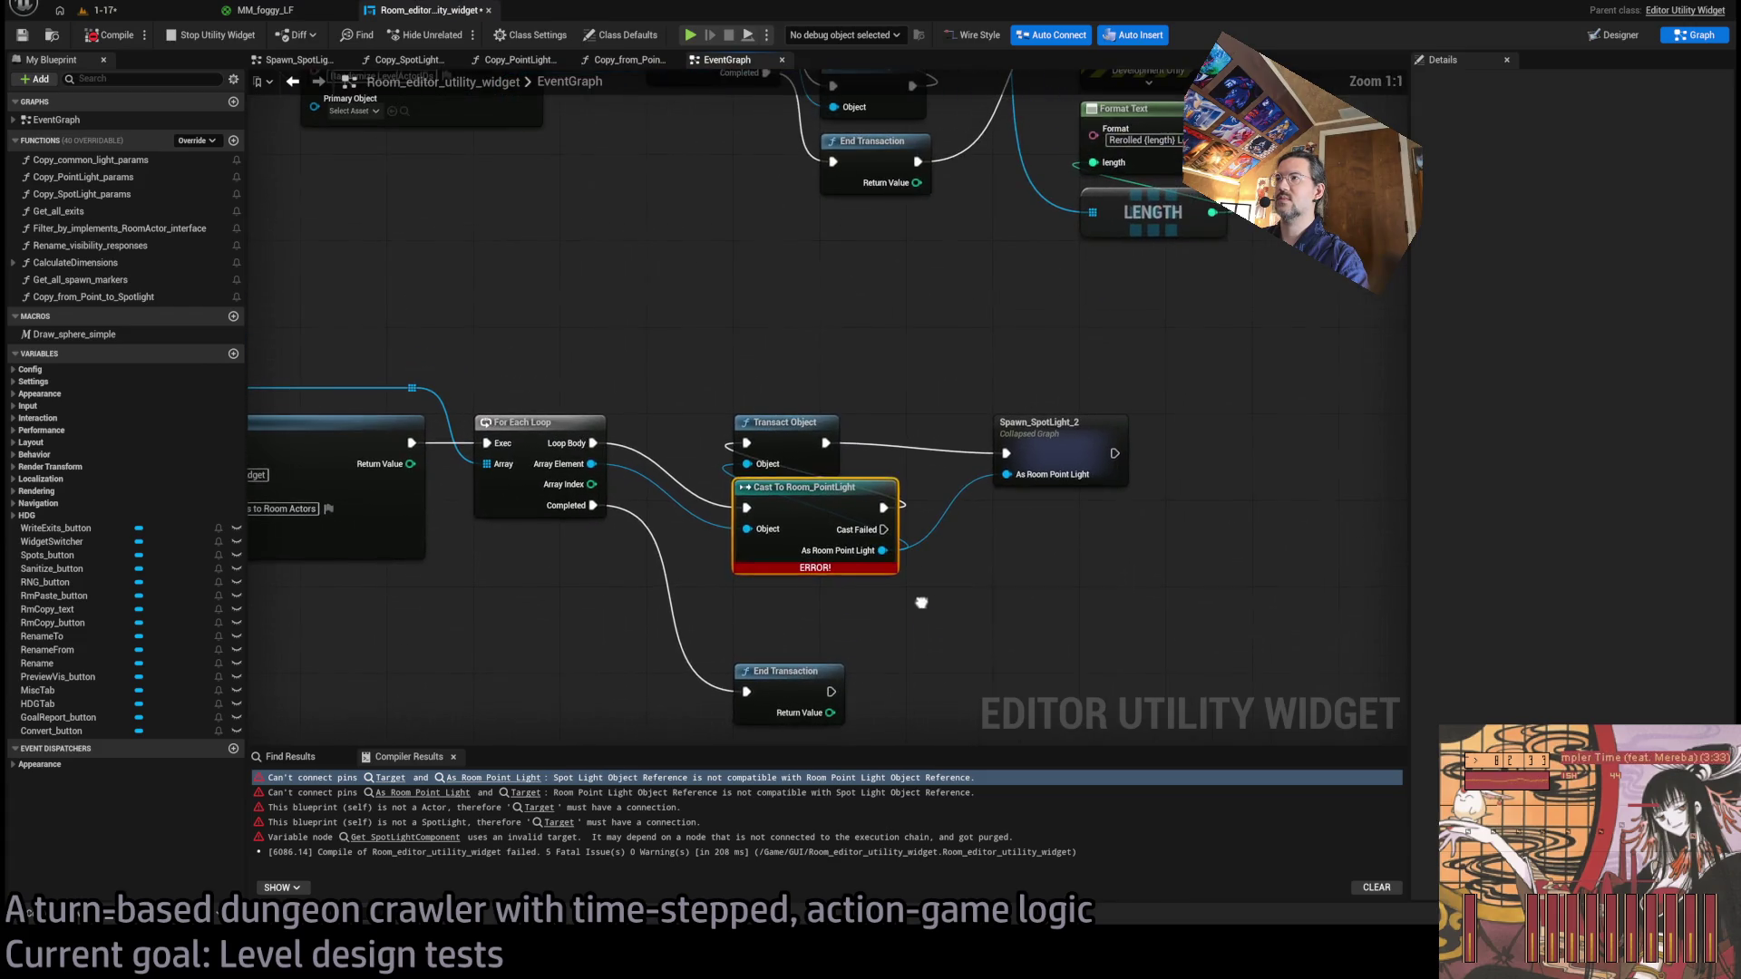
In Spawn_SpotLight_2, replace the Spot Light Component getter with a Point Light Component getter on the Target links.
double_click(1075, 480)
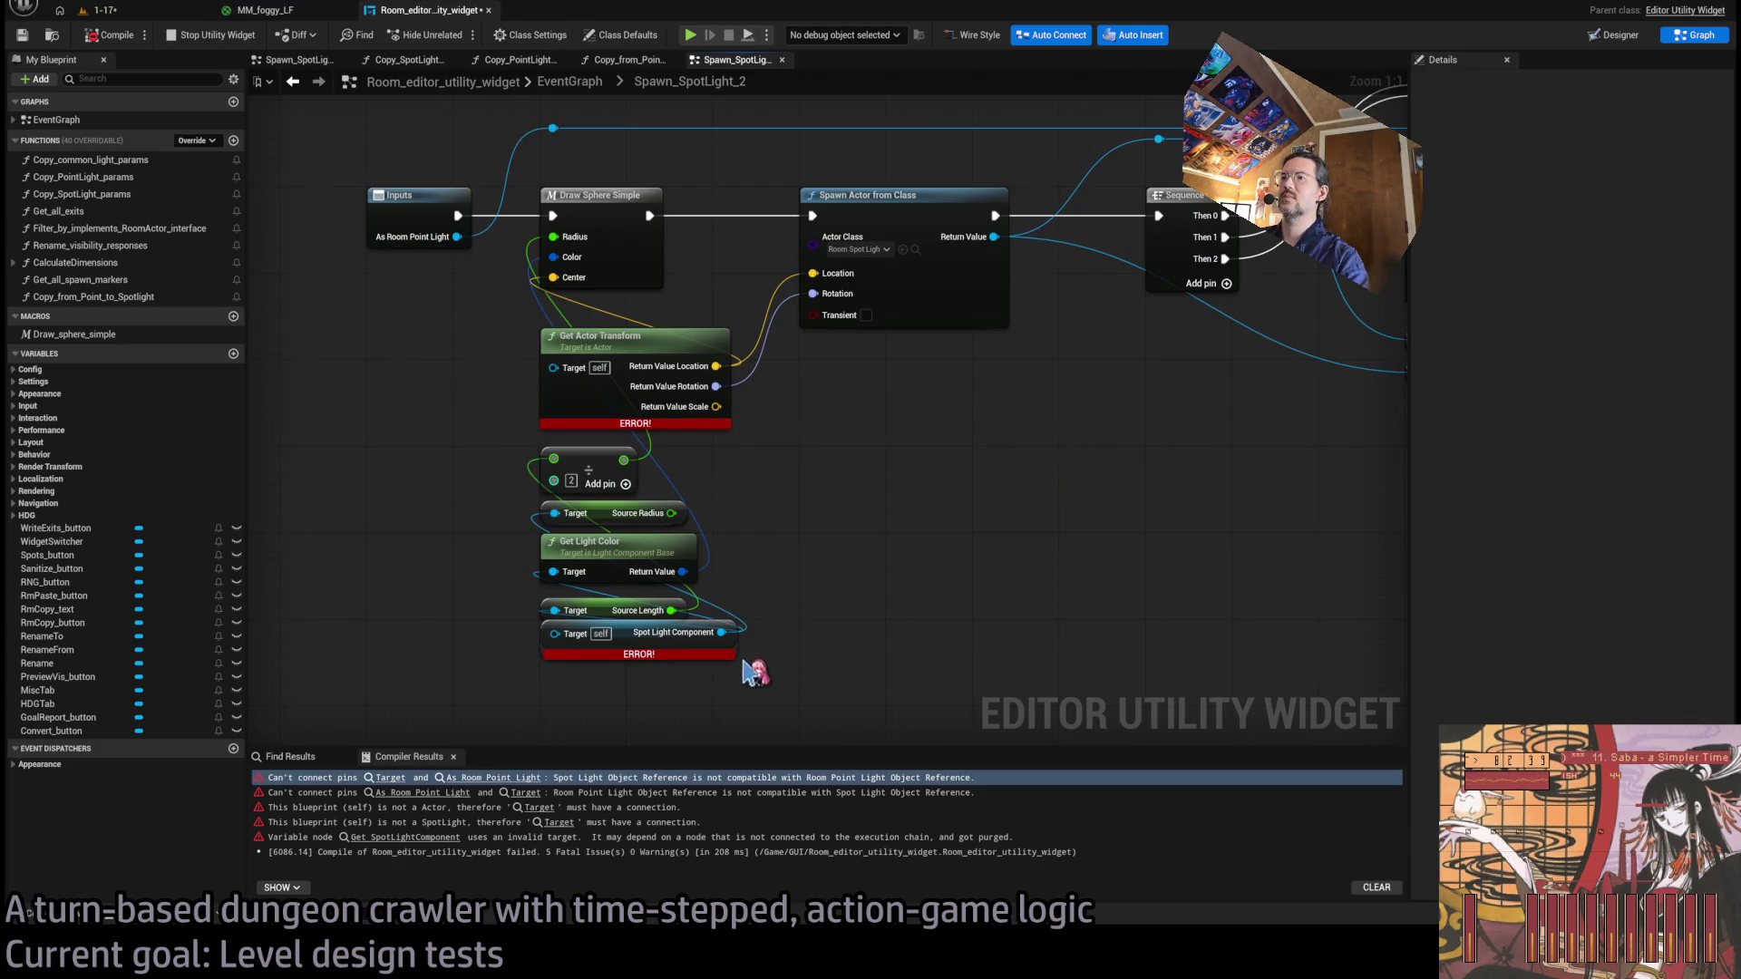
left_click_drag(646, 645, 646, 656)
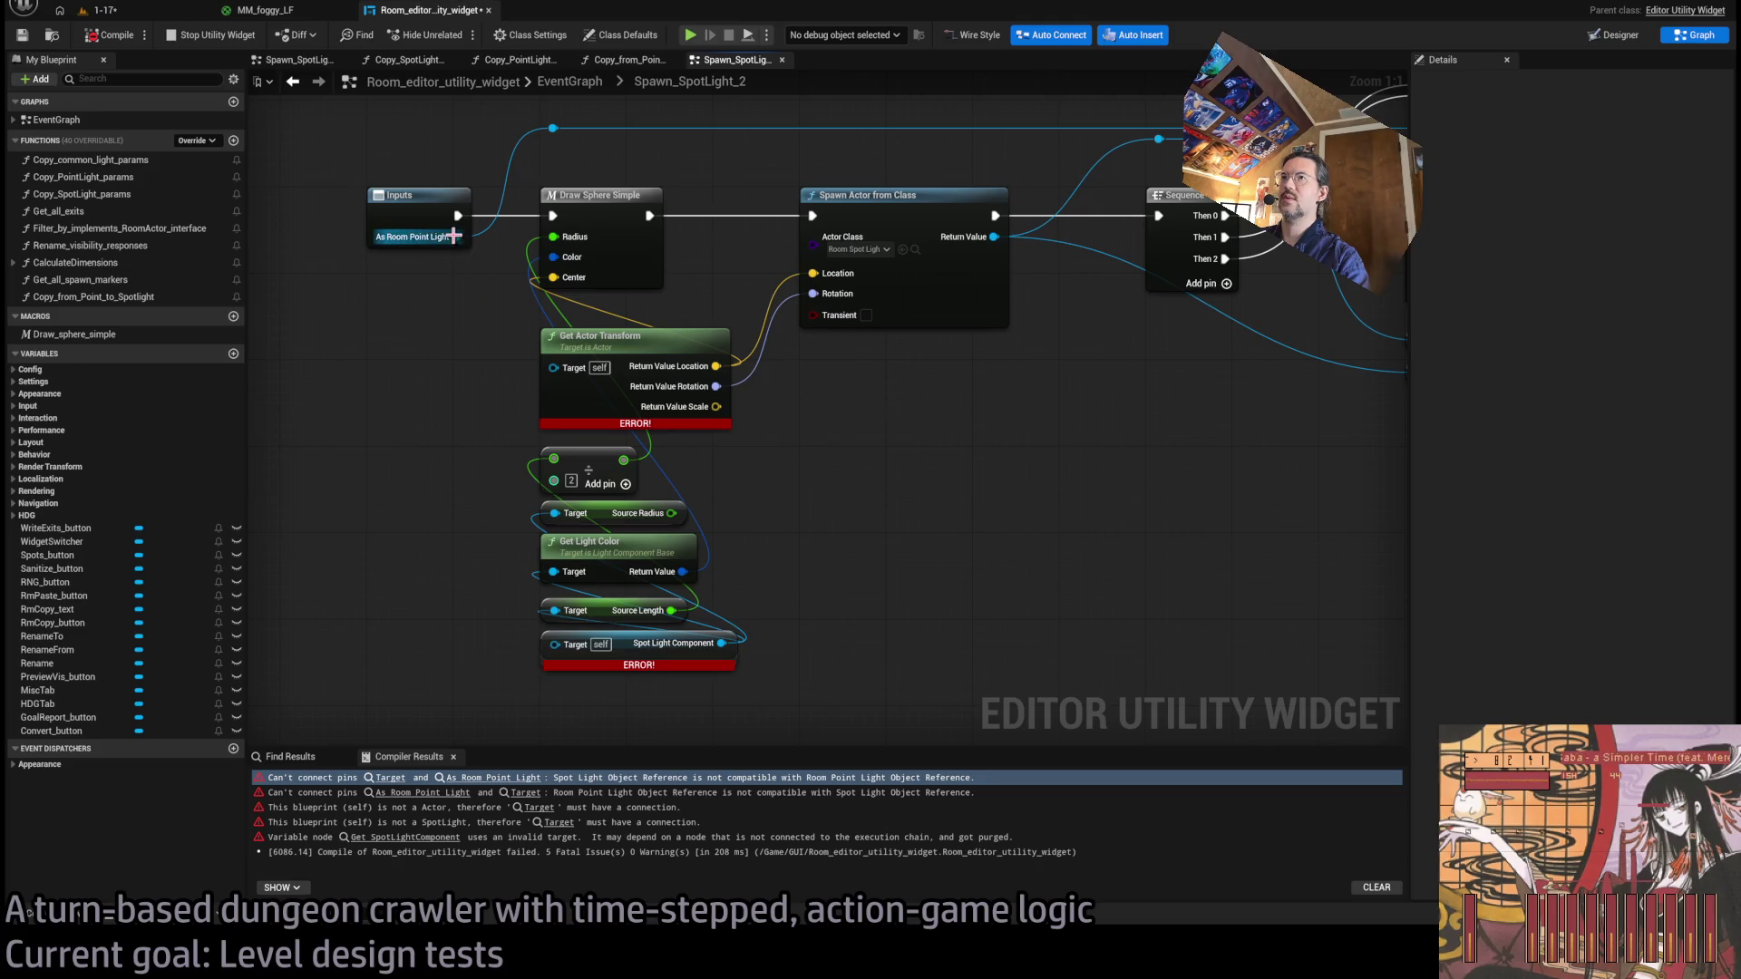
left_click_drag(457, 237, 552, 711)
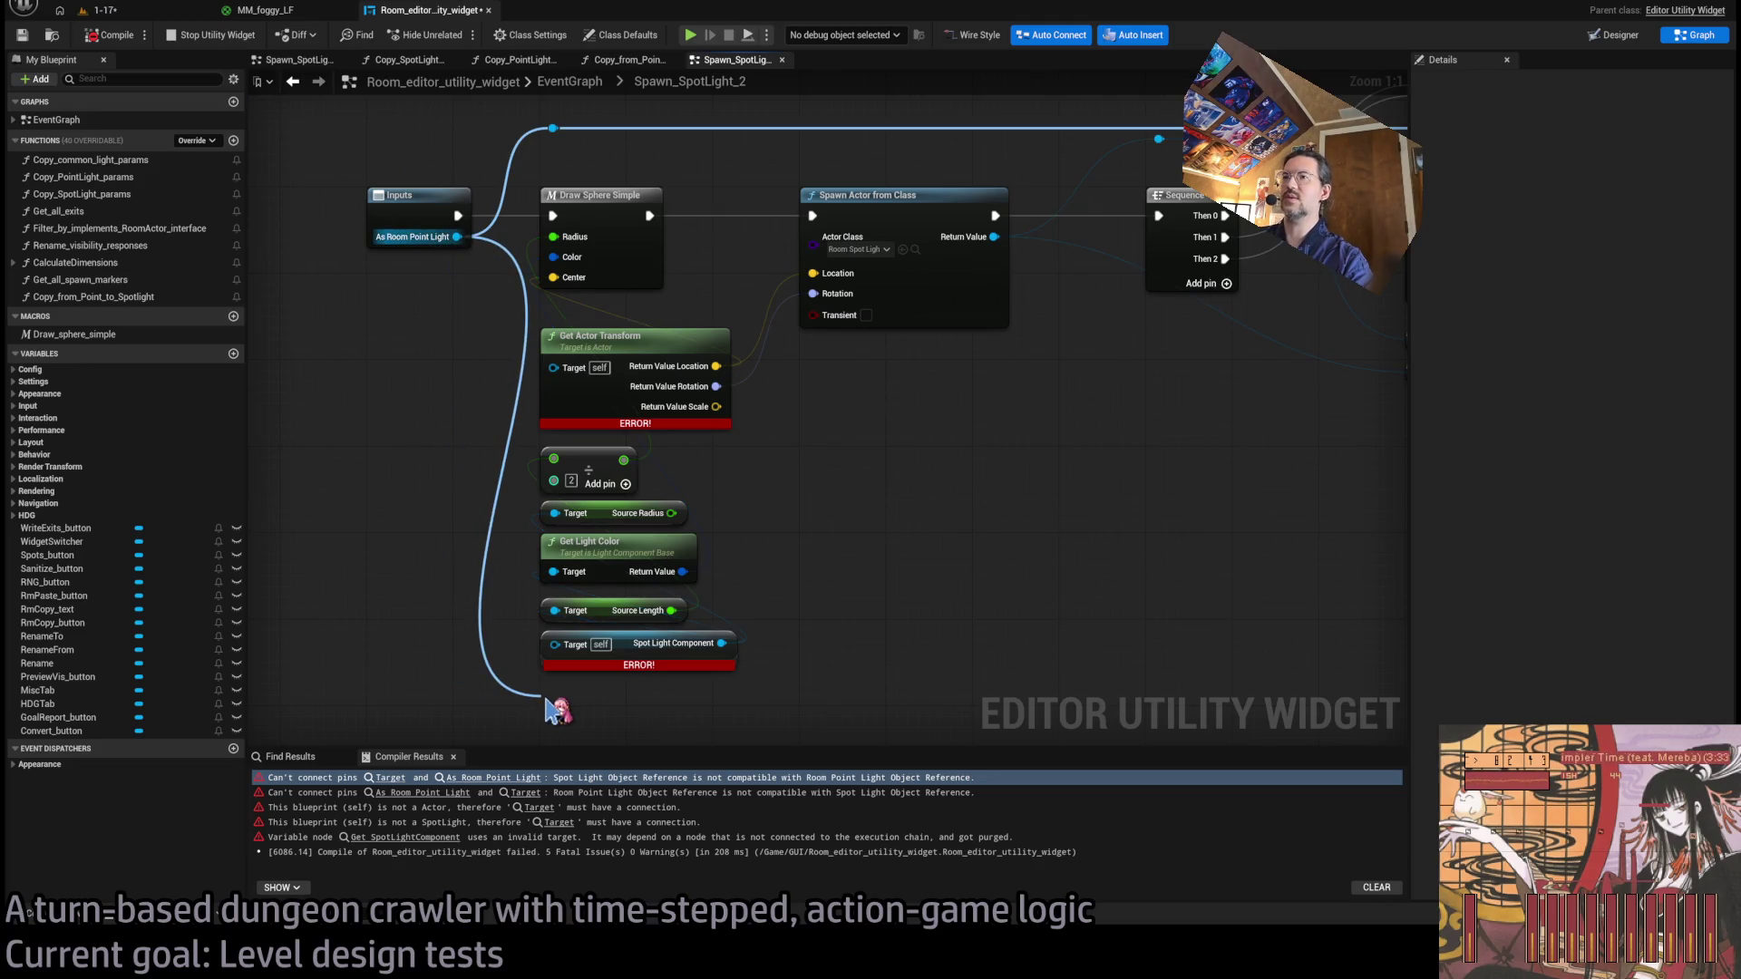
left_click_drag(547, 700, 545, 696)
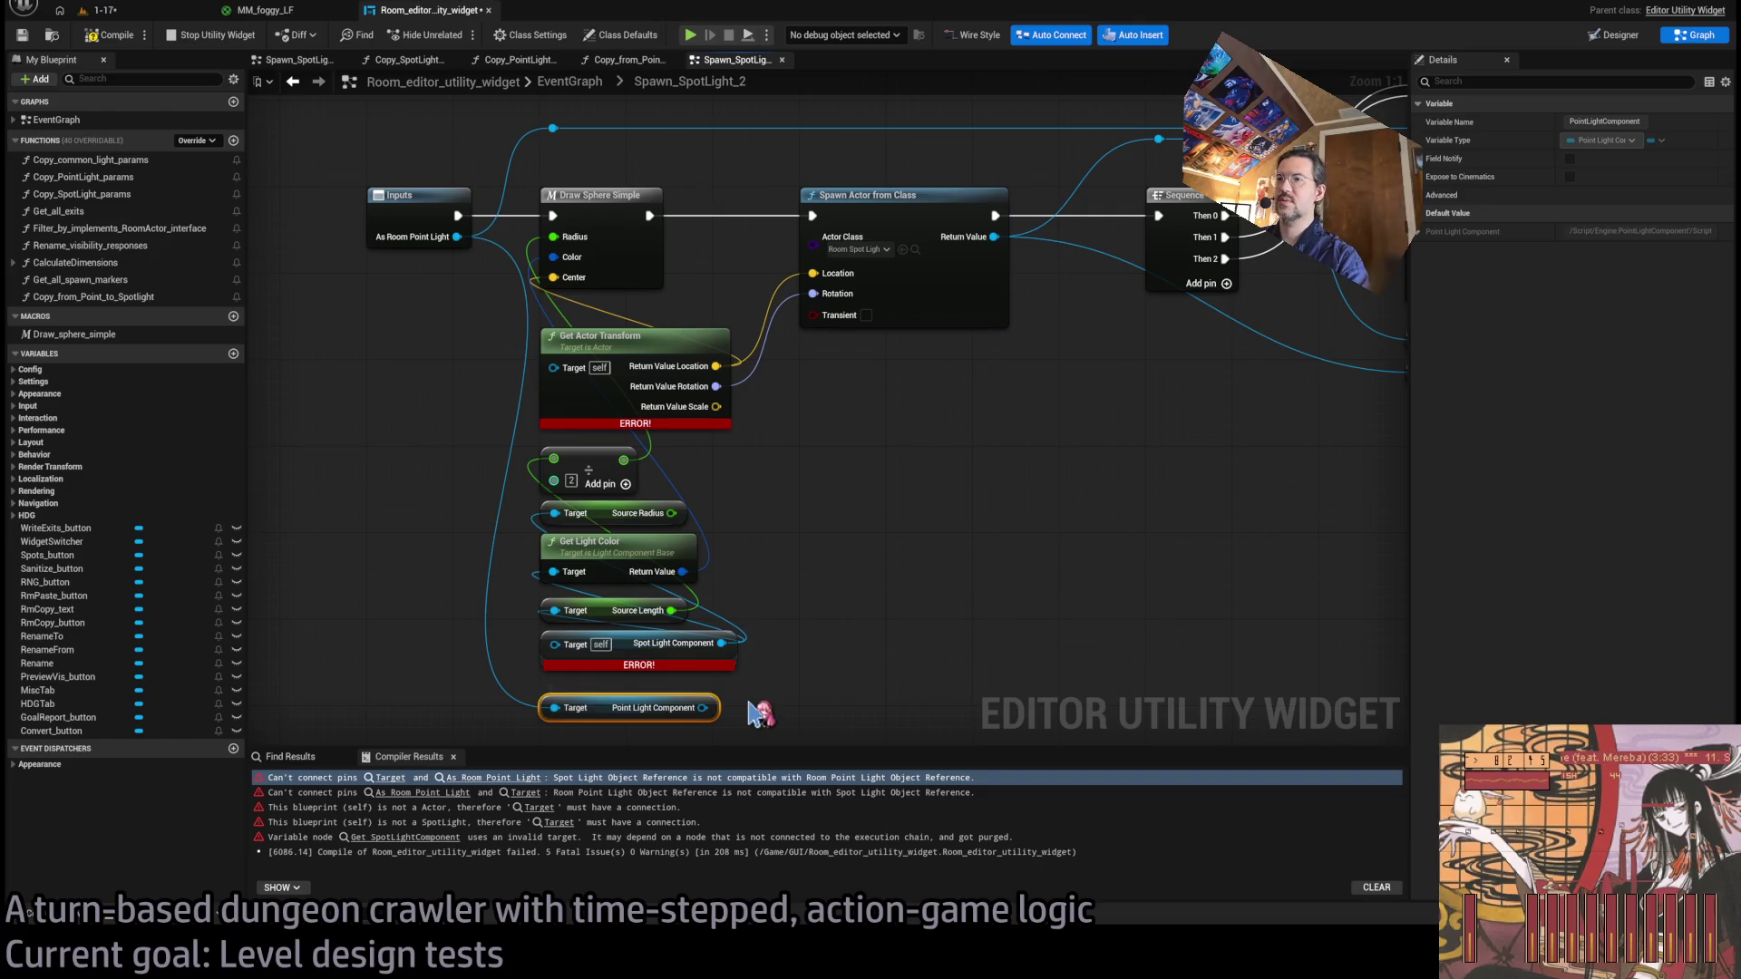
mouse_move(721, 643)
left_mouse_down()
mouse_move(712, 725)
mouse_move(704, 708)
left_mouse_up()
left_click_drag(804, 650, 544, 657)
key("Delete")
left_click_drag(626, 714, 614, 653)
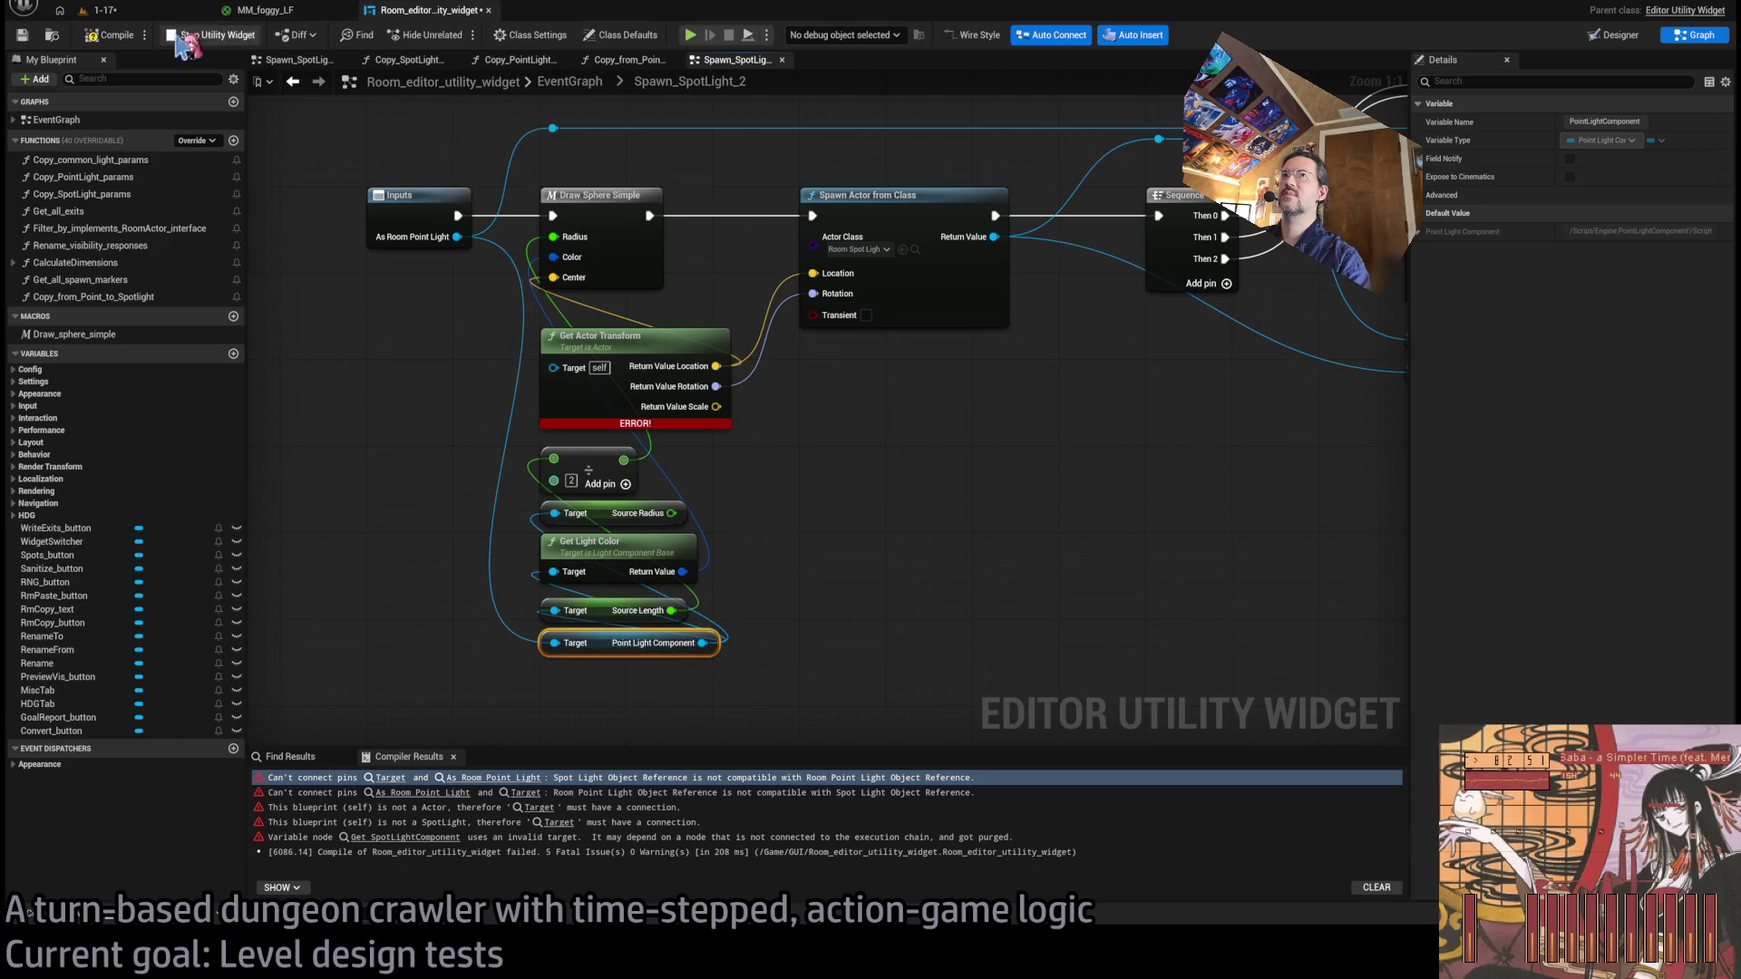
Feed As Room Point Light into Get Actor Transform's Target and recompile.
left_click(108, 35)
left_click(947, 454)
left_click_drag(947, 454, 895, 513)
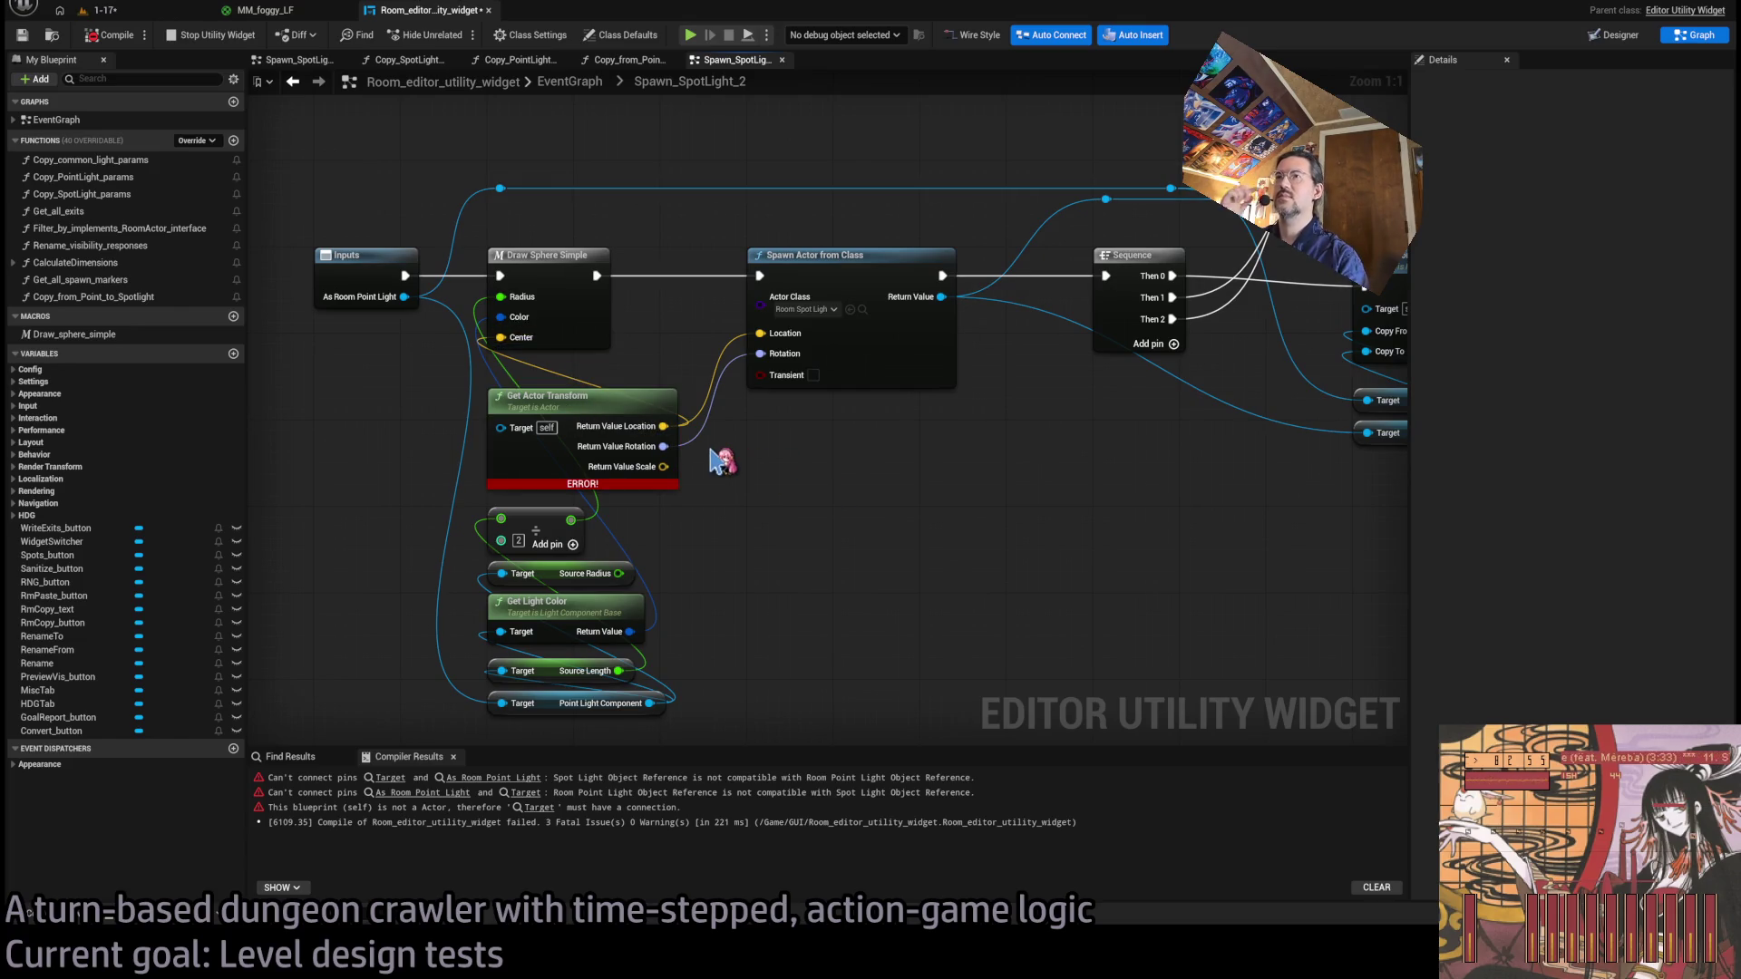
left_click_drag(659, 706, 505, 433)
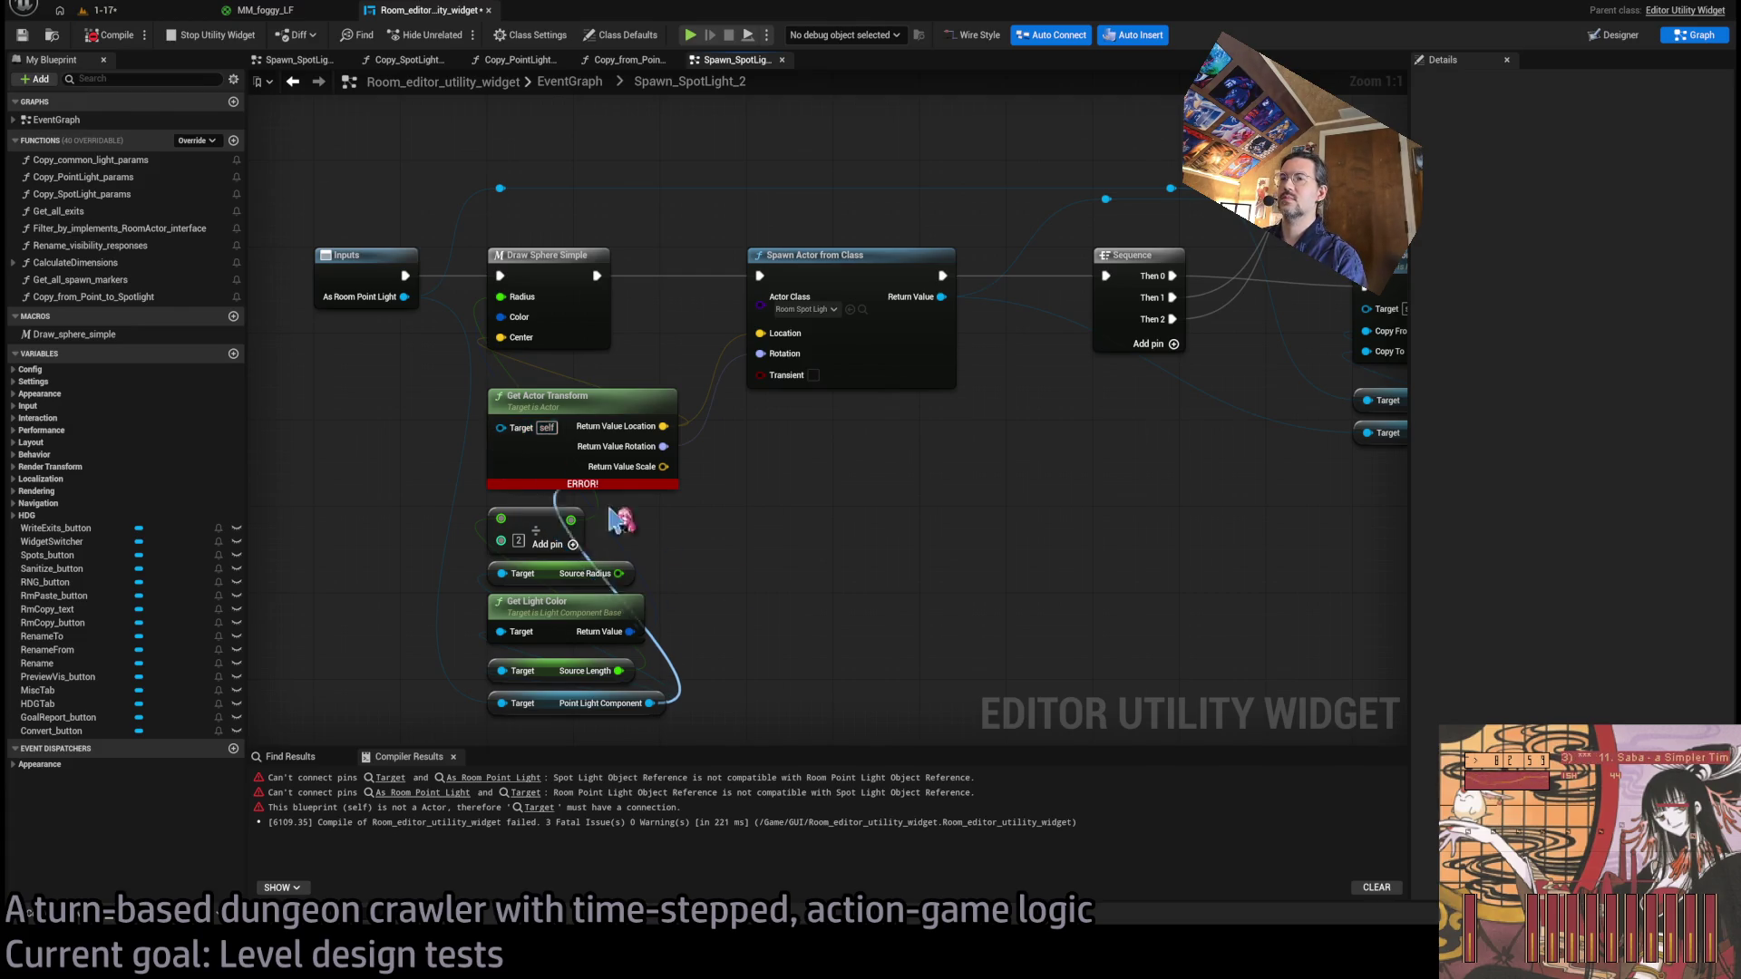
left_click_drag(404, 296, 503, 427)
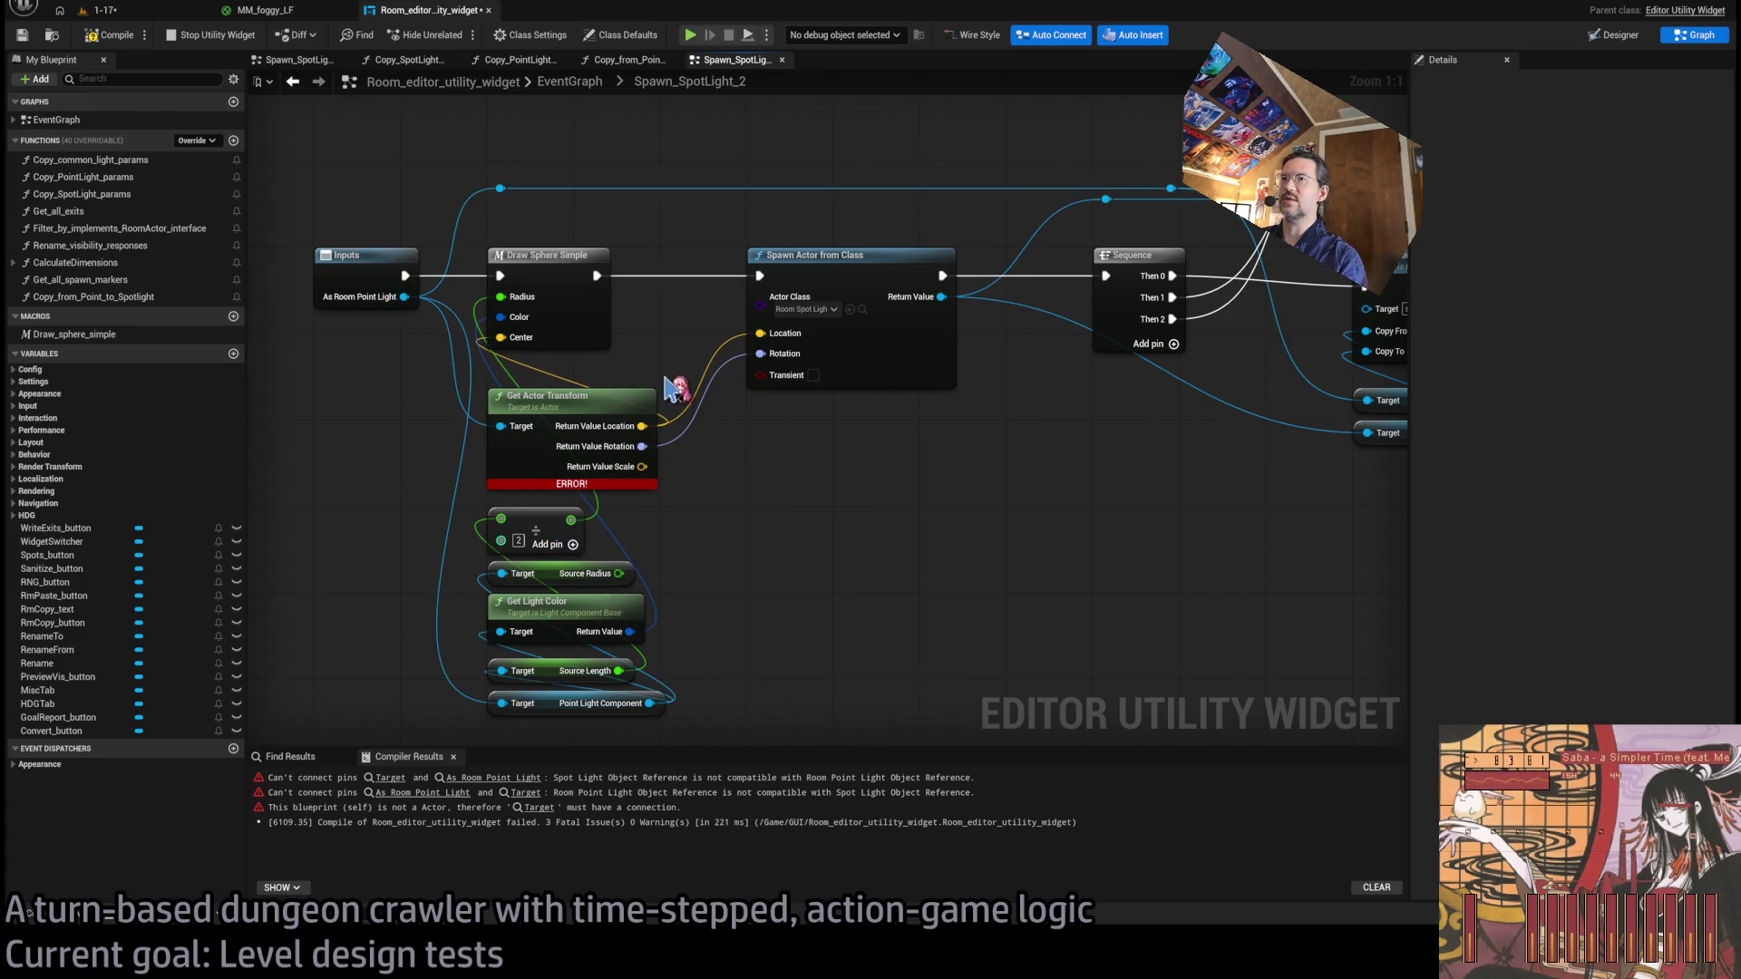
left_click(105, 35)
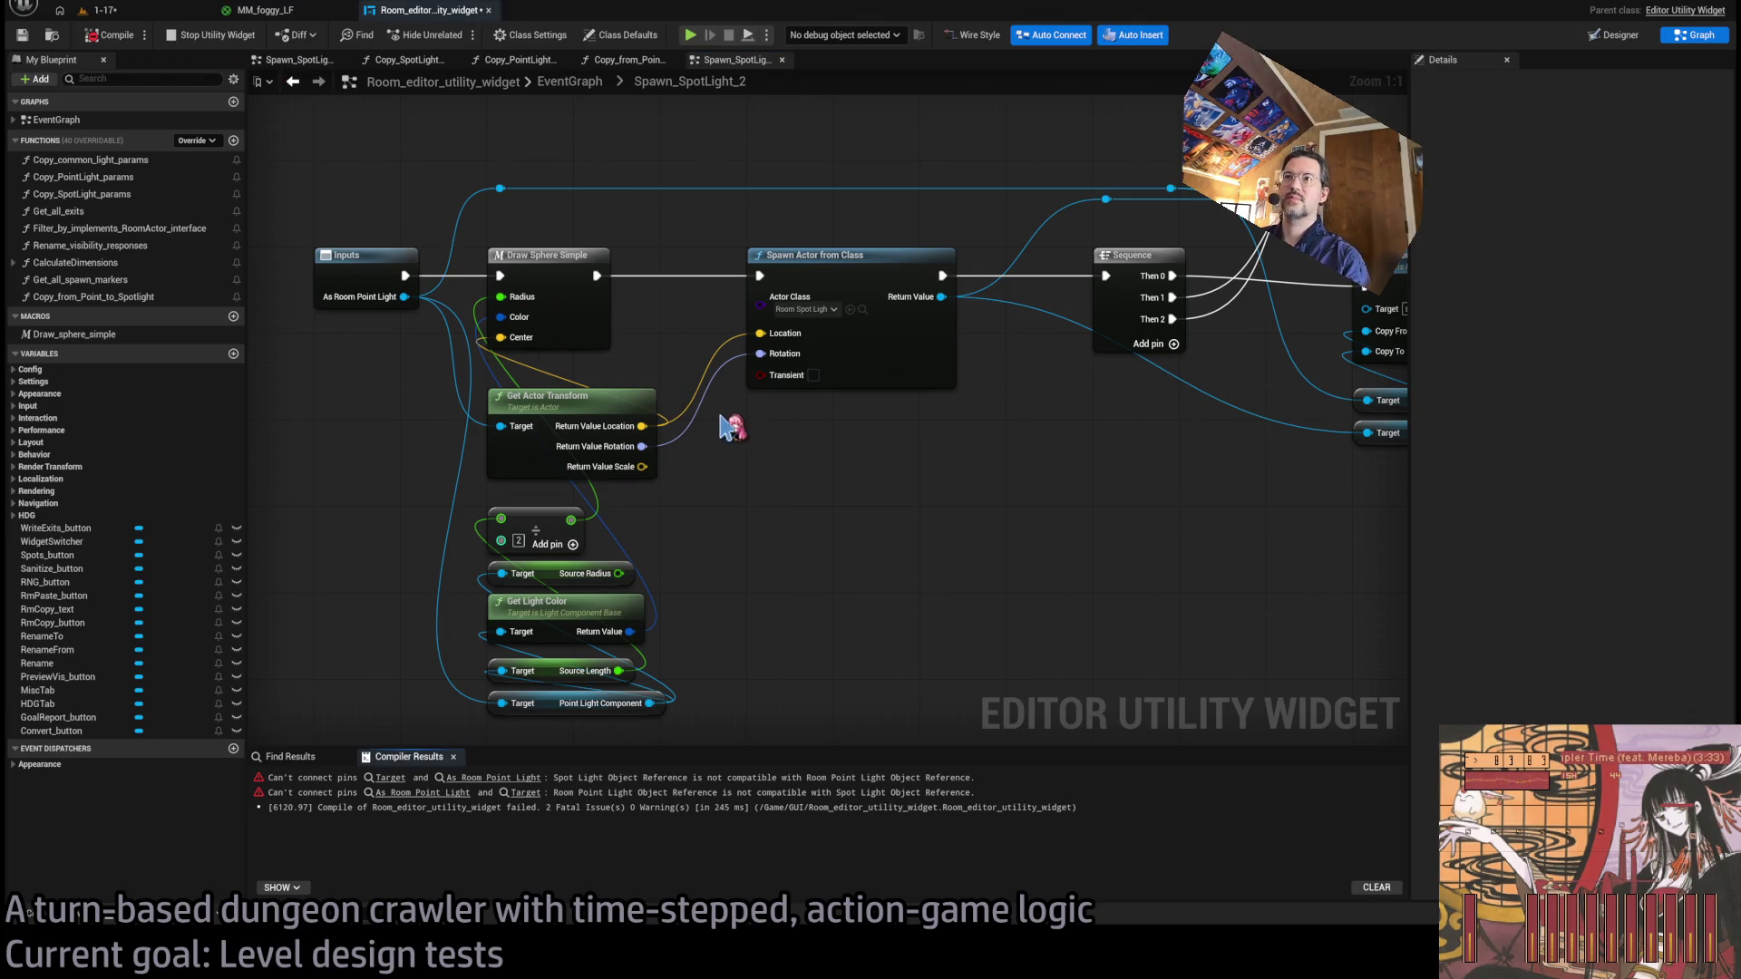
Duplicate the Spawn Actor from Class node and wire it between Draw Sphere Simple and the original.
left_click_drag(943, 515, 896, 606)
left_click(809, 481)
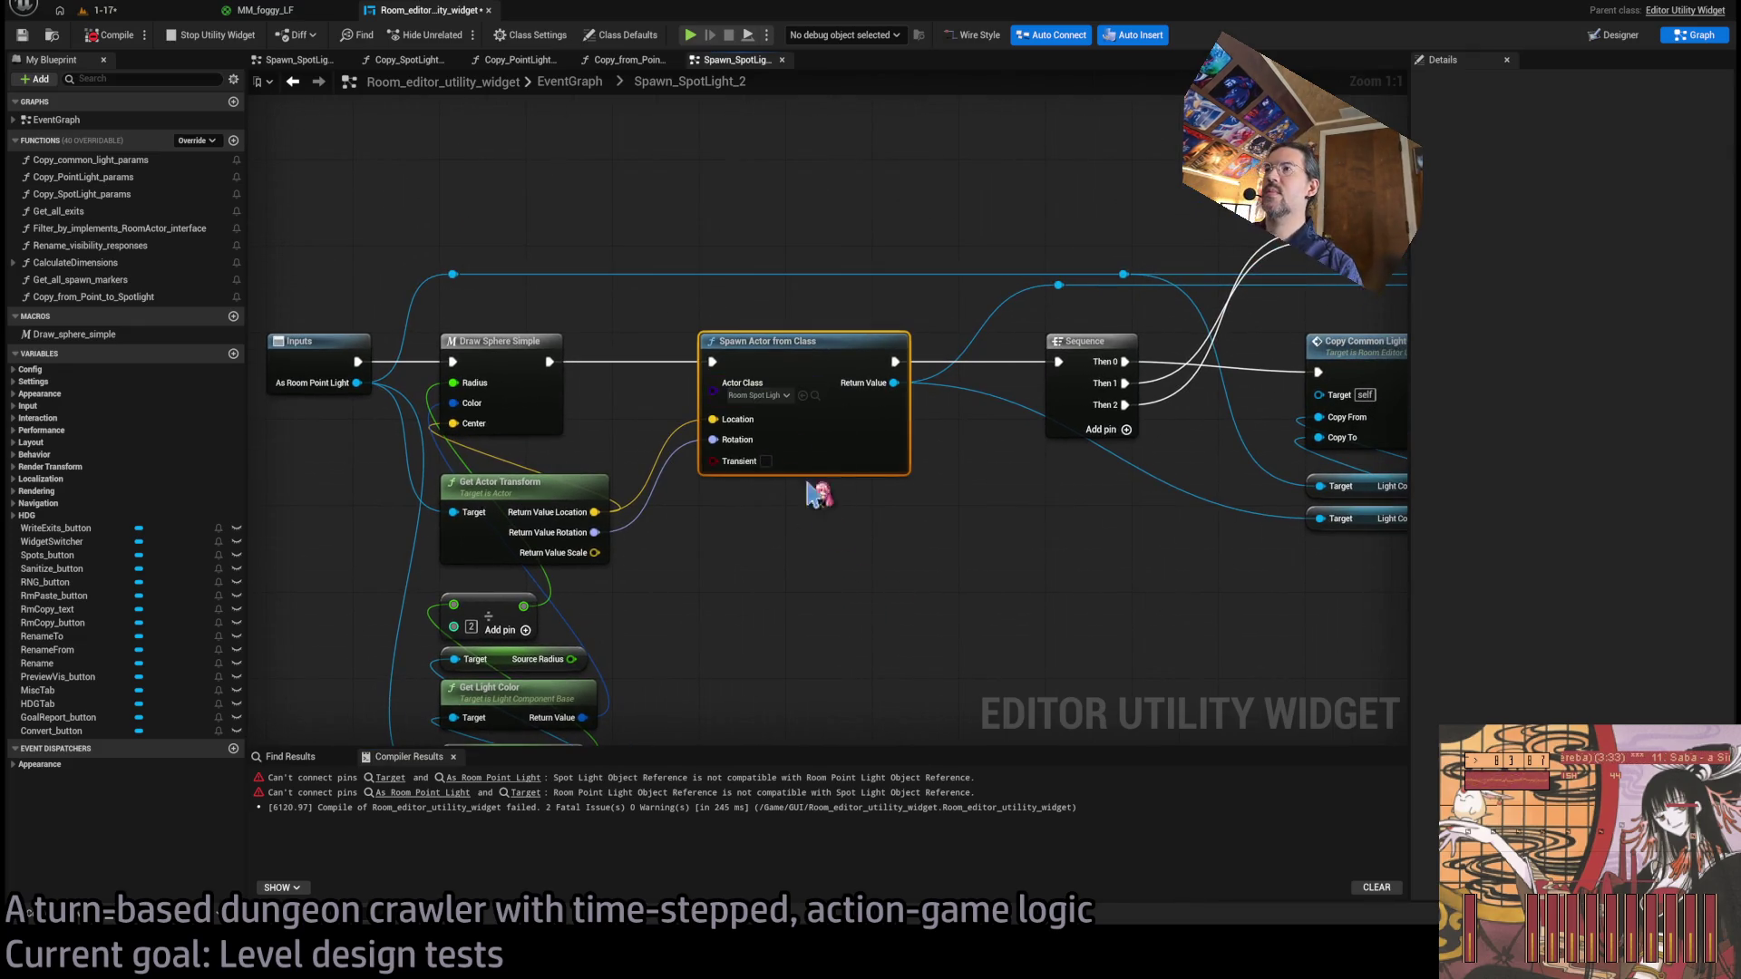
key("ctrl+w")
left_click_drag(776, 548, 775, 522)
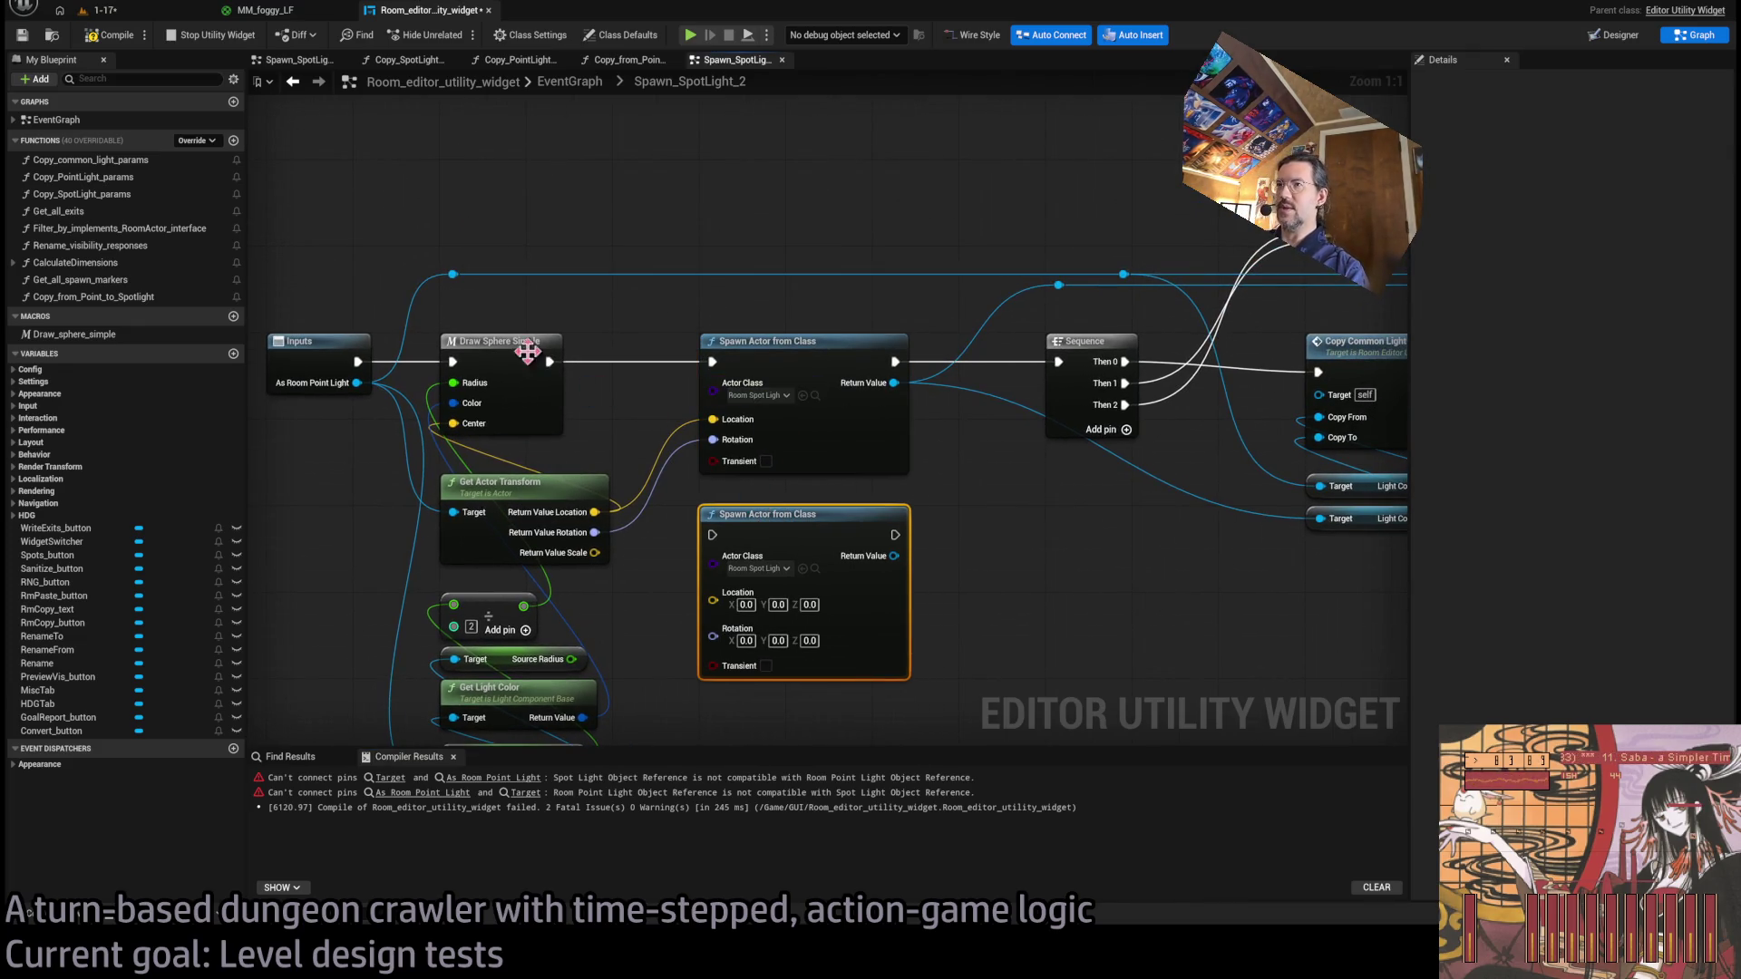
left_click_drag(549, 361, 712, 535)
left_click_drag(895, 535, 712, 362)
mouse_move(713, 592)
left_mouse_down()
mouse_move(653, 585)
mouse_move(595, 513)
mouse_move(622, 536)
mouse_move(595, 532)
left_mouse_up()
Delete the unused Source Radius getter and move the remaining light getters up.
scroll(1007, 617, "down", 2)
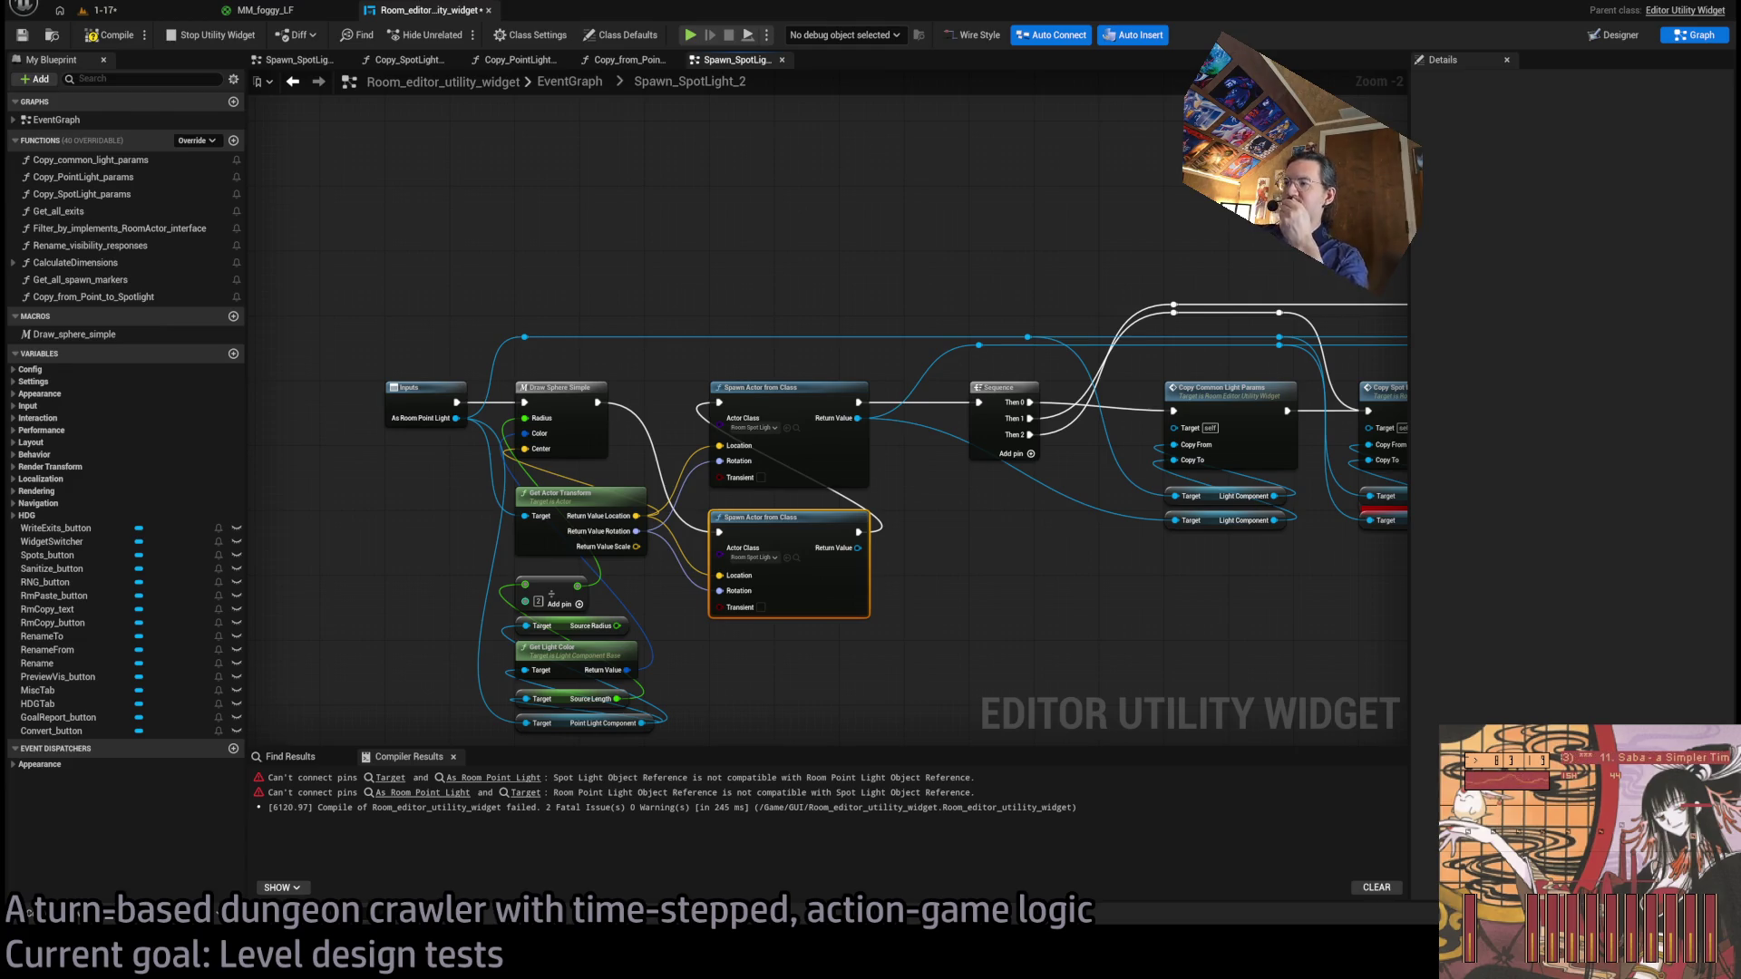
left_click(814, 676)
scroll(905, 591, "up", 2)
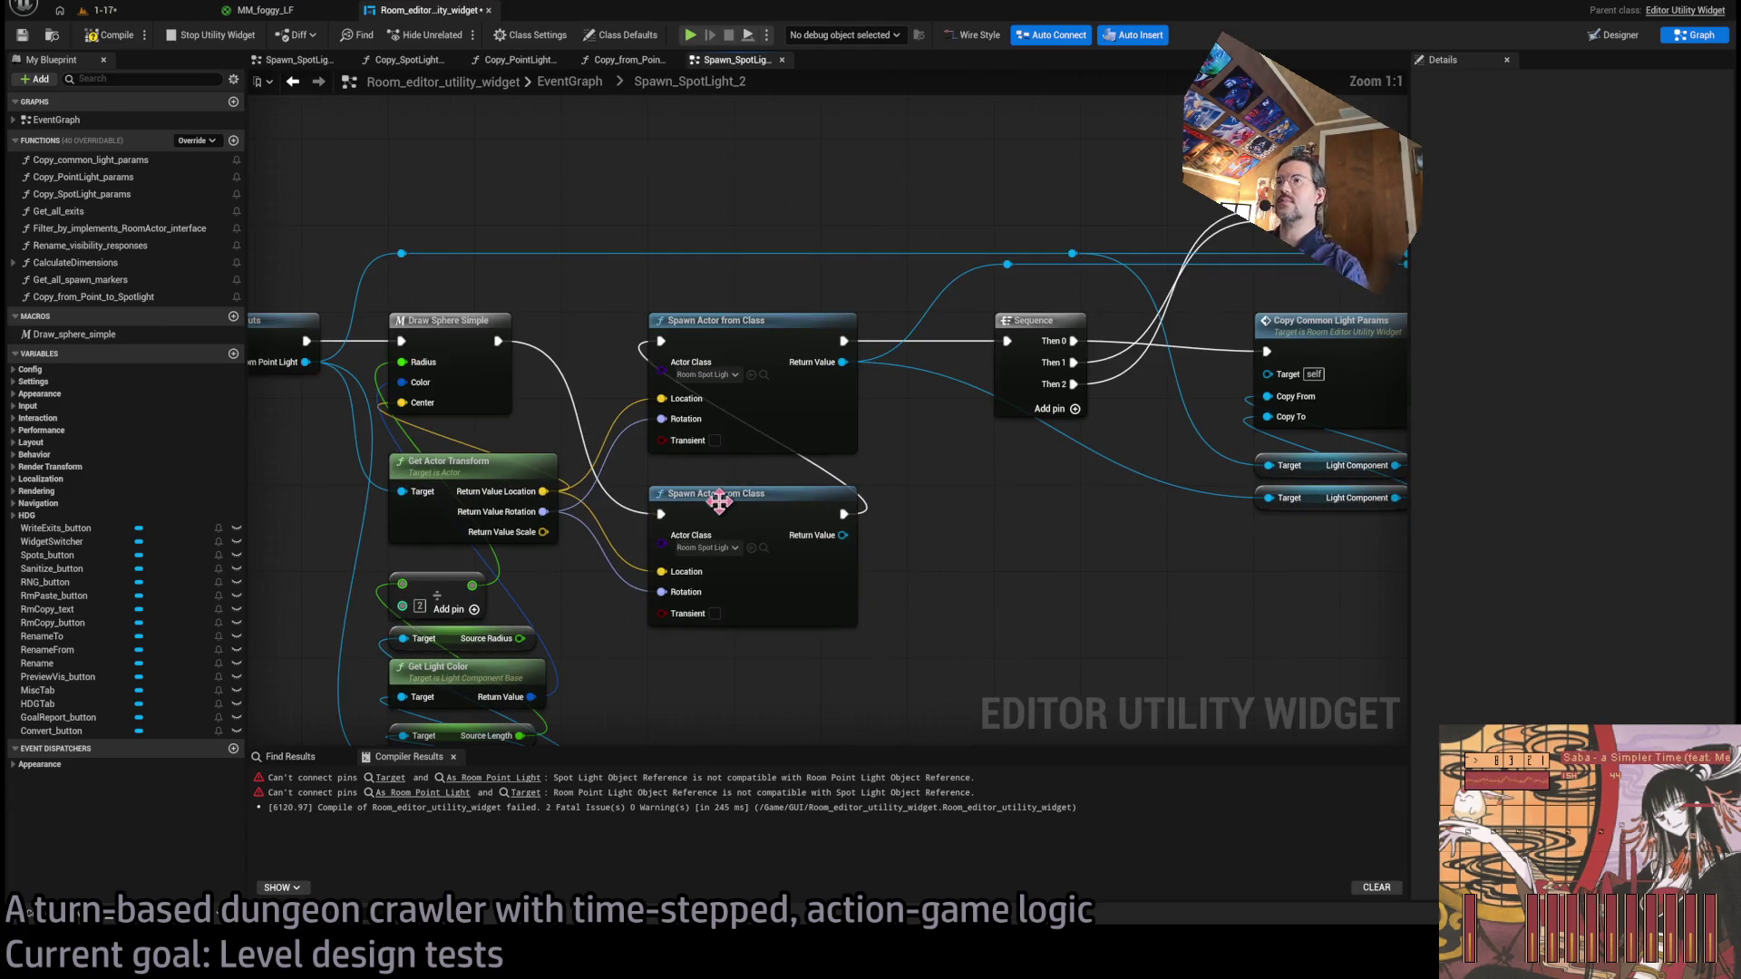
left_click(717, 487)
left_click_drag(830, 712, 990, 544)
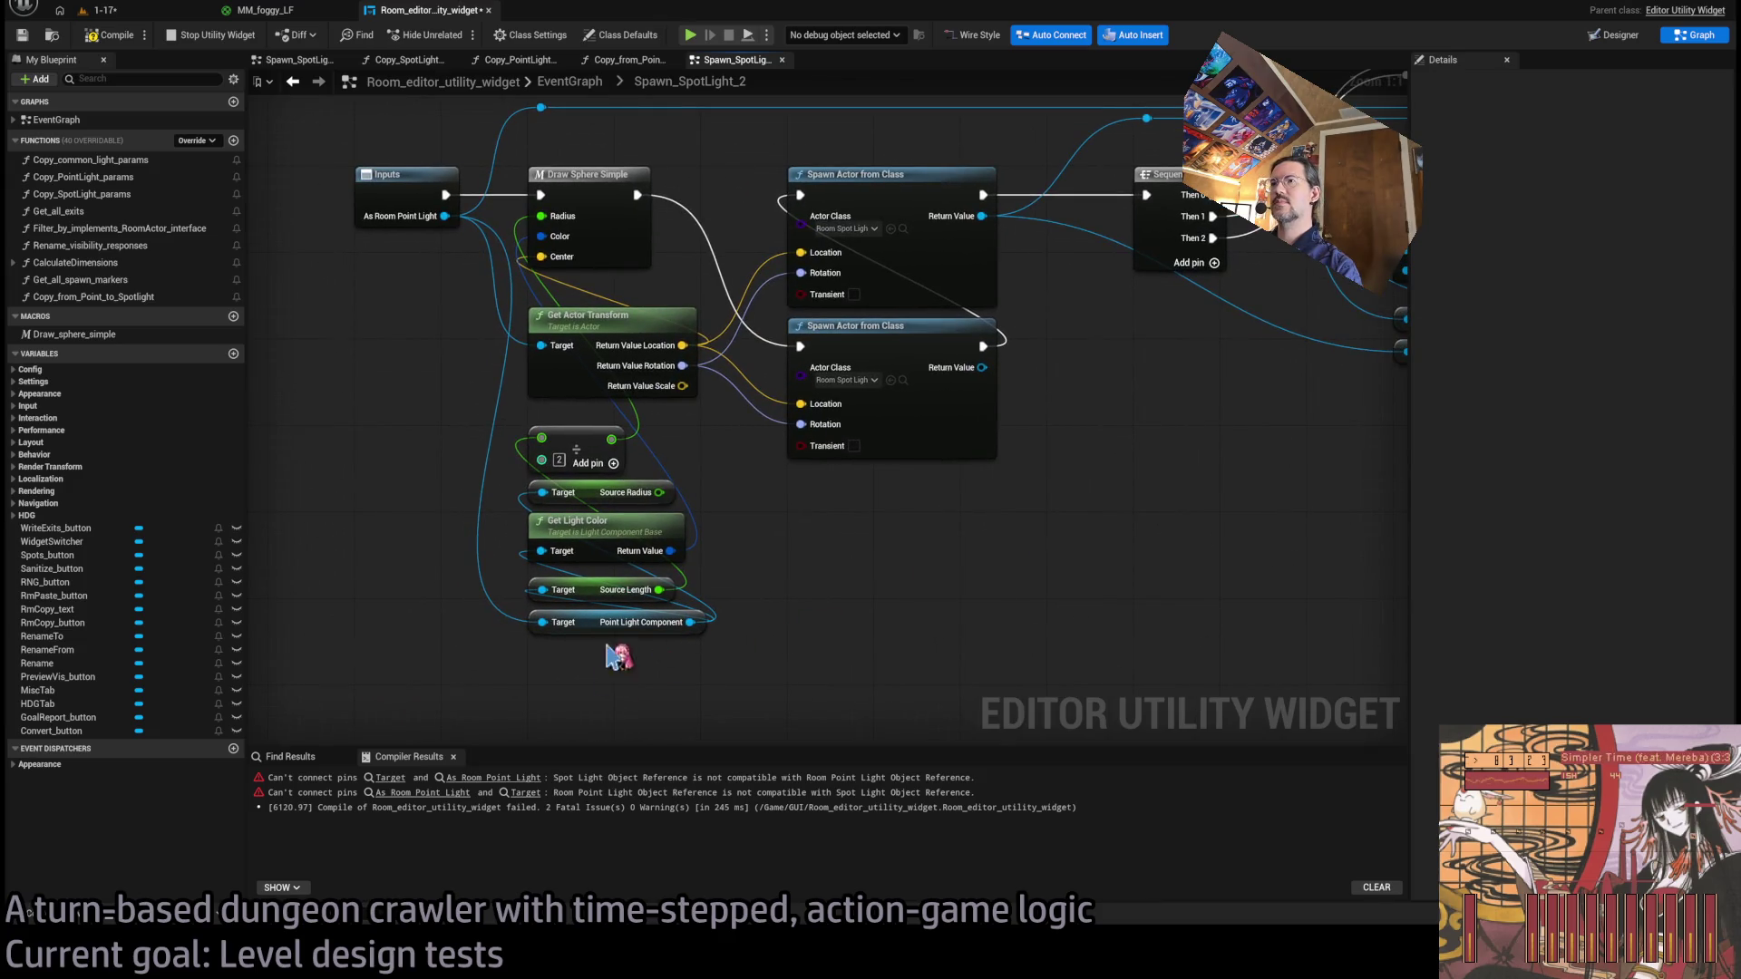
mouse_move(741, 536)
left_mouse_down()
mouse_move(791, 587)
mouse_move(617, 730)
left_mouse_up()
key("Delete")
left_click_drag(646, 529, 652, 514)
left_click(825, 512)
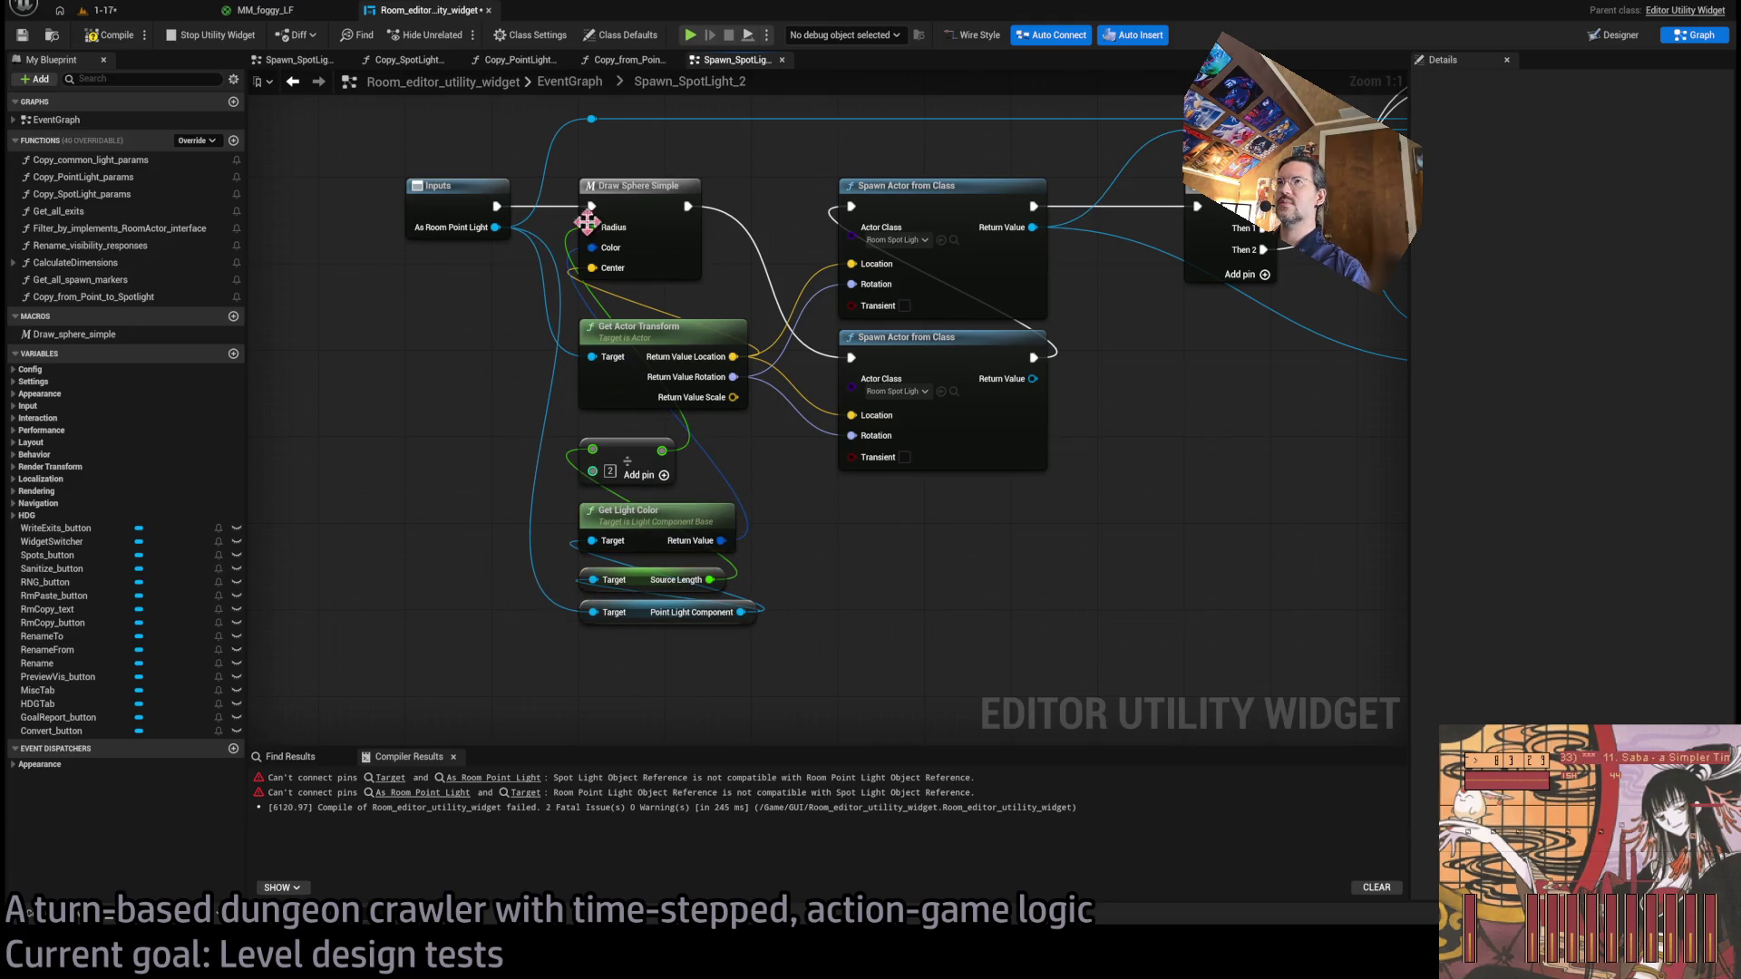
Close the two extra Copy_* function tabs.
middle_click(412, 70)
middle_click(413, 71)
middle_click(412, 71)
scroll(803, 344, "down", 8)
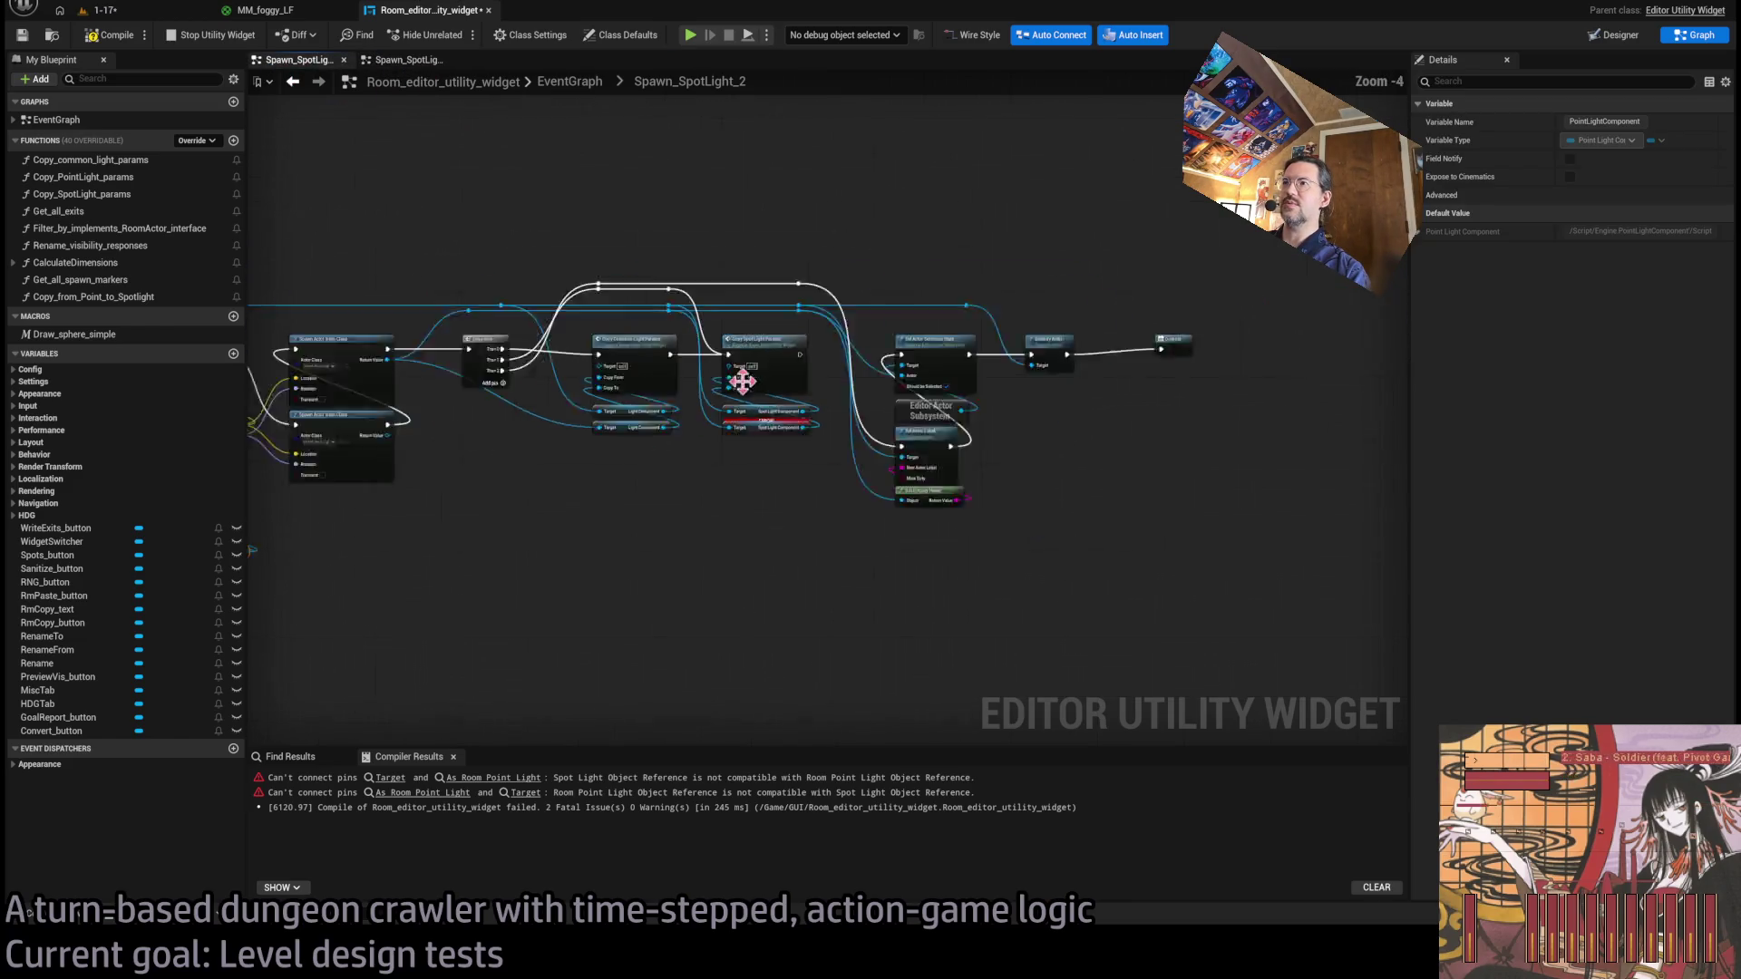
Delete the Source Radius getter inside Spawn_SpotLight as well.
scroll(780, 377, "up", 5)
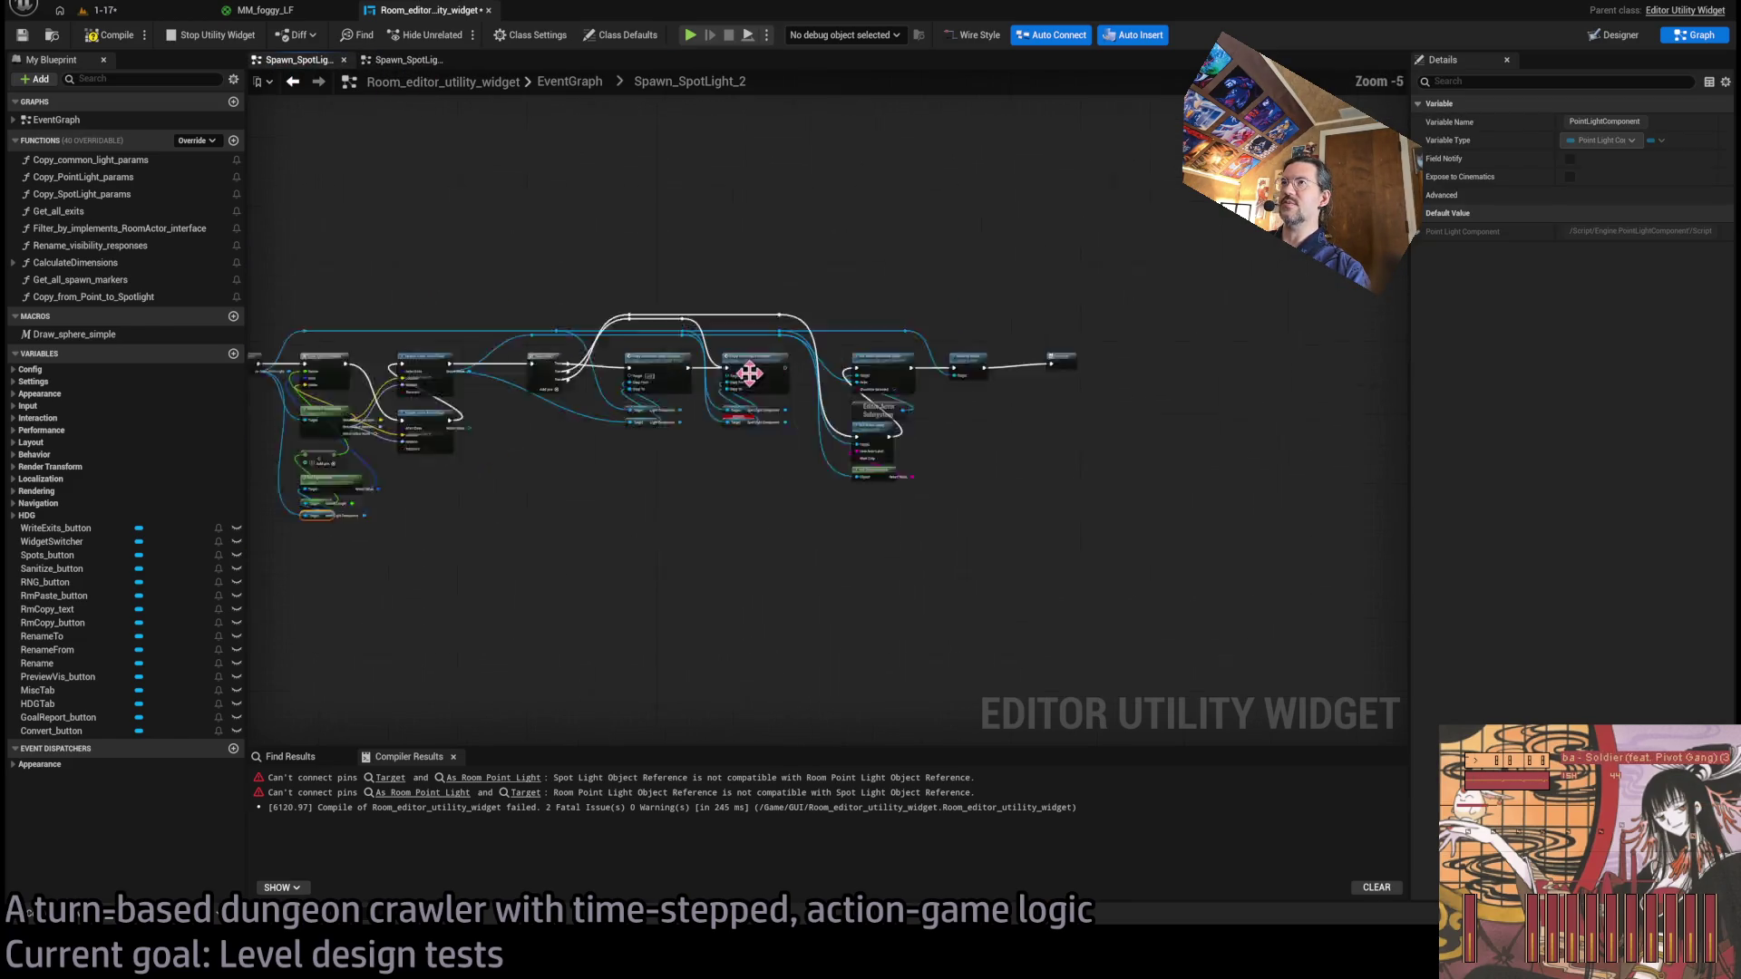
left_click(567, 80)
scroll(730, 413, "up", 13)
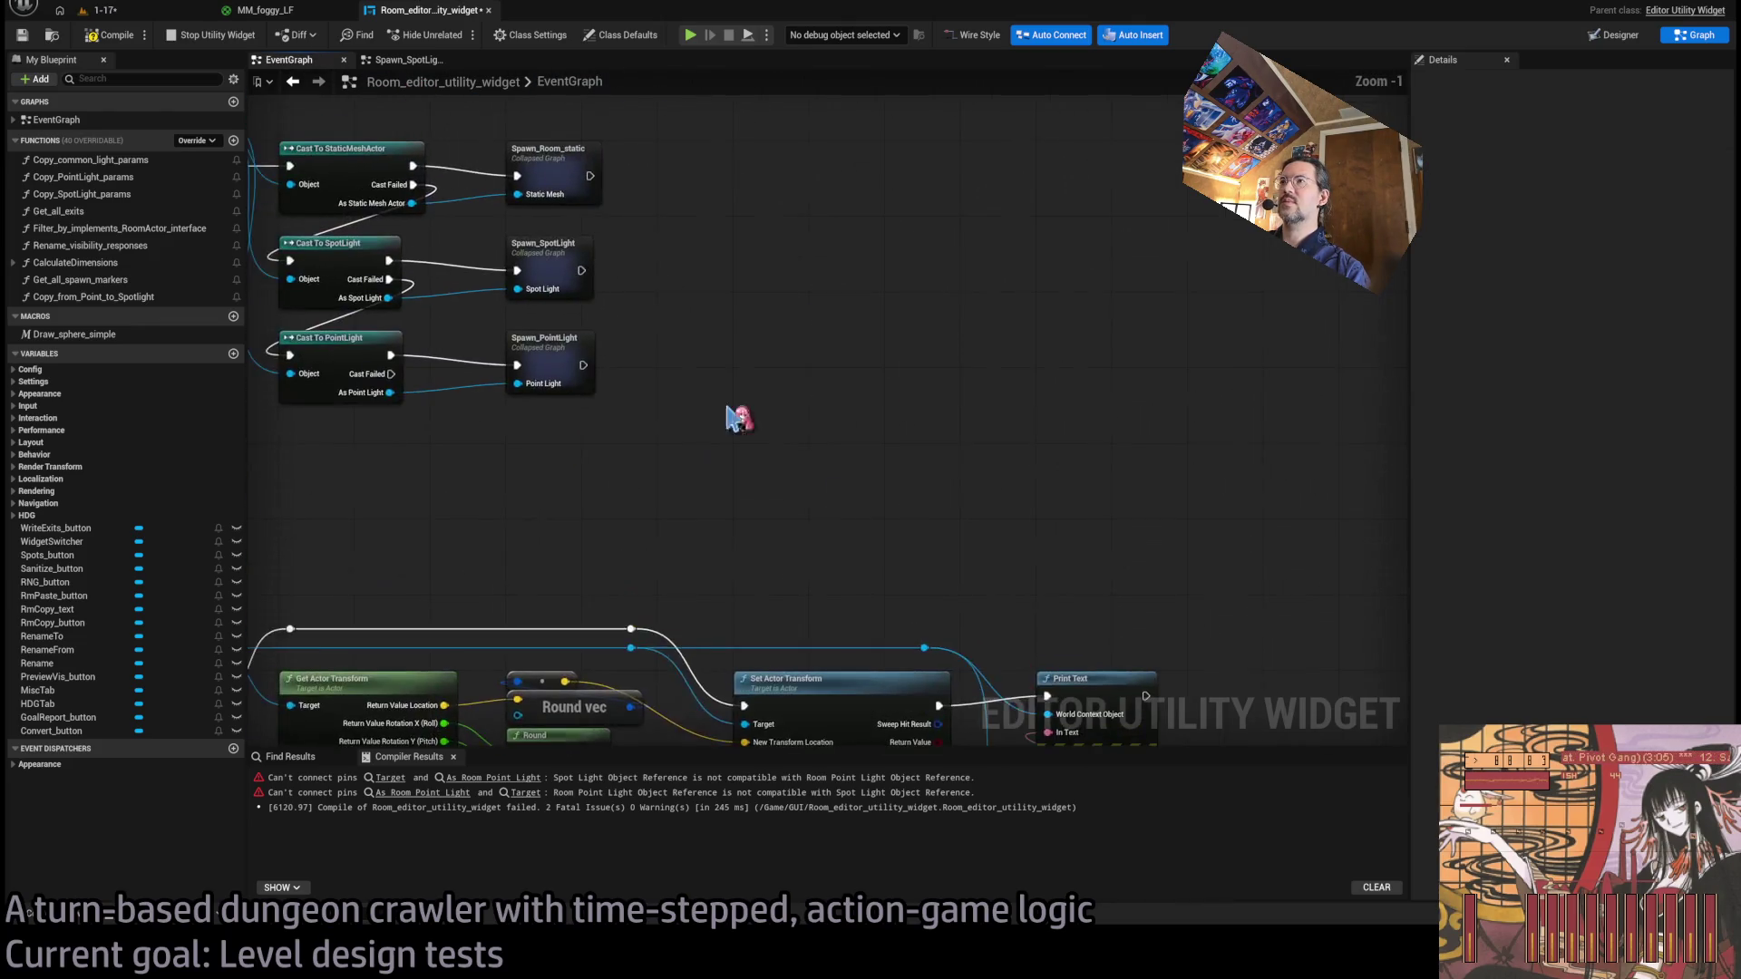
double_click(803, 390)
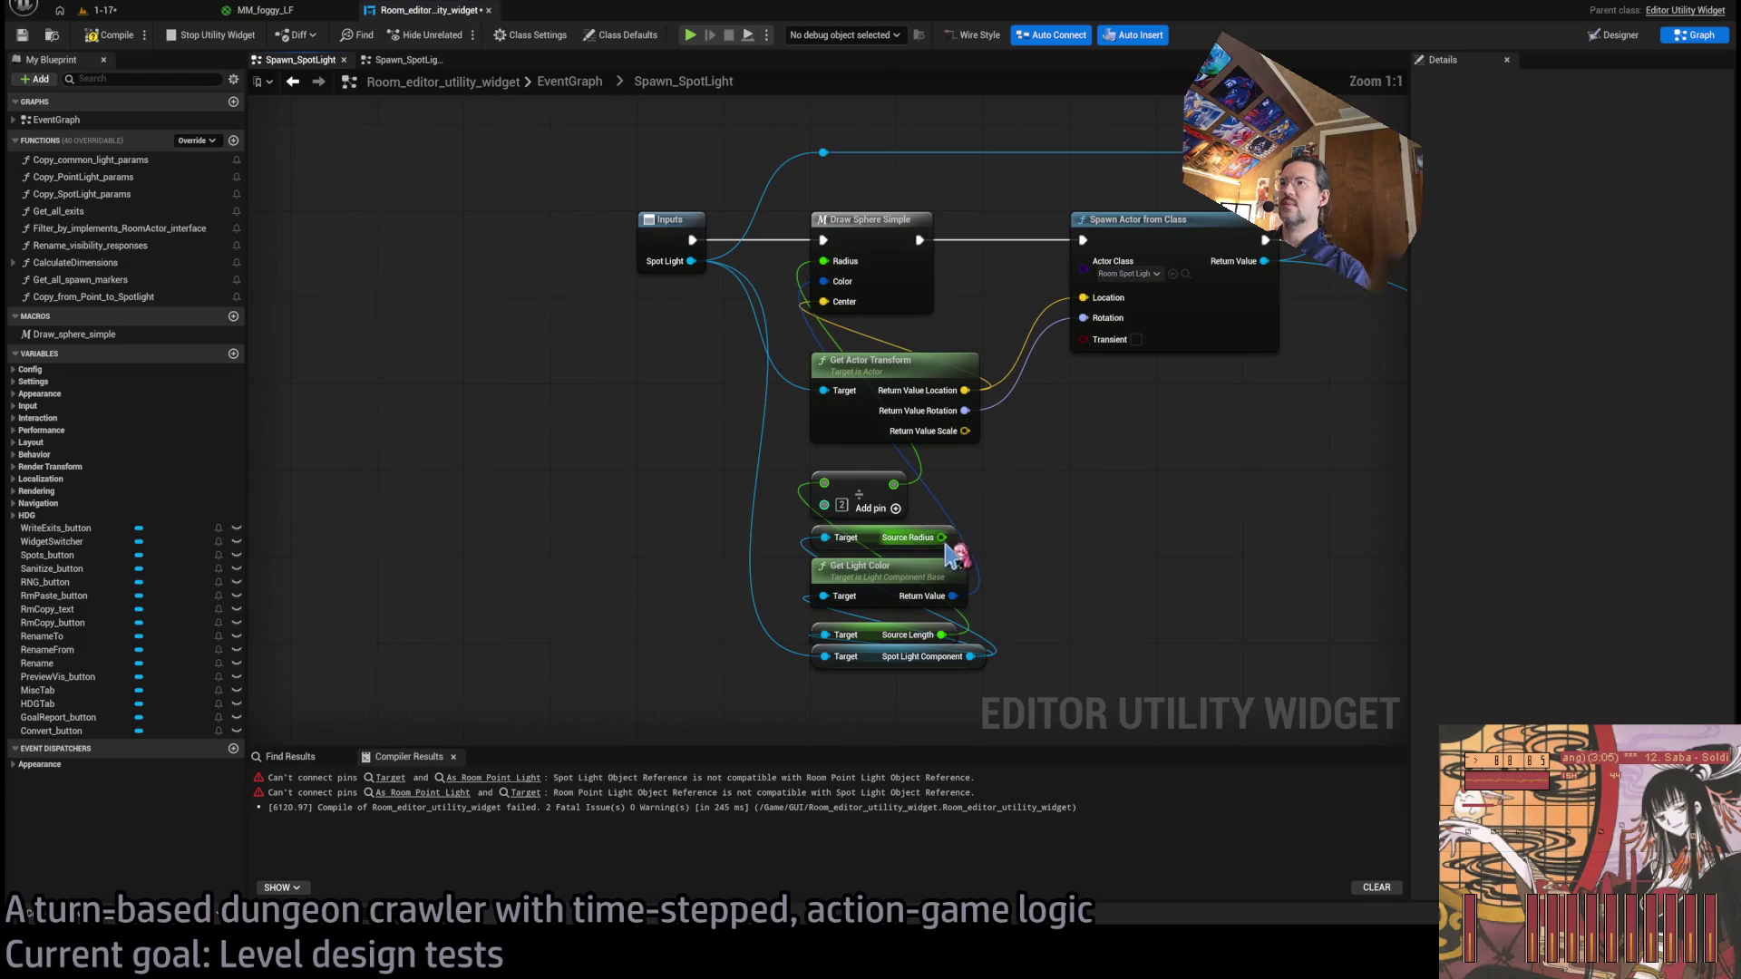
key("Delete")
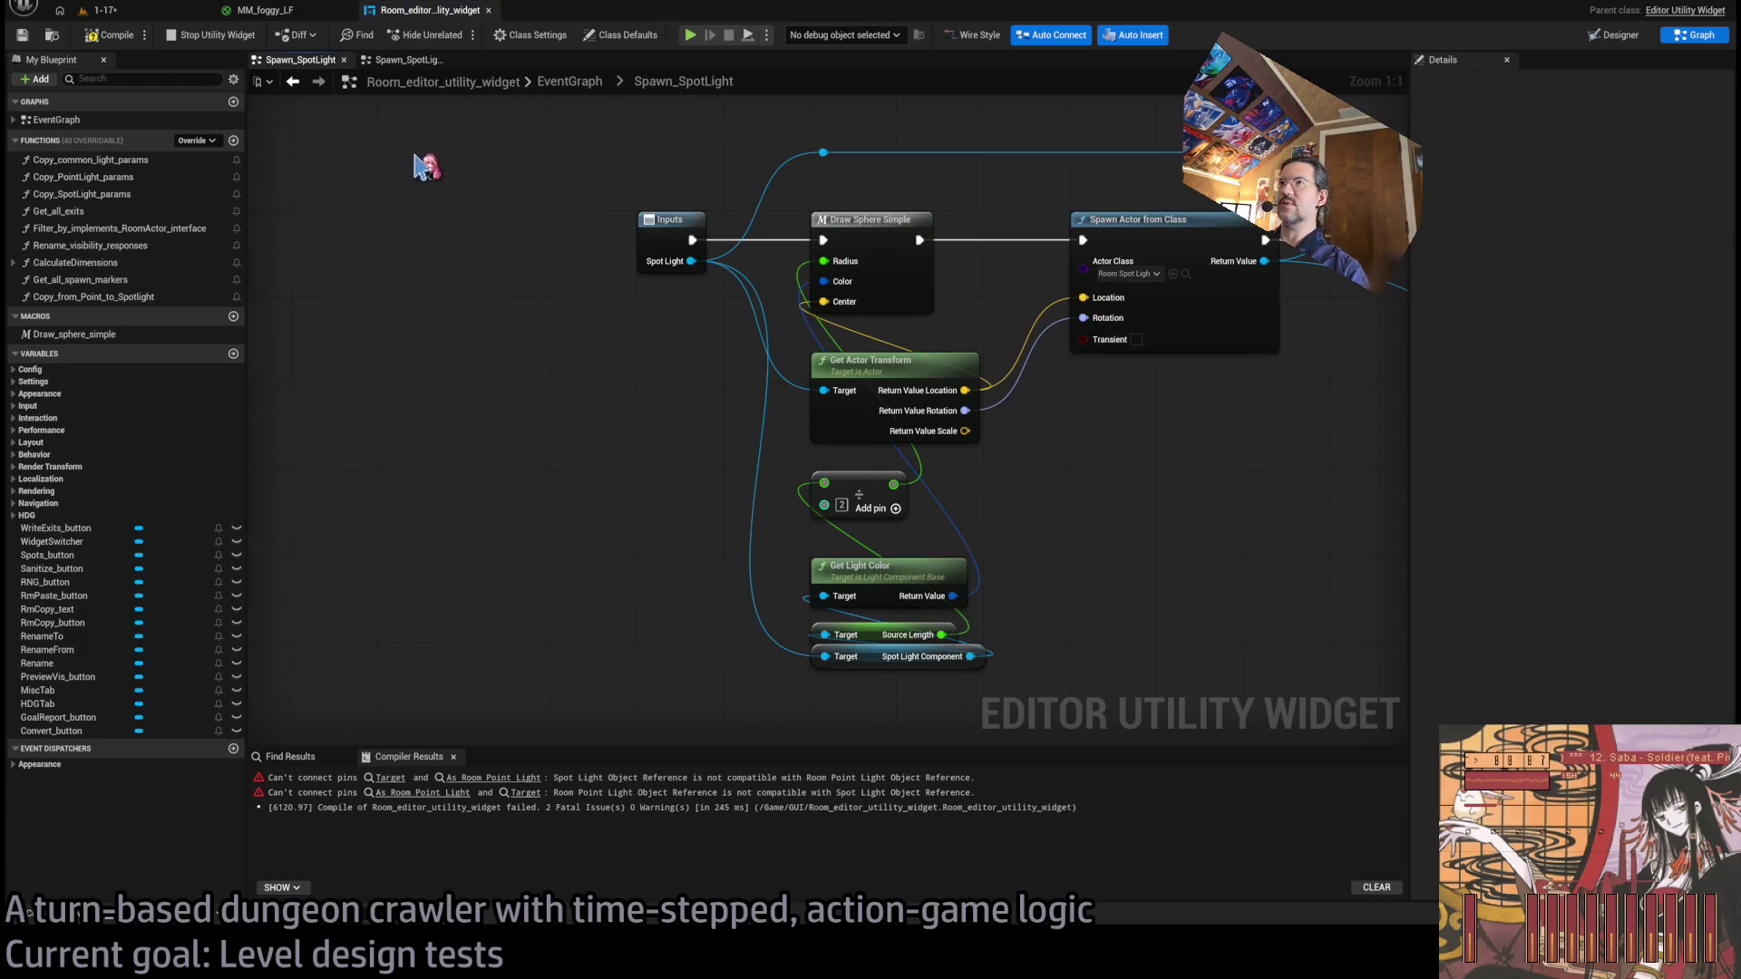
left_click(572, 80)
Close the EventGraph tab and drag a Copy From Point To Spotlight call into Spawn_SpotLight_2.
scroll(887, 344, "up", 6)
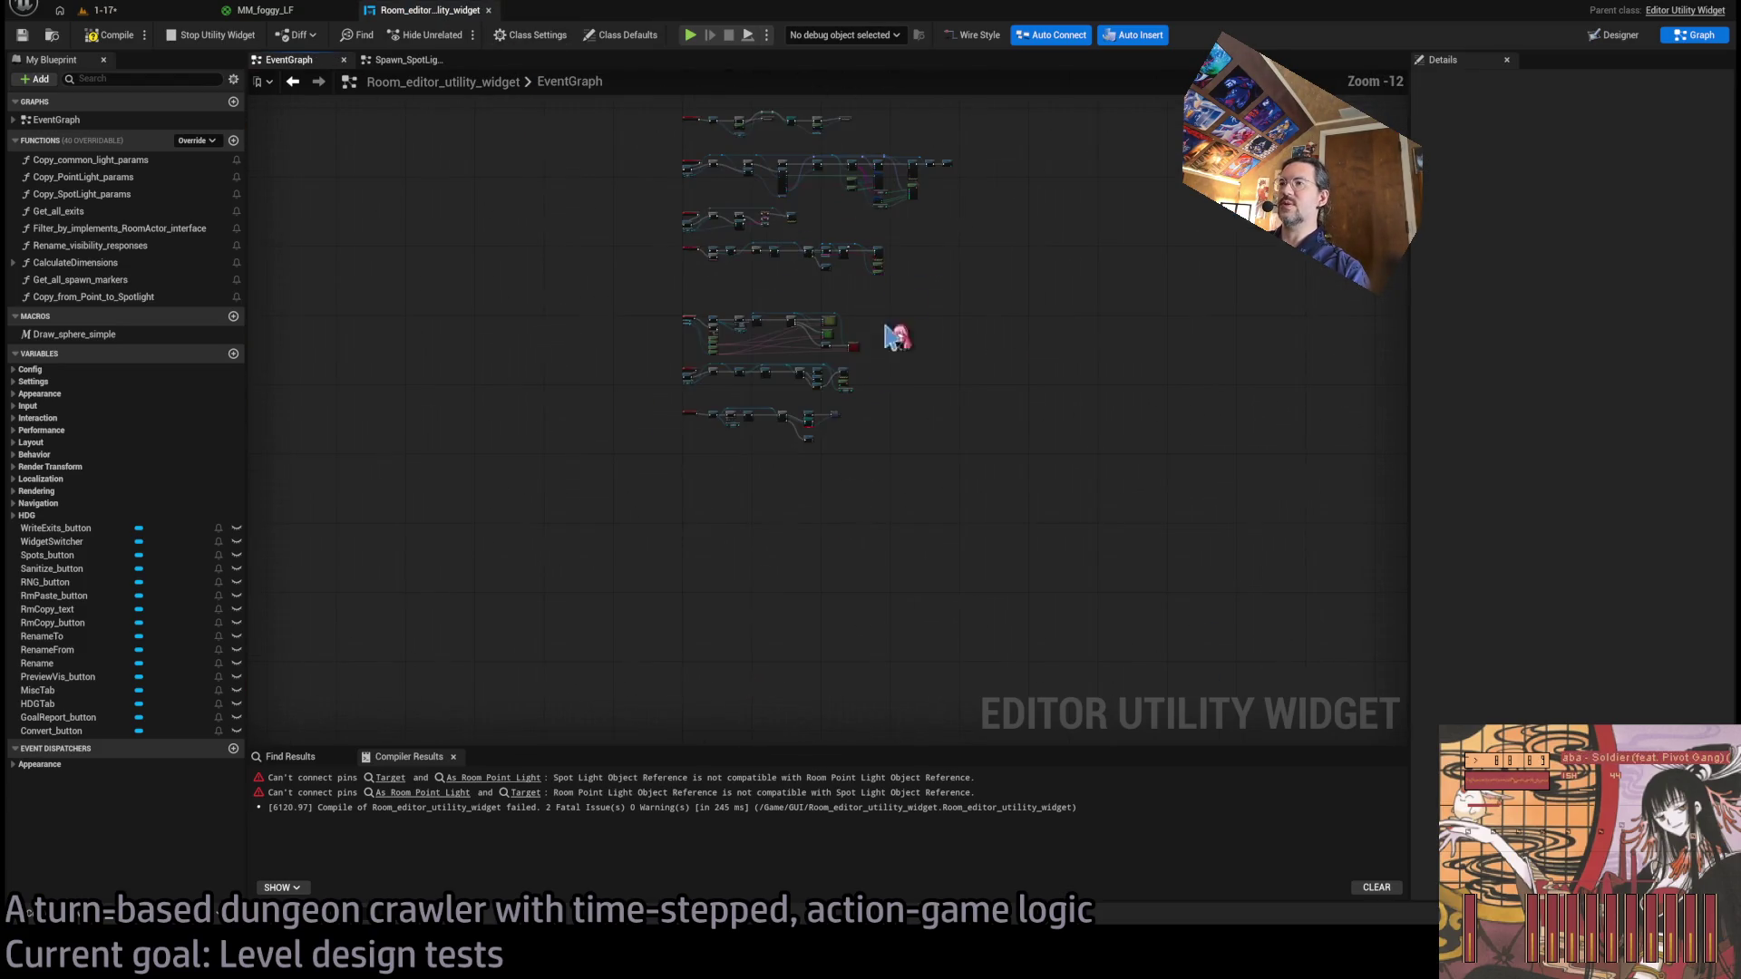
scroll(689, 336, "up", 5)
middle_click(303, 65)
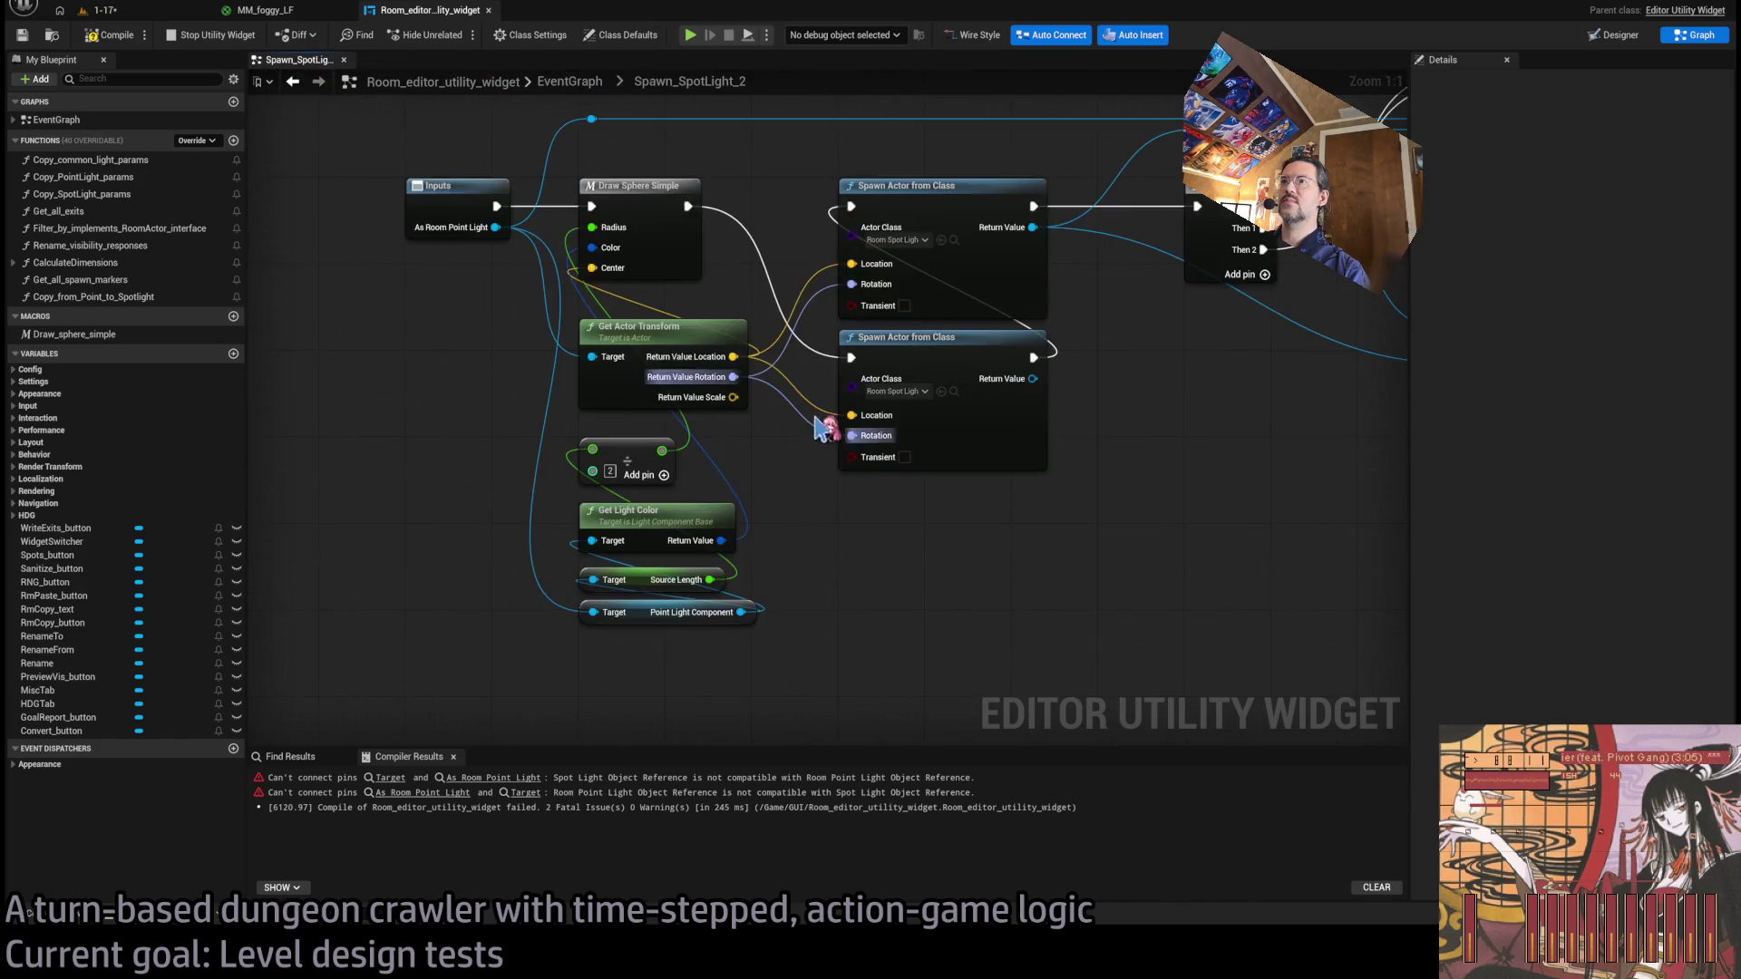
scroll(828, 564, "up", 5)
mouse_move(875, 541)
left_mouse_down()
mouse_move(823, 501)
mouse_move(723, 549)
left_mouse_up()
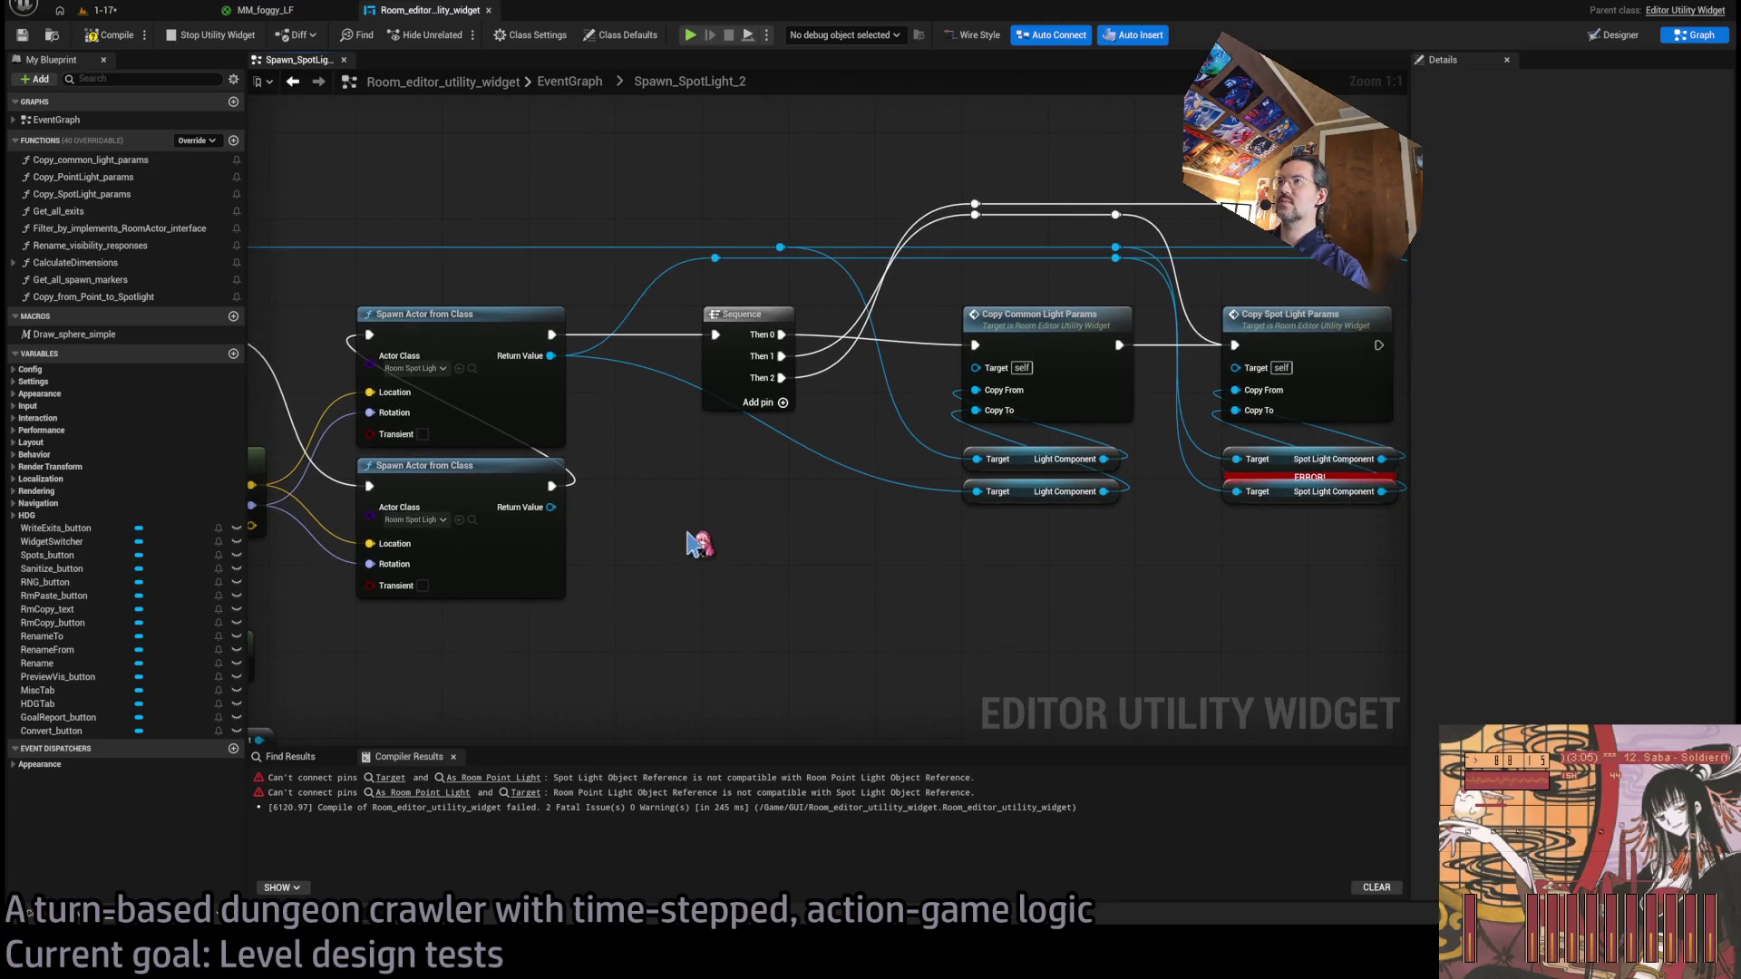
scroll(698, 544, "down", 3)
scroll(922, 579, "up", 2)
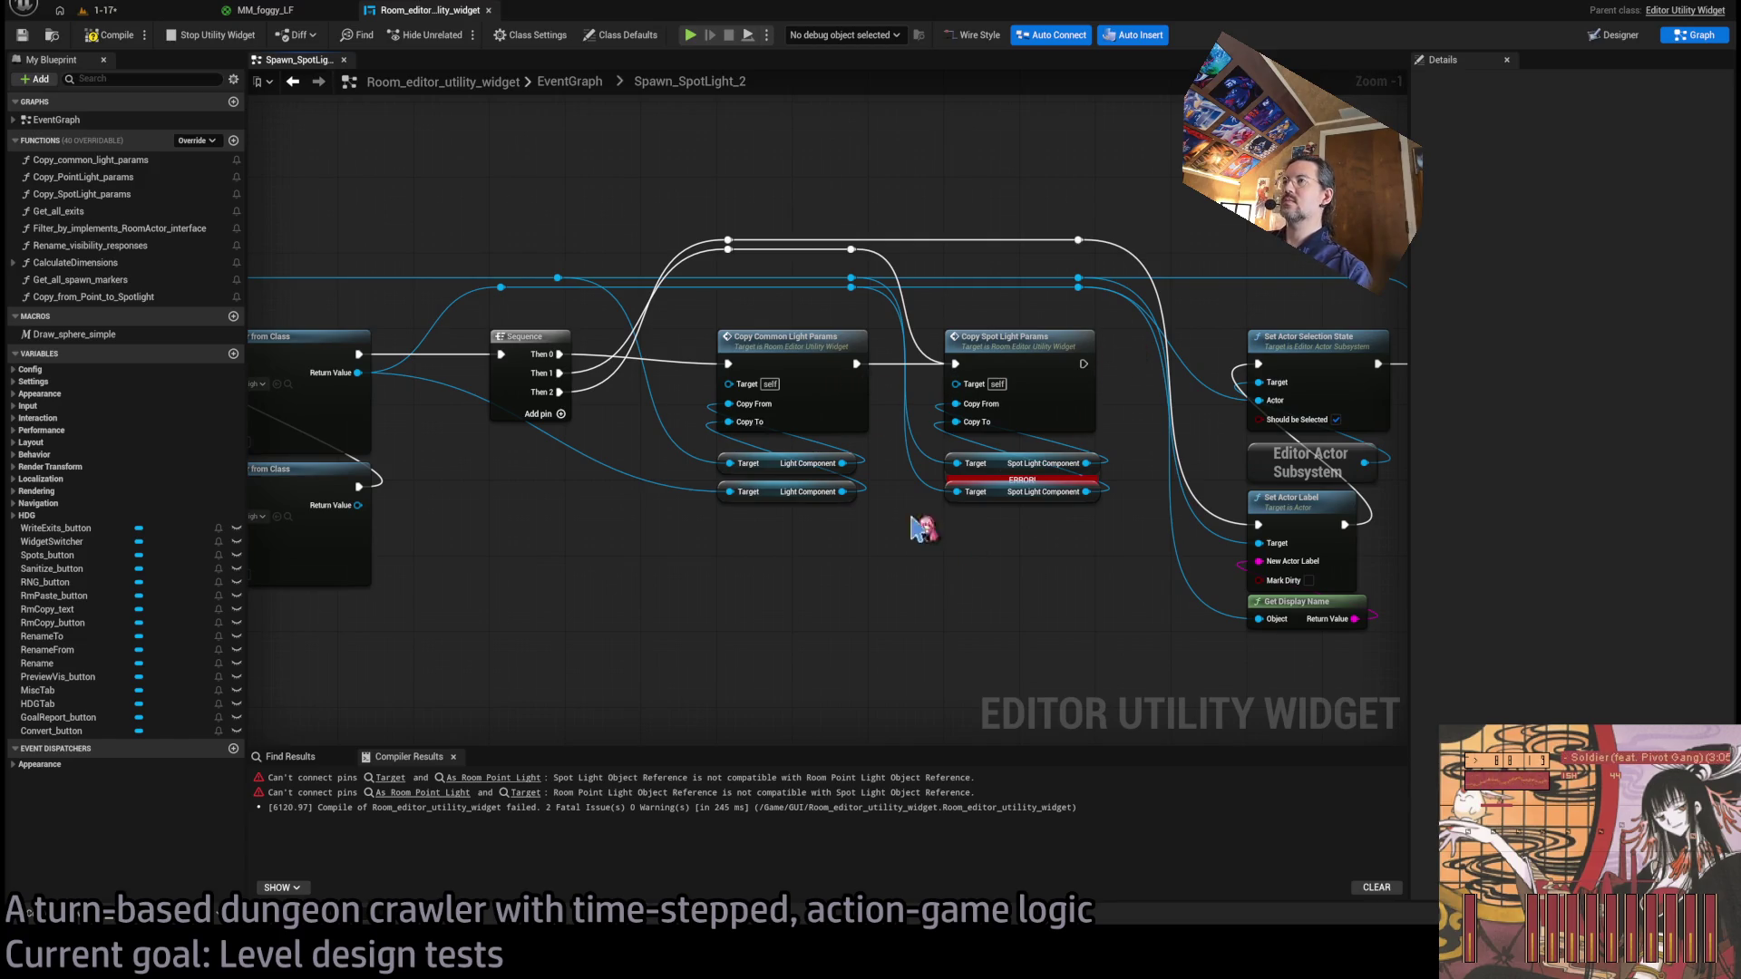
mouse_move(123, 300)
left_mouse_down()
mouse_move(1132, 604)
mouse_move(1017, 558)
left_mouse_up()
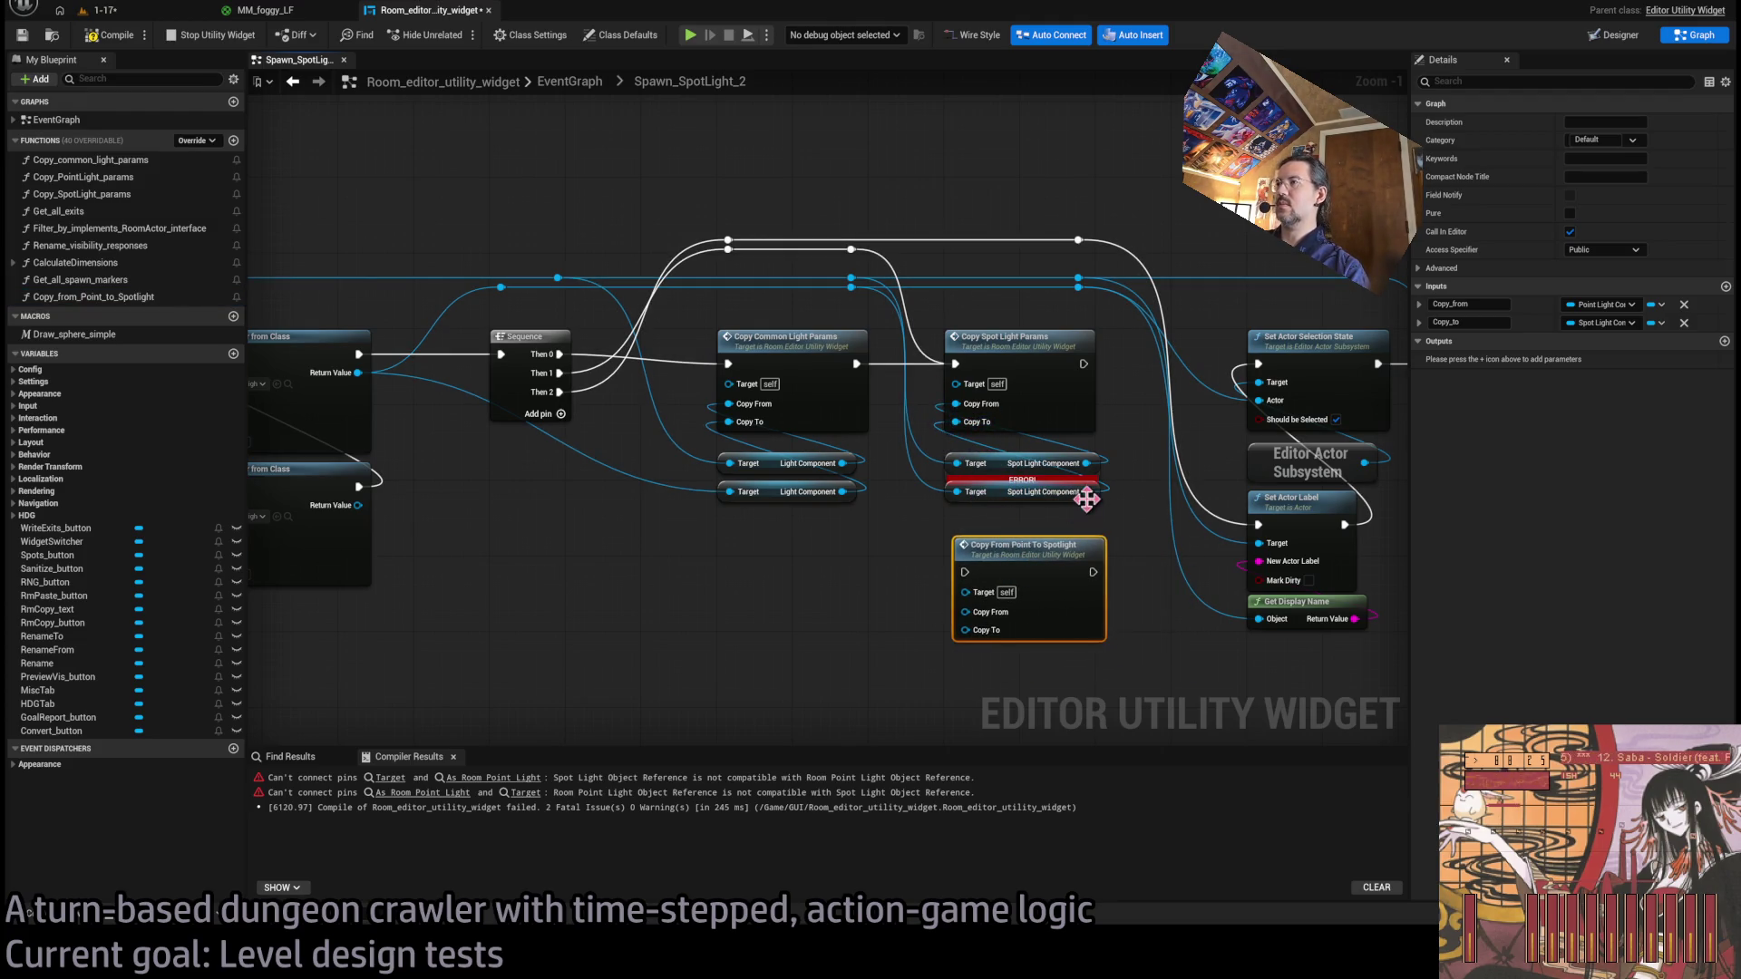
Wire the spotlight component into Copy To and a Point Light Component getter into Copy From.
mouse_move(911, 467)
left_mouse_down()
mouse_move(1015, 533)
mouse_move(1270, 517)
left_mouse_up()
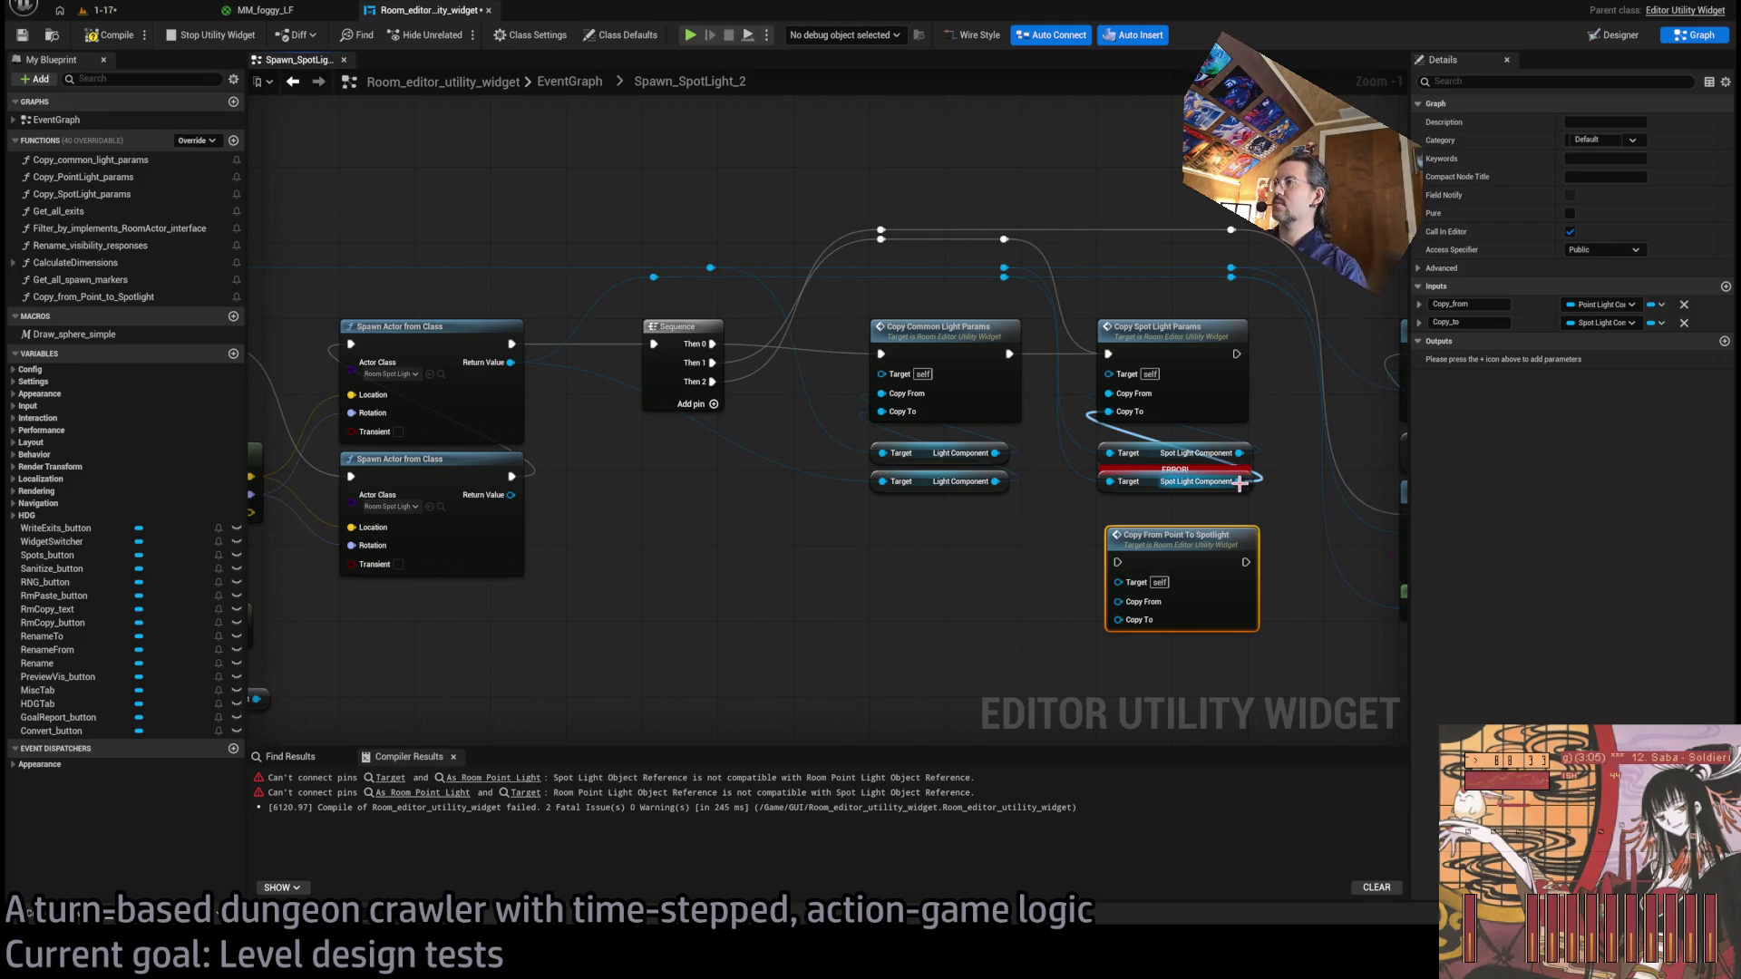
mouse_move(1240, 483)
left_mouse_down()
mouse_move(1058, 590)
mouse_move(1134, 618)
mouse_move(1120, 619)
left_mouse_up()
left_click_drag(1166, 544, 1182, 534)
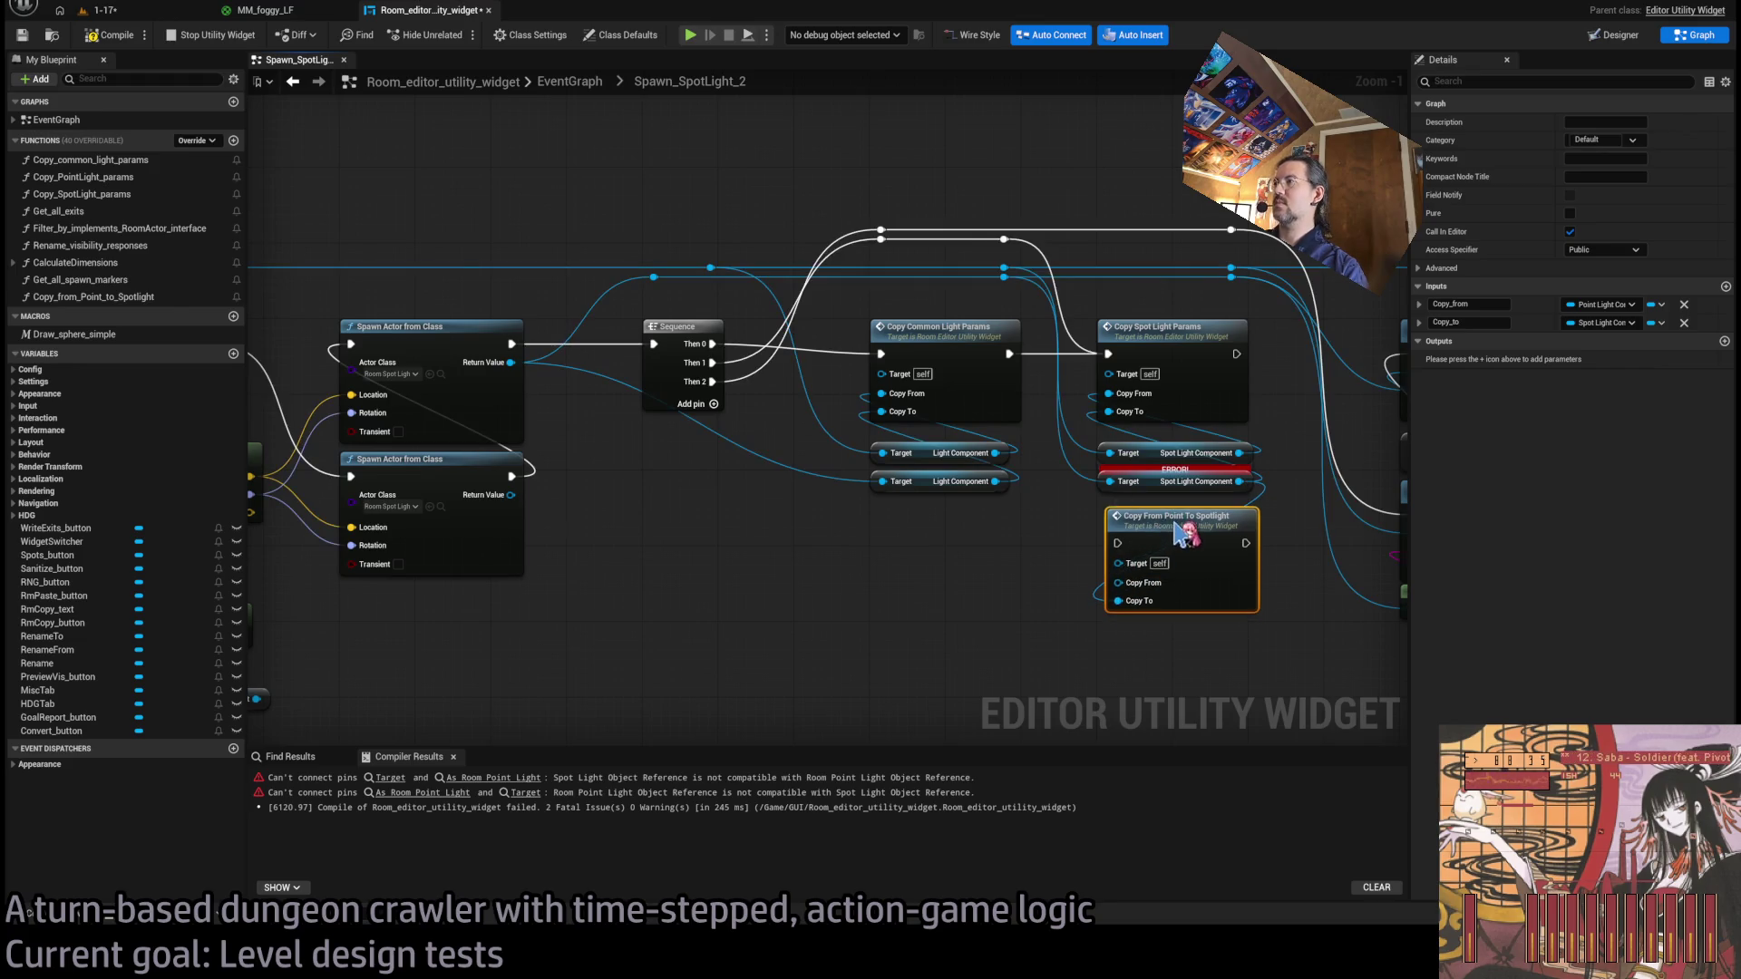
mouse_move(1007, 270)
left_mouse_down()
mouse_move(1119, 712)
mouse_move(1125, 676)
left_mouse_up()
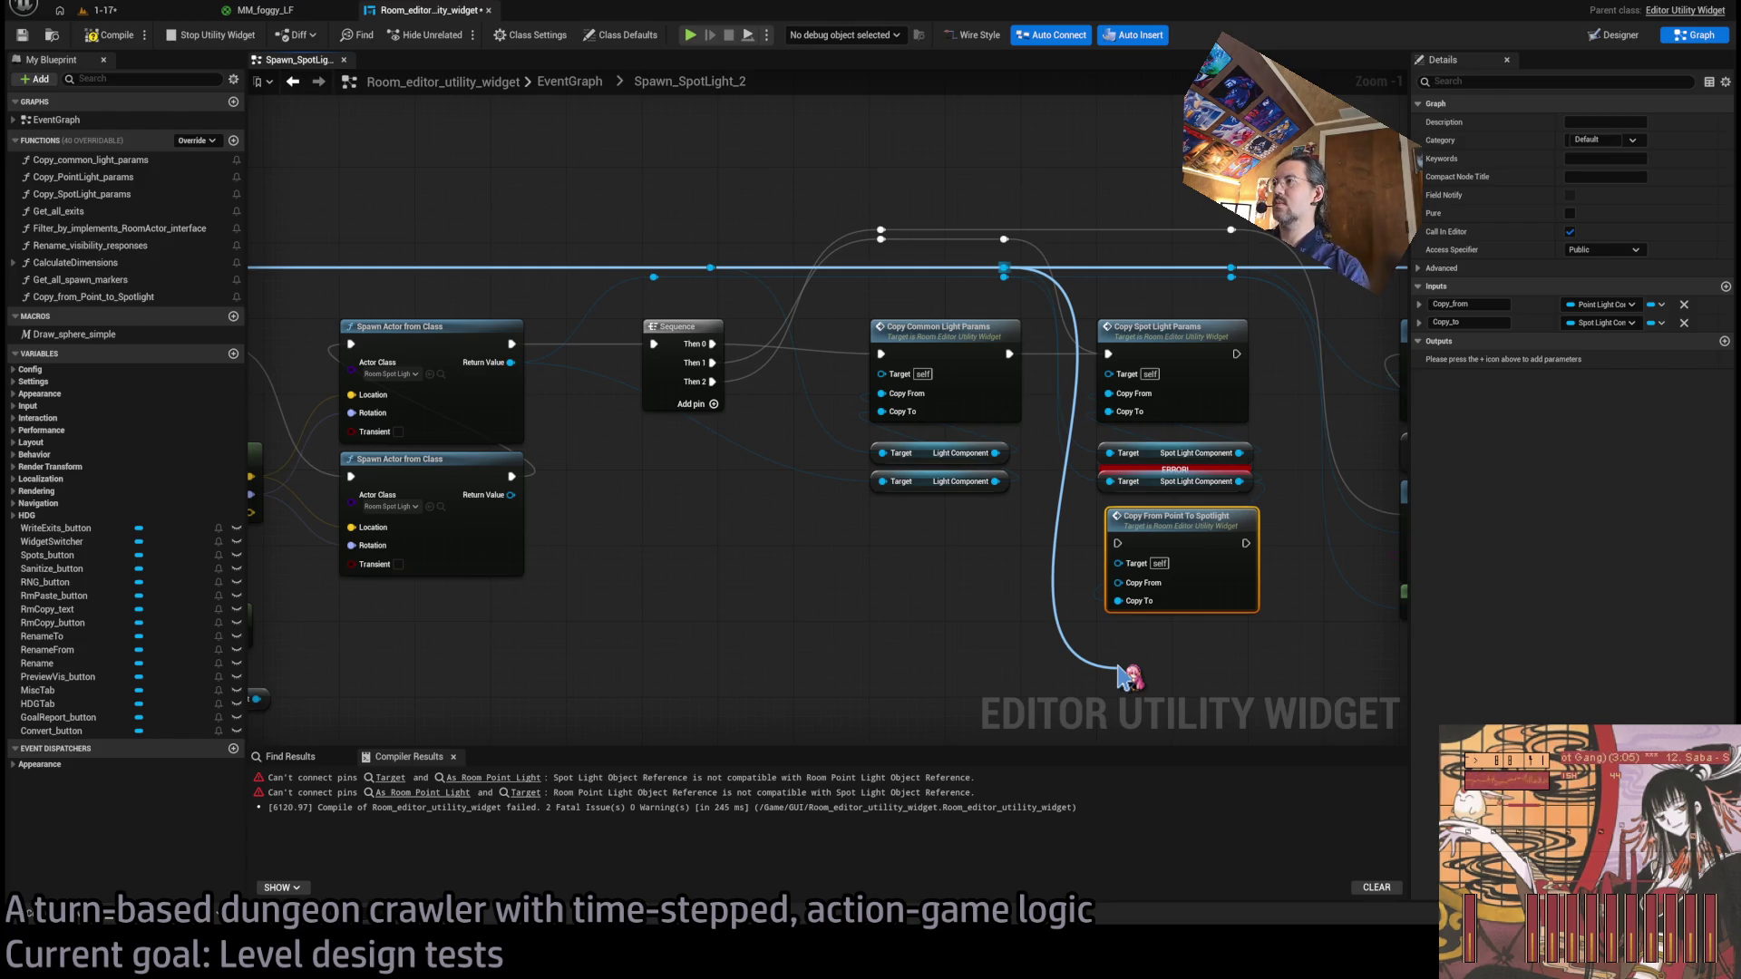
left_click_drag(1125, 675, 1168, 626)
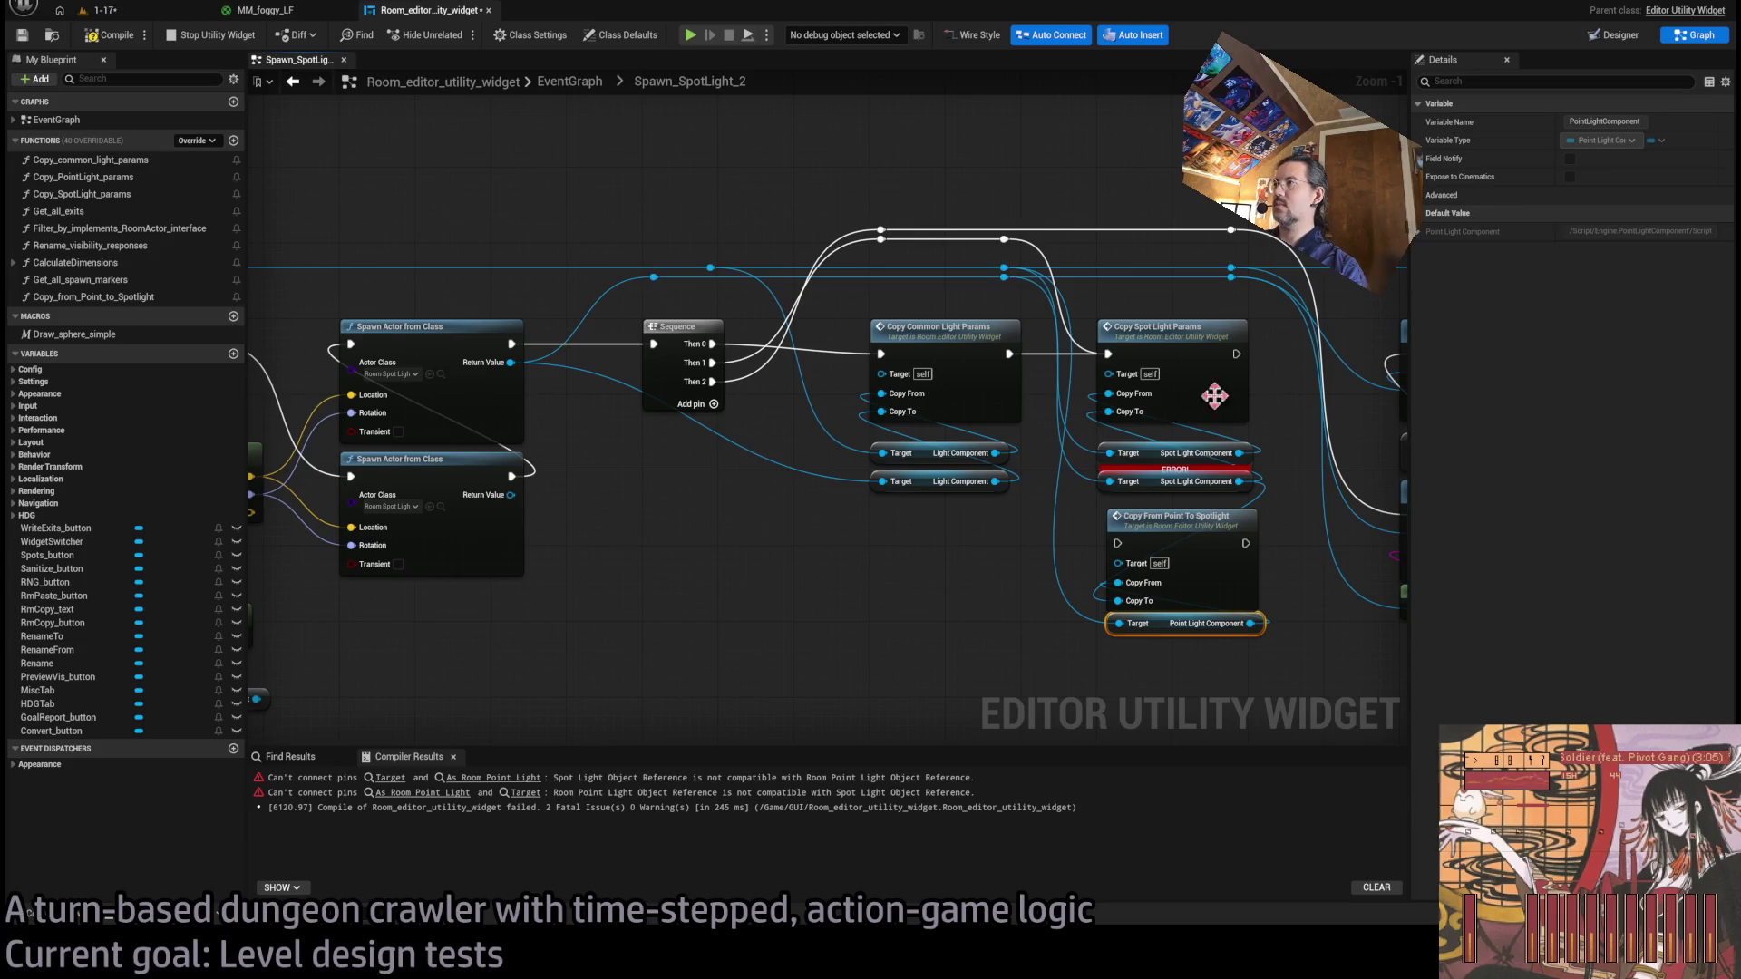
Recompile, delete the Spot Light Component getter and Copy Spot Light Params, and move the new call into place.
left_click(1170, 329)
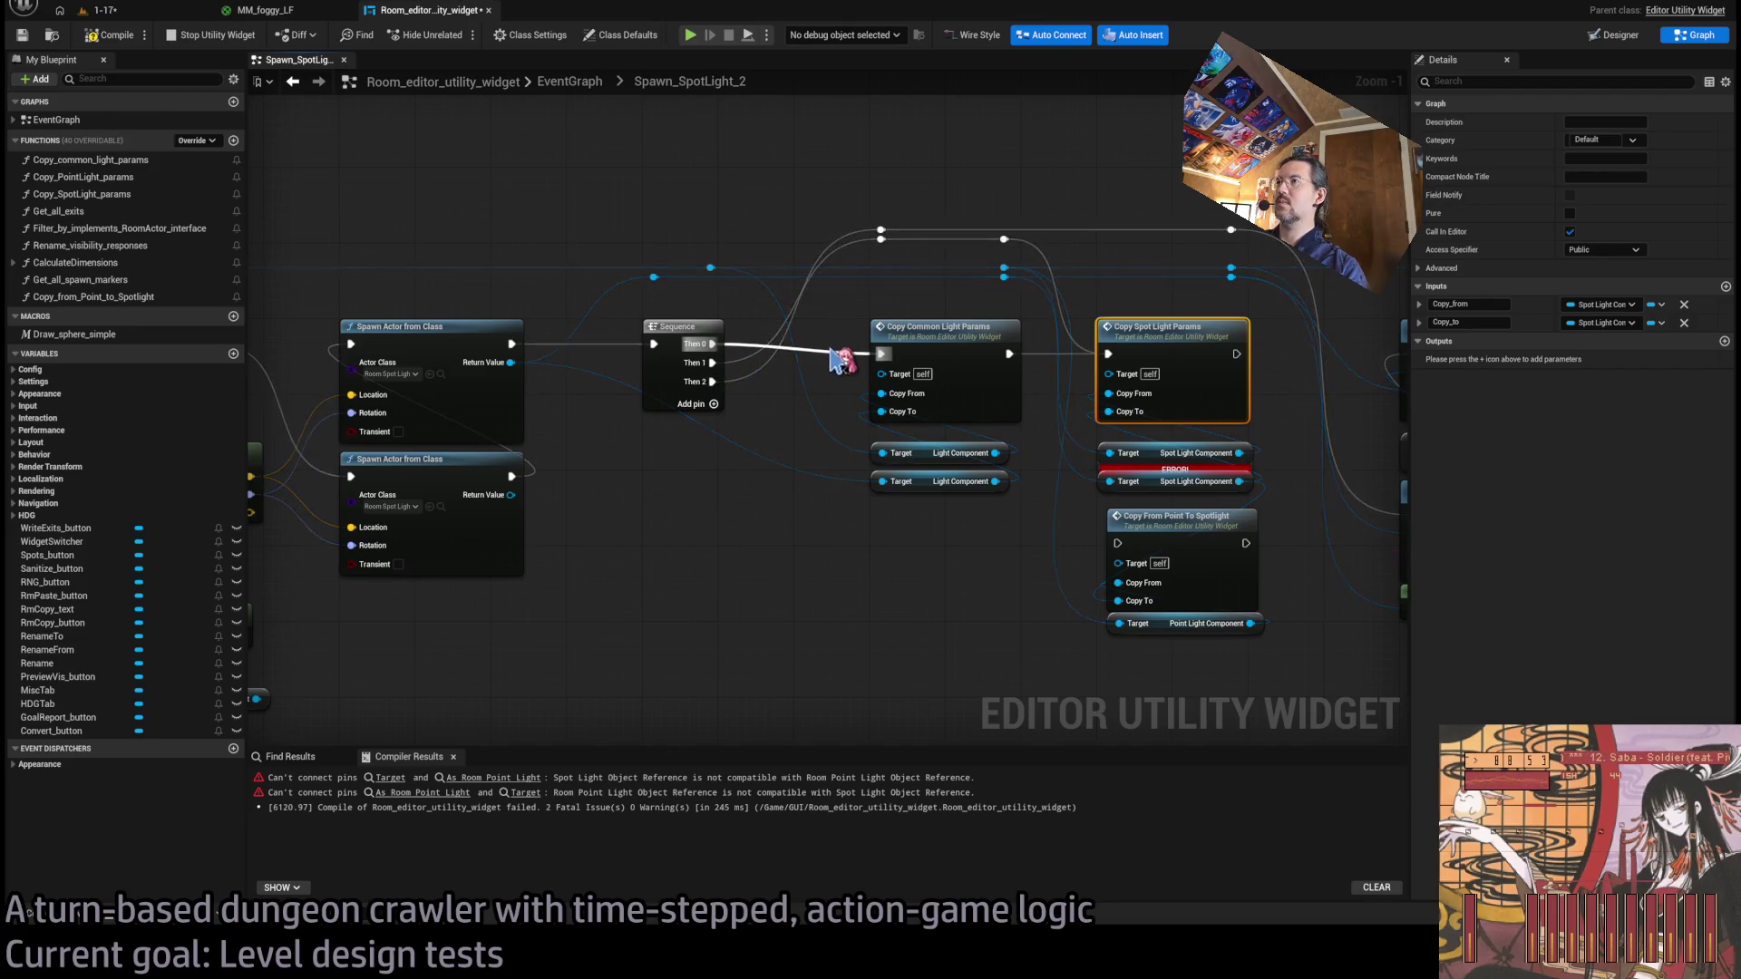
left_click_drag(1039, 367, 974, 378)
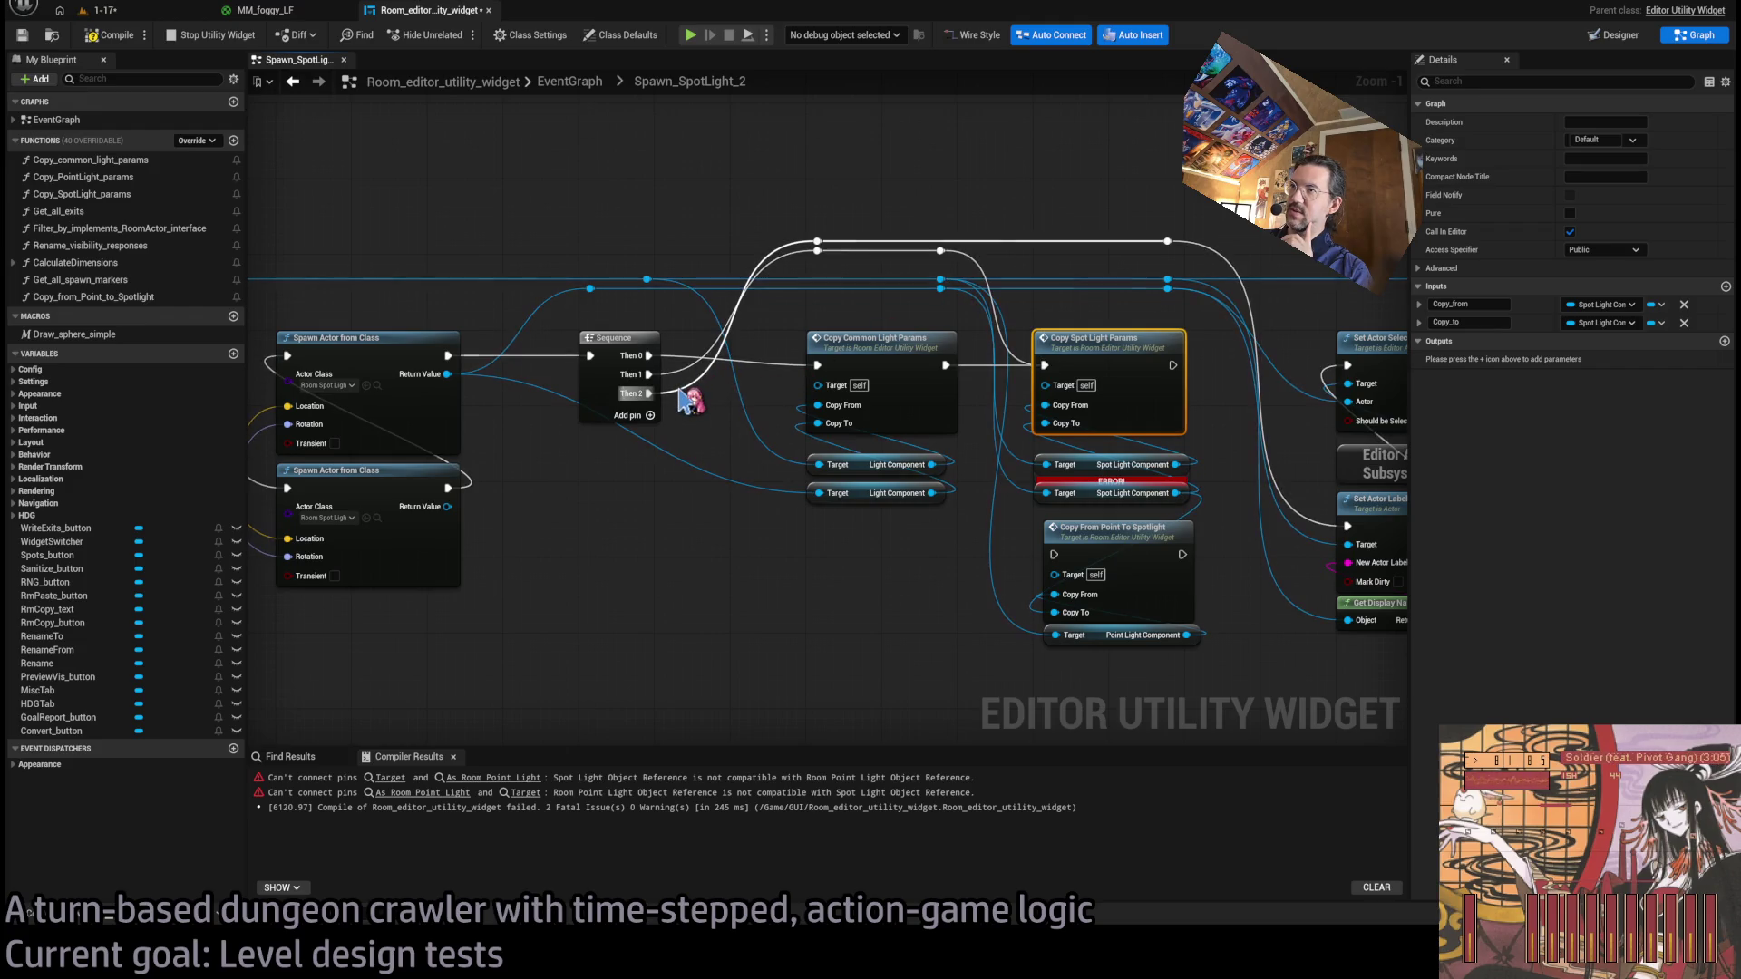
left_click_drag(689, 399, 553, 384)
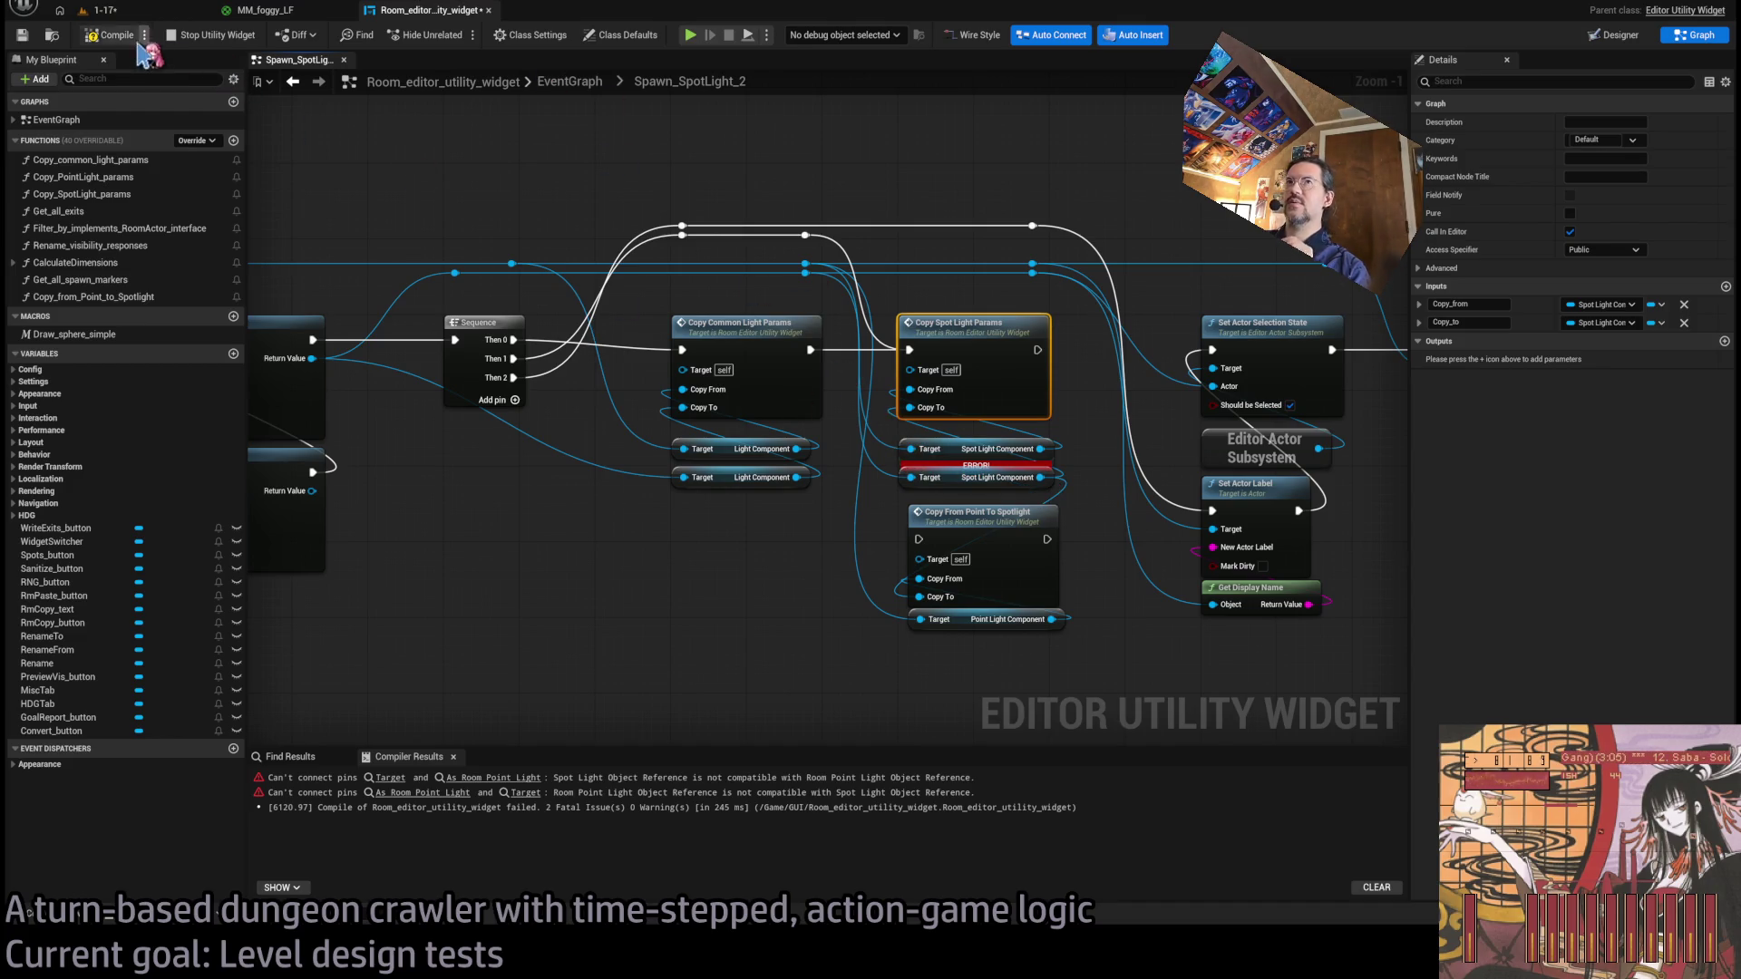
left_click(109, 36)
left_click(997, 450)
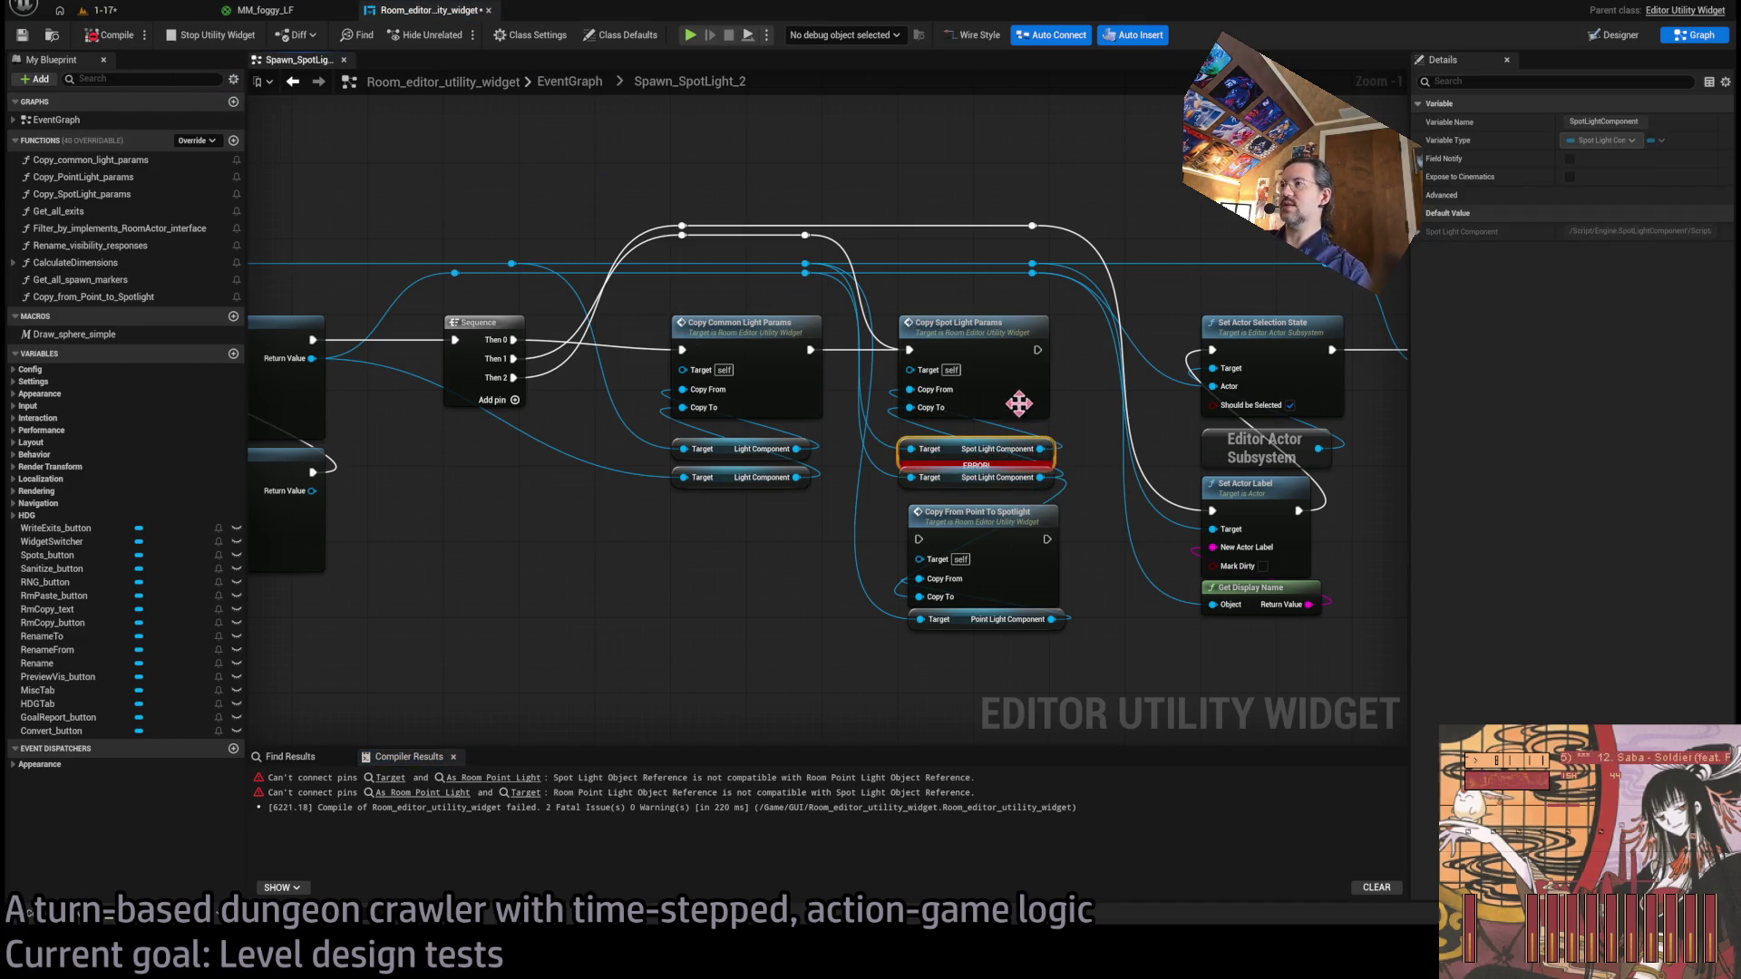
key("Delete")
left_click(970, 323)
key("Delete")
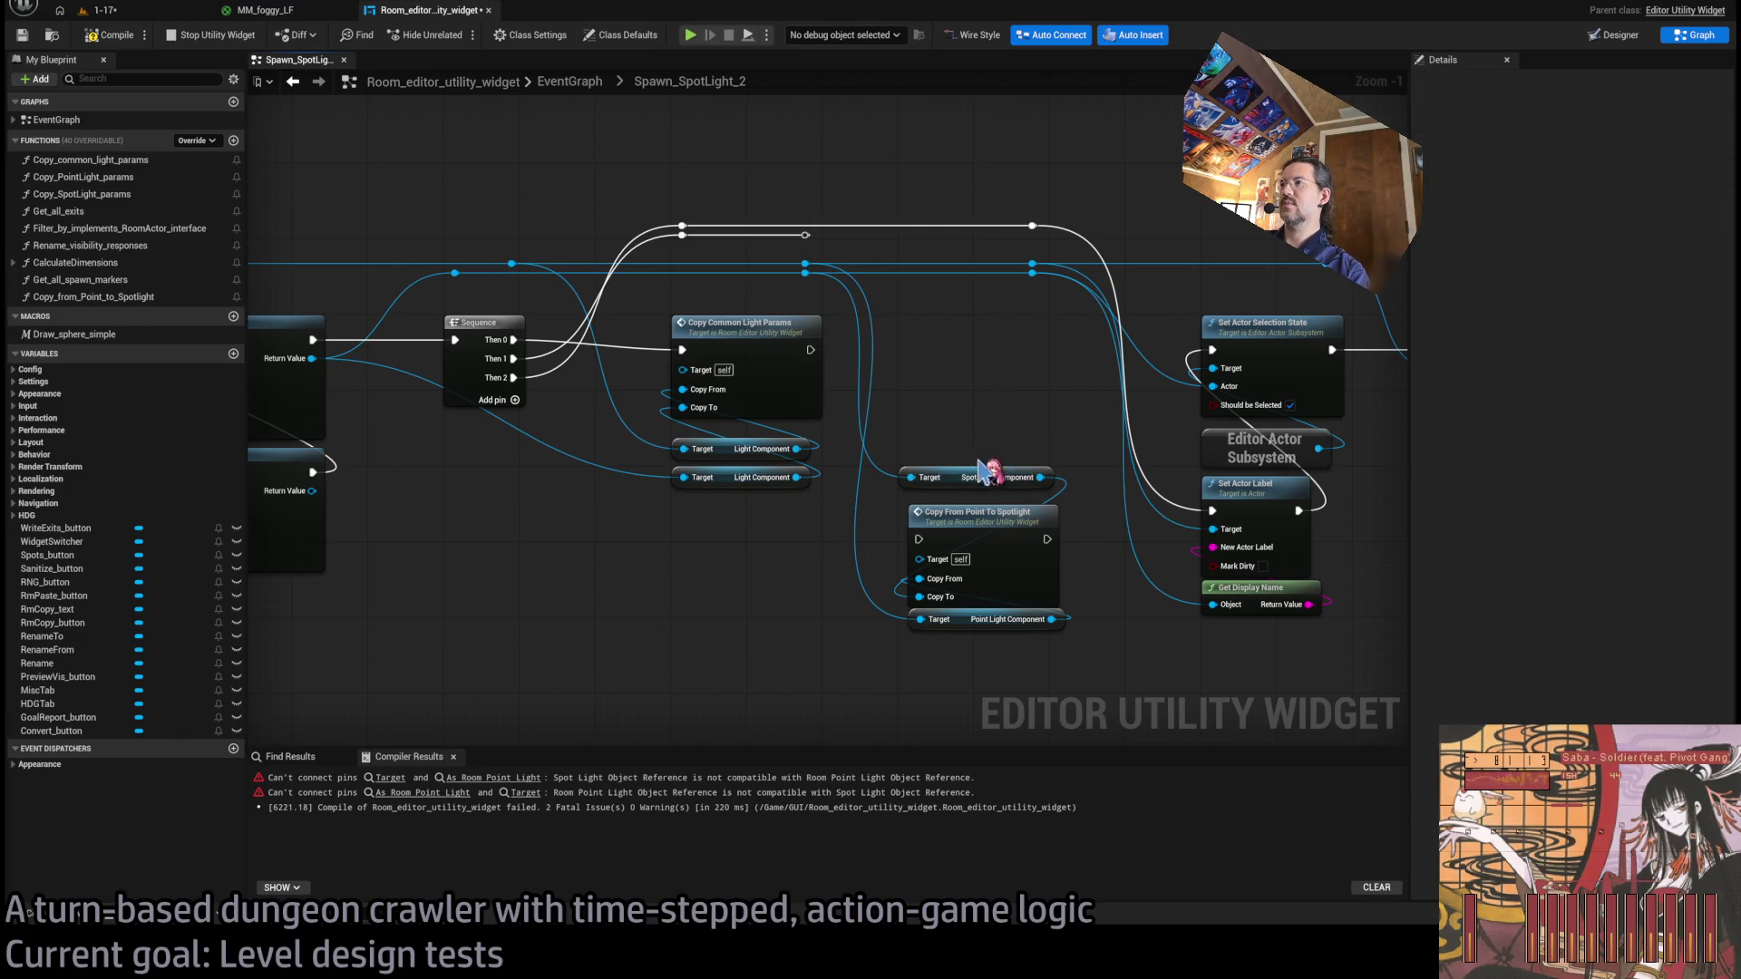
mouse_move(979, 568)
left_mouse_down()
mouse_move(944, 373)
mouse_move(975, 376)
left_mouse_up()
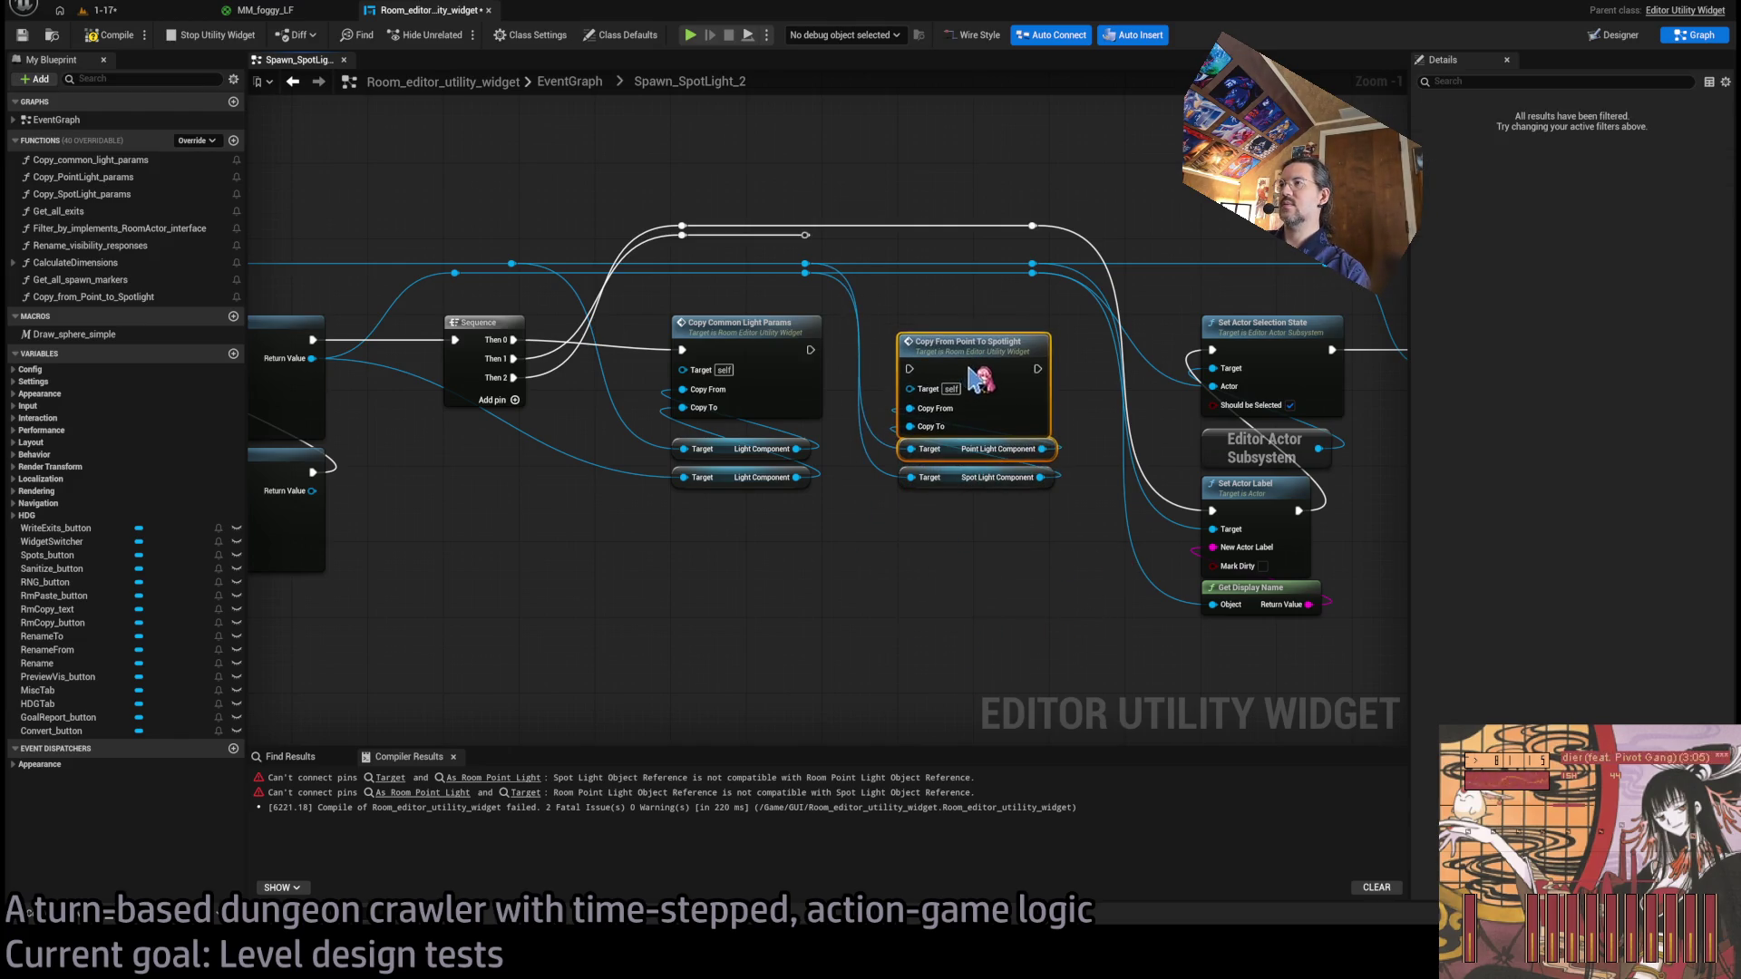
left_click(995, 317)
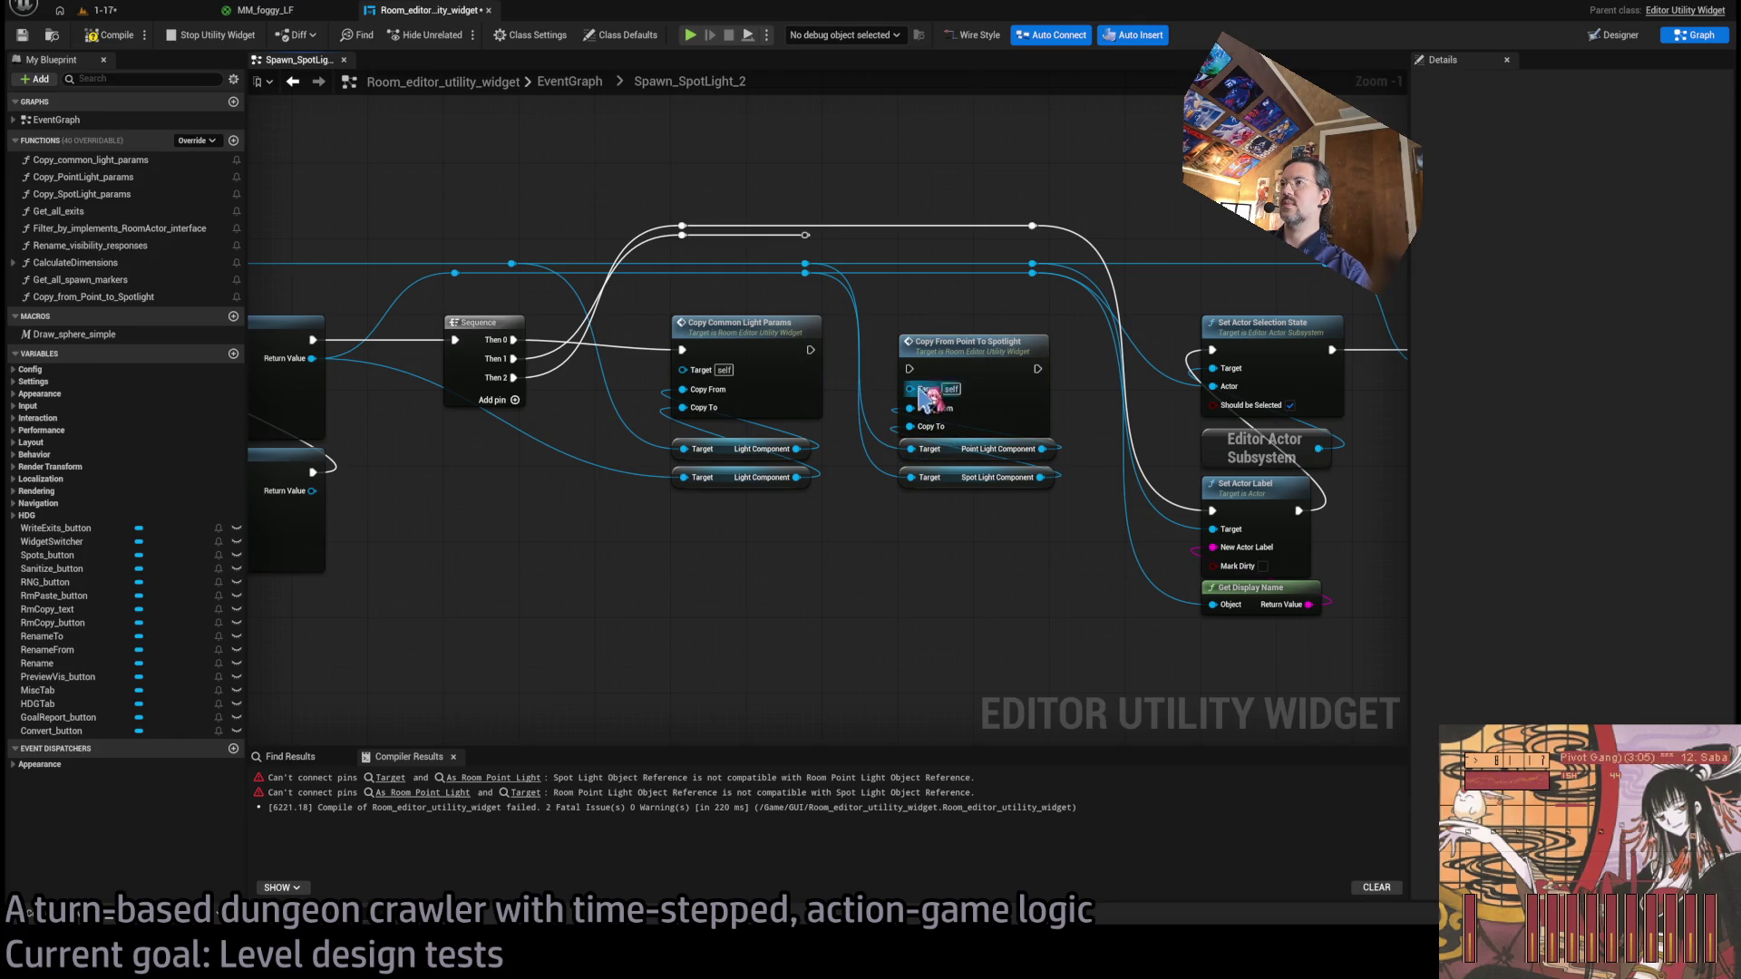
Chain Copy Common Light Params into Copy From Point To Spotlight, then return to the EventGraph.
mouse_move(810, 350)
left_mouse_down()
mouse_move(910, 369)
mouse_move(956, 323)
left_mouse_up()
left_click(1052, 561)
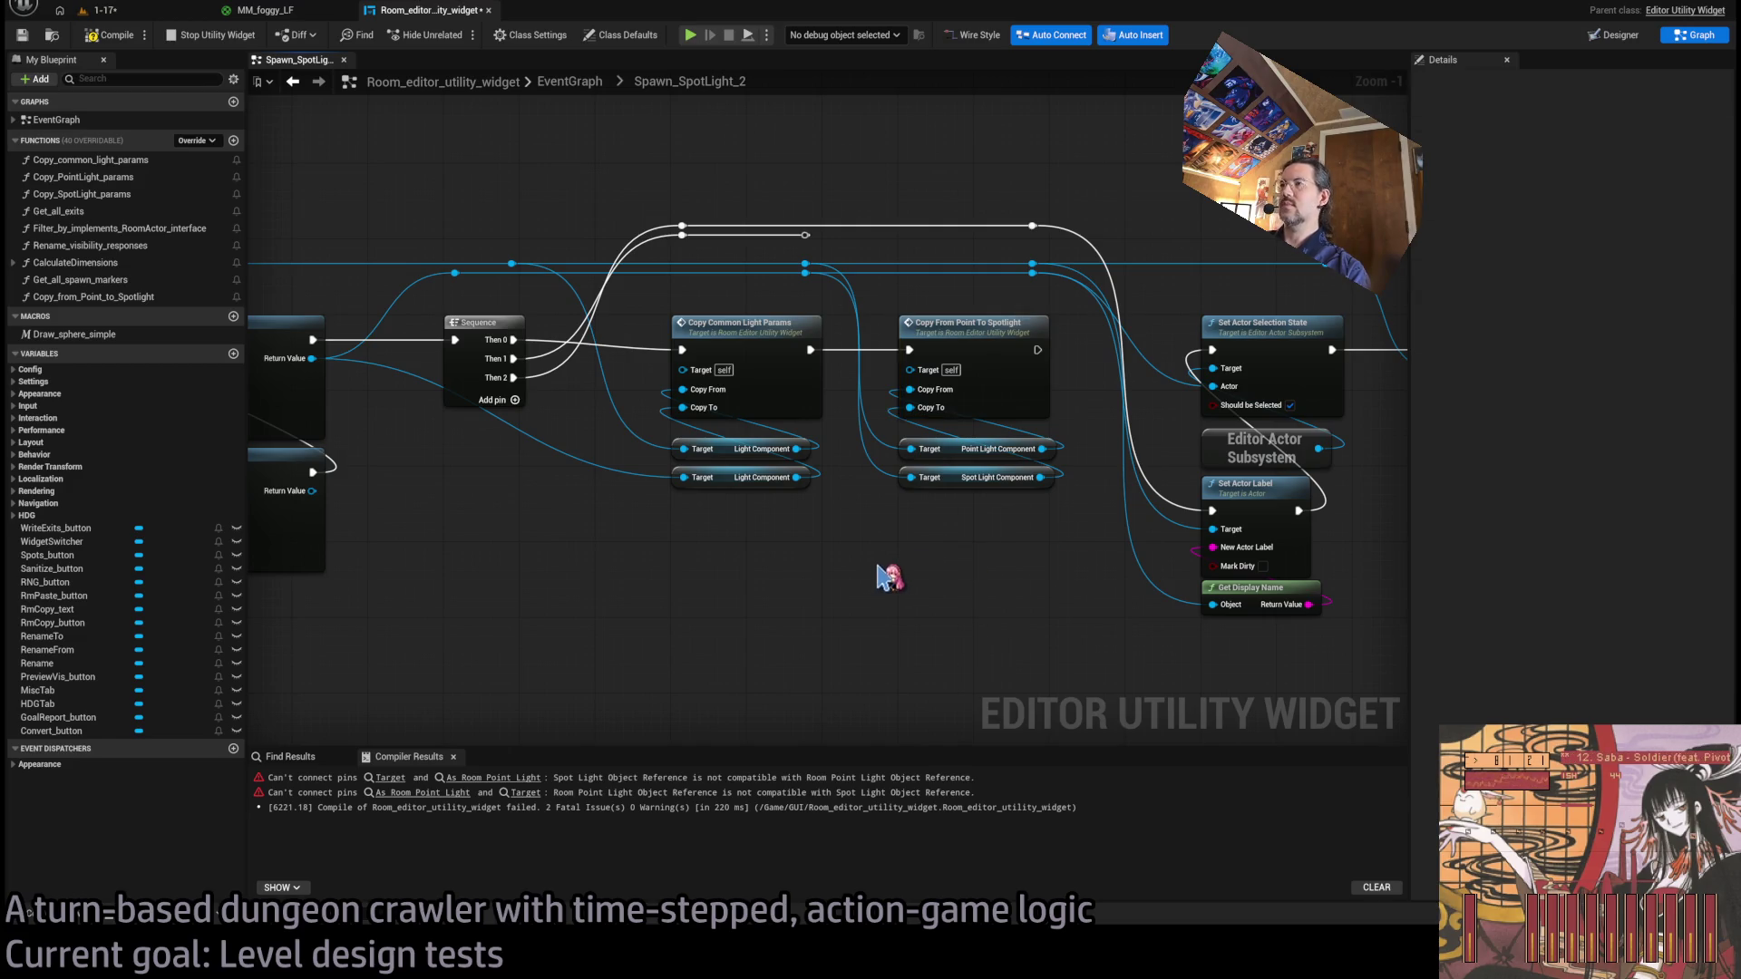
left_click_drag(739, 562, 937, 629)
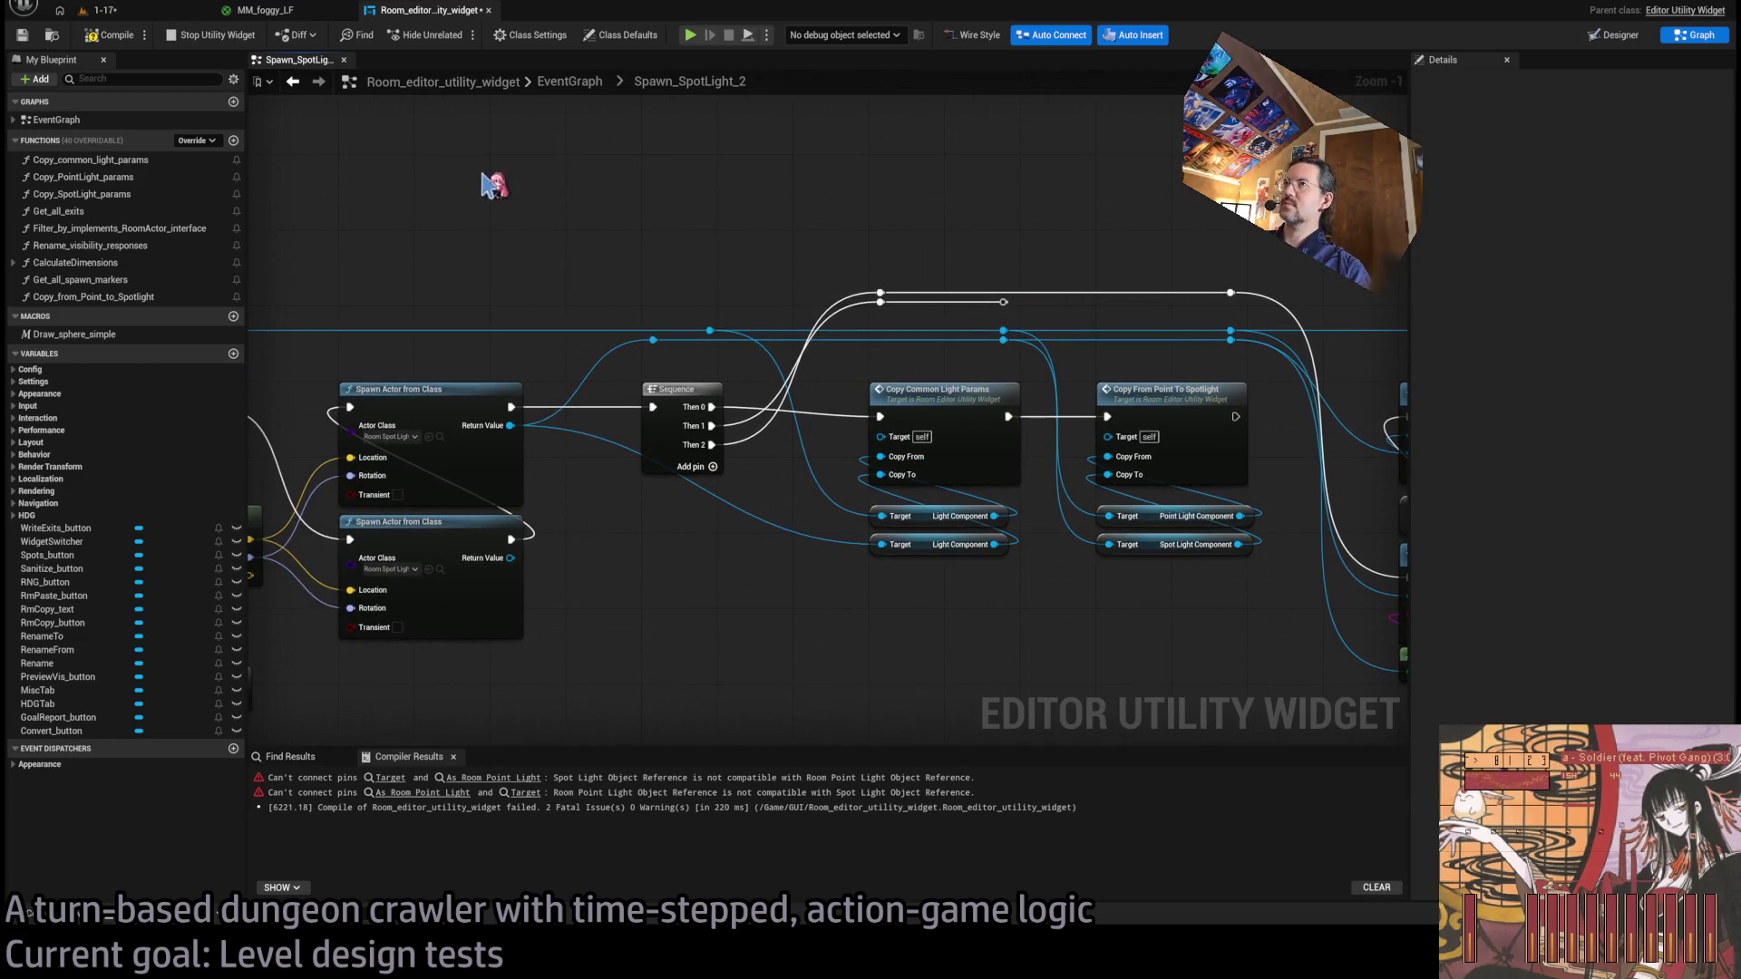
left_click(549, 87)
scroll(952, 454, "up", 8)
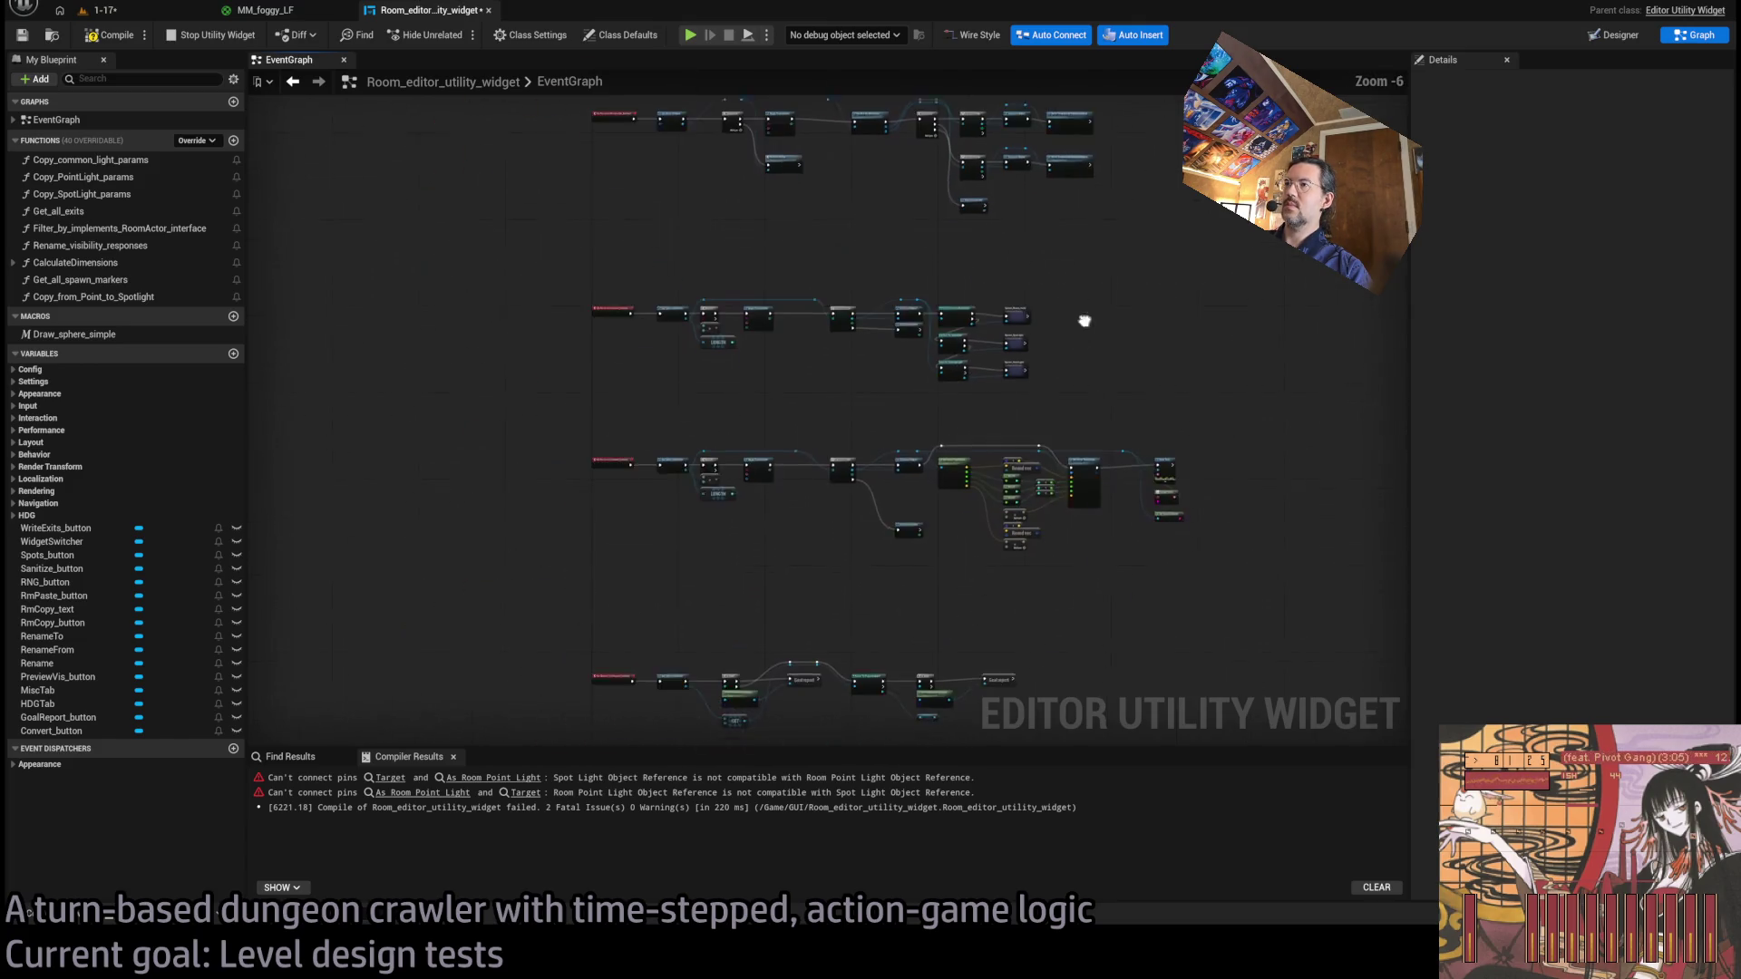
Open the Spawn_SpotLight collapsed graph and view its Set Actor nodes.
double_click(998, 286)
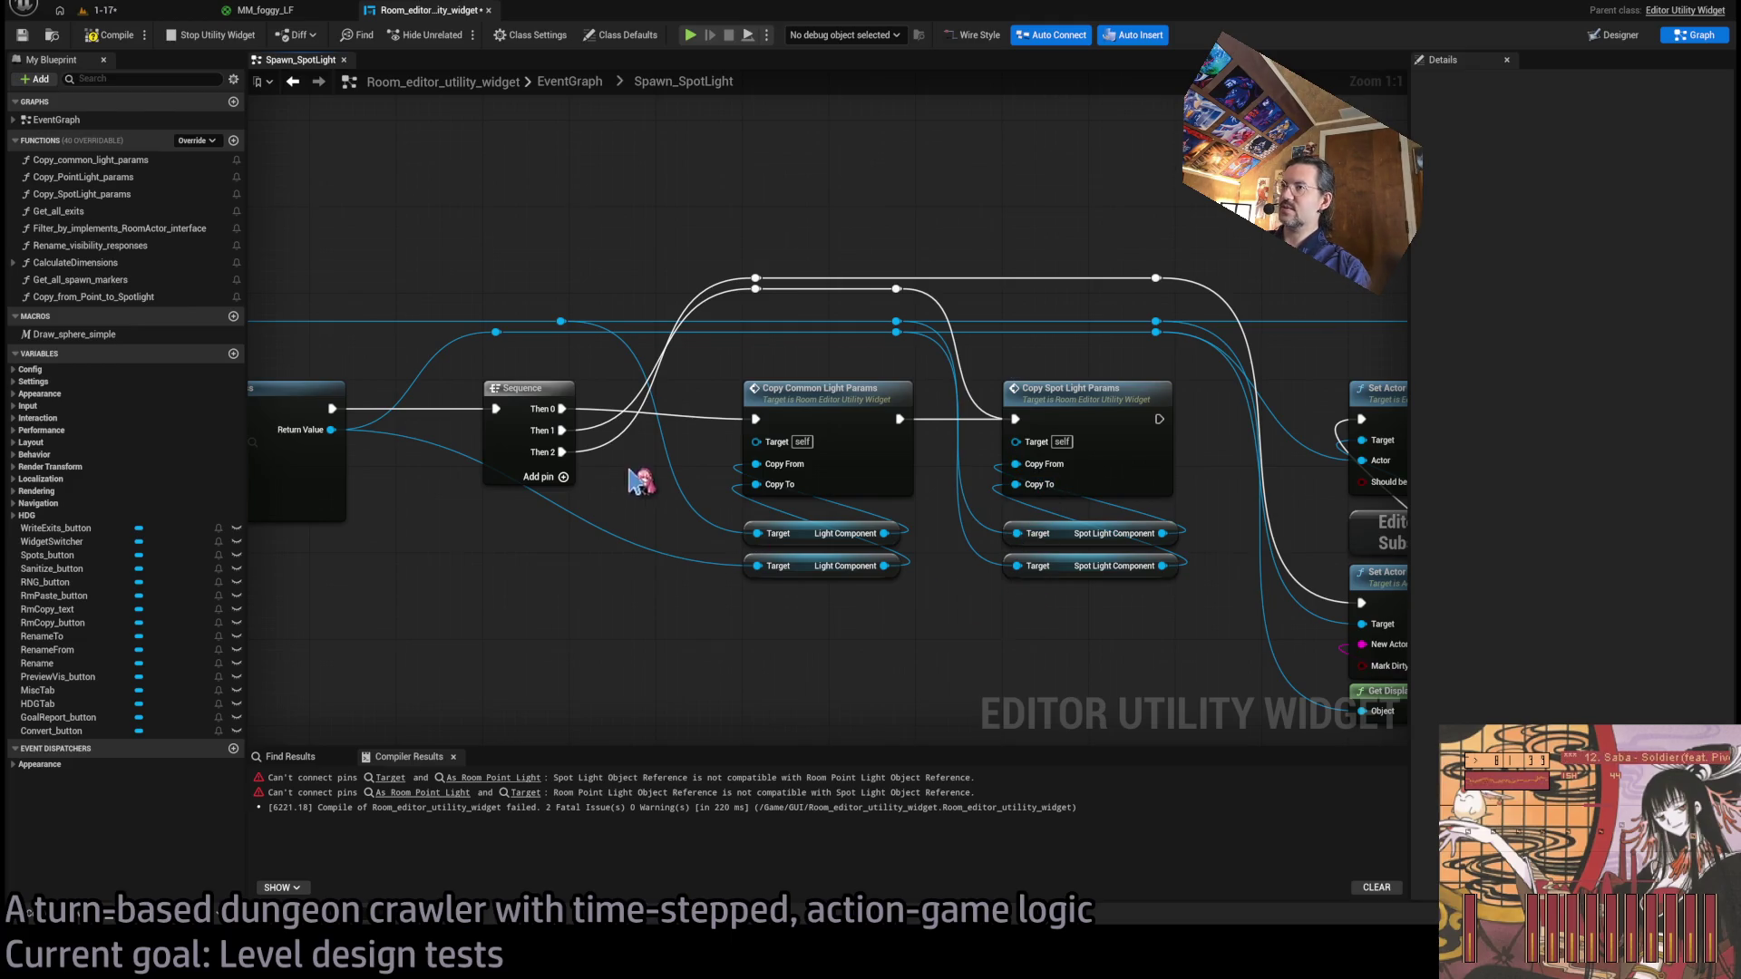
left_click_drag(640, 480, 376, 439)
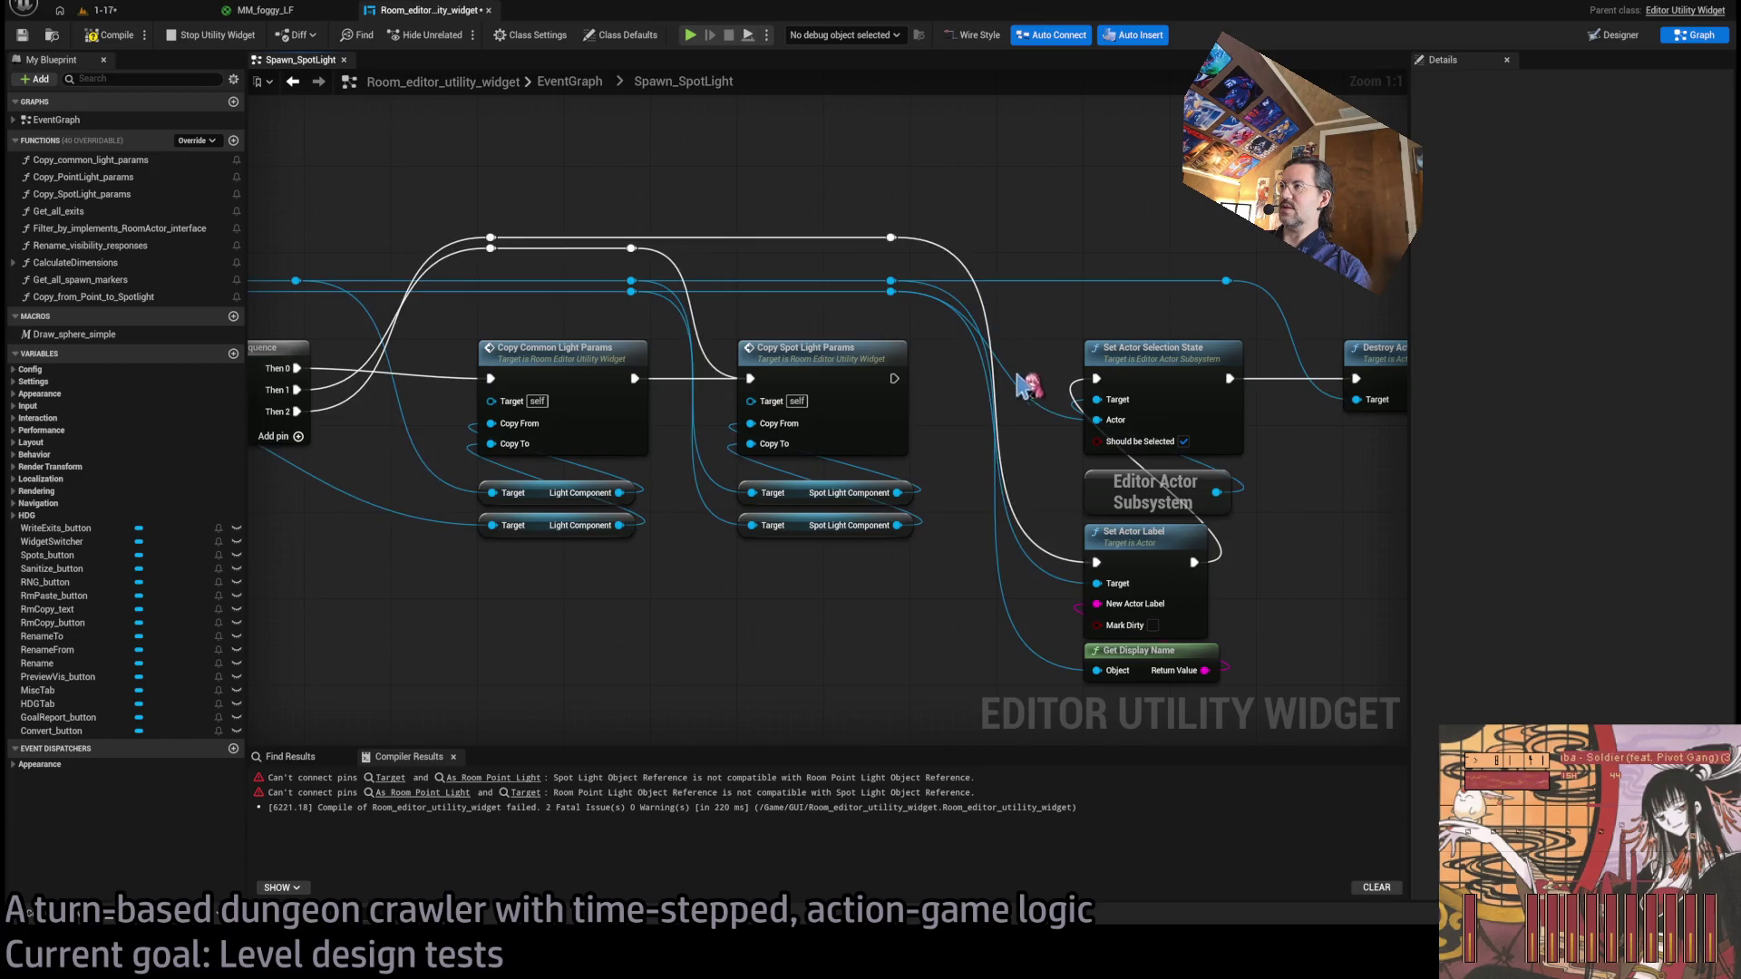